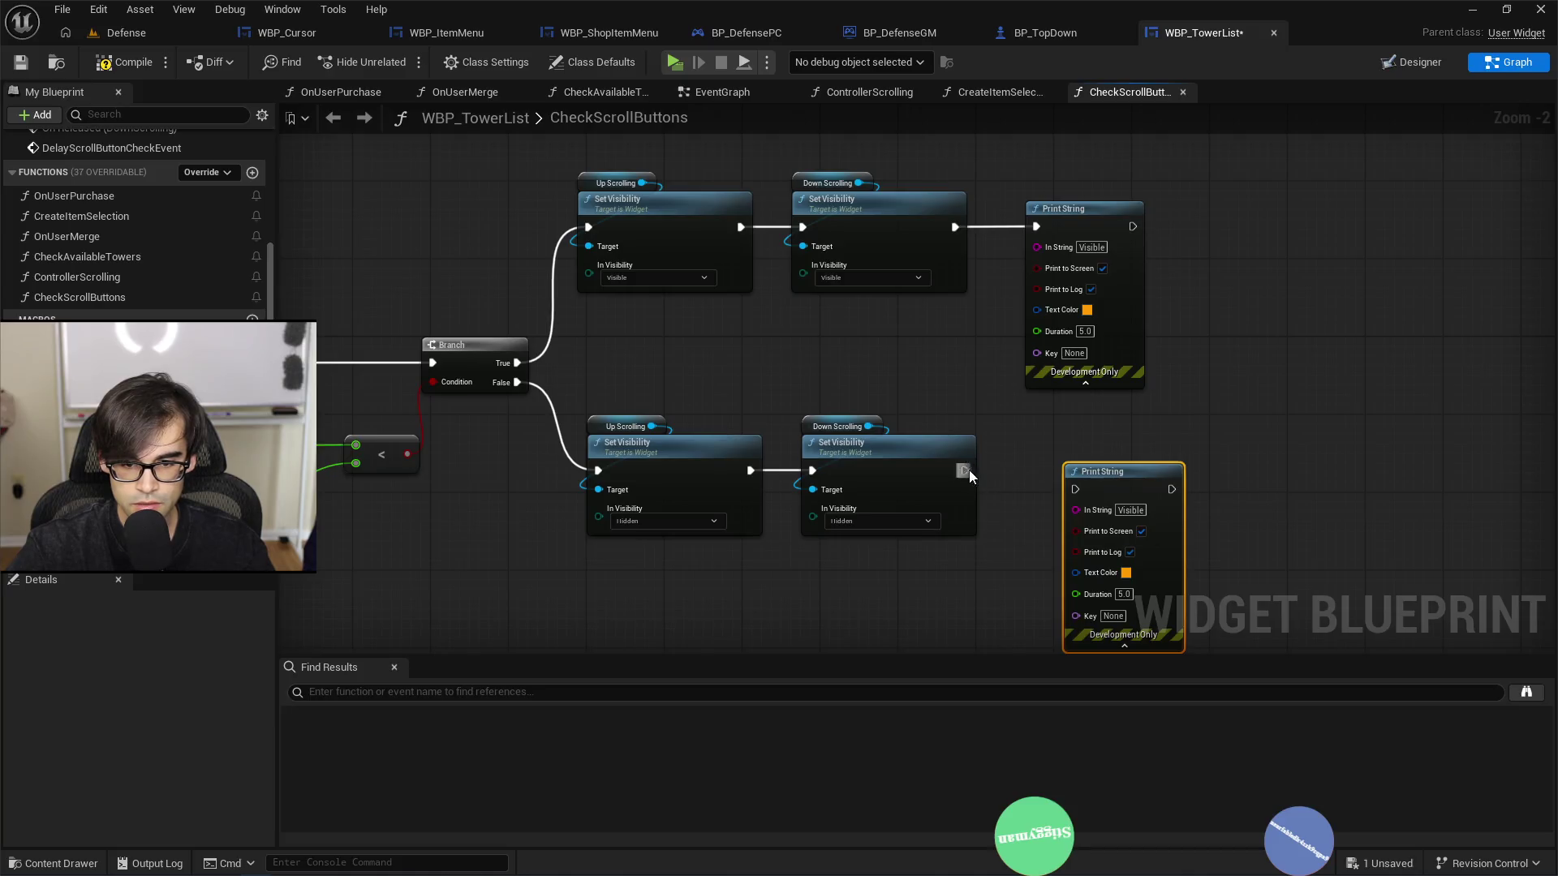
Step: Change the lower Print String's message to 'Hidden'
{"action": "left_click", "coordinate": [1098, 493]}
{"action": "type", "text": "Hidden"}
{"action": "key", "text": "Return"}
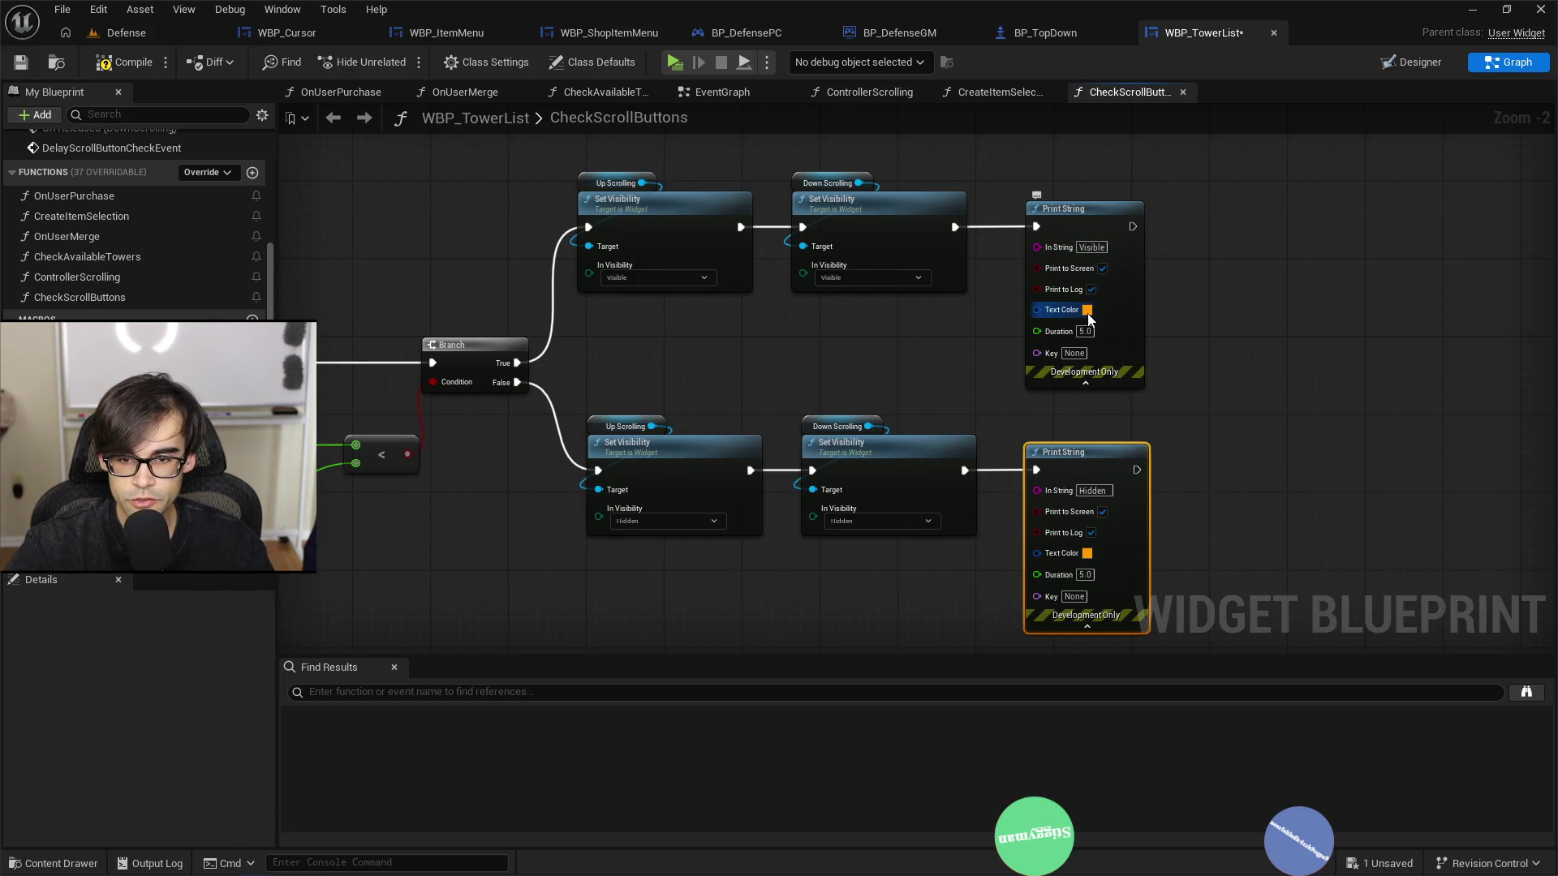
Step: Make the upper Print String's text colour green and compile the widget blueprint
{"action": "left_click", "coordinate": [1088, 312]}
{"action": "left_click", "coordinate": [1309, 643]}
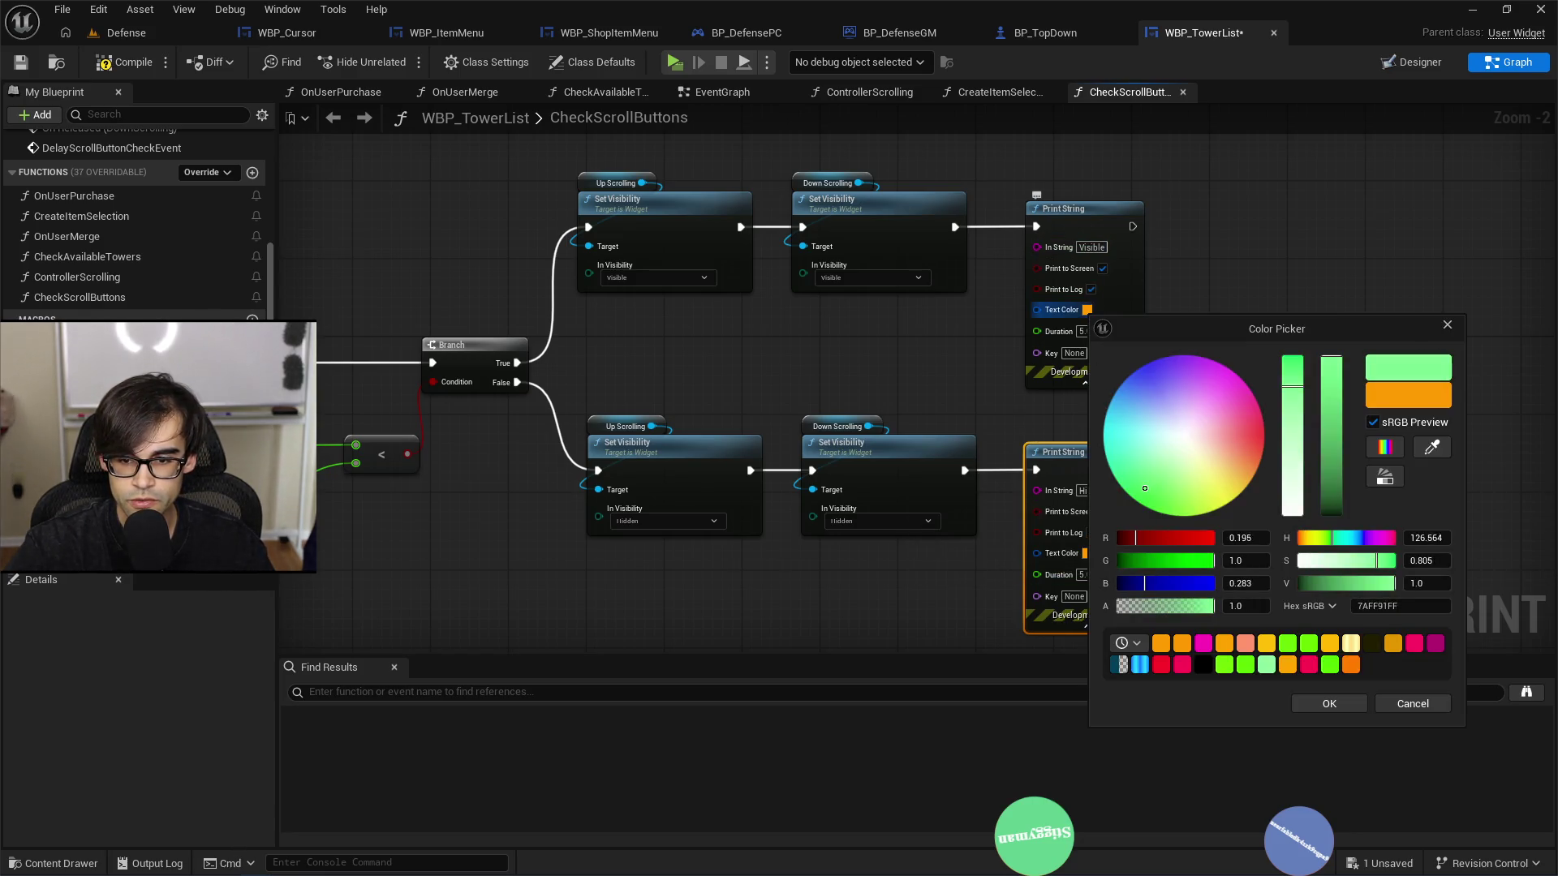
{"action": "left_click", "coordinate": [1329, 704]}
{"action": "left_click", "coordinate": [132, 60]}
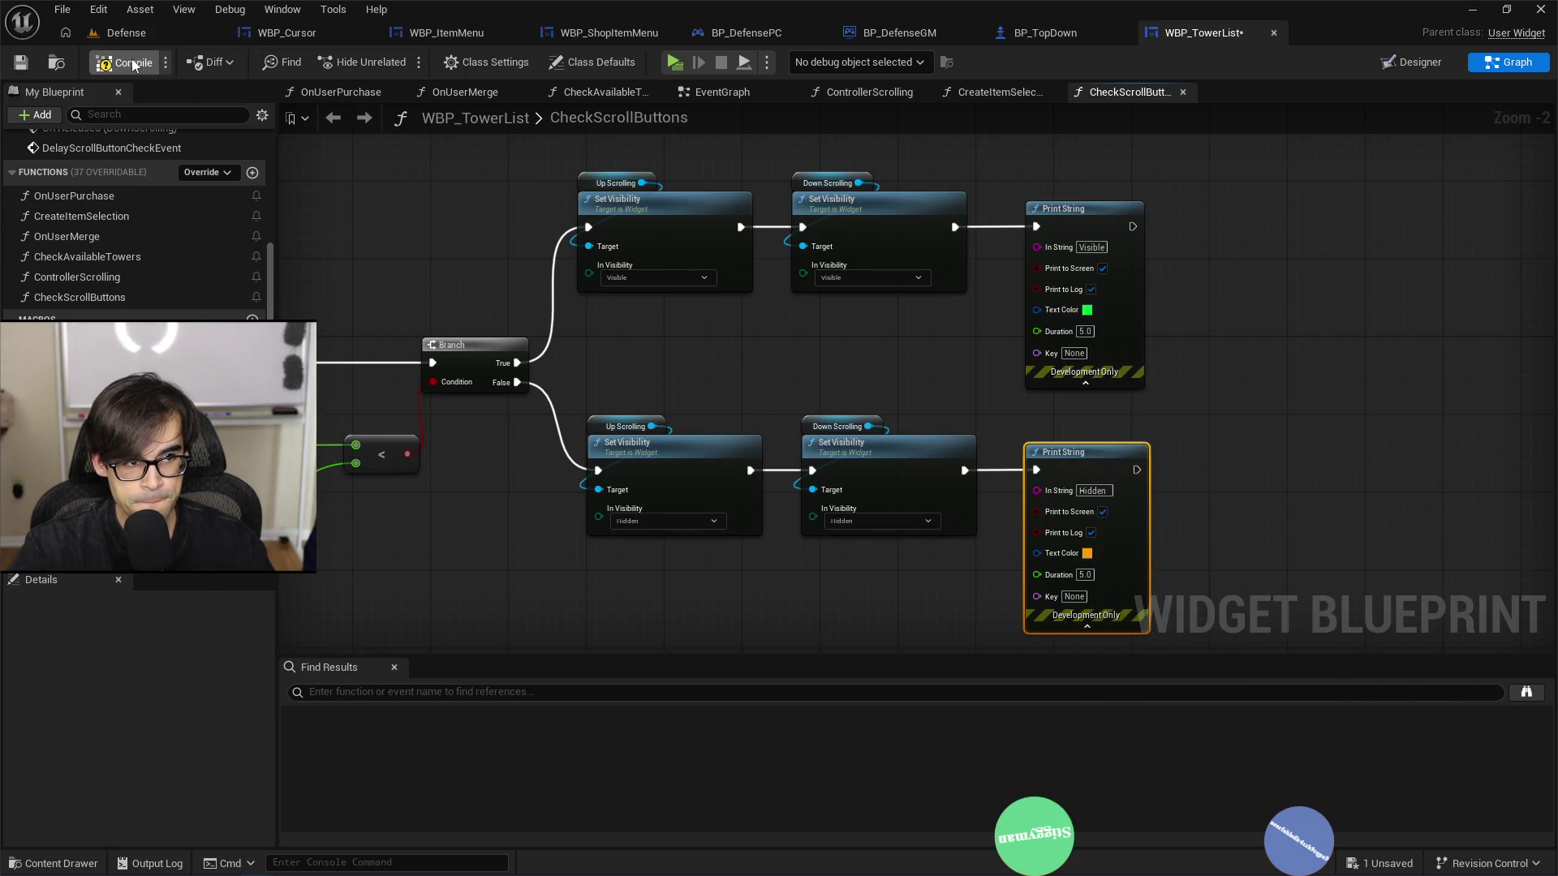
{"action": "left_click_drag", "start_coordinate": [514, 294], "coordinate": [900, 306]}
Step: Move the entry and scroll-size nodes further left to free up graph space
{"action": "left_click_drag", "start_coordinate": [525, 433], "coordinate": [693, 381]}
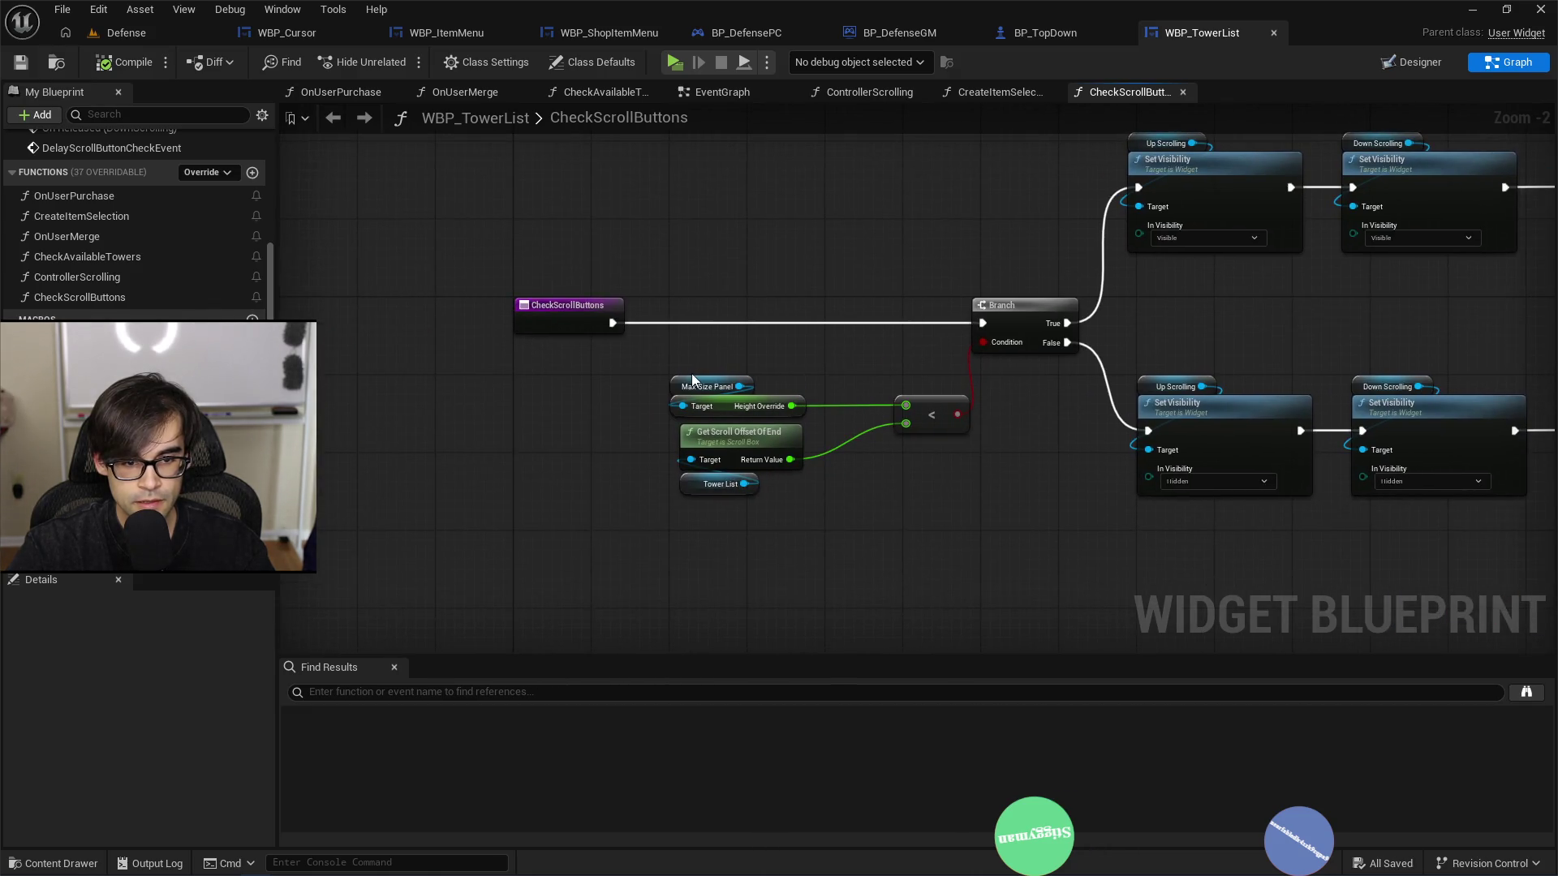
{"action": "left_click_drag", "start_coordinate": [471, 269], "coordinate": [734, 499]}
{"action": "left_click_drag", "start_coordinate": [719, 407], "coordinate": [534, 411]}
{"action": "left_click", "coordinate": [645, 349]}
Step: Add a Format Text node reading 'Max size = {1}' and 'Current offset end = {2}'
{"action": "right_click", "coordinate": [644, 348]}
{"action": "type", "text": "fo"}
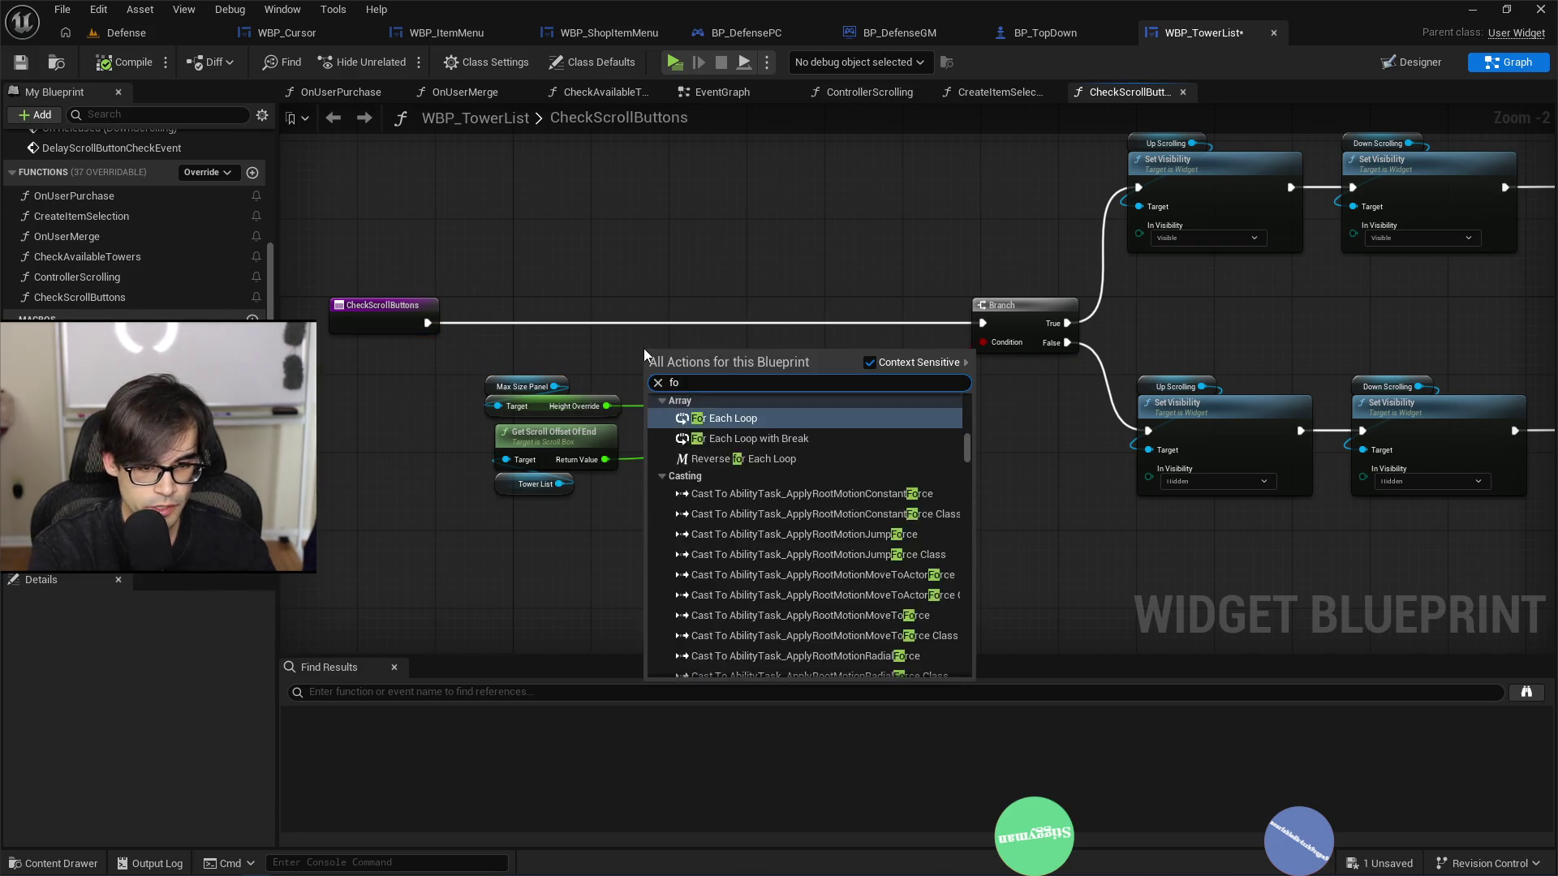
{"action": "type", "text": "rmat t"}
{"action": "key", "text": "Return"}
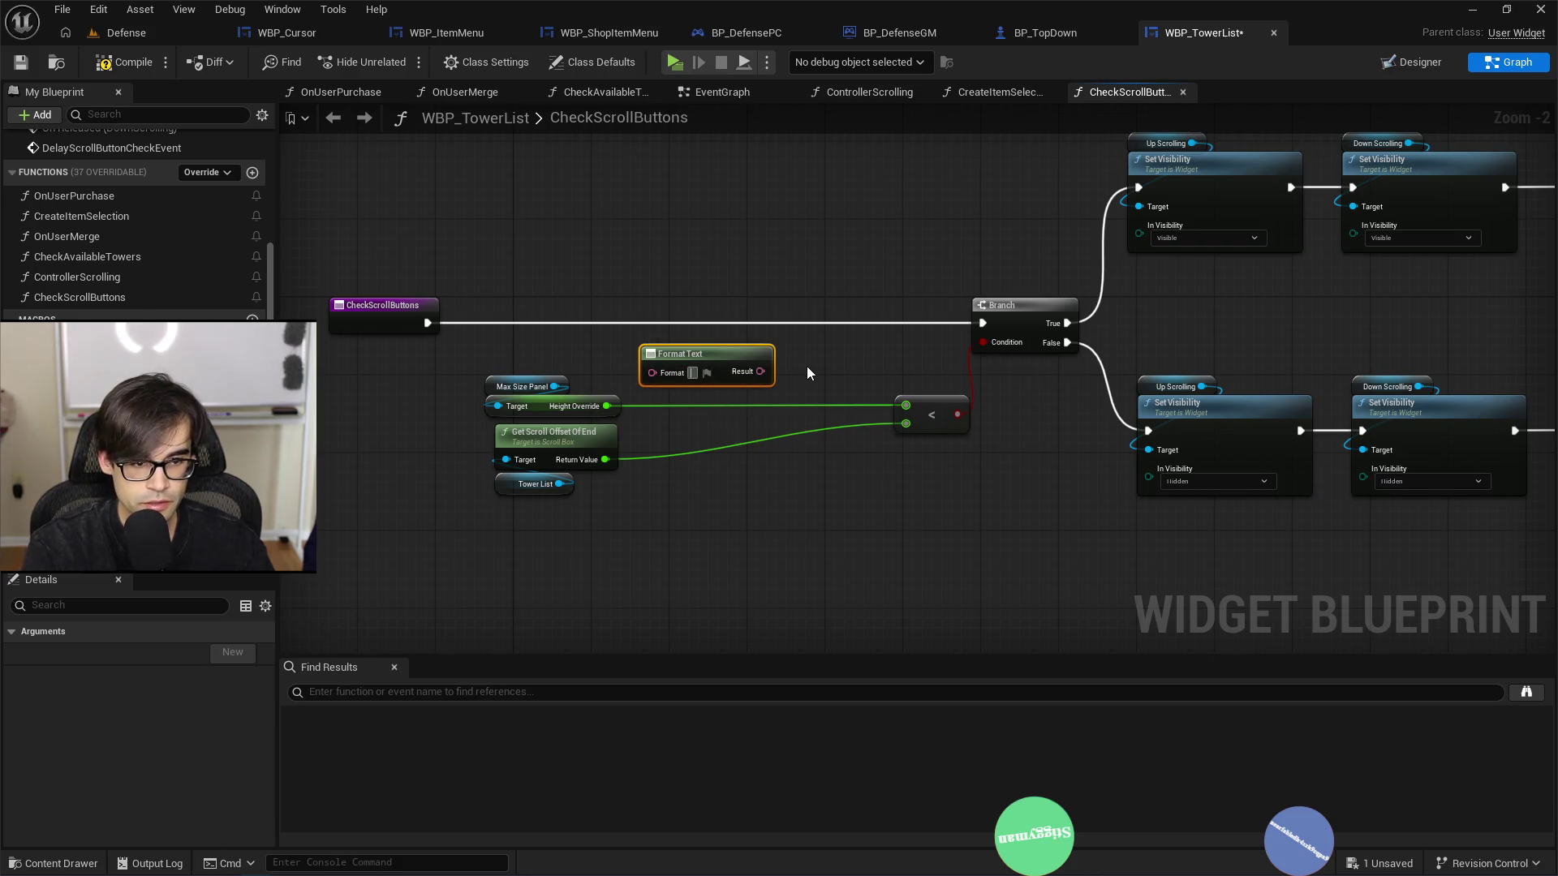
{"action": "type", "text": "Max si"}
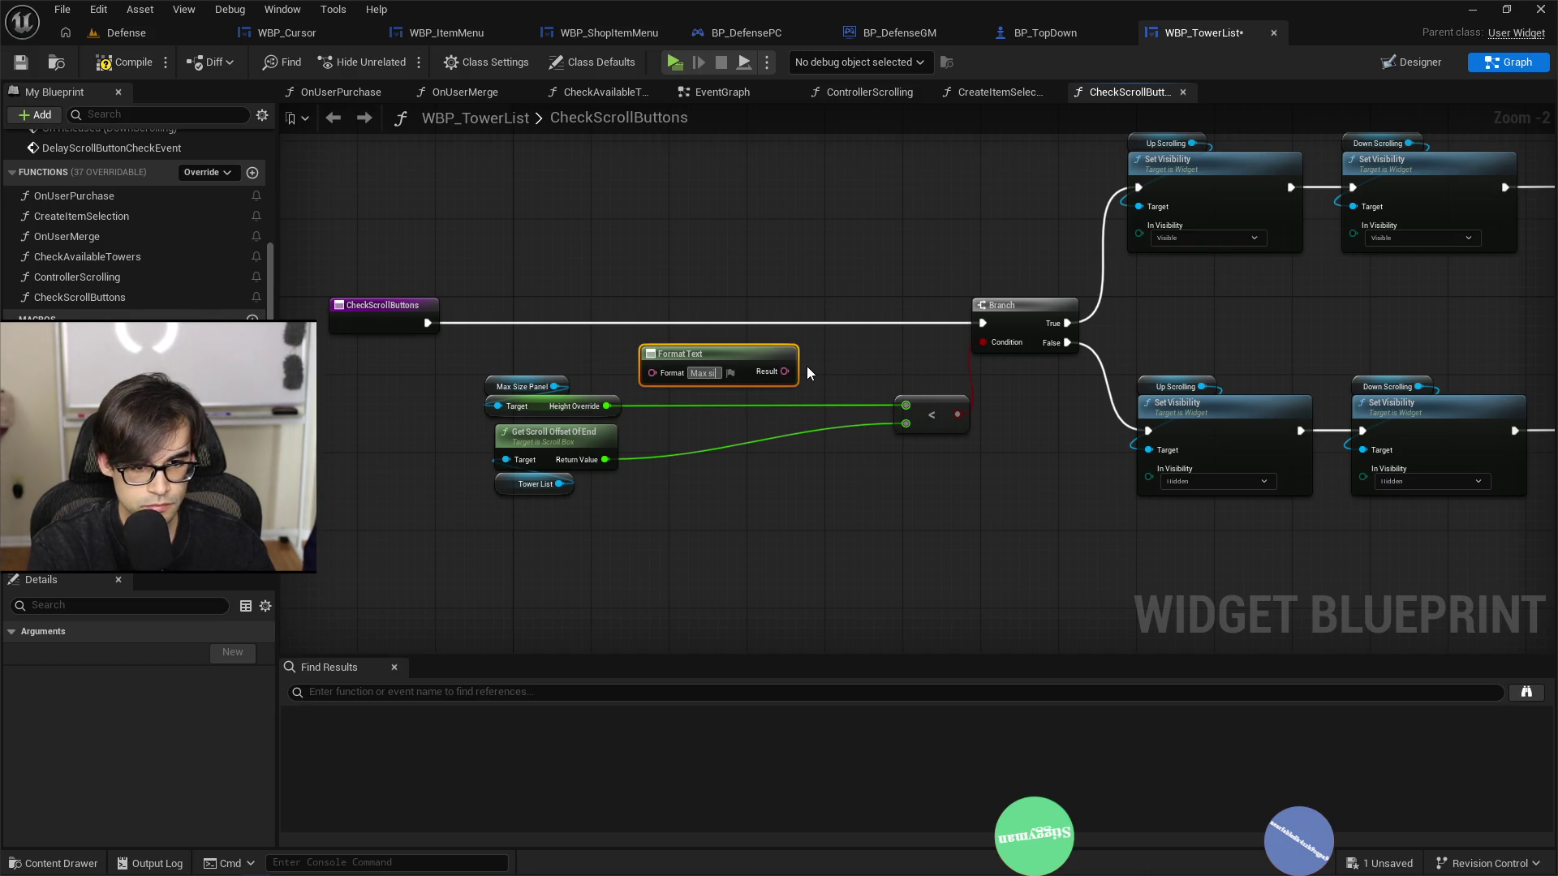
{"action": "type", "text": "ze = {1}"}
{"action": "key", "text": "shift+Return"}
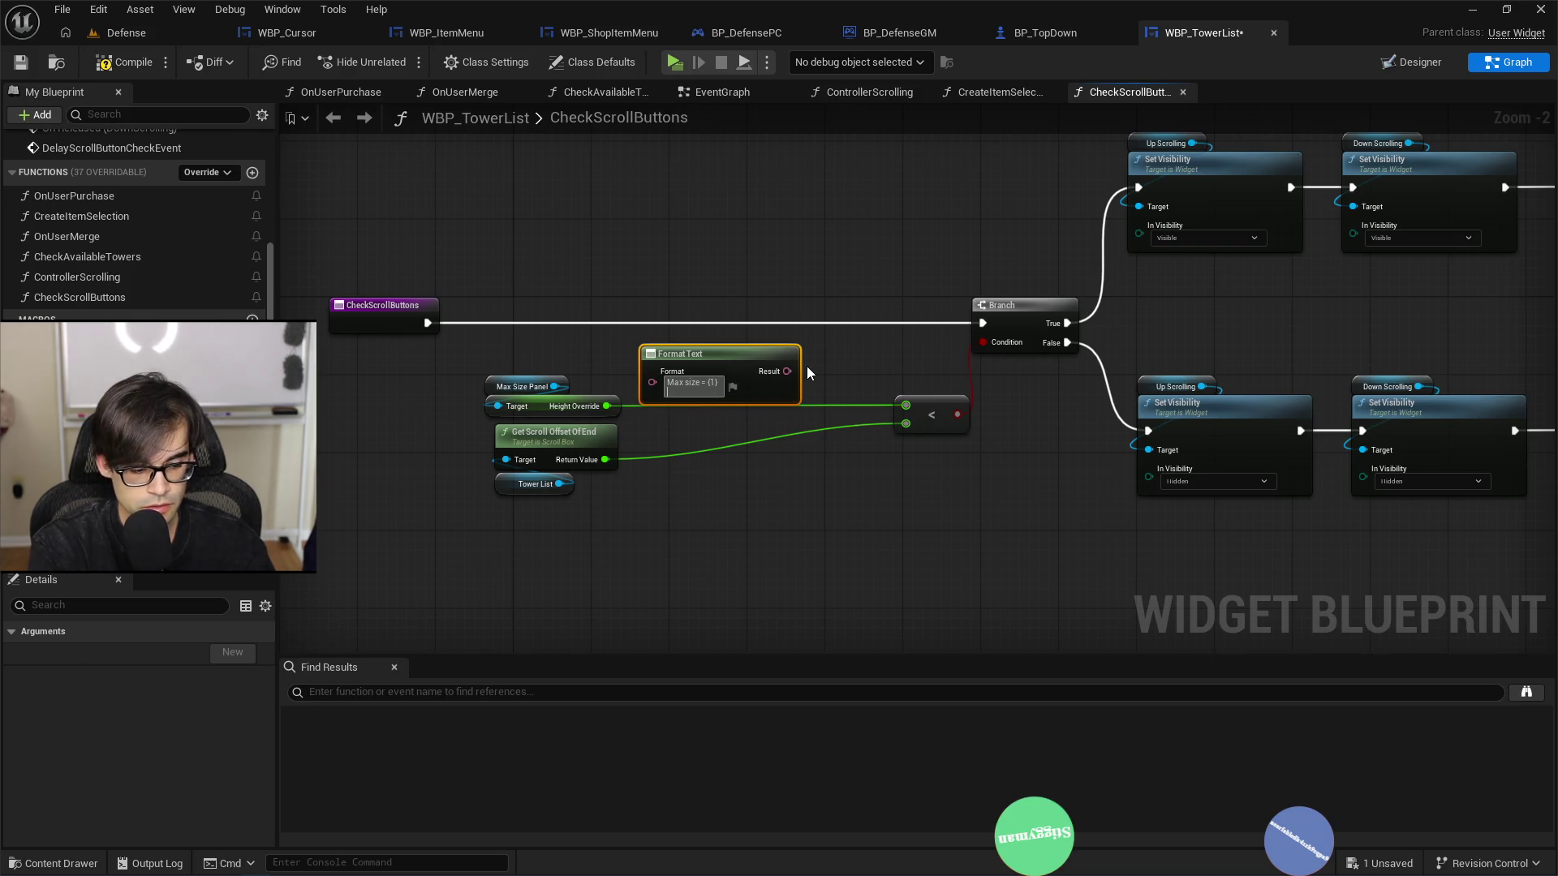
{"action": "type", "text": "Cu"}
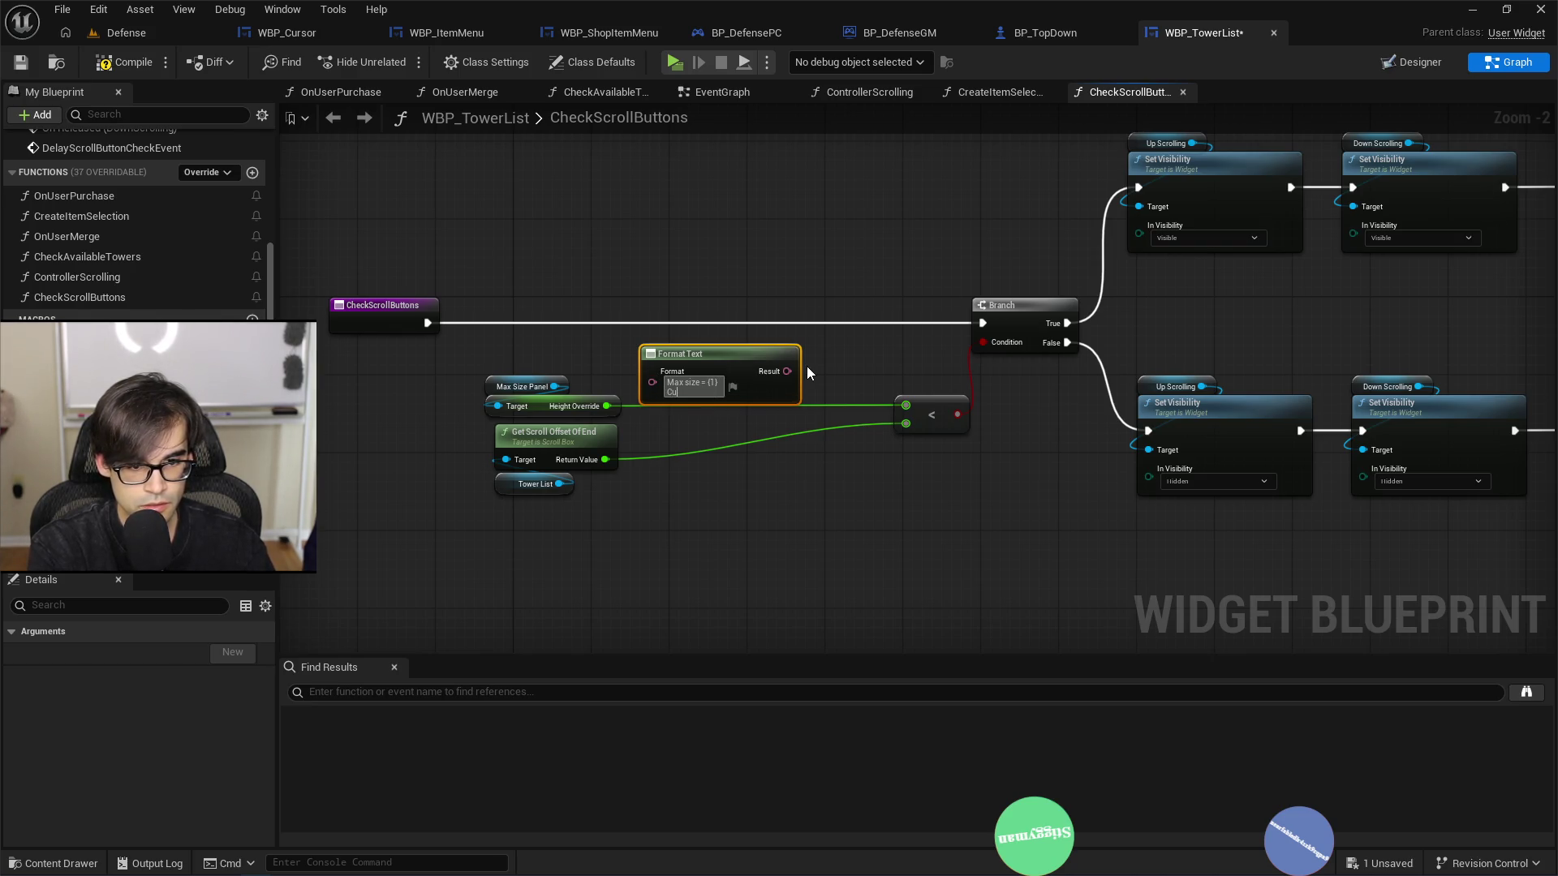
{"action": "type", "text": "rent offset end"}
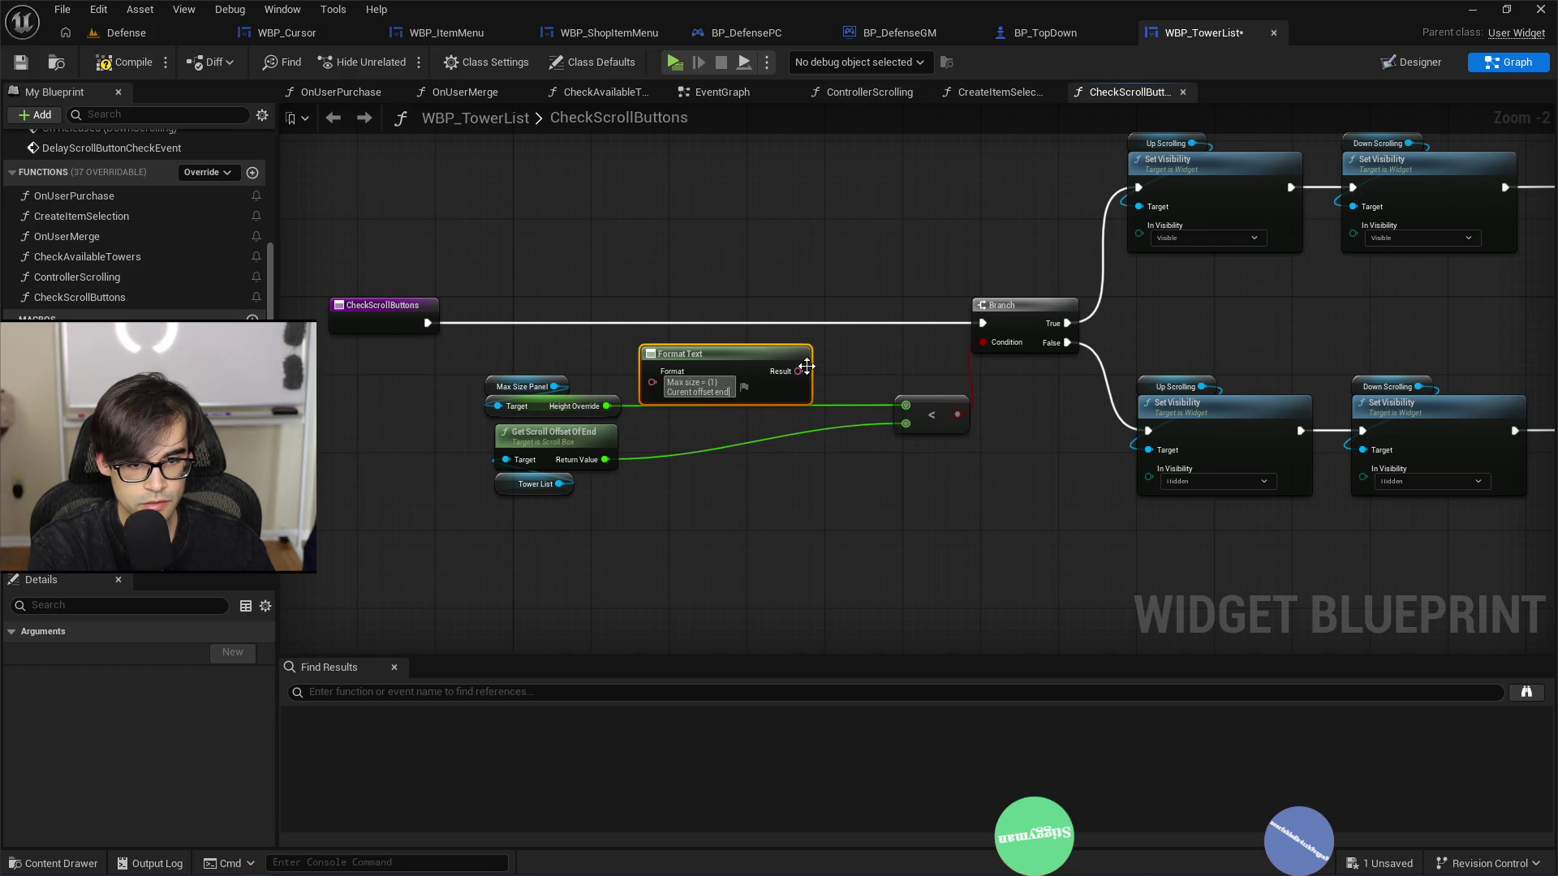
{"action": "type", "text": " = {2}"}
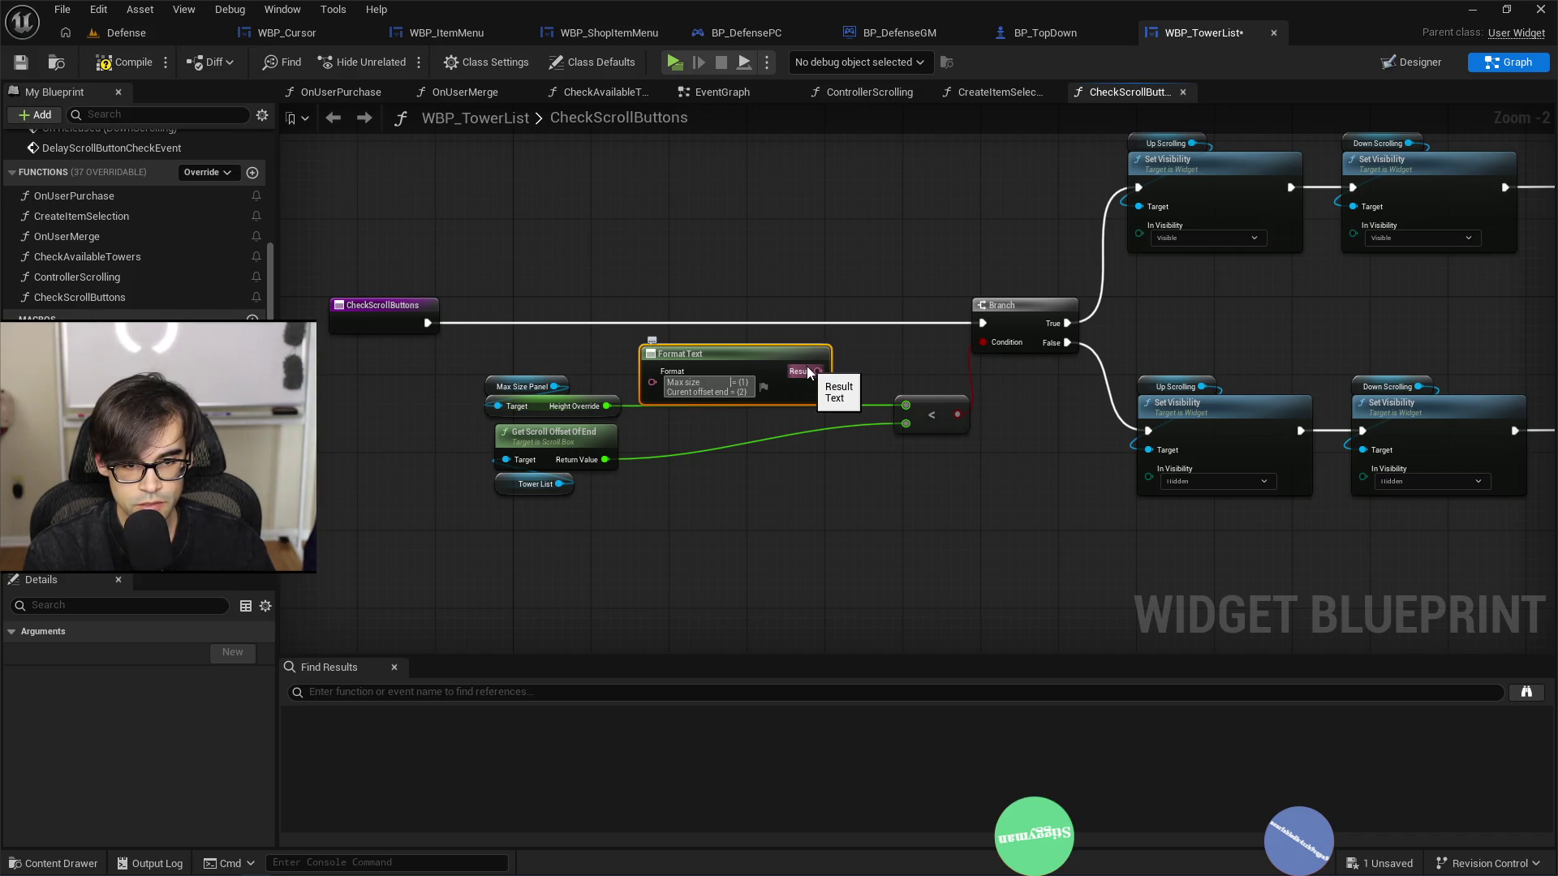
{"action": "key", "text": "Return"}
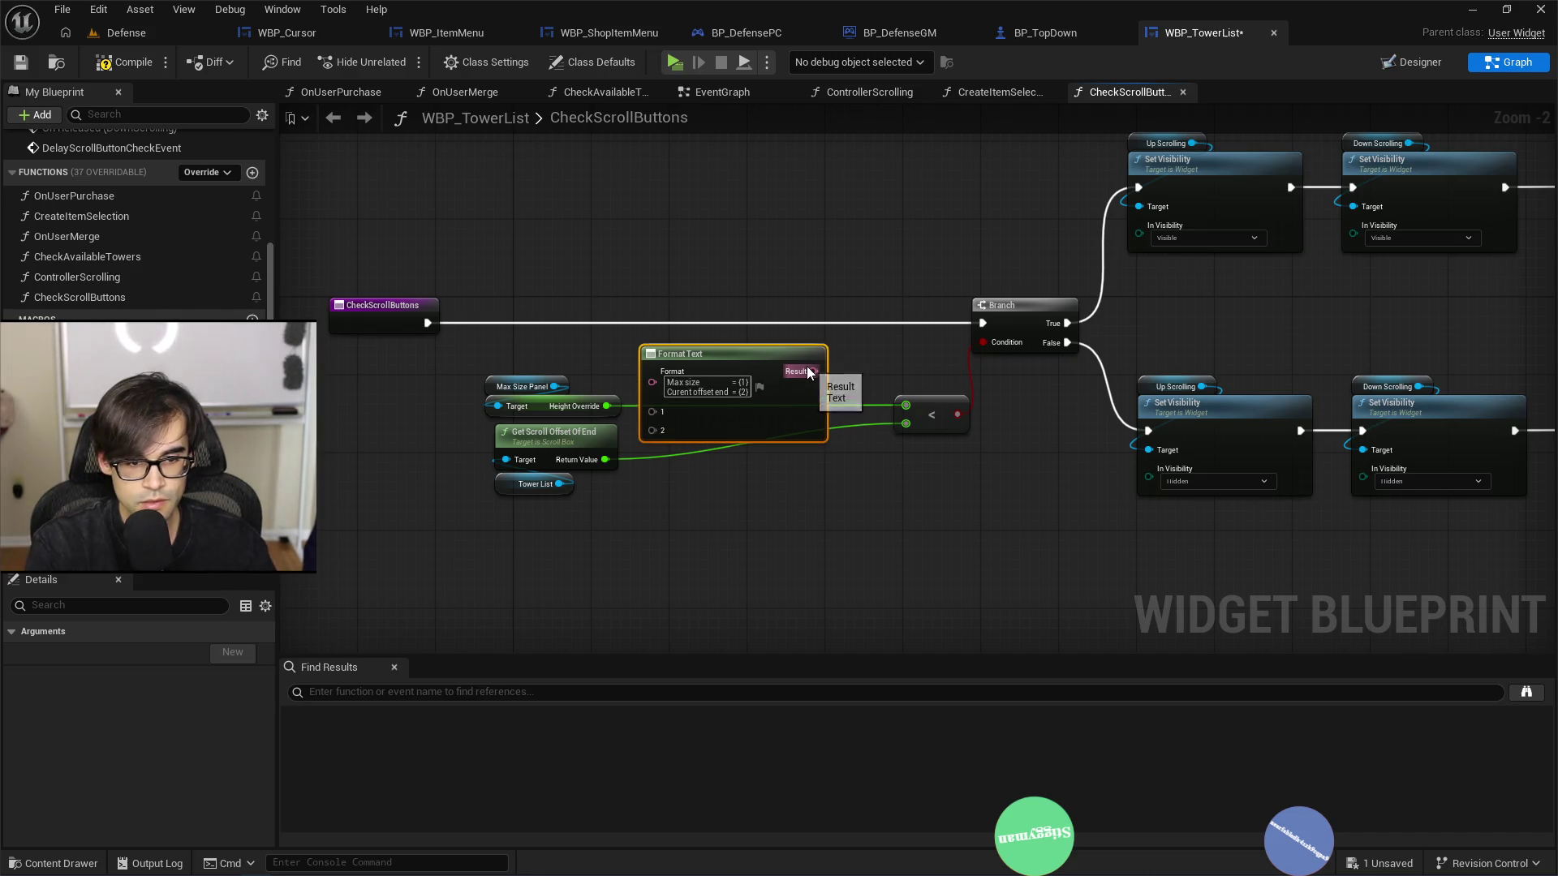
{"action": "mouse_move", "coordinate": [689, 357]}
{"action": "left_mouse_down"}
{"action": "mouse_move", "coordinate": [695, 225]}
{"action": "mouse_move", "coordinate": [620, 184]}
{"action": "left_mouse_up"}
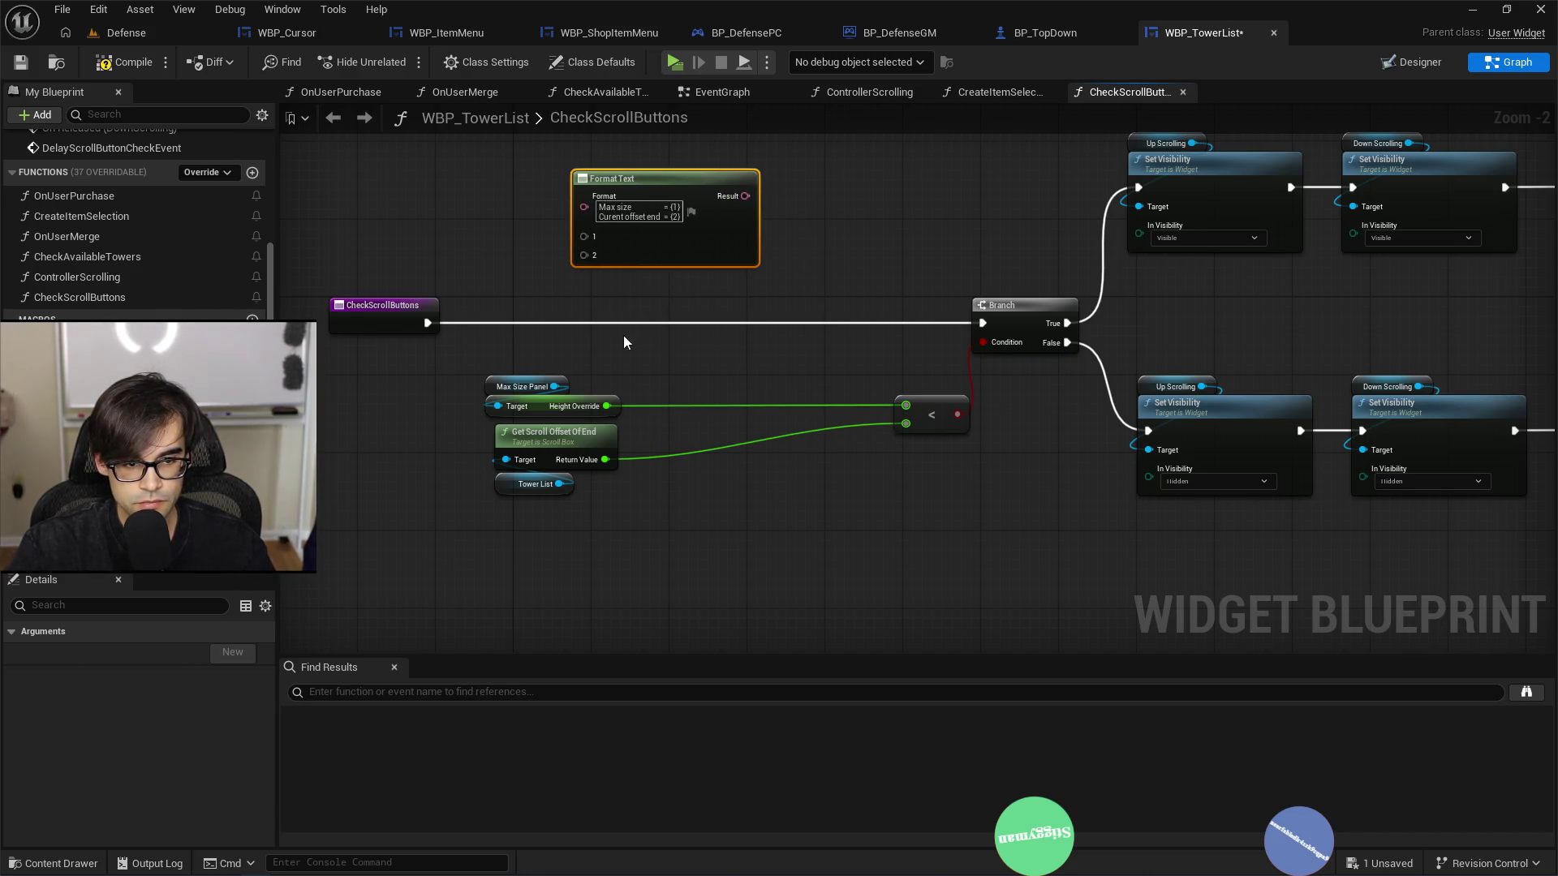
Step: Wire Height Override into Format Text pin 1 and the scroll offset Return Value into pin 2
{"action": "mouse_move", "coordinate": [607, 406]}
{"action": "left_mouse_down"}
{"action": "mouse_move", "coordinate": [572, 298]}
{"action": "mouse_move", "coordinate": [583, 236]}
{"action": "left_mouse_up"}
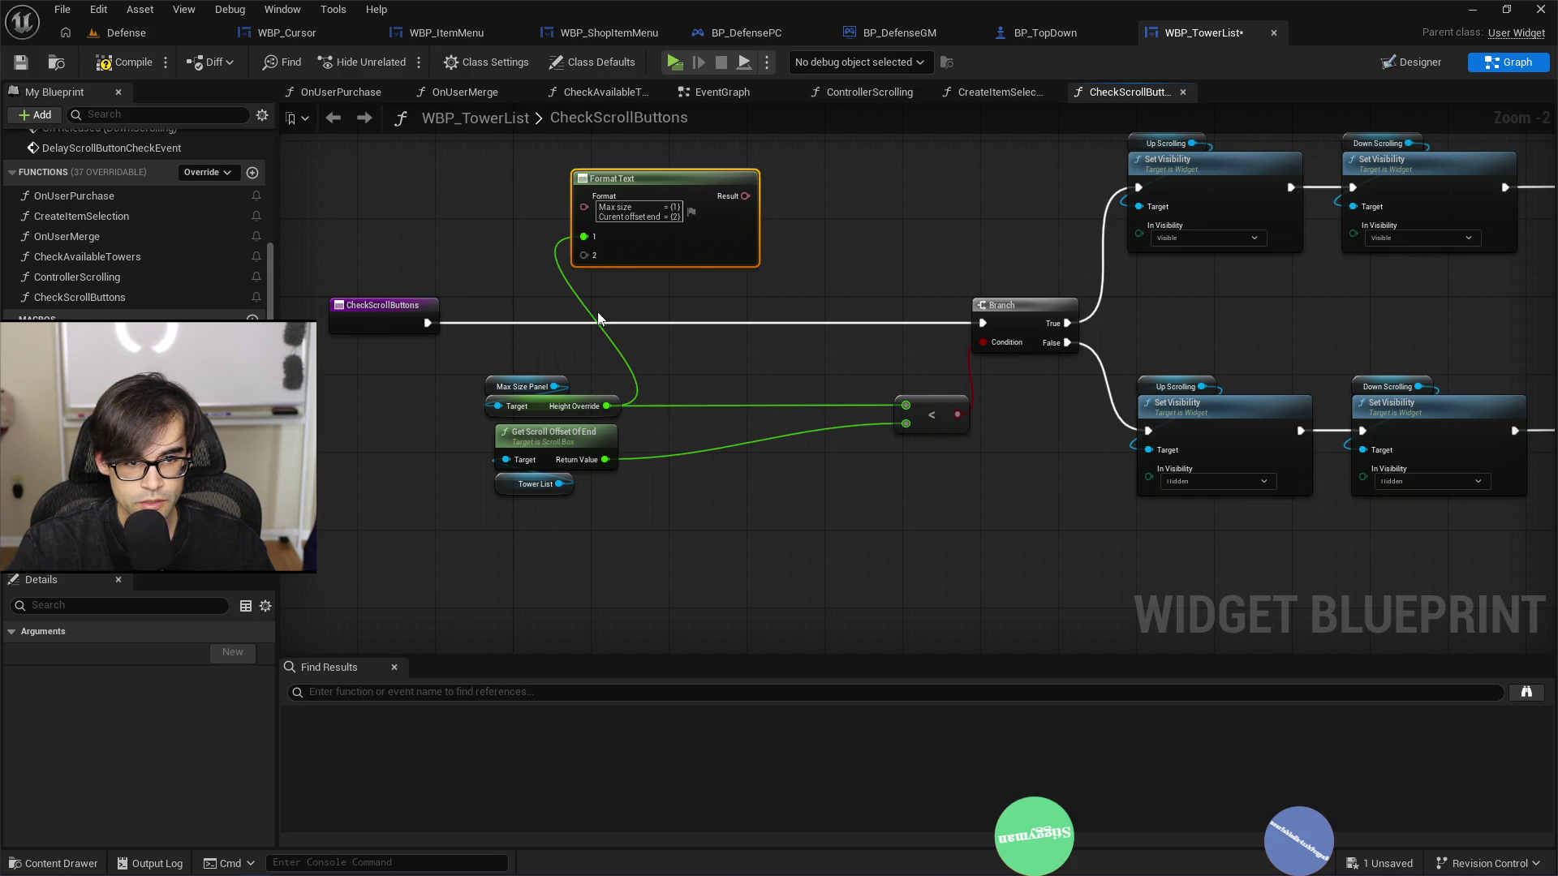
{"action": "left_click_drag", "start_coordinate": [605, 460], "coordinate": [583, 255]}
{"action": "left_click_drag", "start_coordinate": [678, 203], "coordinate": [542, 203]}
Step: Insert a Print String between the entry node and Branch, fed by the Format Text result
{"action": "left_click_drag", "start_coordinate": [430, 323], "coordinate": [722, 279]}
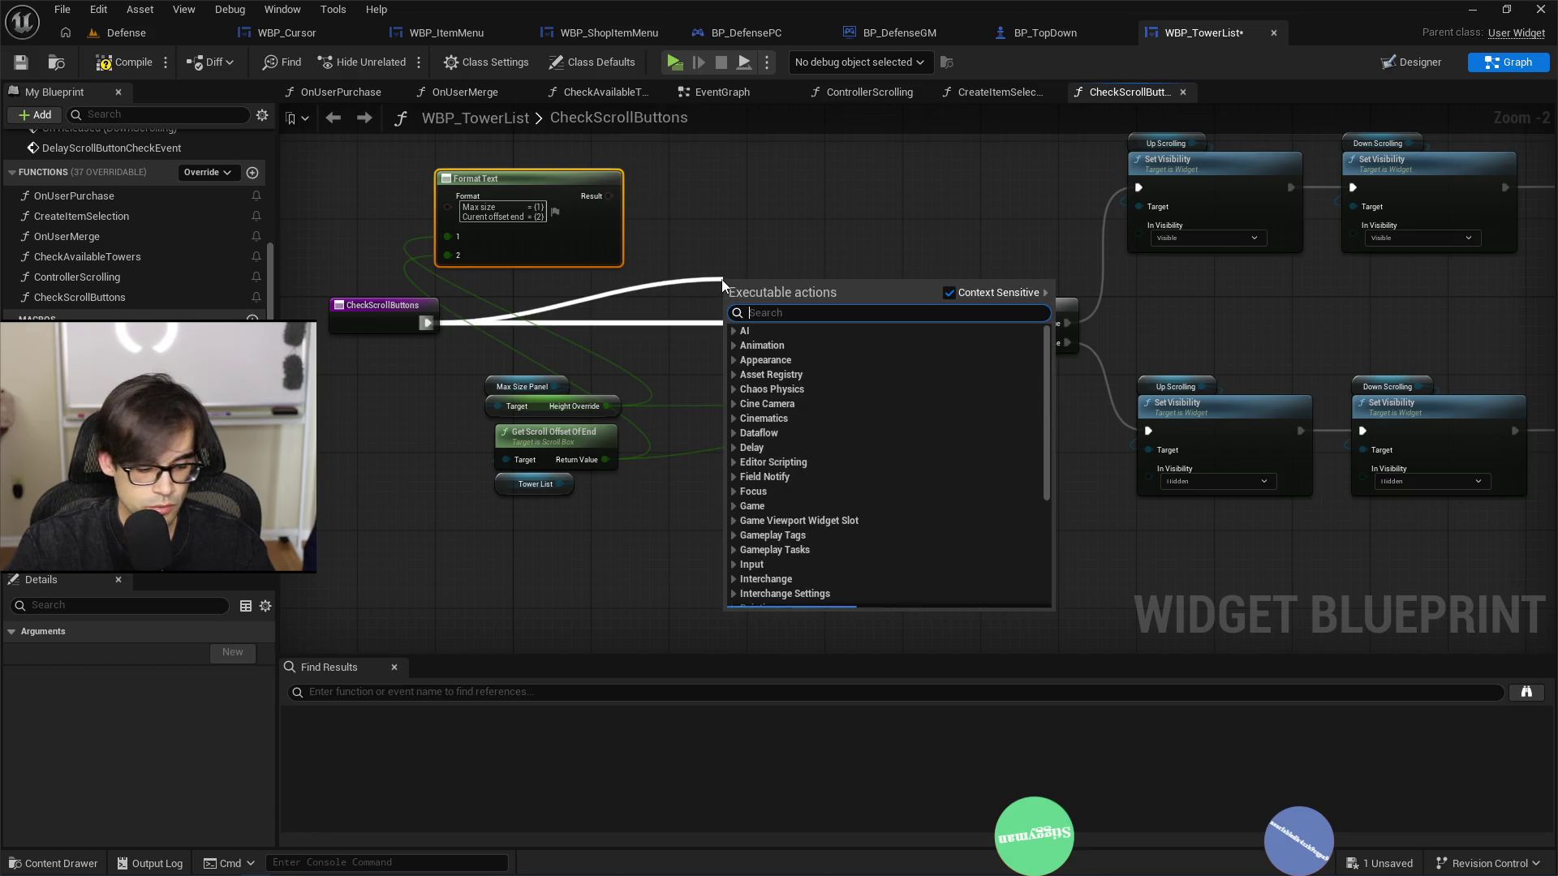
{"action": "type", "text": "print"}
{"action": "key", "text": "Return"}
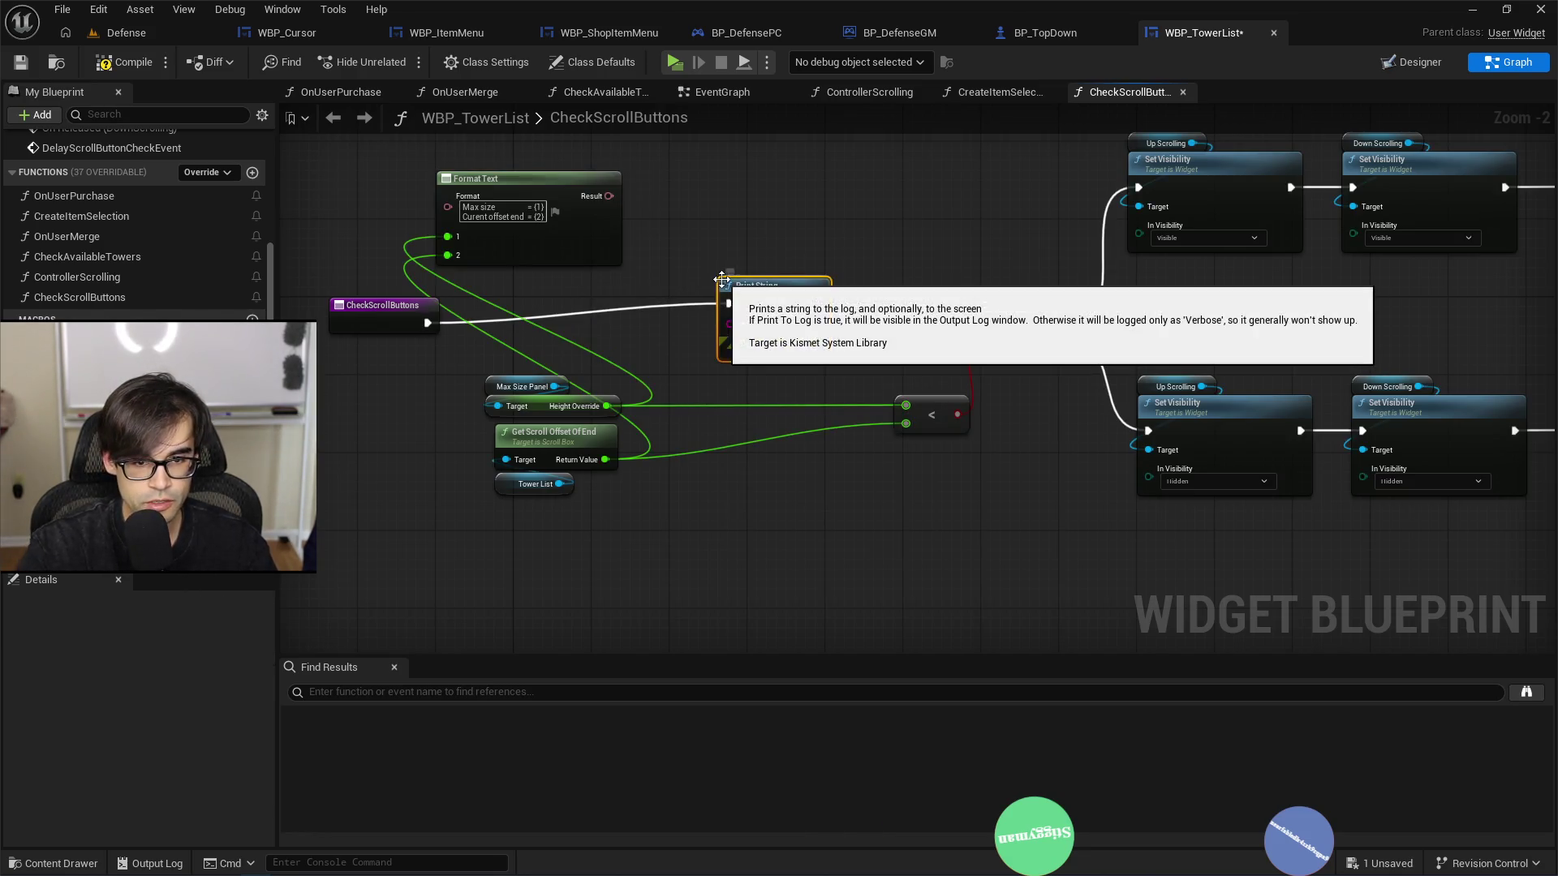
{"action": "left_click", "coordinate": [775, 354]}
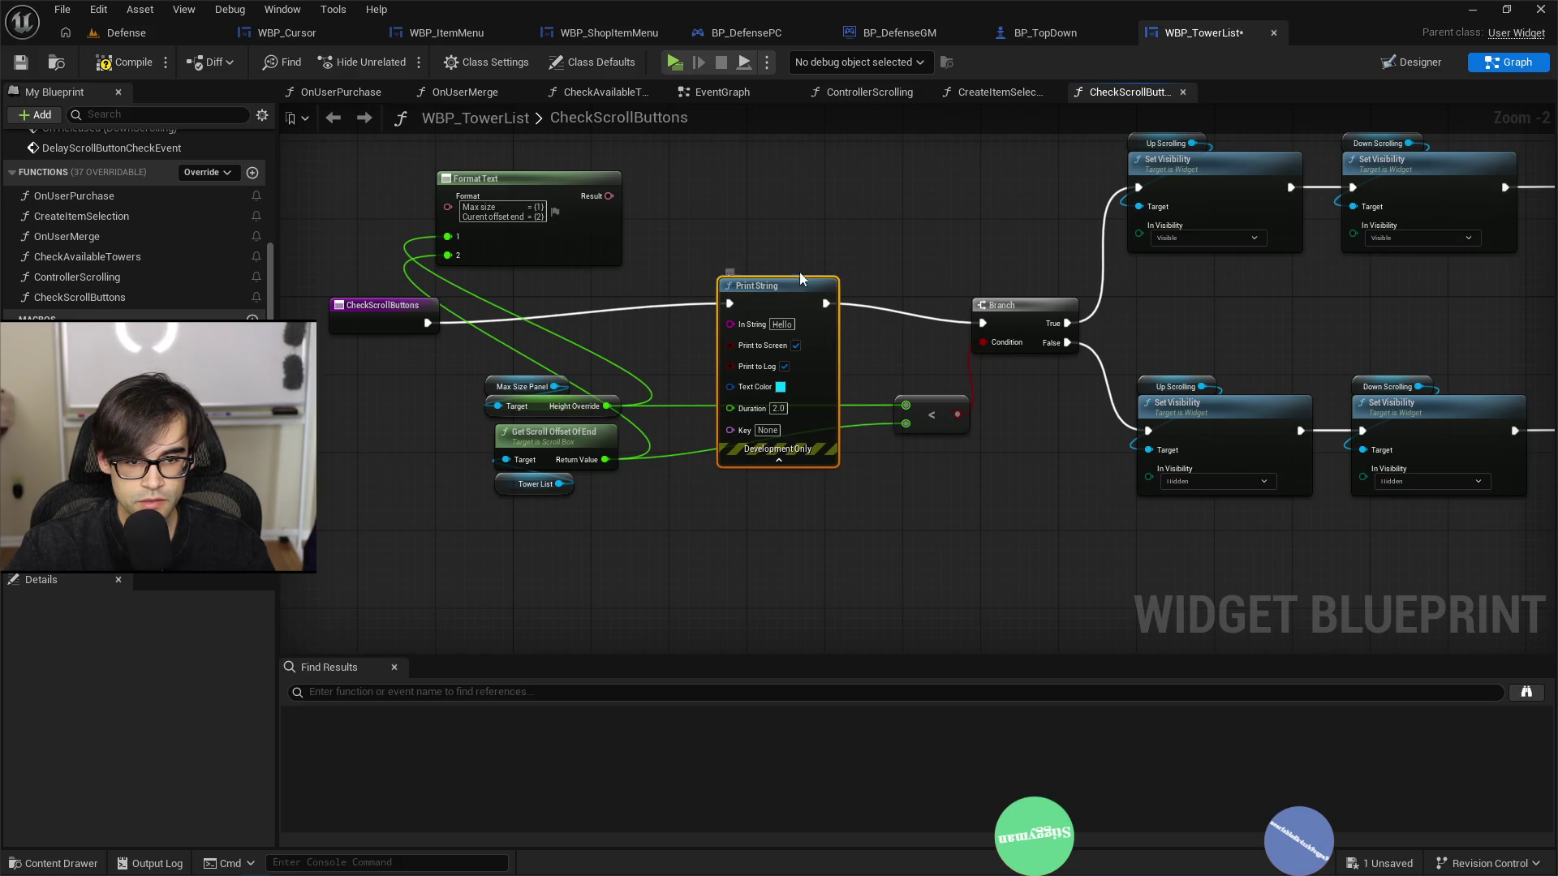
{"action": "left_click_drag", "start_coordinate": [801, 278], "coordinate": [820, 201]}
{"action": "left_click_drag", "start_coordinate": [608, 196], "coordinate": [751, 245]}
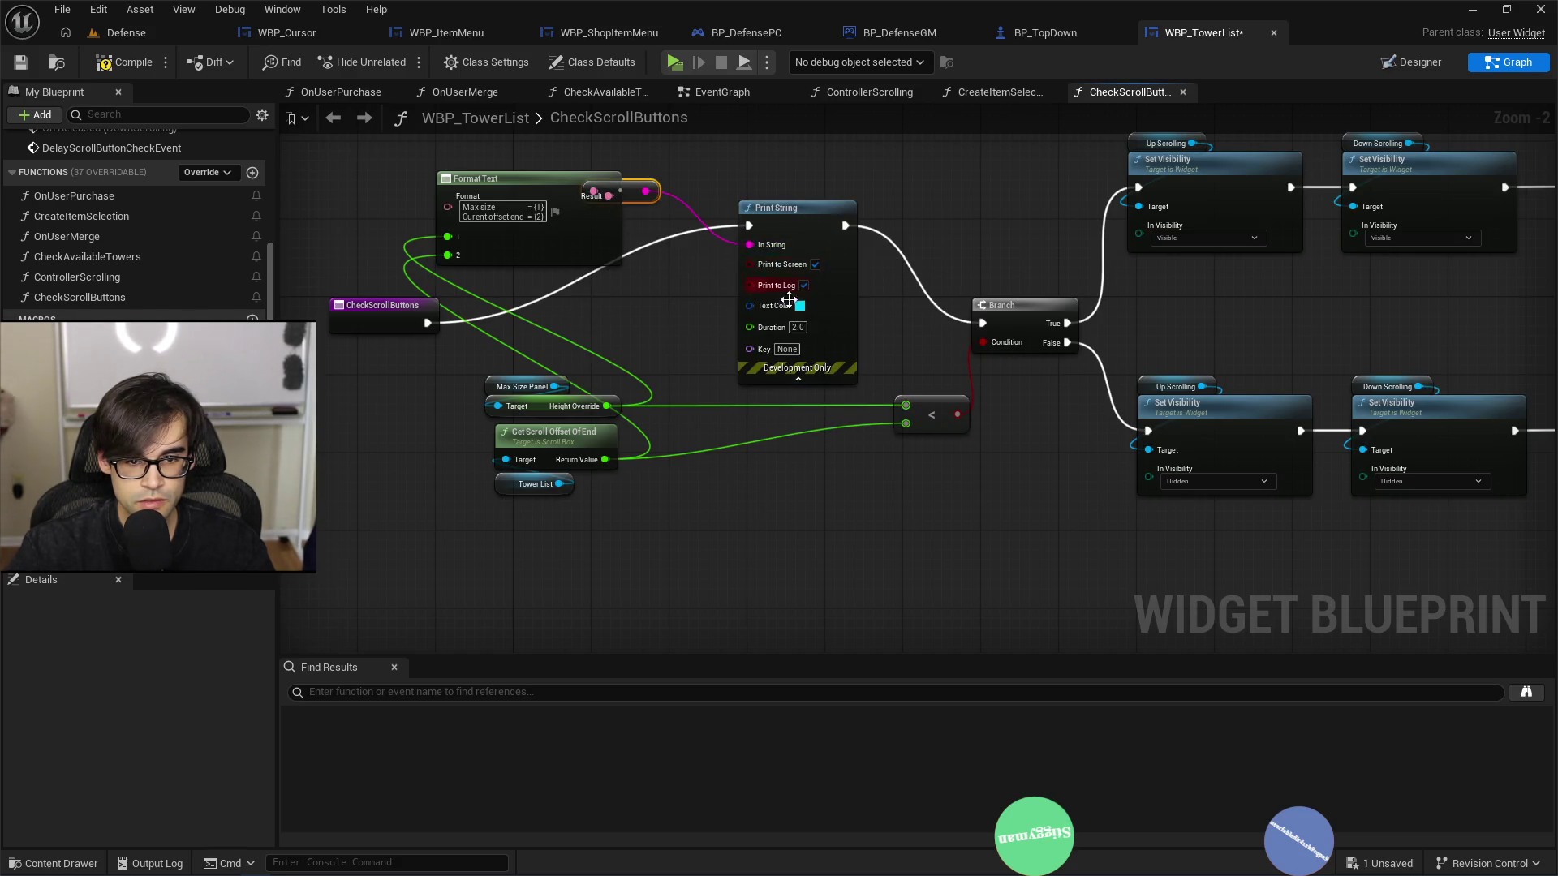
Step: Print the debug text in orange for 10 seconds, compile, and launch a standalone preview
{"action": "left_click", "coordinate": [799, 307]}
{"action": "left_click_drag", "start_coordinate": [933, 496], "coordinate": [972, 436]}
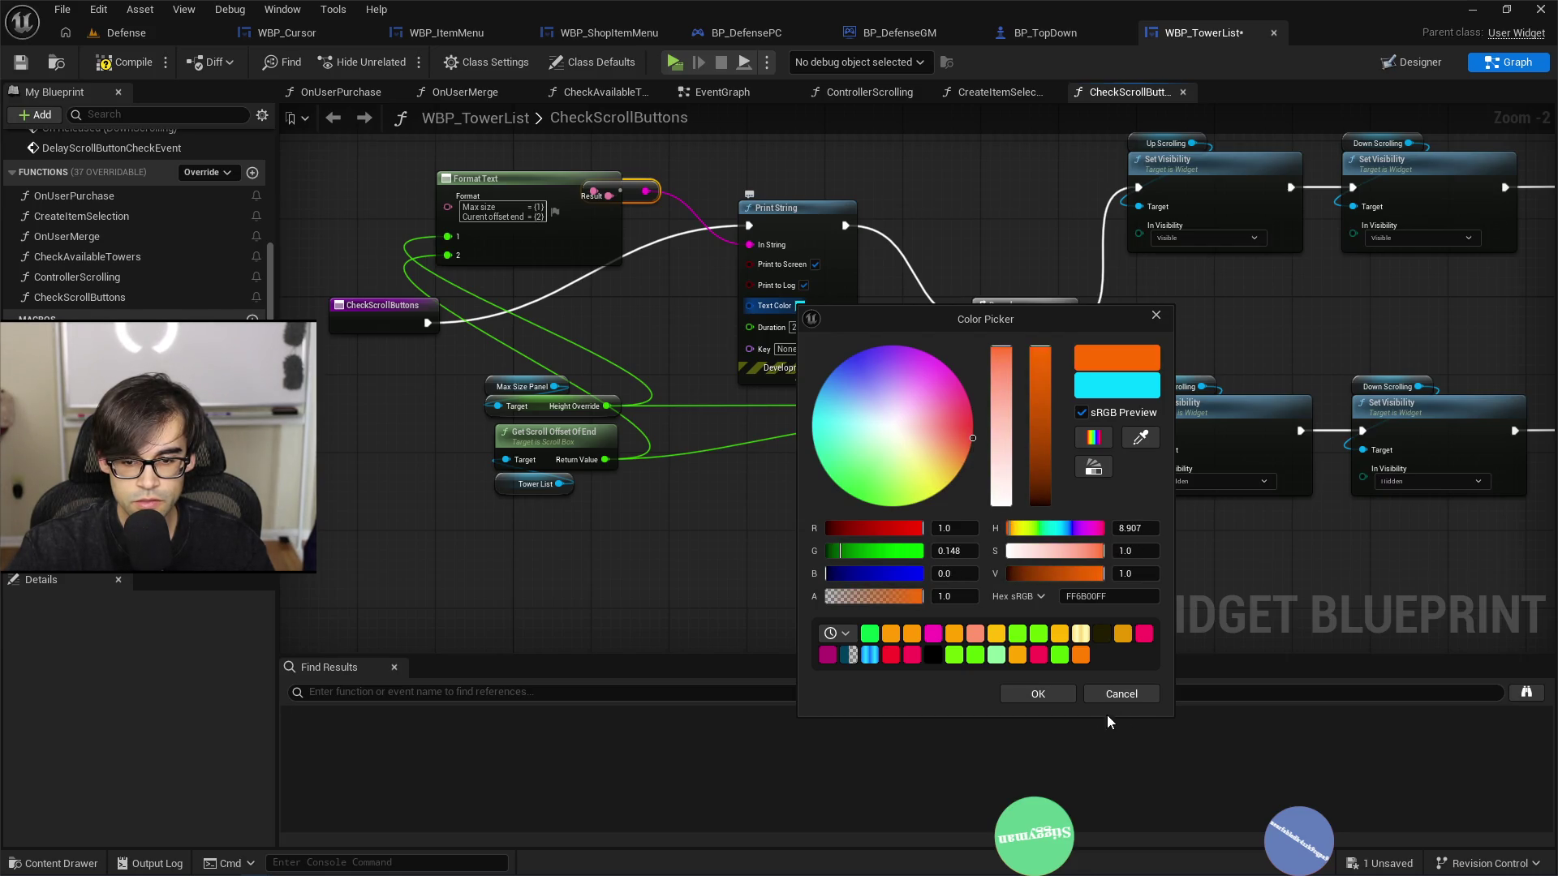
{"action": "left_click", "coordinate": [1038, 694]}
{"action": "left_click", "coordinate": [797, 327]}
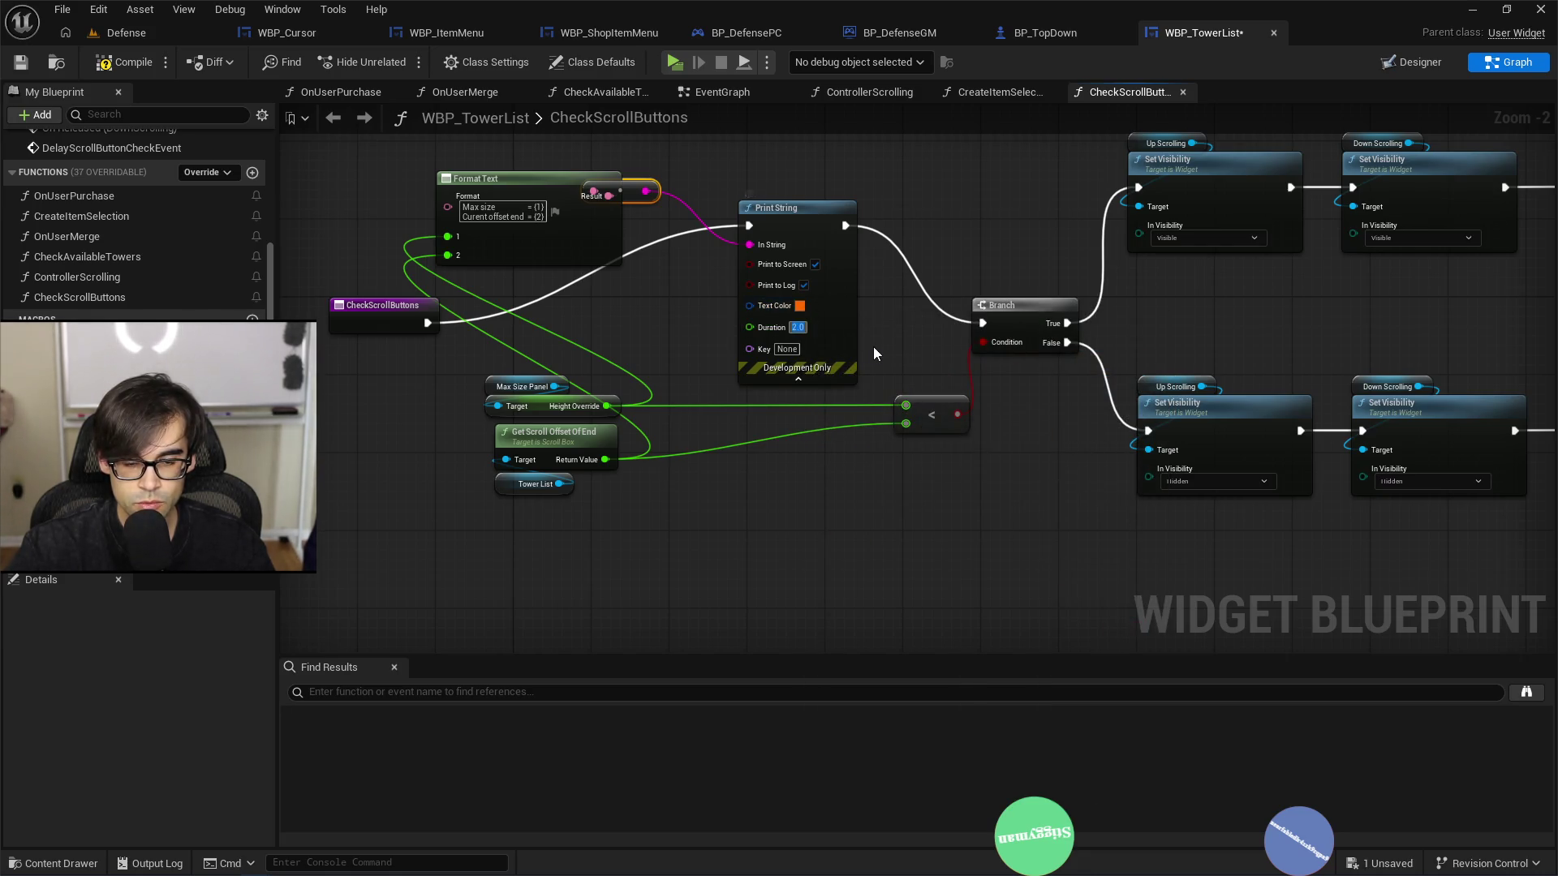
{"action": "type", "text": "10"}
{"action": "left_click", "coordinate": [104, 63]}
{"action": "left_click", "coordinate": [104, 62]}
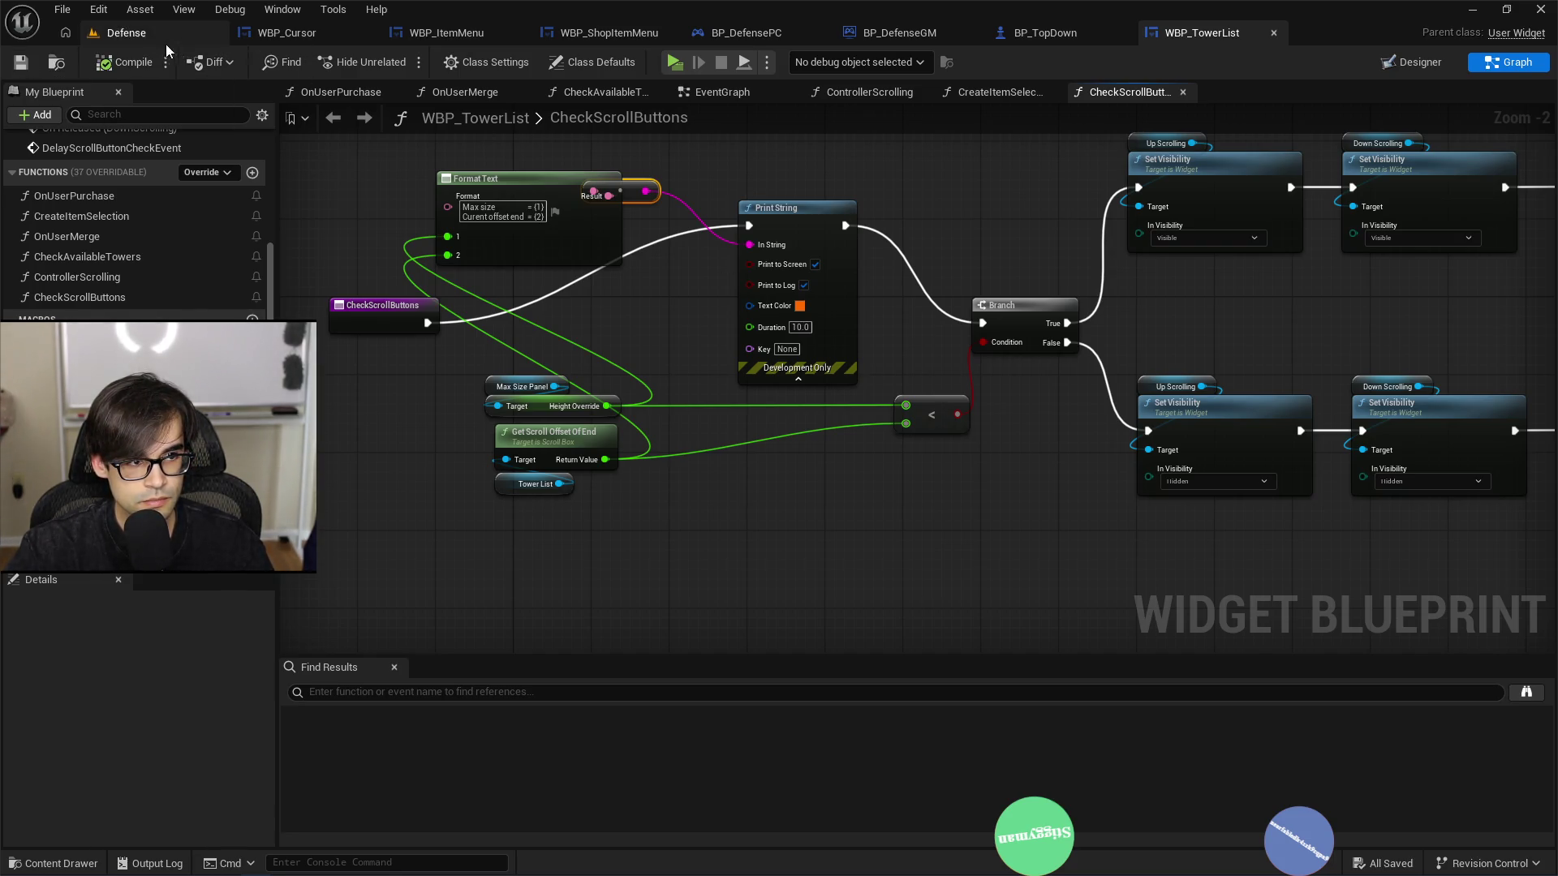
{"action": "left_click", "coordinate": [126, 32]}
{"action": "left_click", "coordinate": [402, 64]}
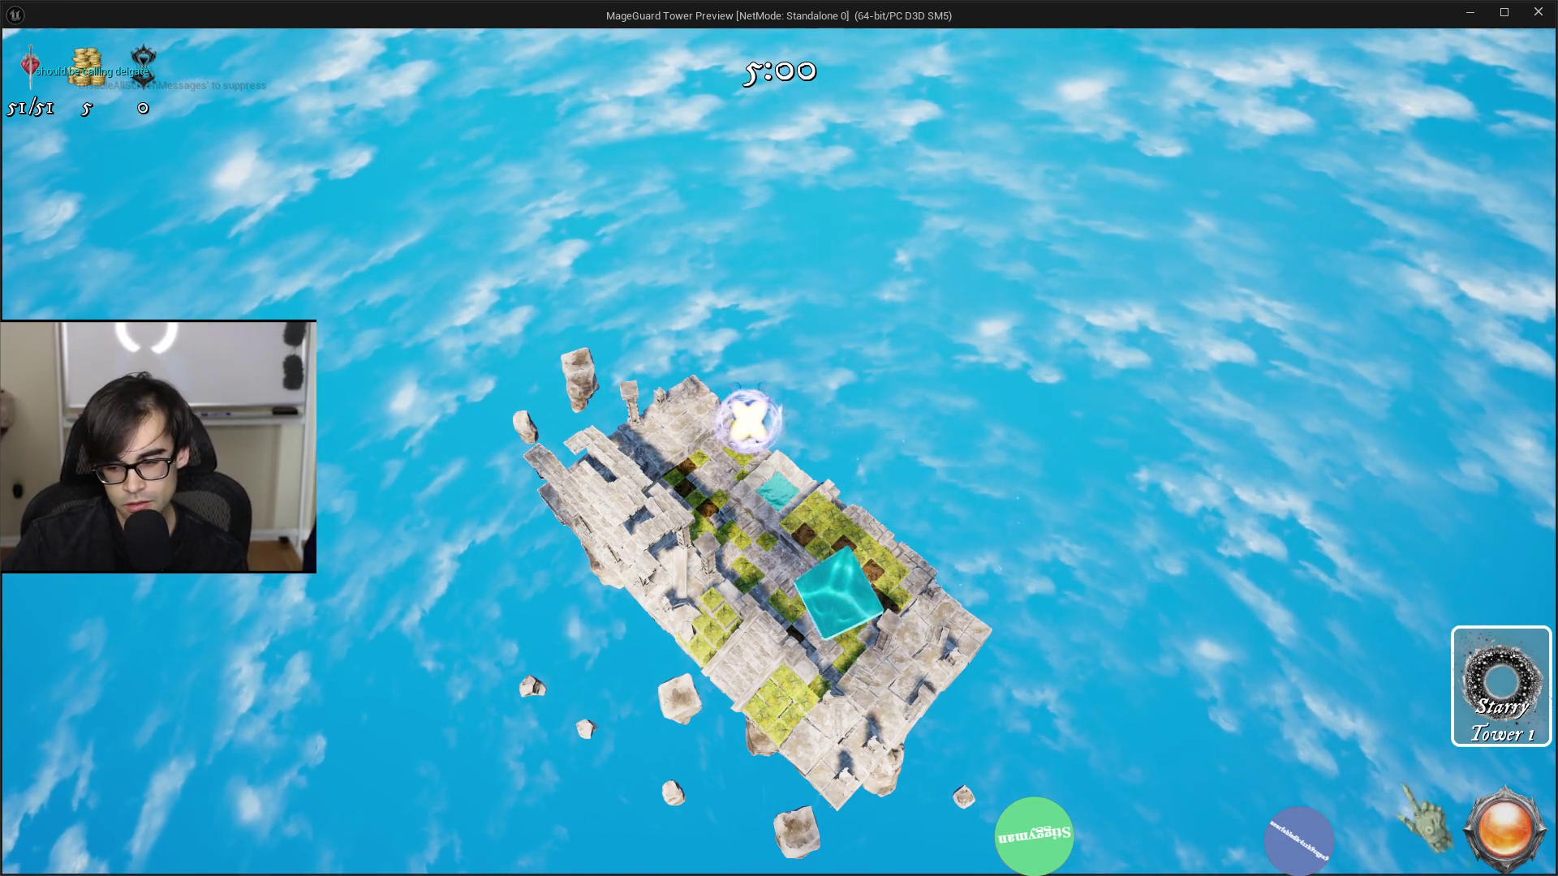
Step: Place a tower, skip to the shop, rerun the gold cheat, and buy the Pocket Watch
{"action": "left_click", "coordinate": [1505, 836]}
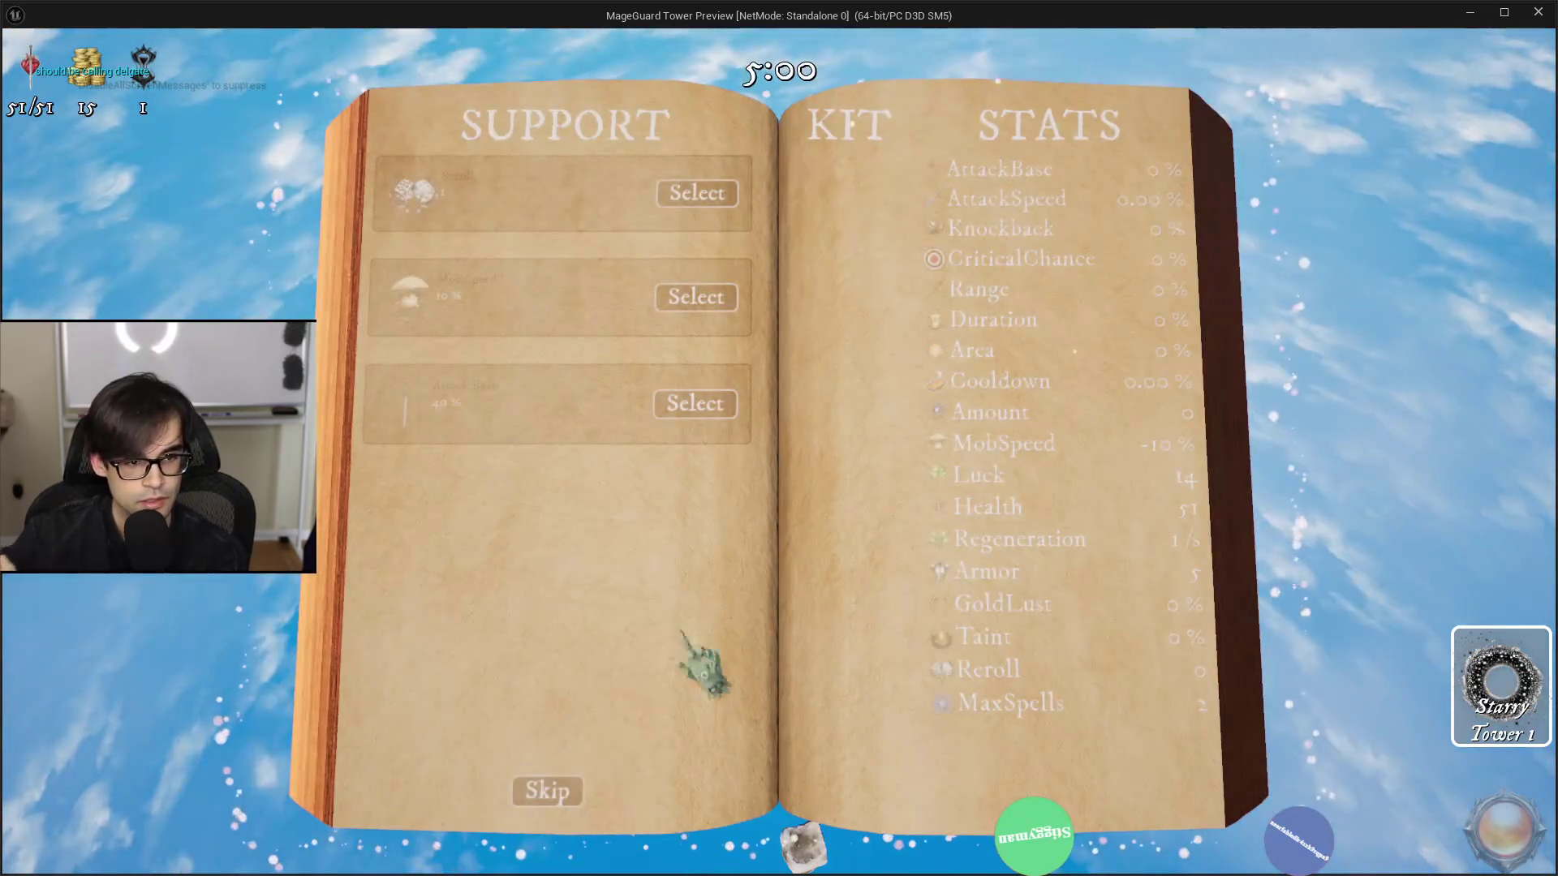
{"action": "left_click", "coordinate": [548, 797]}
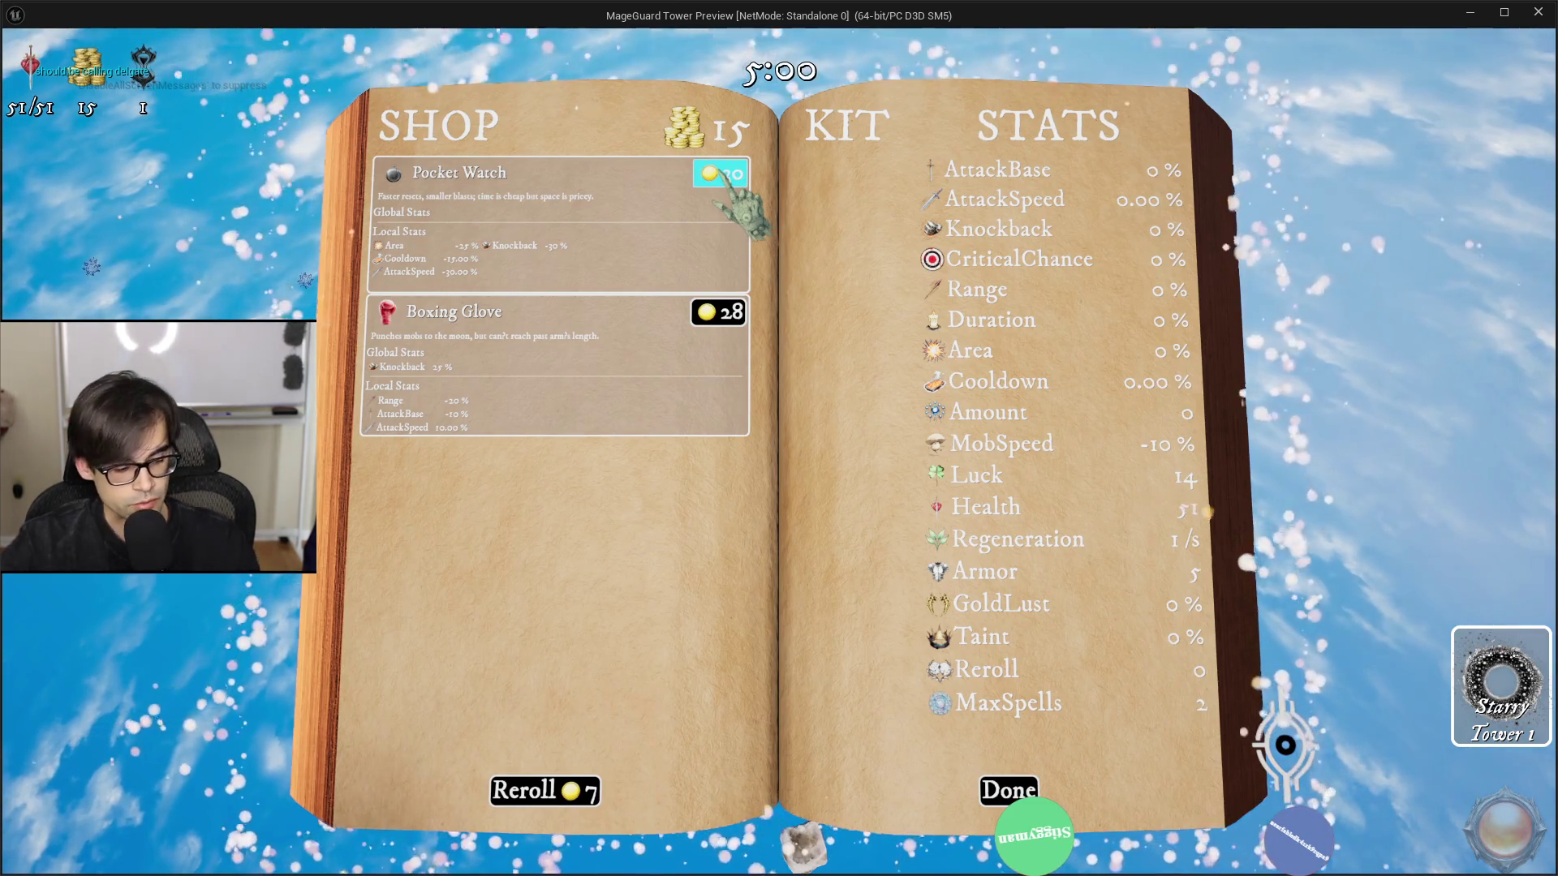
{"action": "key", "text": "Up"}
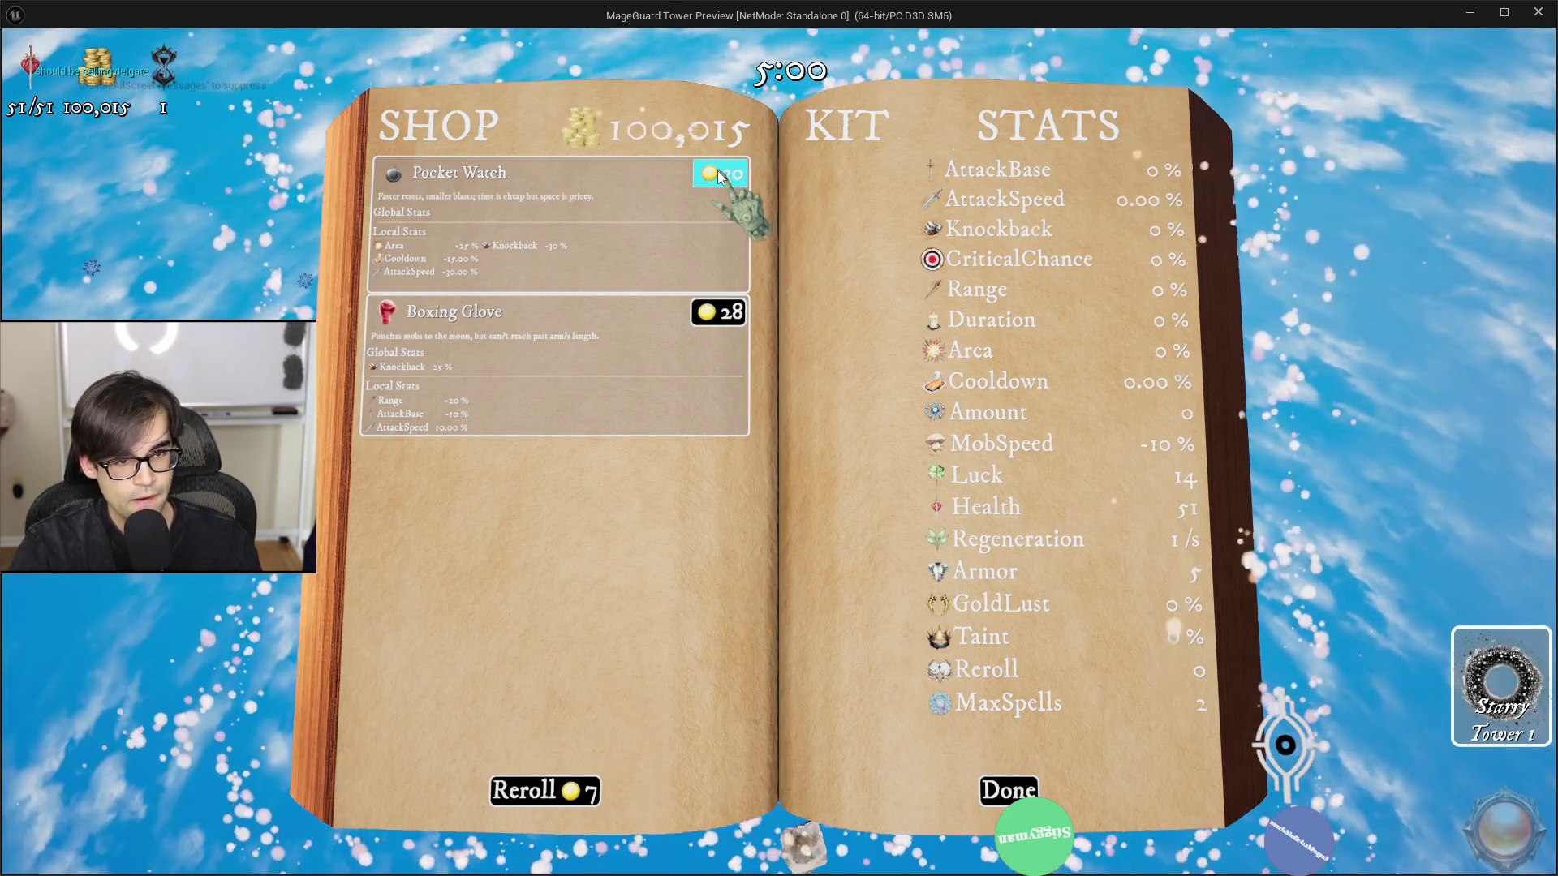
{"action": "left_click", "coordinate": [719, 175]}
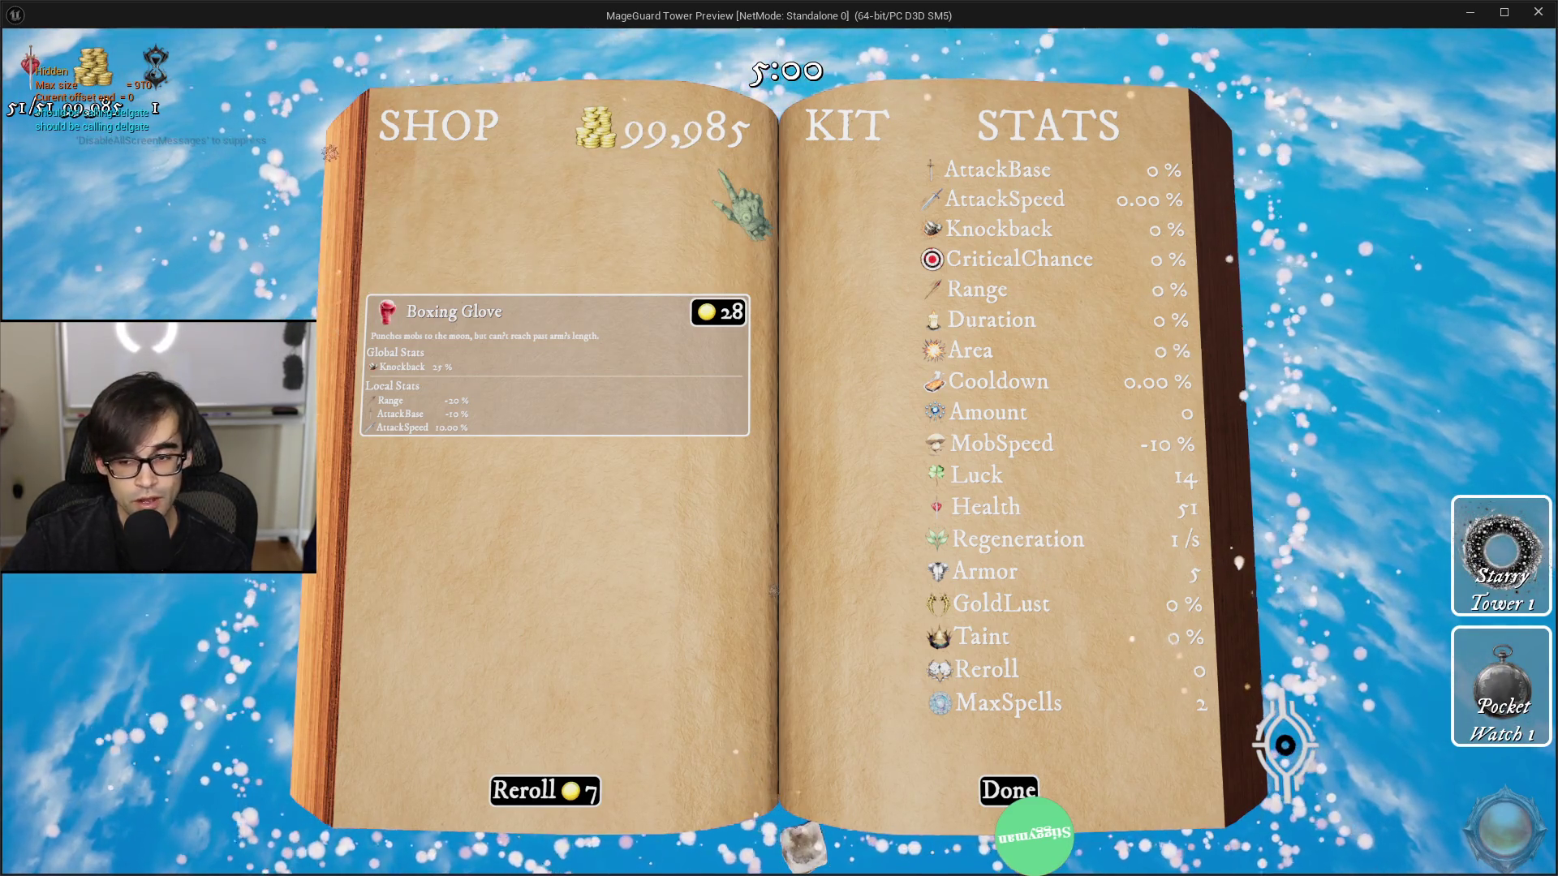
Step: Buy the Boxing Glove, reroll, then buy Starry Tower 1, the Fang and the Spyglass
{"action": "left_click", "coordinate": [712, 313]}
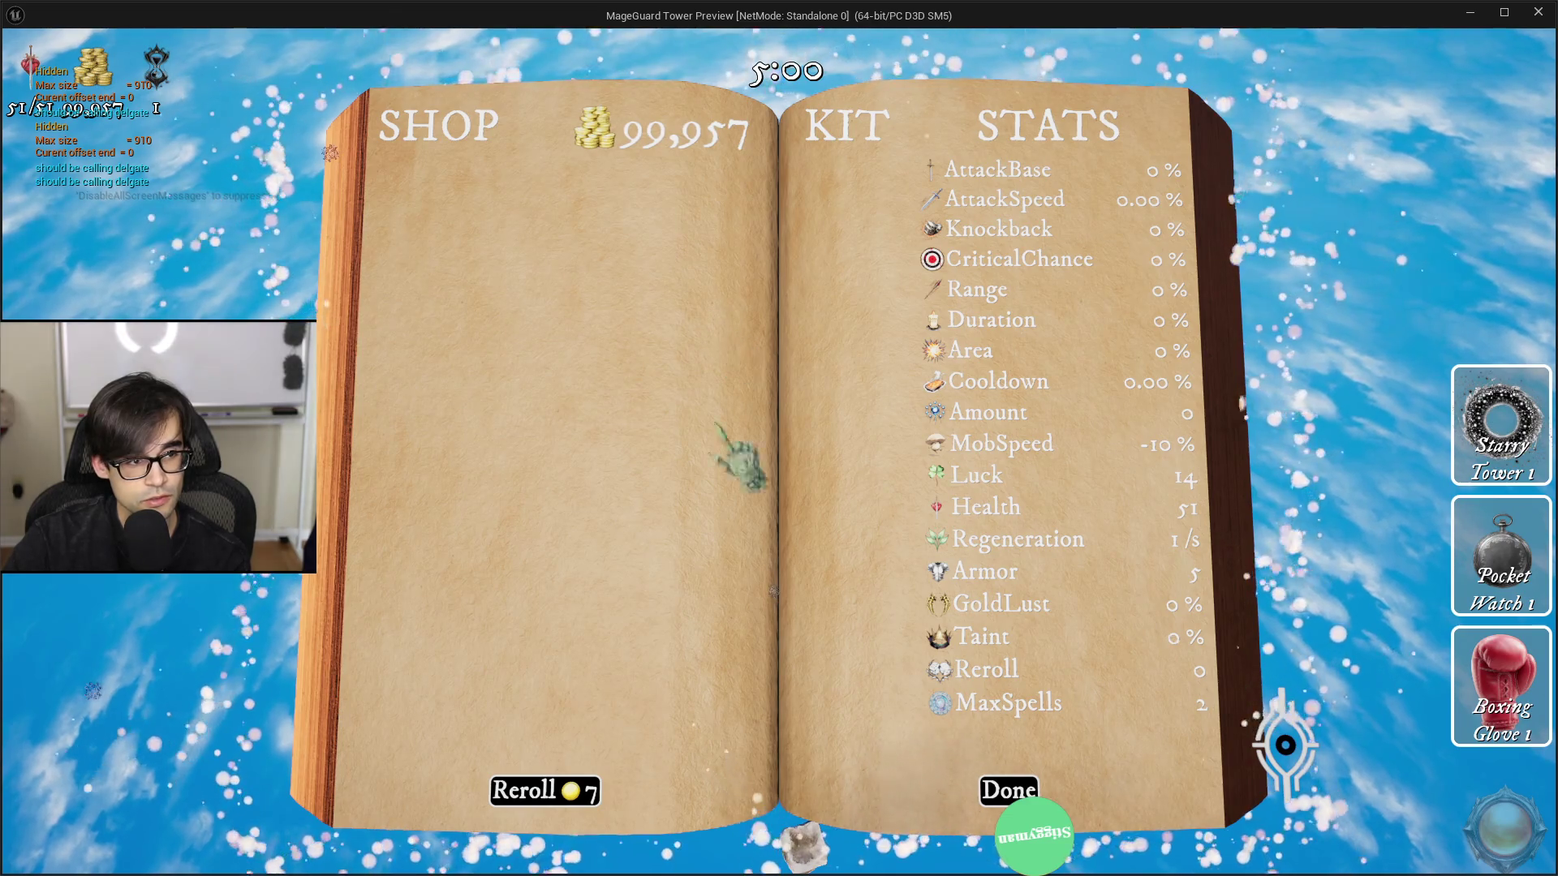
{"action": "left_click", "coordinate": [562, 791]}
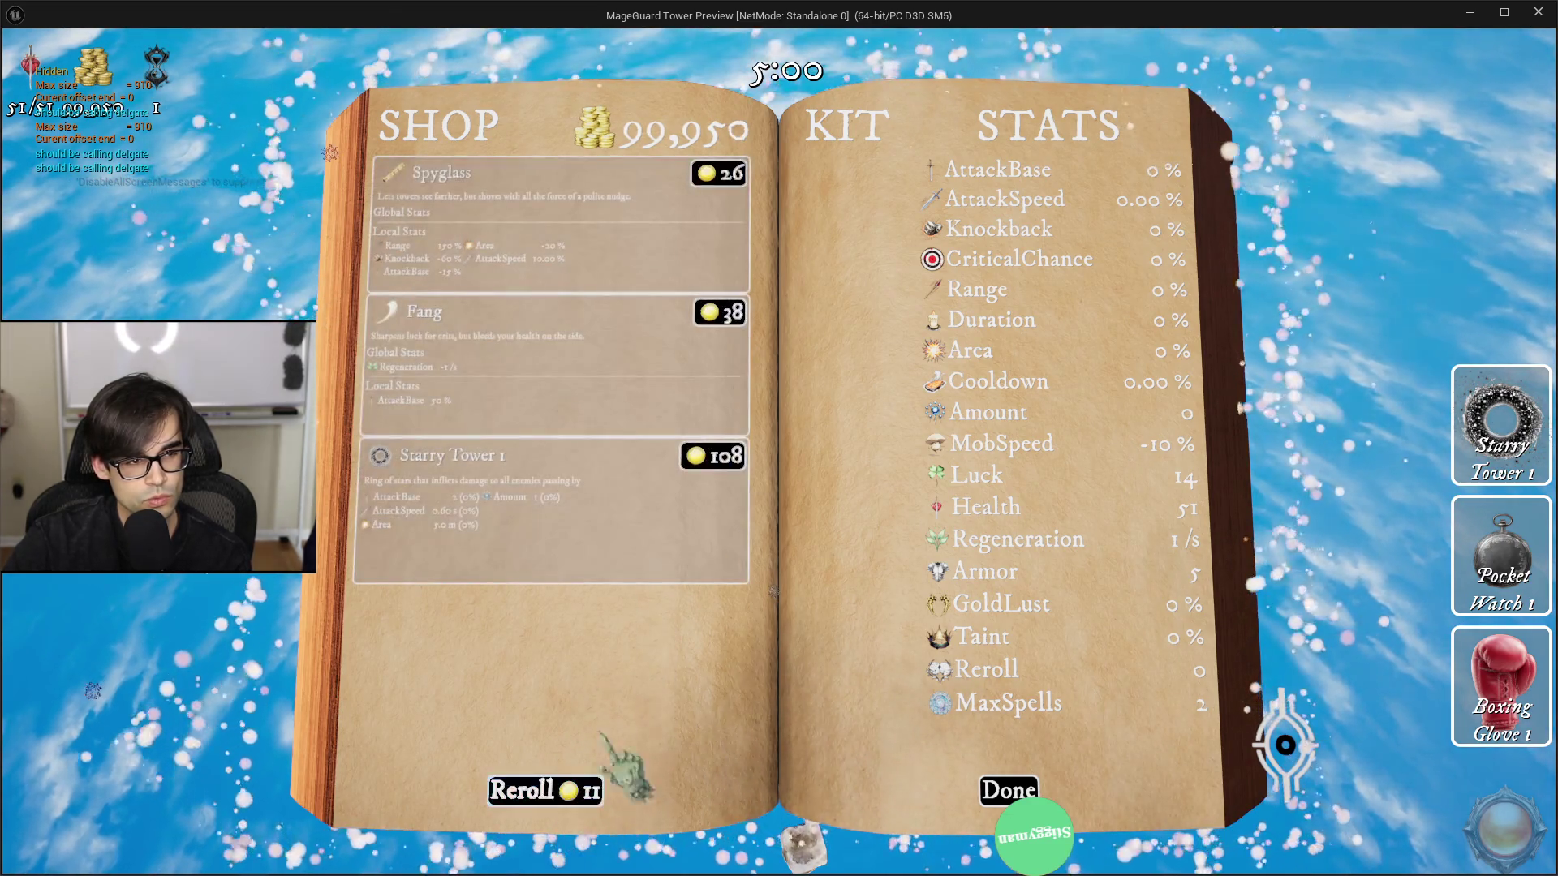
{"action": "left_click", "coordinate": [715, 459]}
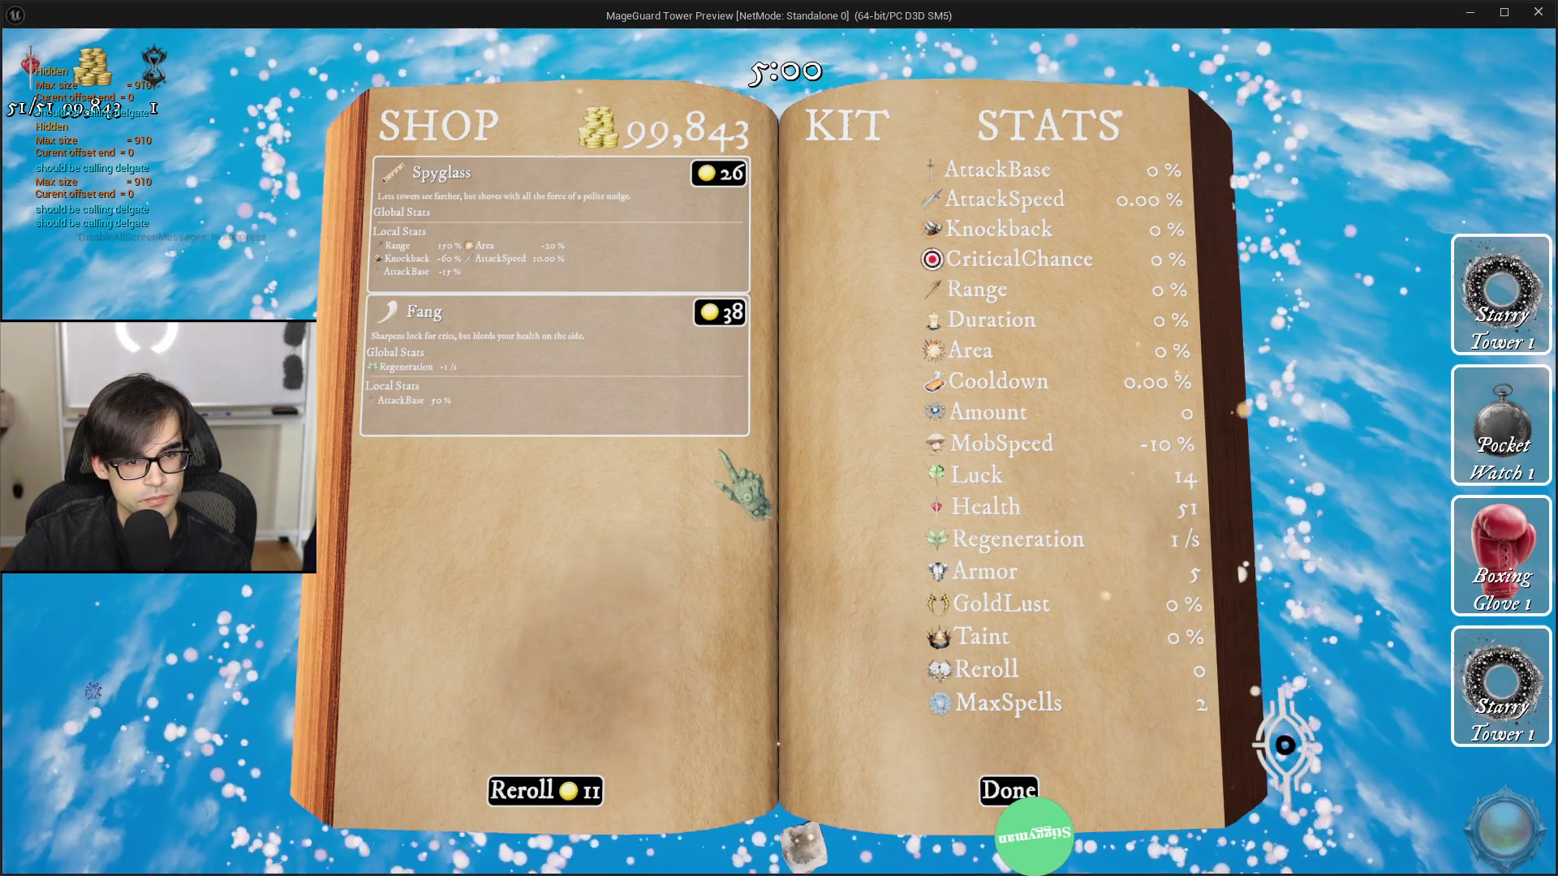
{"action": "left_click", "coordinate": [732, 311]}
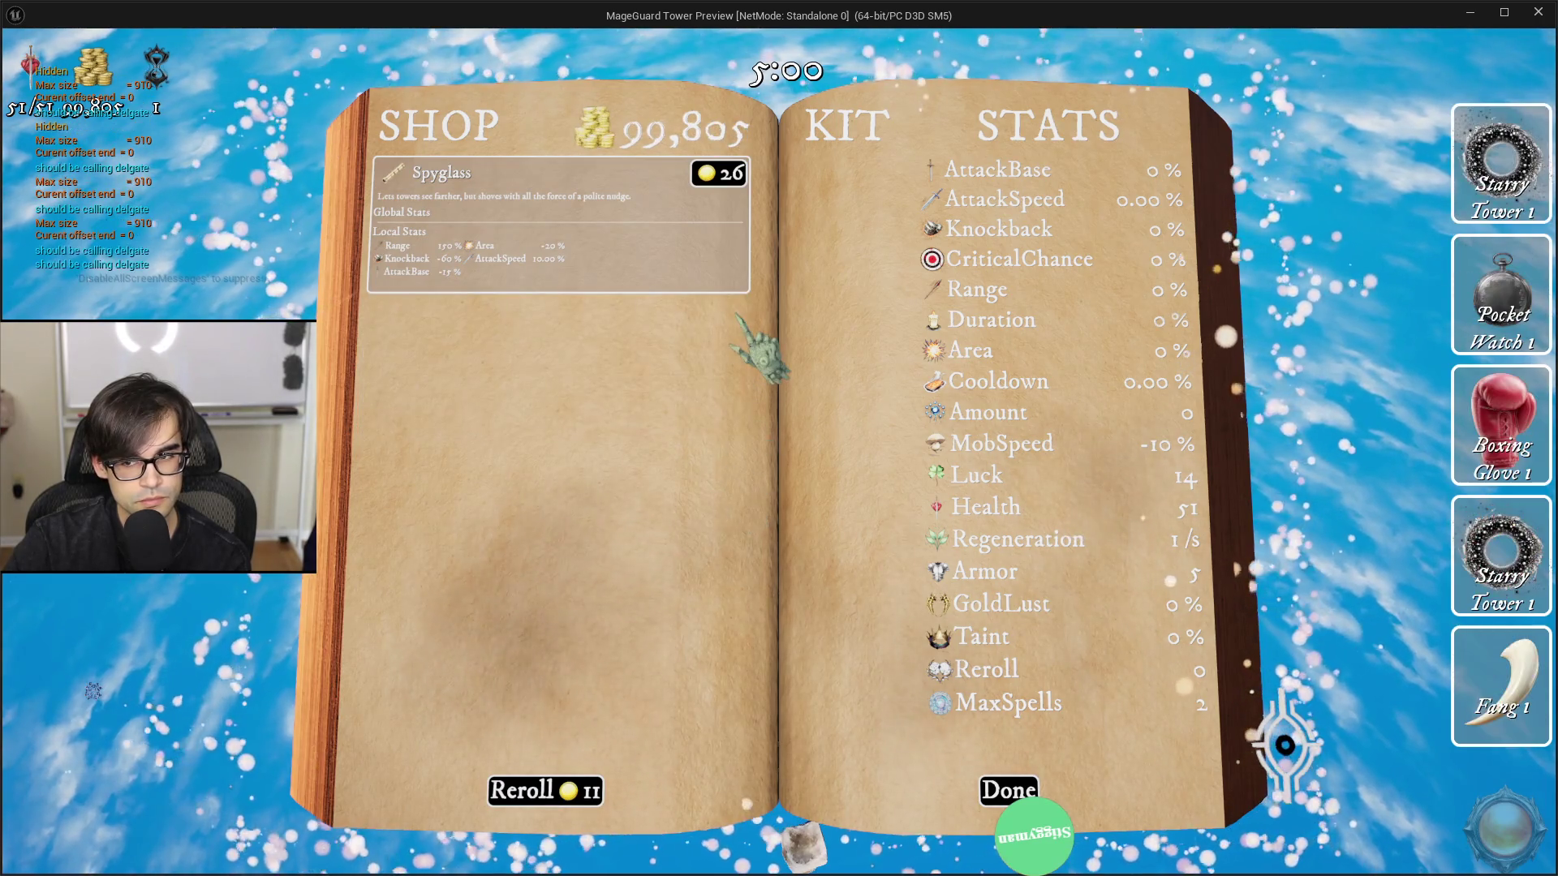
{"action": "left_click", "coordinate": [717, 185]}
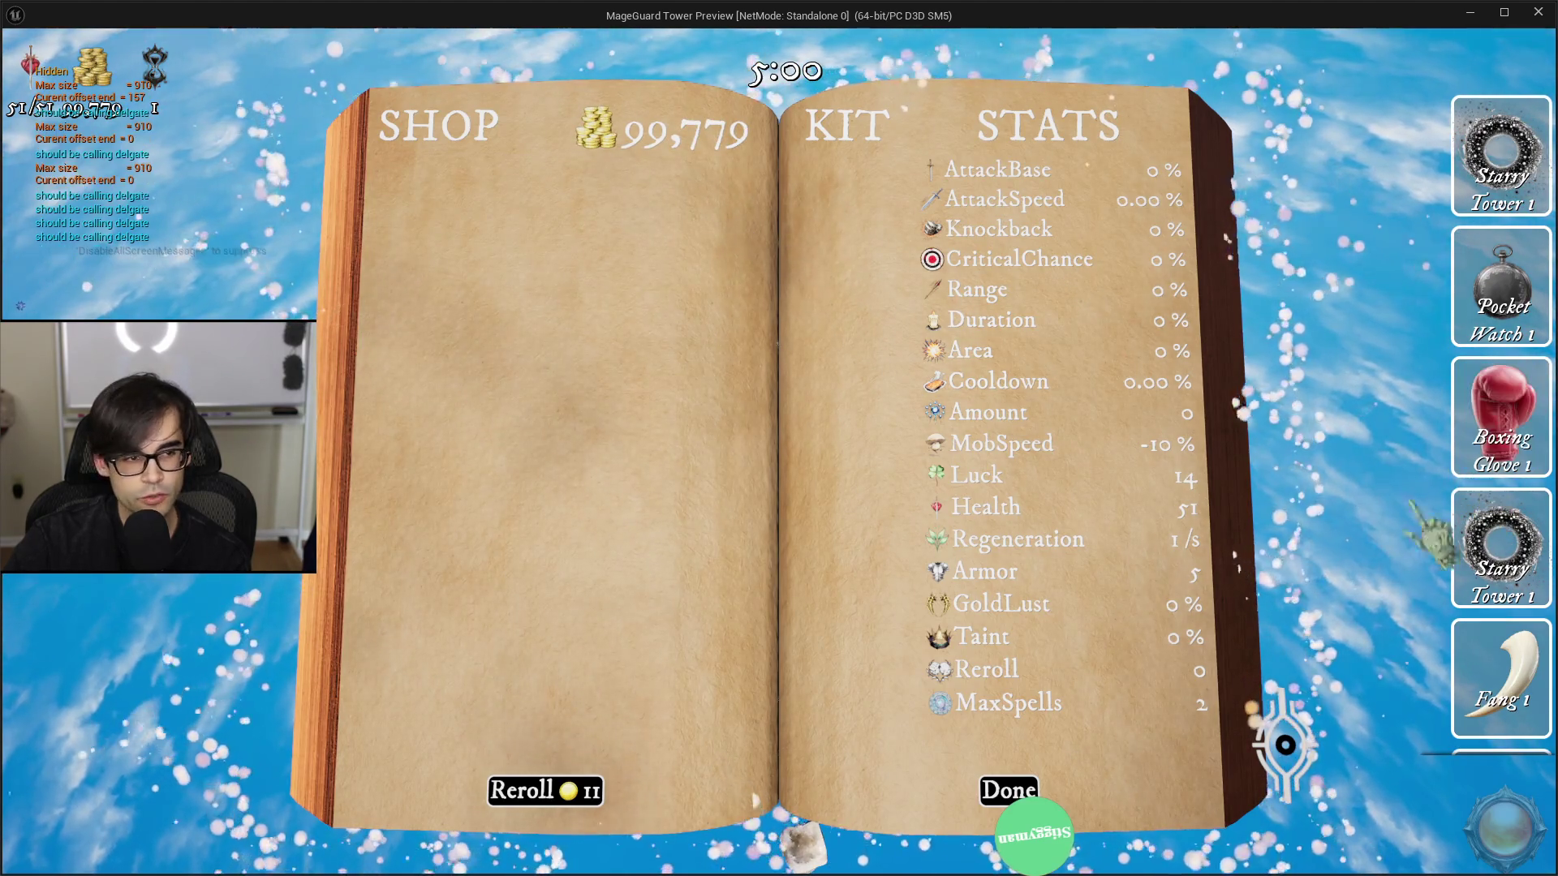
Step: Reroll, buy Apple Core, Bolt Tower 1 and Starry Tower 2, test scrolling, then exit to BP_TopDown
{"action": "left_click", "coordinate": [569, 789]}
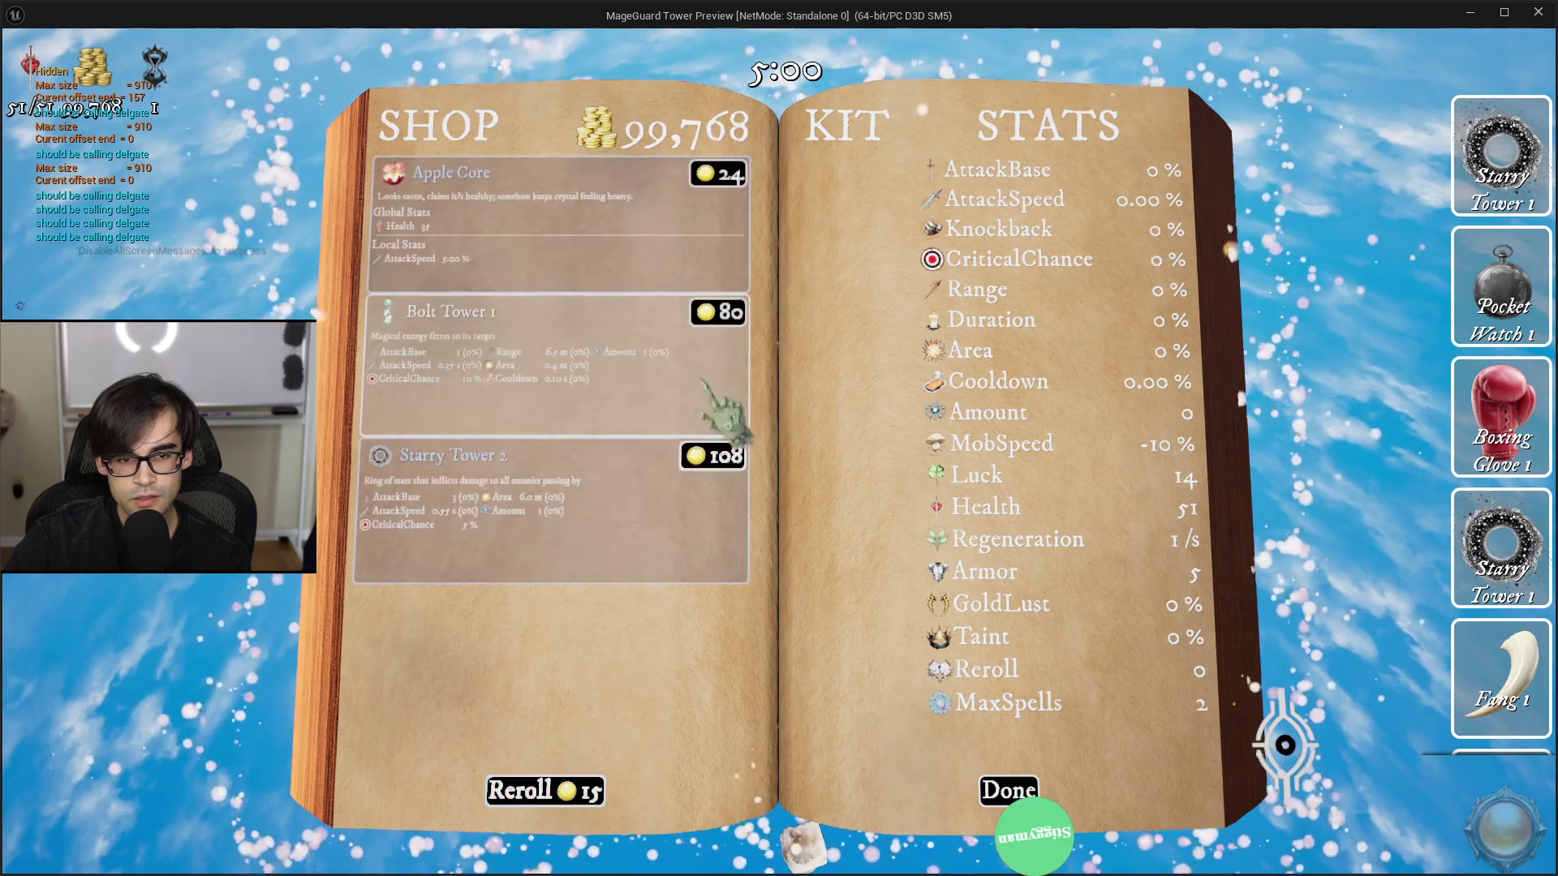
{"action": "left_click", "coordinate": [722, 183]}
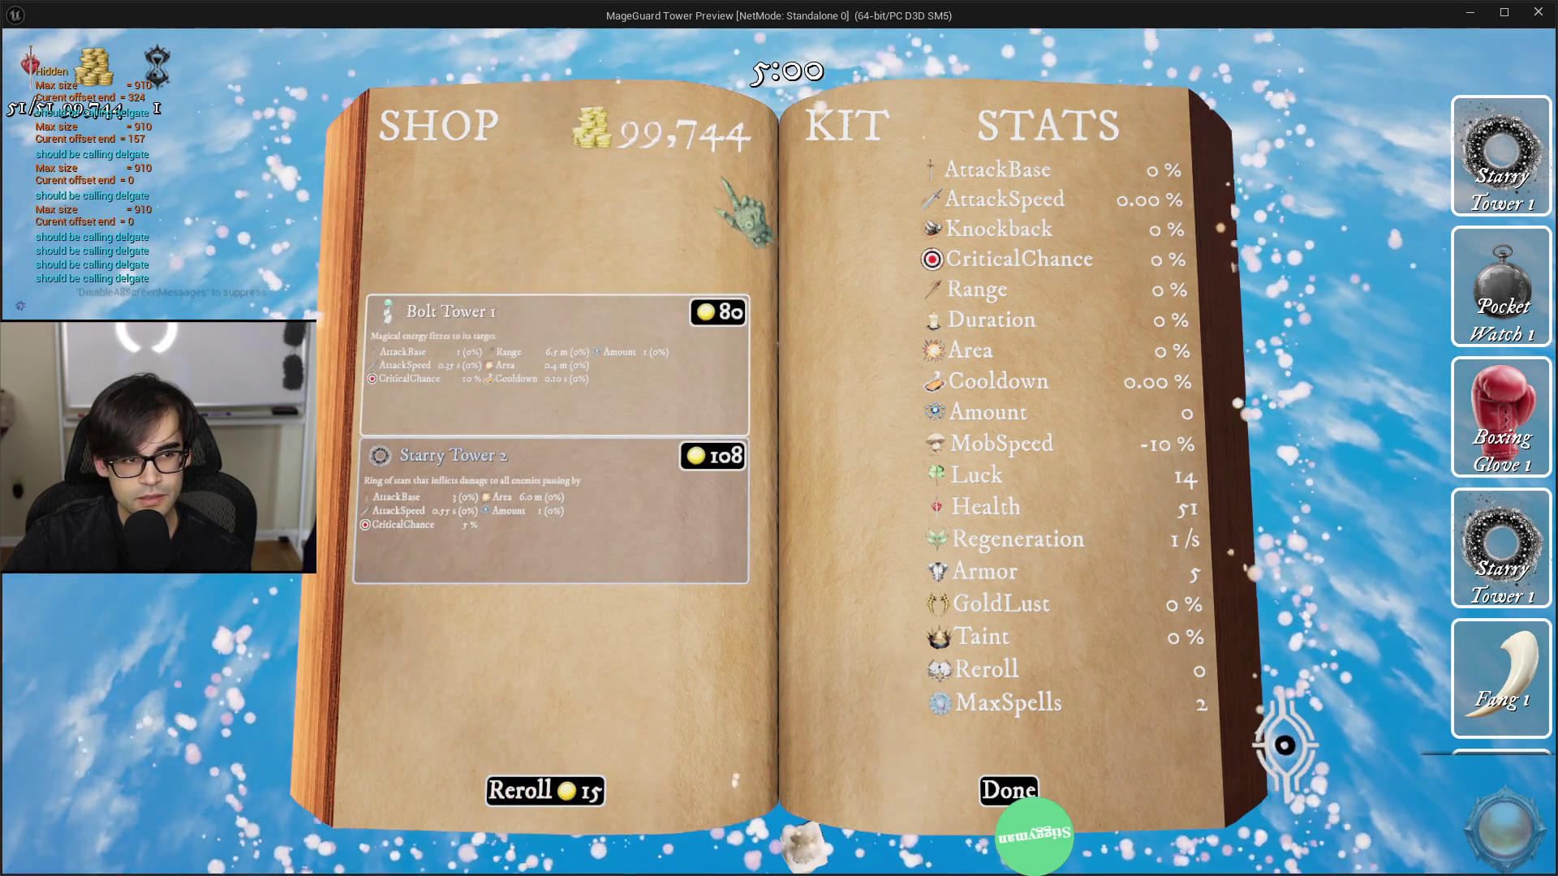
{"action": "left_click", "coordinate": [728, 318]}
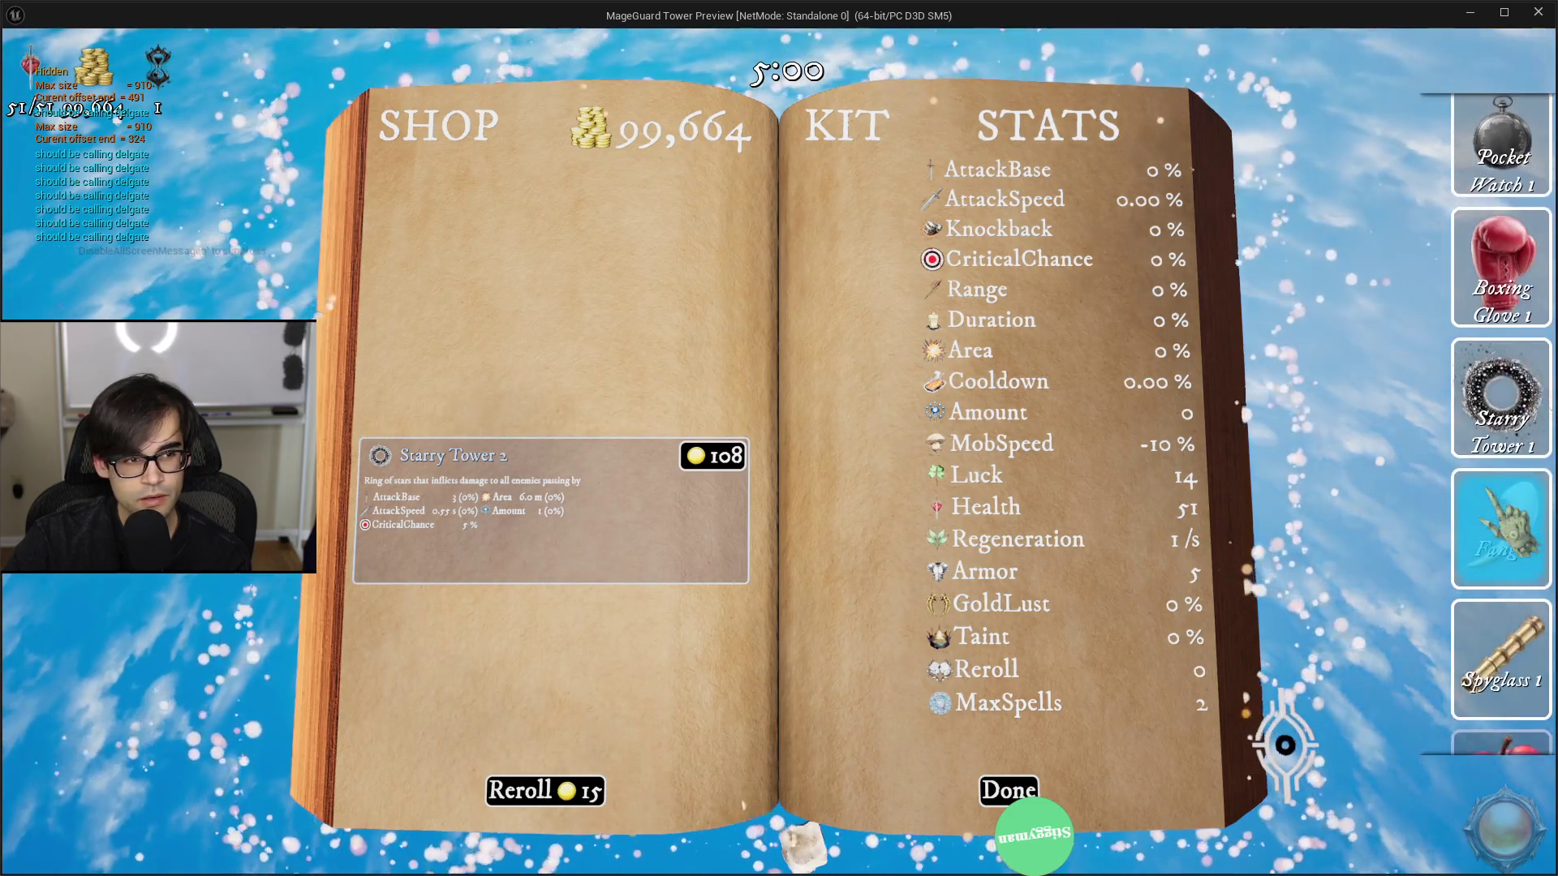
{"action": "left_click", "coordinate": [722, 461]}
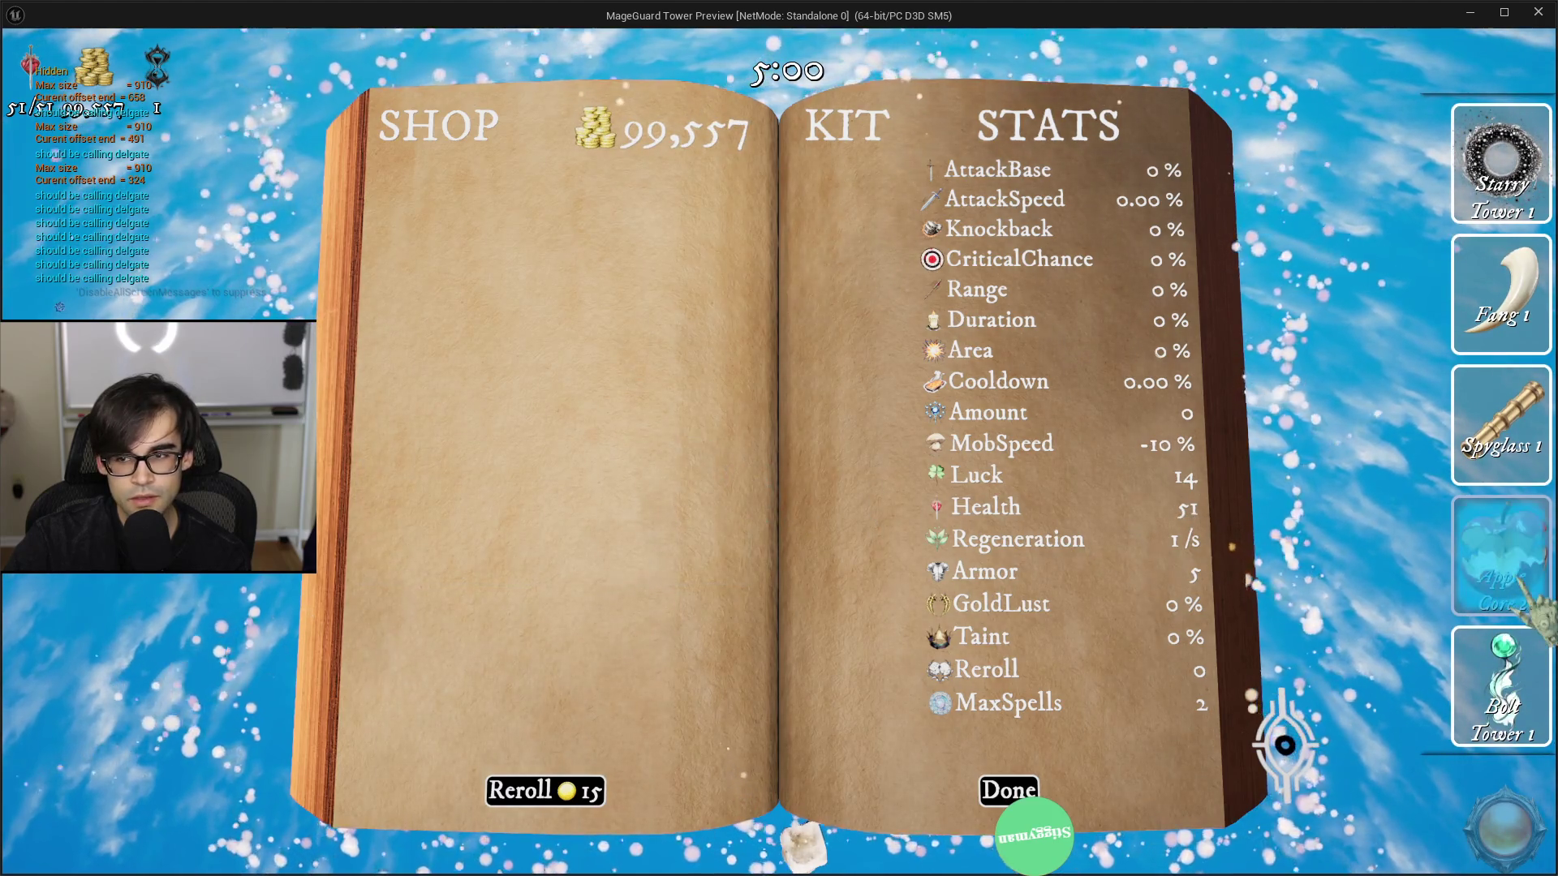
{"action": "scroll", "coordinate": [1505, 609], "scroll_direction": "up", "scroll_amount": 3}
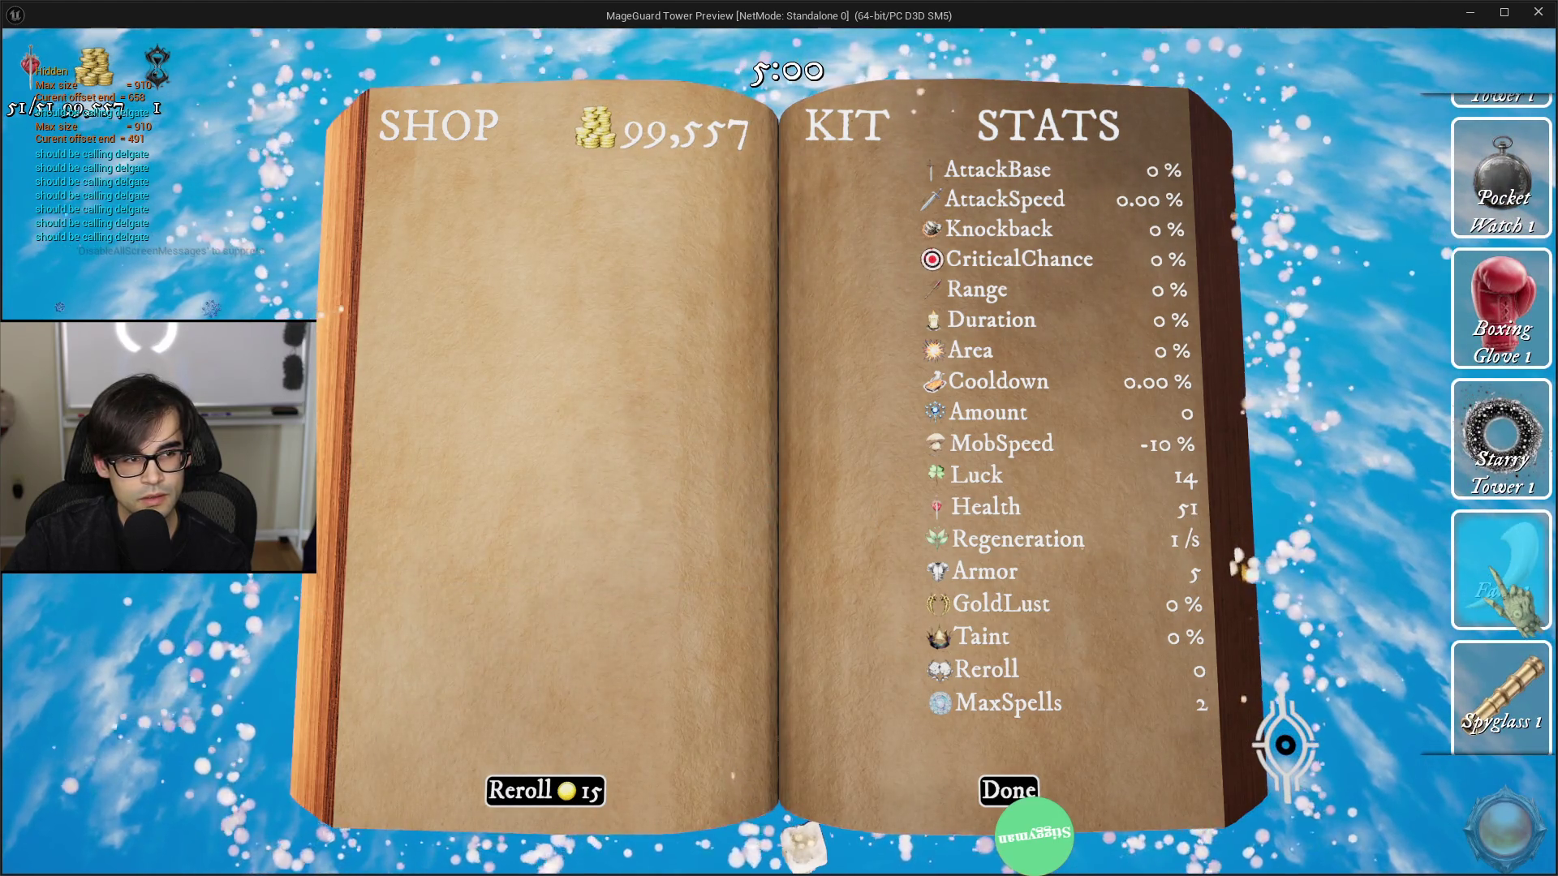
{"action": "scroll", "coordinate": [1508, 605], "scroll_direction": "down", "scroll_amount": 1}
{"action": "scroll", "coordinate": [1507, 605], "scroll_direction": "up", "scroll_amount": 2}
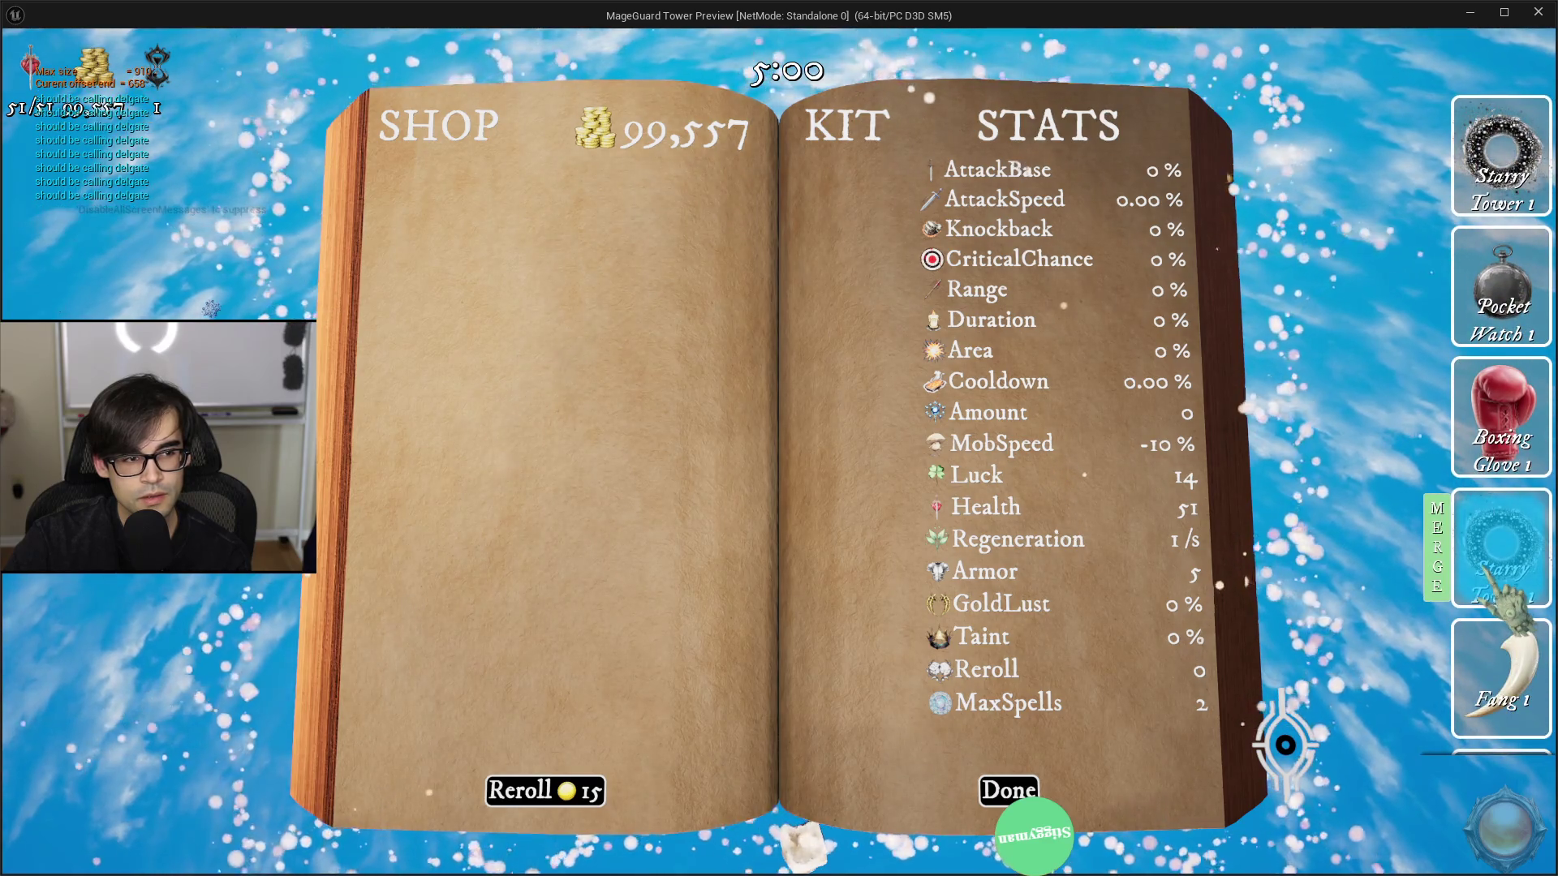
{"action": "scroll", "coordinate": [1511, 604], "scroll_direction": "down", "scroll_amount": 4}
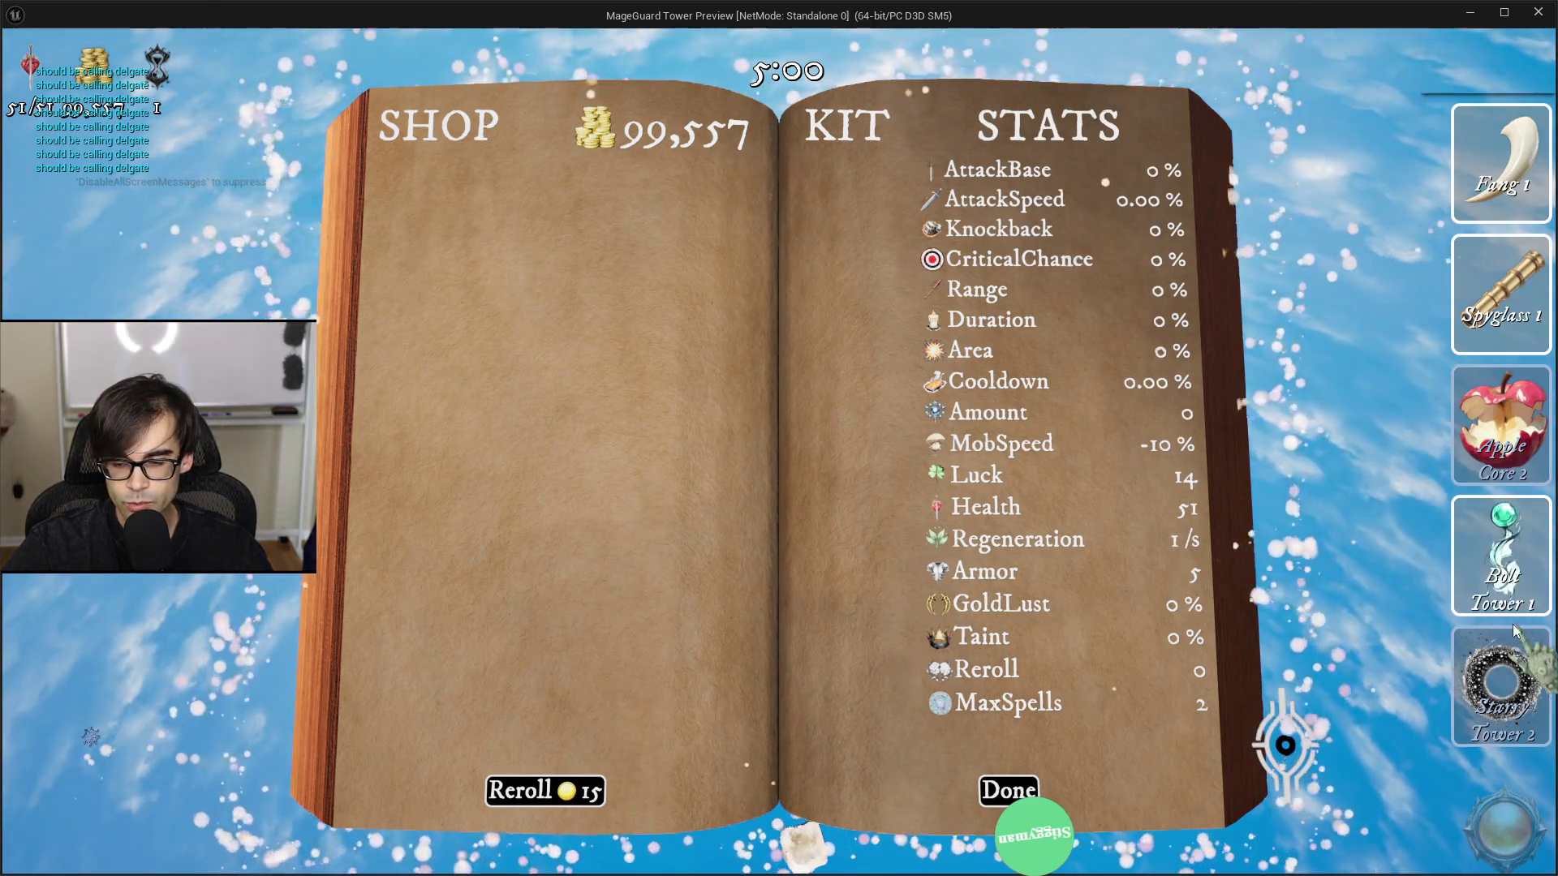
{"action": "key", "text": "Escape"}
{"action": "left_click", "coordinate": [1151, 34]}
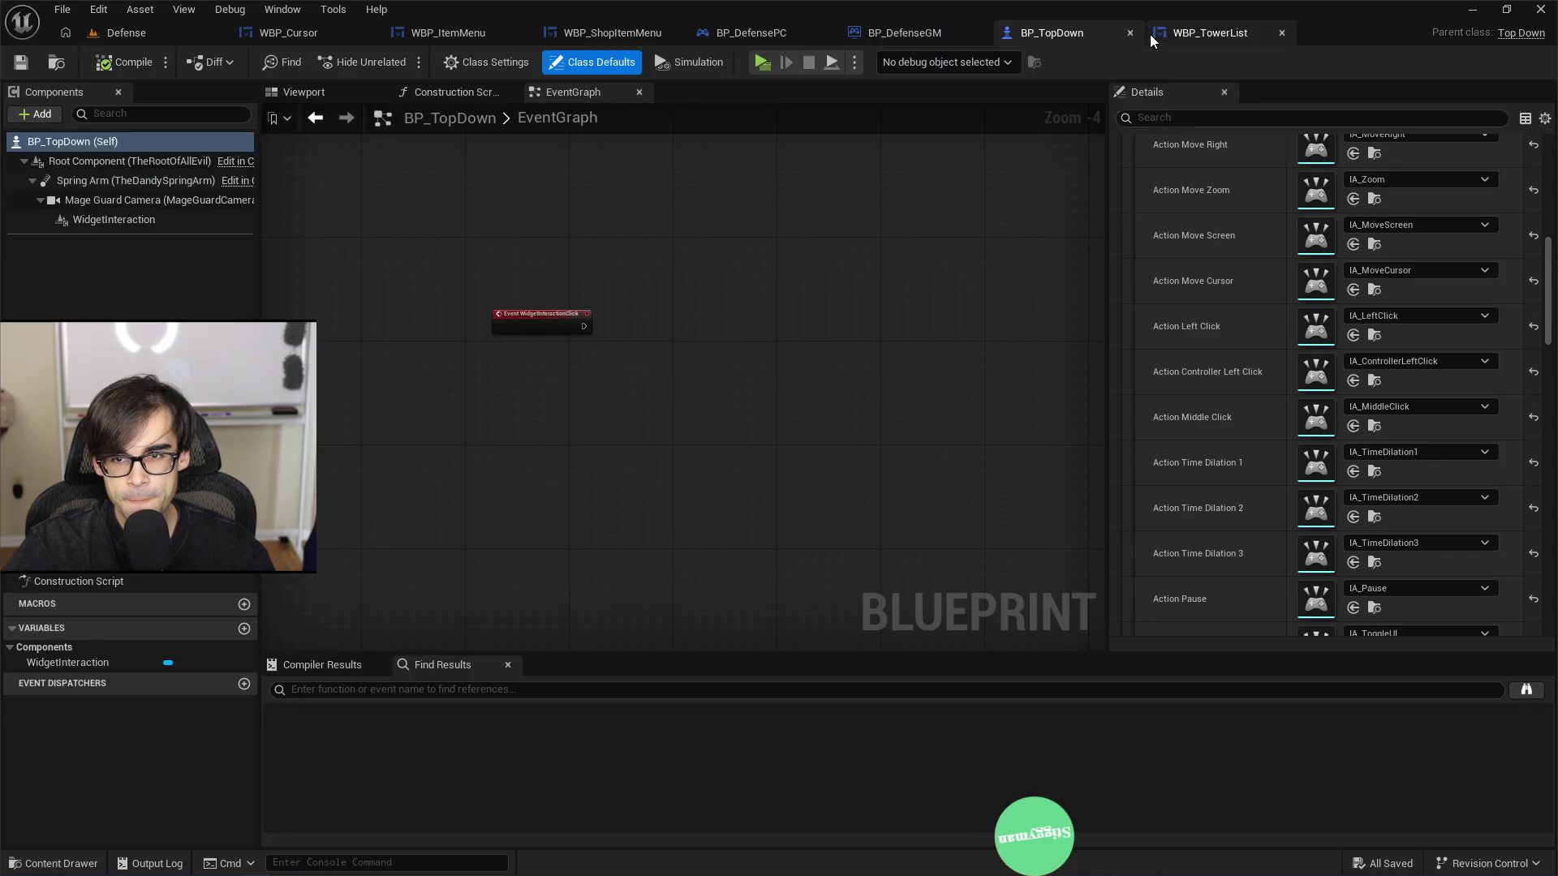
Step: Switch back to the WBP_TowerList widget blueprint
{"action": "left_click", "coordinate": [1191, 33]}
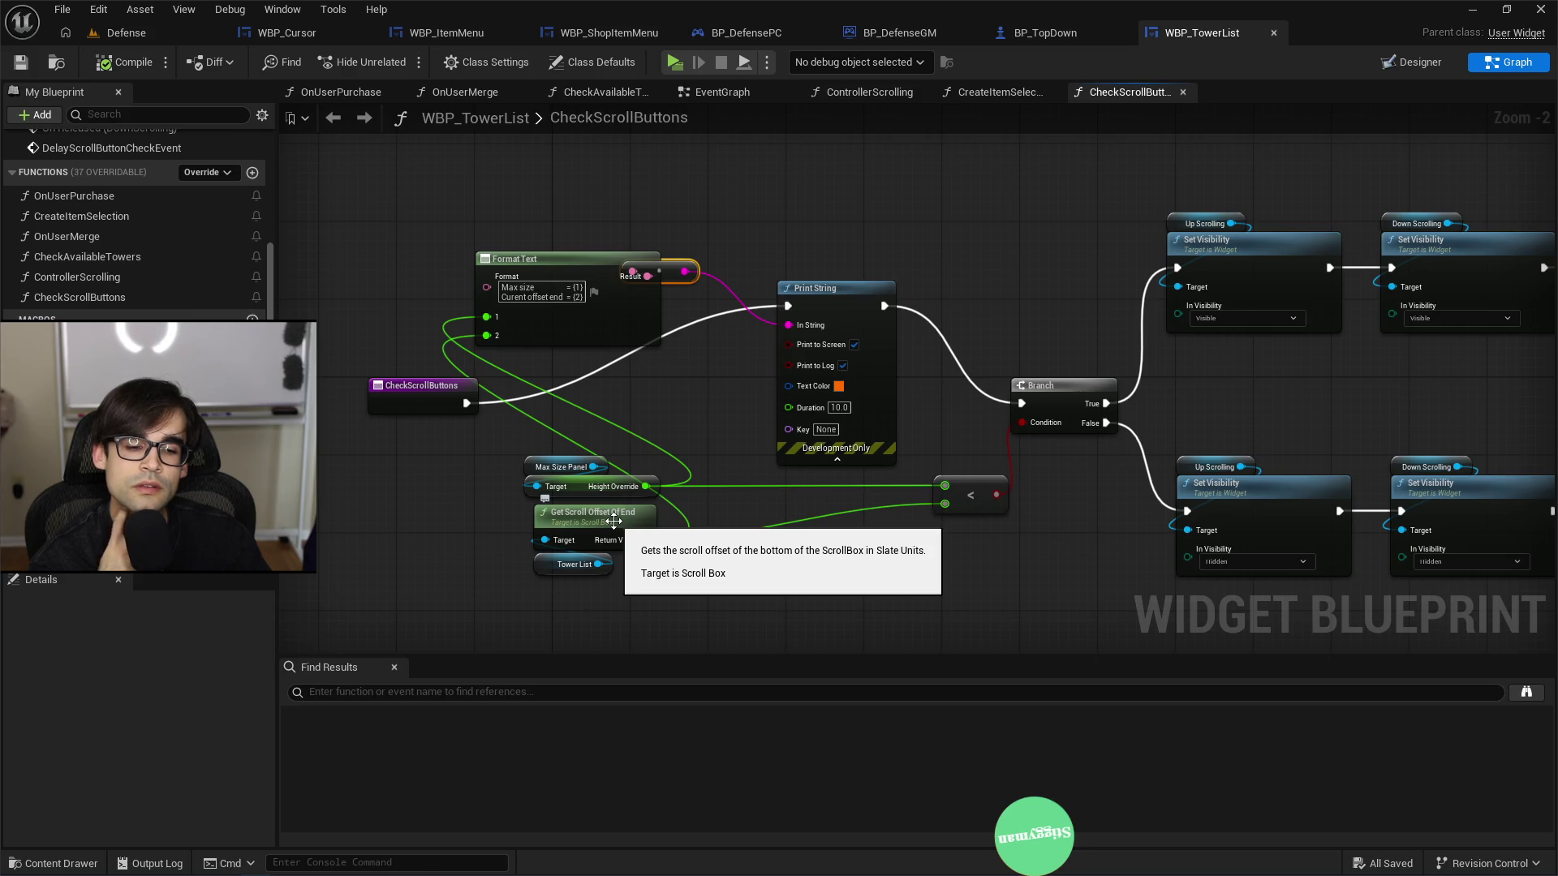
Step: Add a Get Desired Size node off the Tower List reference
{"action": "left_click_drag", "start_coordinate": [598, 564], "coordinate": [620, 601]}
{"action": "type", "text": "scroll"}
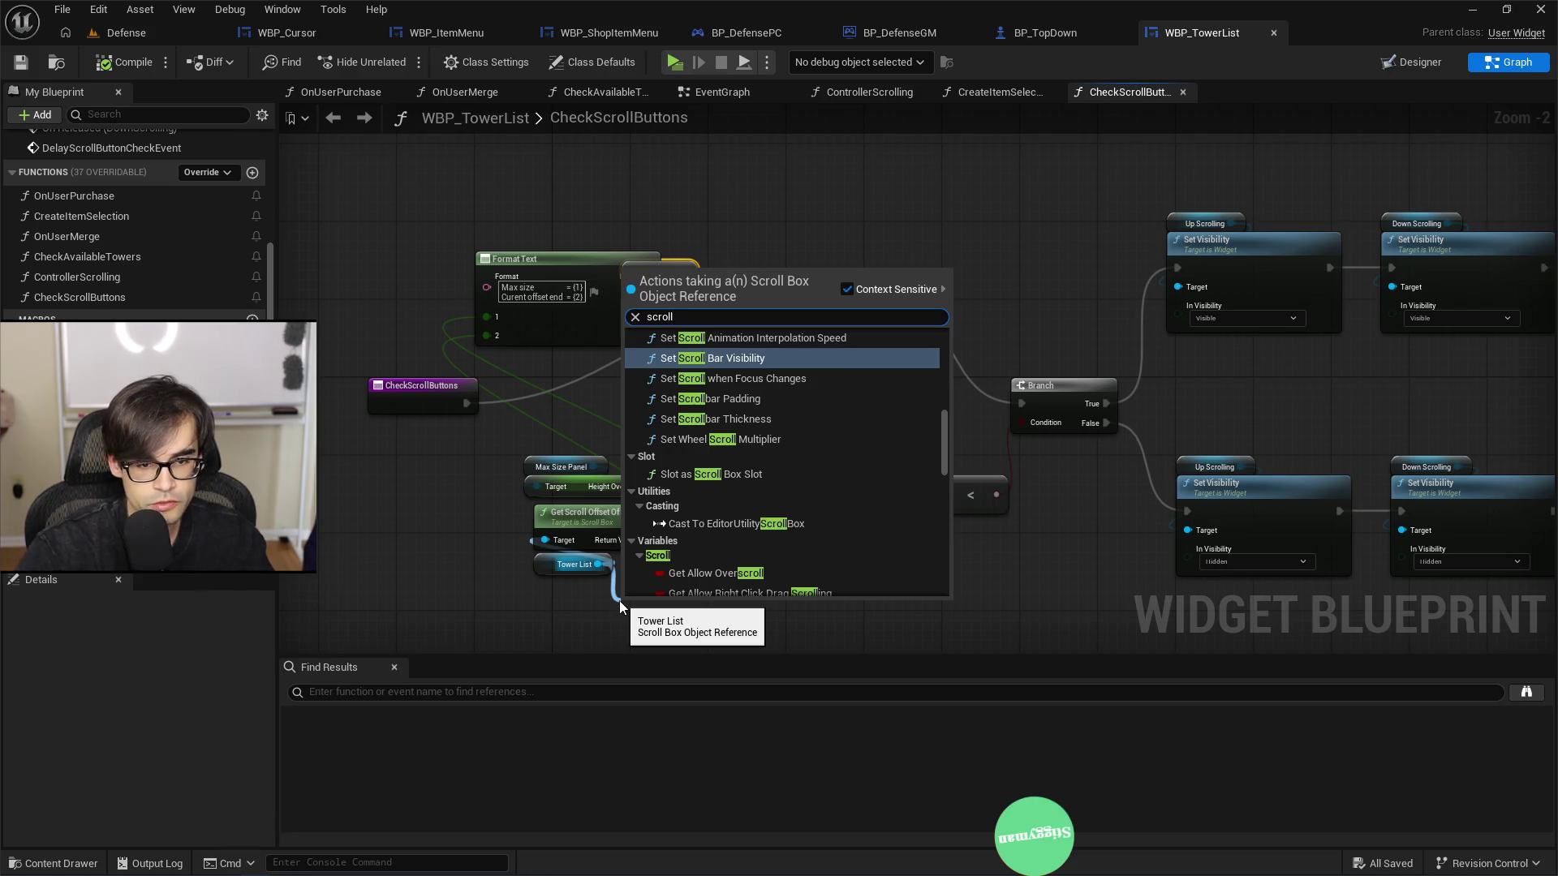
{"action": "scroll", "coordinate": [775, 467], "scroll_direction": "up", "scroll_amount": 5}
{"action": "scroll", "coordinate": [782, 466], "scroll_direction": "up", "scroll_amount": 5}
{"action": "scroll", "coordinate": [794, 474], "scroll_direction": "down", "scroll_amount": 5}
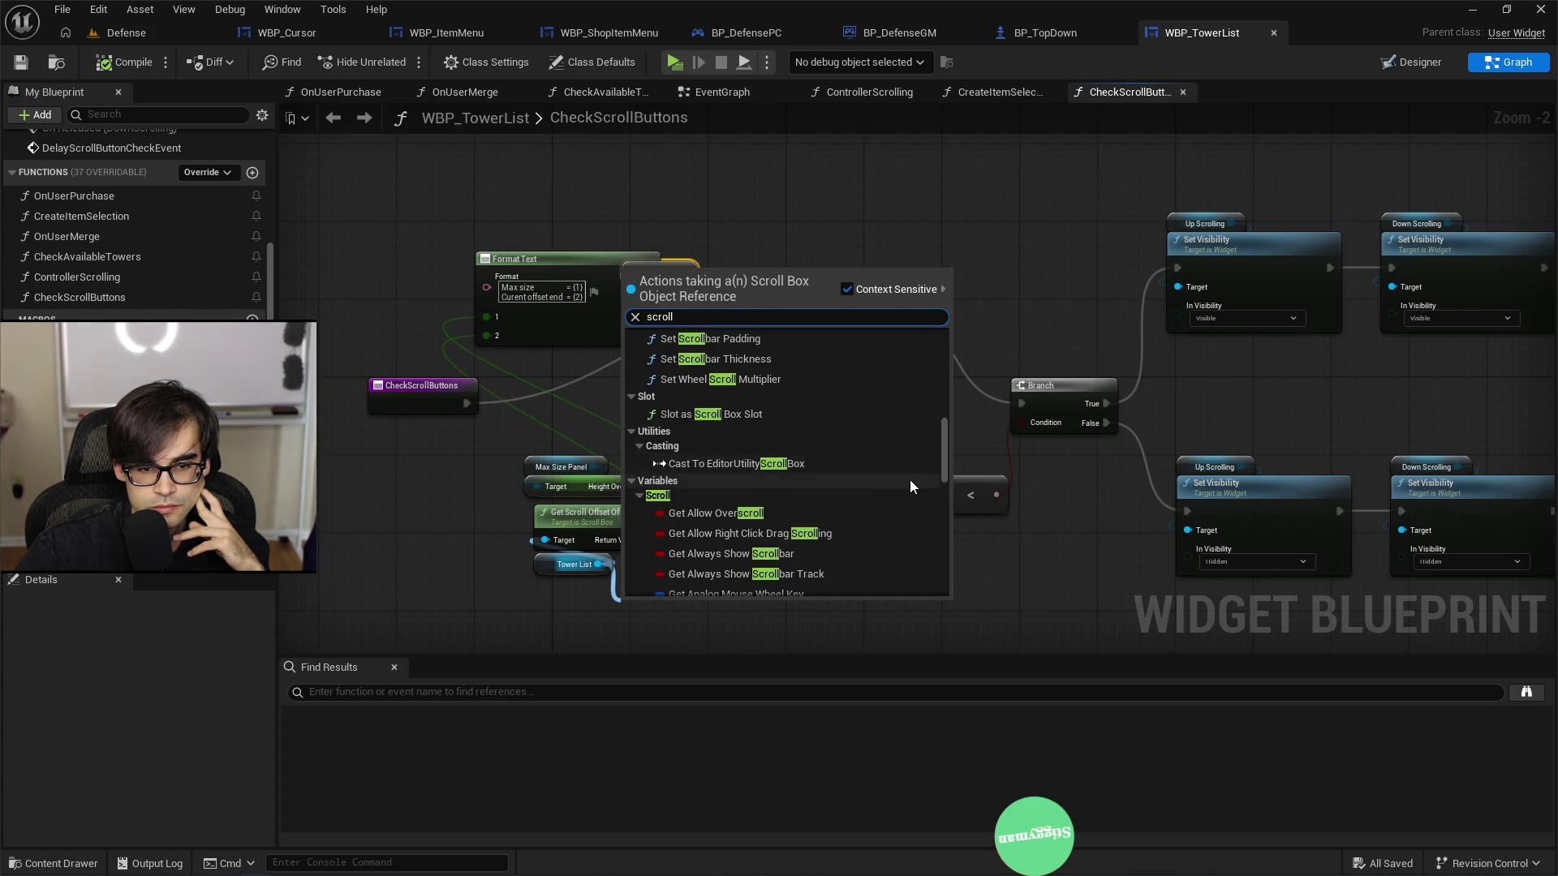
{"action": "scroll", "coordinate": [911, 483], "scroll_direction": "down", "scroll_amount": 8}
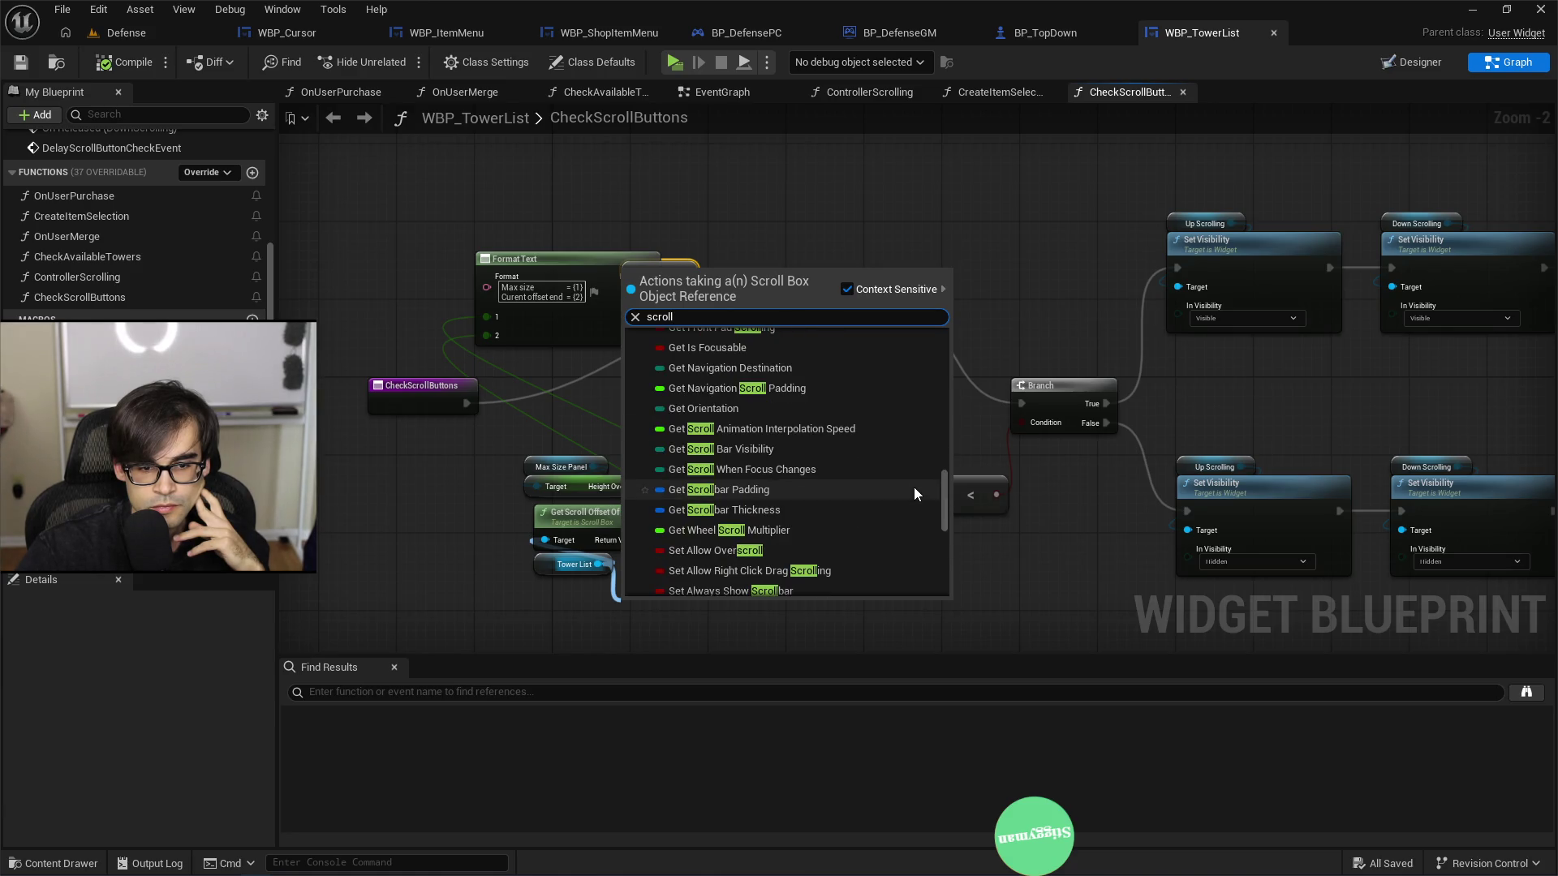
{"action": "key", "text": "BackSpace"}
{"action": "key", "text": "BackSpace"}
{"action": "key", "text": "BackSpace"}
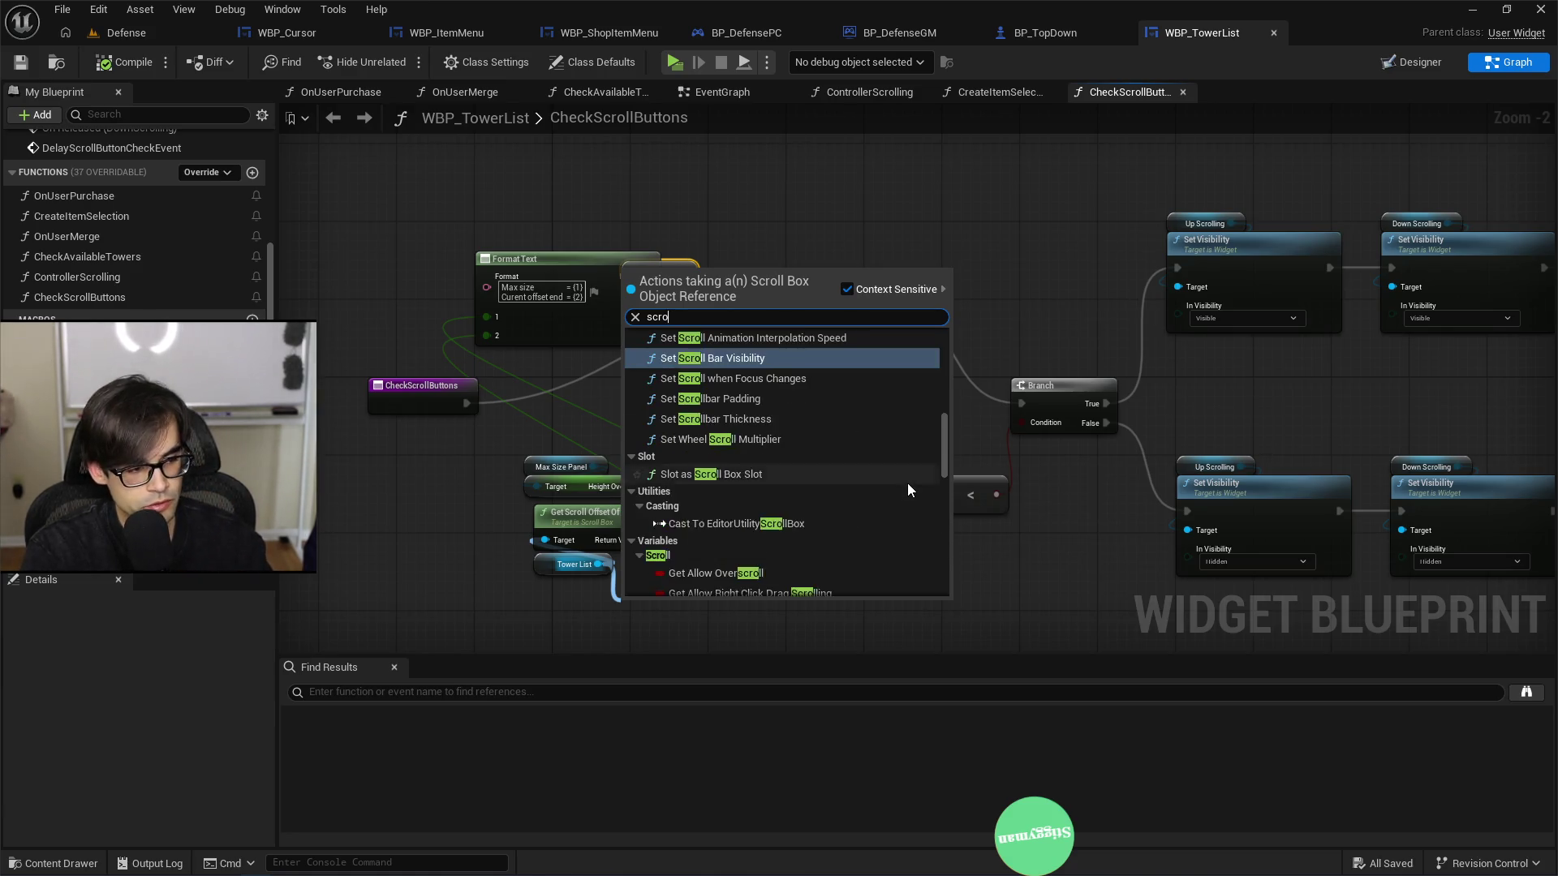
{"action": "type", "text": "size"}
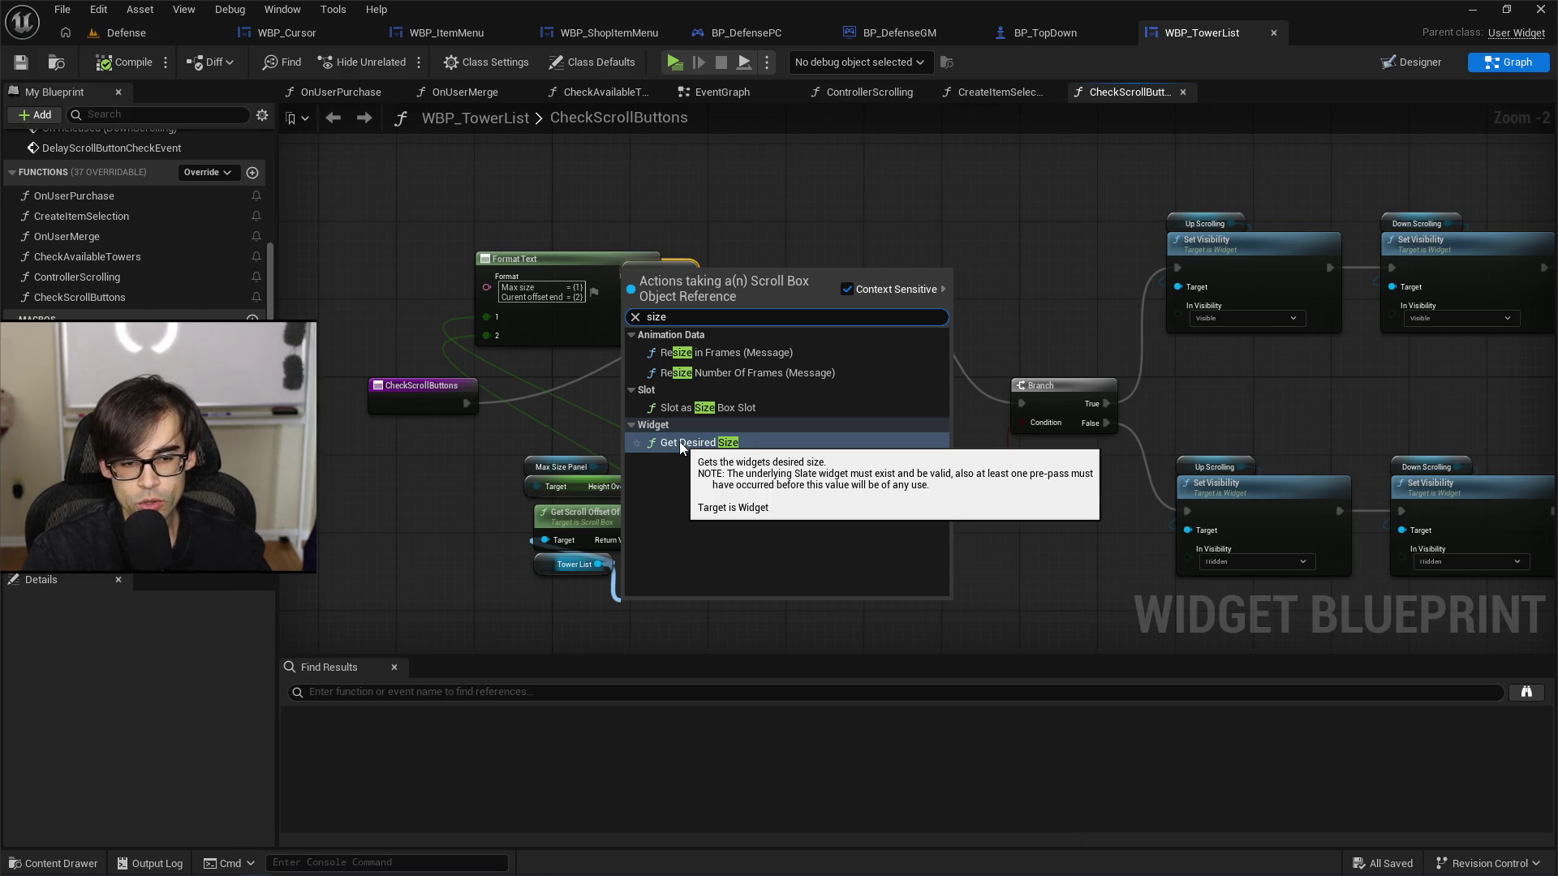
{"action": "left_click", "coordinate": [679, 441]}
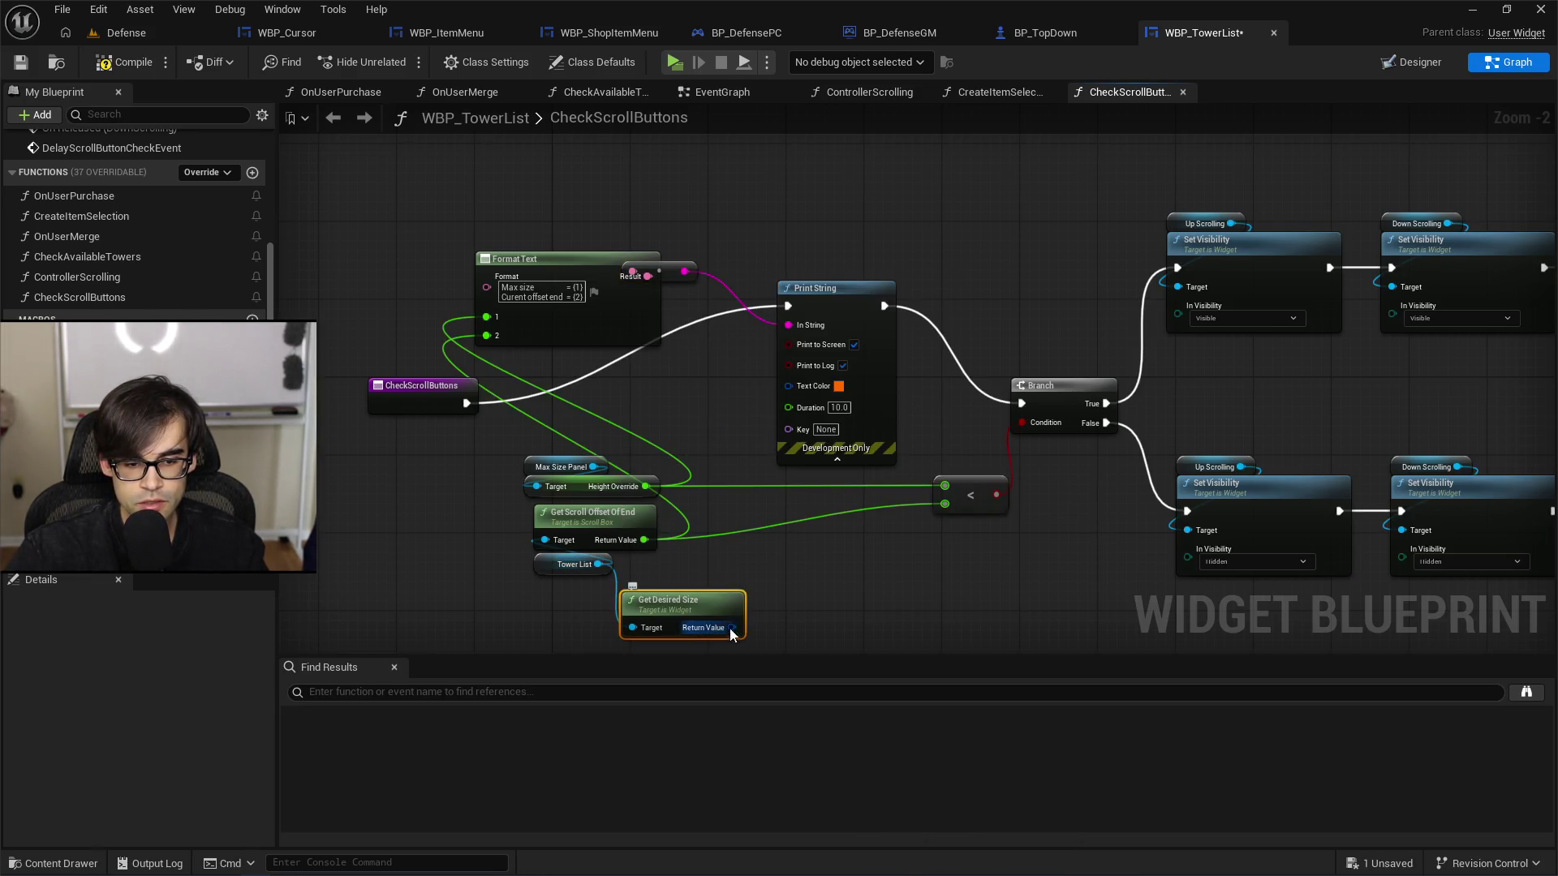
Step: Split its Return Value into X and Y, wire Y in, save, and play the Defense level
{"action": "right_click", "coordinate": [698, 630]}
{"action": "left_click", "coordinate": [785, 718]}
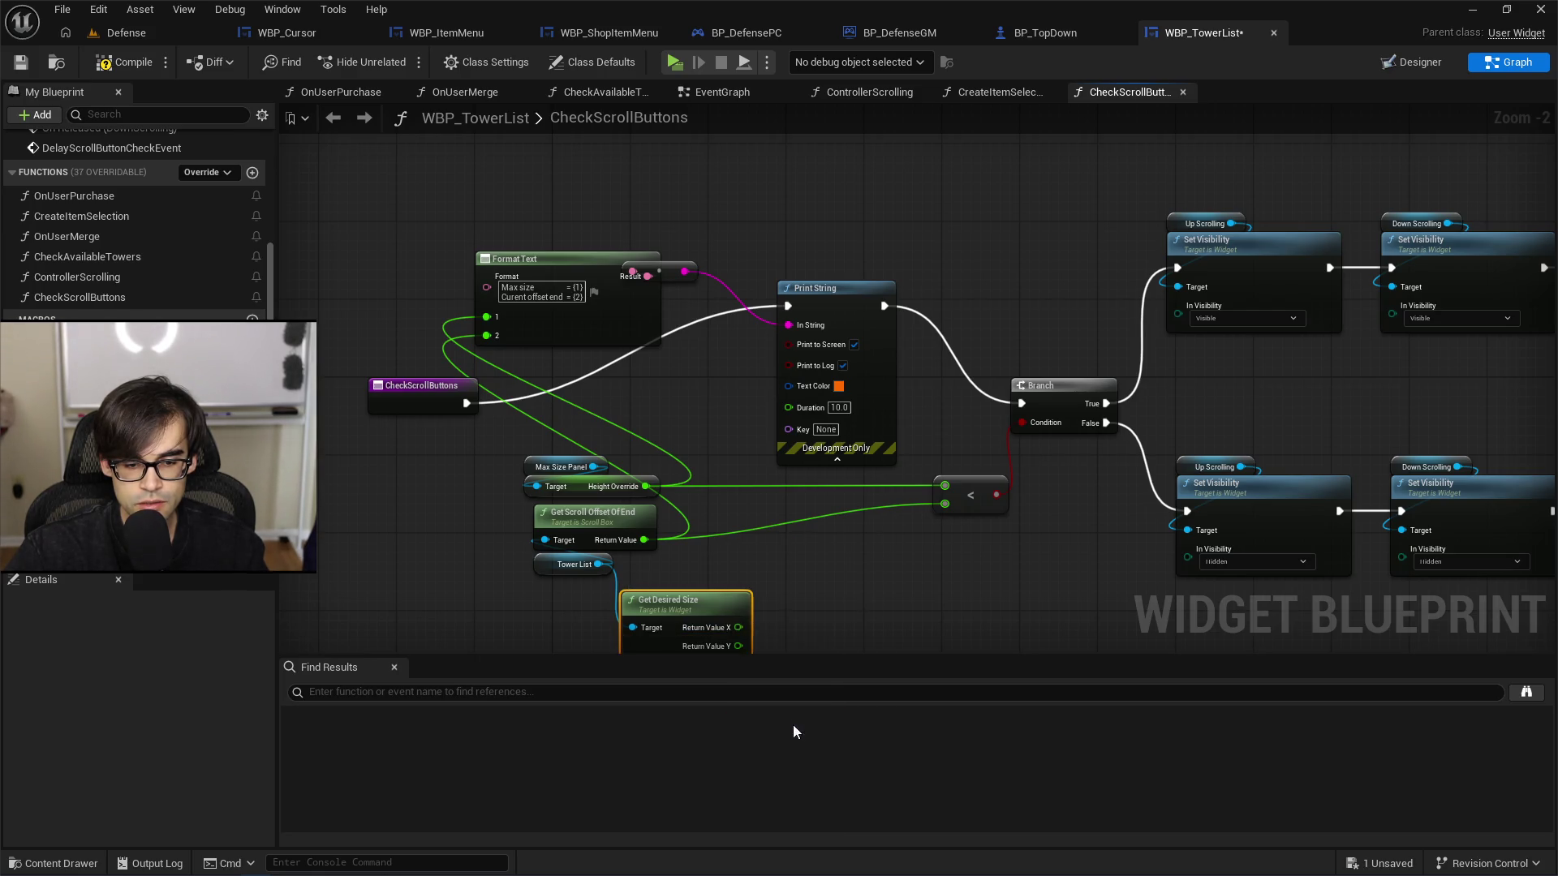
{"action": "left_click_drag", "start_coordinate": [689, 470], "coordinate": [592, 482]}
{"action": "mouse_move", "coordinate": [639, 530]}
{"action": "left_mouse_down"}
{"action": "mouse_move", "coordinate": [795, 533]}
{"action": "mouse_move", "coordinate": [659, 276]}
{"action": "mouse_move", "coordinate": [480, 223]}
{"action": "left_mouse_up"}
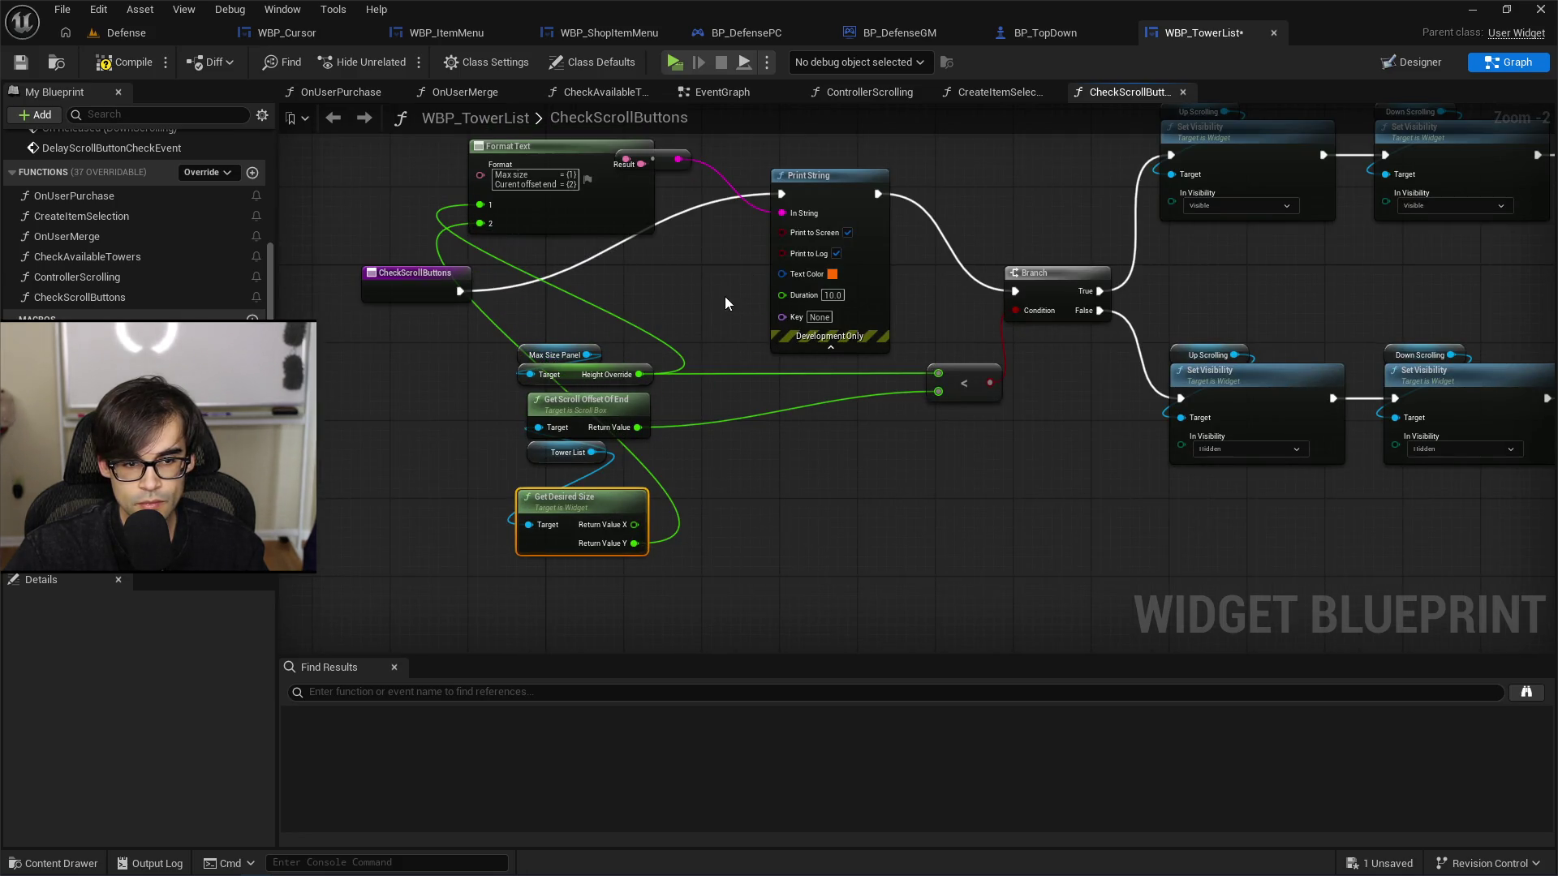
{"action": "left_click", "coordinate": [22, 63]}
{"action": "left_click", "coordinate": [128, 34]}
{"action": "key", "text": "alt+p"}
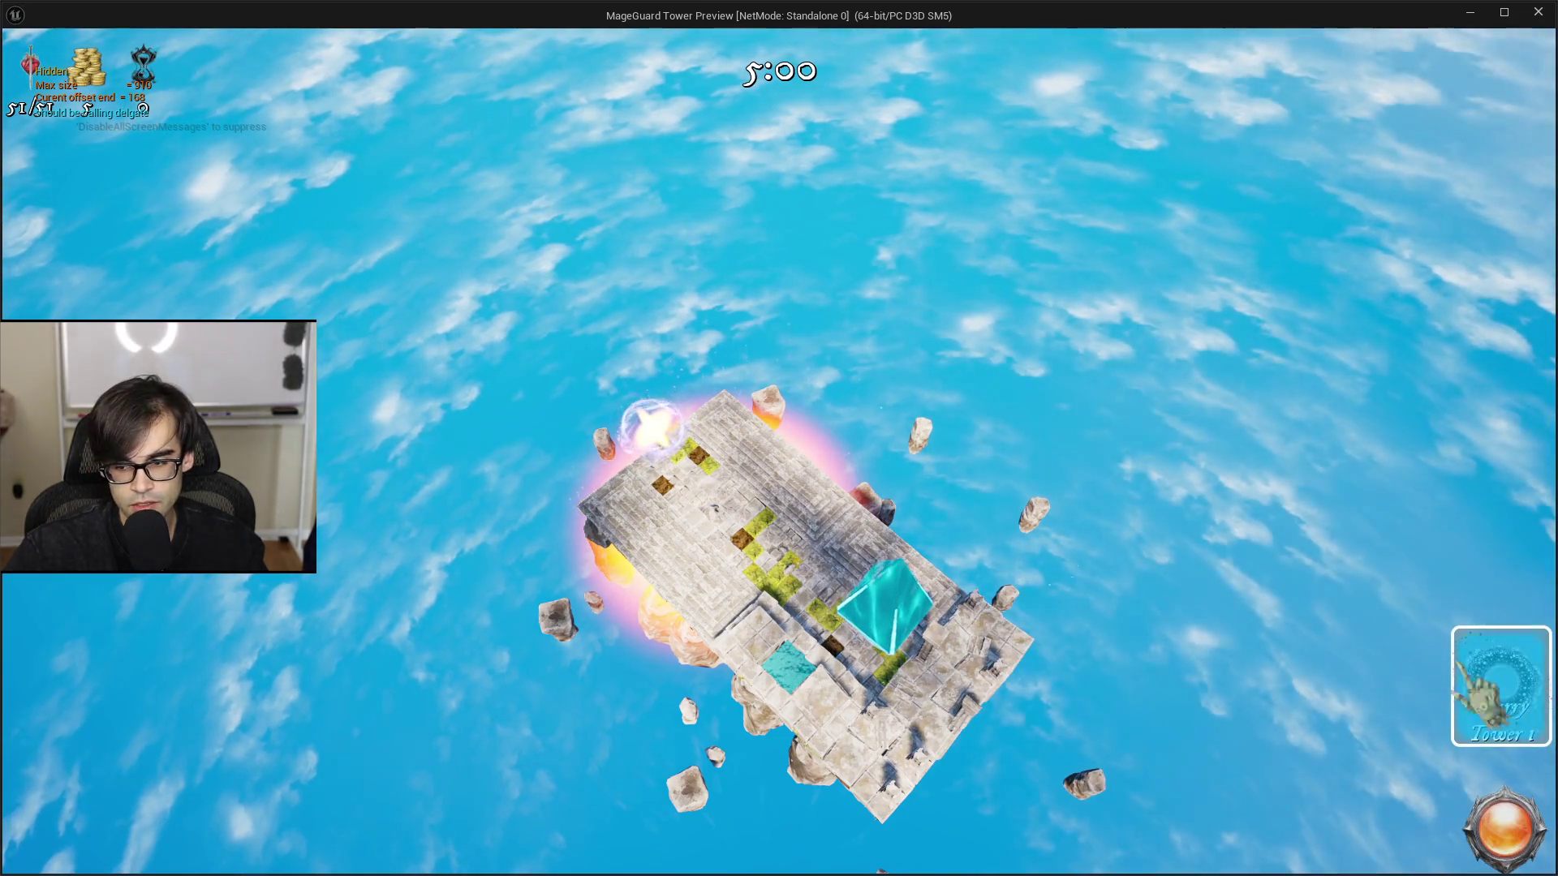
Step: Start the wave, buy Clover, Umbrella, Fireball Tower 1, Apple Core and Boxing Glove, then stop playing
{"action": "left_click", "coordinate": [1497, 835]}
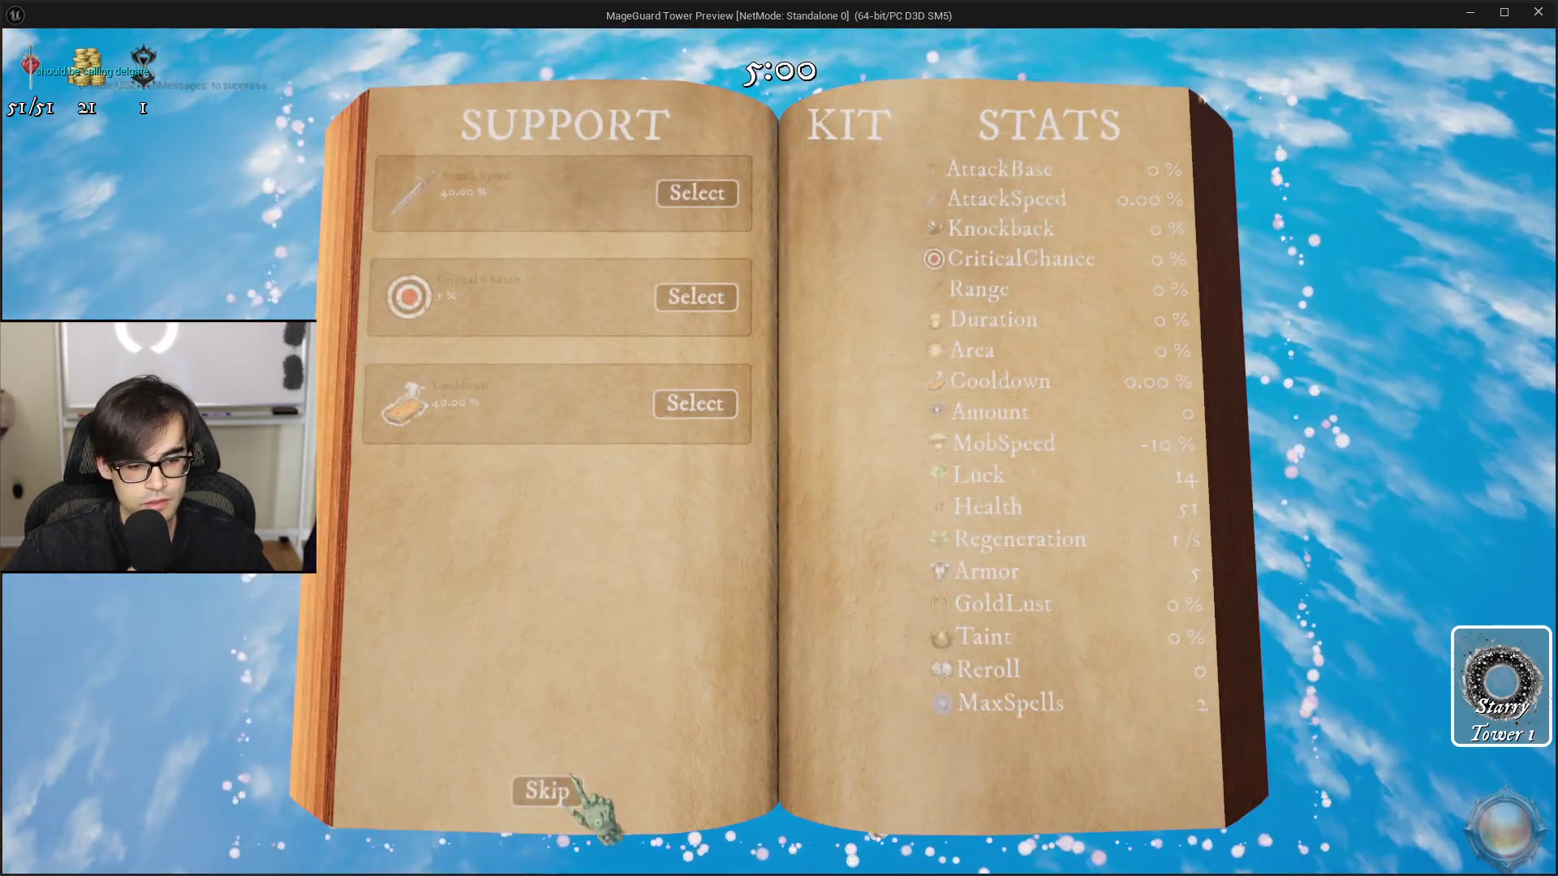
{"action": "left_click", "coordinate": [568, 783]}
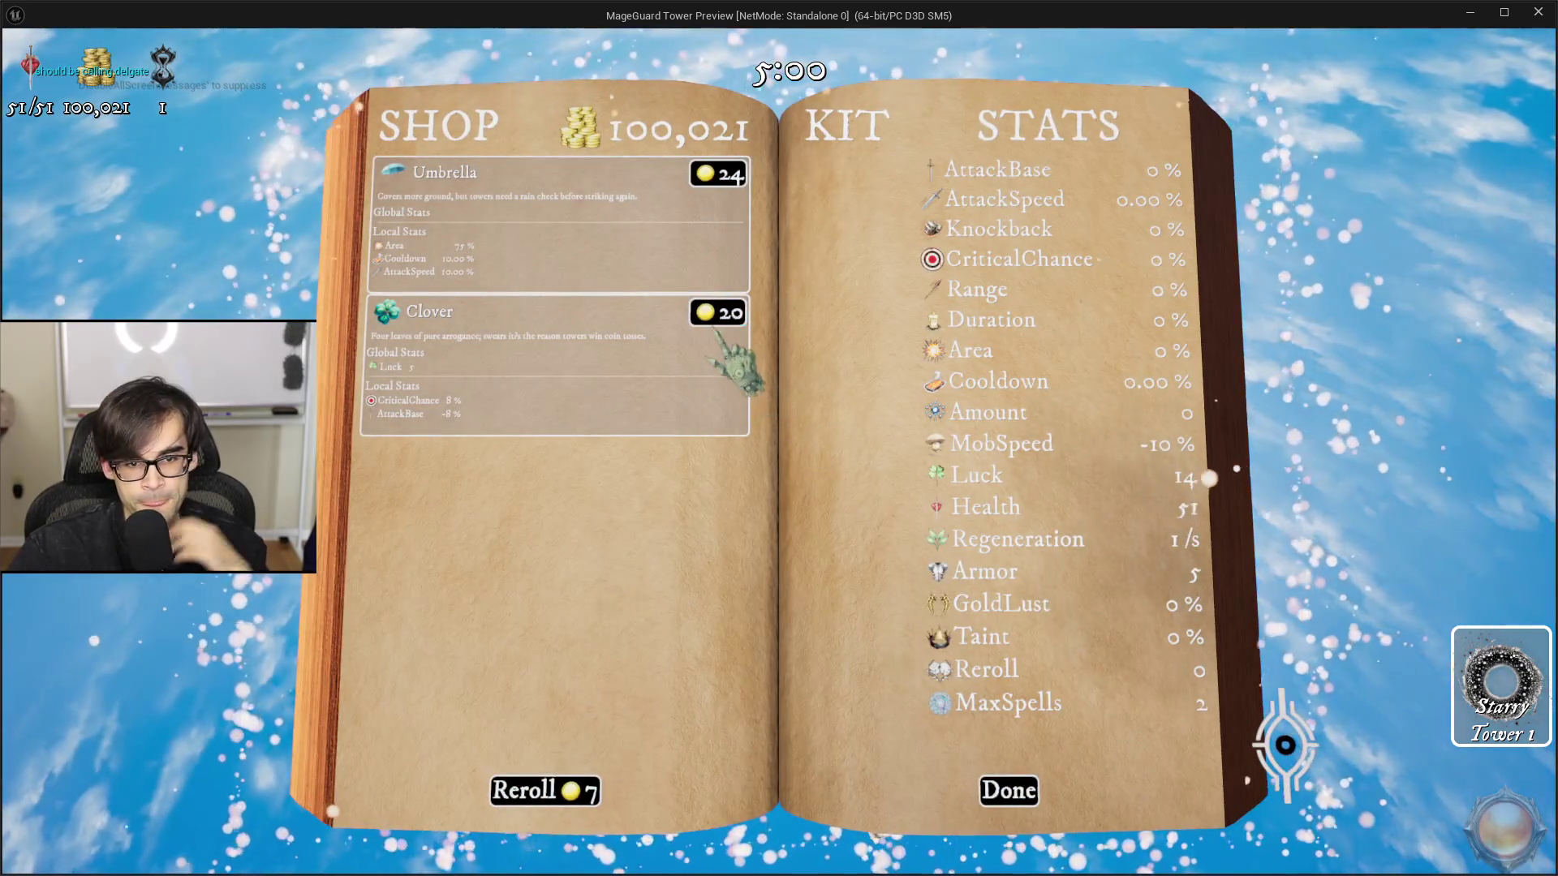
{"action": "left_click", "coordinate": [713, 324]}
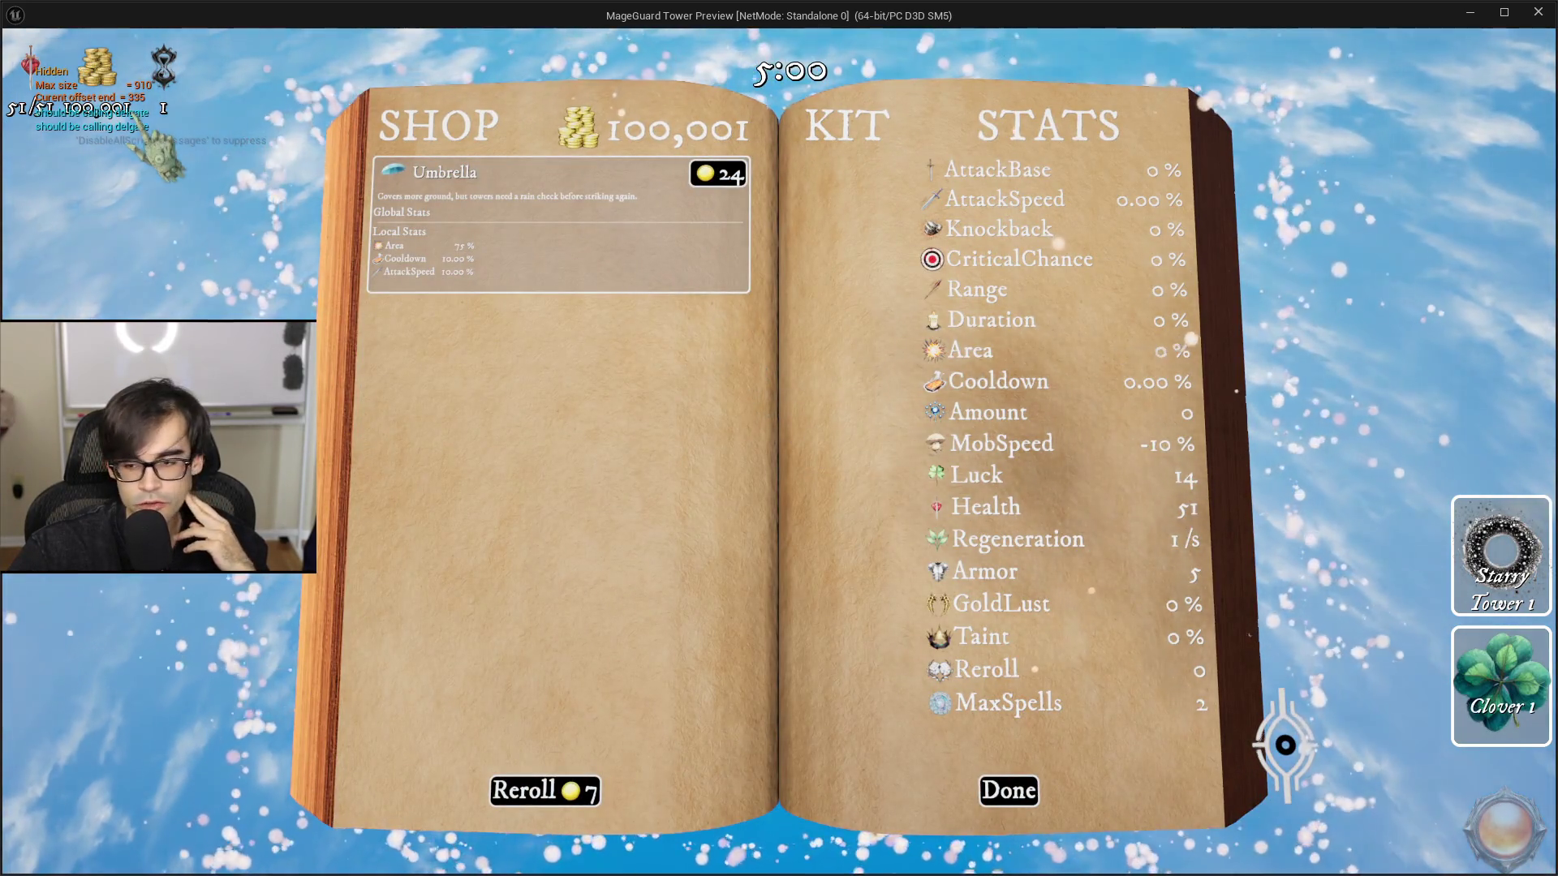
{"action": "left_click", "coordinate": [718, 237]}
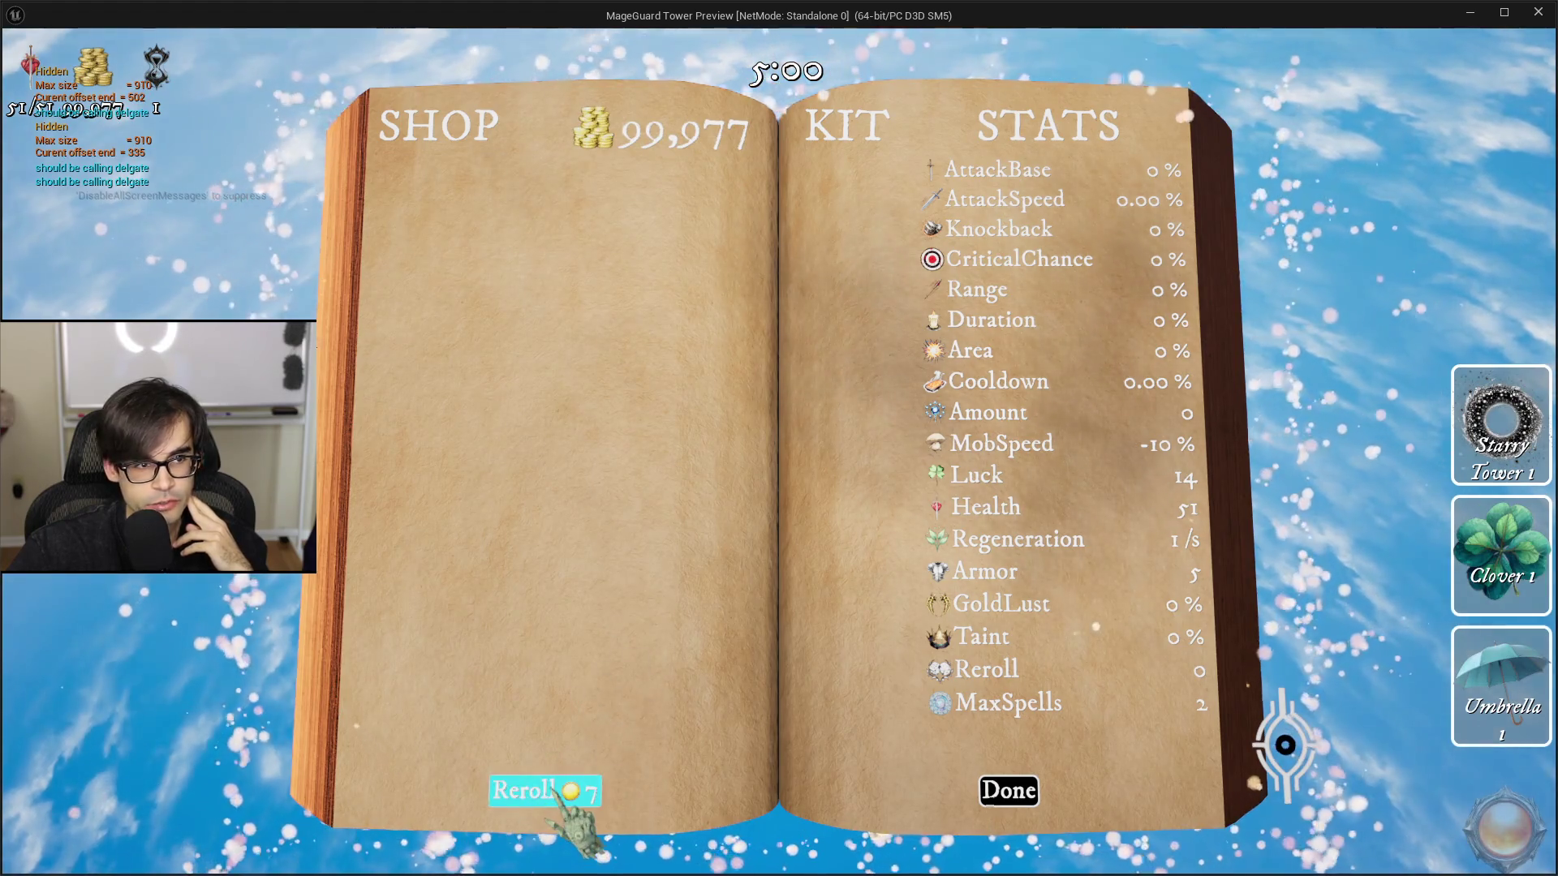
{"action": "left_click", "coordinate": [537, 791]}
{"action": "left_click", "coordinate": [730, 175]}
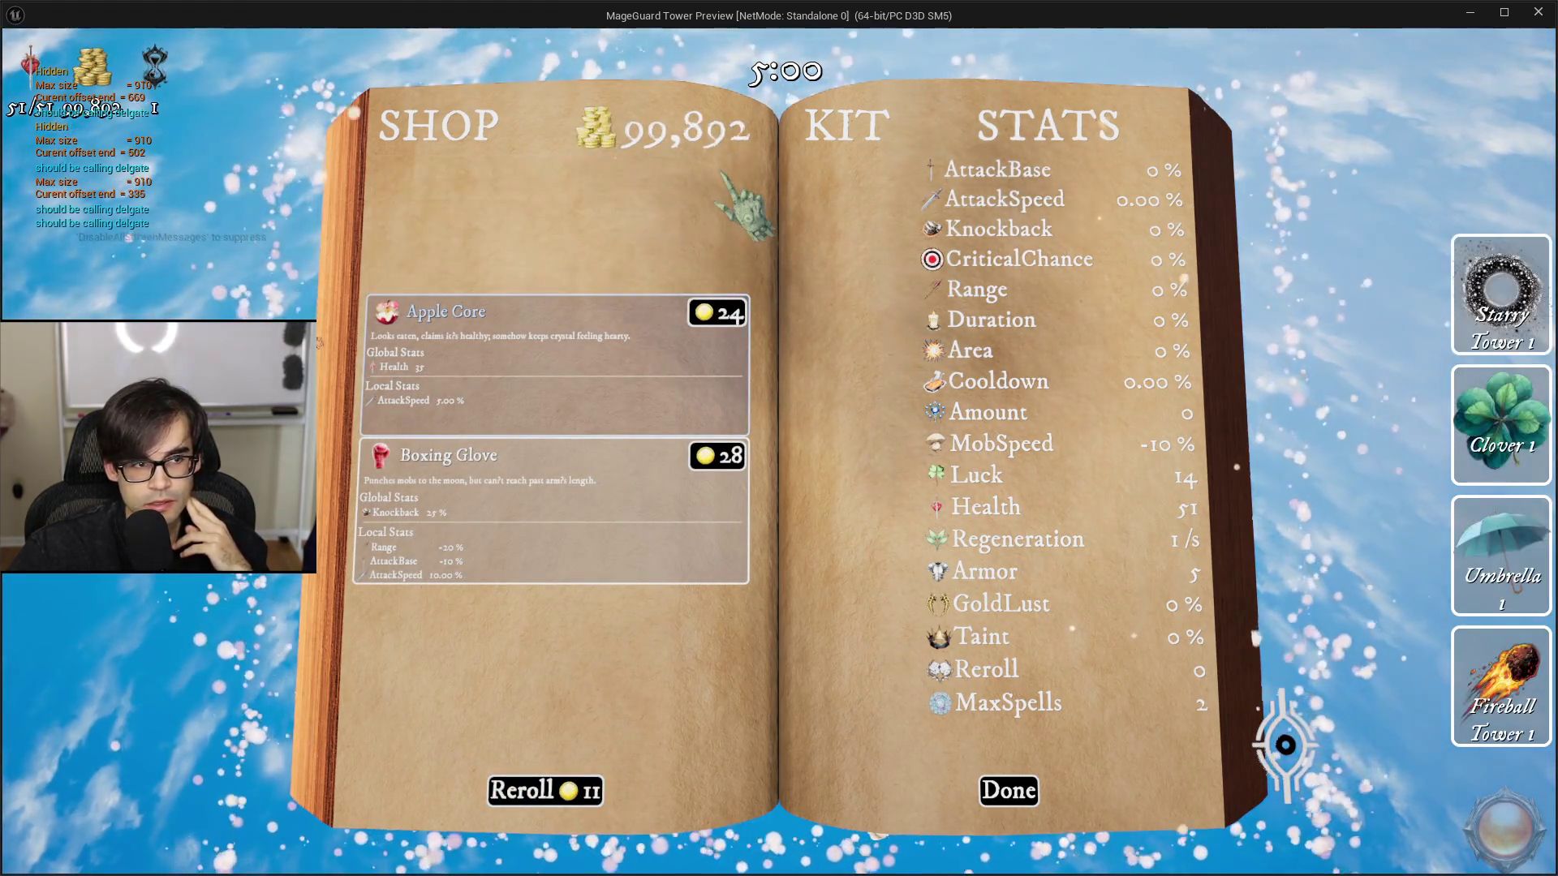
{"action": "left_click", "coordinate": [729, 315]}
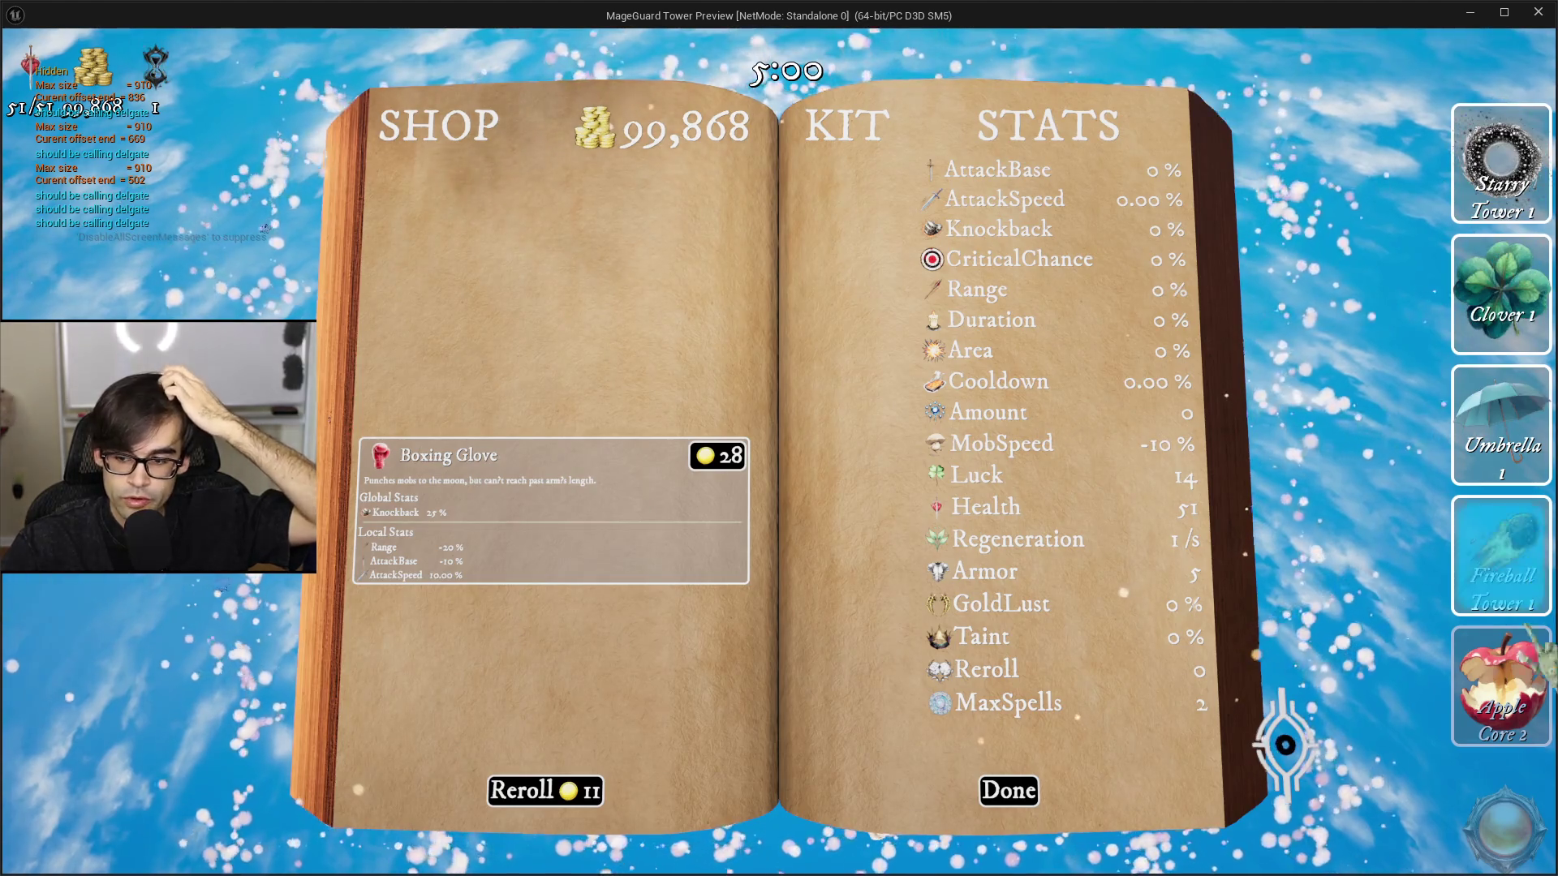
{"action": "left_click", "coordinate": [732, 467]}
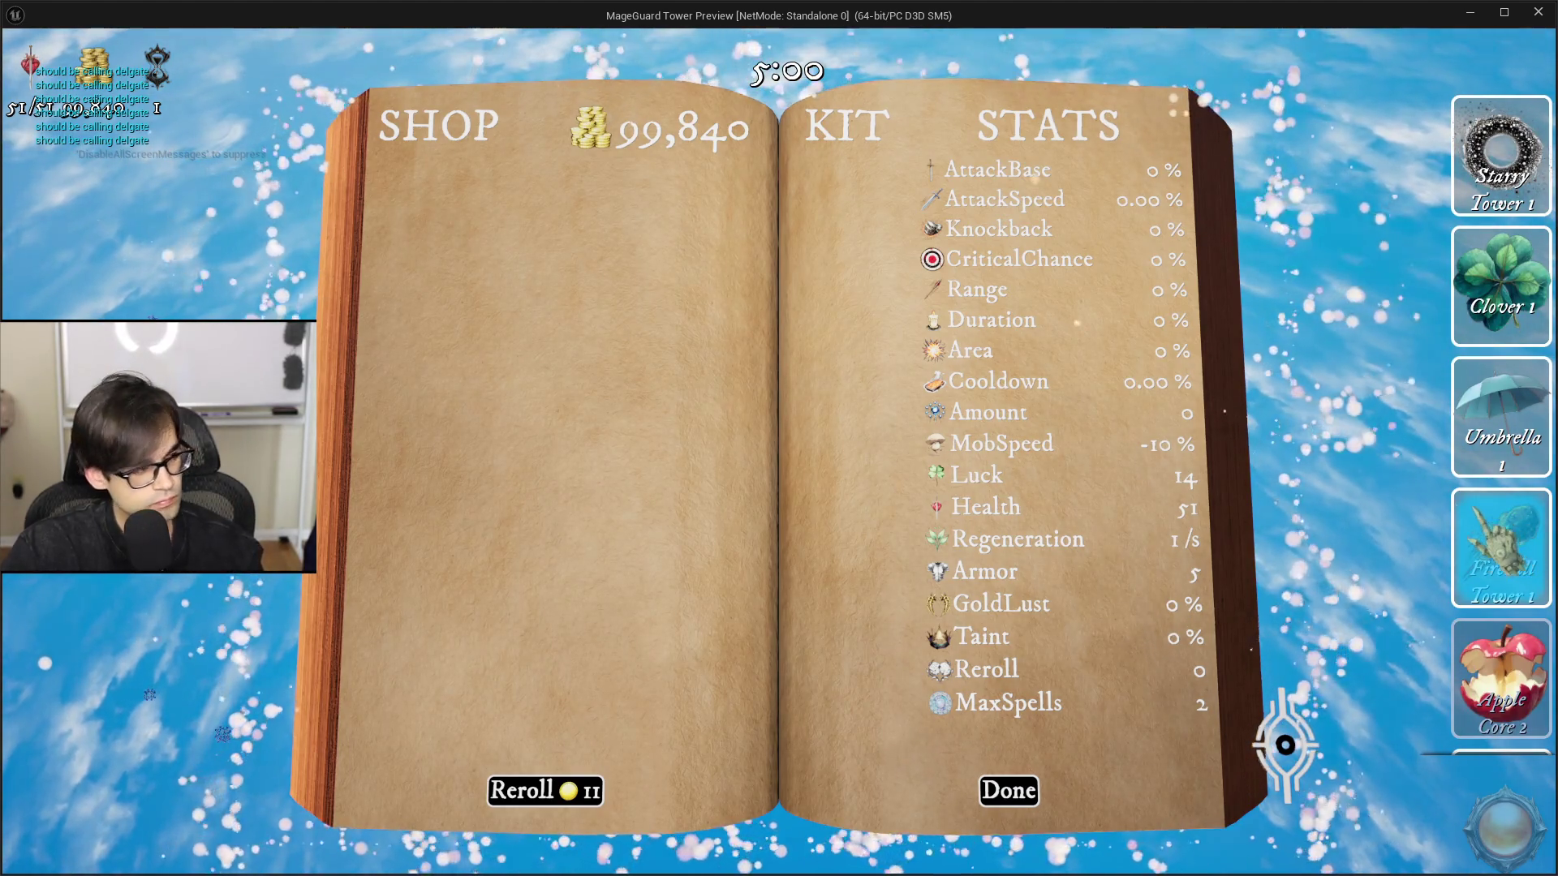
{"action": "key", "text": "Escape"}
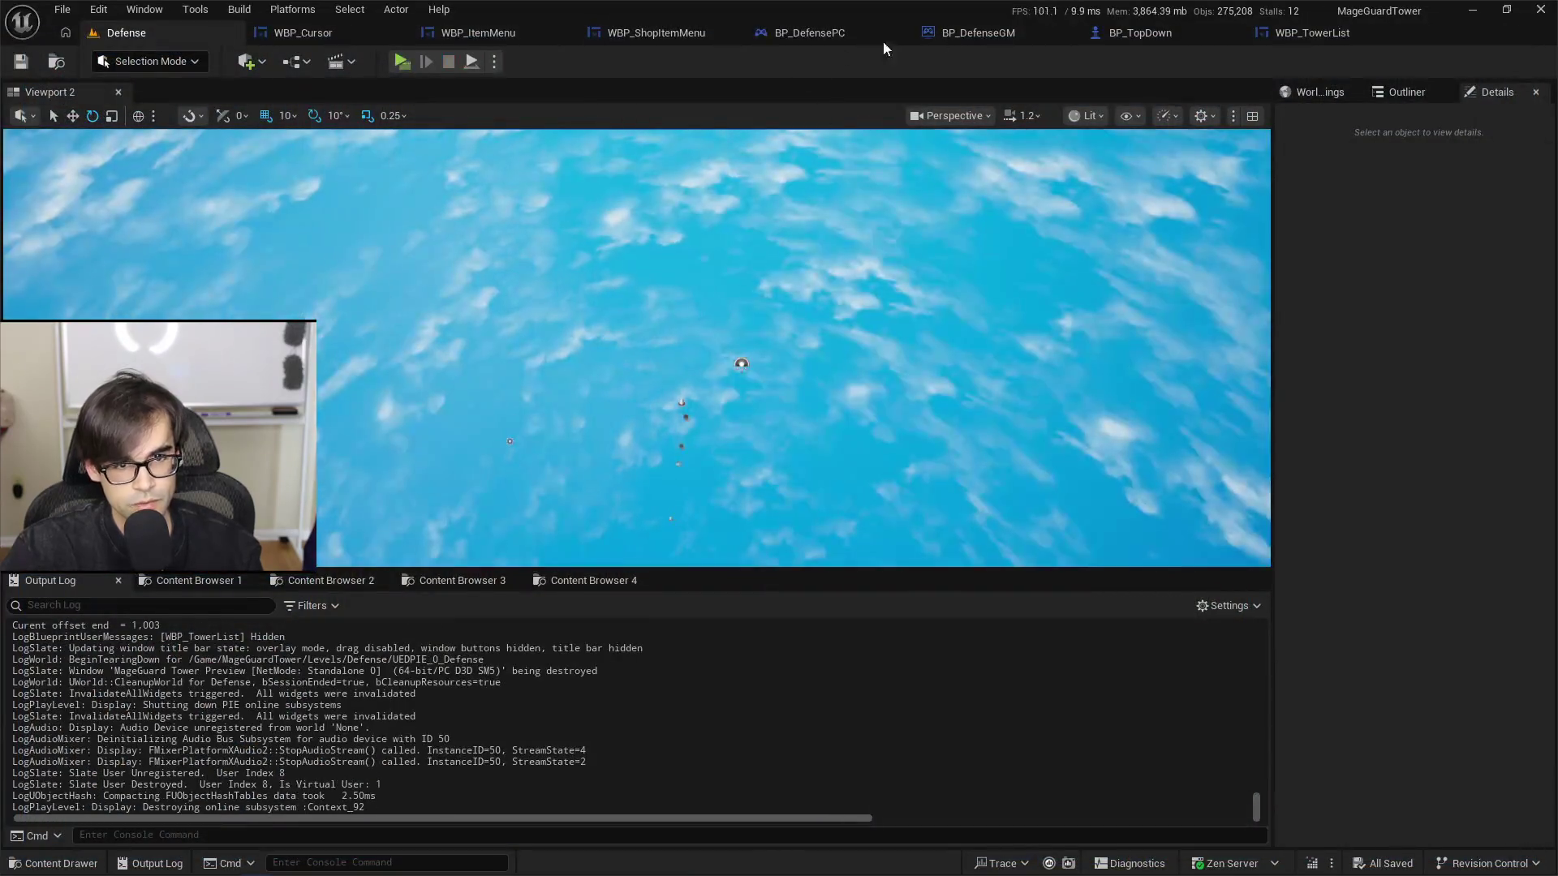
Step: Replace Get Scroll Offset Of End with Tower List's desired-size Y in the less-than check, and save
{"action": "left_click", "coordinate": [883, 37]}
{"action": "left_click", "coordinate": [1200, 34]}
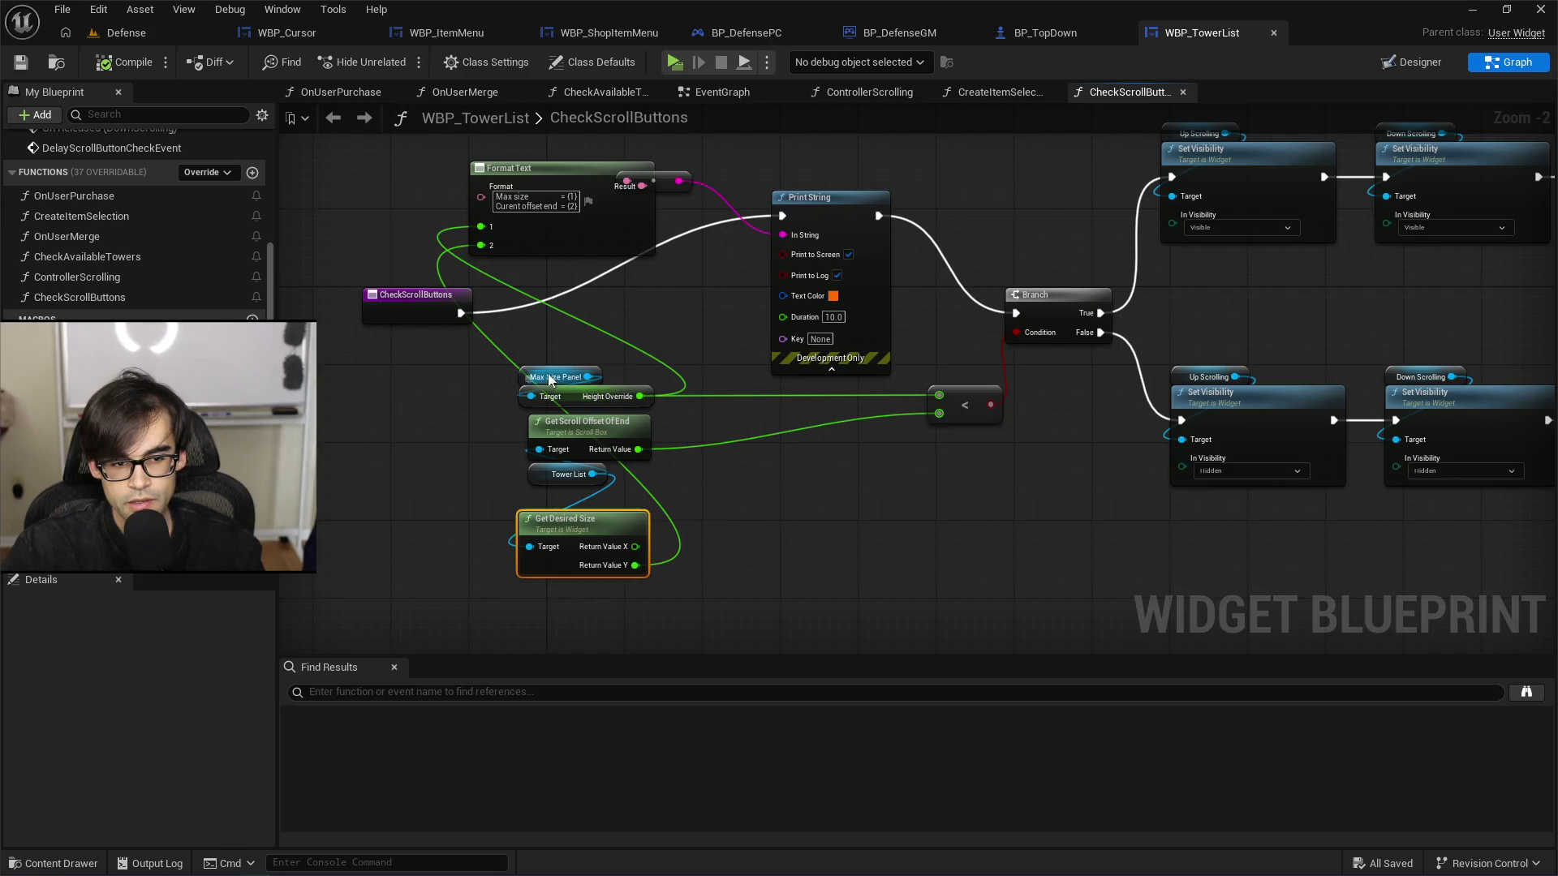
{"action": "left_click_drag", "start_coordinate": [540, 357], "coordinate": [576, 397]}
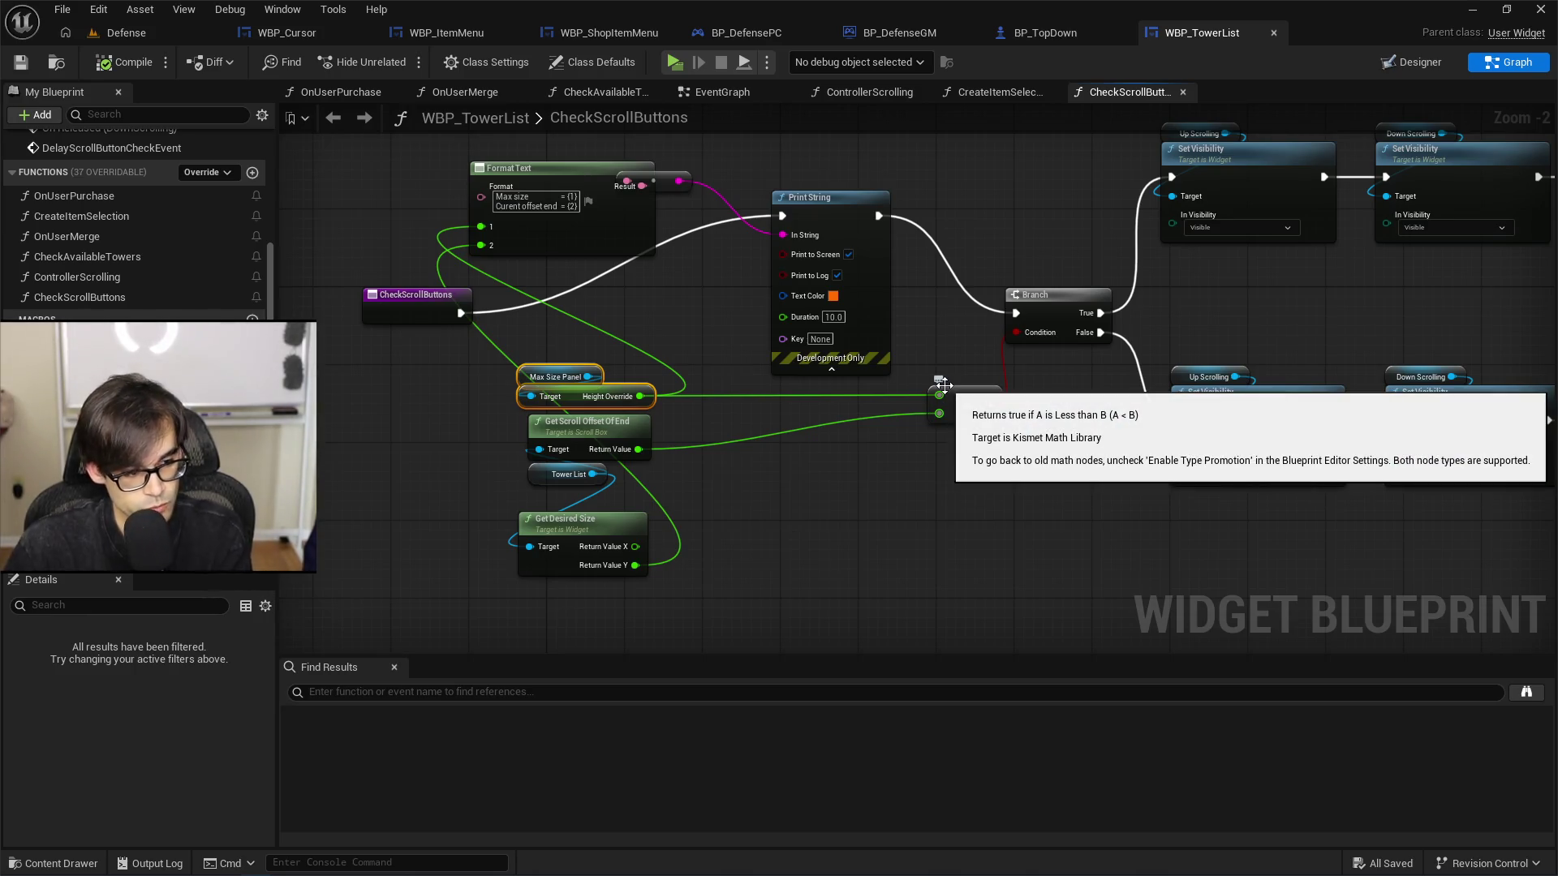
{"action": "left_click", "coordinate": [632, 428]}
{"action": "key", "text": "Delete"}
{"action": "left_click_drag", "start_coordinate": [635, 565], "coordinate": [941, 422]}
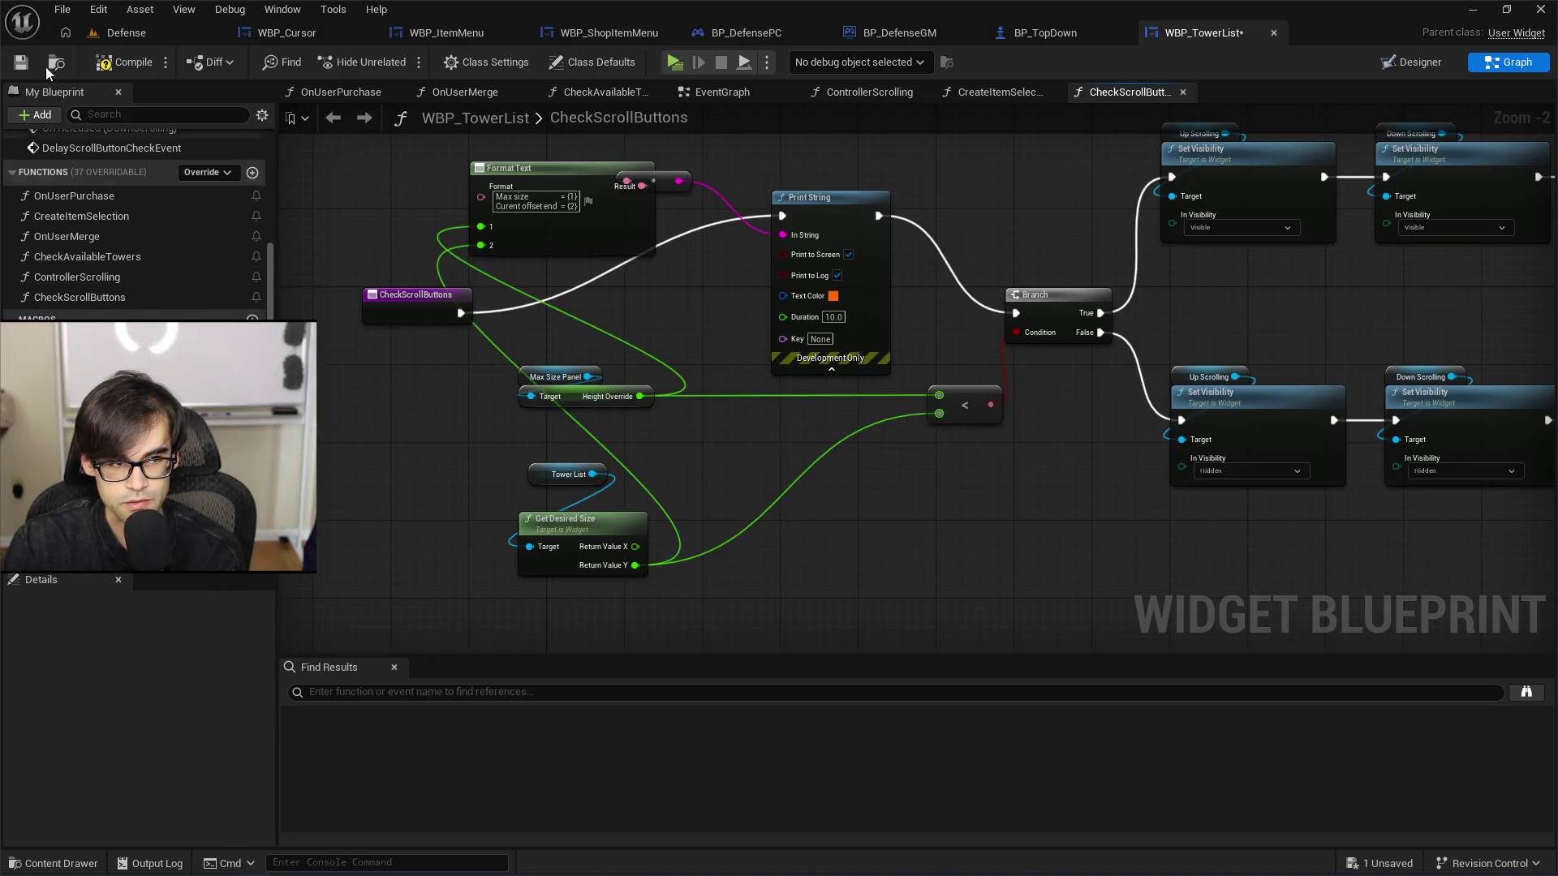
{"action": "left_click", "coordinate": [18, 62]}
{"action": "left_click", "coordinate": [122, 33]}
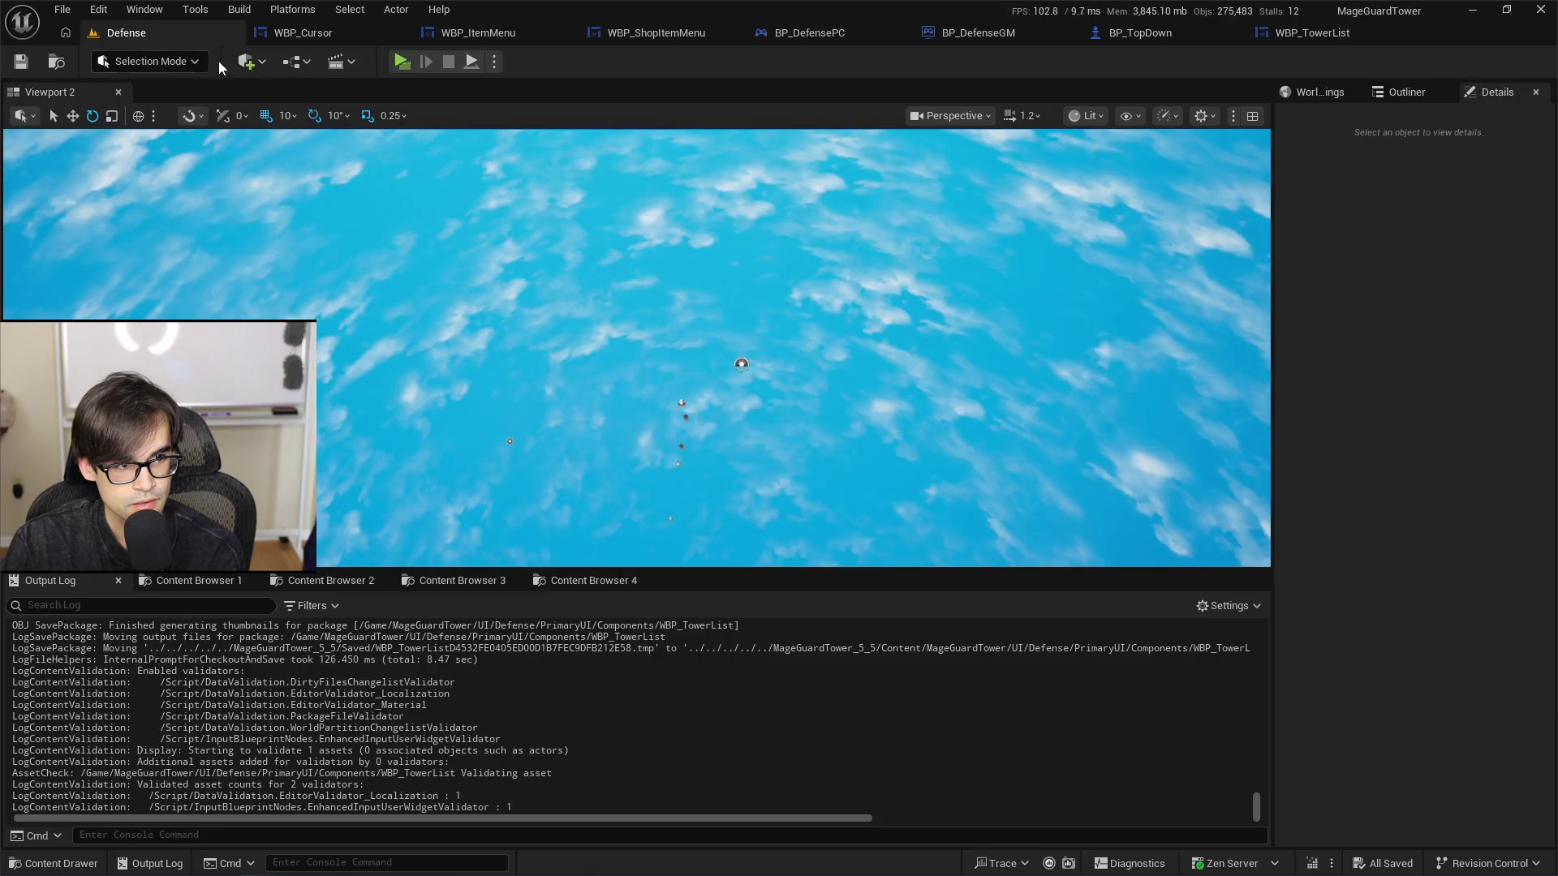
Step: Launch the preview, skip the support upgrade, and buy the Umbrella, Pocket Watch and Boxing Glove
{"action": "left_click", "coordinate": [399, 63]}
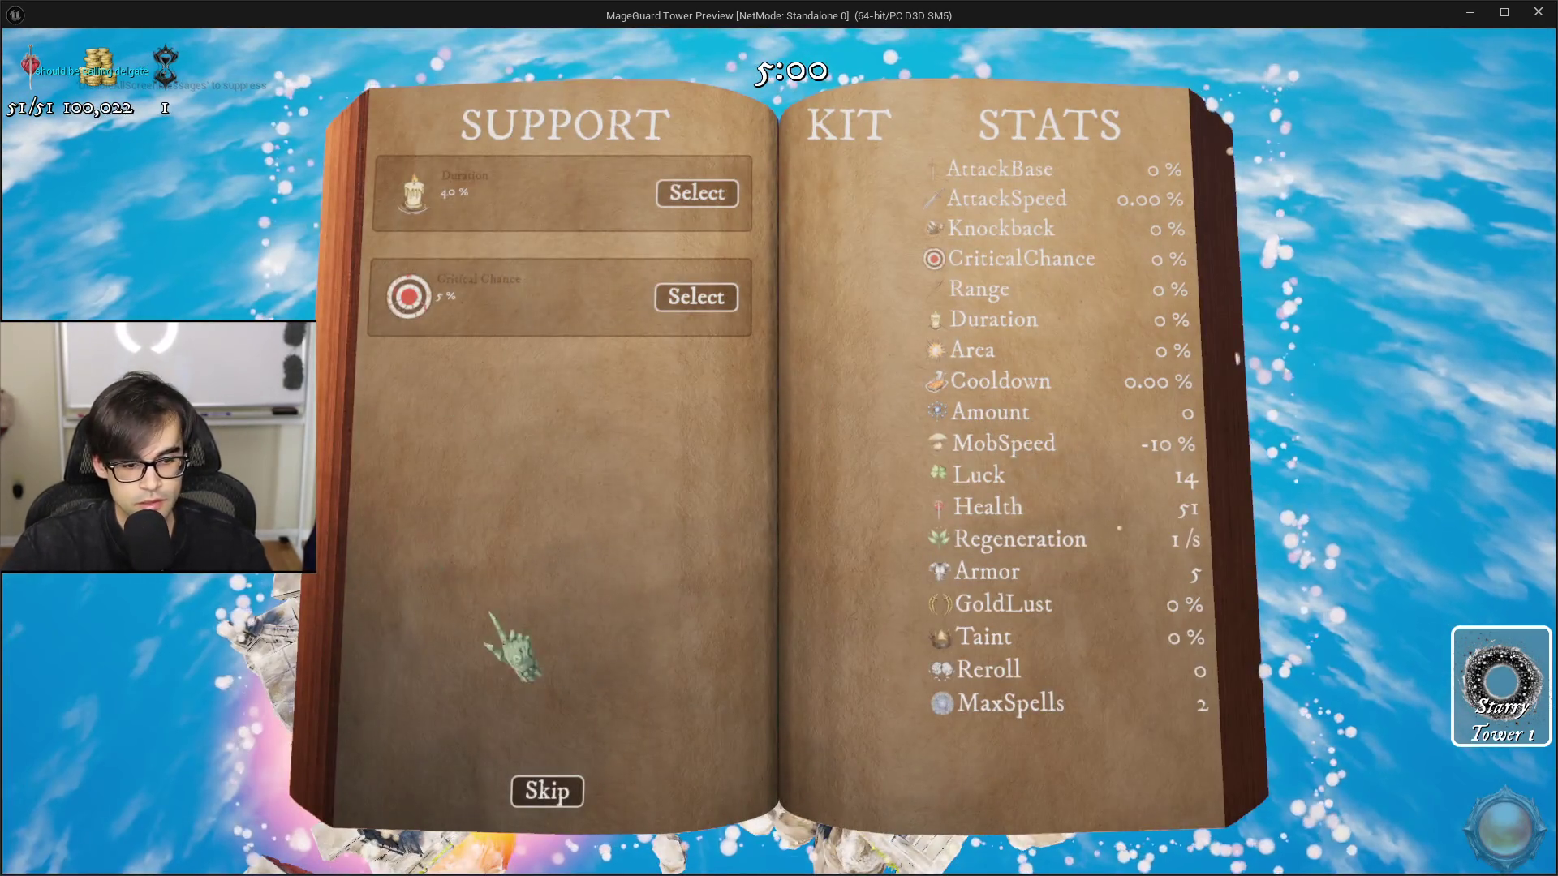
{"action": "left_click", "coordinate": [547, 791]}
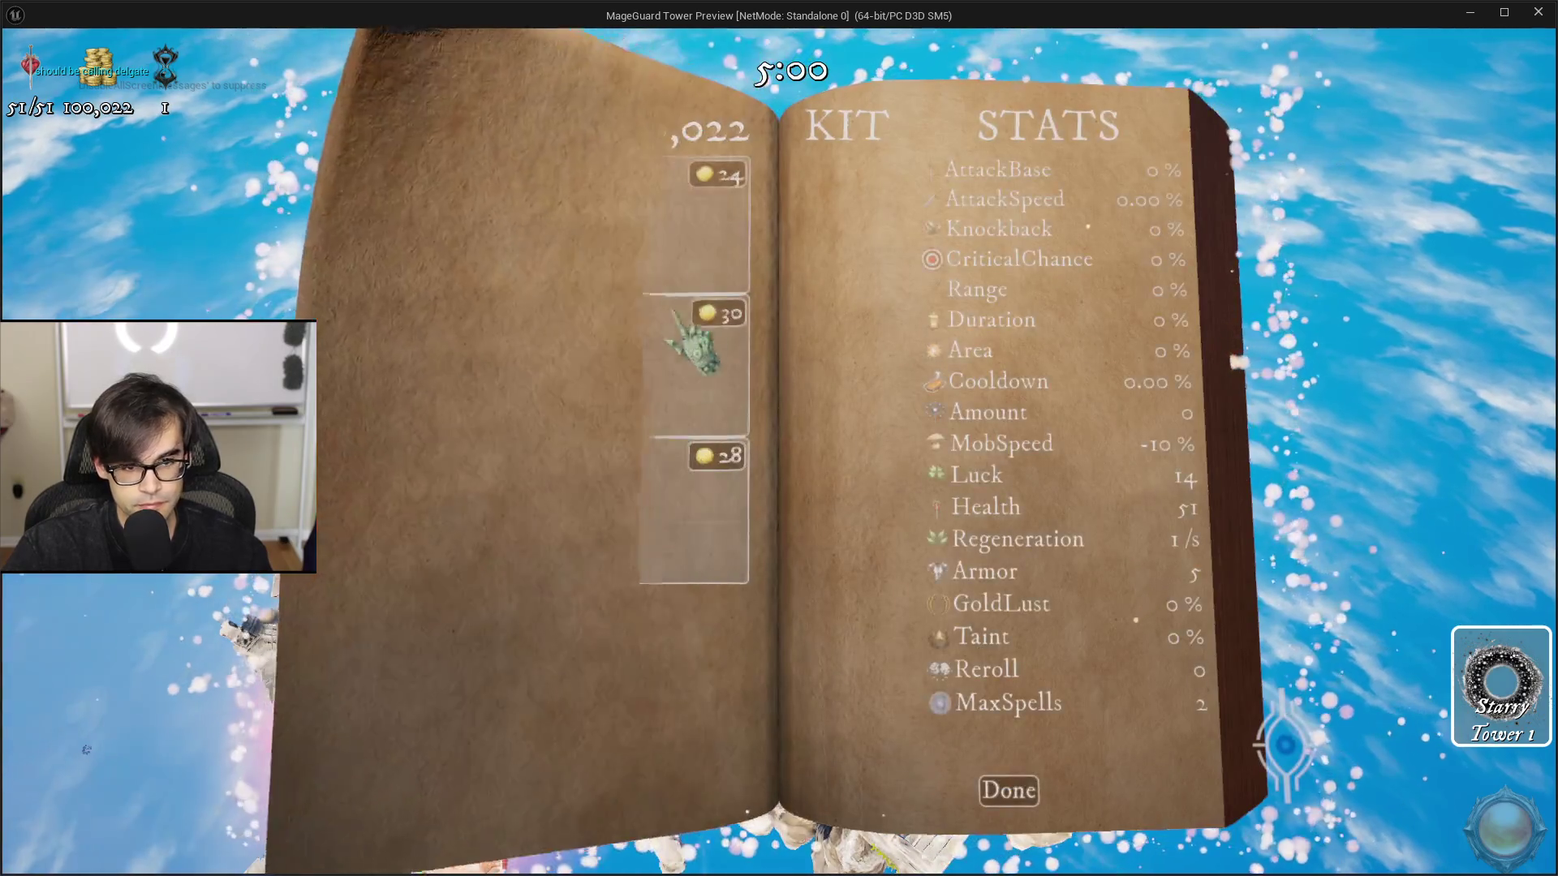
{"action": "left_click", "coordinate": [714, 175]}
{"action": "left_click", "coordinate": [718, 312]}
{"action": "left_click", "coordinate": [715, 456]}
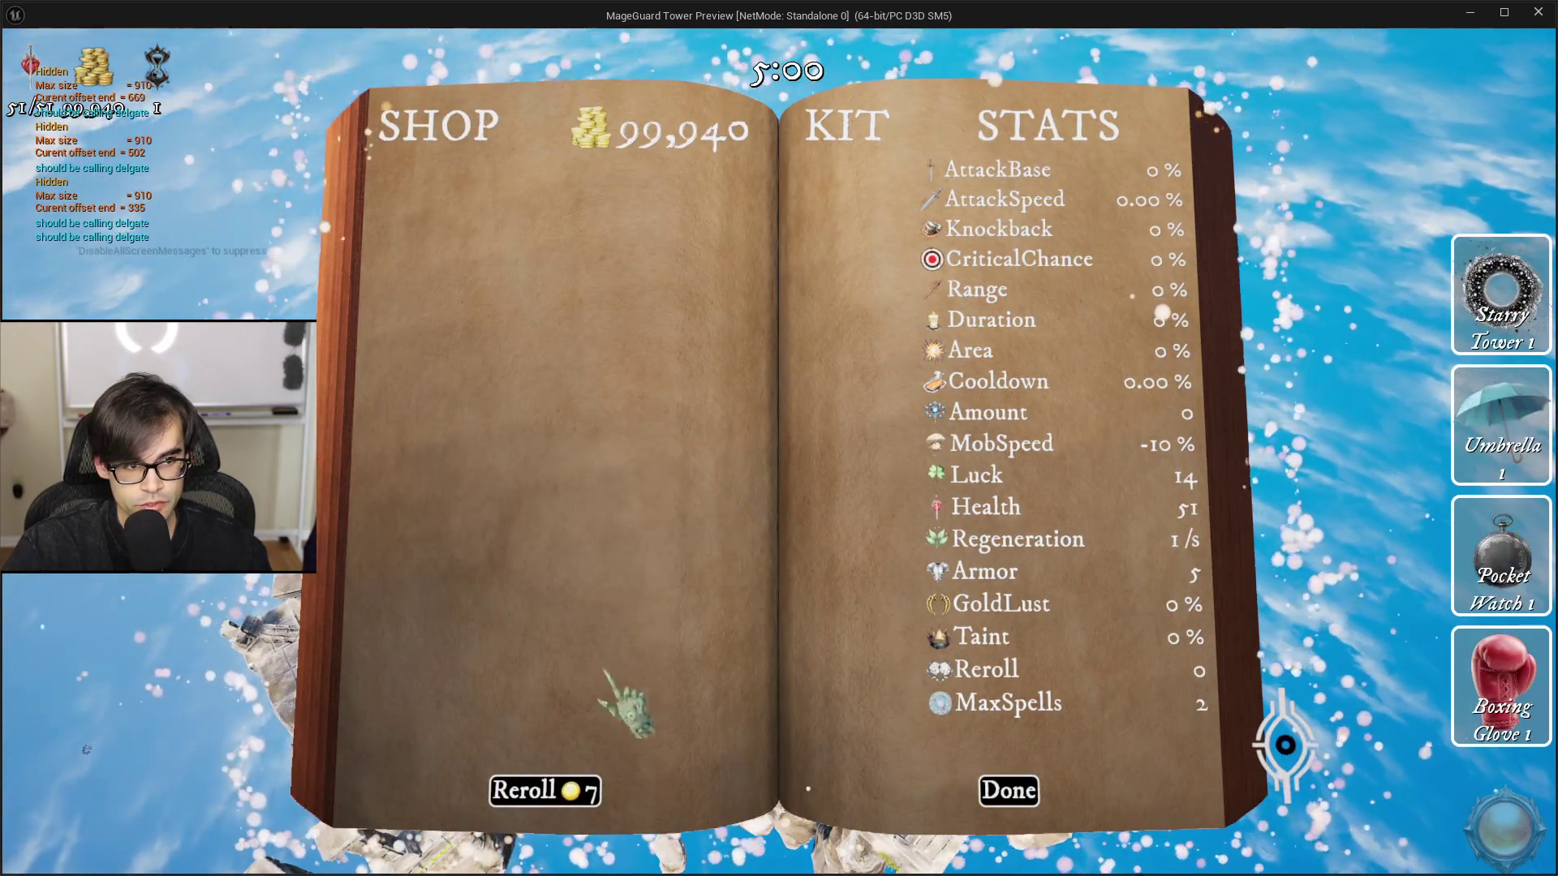
Step: Reroll, buy the Umbrella and Fireball Tower, scroll the tower list, then stop the play-test
{"action": "left_click", "coordinate": [550, 791]}
{"action": "left_click", "coordinate": [718, 316]}
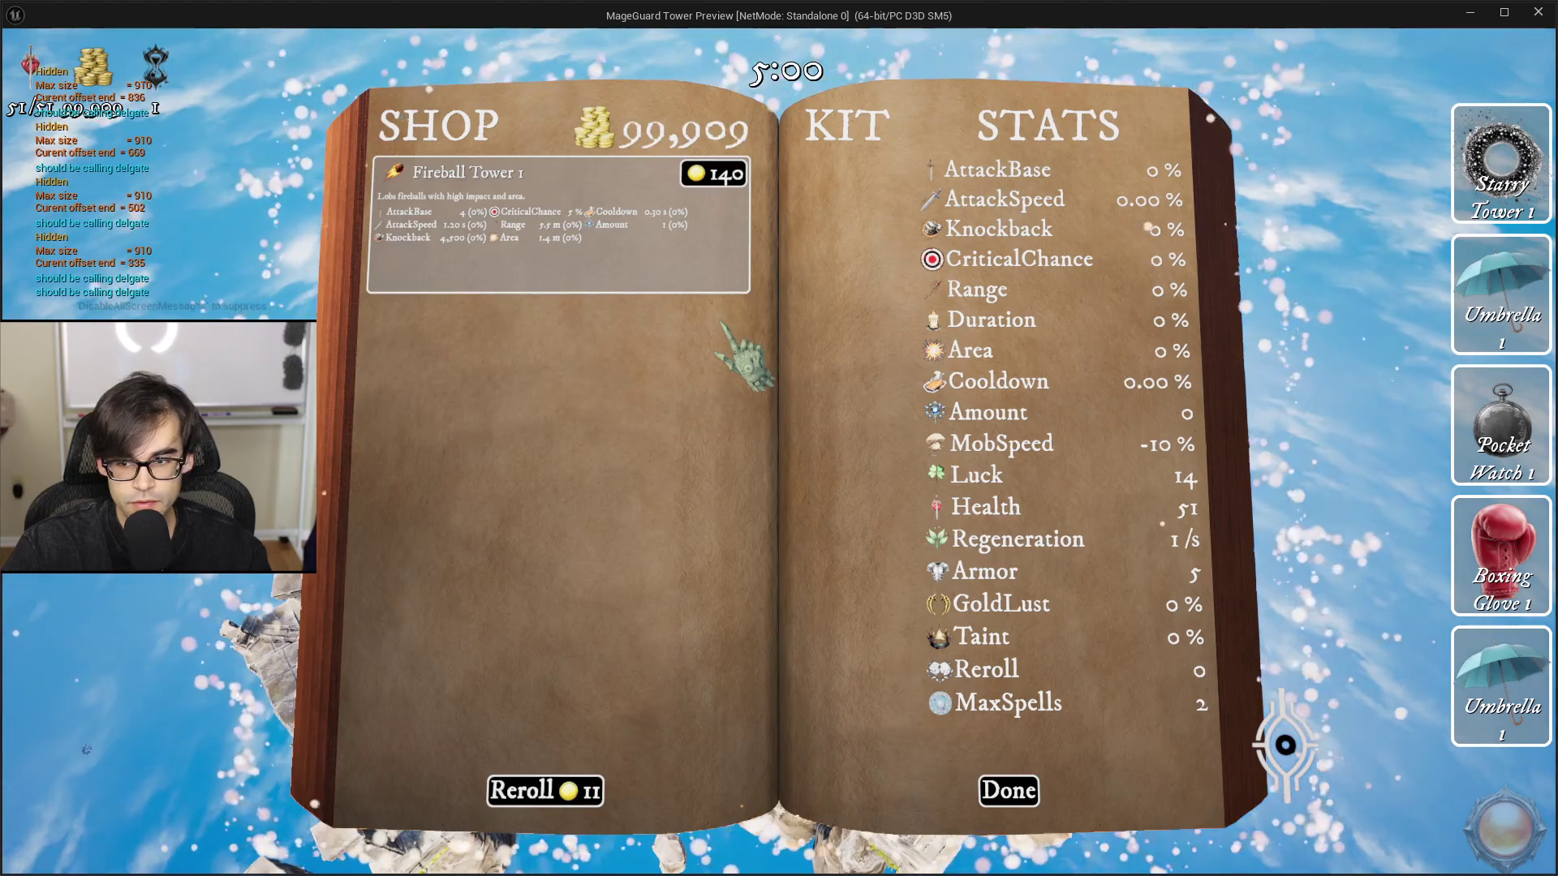
{"action": "left_click", "coordinate": [720, 174]}
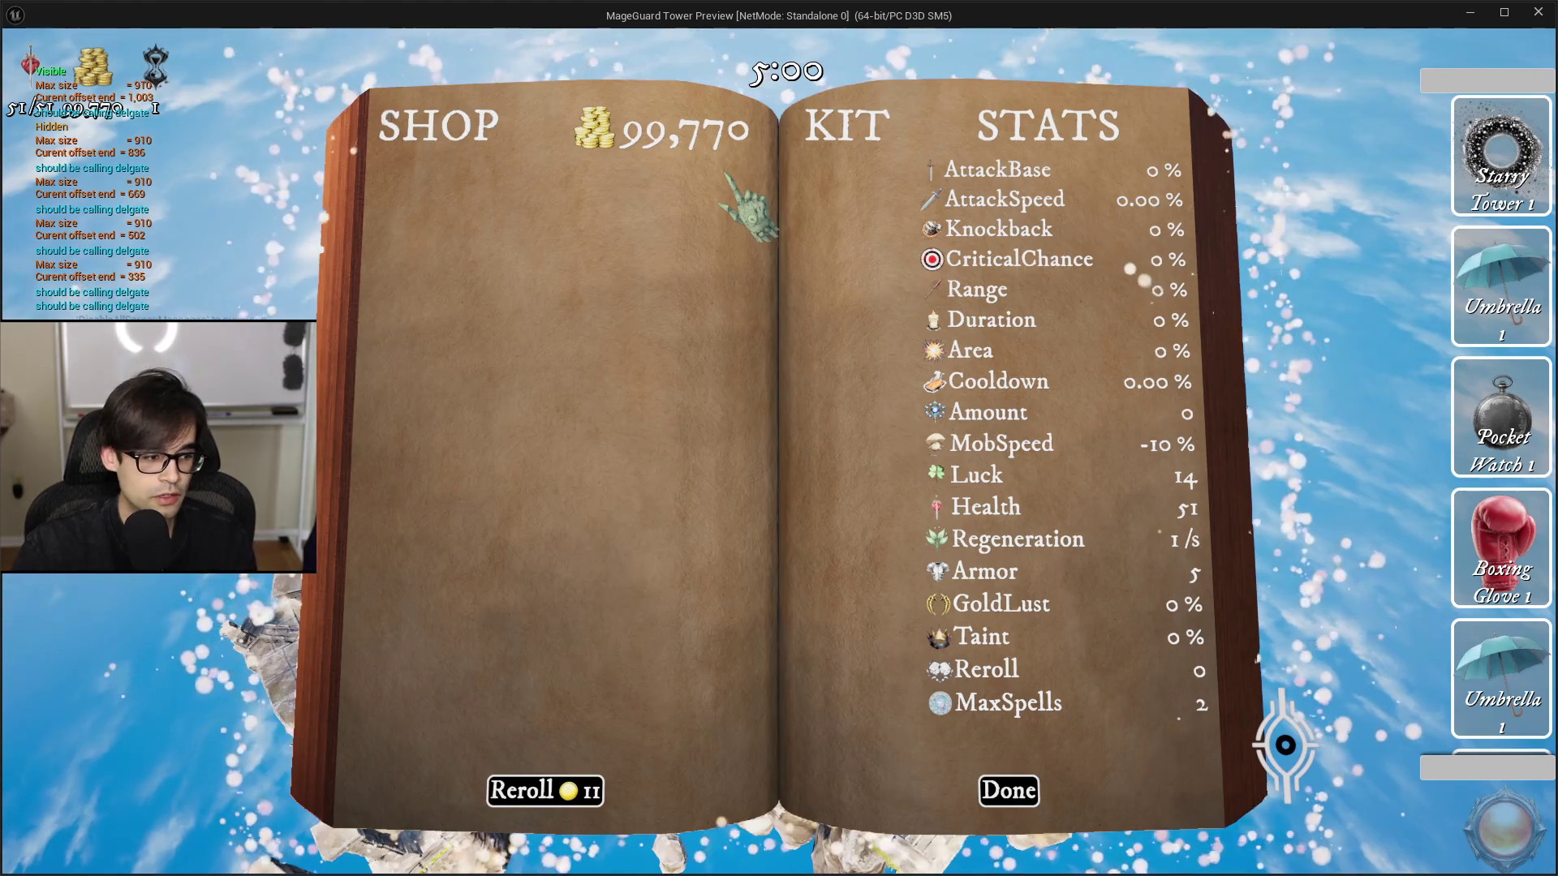
{"action": "scroll", "coordinate": [1499, 766], "scroll_direction": "down", "scroll_amount": 1}
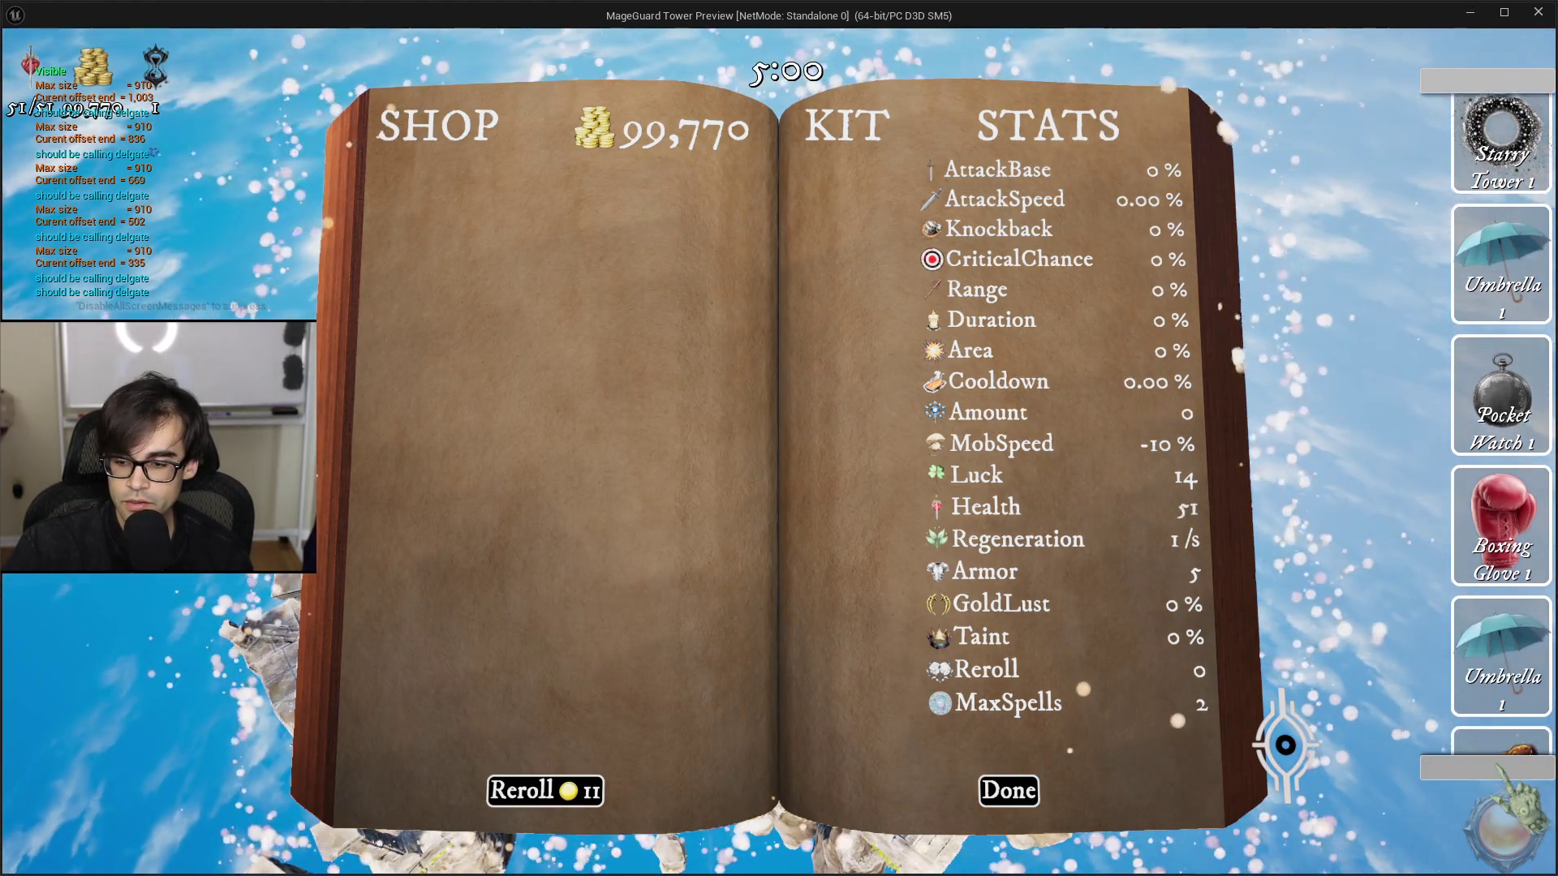
{"action": "scroll", "coordinate": [1499, 766], "scroll_direction": "down", "scroll_amount": 3}
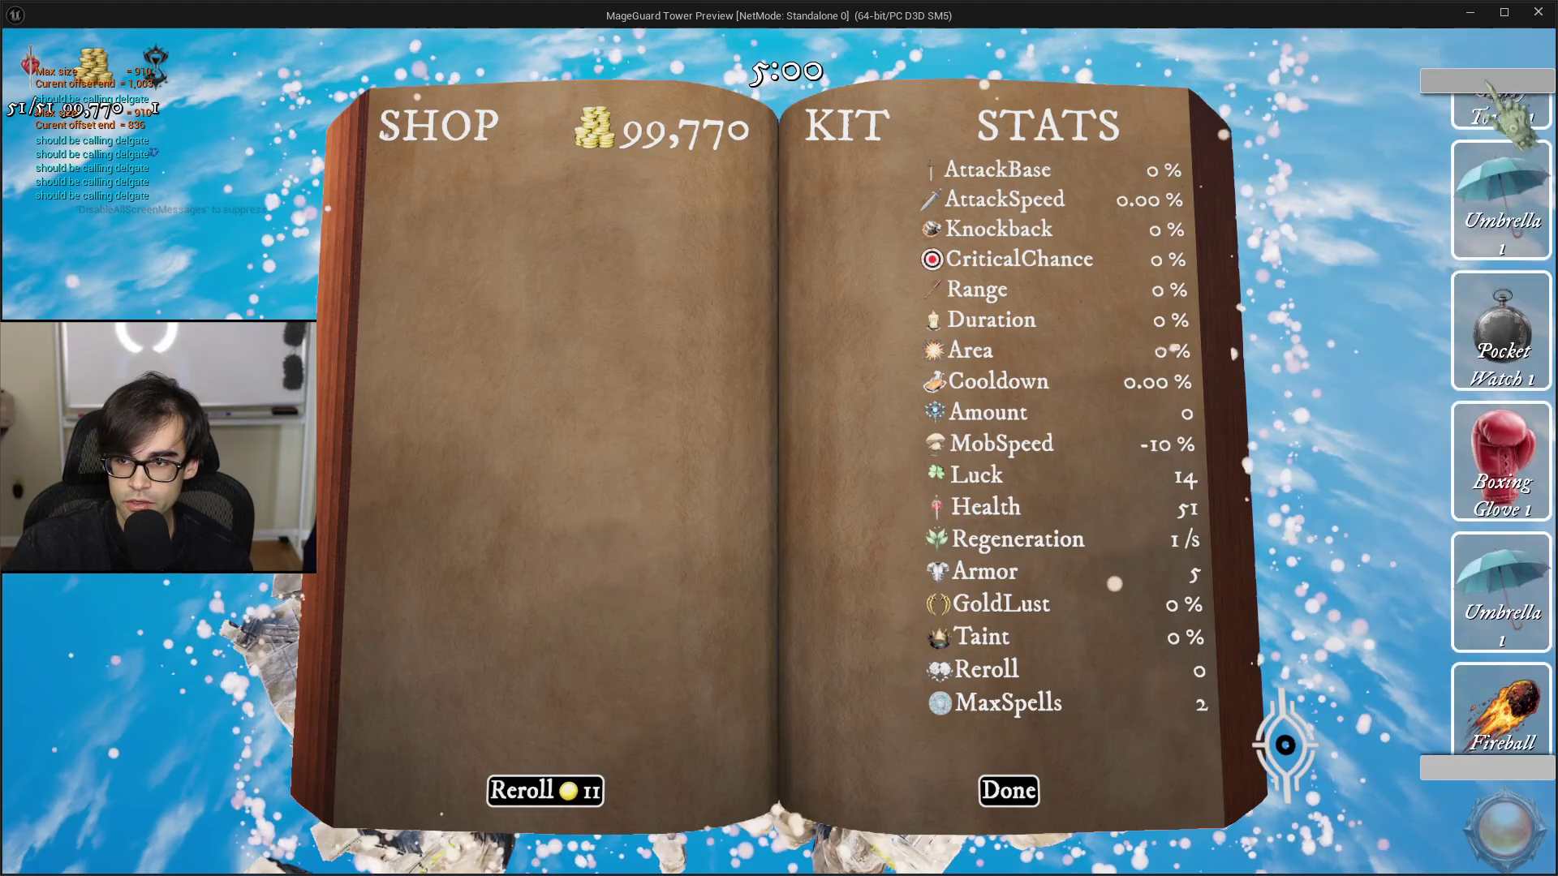
{"action": "scroll", "coordinate": [1501, 422], "scroll_direction": "up", "scroll_amount": 5}
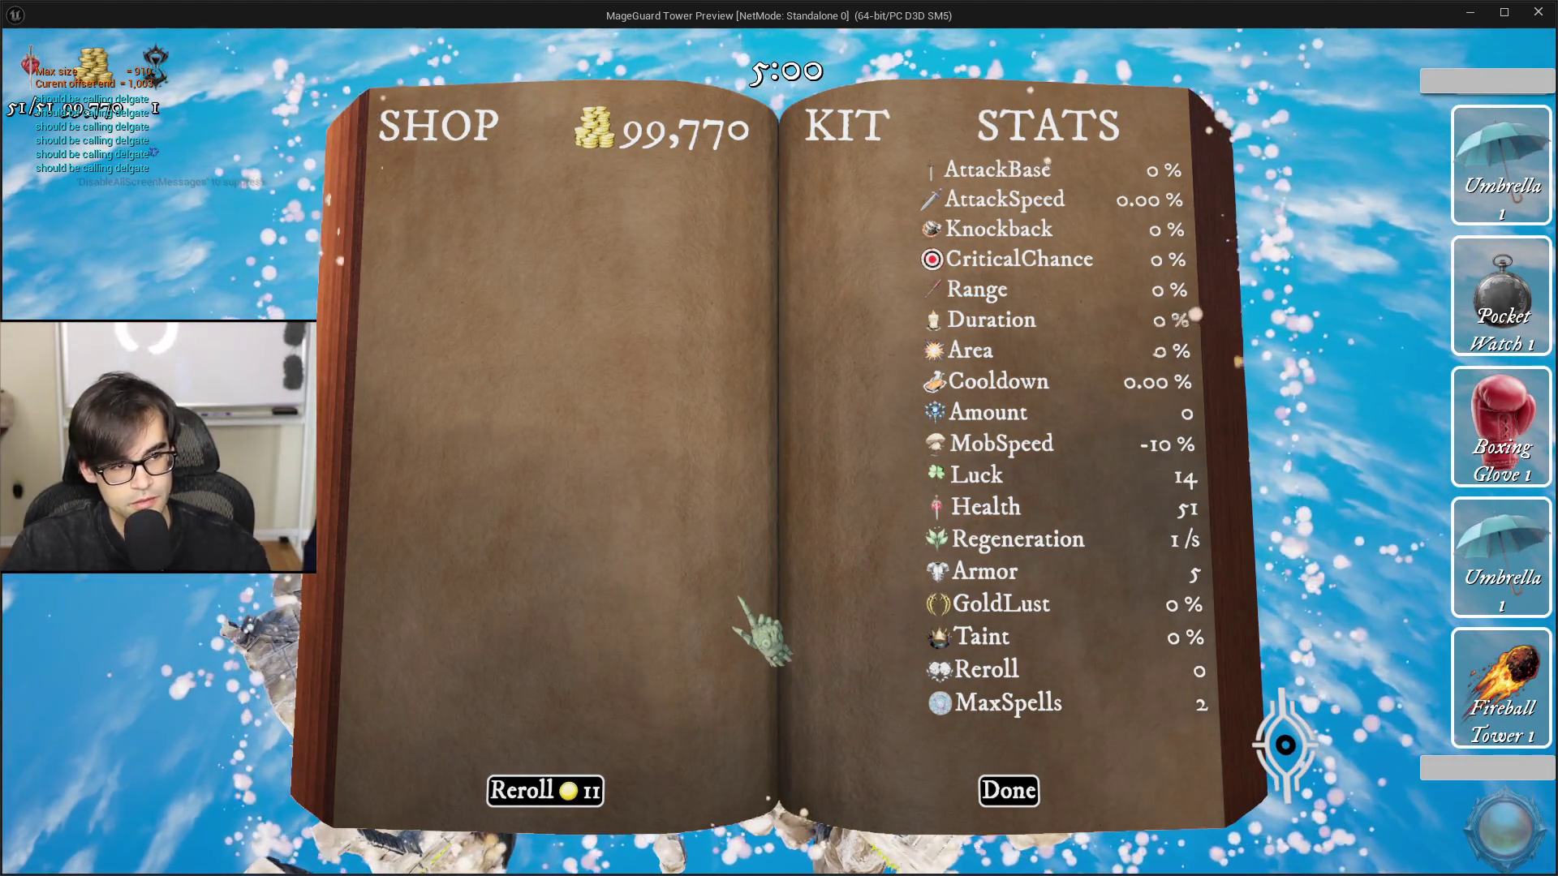
{"action": "key", "text": "Escape"}
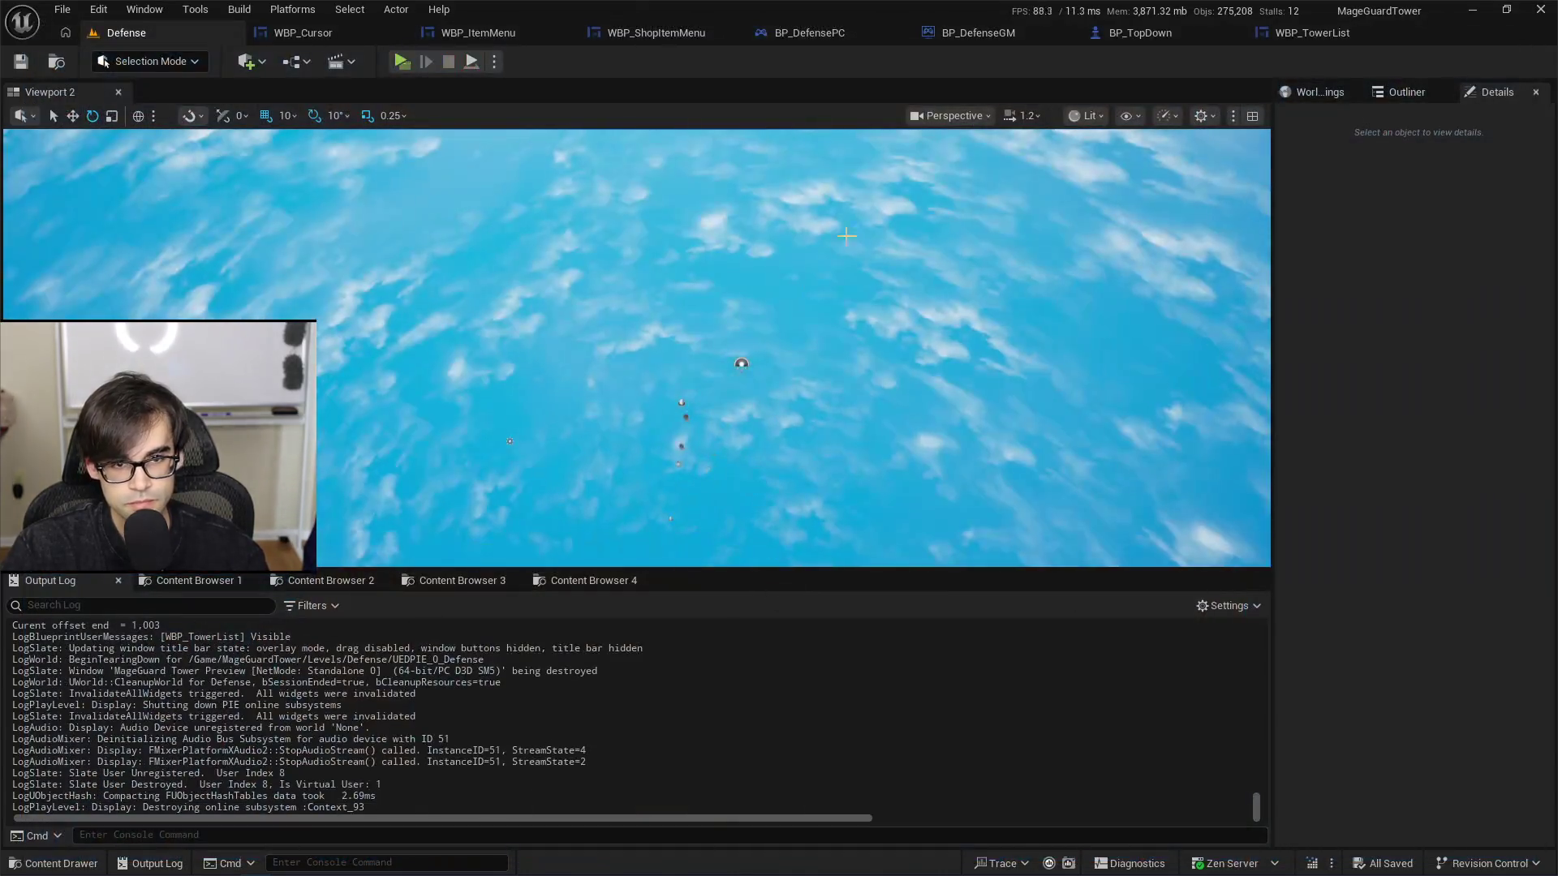
Step: In WBP_TowerList, delete the debug Format Text and Print String nodes and wire CheckScrollButtons to the Branch
{"action": "left_click", "coordinate": [1292, 37]}
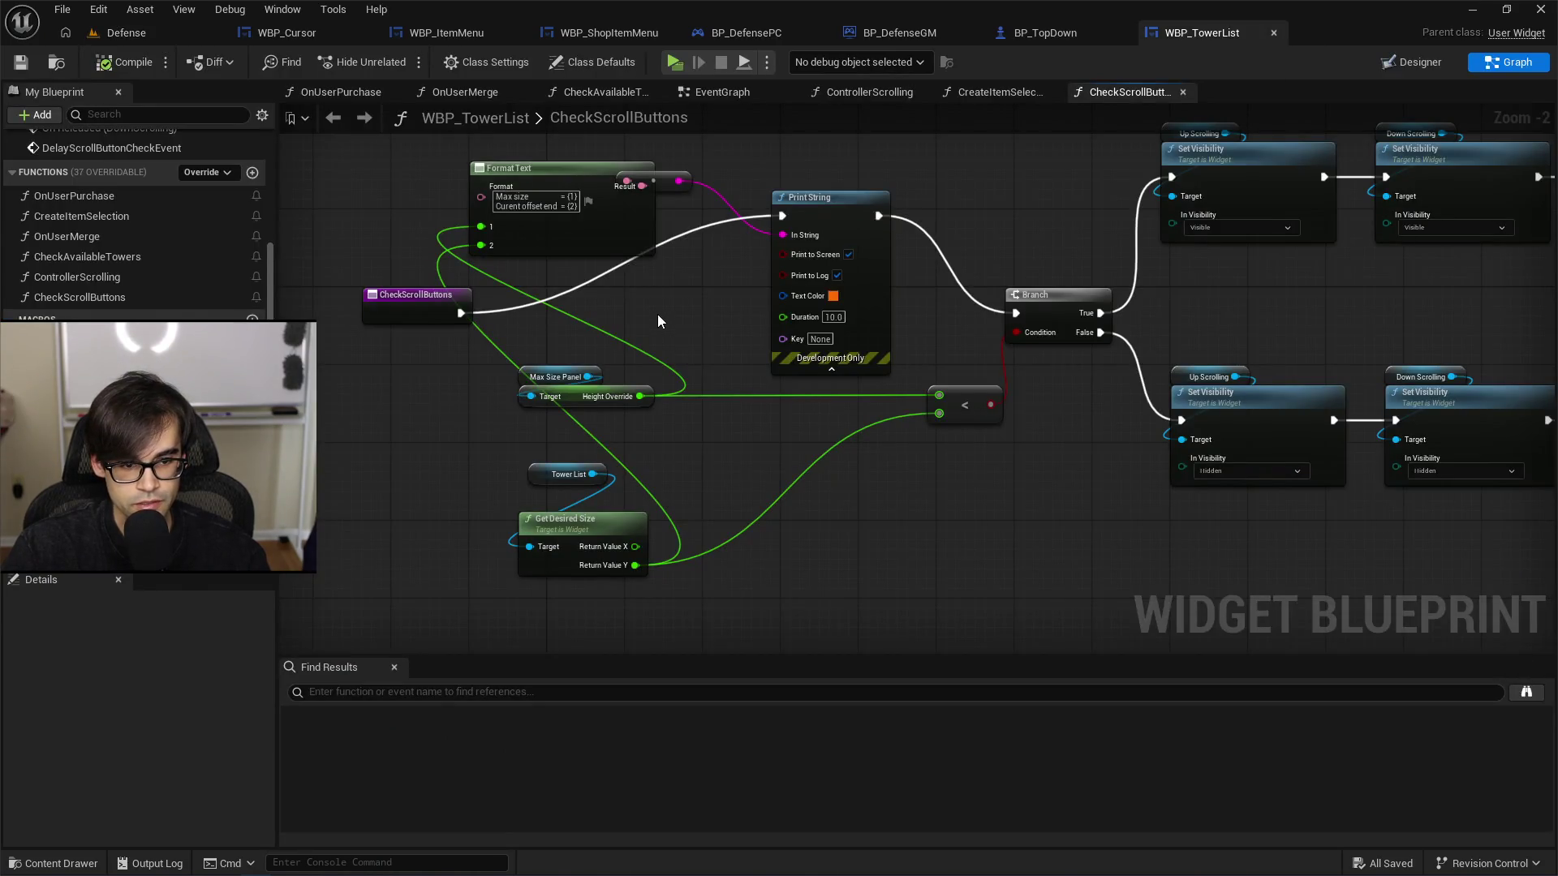
{"action": "left_click_drag", "start_coordinate": [657, 314], "coordinate": [623, 388]}
{"action": "left_click_drag", "start_coordinate": [535, 198], "coordinate": [834, 305]}
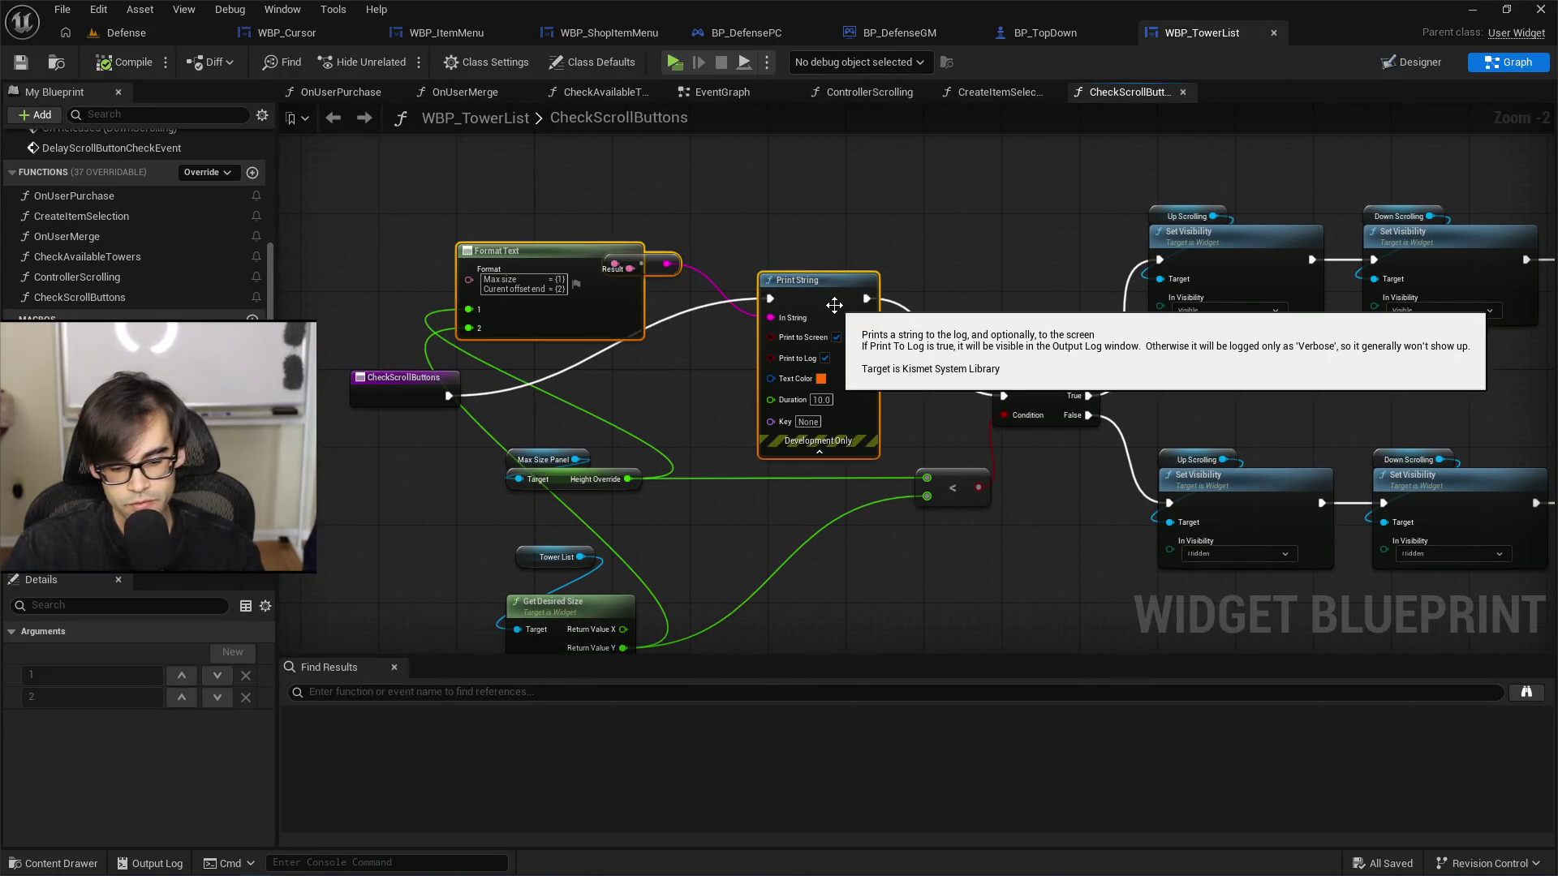
{"action": "key", "text": "Delete"}
{"action": "mouse_move", "coordinate": [445, 404]}
{"action": "left_mouse_down"}
{"action": "mouse_move", "coordinate": [947, 416]}
{"action": "mouse_move", "coordinate": [1005, 395]}
{"action": "left_mouse_up"}
Step: Rearrange the Tower List, size-check and compare nodes neatly, then compile and save
{"action": "mouse_move", "coordinate": [571, 479]}
{"action": "left_mouse_down"}
{"action": "mouse_move", "coordinate": [566, 509]}
{"action": "mouse_move", "coordinate": [673, 489]}
{"action": "mouse_move", "coordinate": [617, 441]}
{"action": "left_mouse_up"}
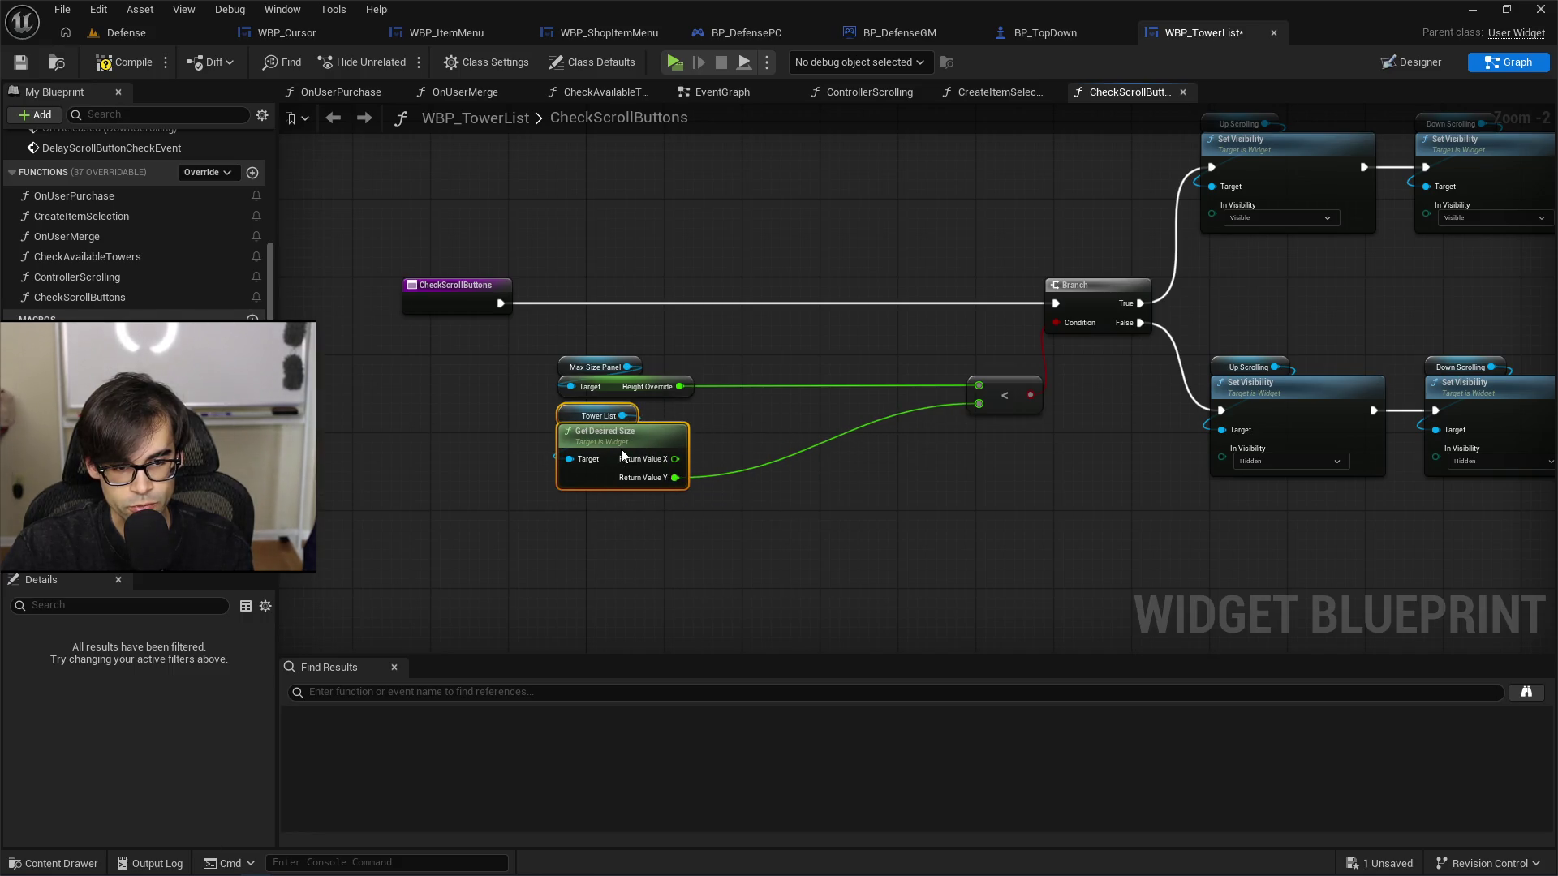
{"action": "mouse_move", "coordinate": [608, 341]}
{"action": "left_mouse_down"}
{"action": "mouse_move", "coordinate": [649, 430]}
{"action": "mouse_move", "coordinate": [818, 438]}
{"action": "left_mouse_up"}
{"action": "left_click_drag", "start_coordinate": [1055, 272], "coordinate": [993, 422]}
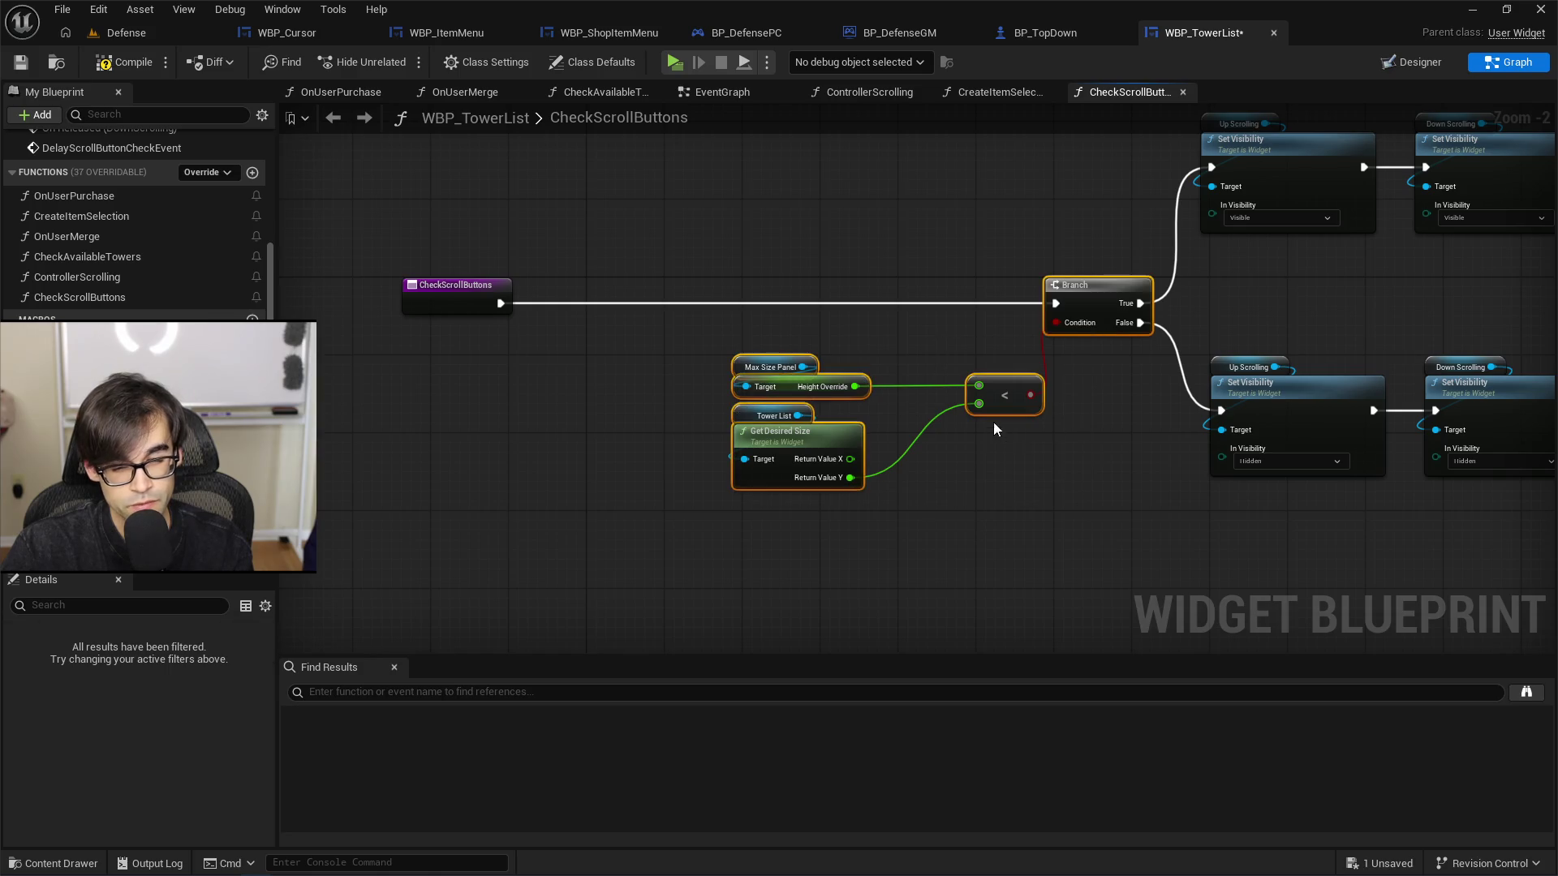
{"action": "mouse_move", "coordinate": [1036, 513]}
{"action": "left_mouse_down"}
{"action": "mouse_move", "coordinate": [917, 422]}
{"action": "mouse_move", "coordinate": [777, 369]}
{"action": "left_mouse_up"}
{"action": "mouse_move", "coordinate": [993, 400]}
{"action": "left_mouse_down"}
{"action": "mouse_move", "coordinate": [973, 361]}
{"action": "mouse_move", "coordinate": [964, 371]}
{"action": "left_mouse_up"}
{"action": "left_click", "coordinate": [852, 227]}
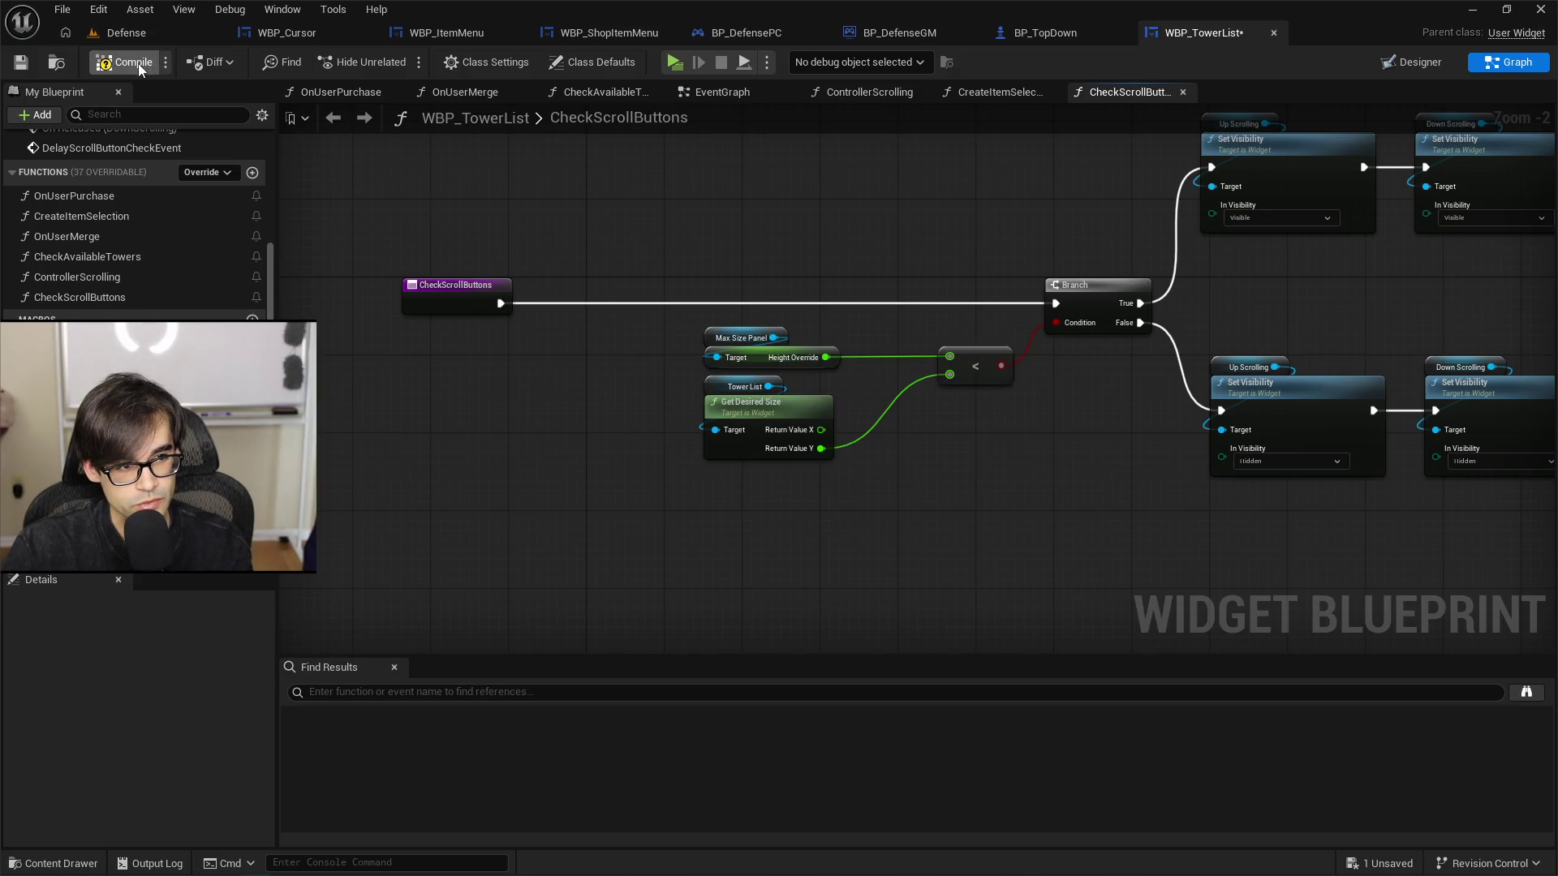
{"action": "left_click", "coordinate": [31, 65]}
Step: Delete the two trailing Visible/Hidden Print String nodes and save the blueprint
{"action": "mouse_move", "coordinate": [928, 310]}
{"action": "left_mouse_down"}
{"action": "mouse_move", "coordinate": [479, 383]}
{"action": "mouse_move", "coordinate": [138, 294]}
{"action": "left_mouse_up"}
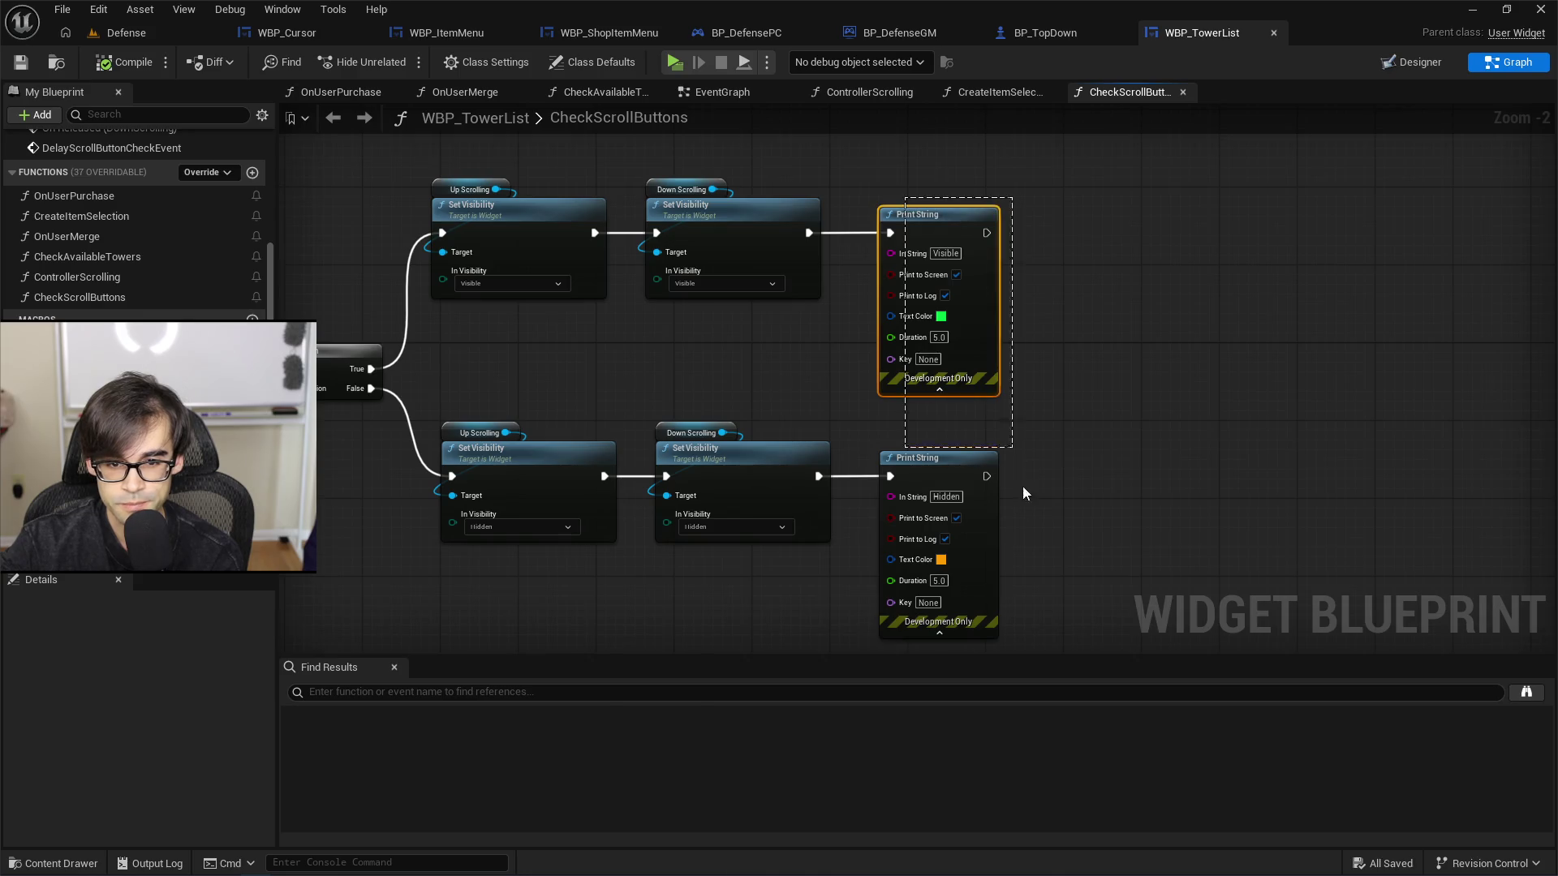
{"action": "left_click_drag", "start_coordinate": [1023, 488], "coordinate": [1034, 540]}
{"action": "key", "text": "Delete"}
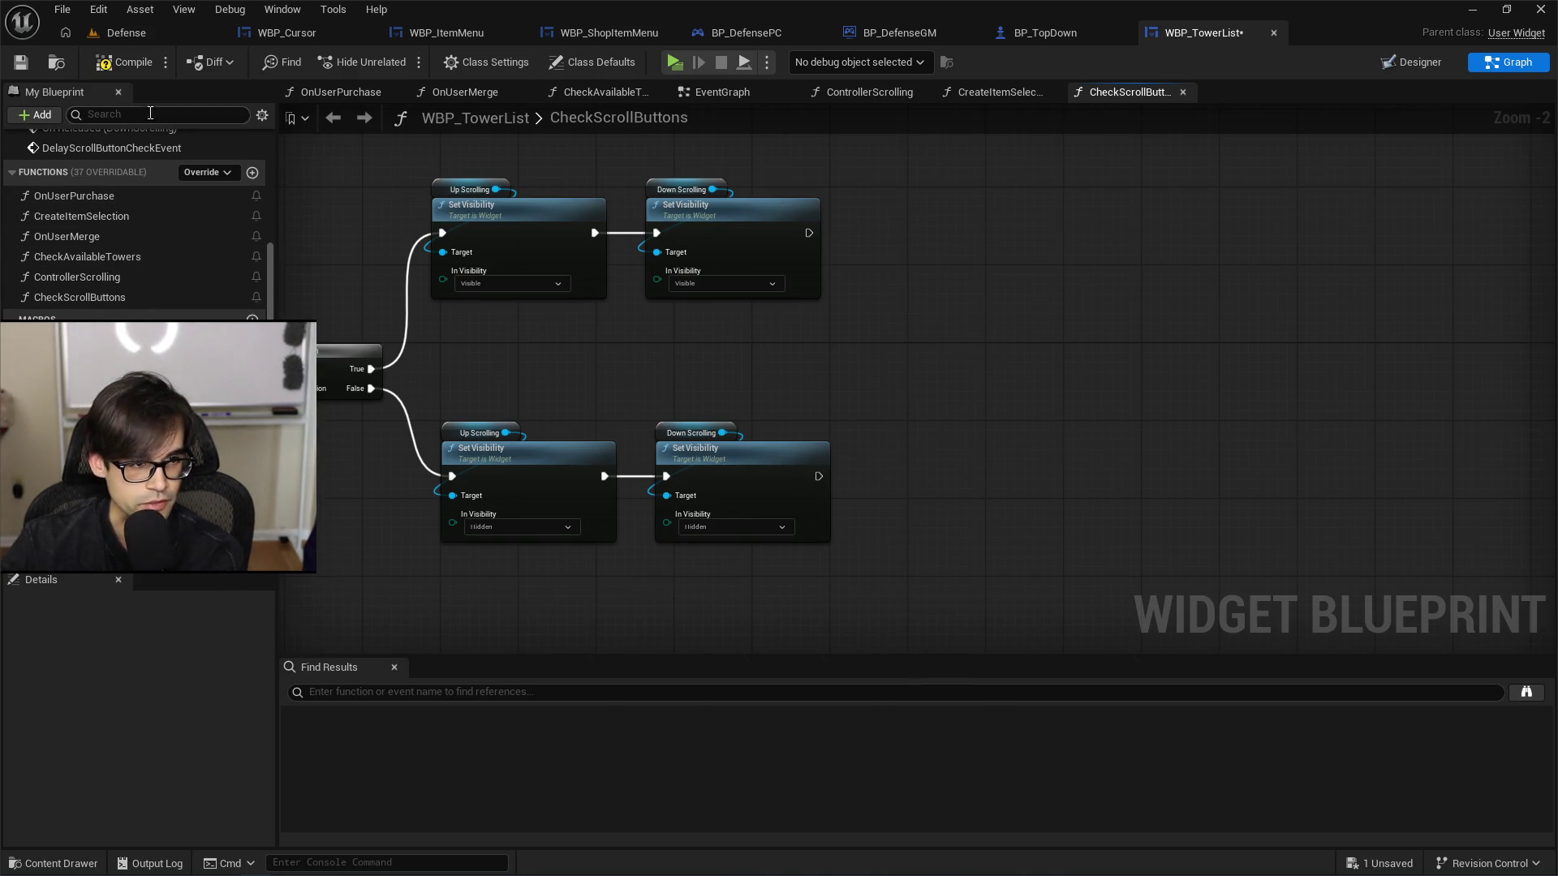
{"action": "key", "text": "ctrl+s"}
{"action": "left_click_drag", "start_coordinate": [476, 360], "coordinate": [1014, 387]}
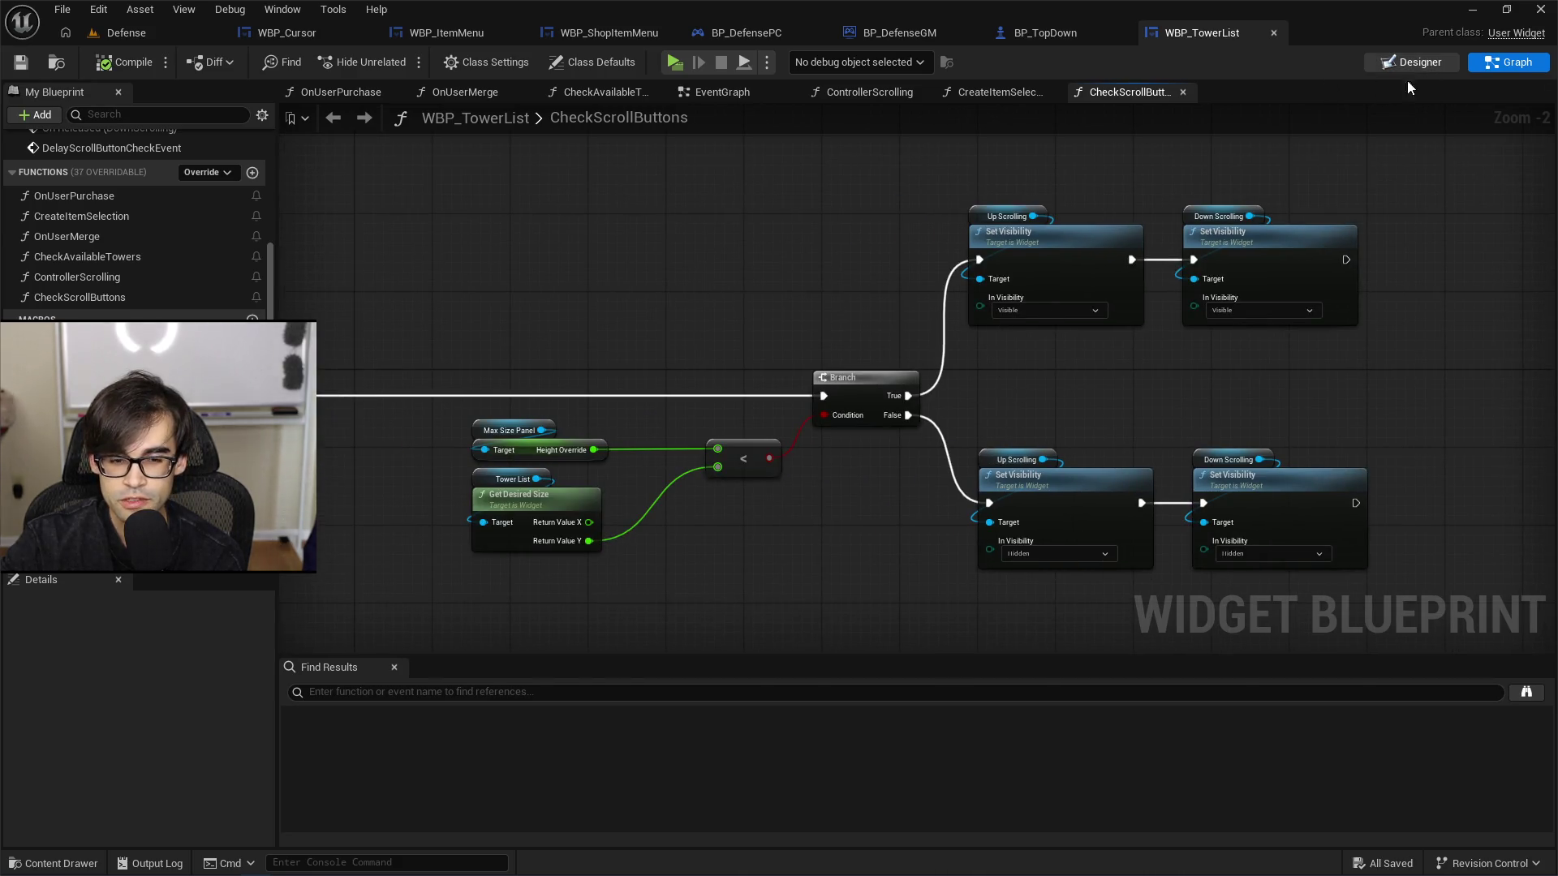
Step: In the Designer view, select the UpScrolling button, then glance at BP_TopDown and return
{"action": "left_click", "coordinate": [1411, 64]}
{"action": "mouse_move", "coordinate": [1000, 383]}
{"action": "left_mouse_down"}
{"action": "mouse_move", "coordinate": [807, 393]}
{"action": "mouse_move", "coordinate": [893, 438]}
{"action": "mouse_move", "coordinate": [733, 645]}
{"action": "left_mouse_up"}
{"action": "left_click", "coordinate": [725, 614]}
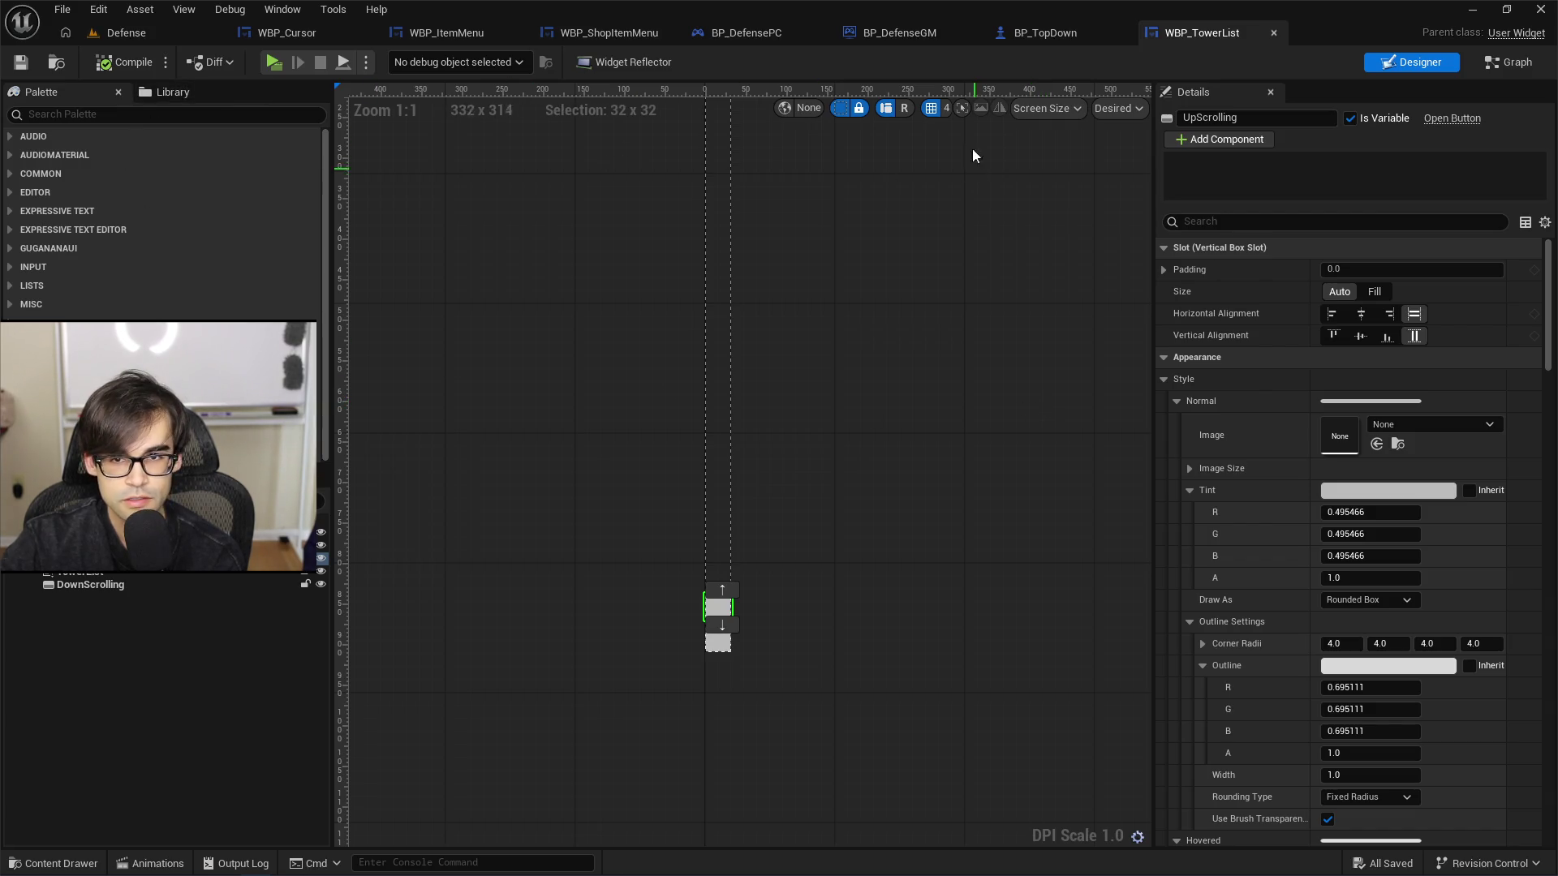
{"action": "left_click", "coordinate": [1091, 29]}
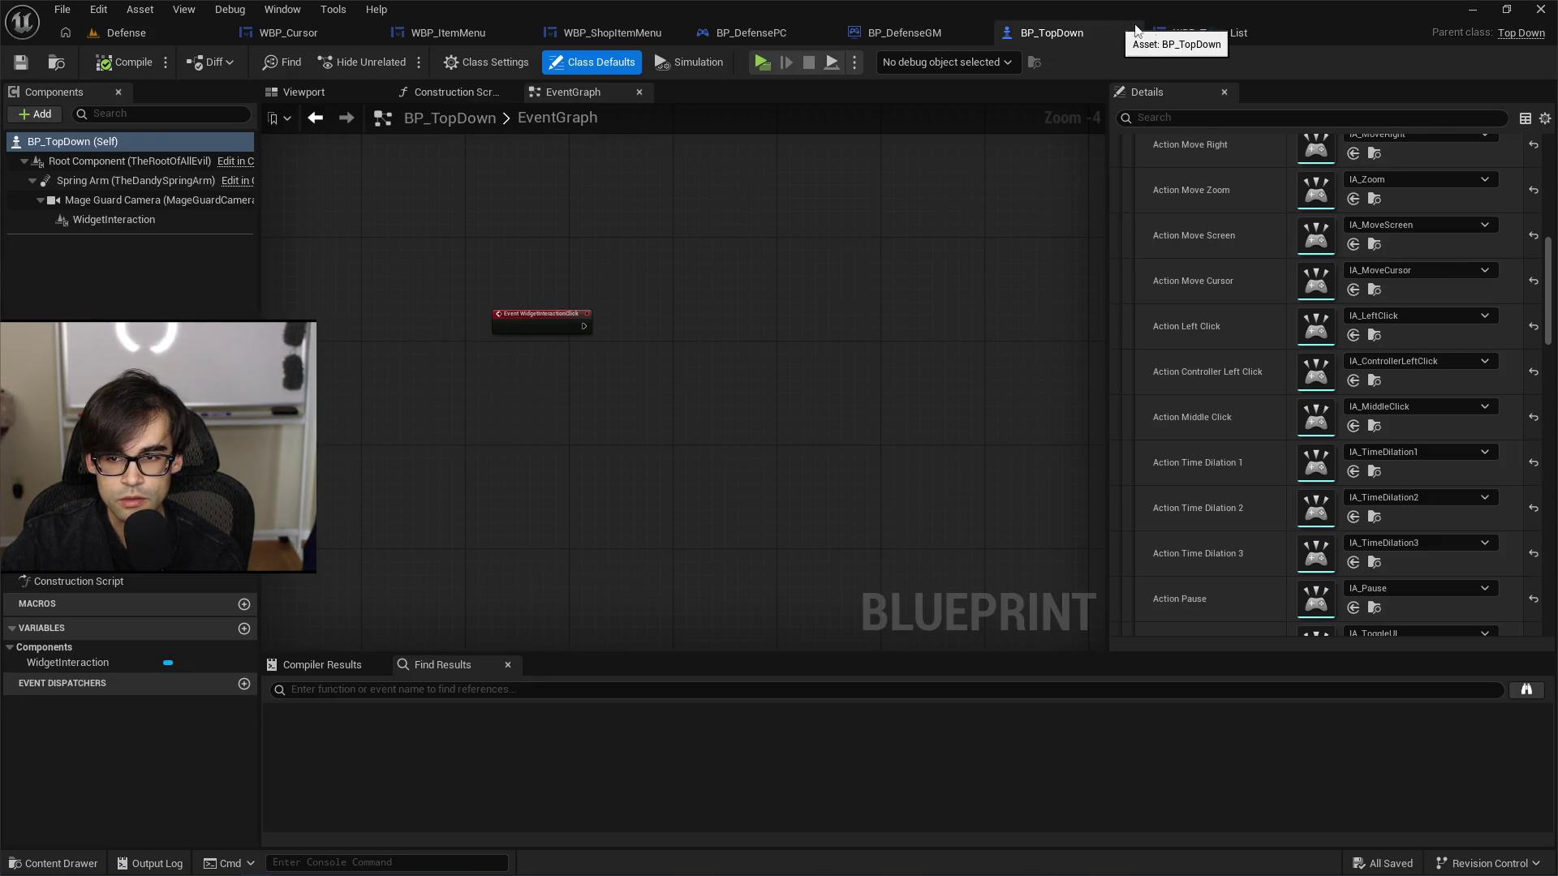
{"action": "left_click", "coordinate": [1196, 32]}
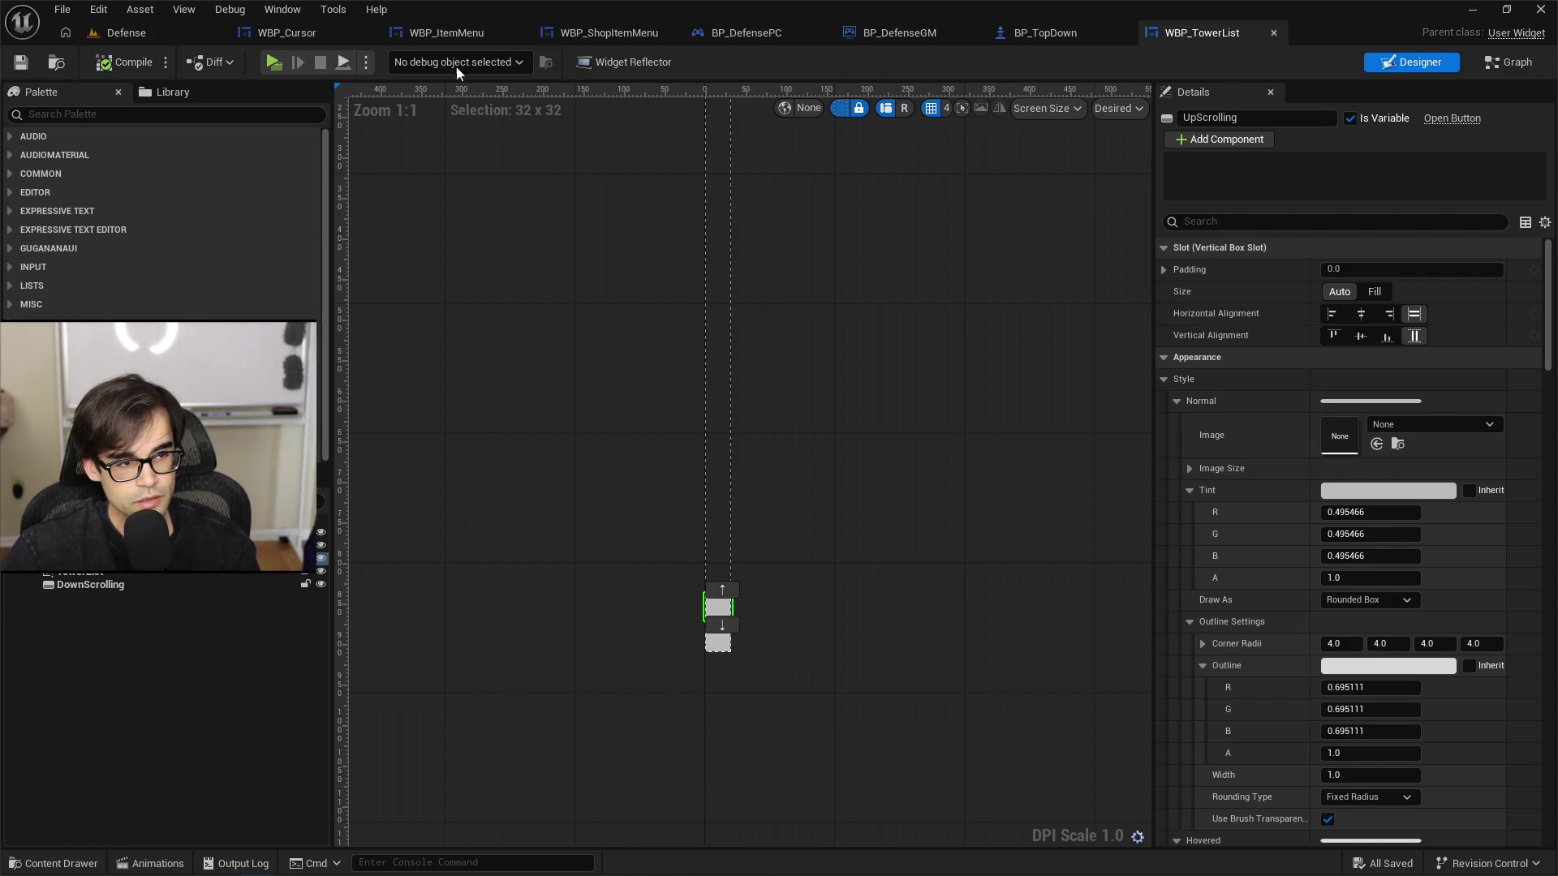
Step: Back in the Defense level editor, show Content Browser 2 at the Content root
{"action": "left_click", "coordinate": [124, 31]}
{"action": "left_click", "coordinate": [195, 580]}
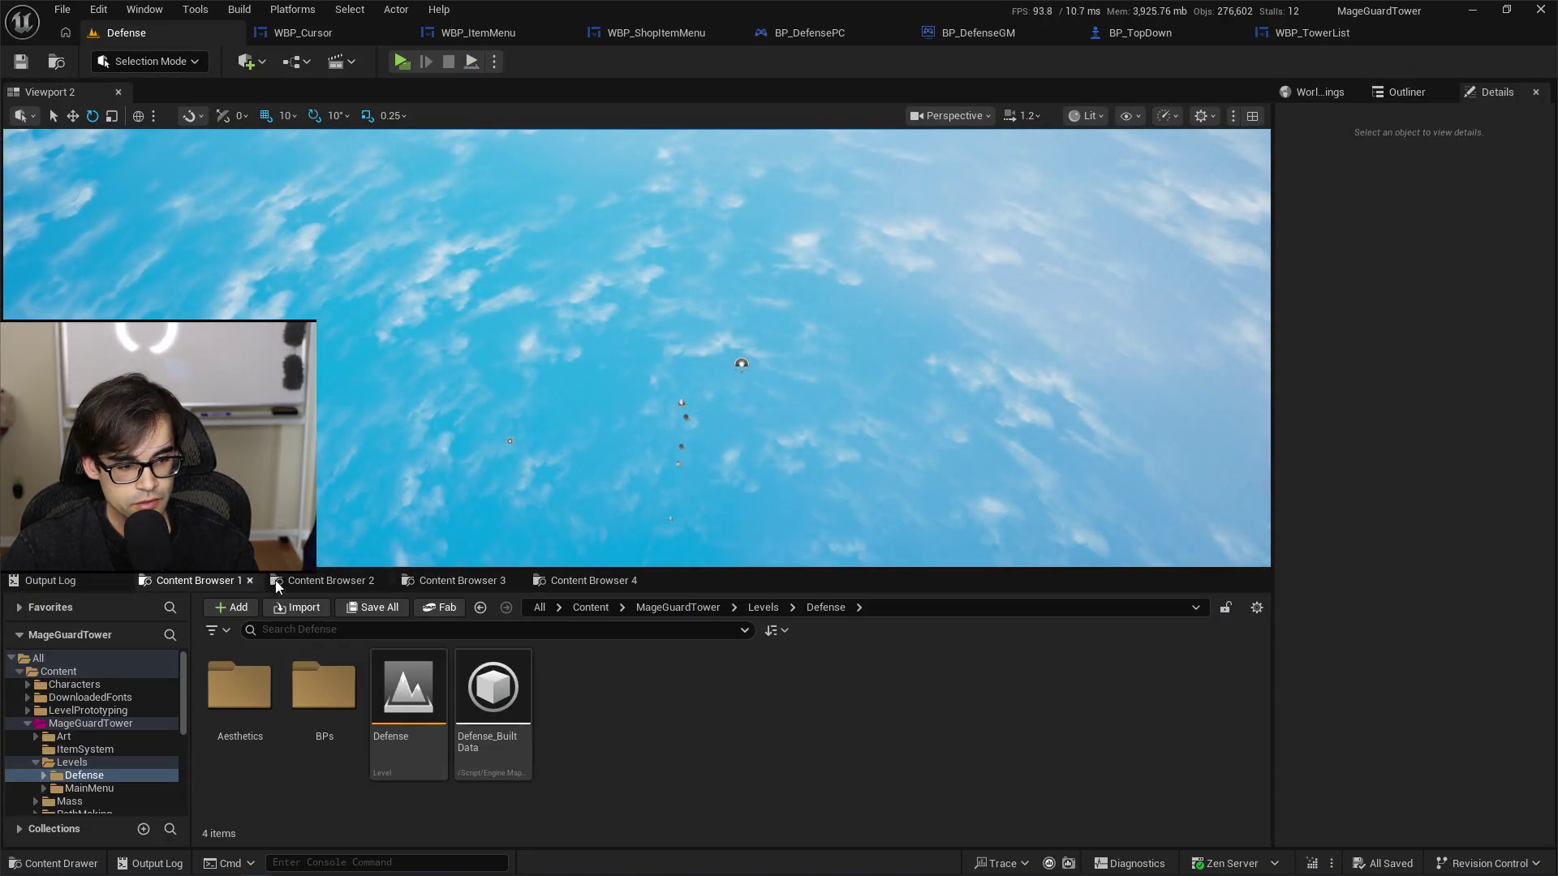
{"action": "left_click", "coordinate": [324, 580]}
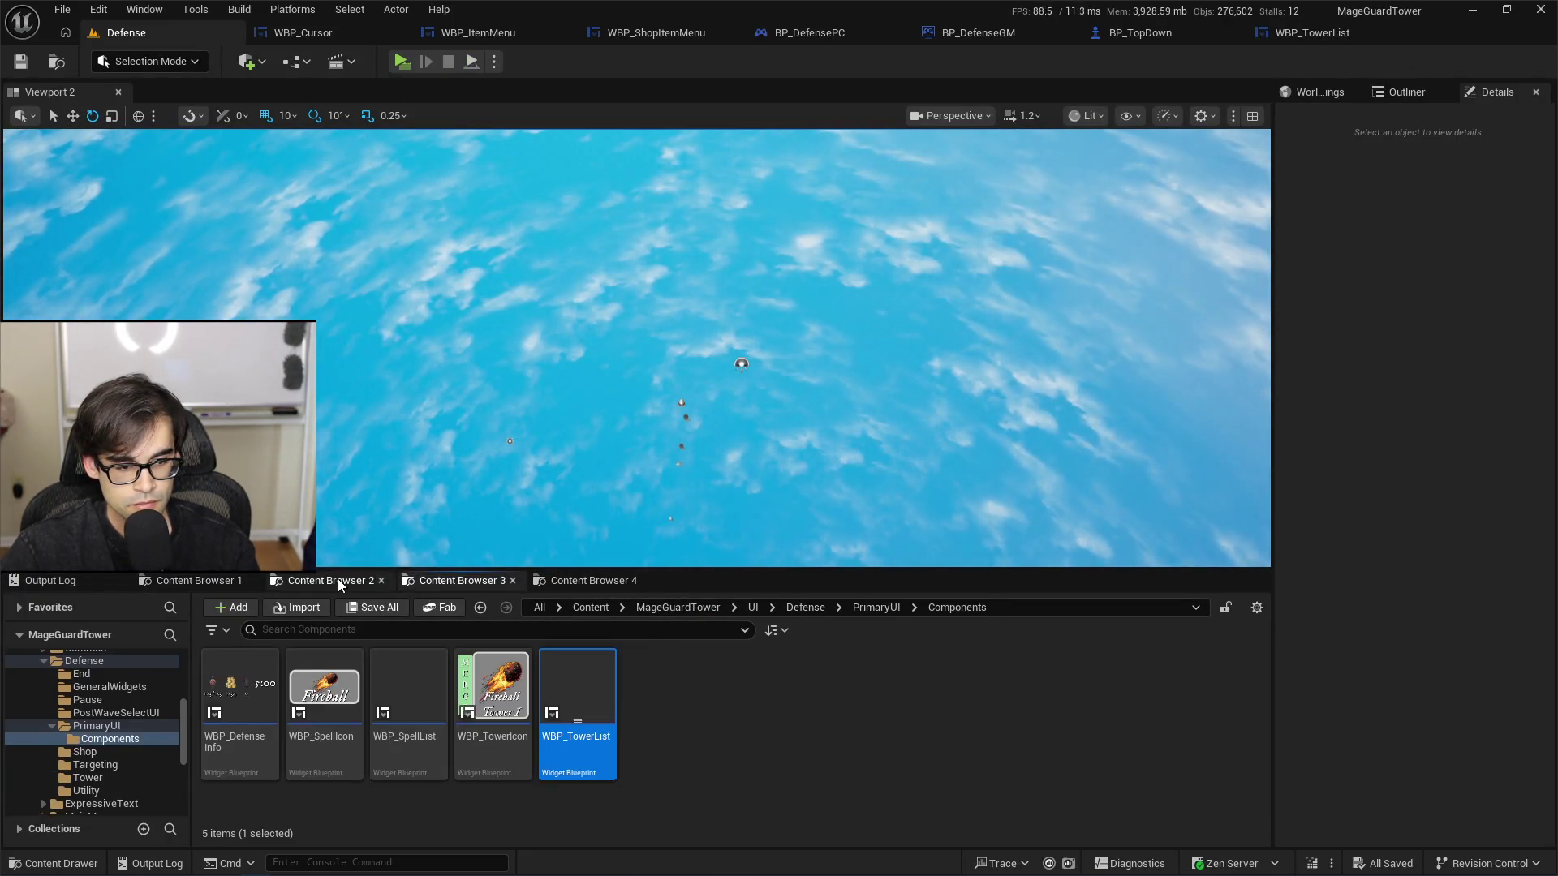
{"action": "left_click", "coordinate": [579, 608]}
{"action": "type", "text": "chev"}
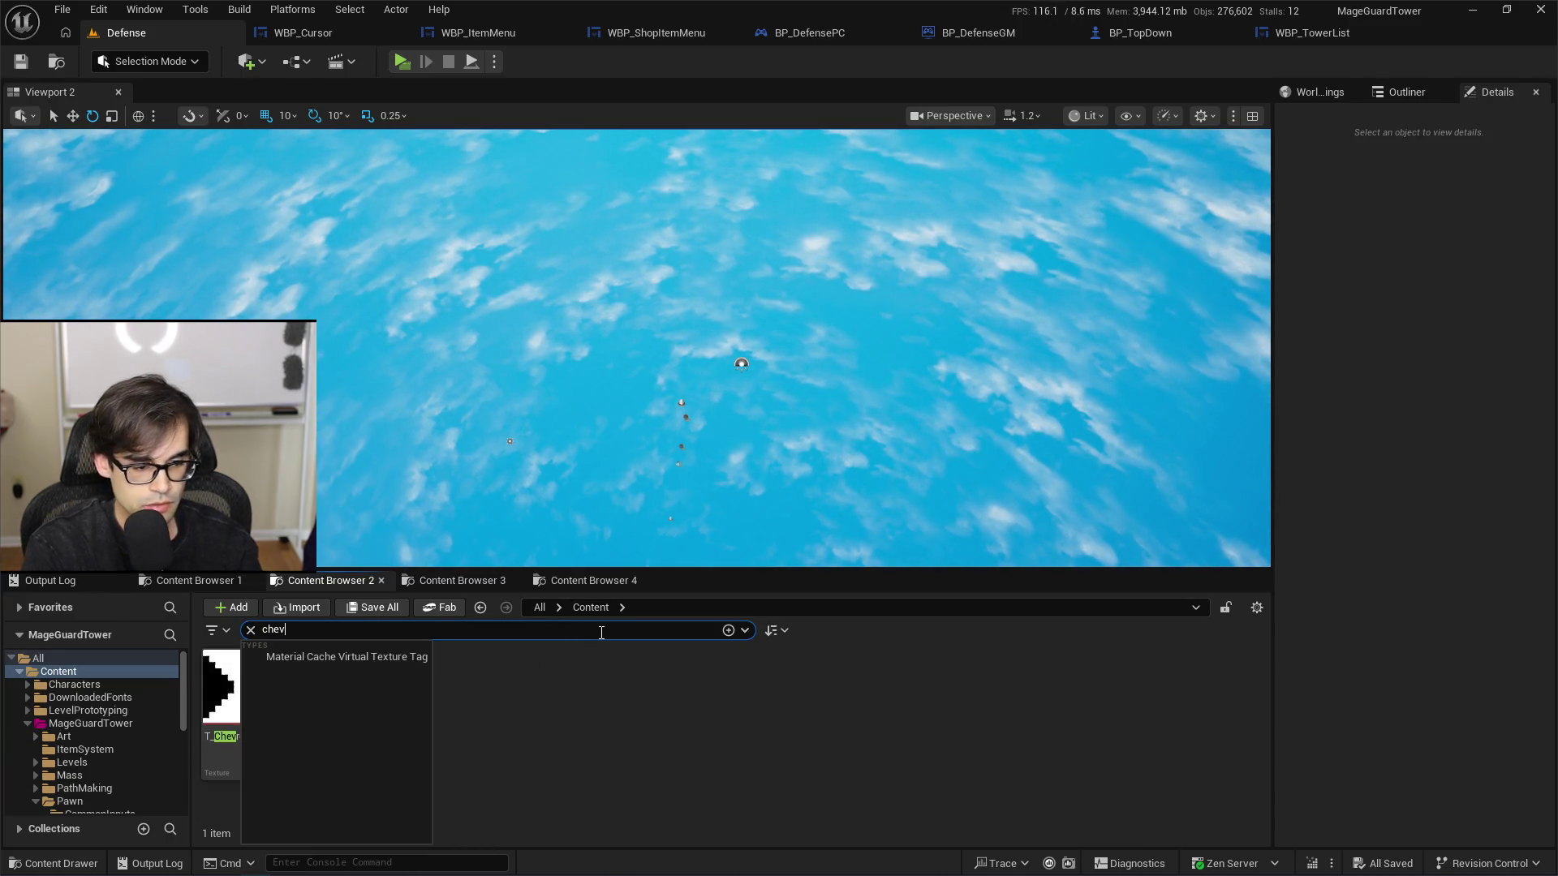
Step: Inspect the T_Chevron texture from the 'chev' search, then close it and return to Defense
{"action": "mouse_move", "coordinate": [262, 696]}
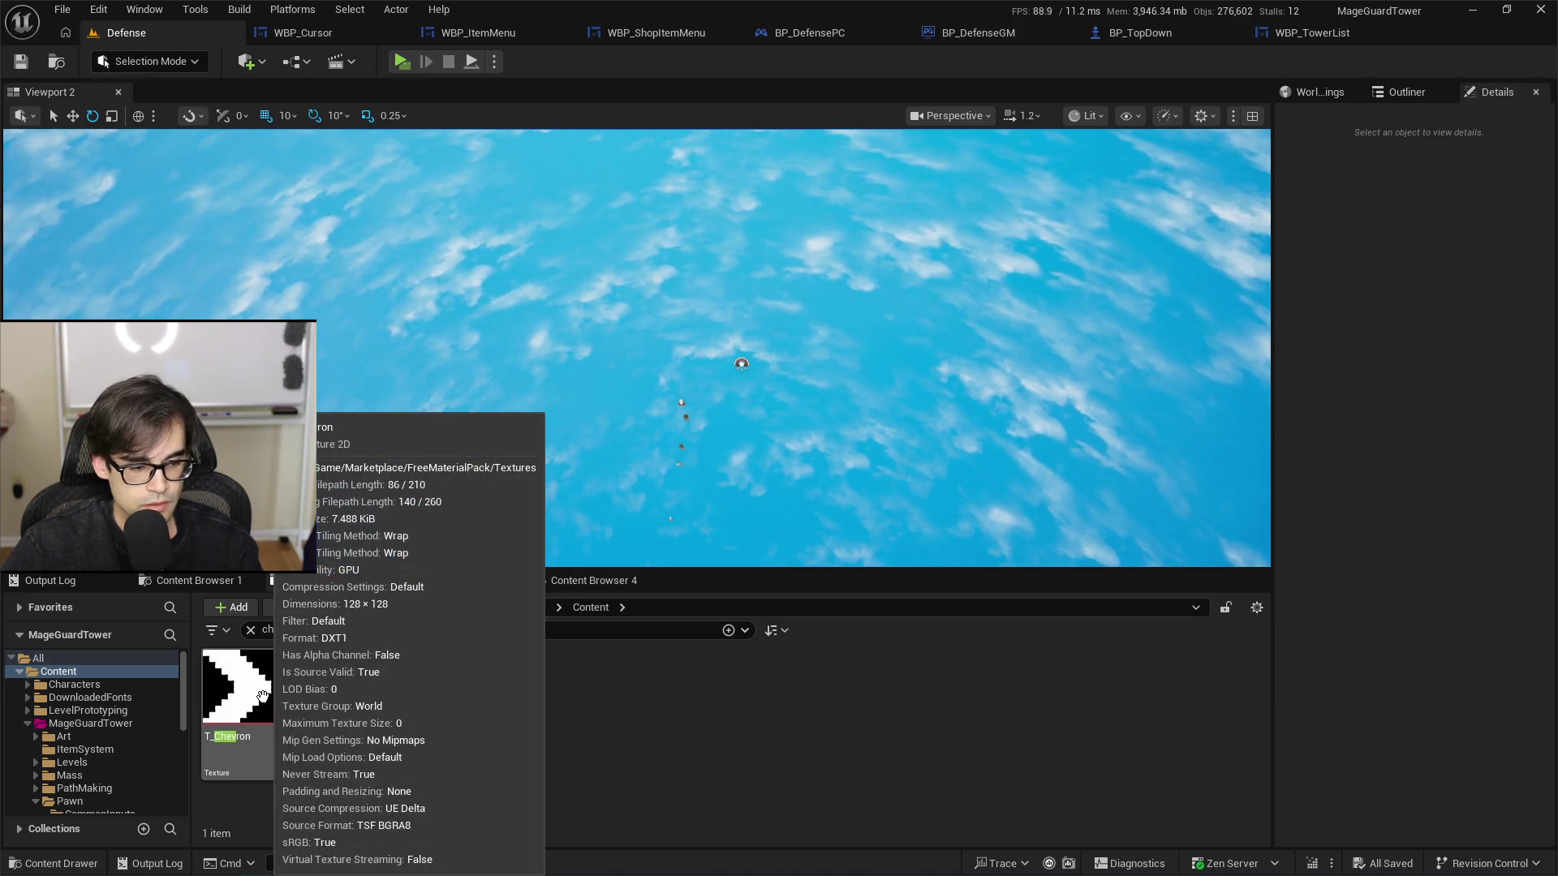
{"action": "double_click", "coordinate": [262, 696]}
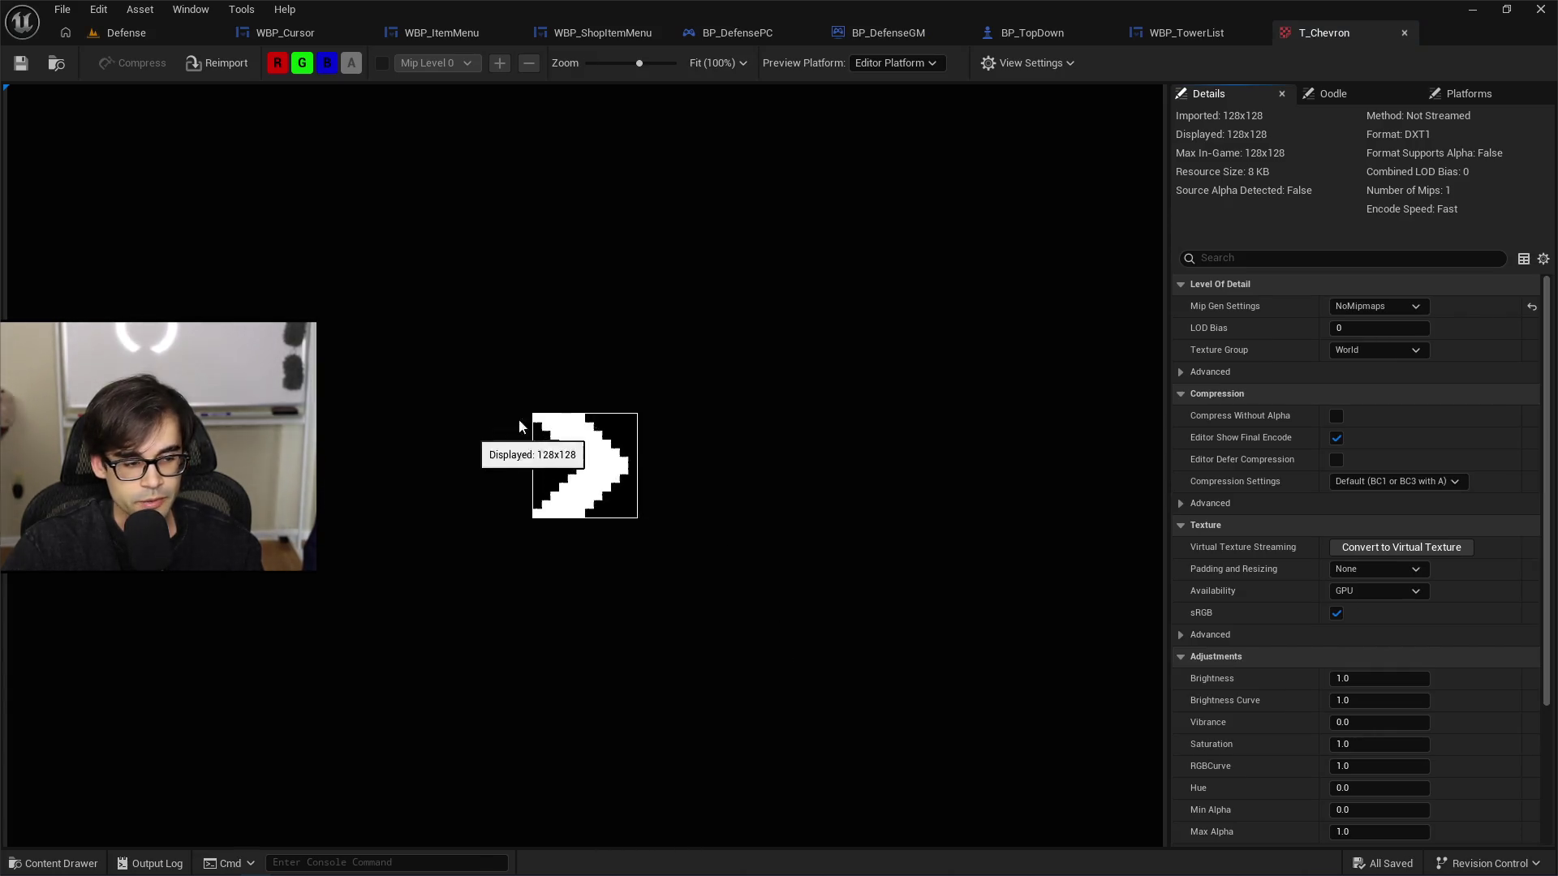
{"action": "left_click", "coordinate": [1403, 32]}
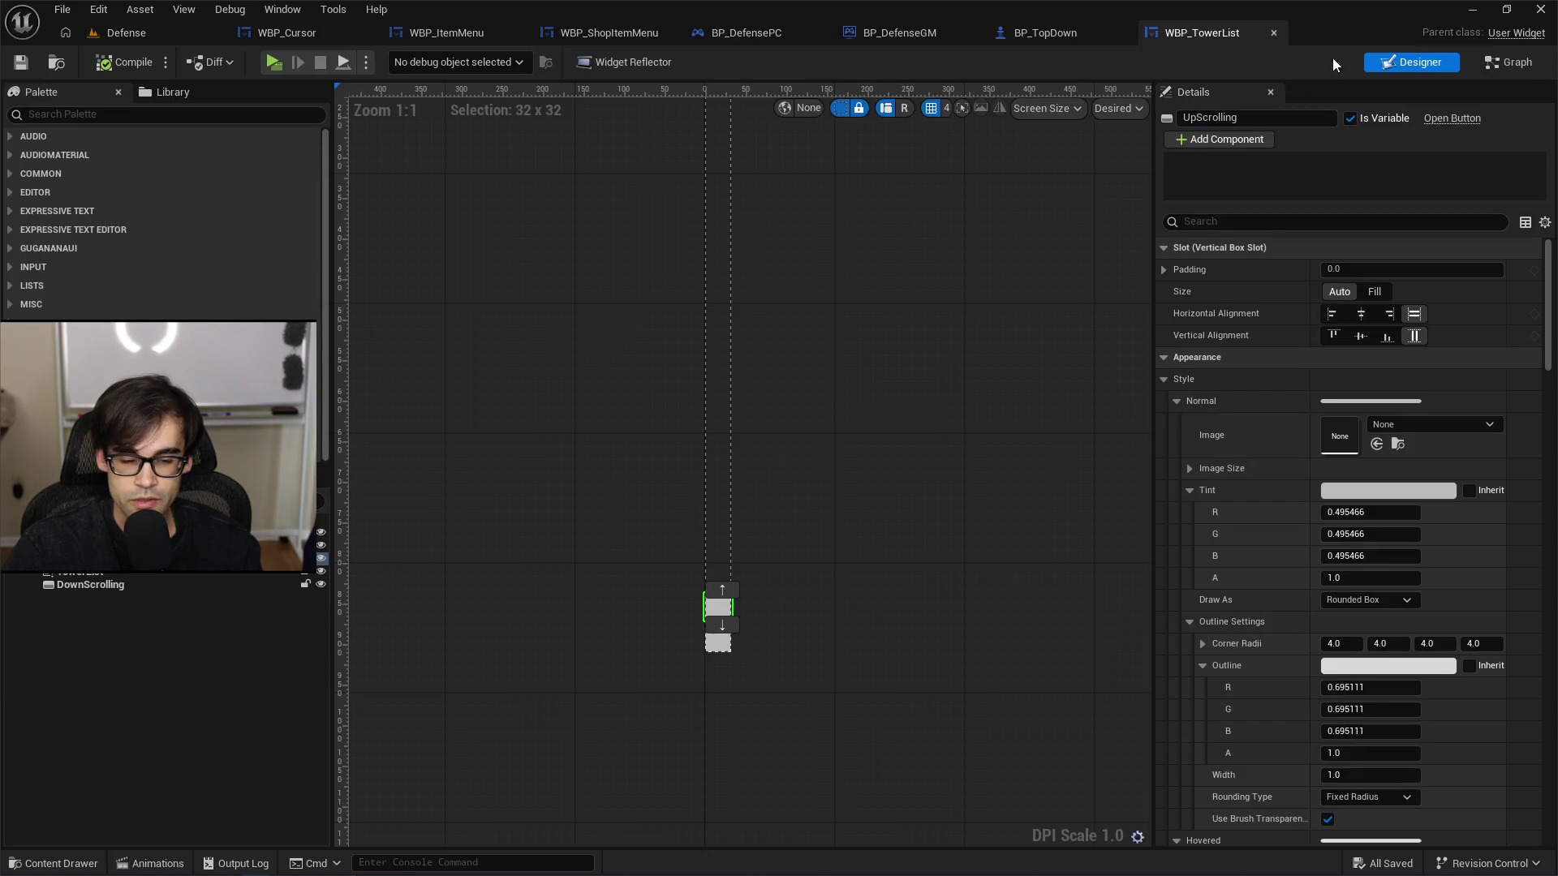
{"action": "left_click", "coordinate": [179, 31]}
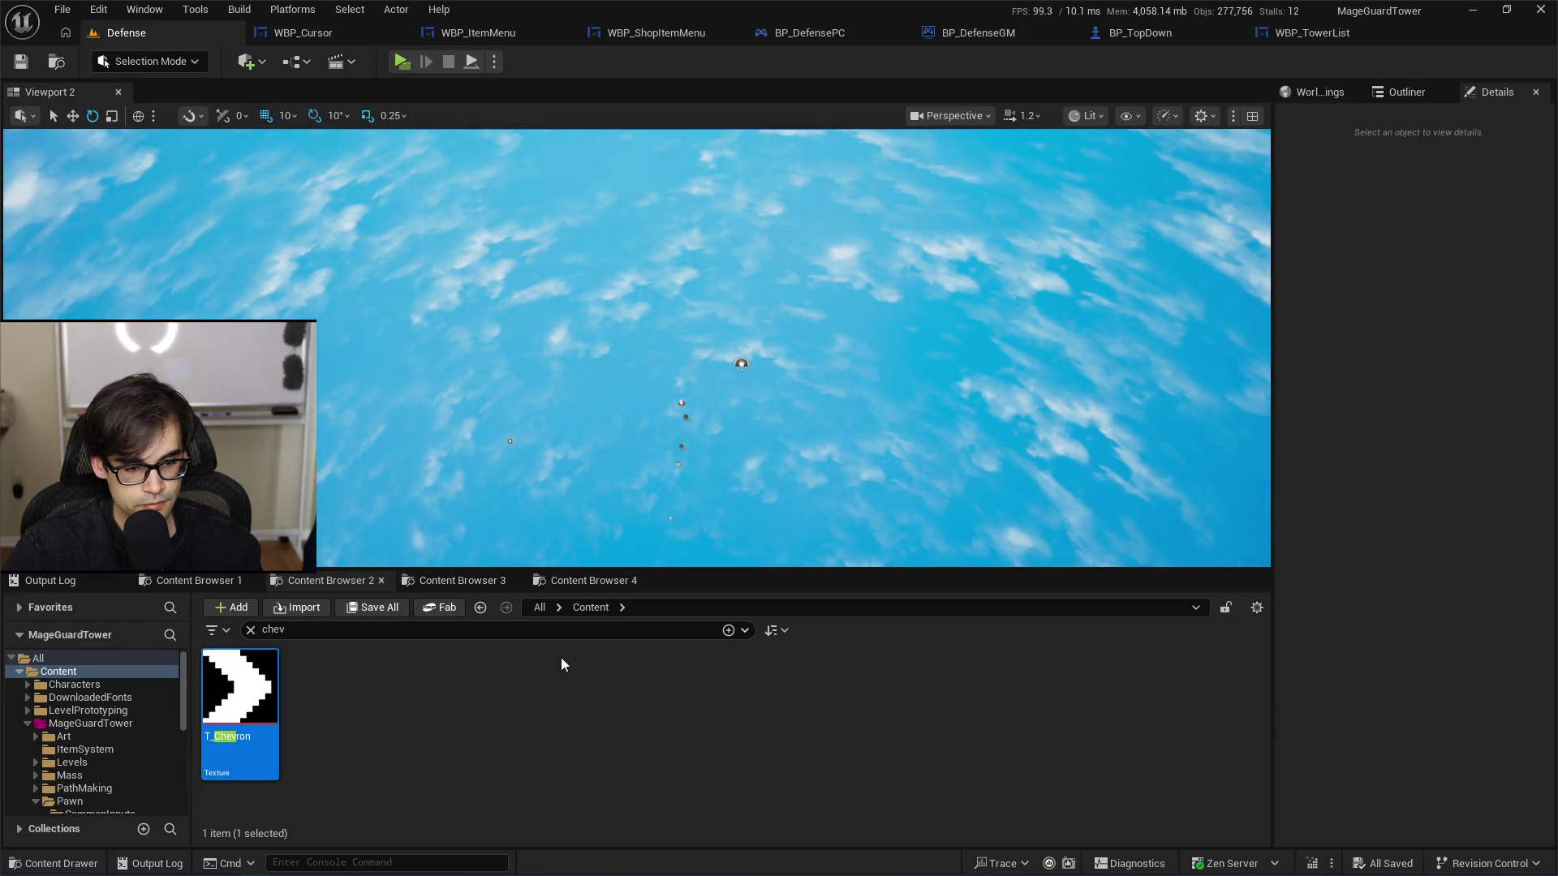
Step: Clear the search and search 'arrow', browsing the 17 matches such as T_Arrow and SM_Arrows
{"action": "left_click", "coordinate": [250, 630]}
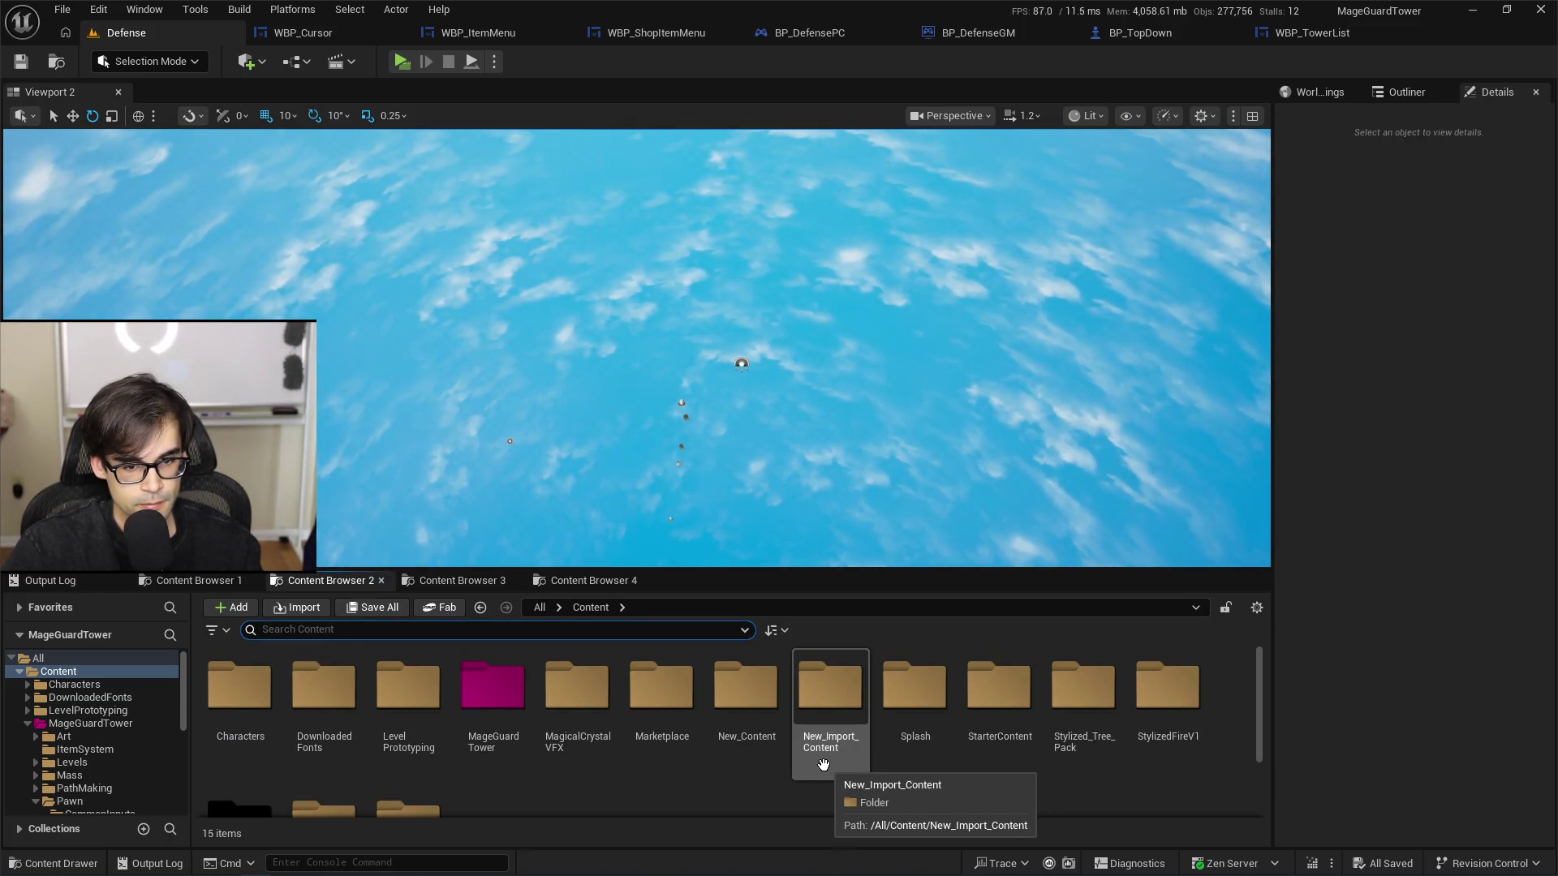
{"action": "type", "text": "arro"}
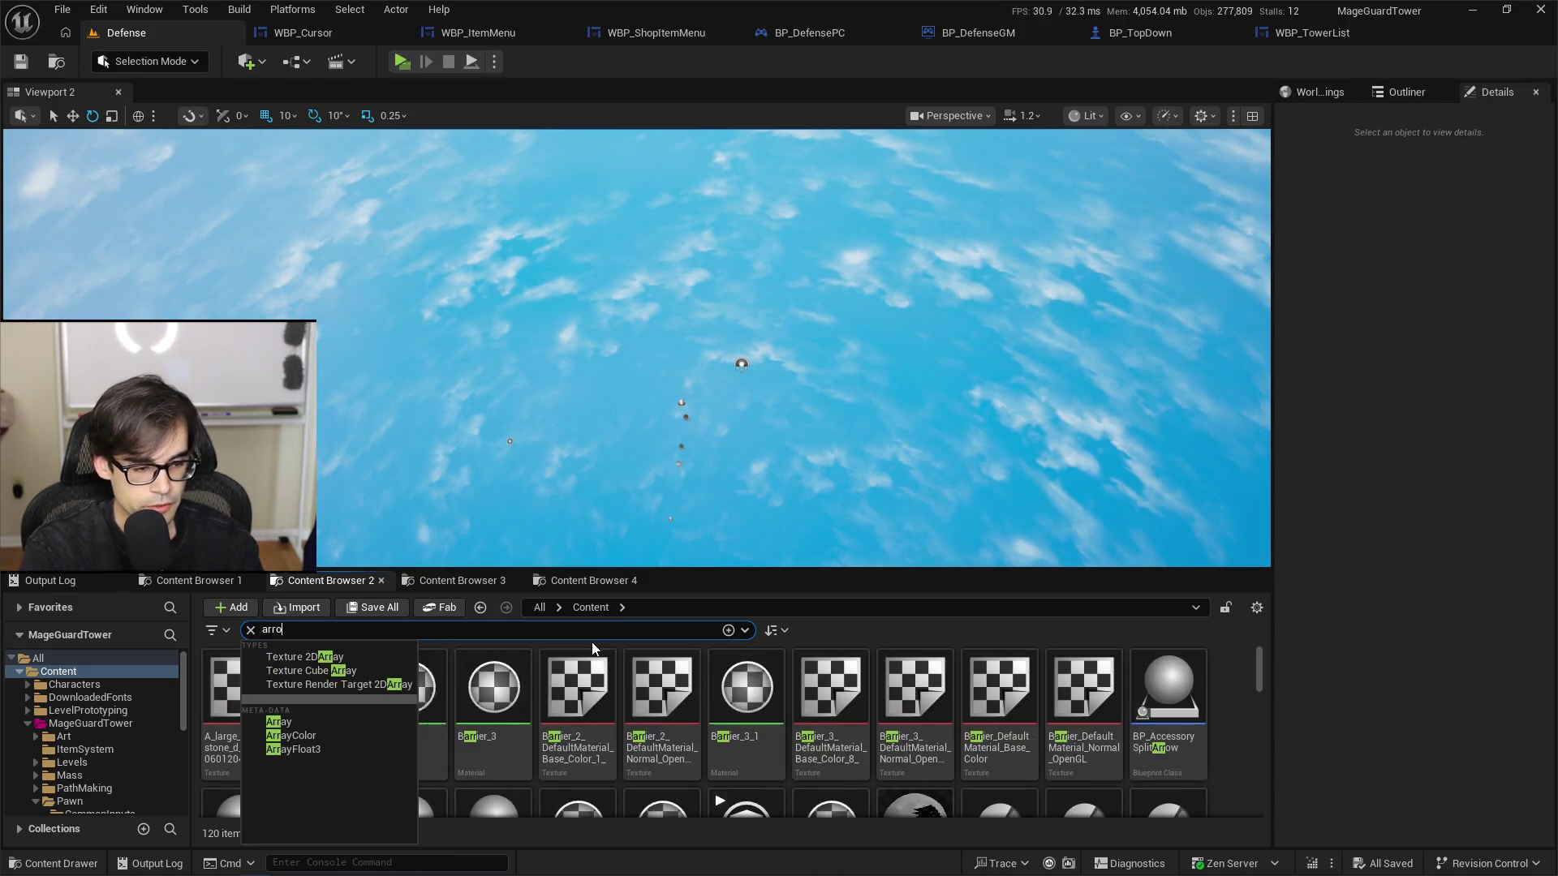
{"action": "type", "text": "w"}
{"action": "scroll", "coordinate": [902, 795], "scroll_direction": "down", "scroll_amount": 2}
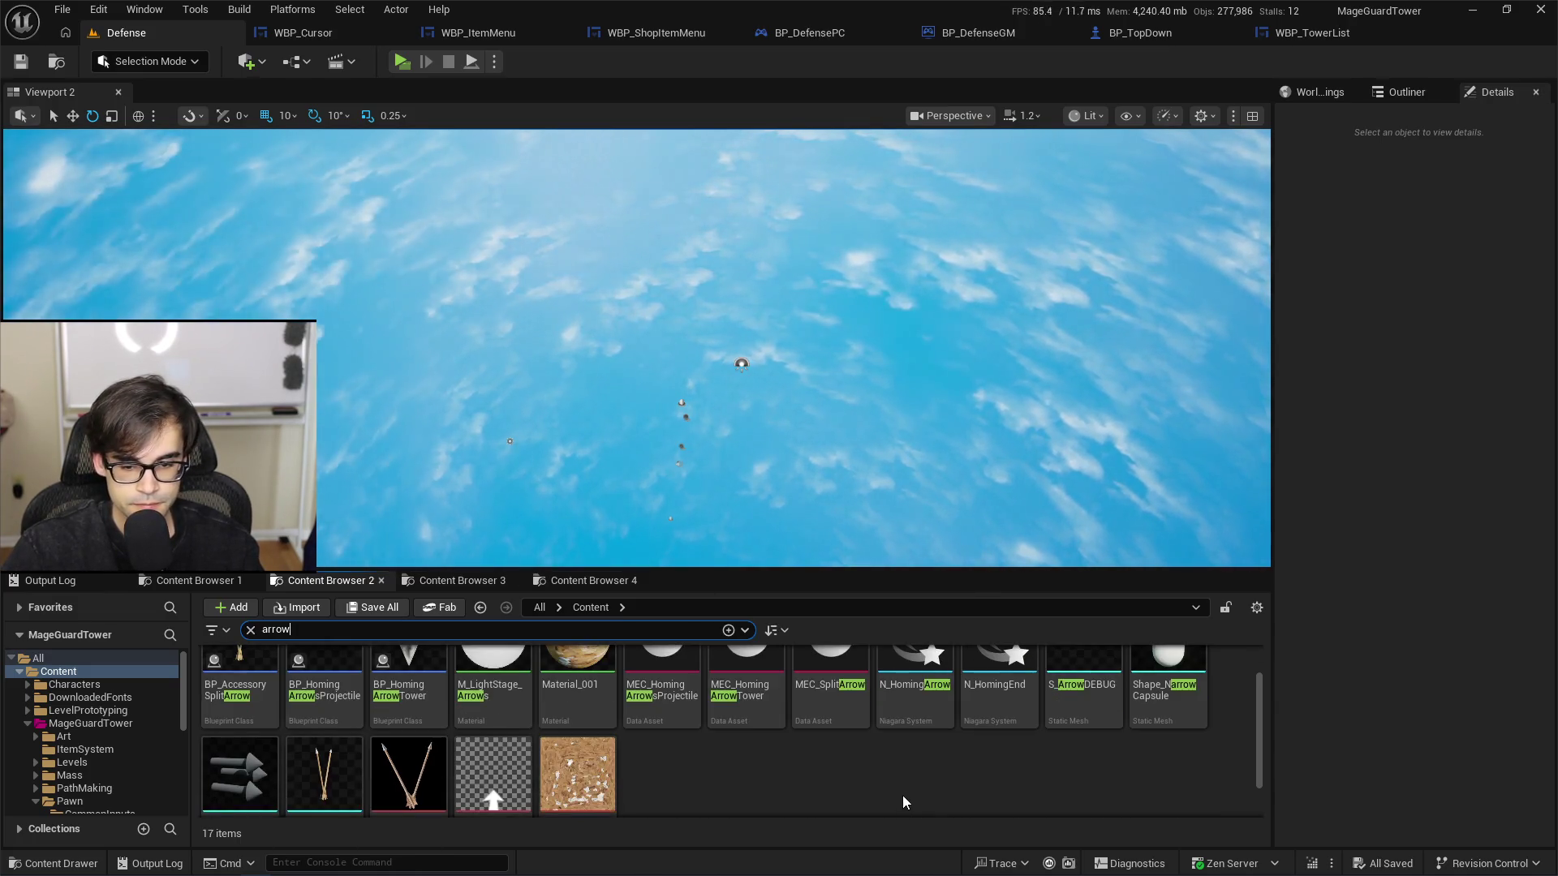
{"action": "scroll", "coordinate": [903, 795], "scroll_direction": "down", "scroll_amount": 1}
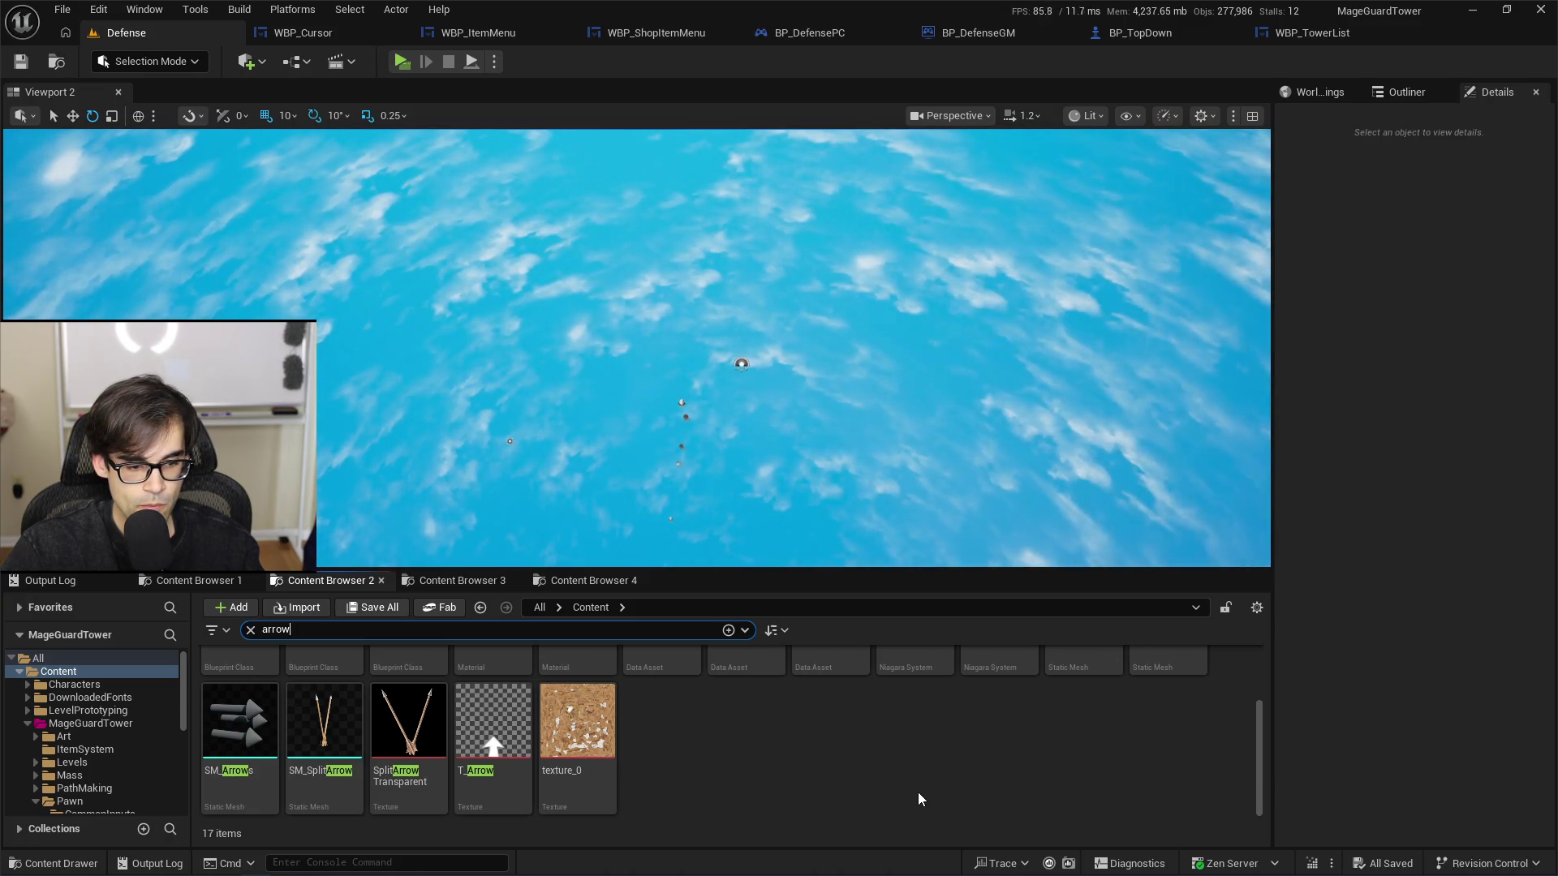
{"action": "scroll", "coordinate": [918, 792], "scroll_direction": "up", "scroll_amount": 2}
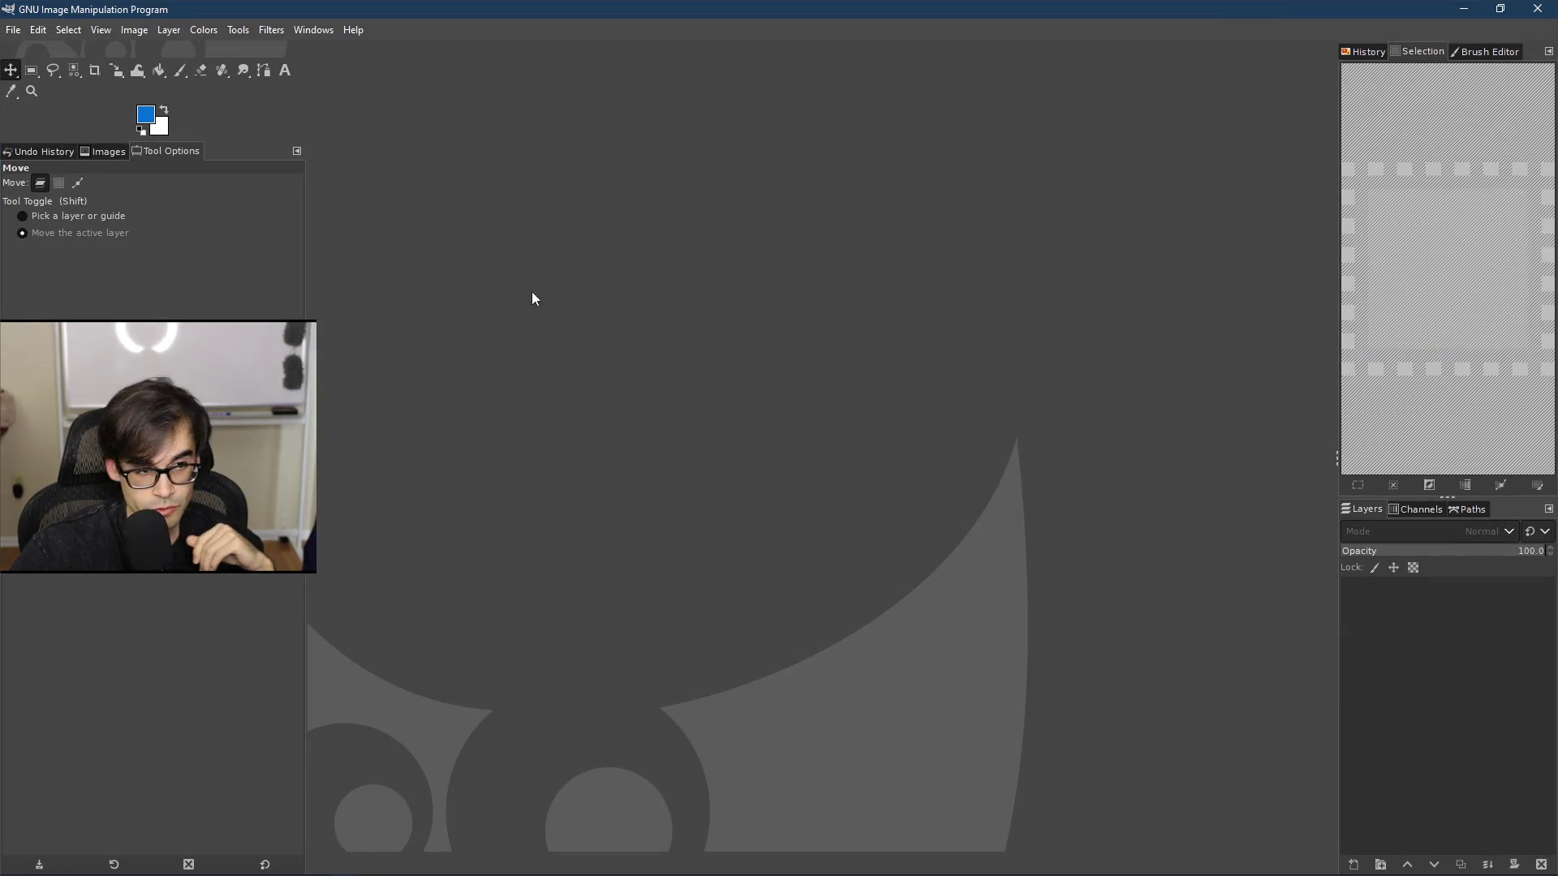
Step: Create a new GIMP image 500 pixels wide and 500 pixels high
{"action": "left_click", "coordinate": [15, 30]}
{"action": "left_click", "coordinate": [33, 50]}
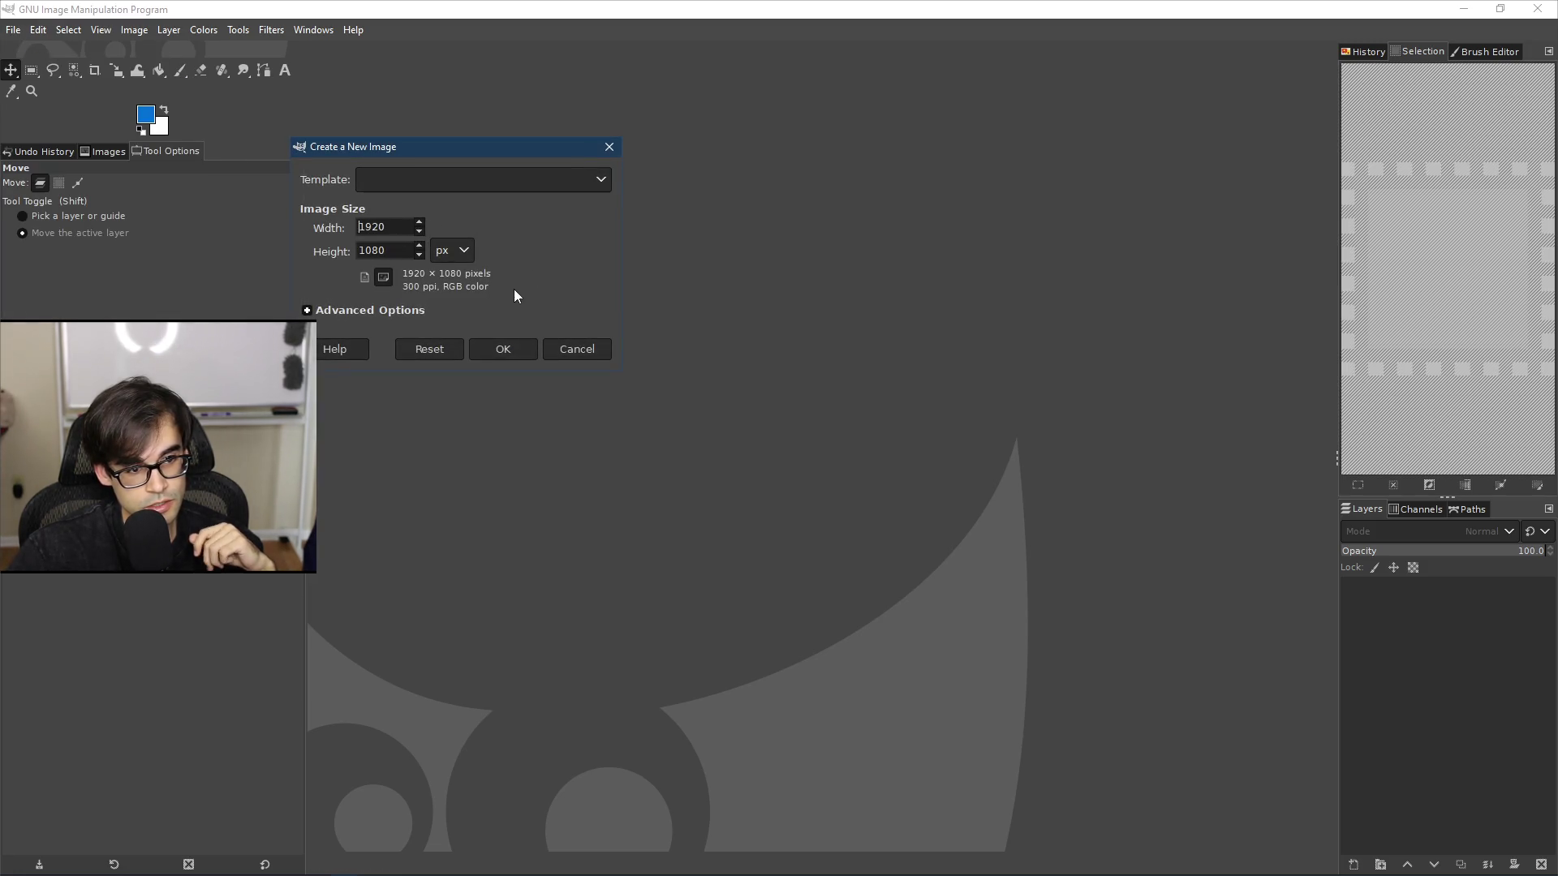
{"action": "left_click", "coordinate": [400, 227]}
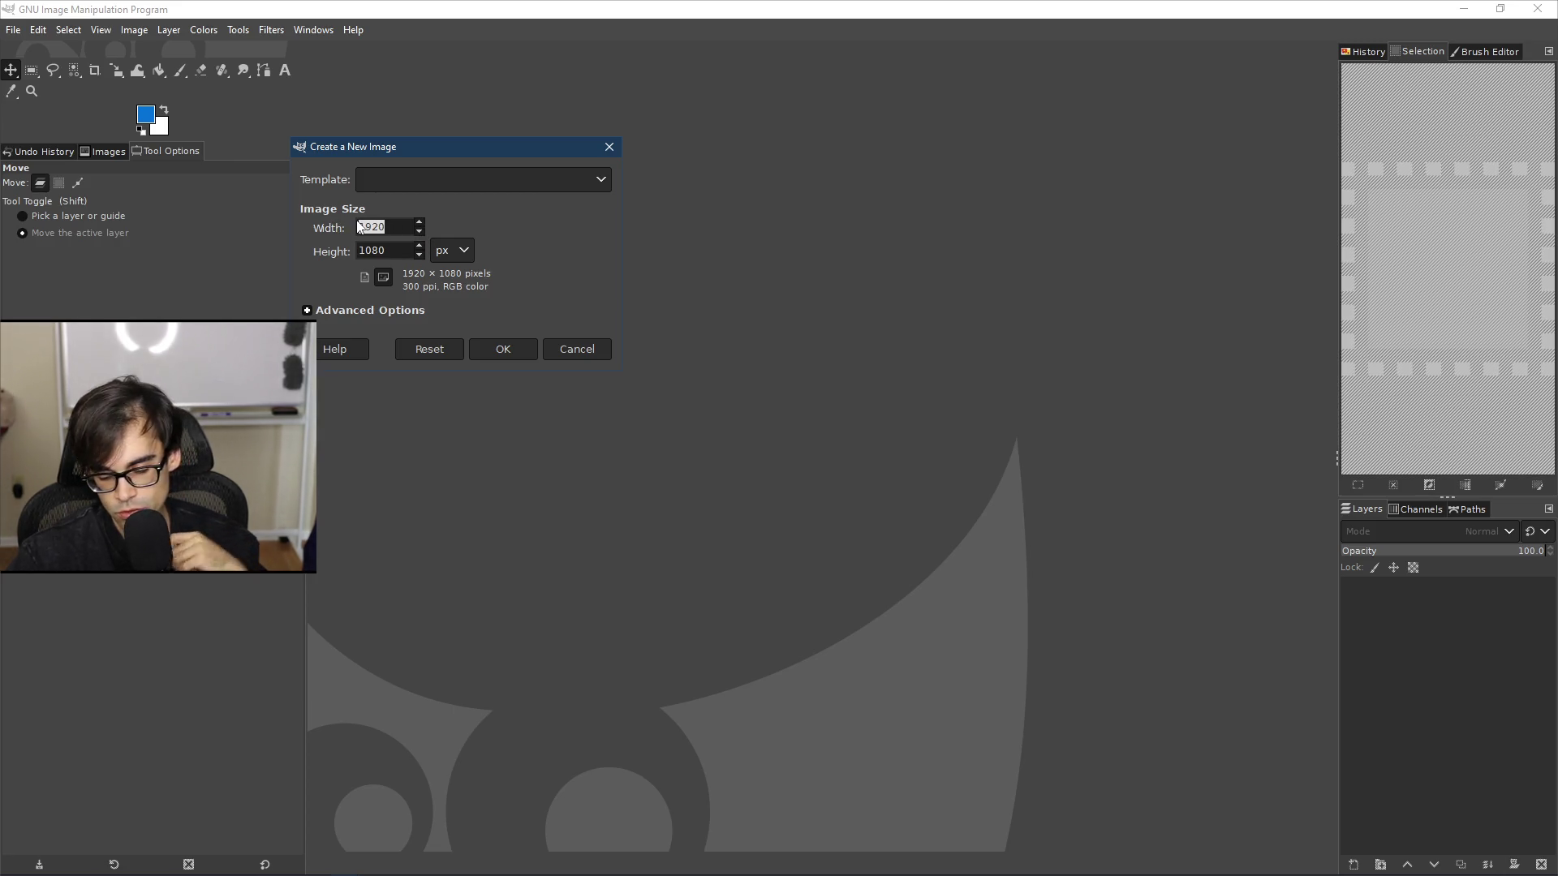
{"action": "type", "text": "00"}
{"action": "key", "text": "Tab"}
{"action": "type", "text": "50"}
{"action": "key", "text": "Return"}
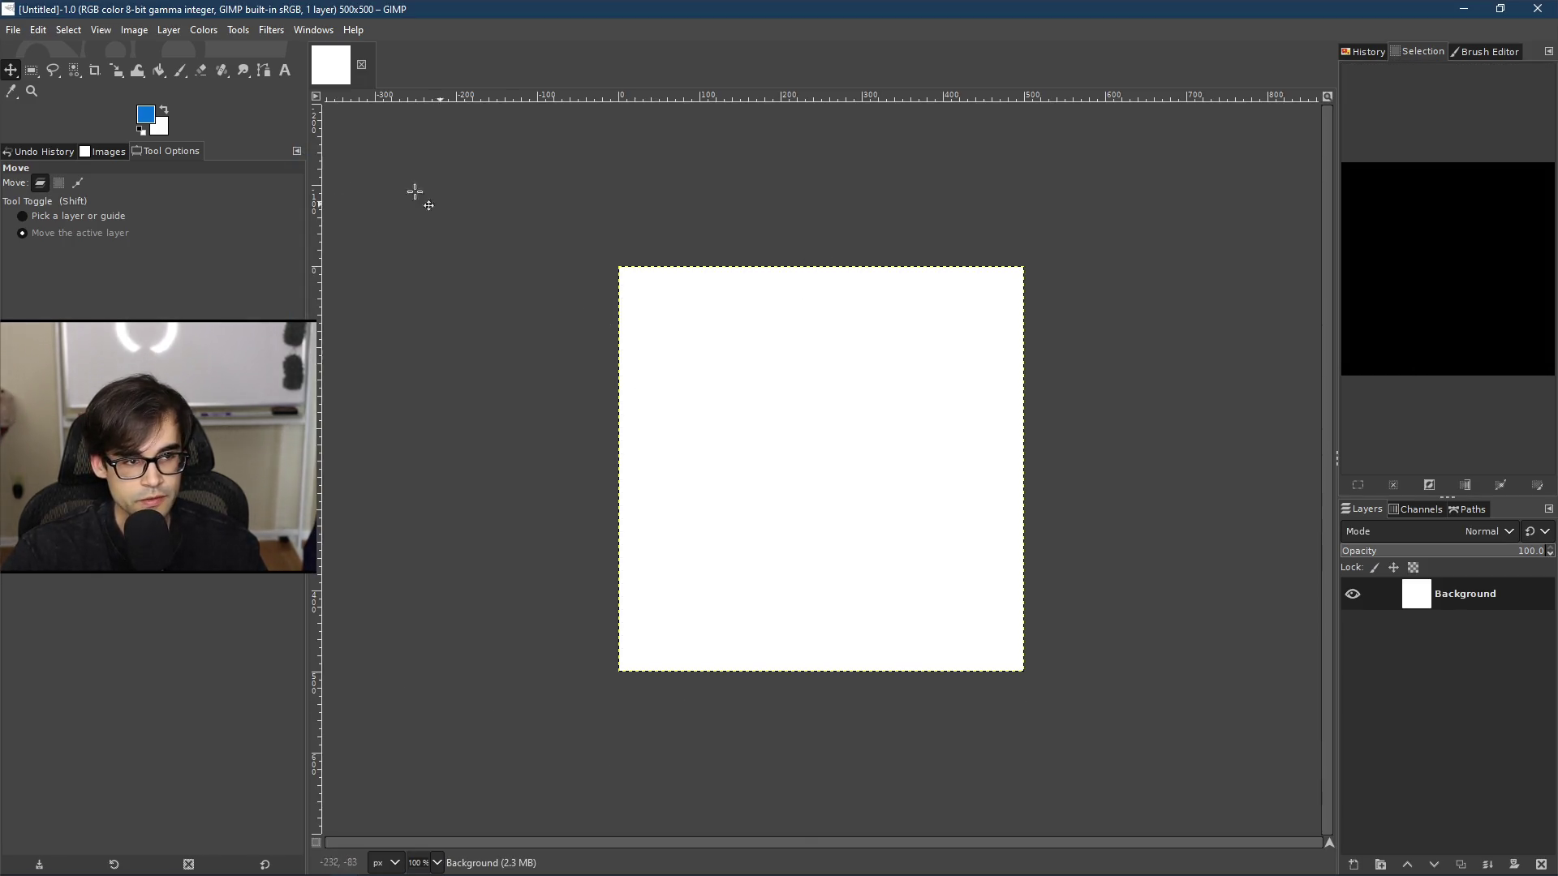
Step: Add an alpha channel to the Background layer and delete its white fill to transparency
{"action": "left_click", "coordinate": [237, 30]}
{"action": "left_click", "coordinate": [187, 31]}
{"action": "left_click", "coordinate": [168, 30]}
{"action": "mouse_move", "coordinate": [209, 228]}
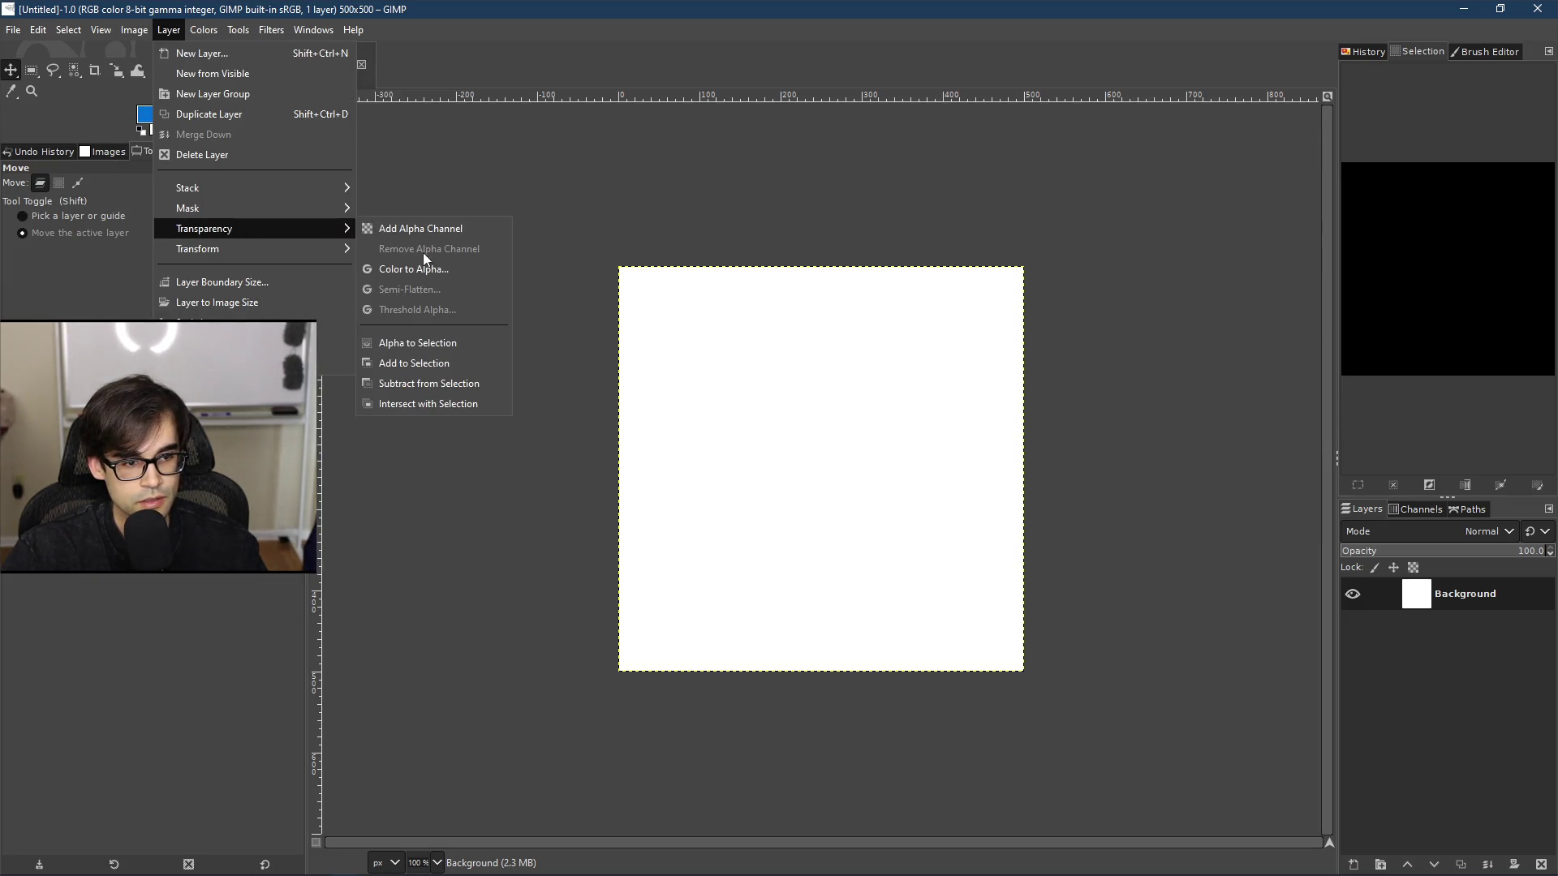
{"action": "left_click", "coordinate": [420, 229]}
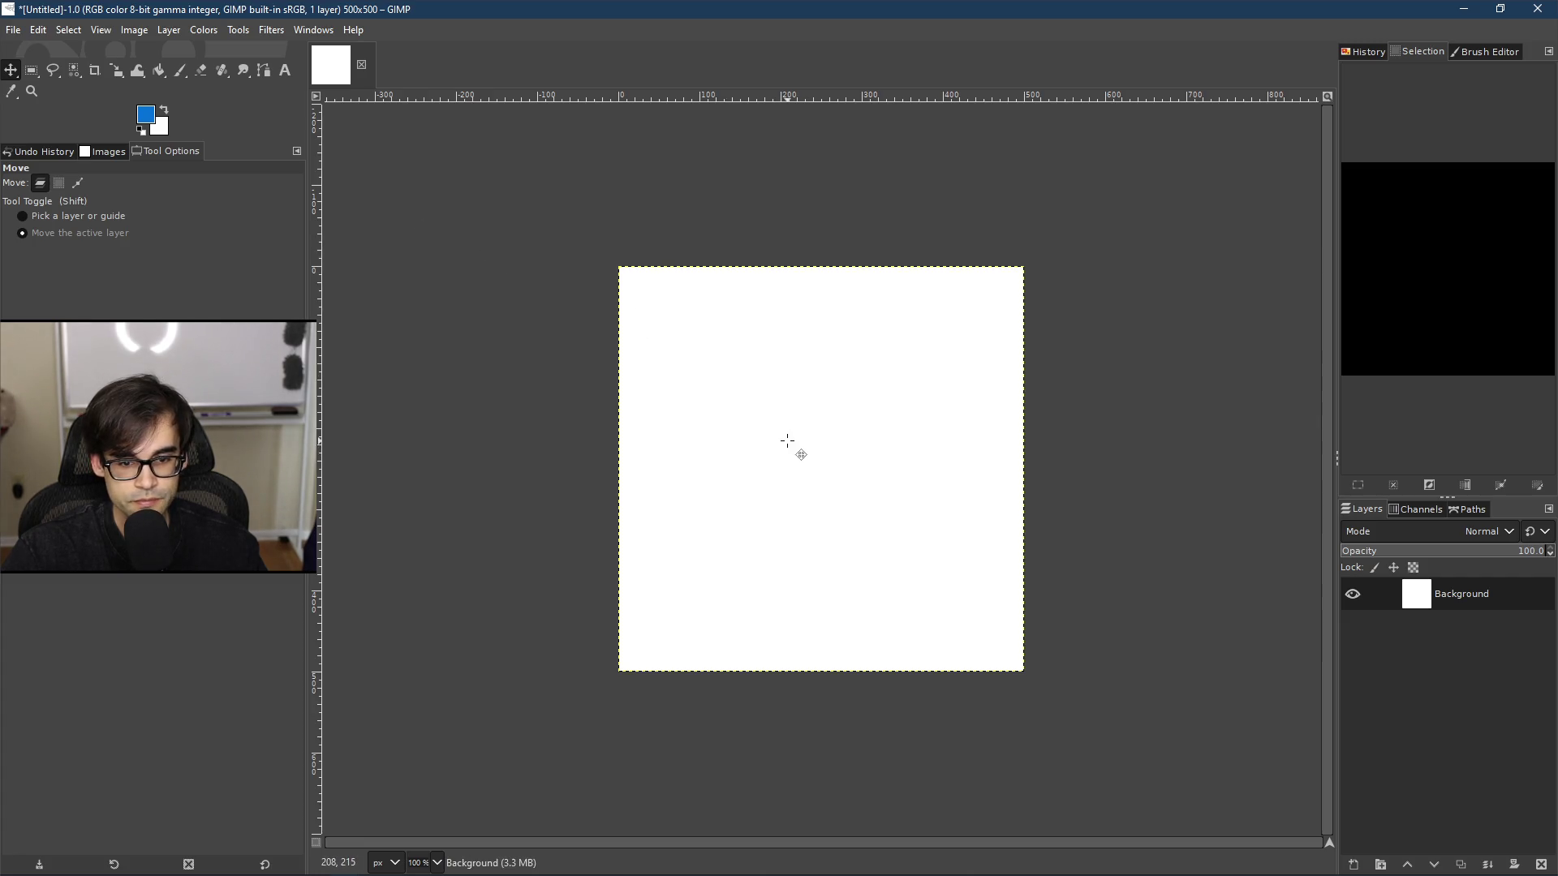
{"action": "key", "text": "Delete"}
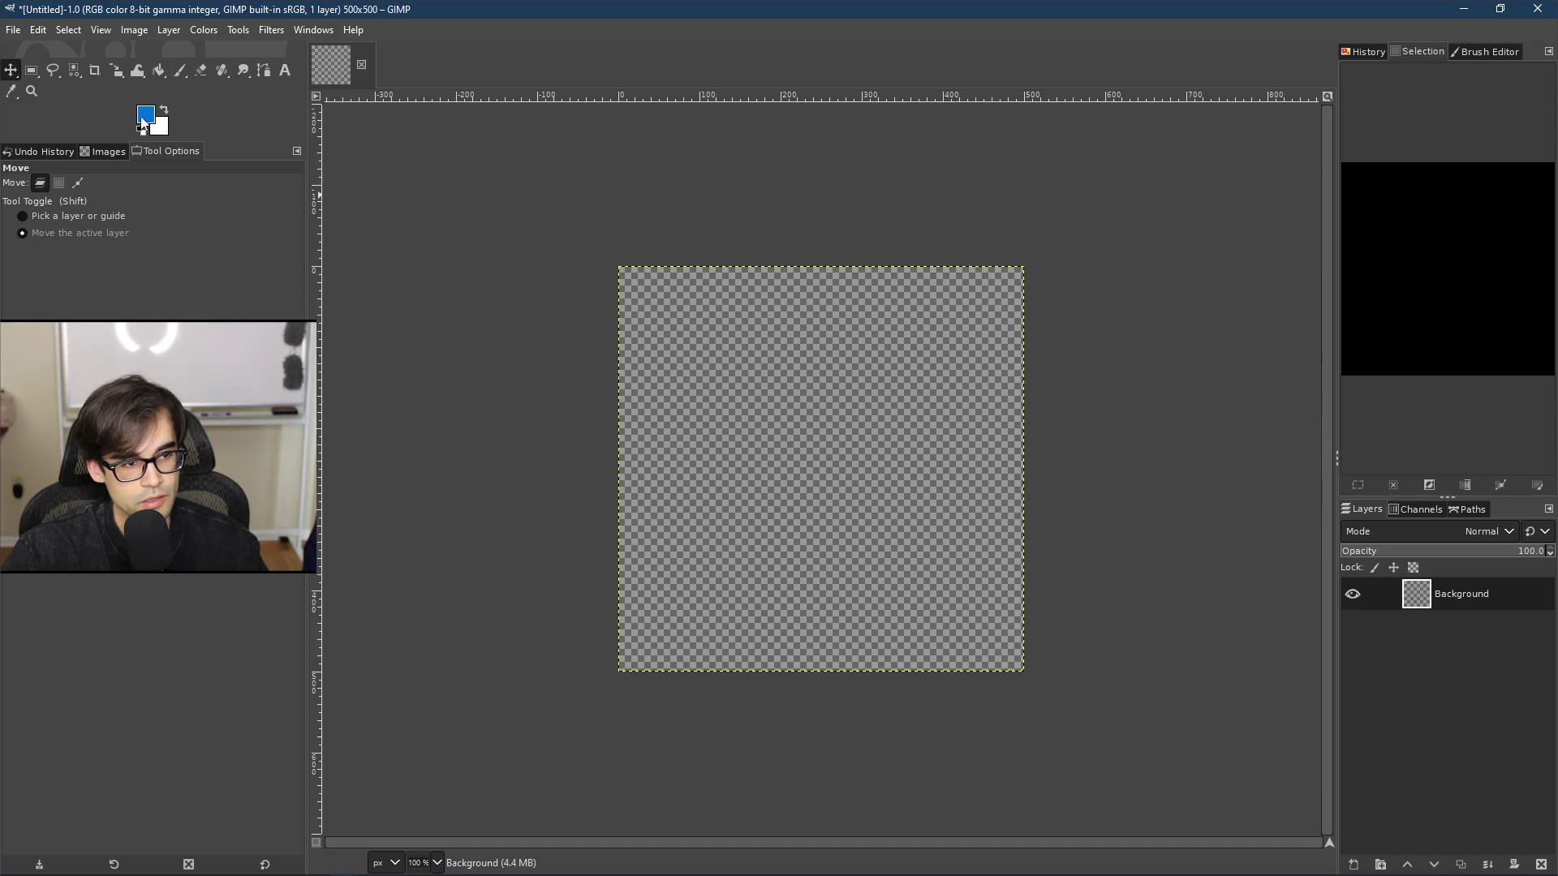
{"action": "left_click", "coordinate": [32, 70]}
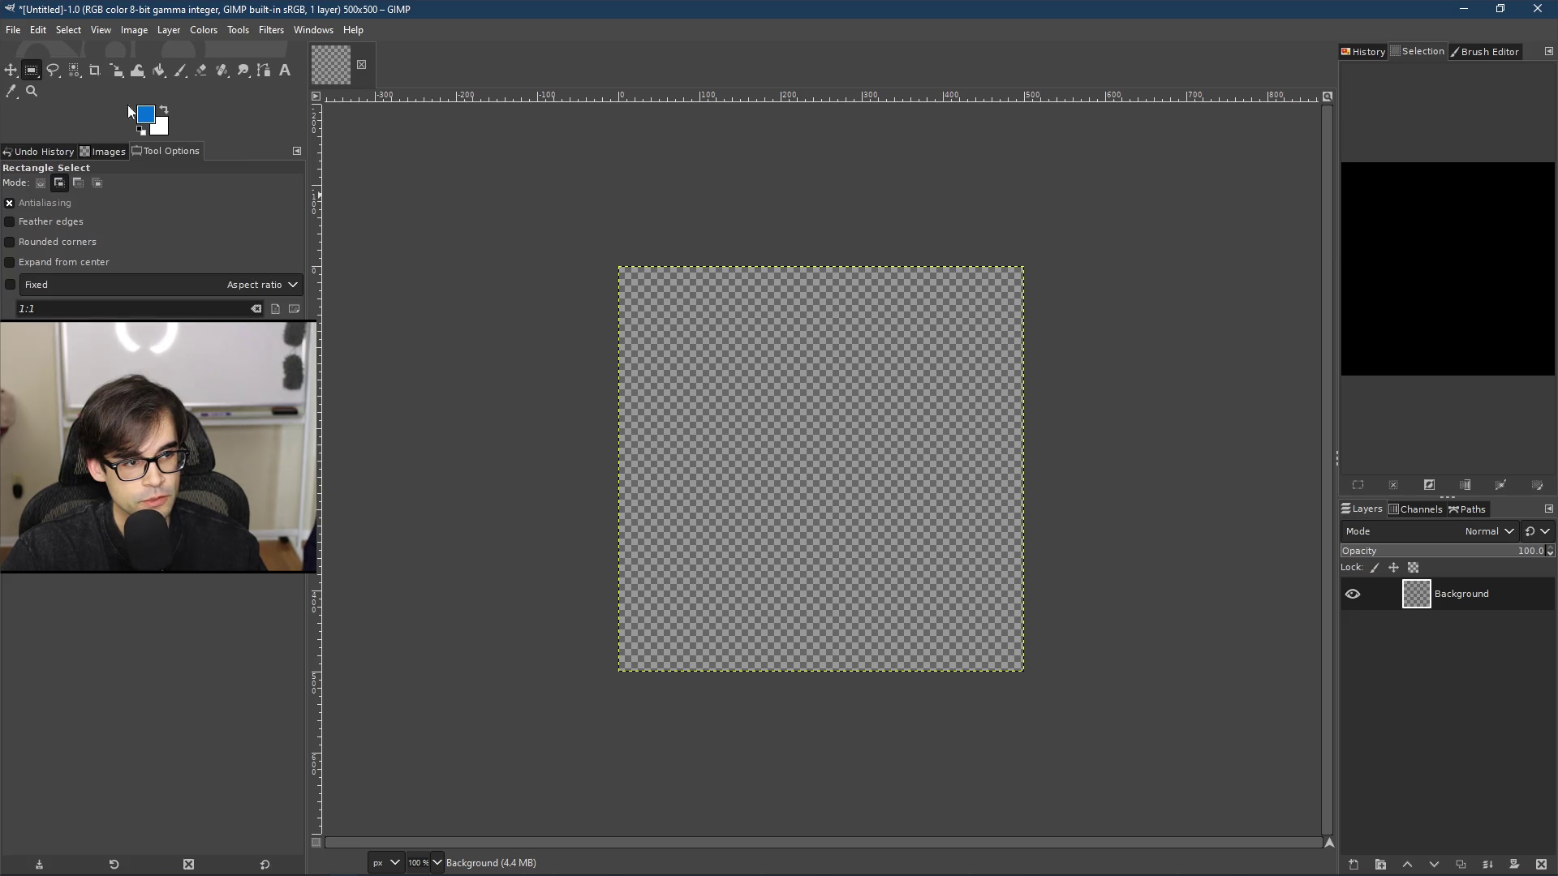
Step: Draw a rectangle selection in the middle of the canvas and adjust its position
{"action": "mouse_move", "coordinate": [703, 416]}
{"action": "left_mouse_down"}
{"action": "mouse_move", "coordinate": [932, 563]}
{"action": "mouse_move", "coordinate": [949, 592]}
{"action": "mouse_move", "coordinate": [938, 602]}
{"action": "left_mouse_up"}
{"action": "mouse_move", "coordinate": [835, 515]}
{"action": "left_mouse_down"}
{"action": "mouse_move", "coordinate": [824, 452]}
{"action": "mouse_move", "coordinate": [821, 464]}
{"action": "left_mouse_up"}
{"action": "left_click", "coordinate": [824, 456]}
{"action": "right_click", "coordinate": [826, 453]}
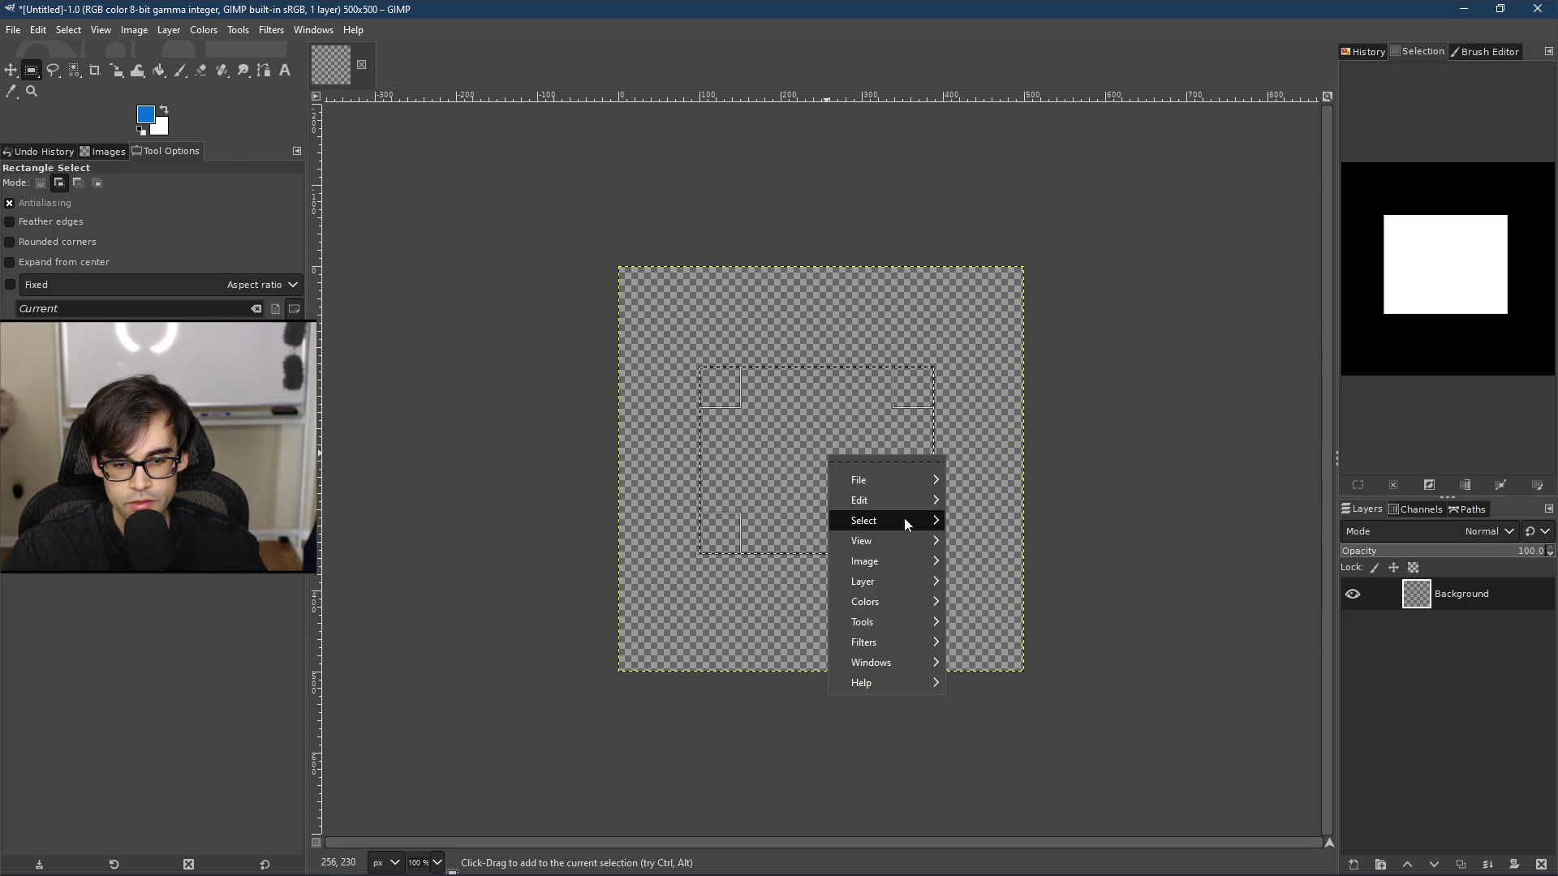
{"action": "mouse_move", "coordinate": [904, 519]}
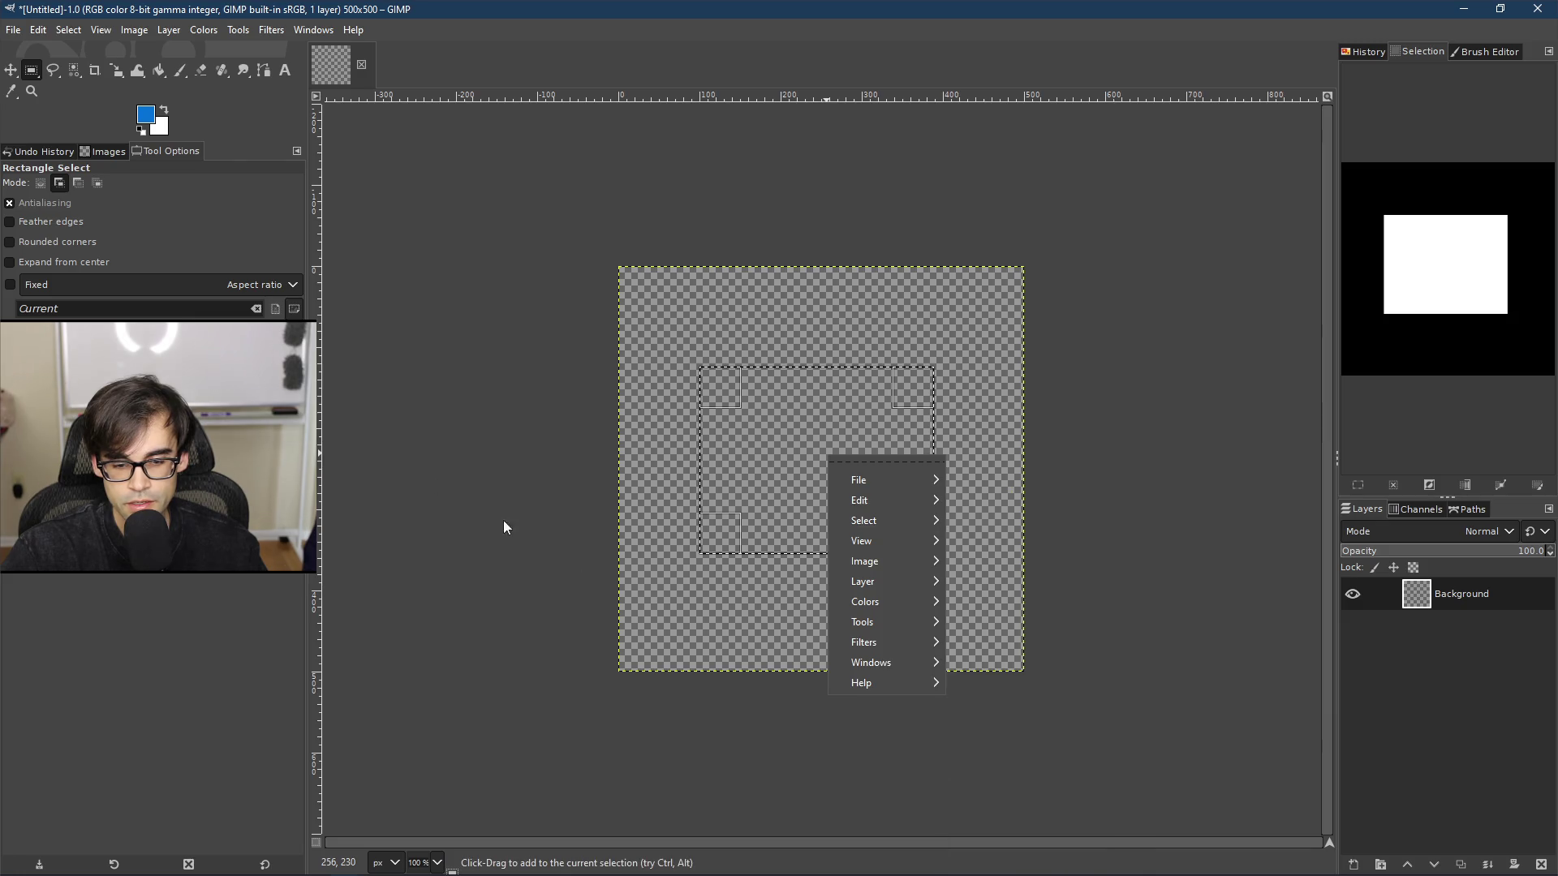
{"action": "left_click", "coordinate": [161, 73]}
Step: Bucket-fill the rectangle selection with blue 0270d7
{"action": "left_click", "coordinate": [161, 73]}
{"action": "left_click", "coordinate": [146, 118]}
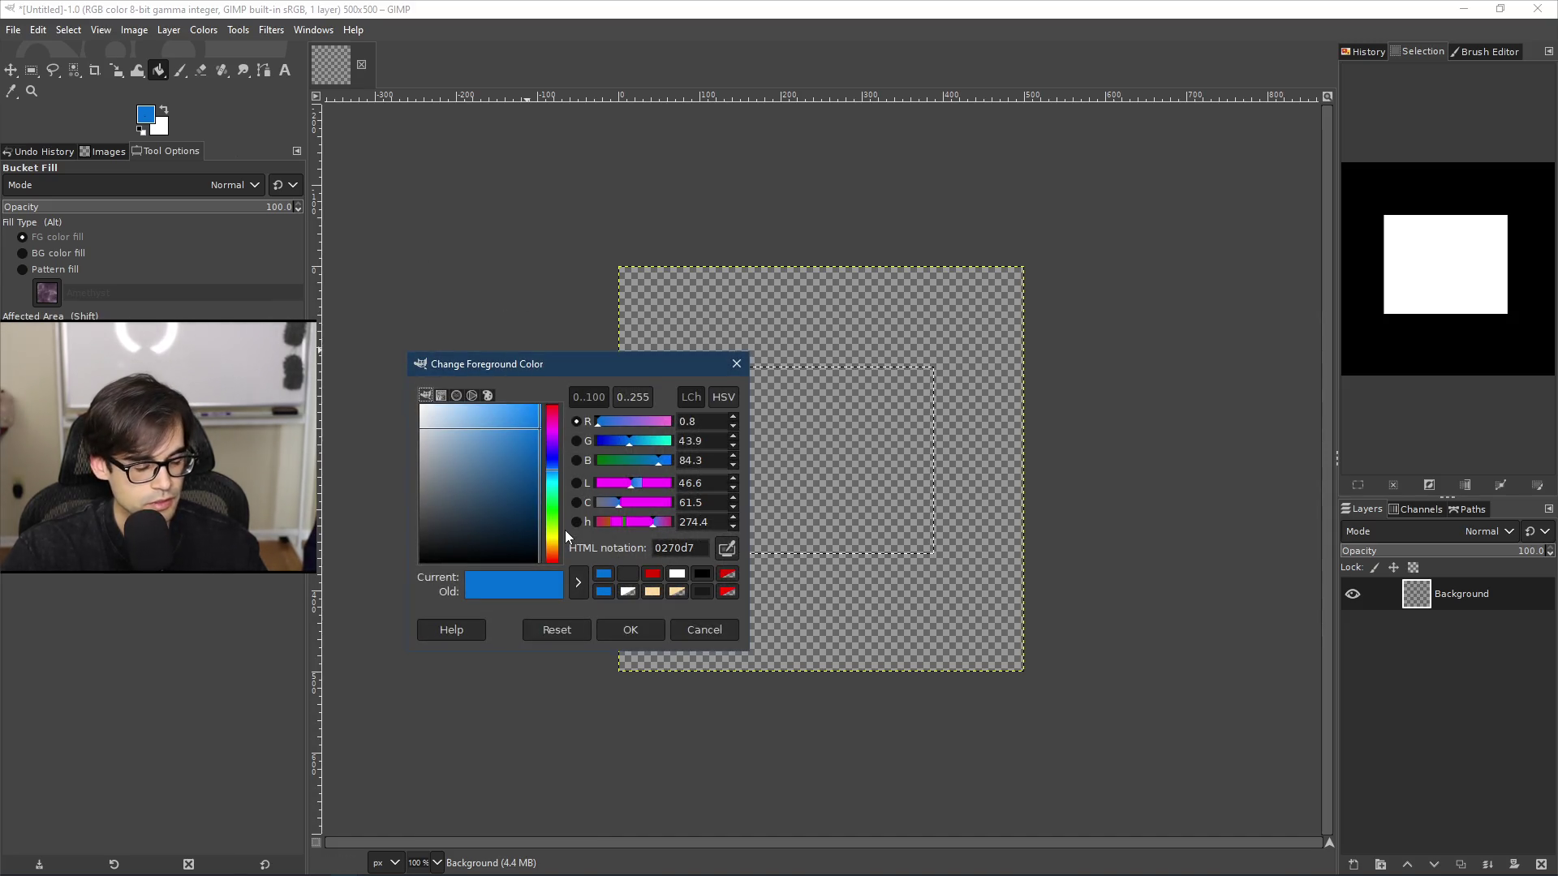
{"action": "left_click", "coordinate": [719, 630]}
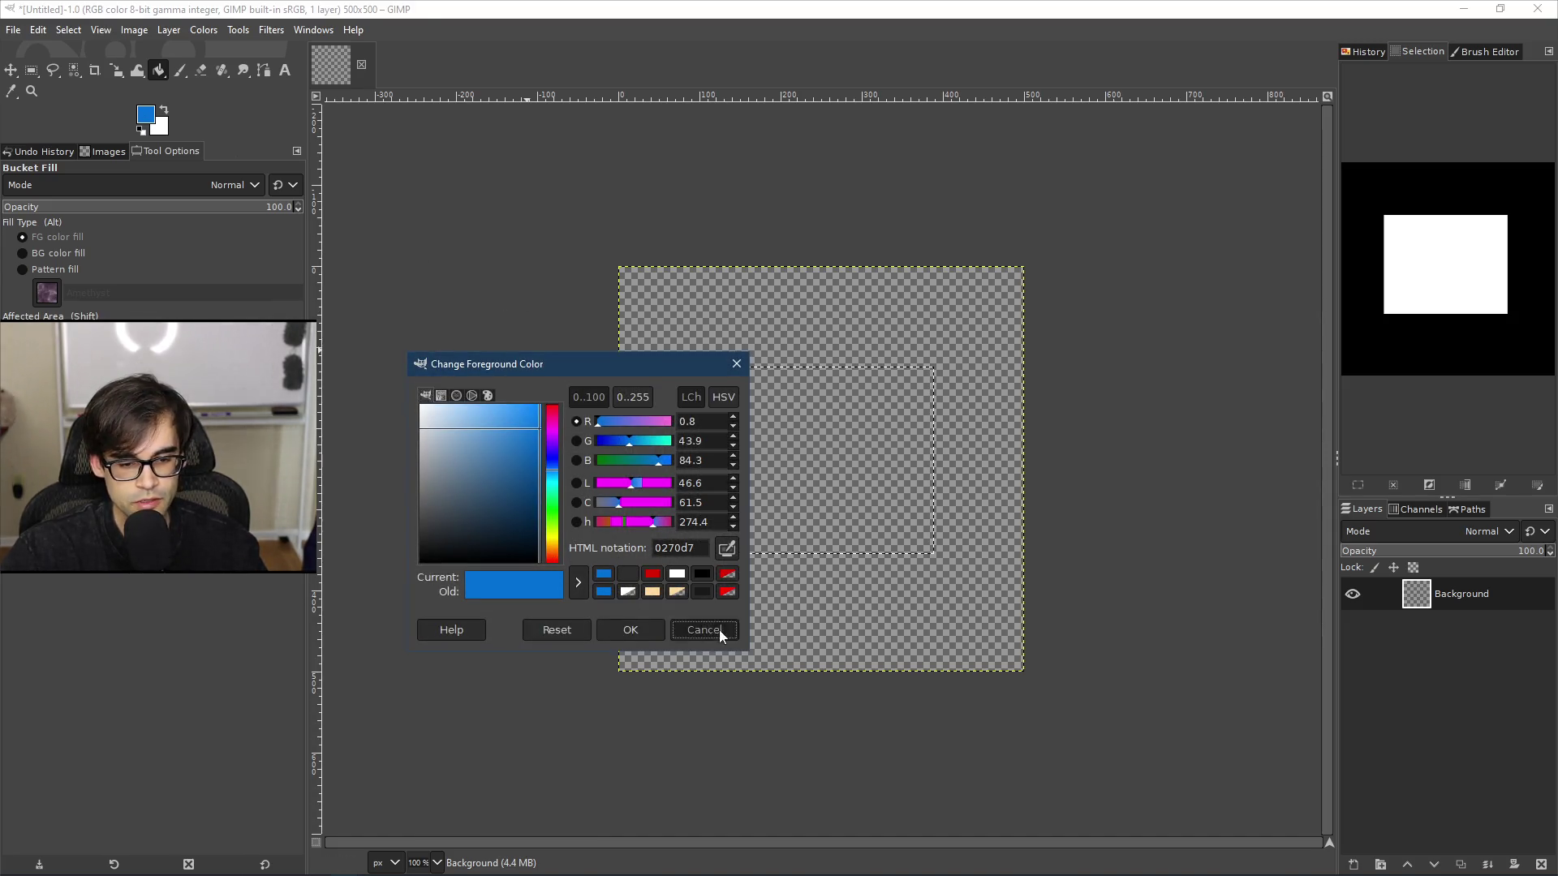
{"action": "left_click", "coordinate": [821, 468]}
{"action": "scroll", "coordinate": [824, 480], "scroll_direction": "up", "scroll_amount": 3}
{"action": "scroll", "coordinate": [826, 474], "scroll_direction": "down", "scroll_amount": 1}
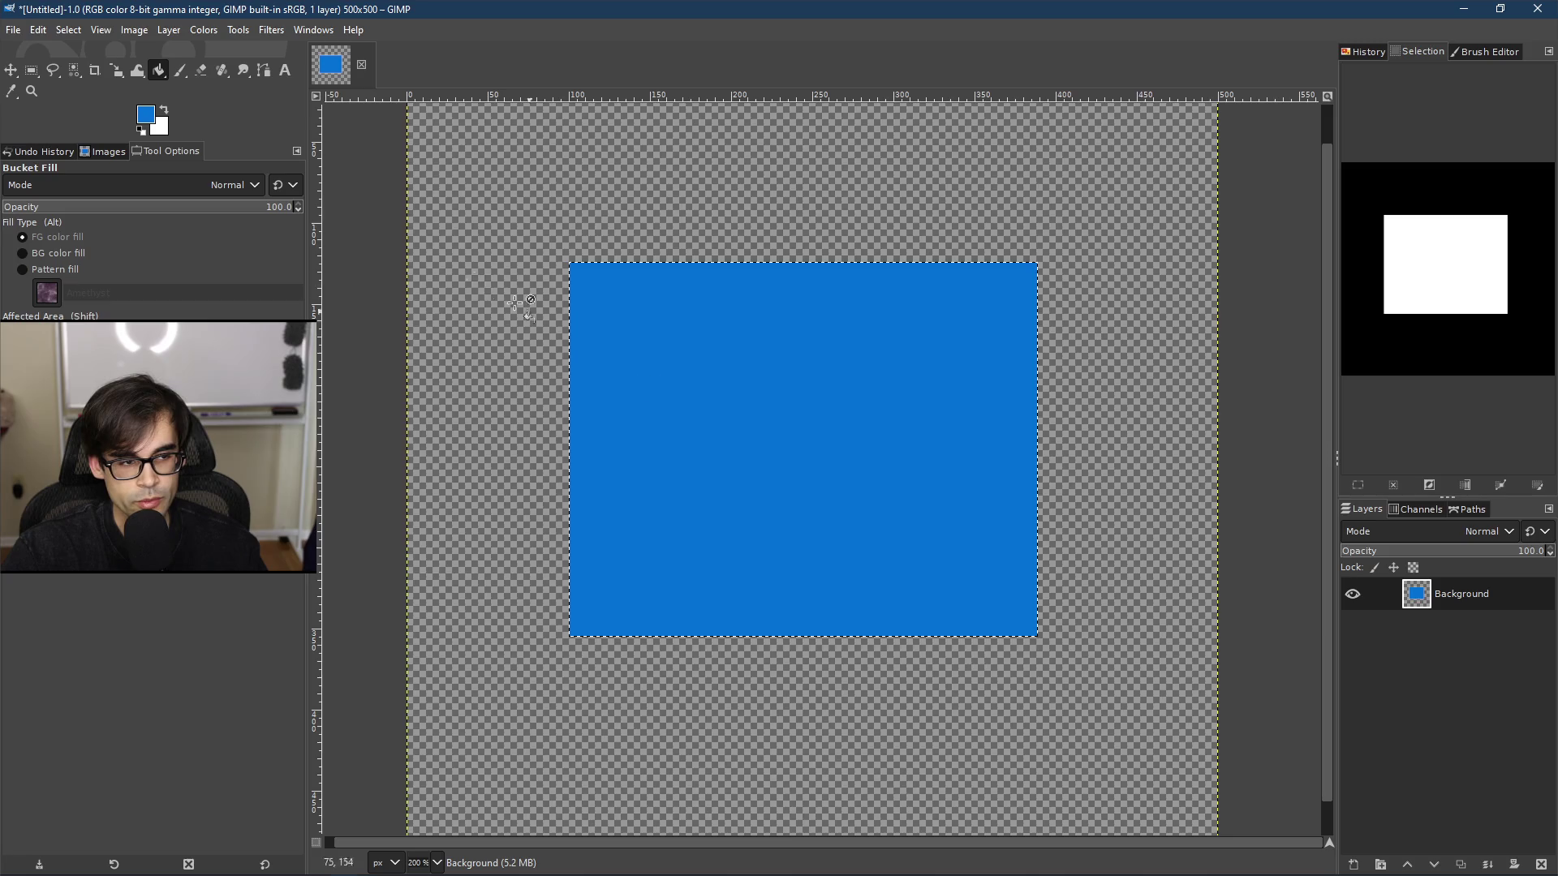
Step: Add a horizontal guide at 50% via Image > Guides > New Guide (by Percent)
{"action": "left_click", "coordinate": [52, 72]}
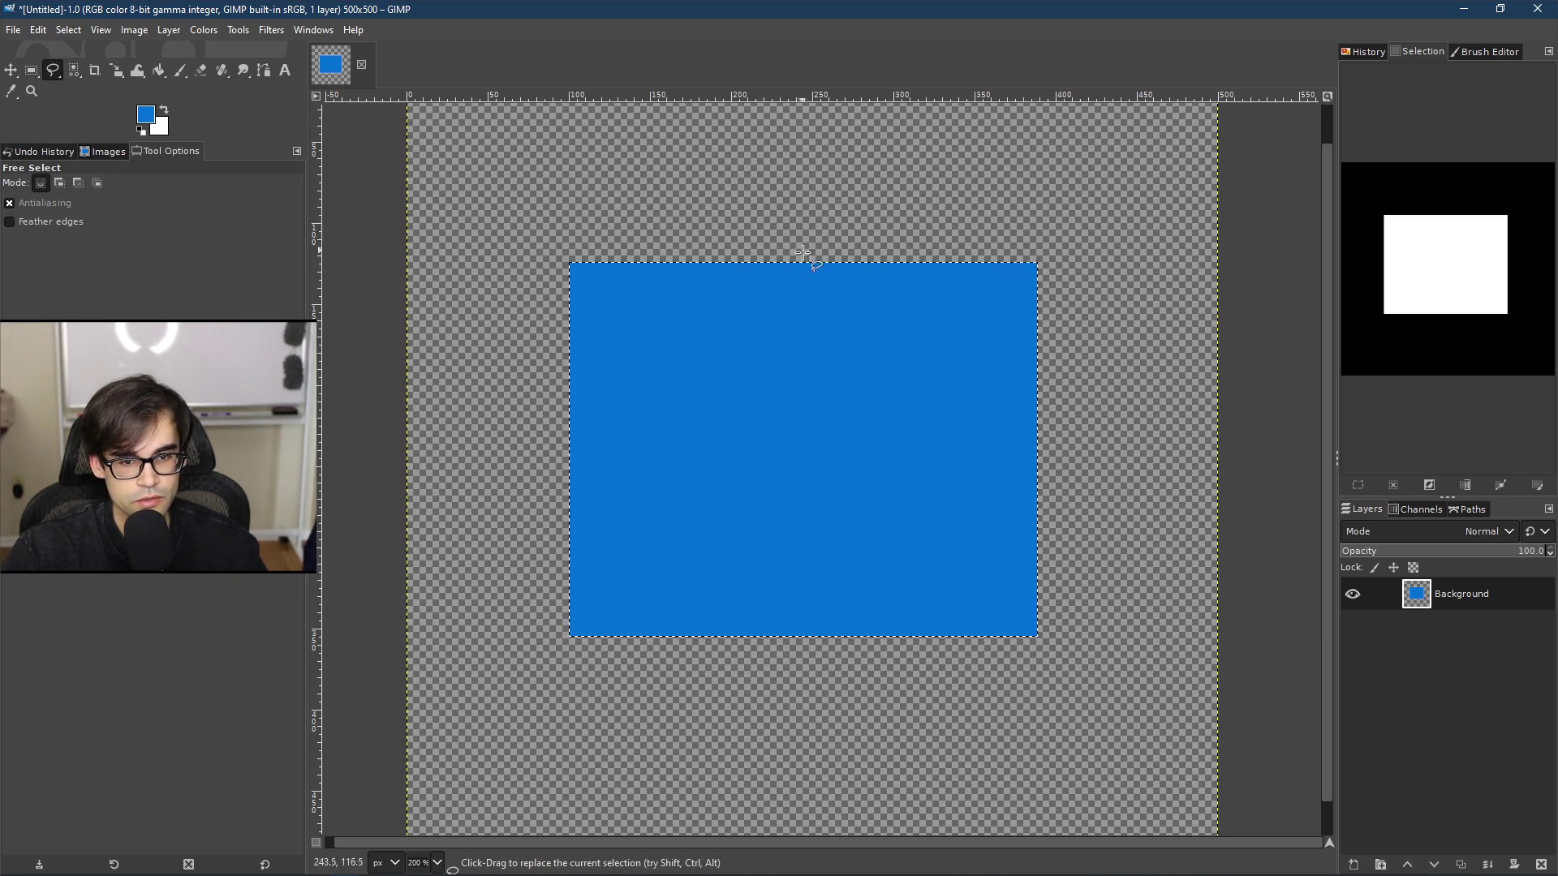
{"action": "left_click", "coordinate": [101, 30]}
{"action": "mouse_move", "coordinate": [138, 29]}
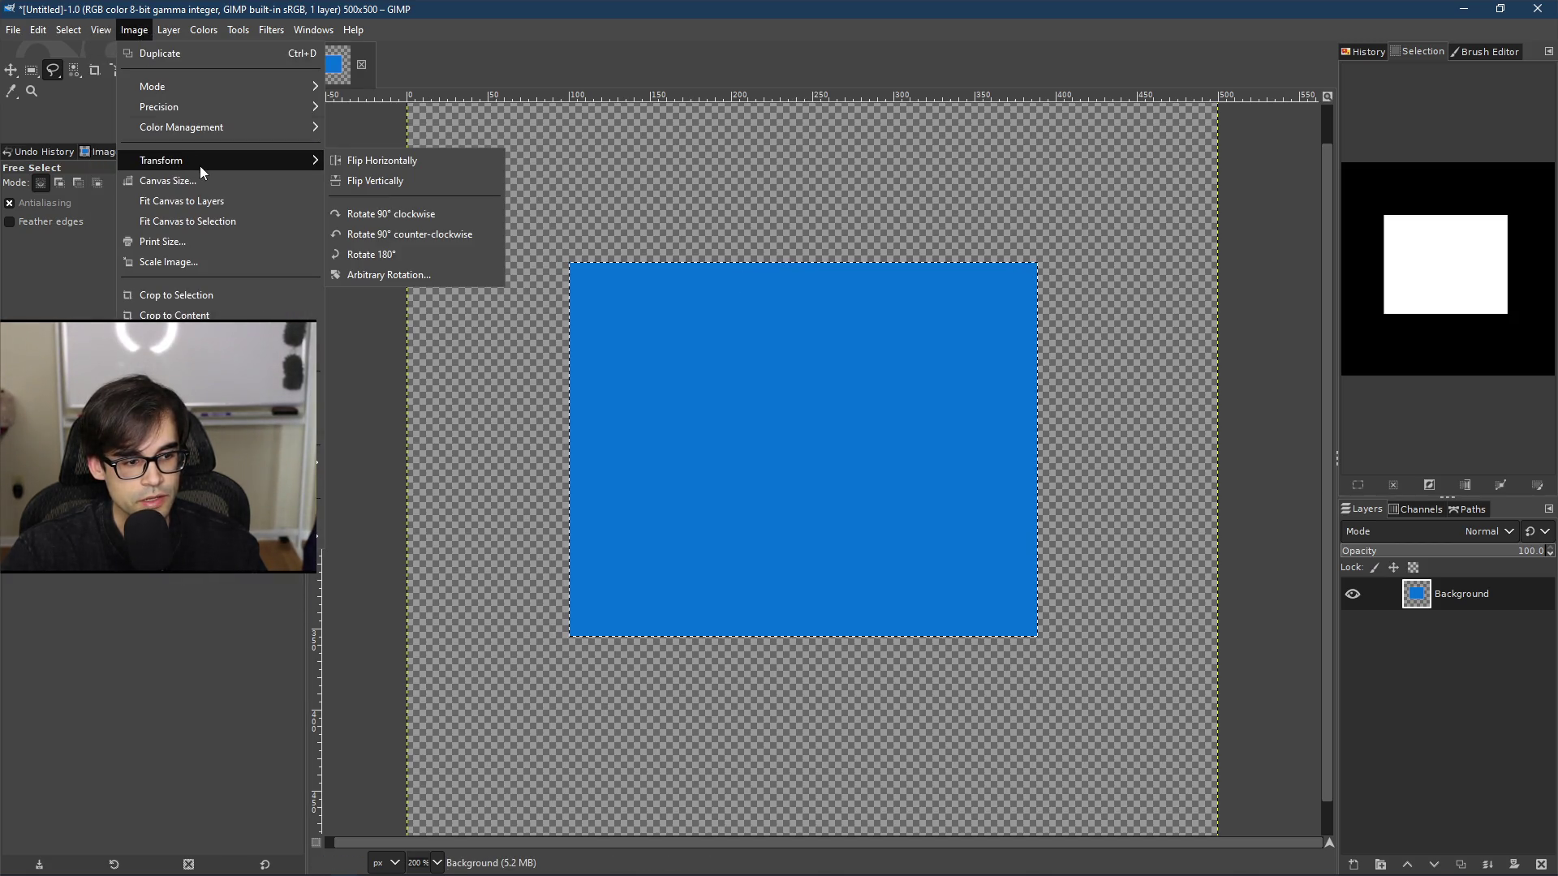
{"action": "mouse_move", "coordinate": [179, 463]}
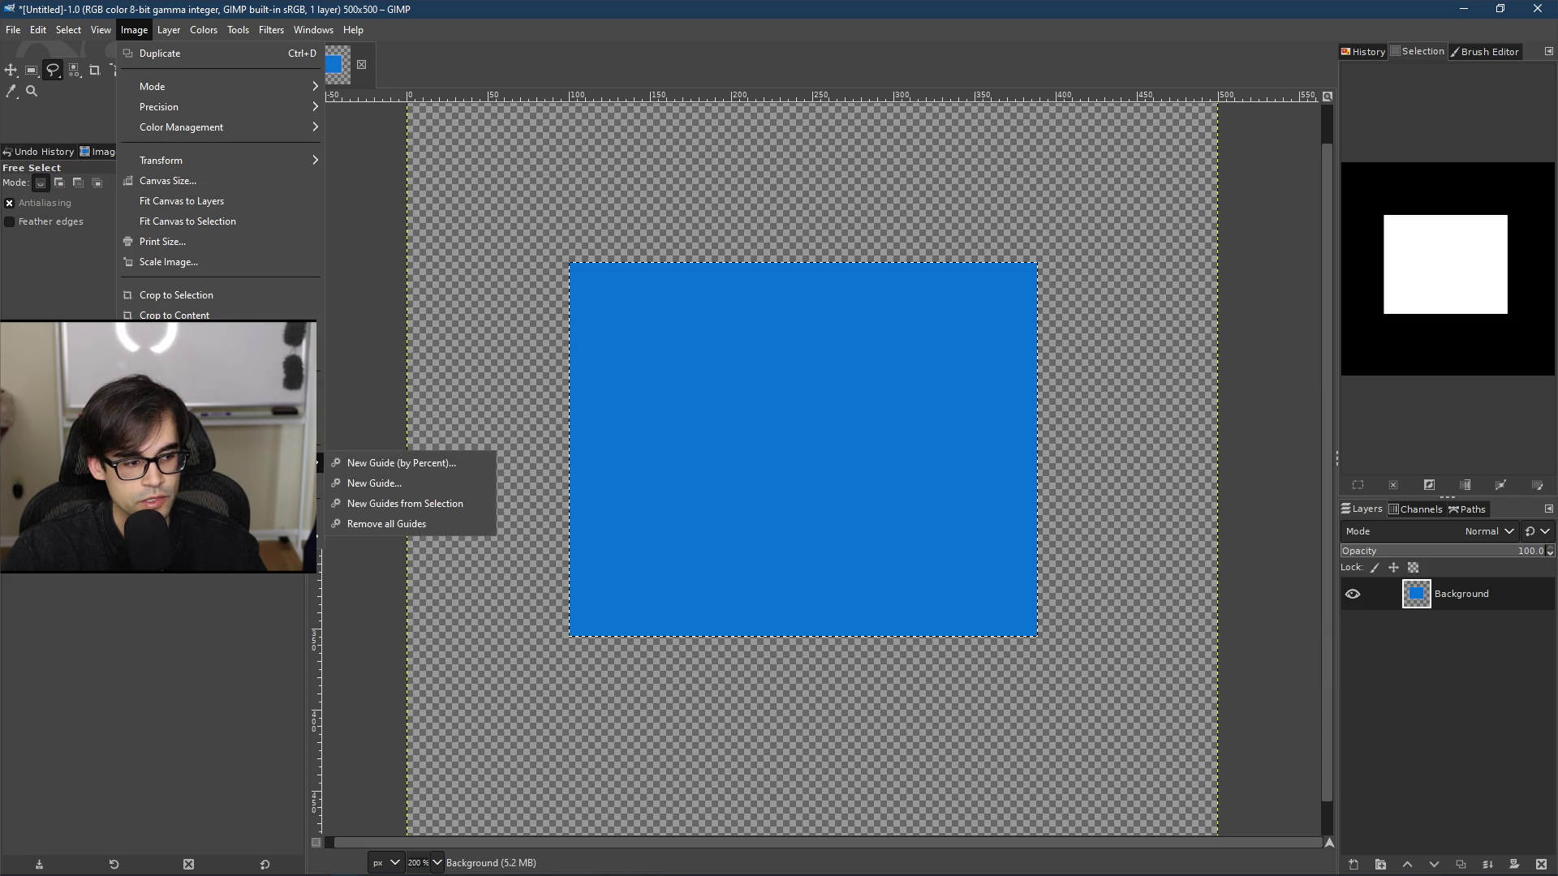
{"action": "left_click", "coordinate": [426, 462]}
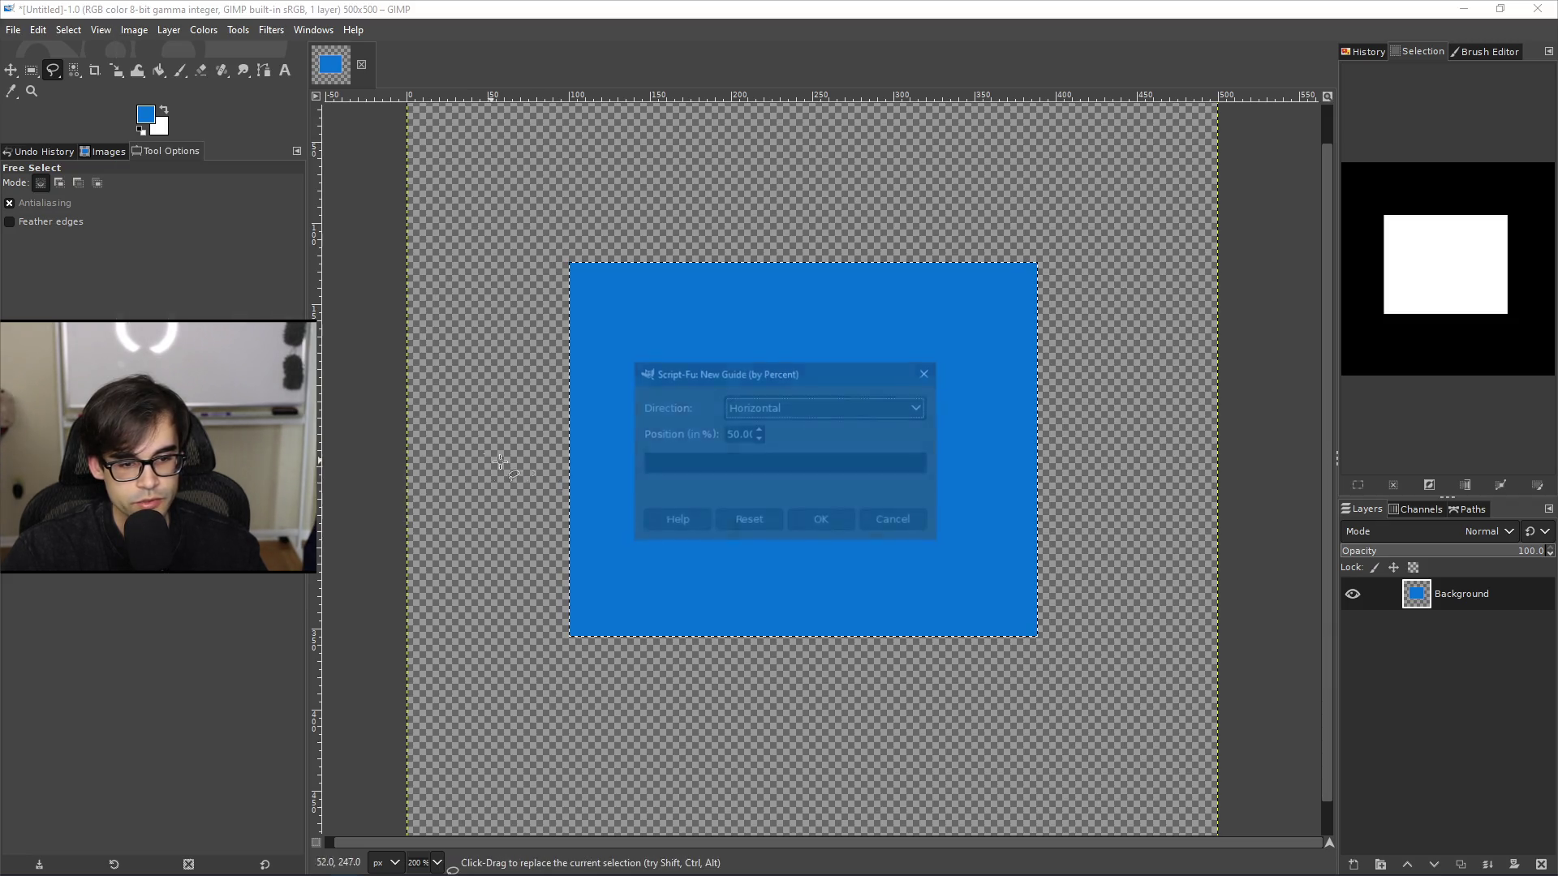
{"action": "left_click", "coordinate": [841, 526]}
Step: Add a vertical guide at 50%, then shift the blue layer slightly down-right
{"action": "left_click", "coordinate": [142, 29]}
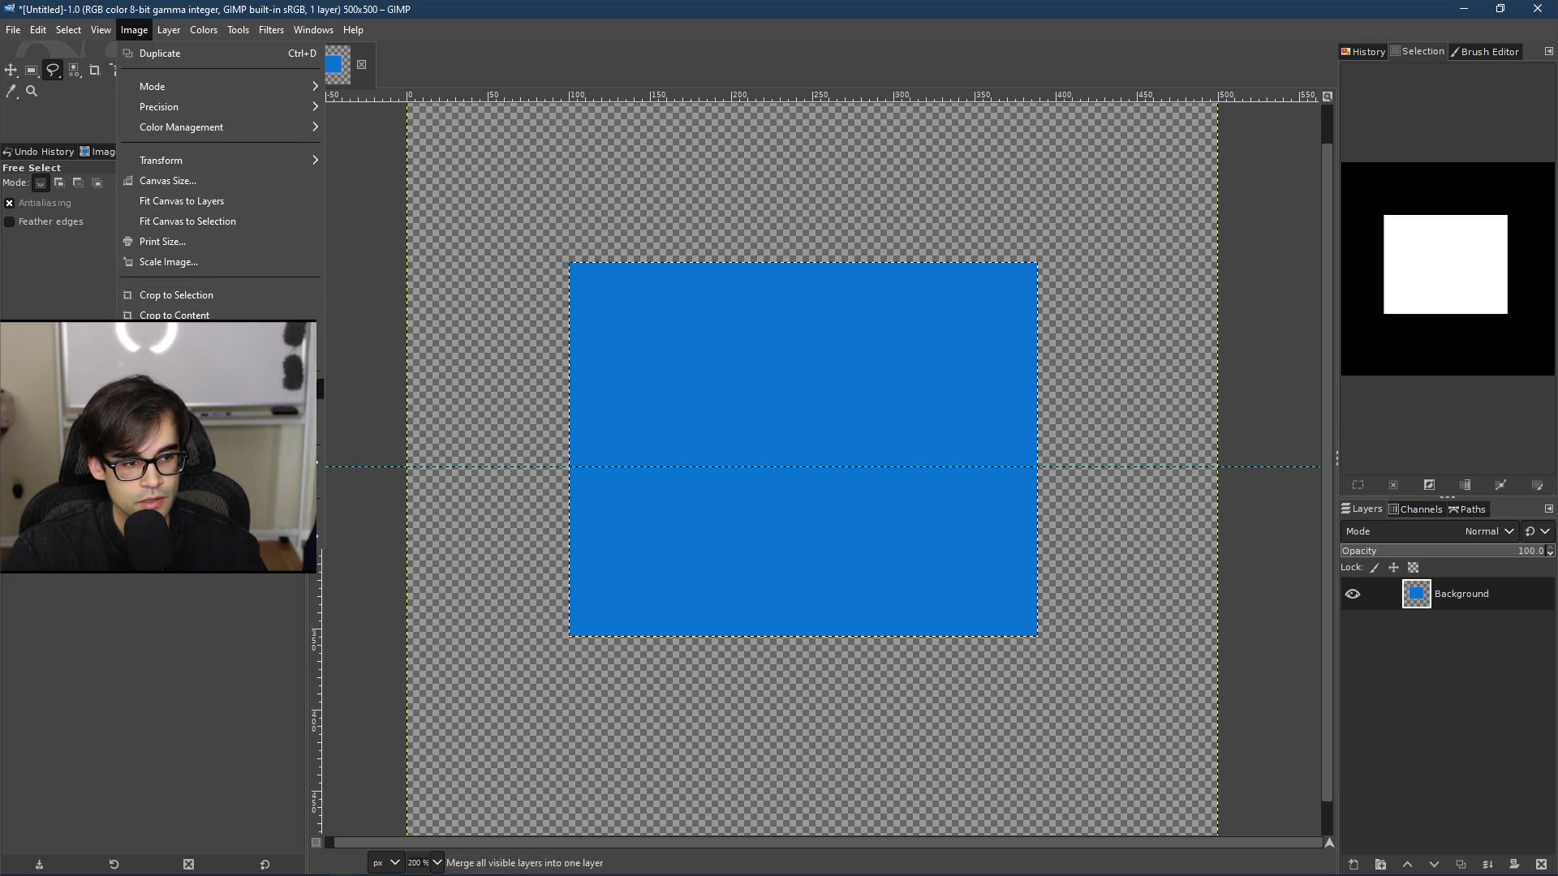
{"action": "mouse_move", "coordinate": [243, 464]}
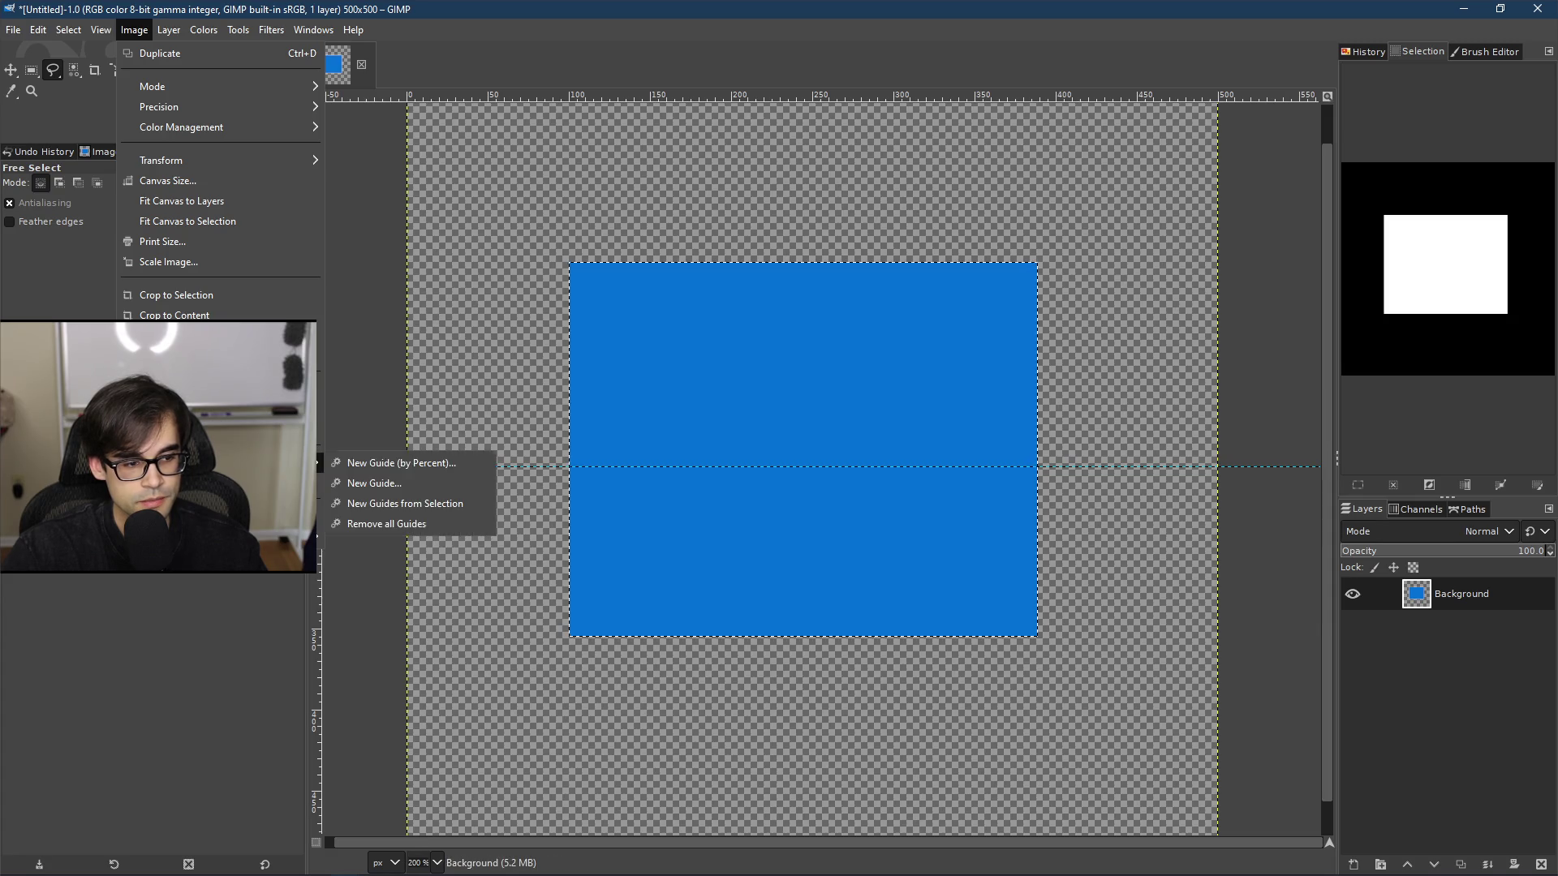
{"action": "left_click", "coordinate": [386, 461]}
{"action": "left_click", "coordinate": [827, 407]}
{"action": "left_click", "coordinate": [802, 450]}
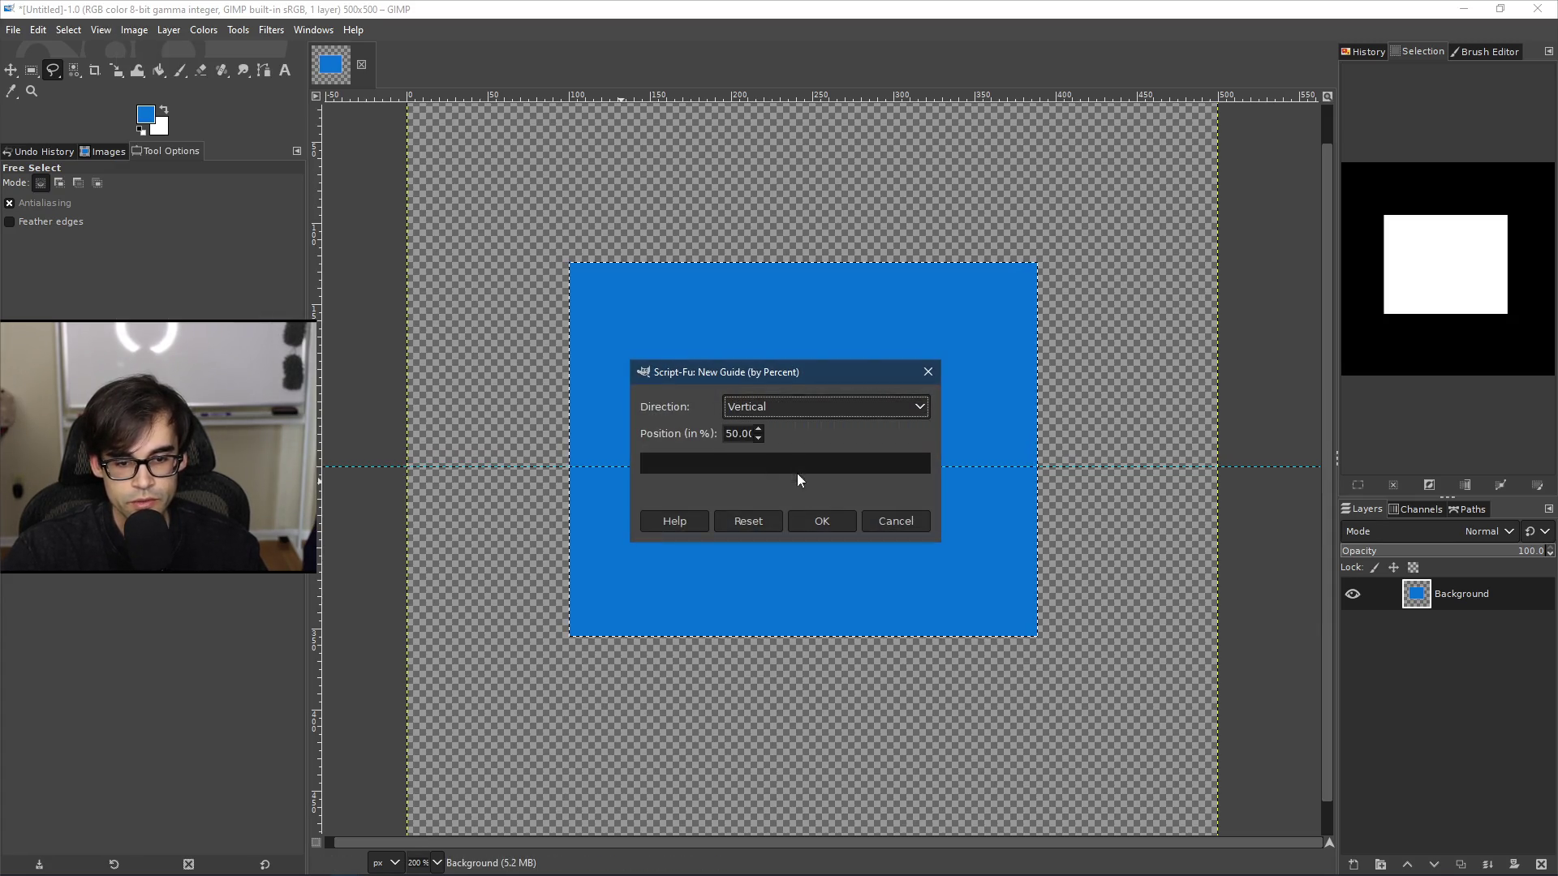
{"action": "left_click", "coordinate": [820, 520]}
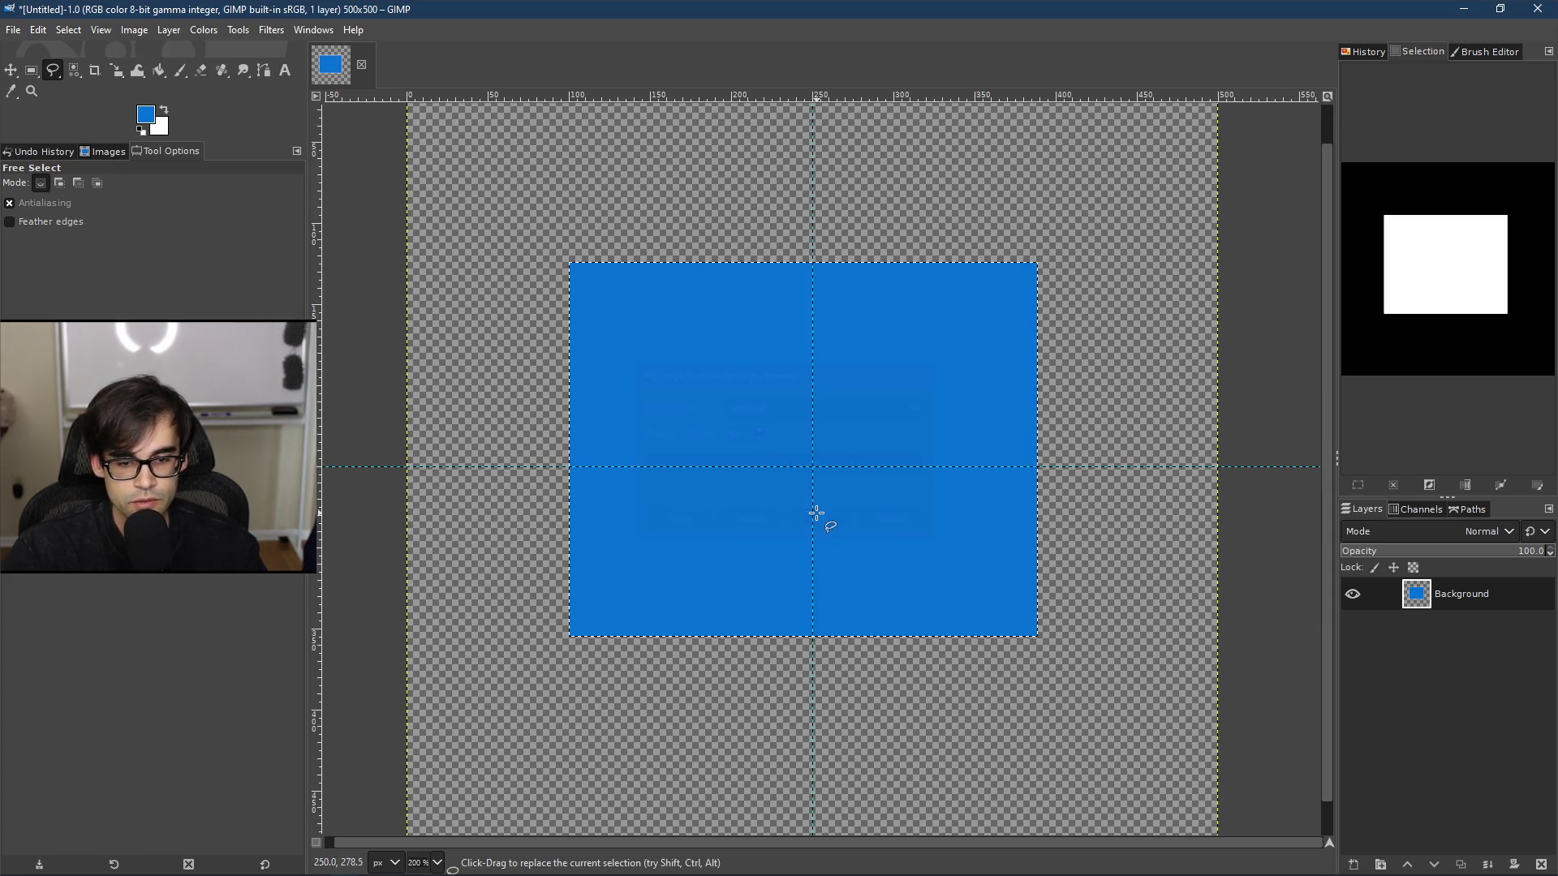
{"action": "left_click", "coordinate": [20, 73]}
{"action": "mouse_move", "coordinate": [807, 431]}
{"action": "left_mouse_down"}
{"action": "mouse_move", "coordinate": [824, 462]}
{"action": "mouse_move", "coordinate": [807, 468]}
{"action": "mouse_move", "coordinate": [827, 466]}
{"action": "mouse_move", "coordinate": [807, 486]}
{"action": "mouse_move", "coordinate": [814, 449]}
{"action": "left_mouse_up"}
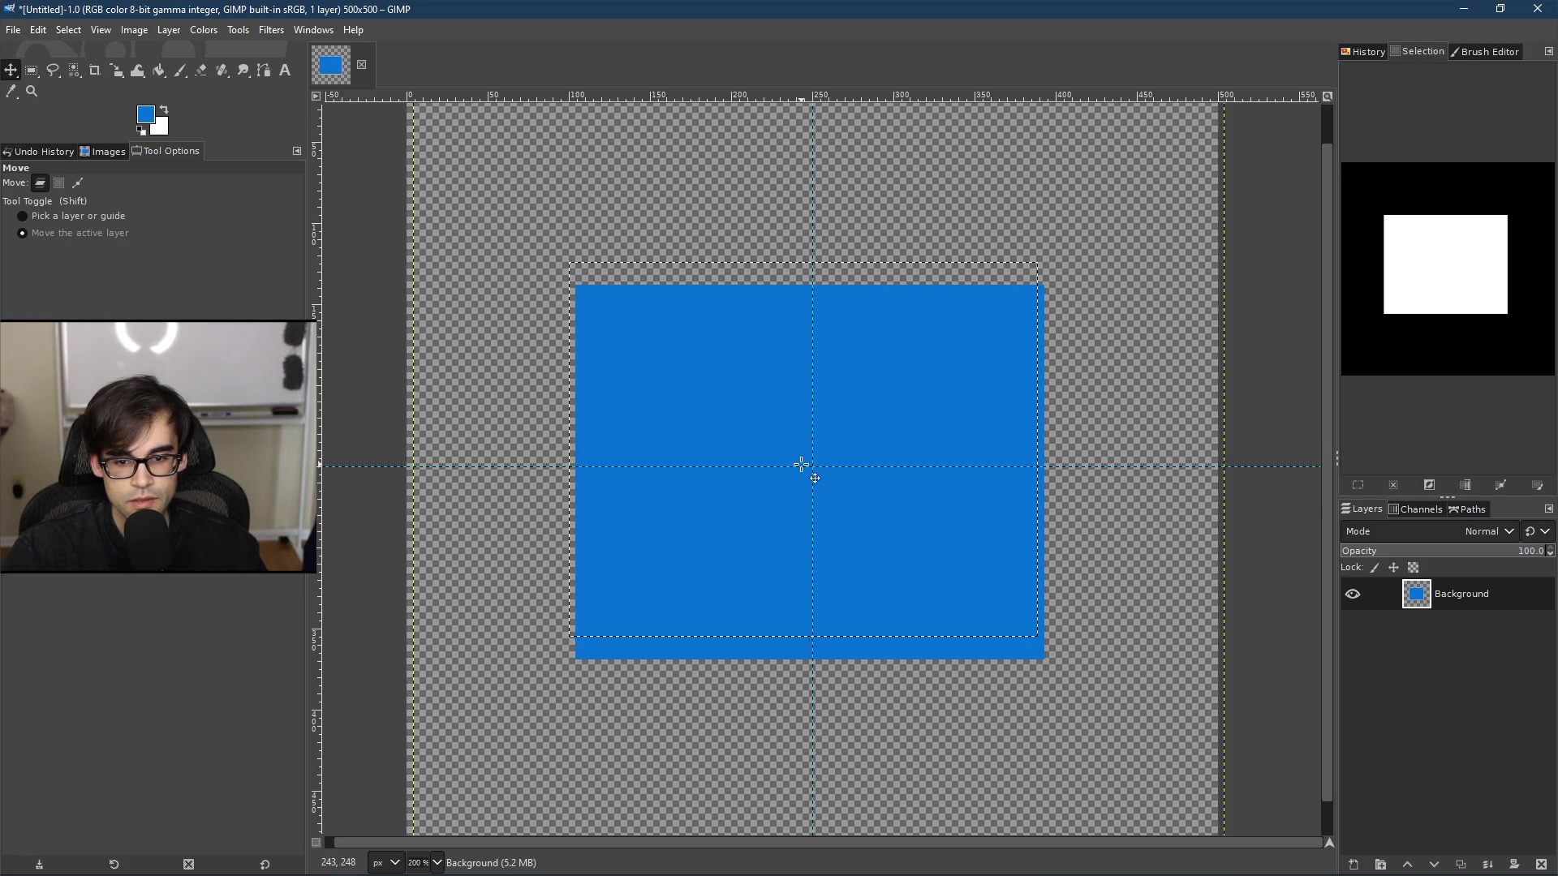
Step: Drag the blue rectangle down onto the crossing 50% guides, zooming in to check alignment
{"action": "scroll", "coordinate": [802, 467], "scroll_direction": "down", "scroll_amount": 3}
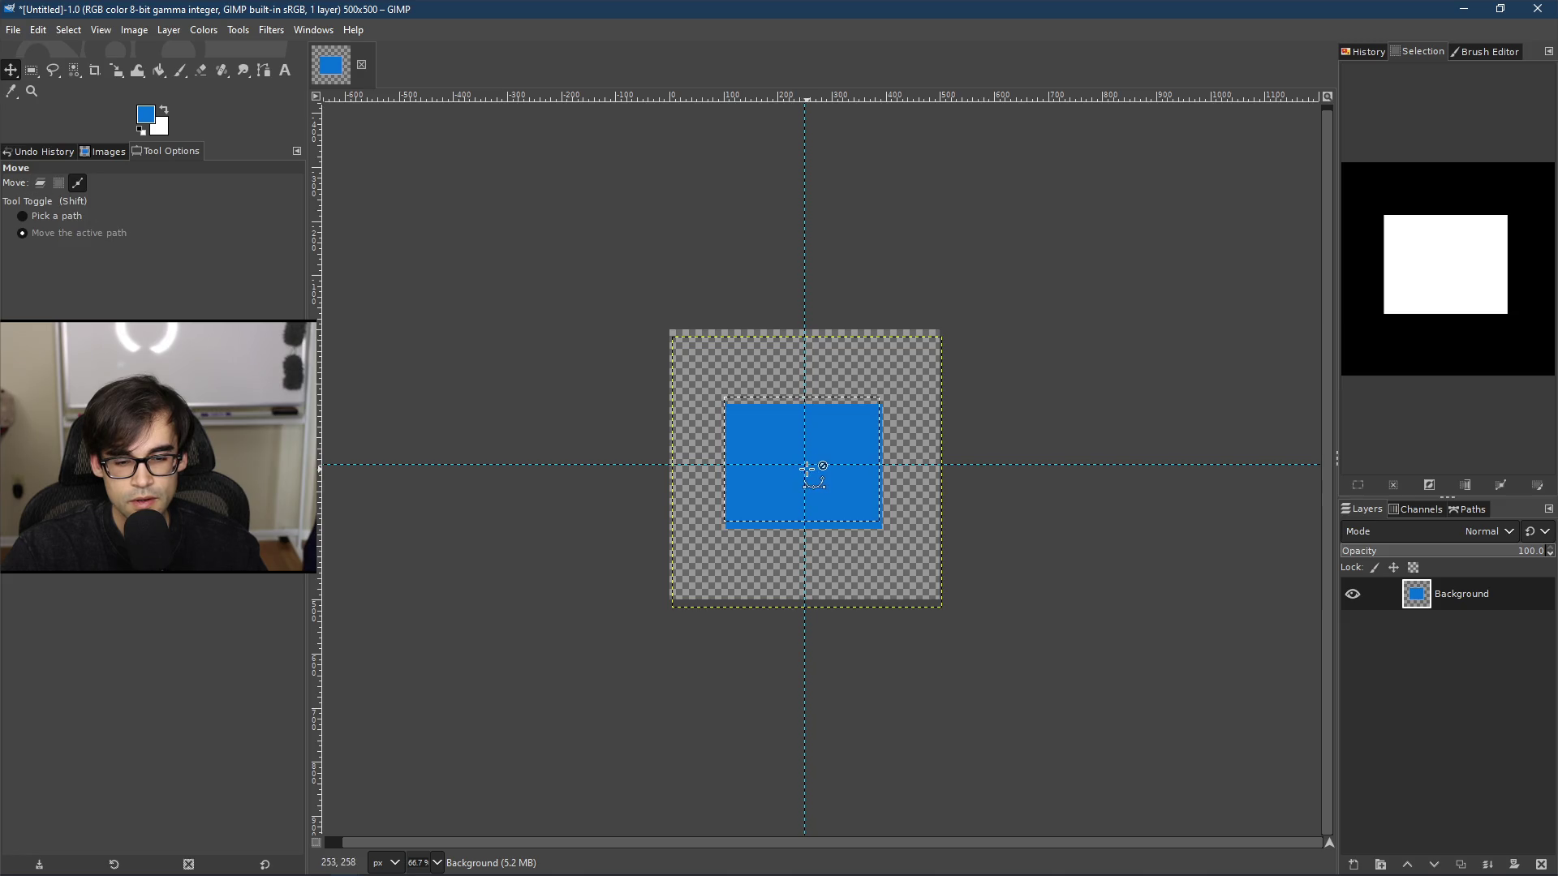
{"action": "scroll", "coordinate": [807, 469], "scroll_direction": "up", "scroll_amount": 5}
{"action": "scroll", "coordinate": [812, 467], "scroll_direction": "down", "scroll_amount": 1}
{"action": "scroll", "coordinate": [616, 398], "scroll_direction": "up", "scroll_amount": 1}
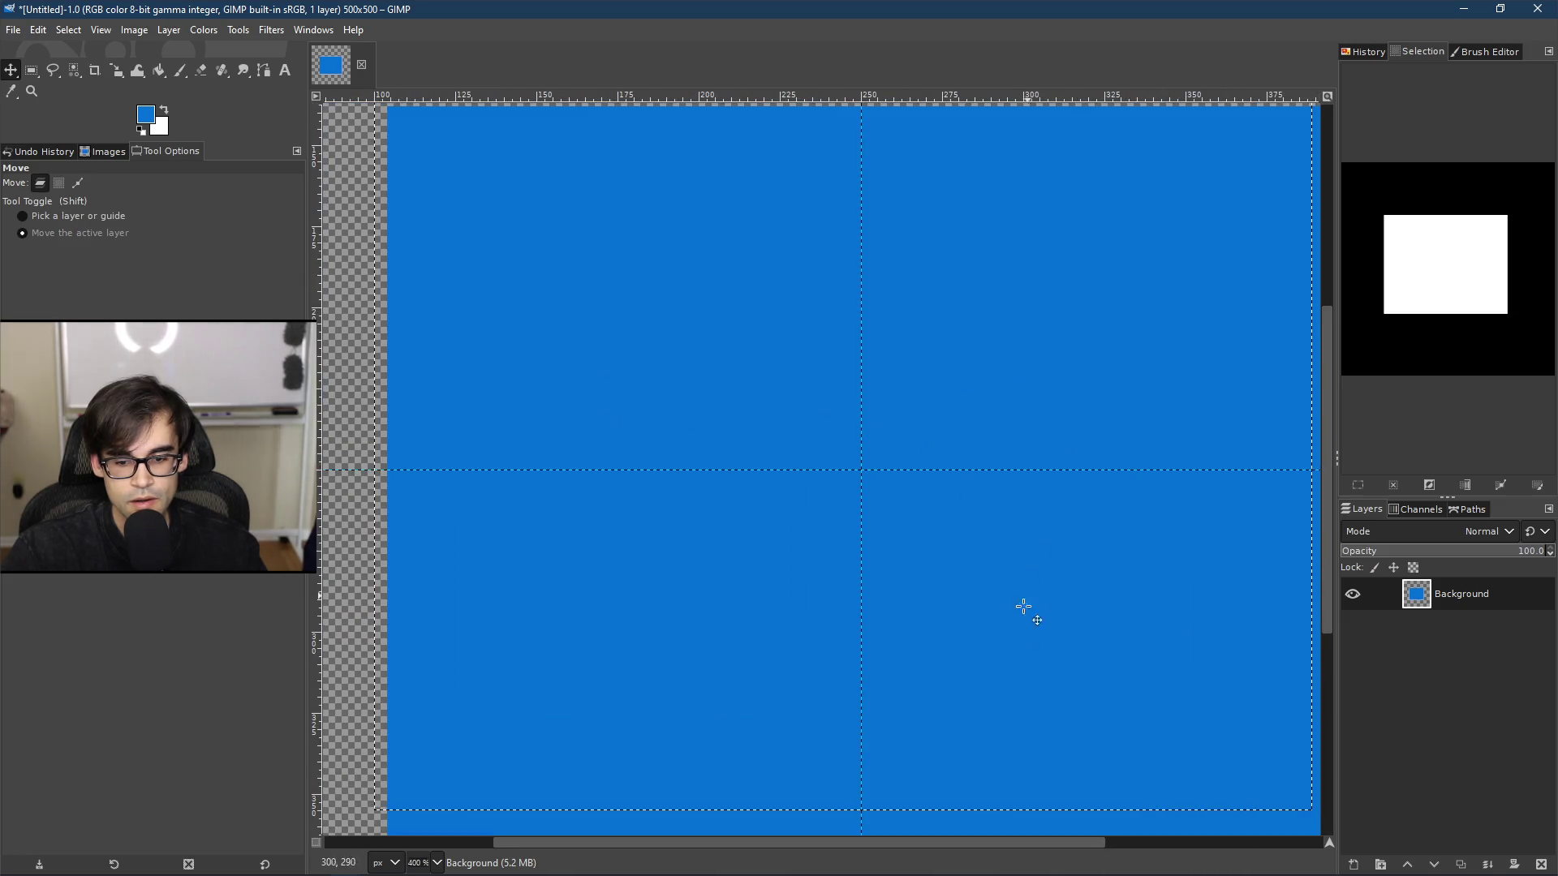
{"action": "left_click_drag", "start_coordinate": [946, 842], "coordinate": [968, 850]}
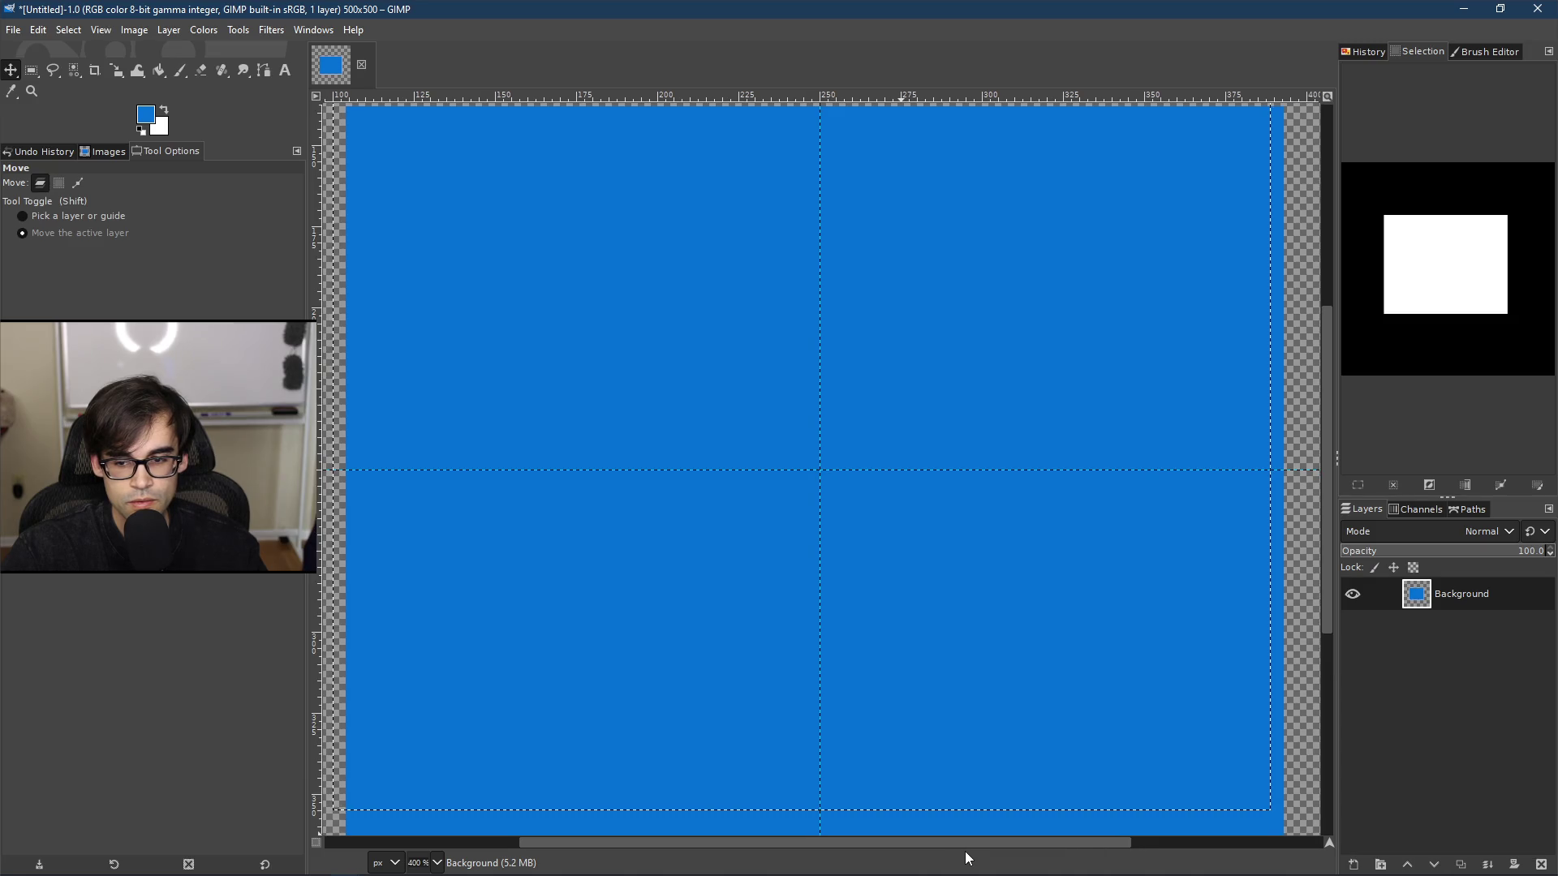
{"action": "scroll", "coordinate": [740, 490], "scroll_direction": "up", "scroll_amount": 1}
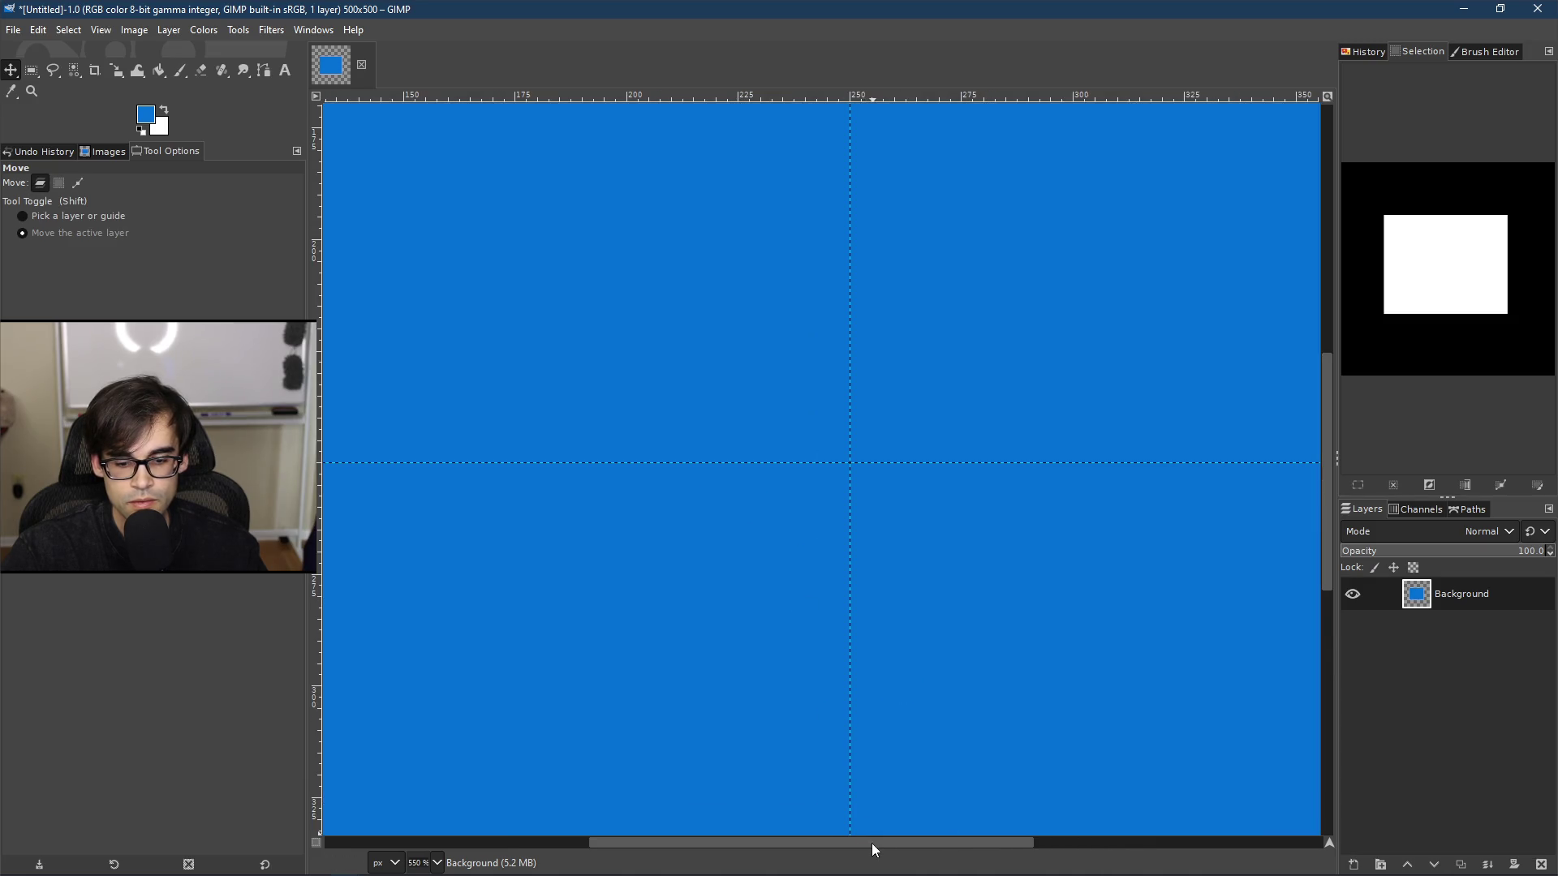
{"action": "scroll", "coordinate": [844, 670], "scroll_direction": "down", "scroll_amount": 1}
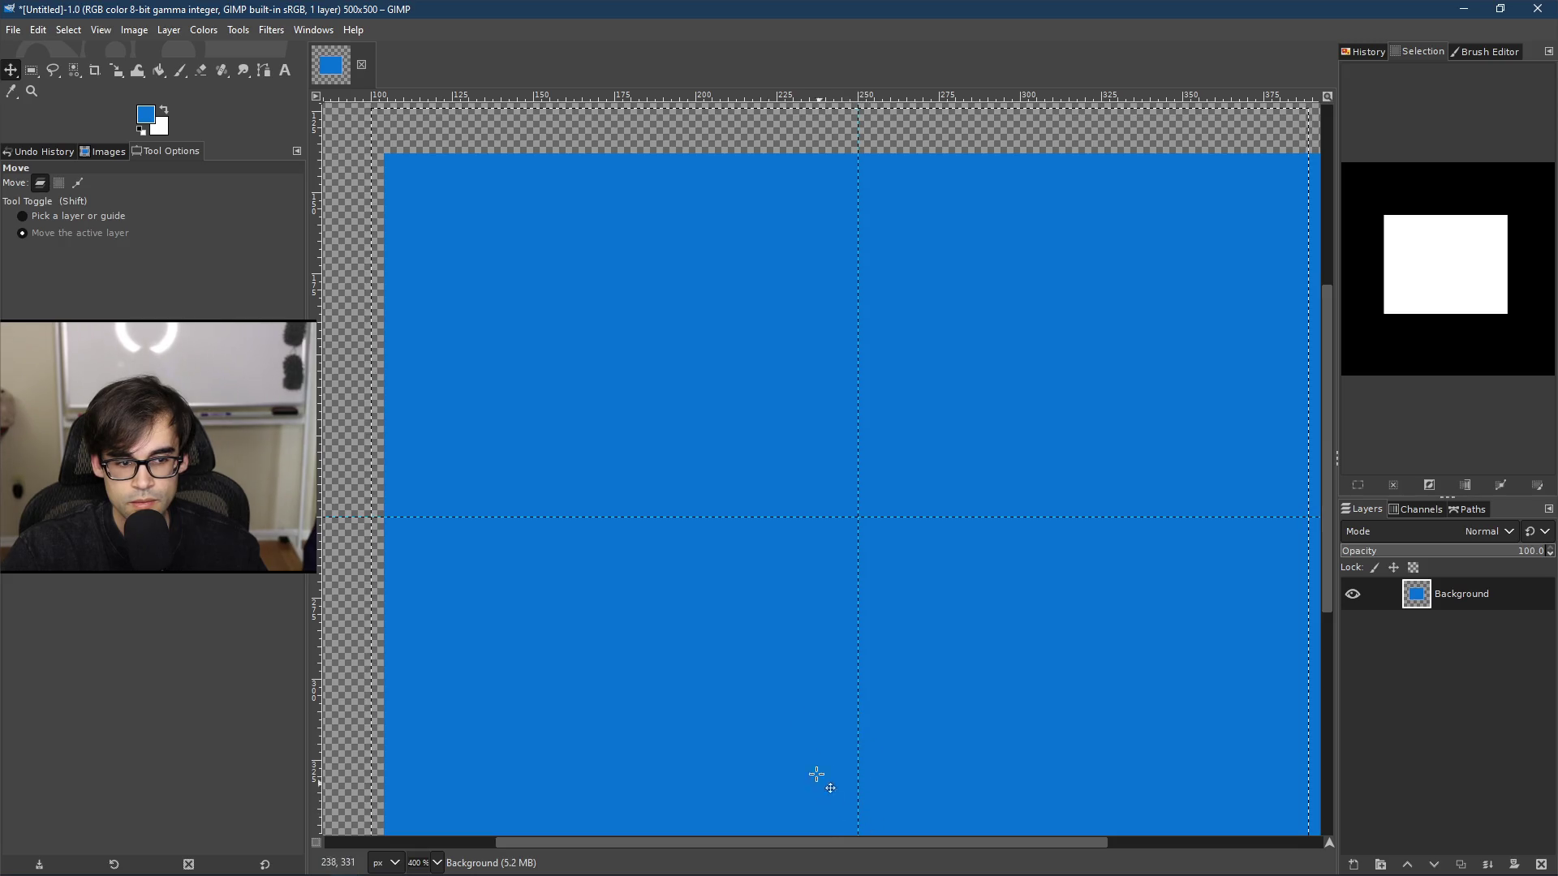
{"action": "left_click_drag", "start_coordinate": [744, 841], "coordinate": [767, 844]}
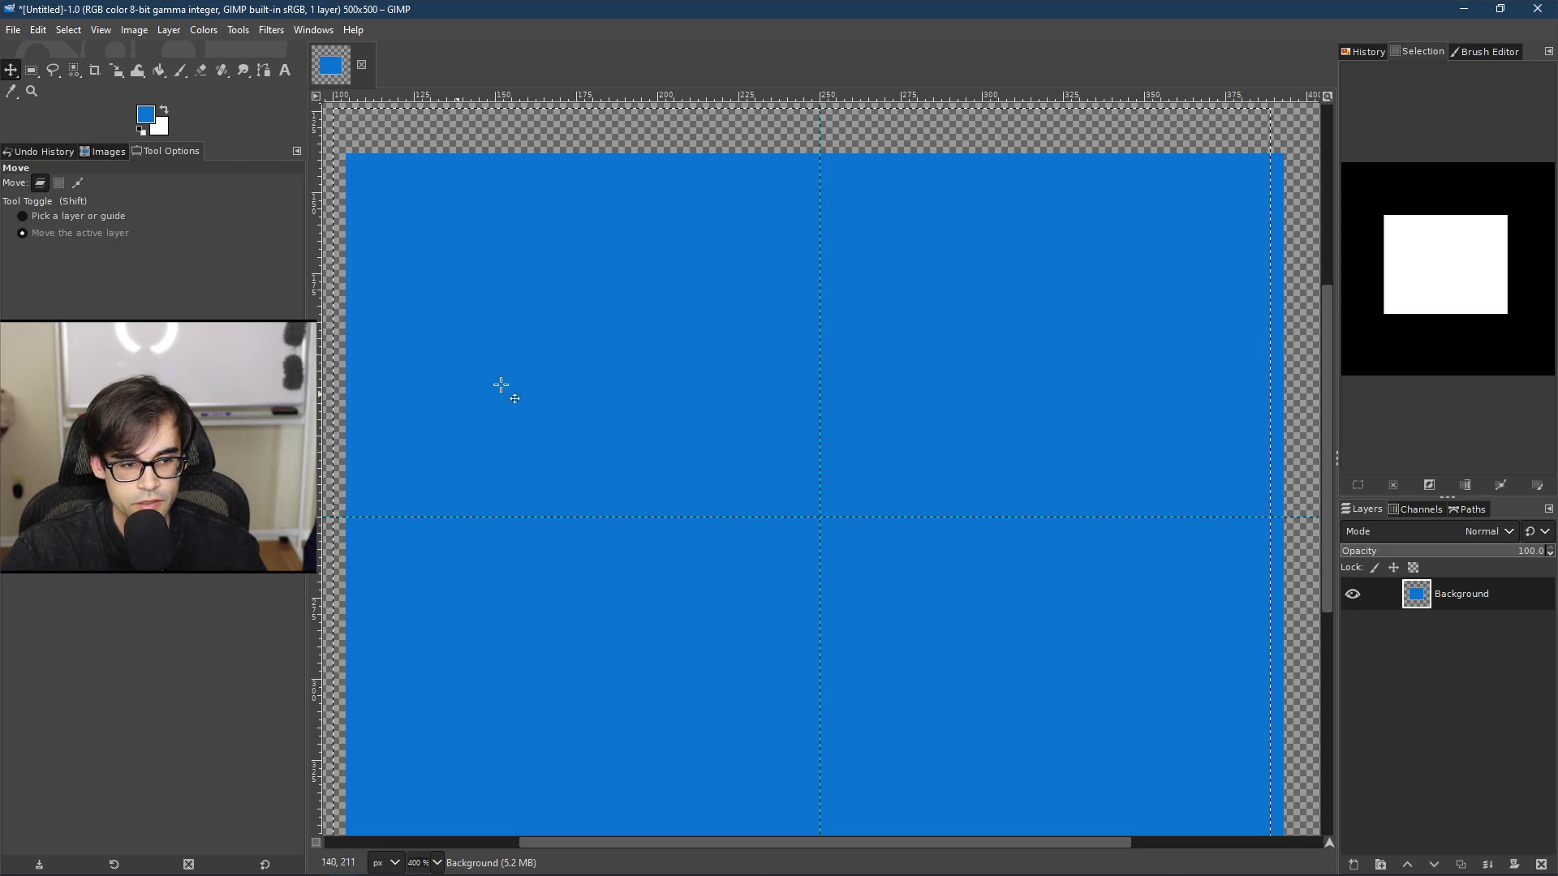
Step: Nudge the blue rectangle one pixel right so it centres on the guides
{"action": "key", "text": "Right"}
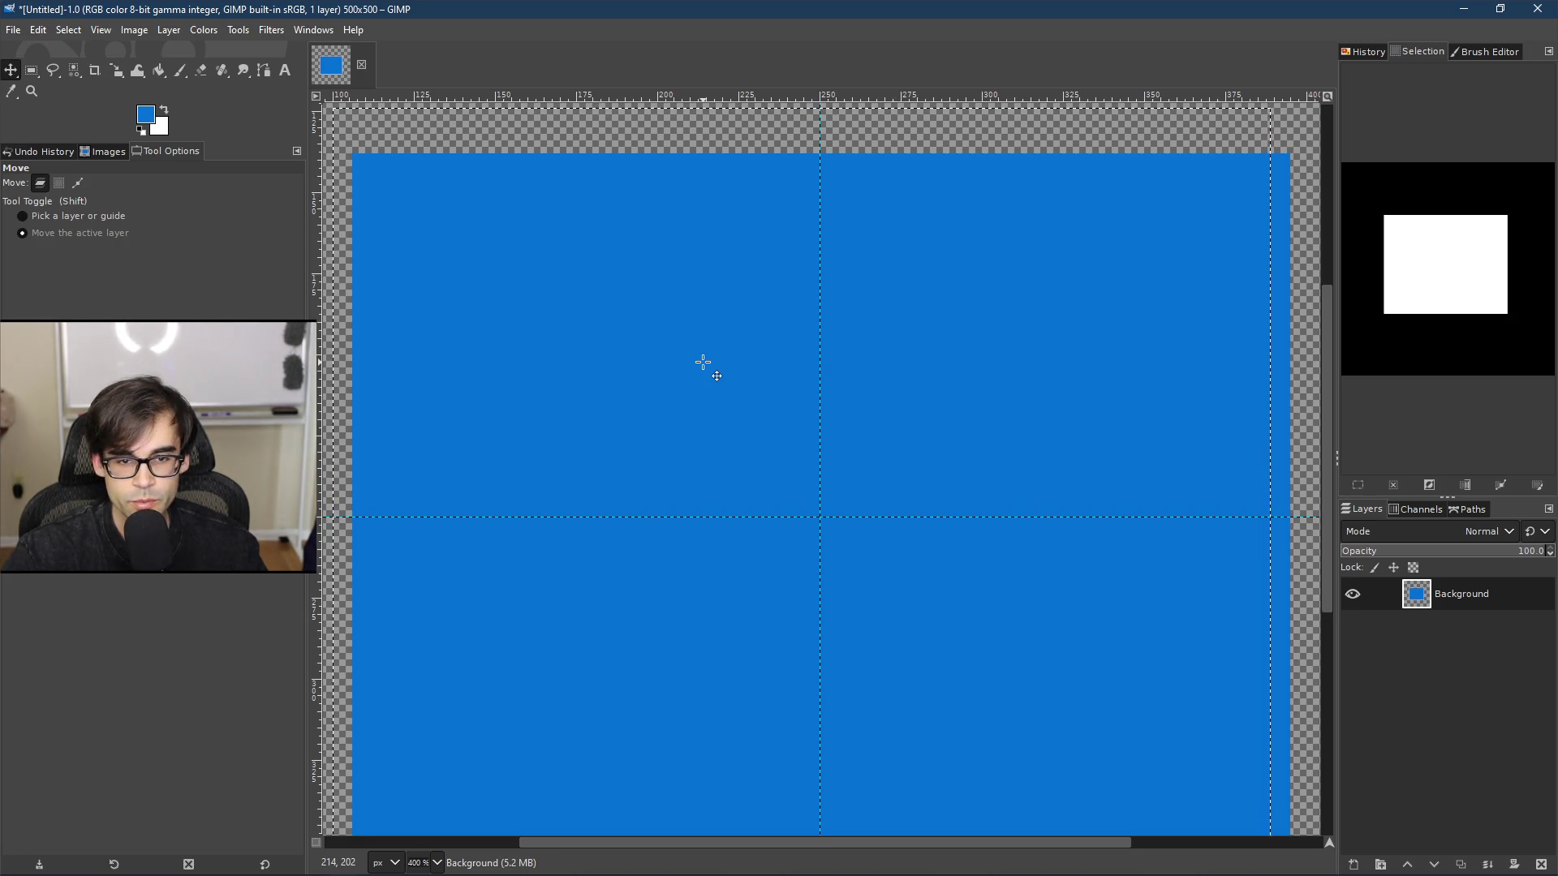
{"action": "mouse_move", "coordinate": [1324, 415]}
{"action": "left_mouse_down"}
{"action": "mouse_move", "coordinate": [1330, 454]}
{"action": "mouse_move", "coordinate": [1331, 439]}
{"action": "left_mouse_up"}
{"action": "scroll", "coordinate": [909, 467], "scroll_direction": "down", "scroll_amount": 1}
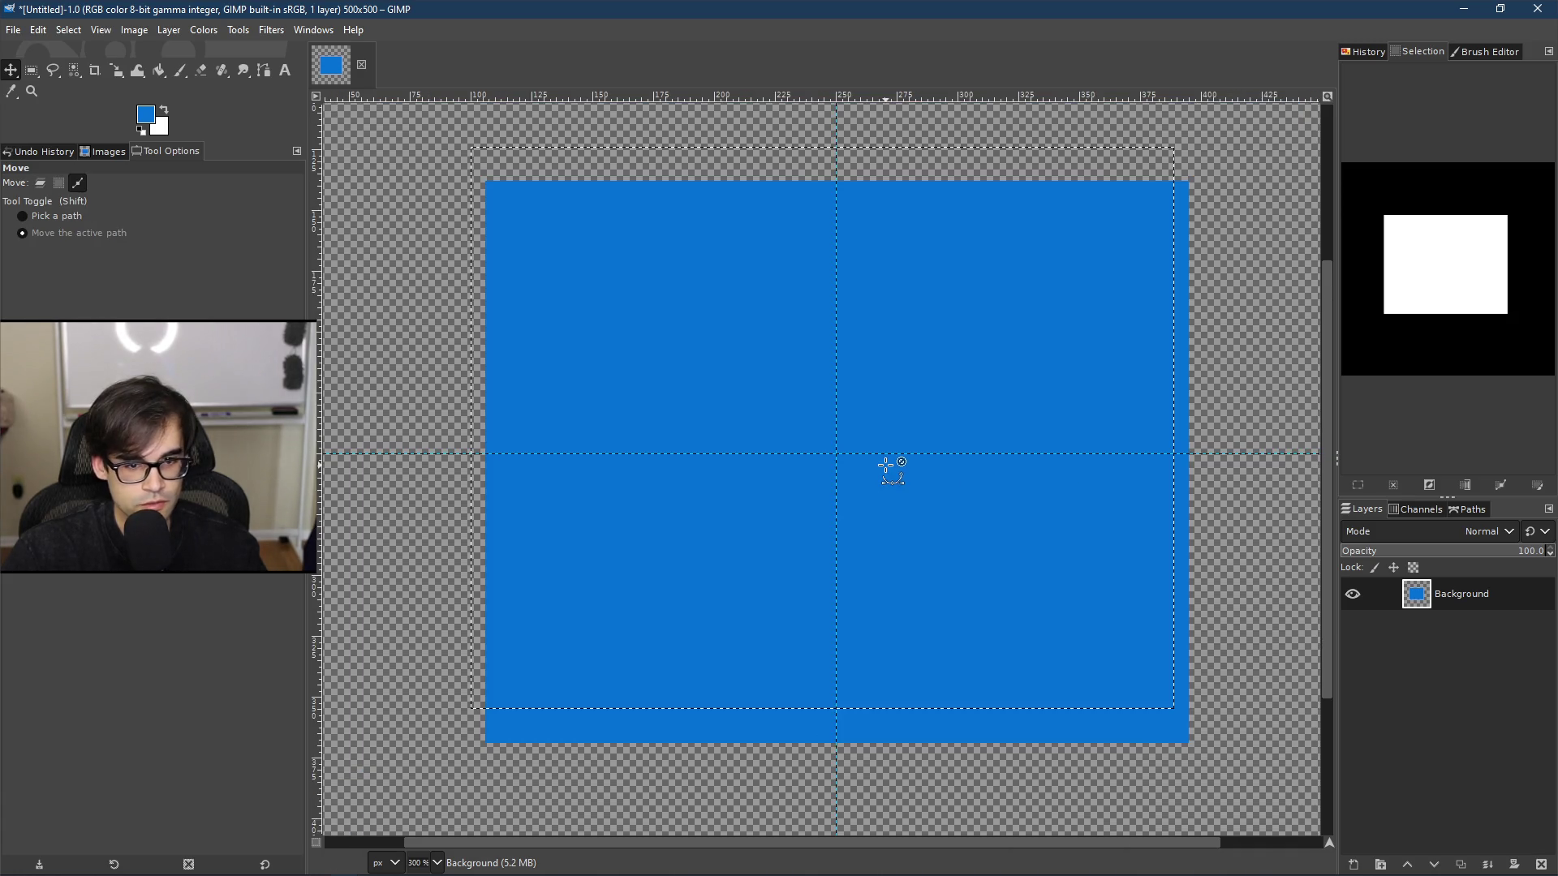
{"action": "scroll", "coordinate": [1074, 445], "scroll_direction": "up", "scroll_amount": 1}
{"action": "scroll", "coordinate": [1071, 444], "scroll_direction": "down", "scroll_amount": 1}
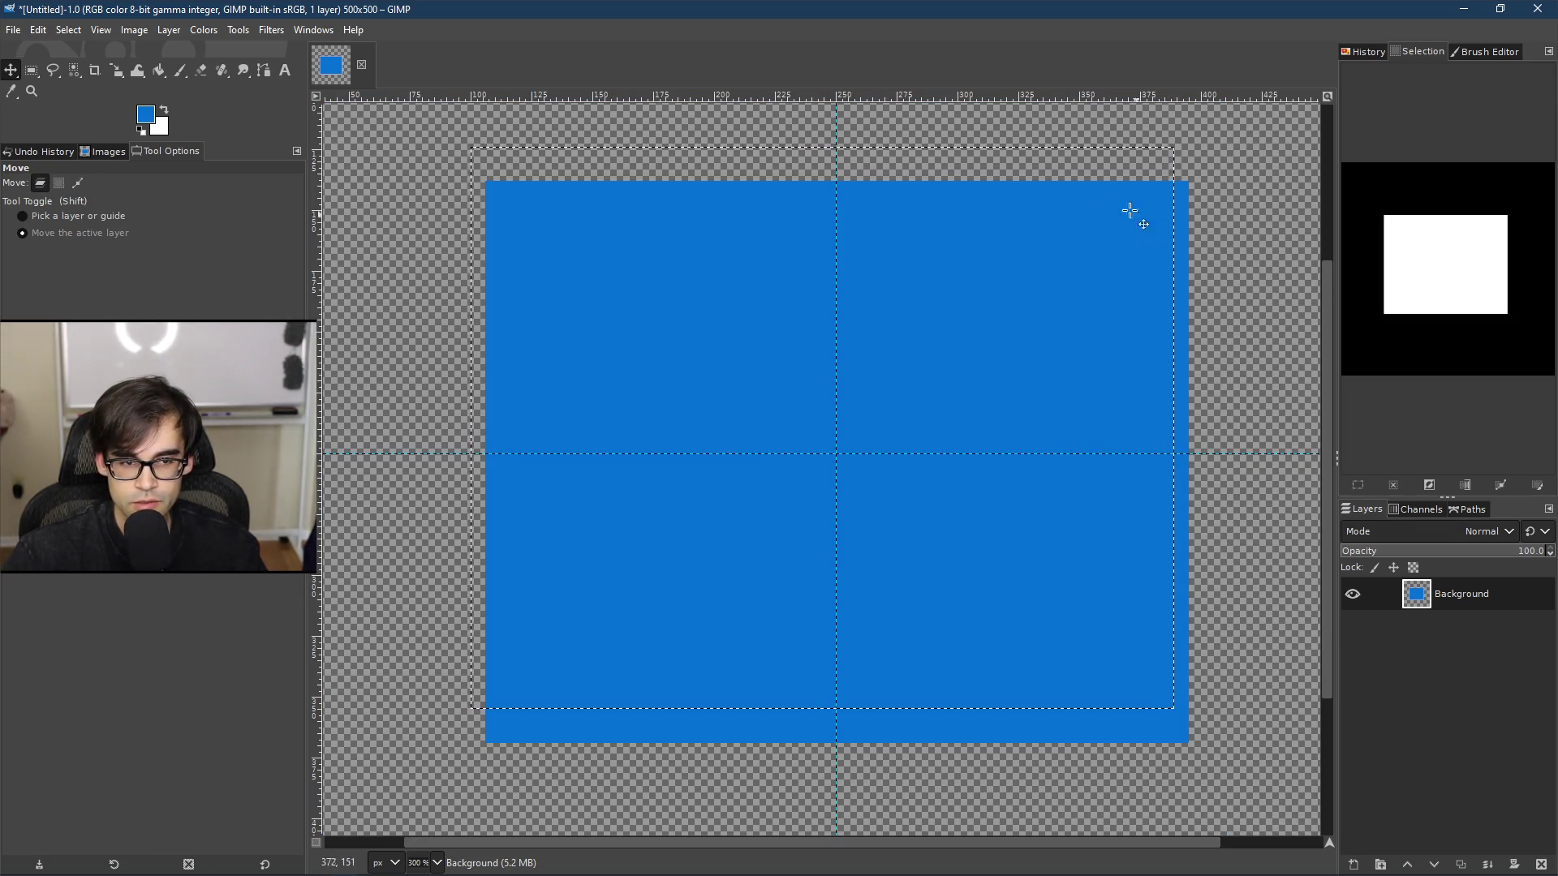
{"action": "left_click", "coordinate": [52, 73]}
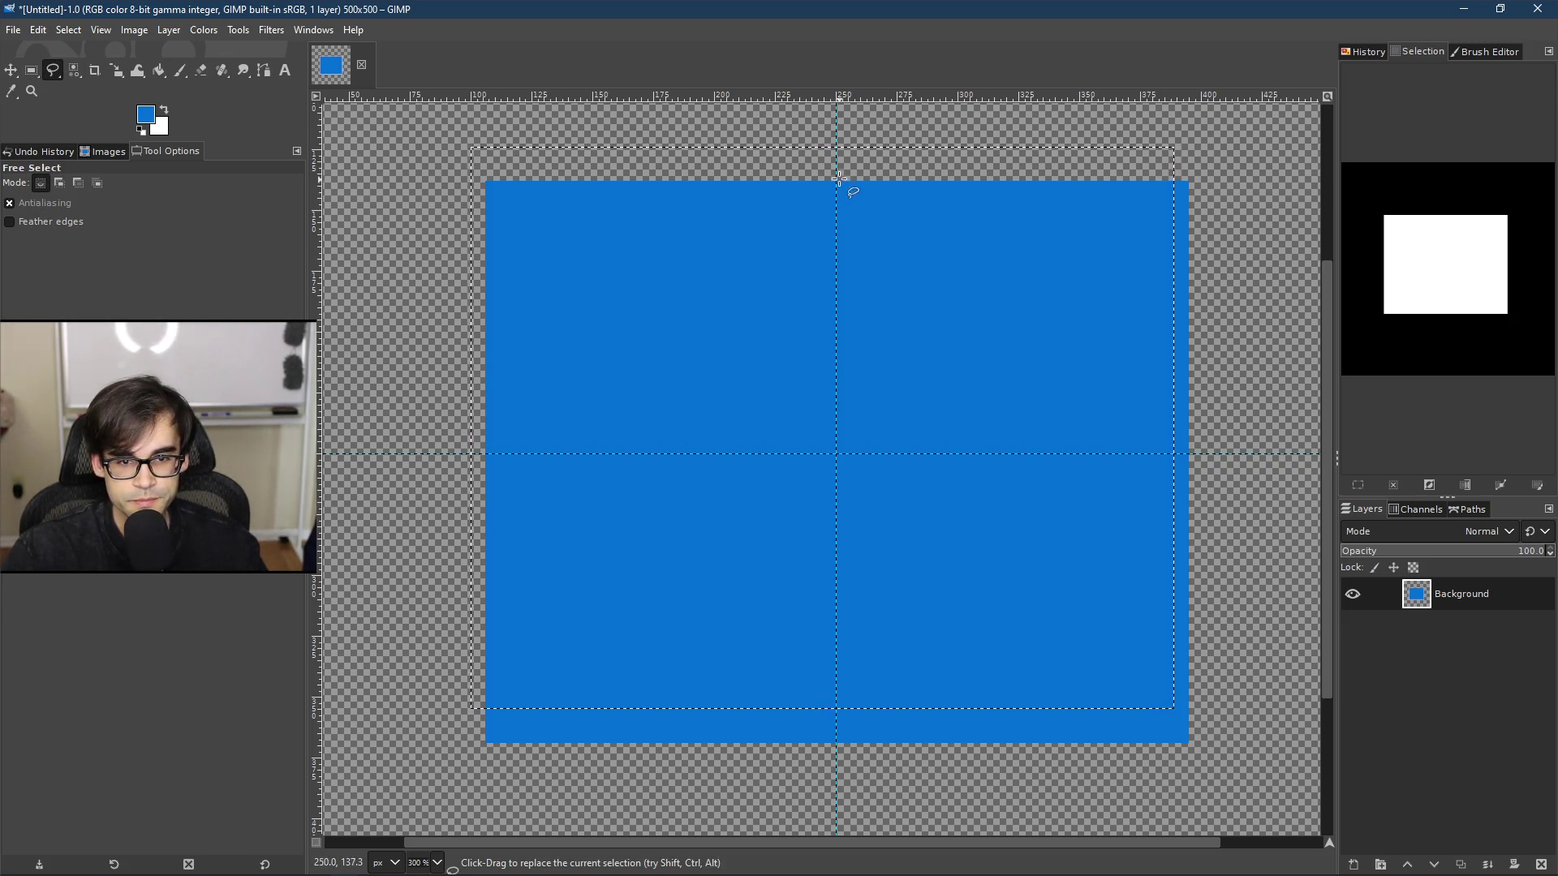
Step: Clear the existing selection with Select > None
{"action": "scroll", "coordinate": [835, 185], "scroll_direction": "up", "scroll_amount": 15}
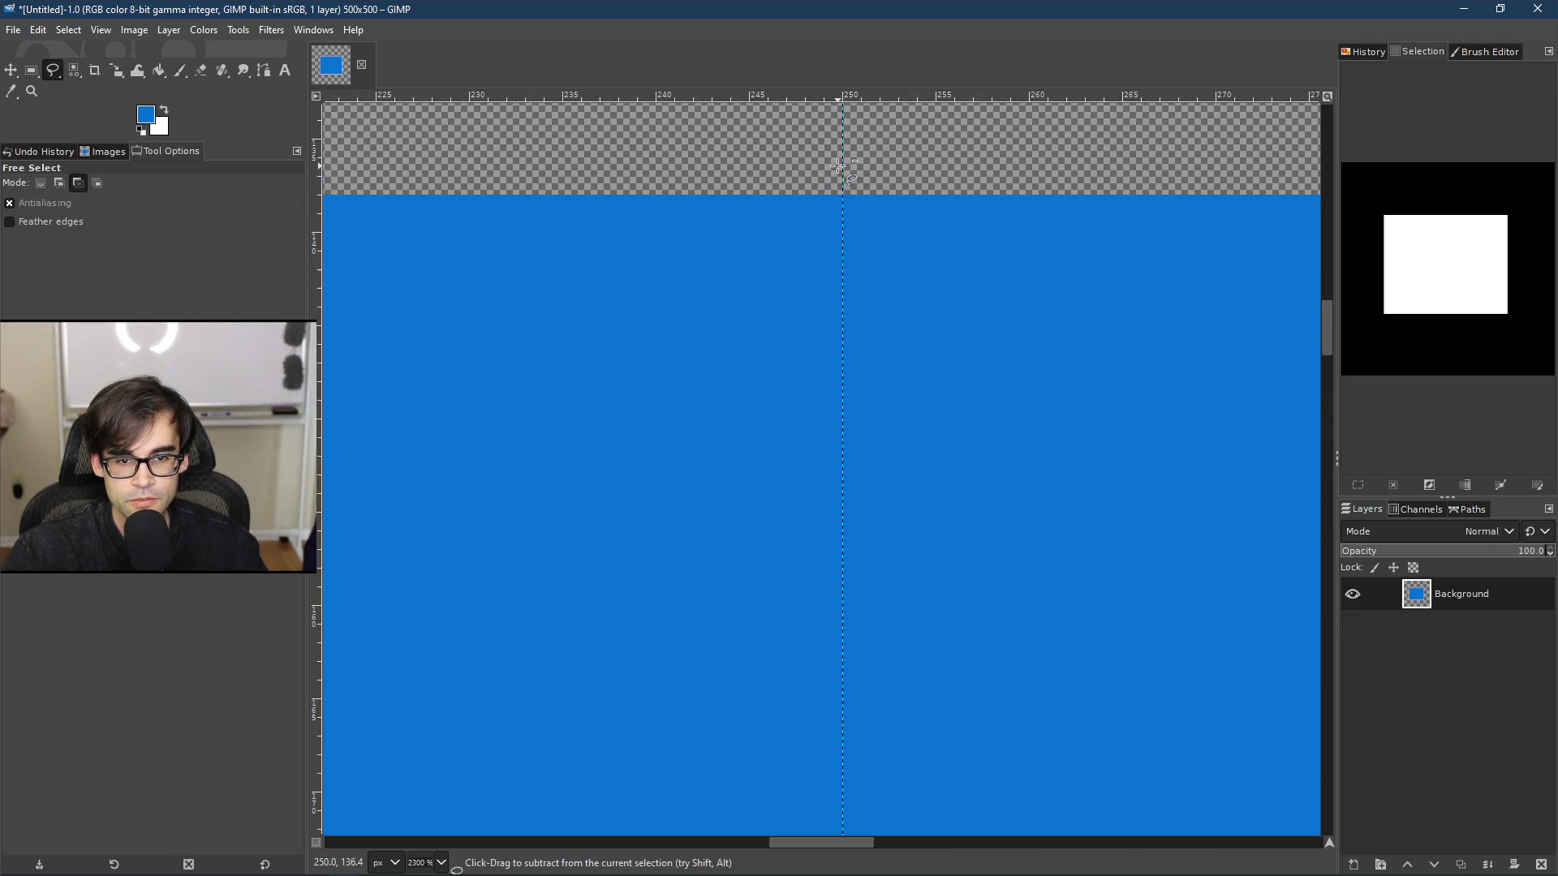
{"action": "scroll", "coordinate": [844, 195], "scroll_direction": "up", "scroll_amount": 4}
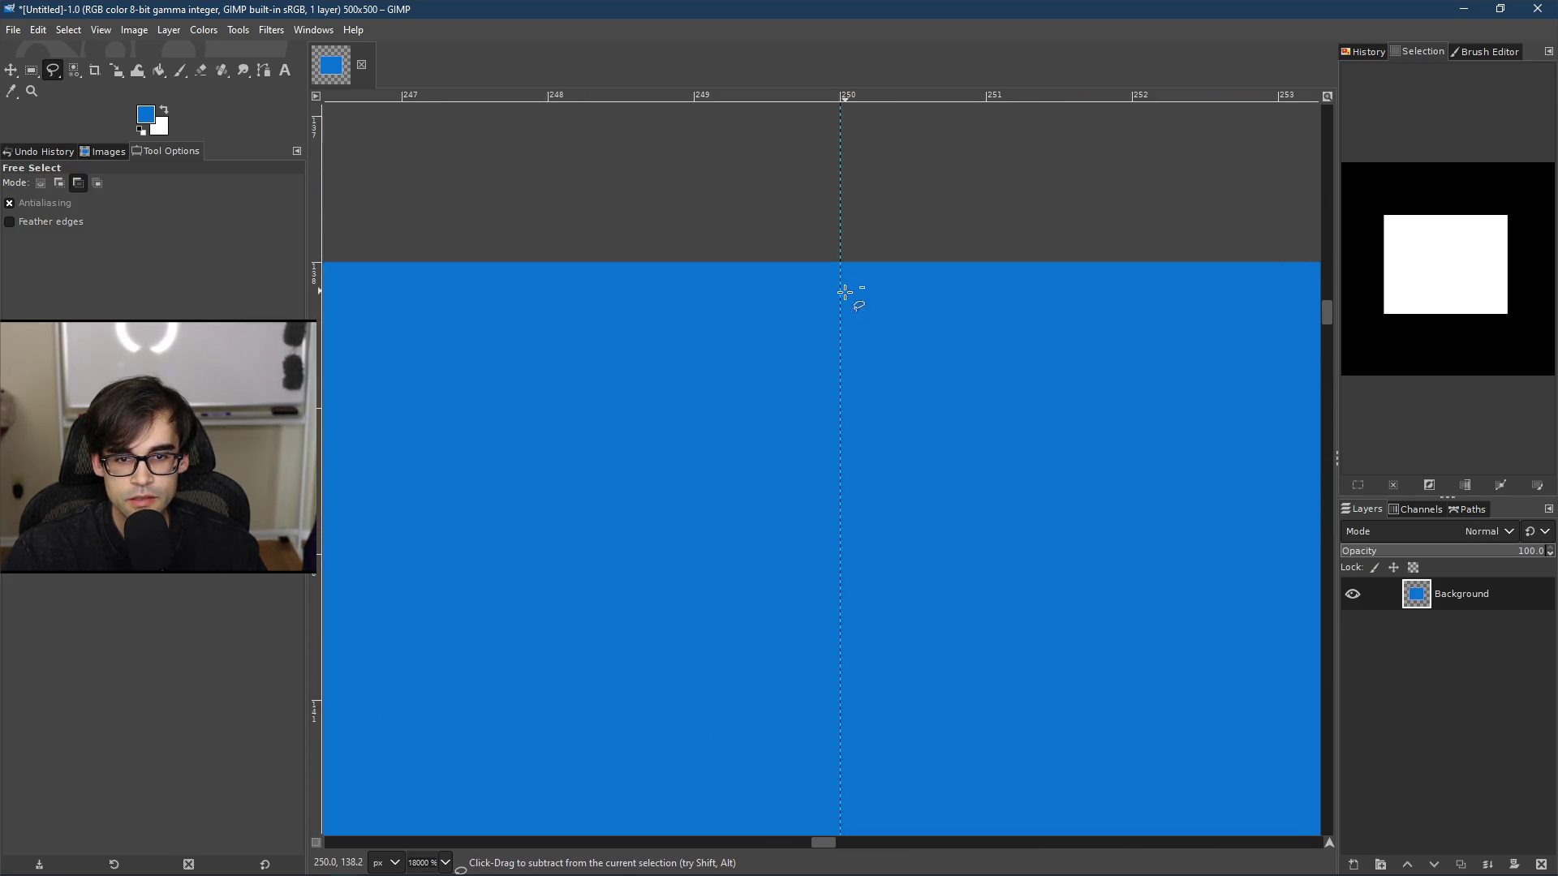
{"action": "scroll", "coordinate": [843, 327], "scroll_direction": "up", "scroll_amount": 3}
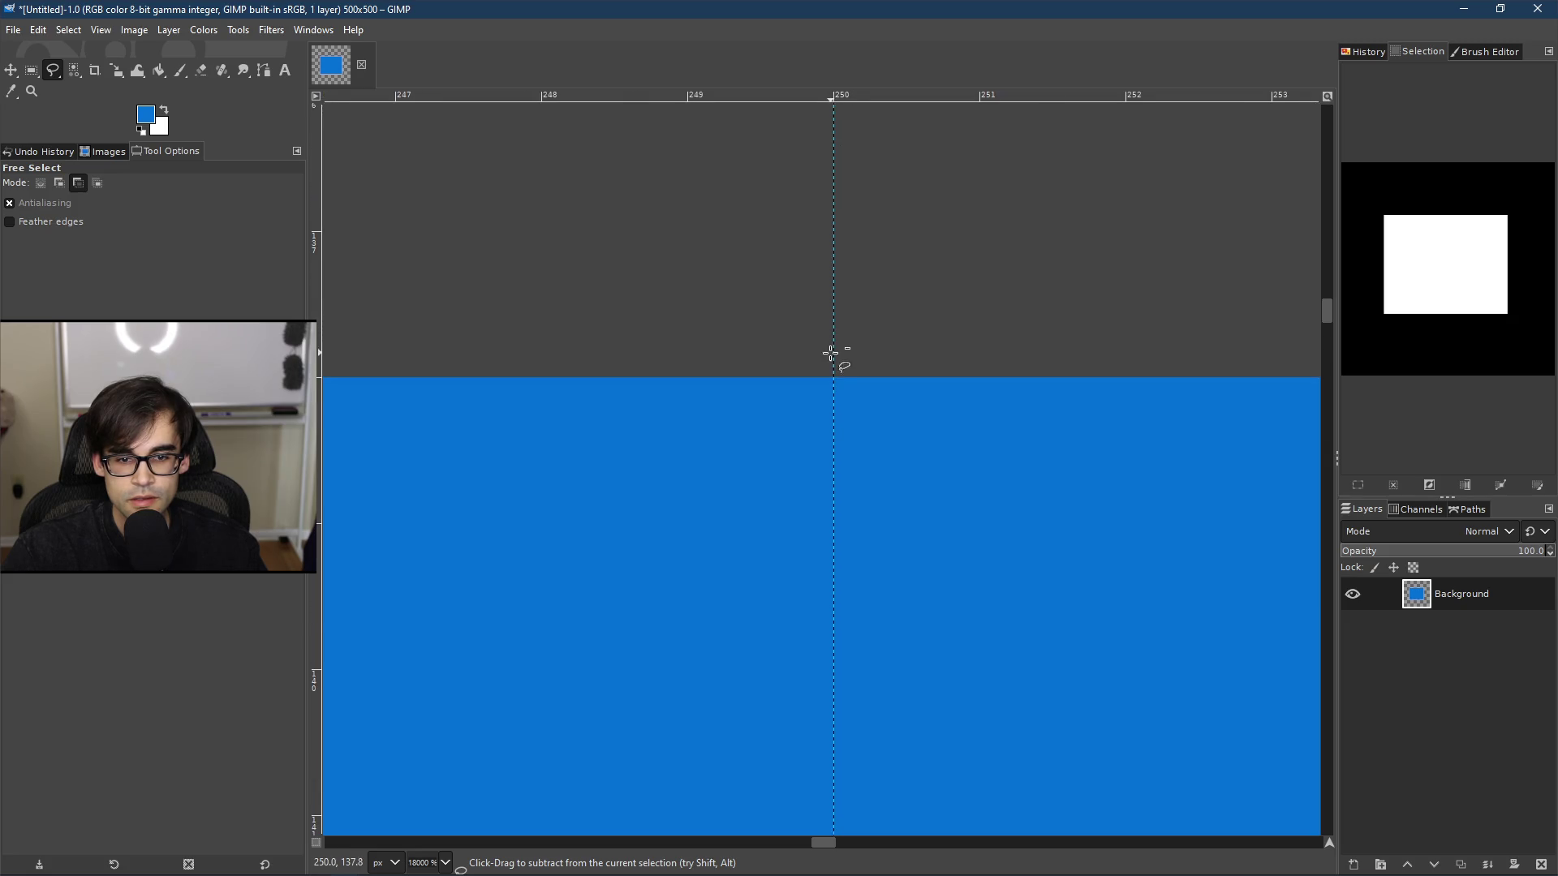
{"action": "scroll", "coordinate": [704, 299], "scroll_direction": "down", "scroll_amount": 7}
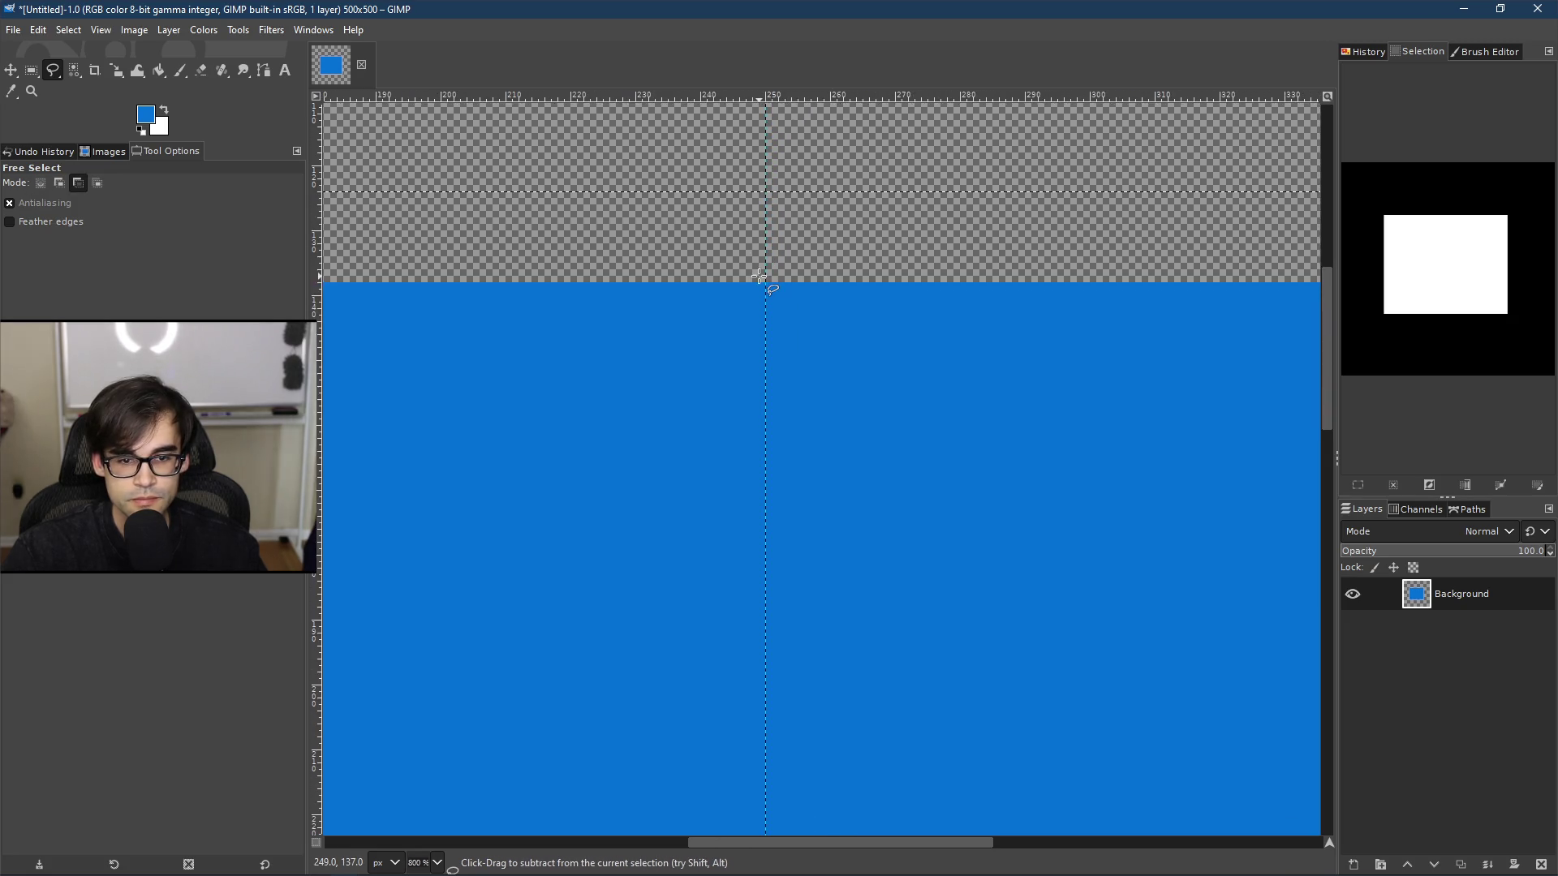
{"action": "right_click", "coordinate": [763, 279]}
{"action": "mouse_move", "coordinate": [833, 340]}
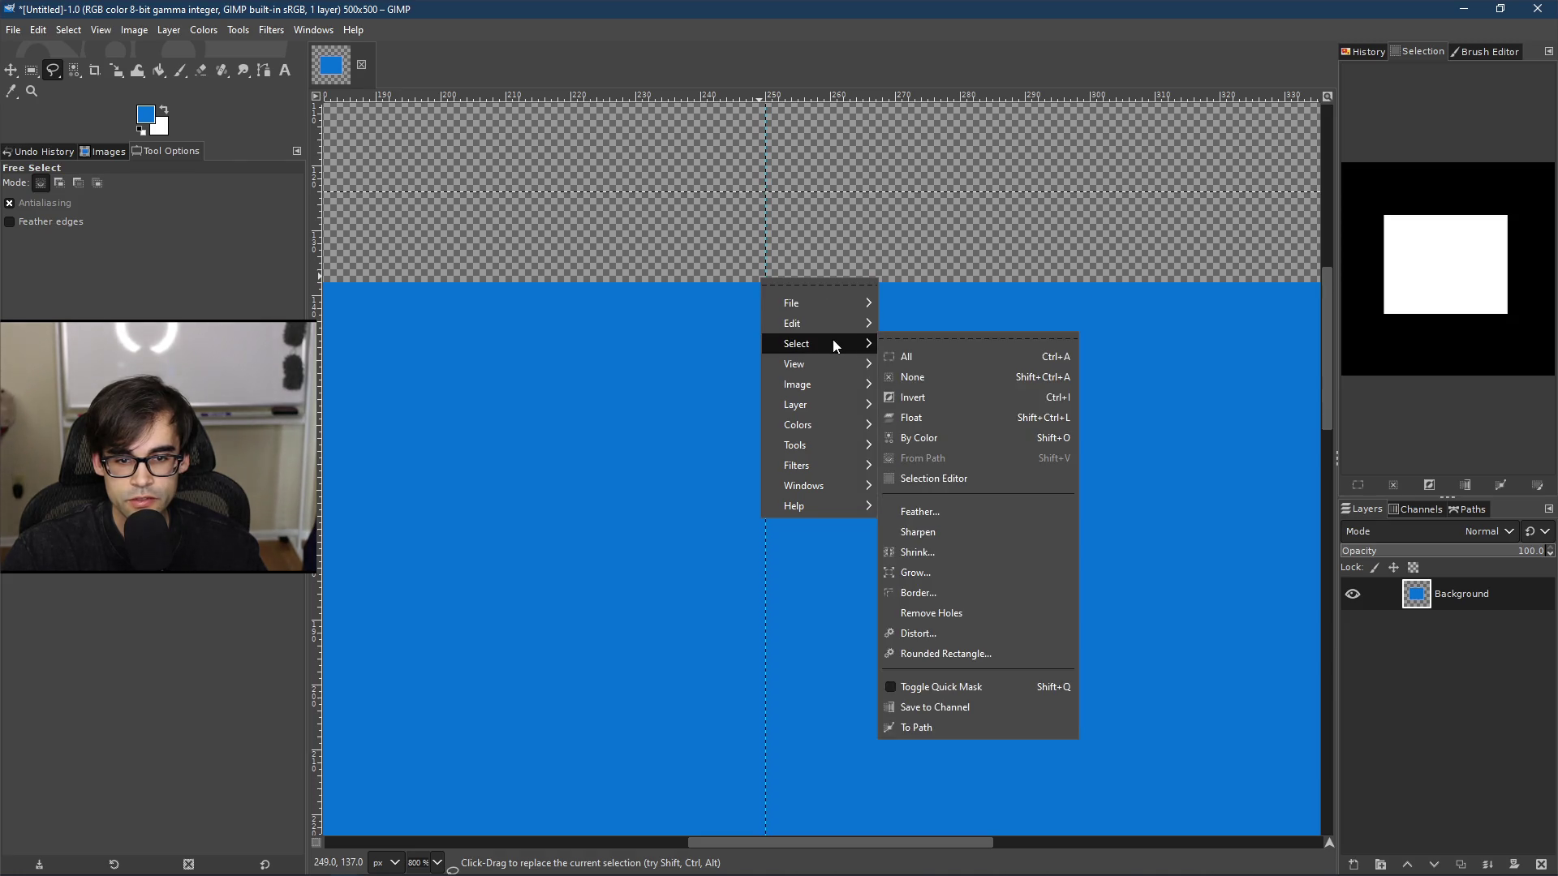
{"action": "left_click", "coordinate": [963, 372]}
Step: Free-select a polygon from the rectangle's top centre to its bottom-left corner and delete it
{"action": "scroll", "coordinate": [773, 292], "scroll_direction": "up", "scroll_amount": 8, "text": "ctrl"}
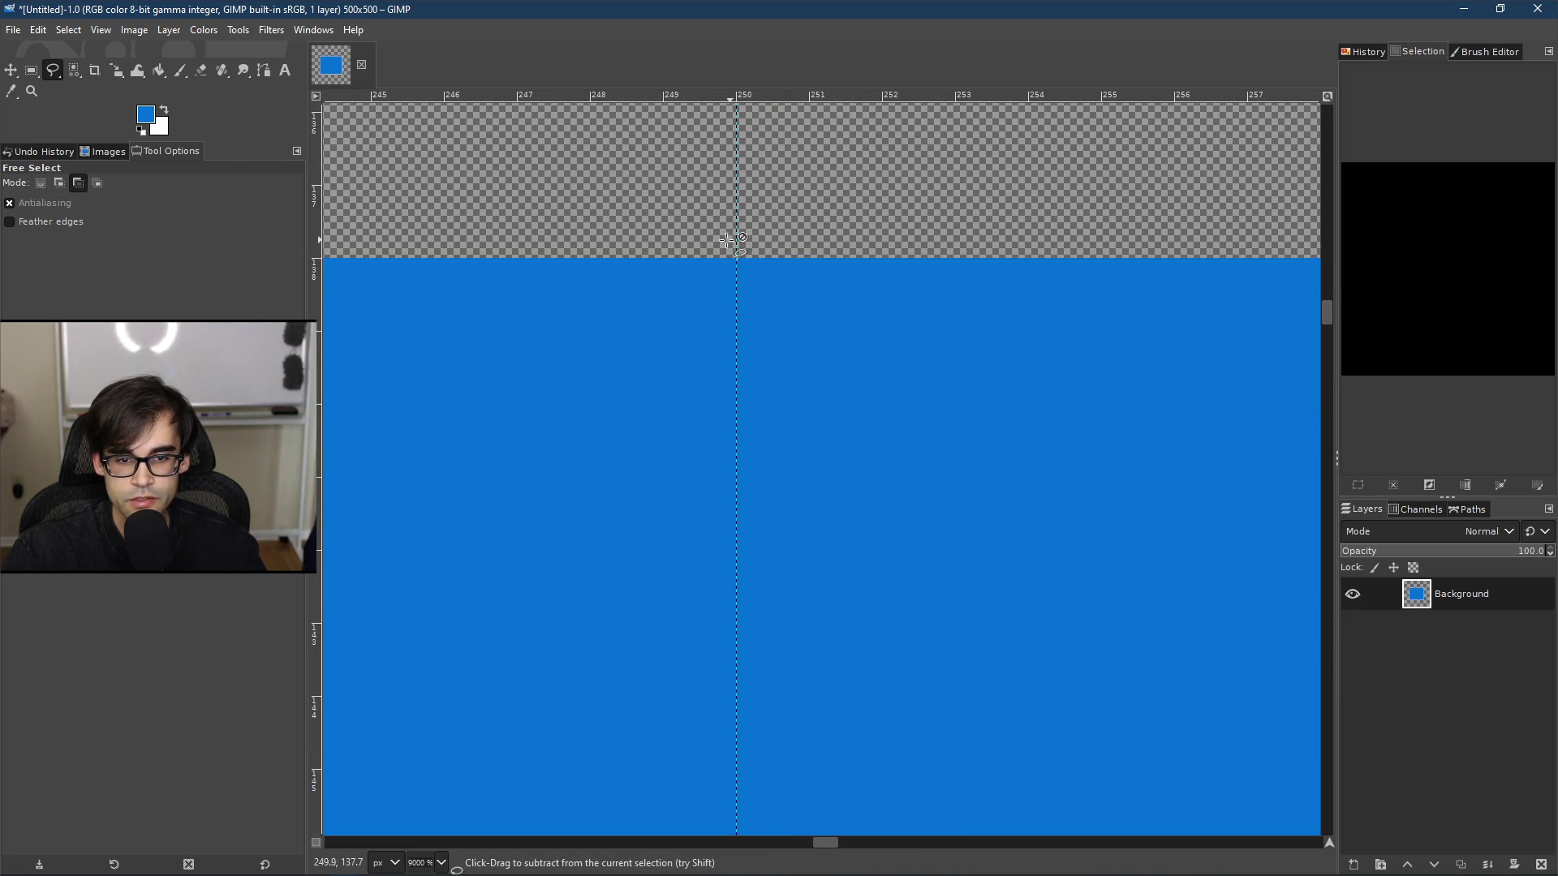
{"action": "scroll", "coordinate": [773, 295], "scroll_direction": "down", "scroll_amount": 1, "text": "ctrl"}
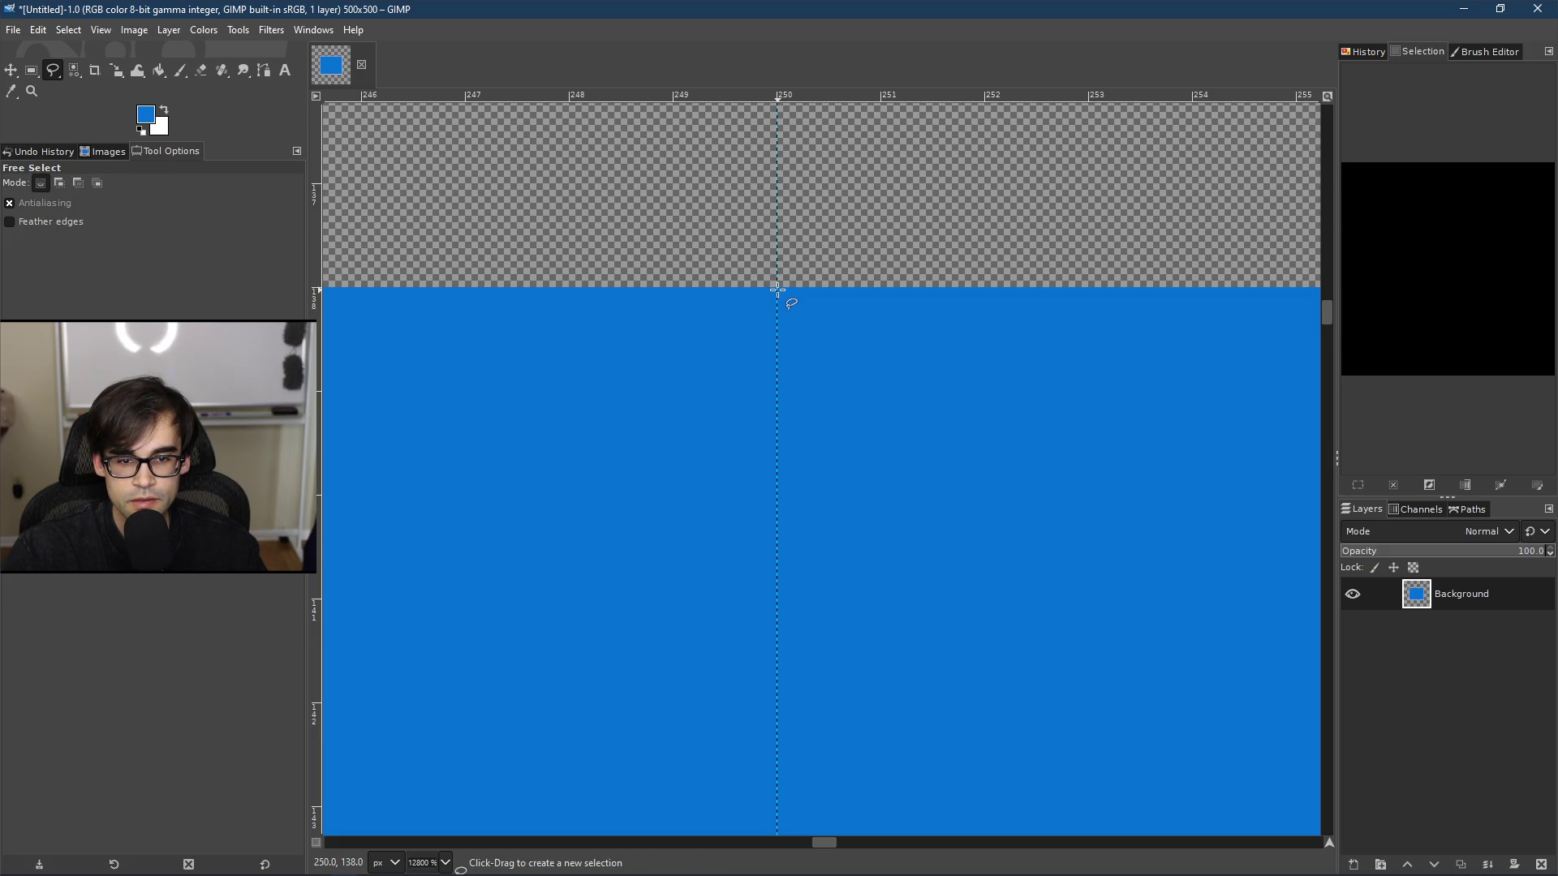
{"action": "scroll", "coordinate": [866, 339], "scroll_direction": "down", "scroll_amount": 11, "text": "ctrl"}
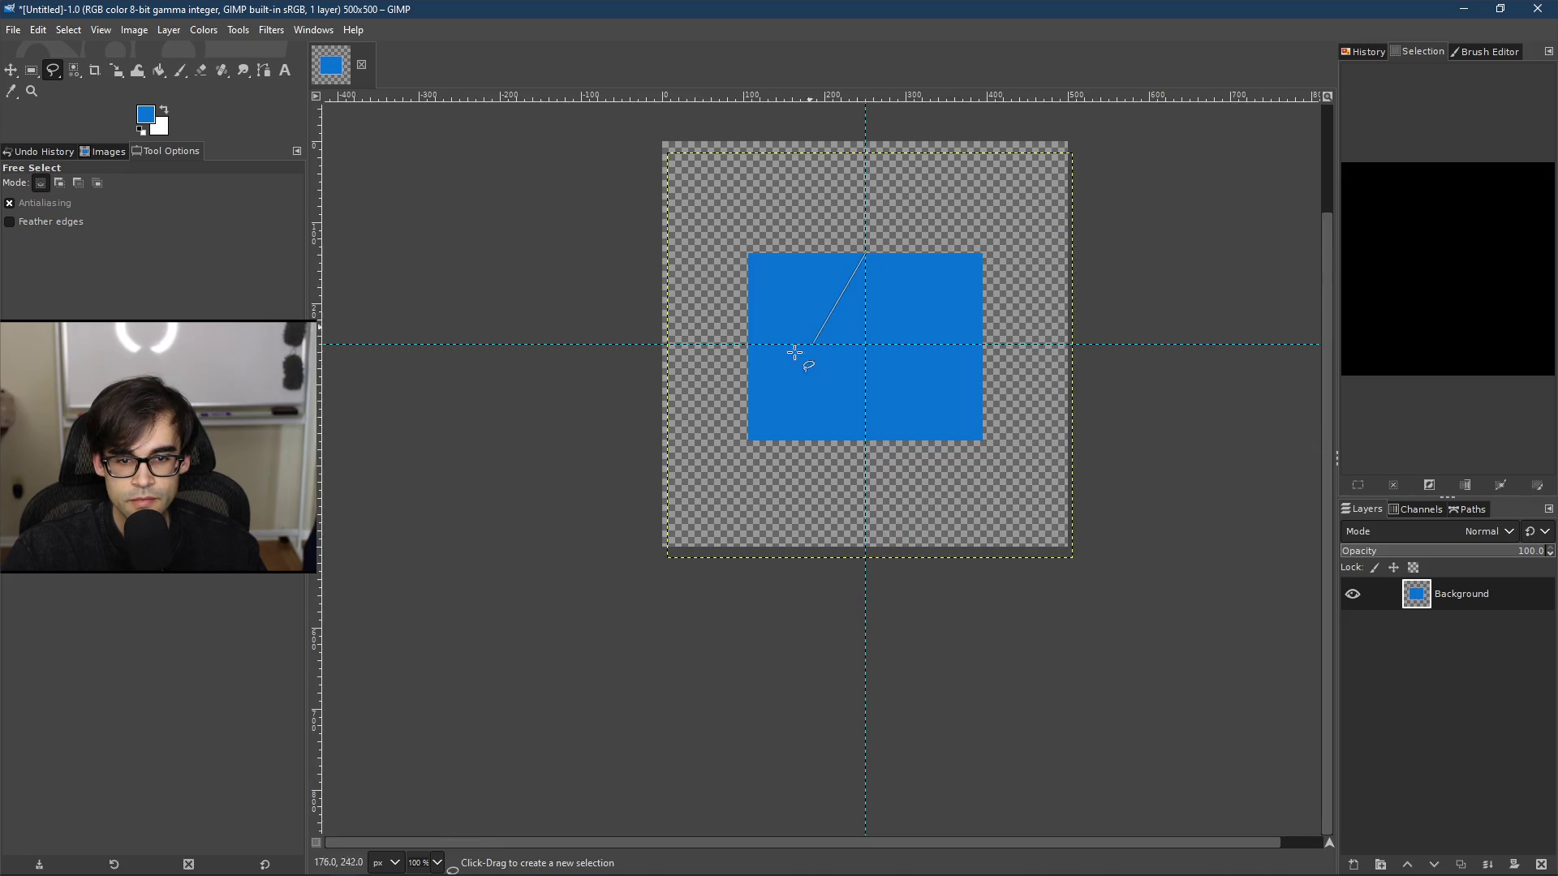
{"action": "scroll", "coordinate": [738, 432], "scroll_direction": "up", "scroll_amount": 6, "text": "ctrl"}
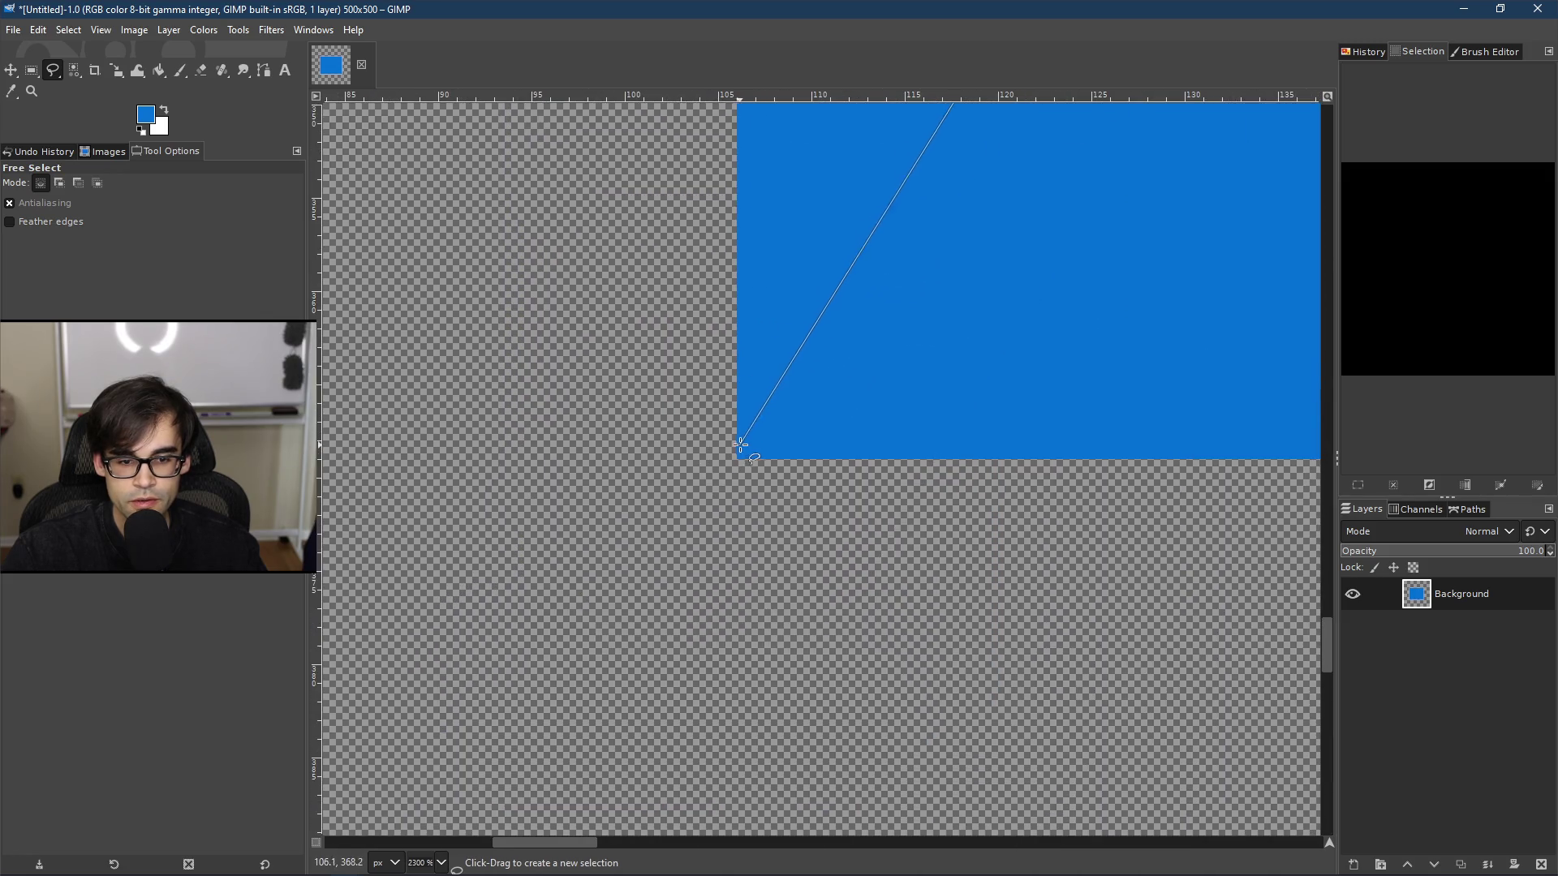
{"action": "scroll", "coordinate": [741, 444], "scroll_direction": "up", "scroll_amount": 4, "text": "ctrl"}
{"action": "scroll", "coordinate": [732, 448], "scroll_direction": "up", "scroll_amount": 3, "text": "ctrl"}
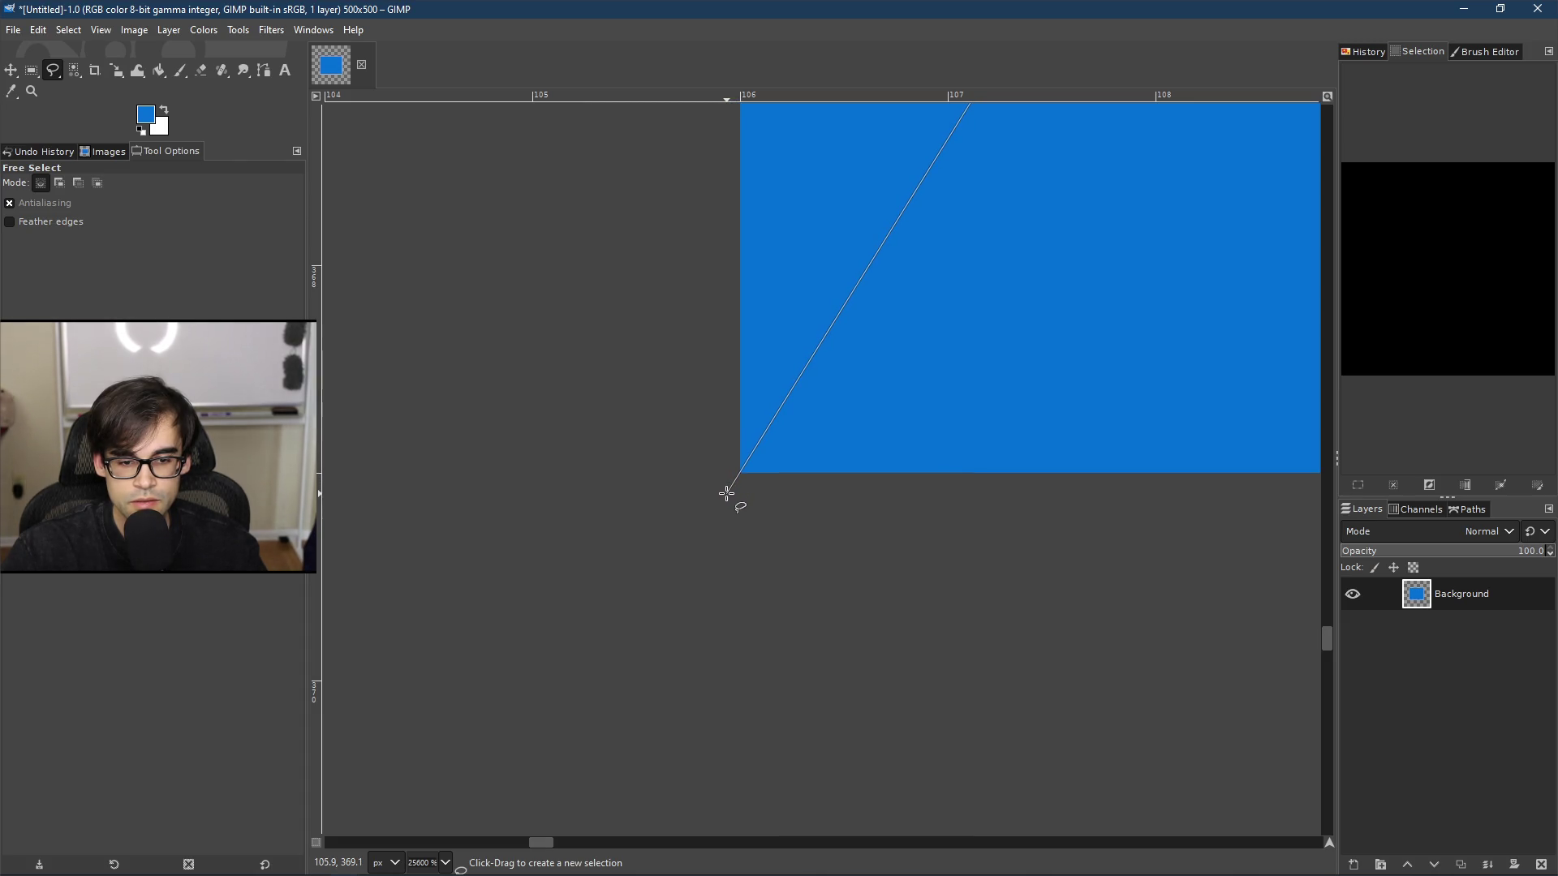
{"action": "scroll", "coordinate": [887, 491], "scroll_direction": "down", "scroll_amount": 16}
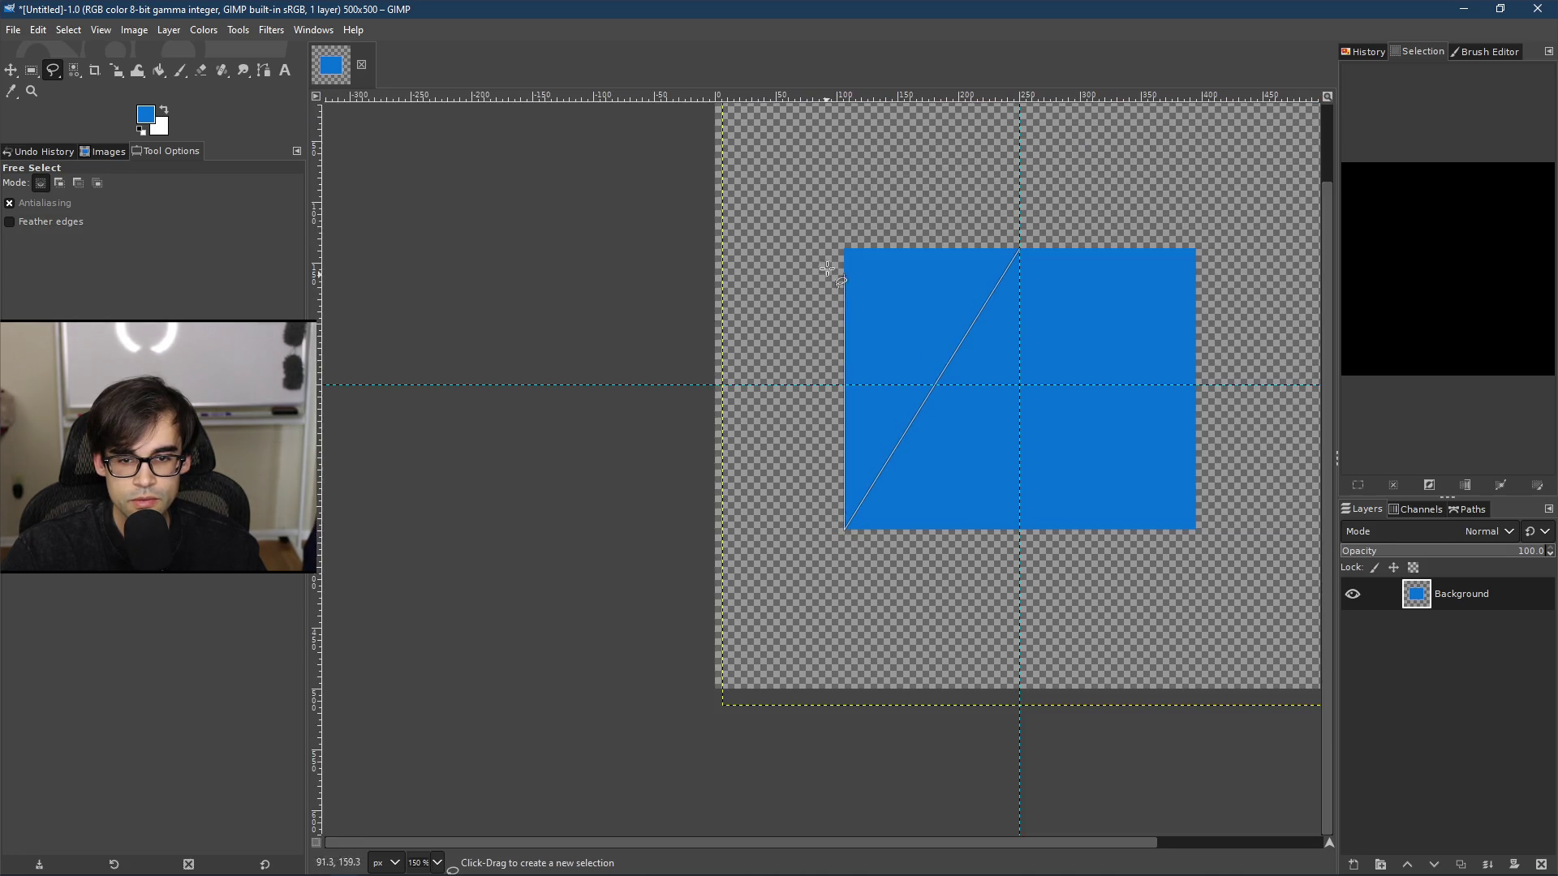
{"action": "scroll", "coordinate": [1023, 243], "scroll_direction": "up", "scroll_amount": 8}
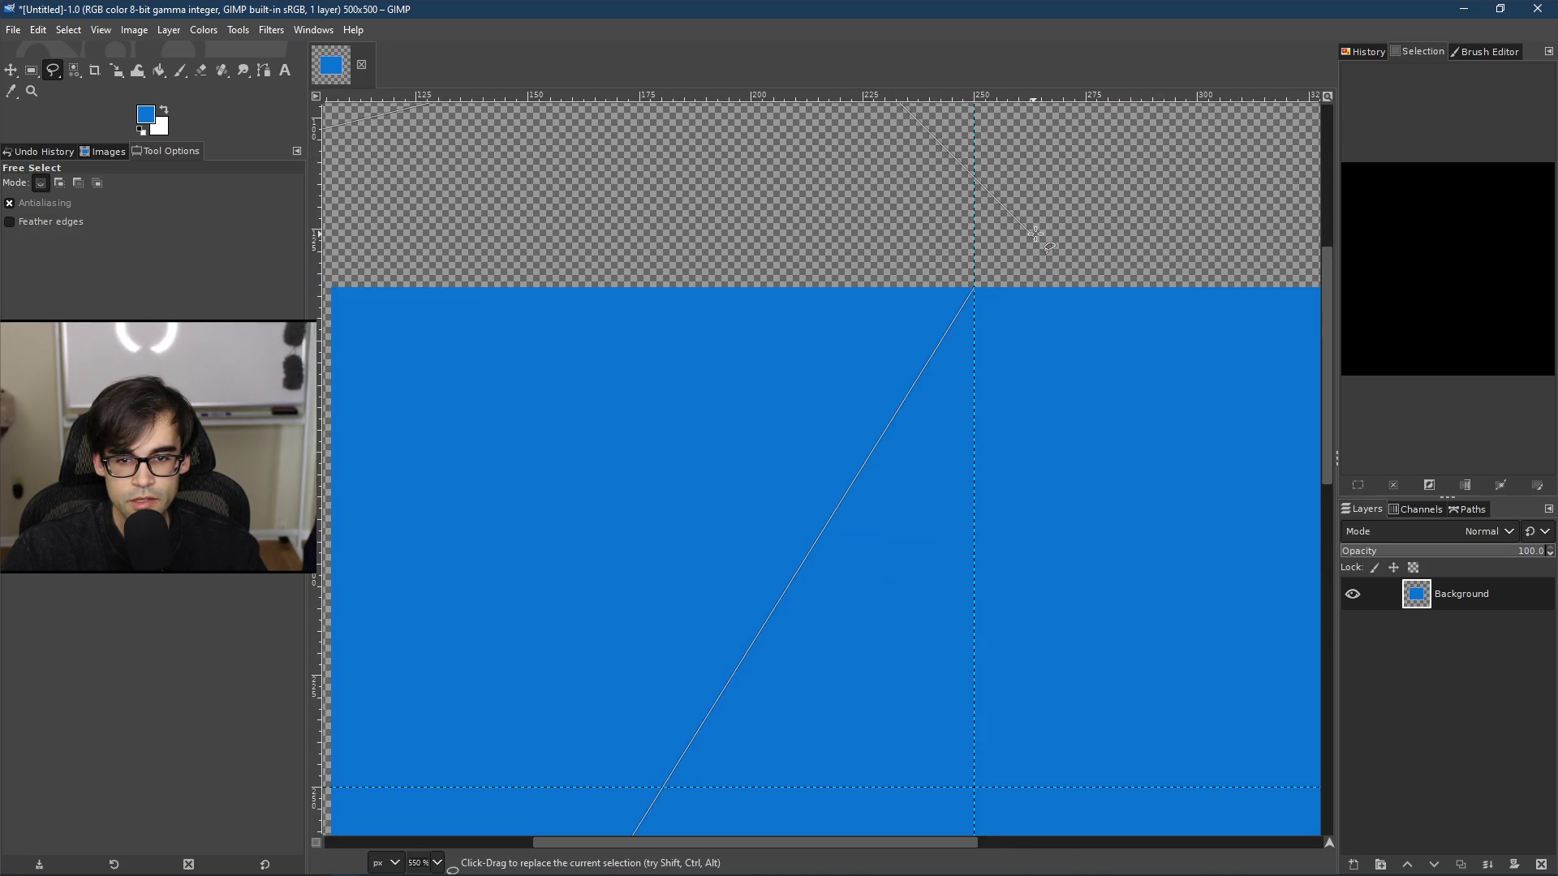
{"action": "left_click", "coordinate": [1007, 364]}
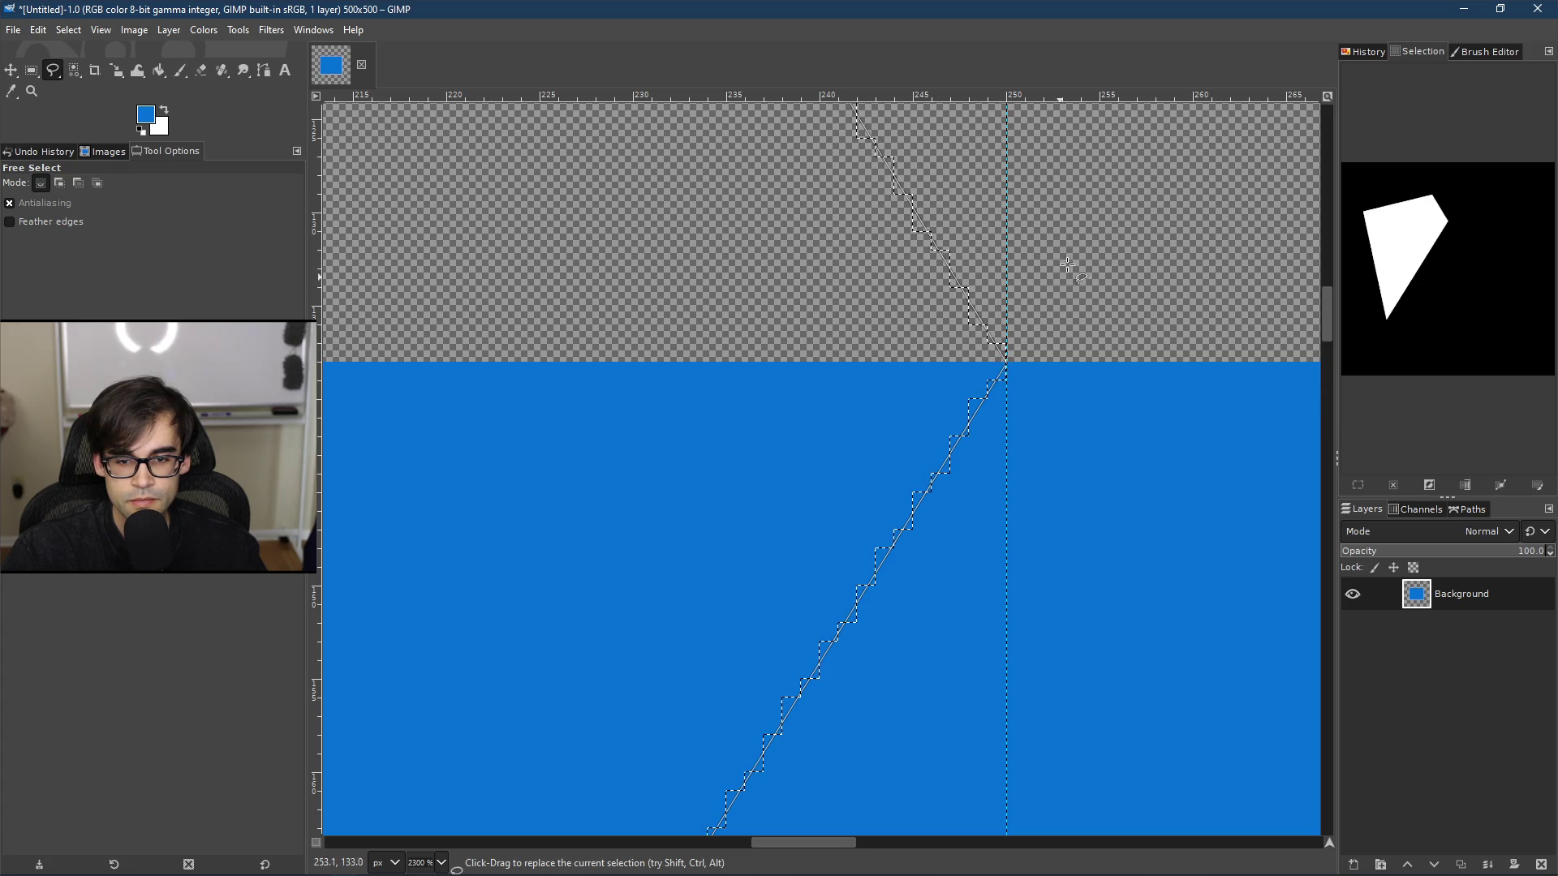
{"action": "scroll", "coordinate": [898, 307], "scroll_direction": "down", "scroll_amount": 8}
{"action": "key", "text": "Return"}
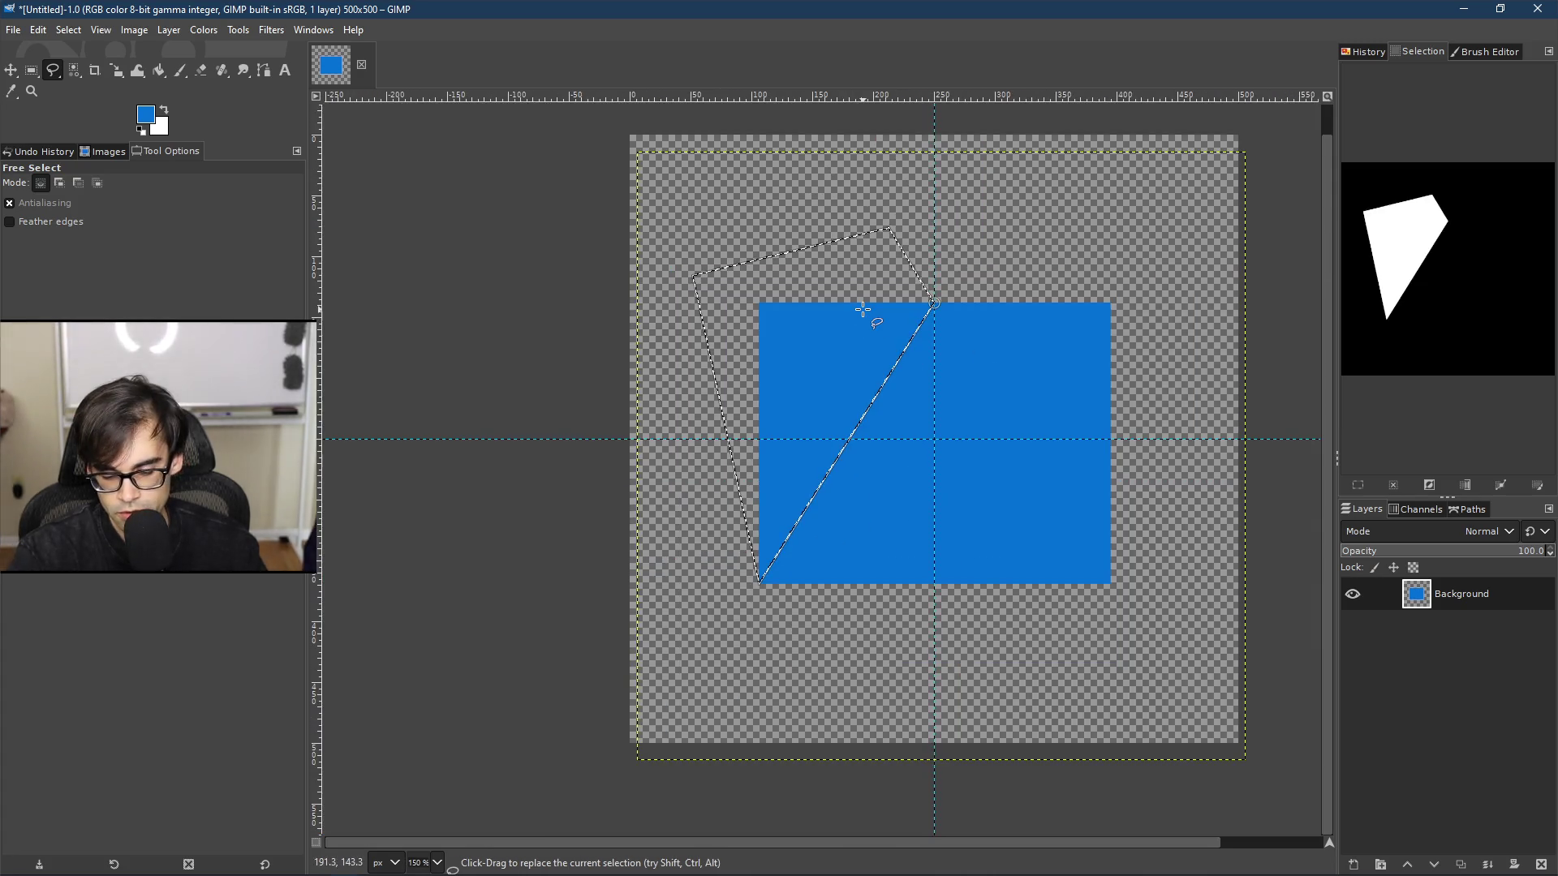
{"action": "key", "text": "Delete"}
Step: Remove the free selection with Select > None
{"action": "scroll", "coordinate": [1042, 299], "scroll_direction": "up", "scroll_amount": 4}
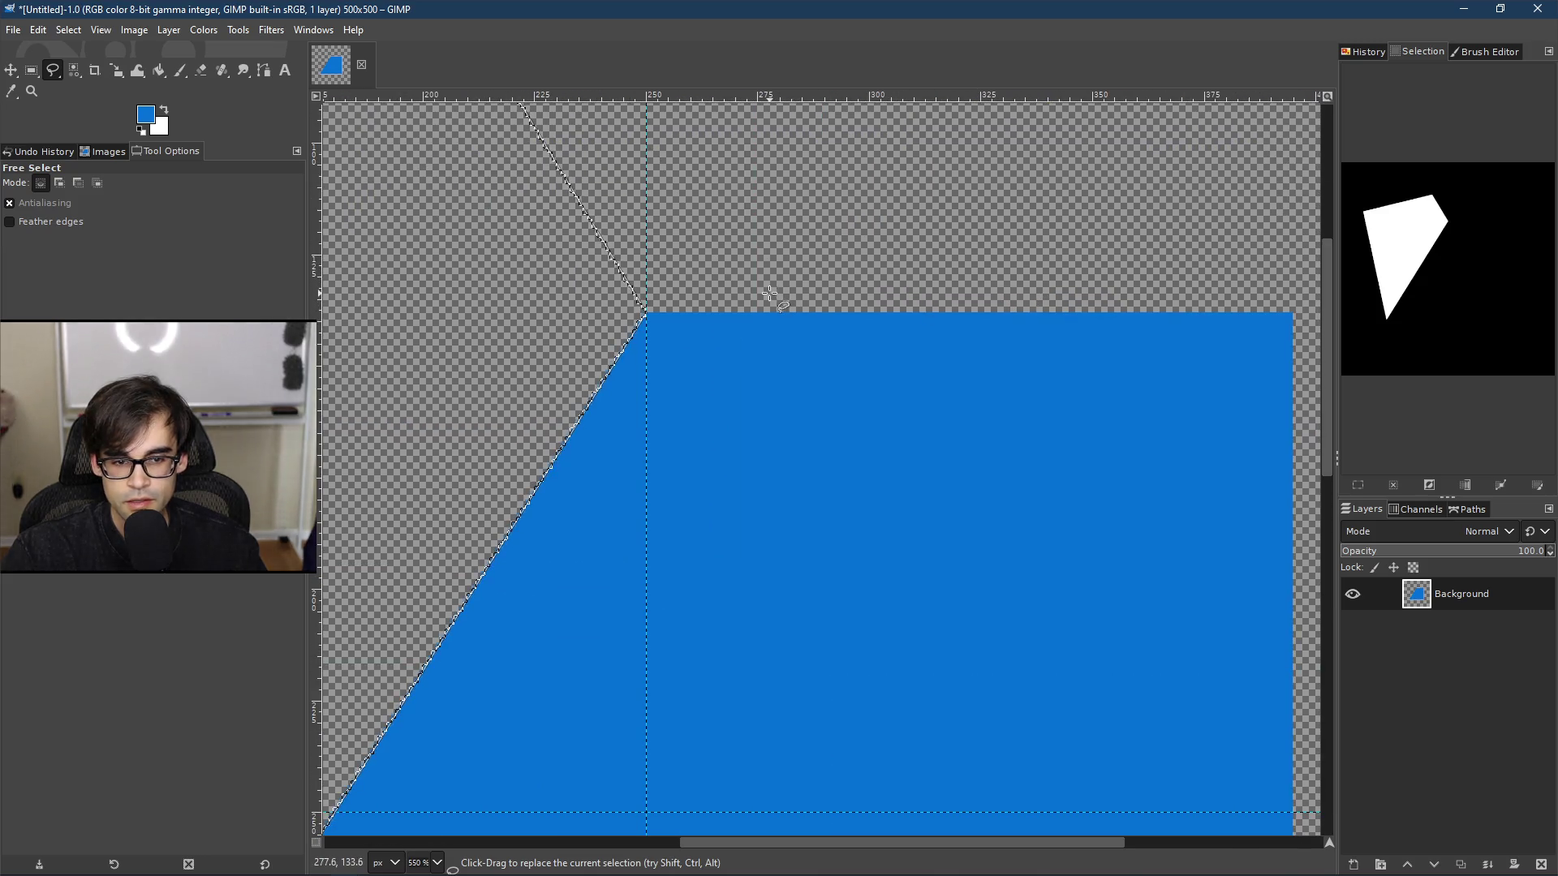
{"action": "right_click", "coordinate": [716, 268]}
{"action": "mouse_move", "coordinate": [800, 317]}
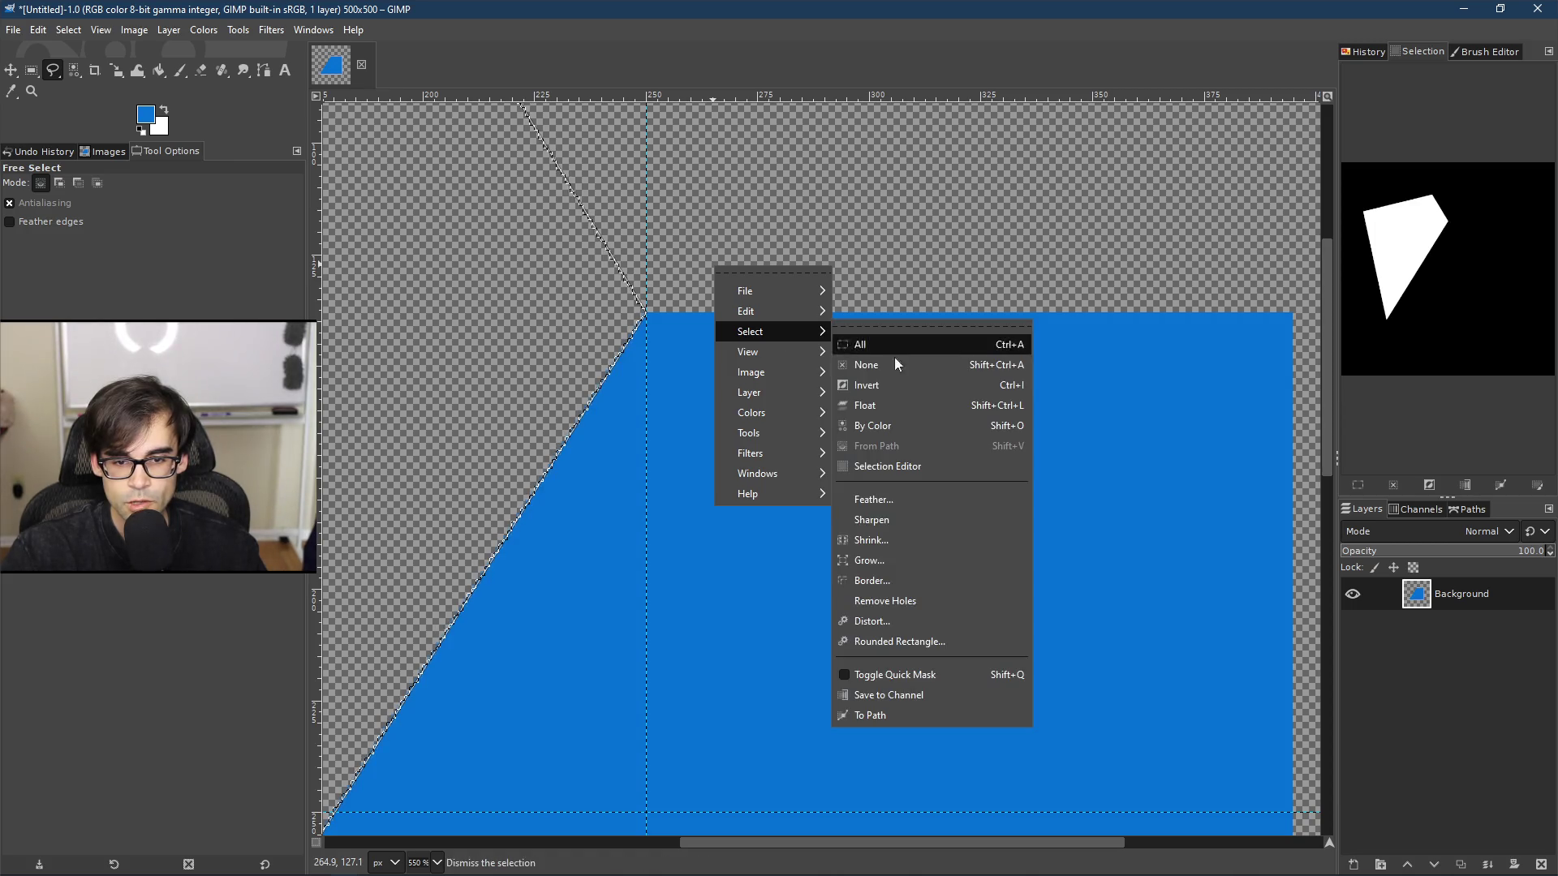
{"action": "left_click", "coordinate": [912, 366]}
Step: Select and delete the blue on the upper-right side, leaving a symmetrical triangle on the guides
{"action": "scroll", "coordinate": [641, 313], "scroll_direction": "up", "scroll_amount": 3}
{"action": "scroll", "coordinate": [640, 314], "scroll_direction": "up", "scroll_amount": 8}
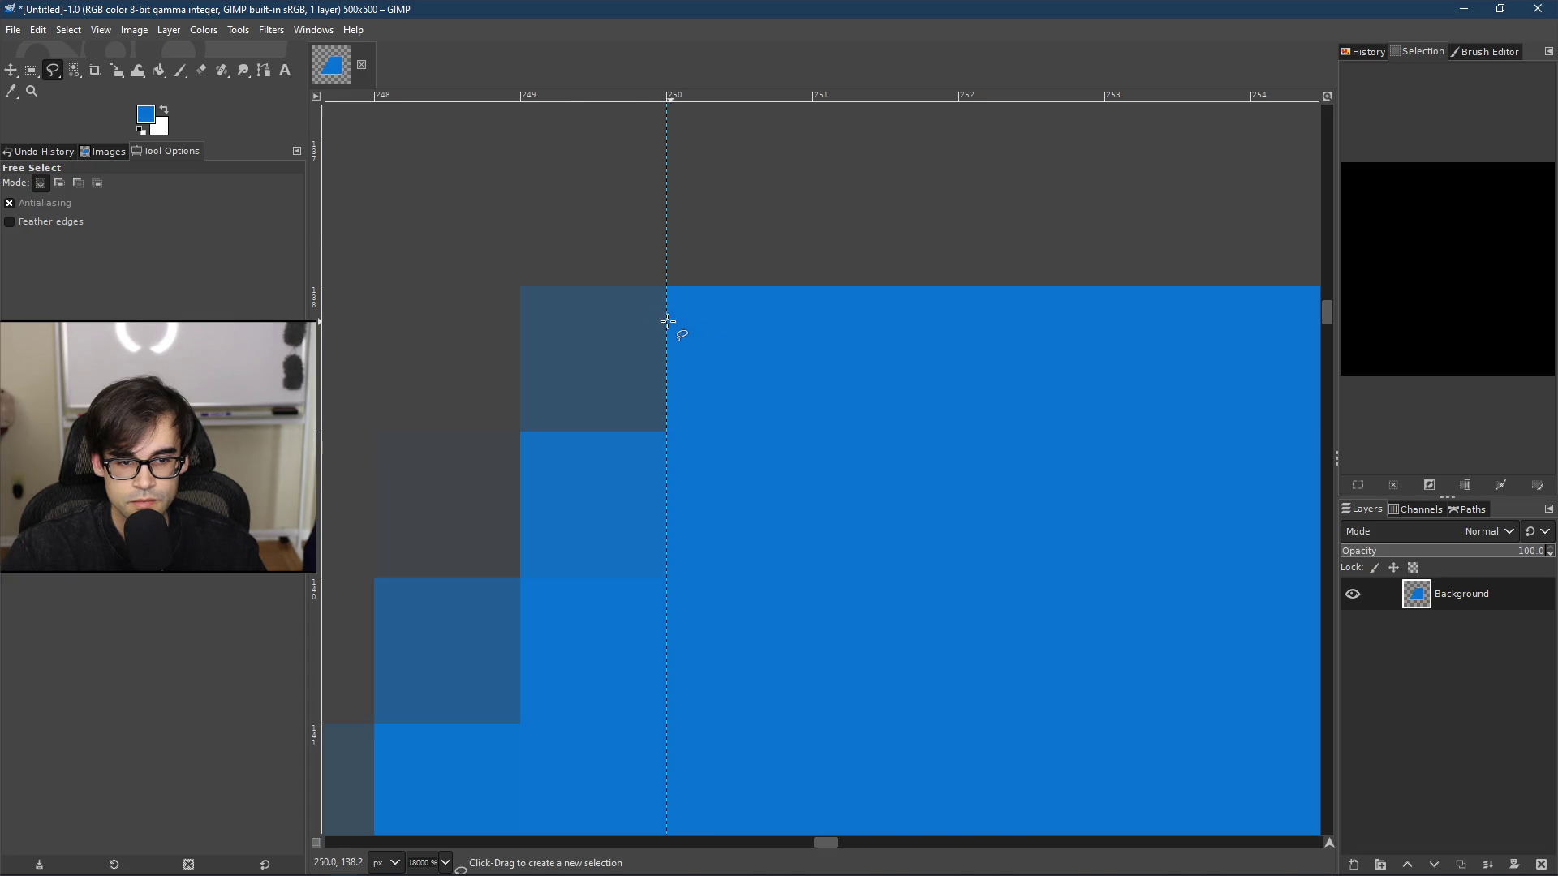
{"action": "left_click", "coordinate": [718, 341]}
{"action": "scroll", "coordinate": [585, 206], "scroll_direction": "down", "scroll_amount": 5}
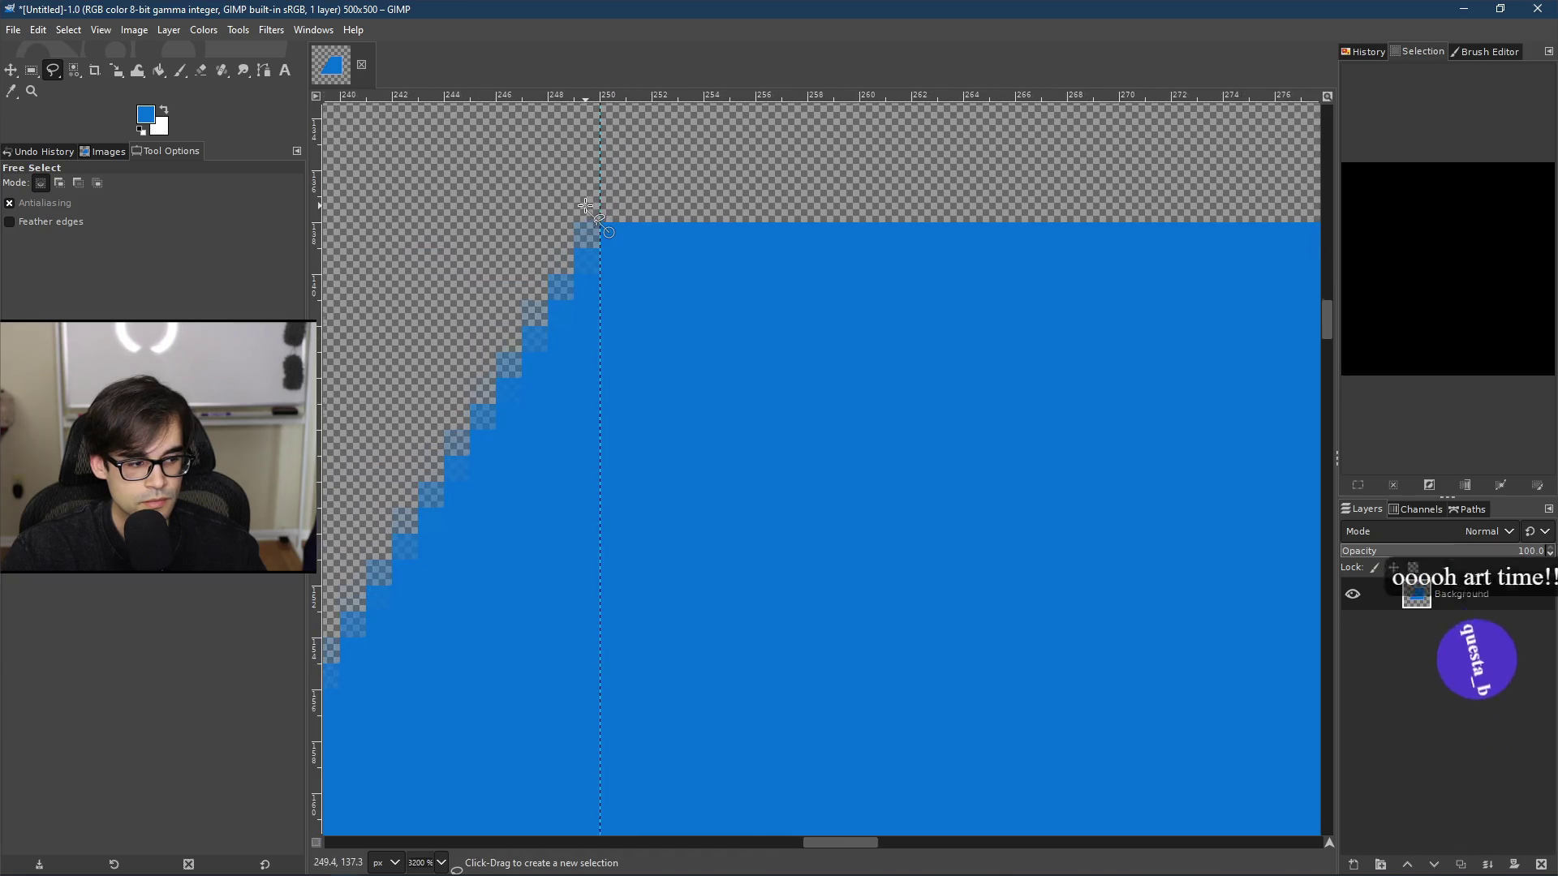
{"action": "scroll", "coordinate": [585, 206], "scroll_direction": "down", "scroll_amount": 10}
{"action": "scroll", "coordinate": [718, 386], "scroll_direction": "up", "scroll_amount": 4}
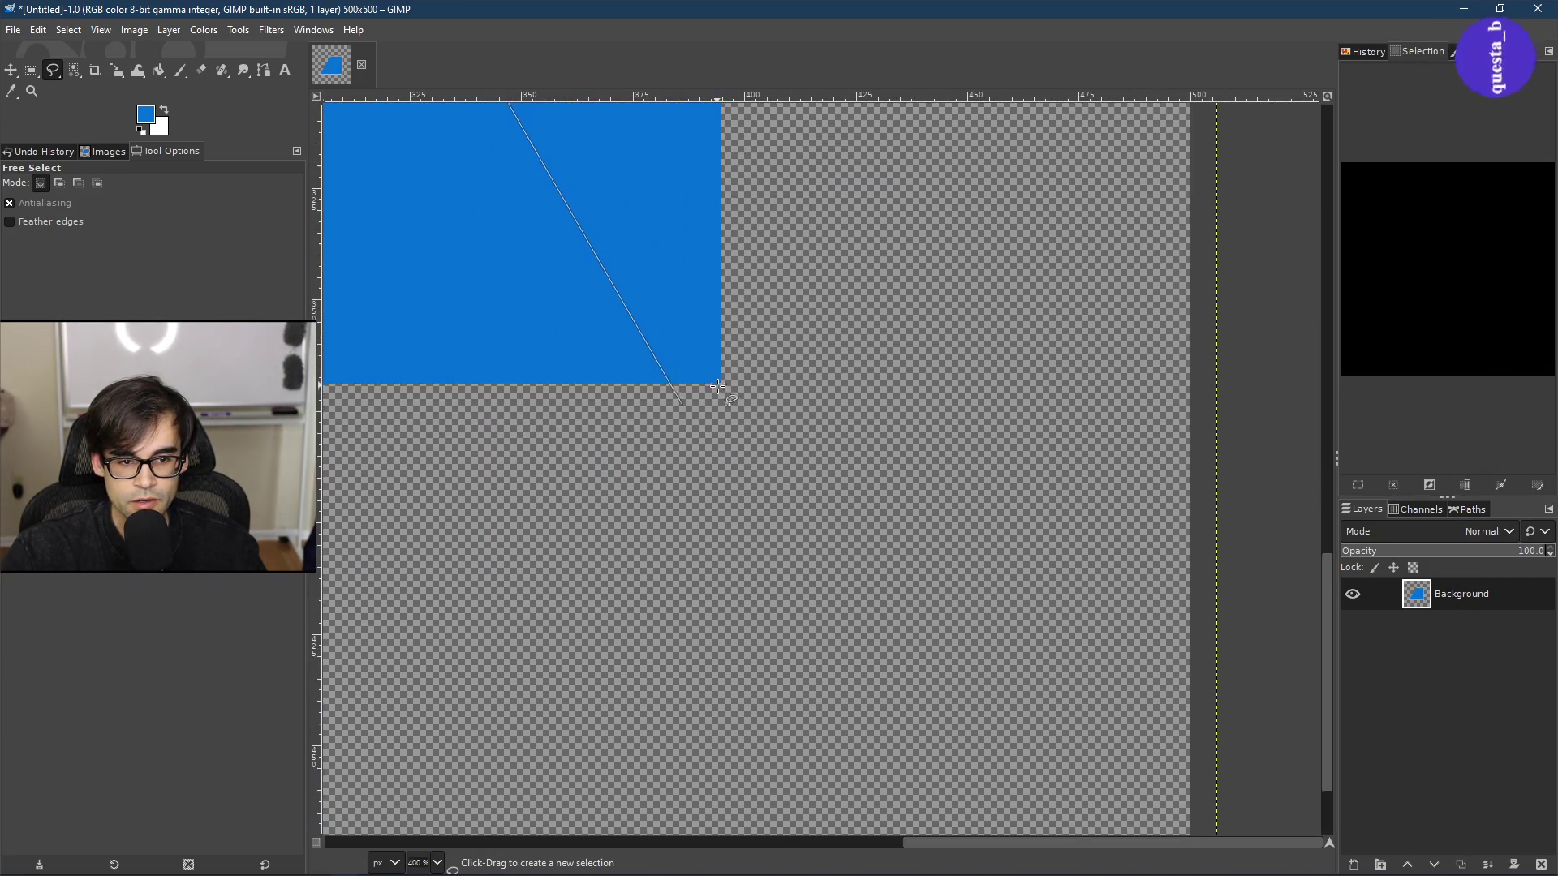
{"action": "scroll", "coordinate": [718, 386], "scroll_direction": "up", "scroll_amount": 11}
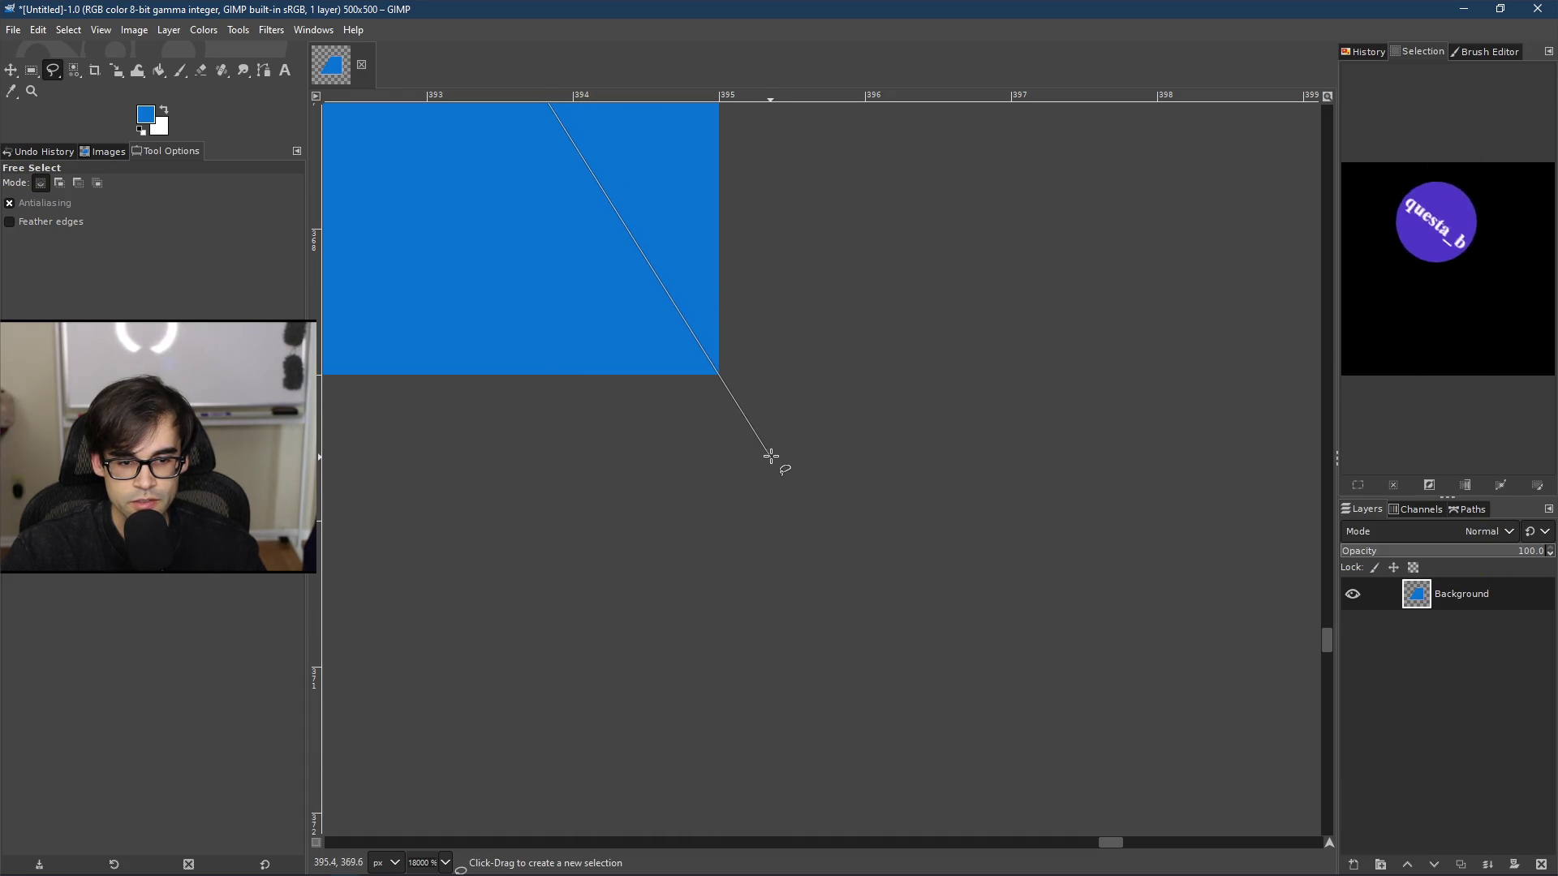
{"action": "scroll", "coordinate": [771, 457], "scroll_direction": "down", "scroll_amount": 11}
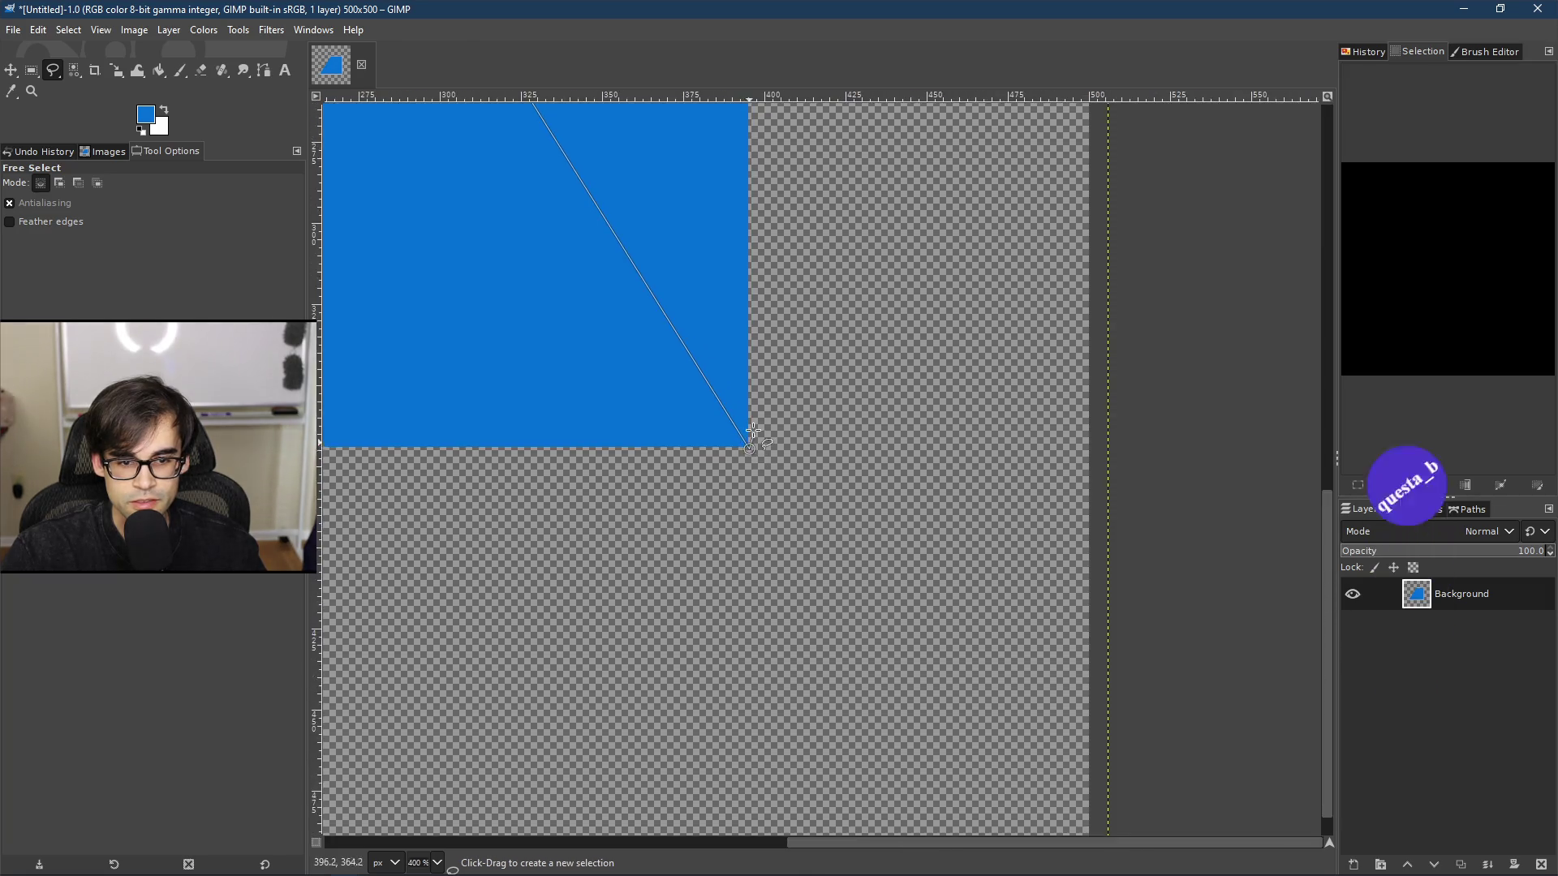
{"action": "scroll", "coordinate": [753, 432], "scroll_direction": "down", "scroll_amount": 5}
{"action": "key", "text": "Return"}
{"action": "scroll", "coordinate": [667, 284], "scroll_direction": "up", "scroll_amount": 5}
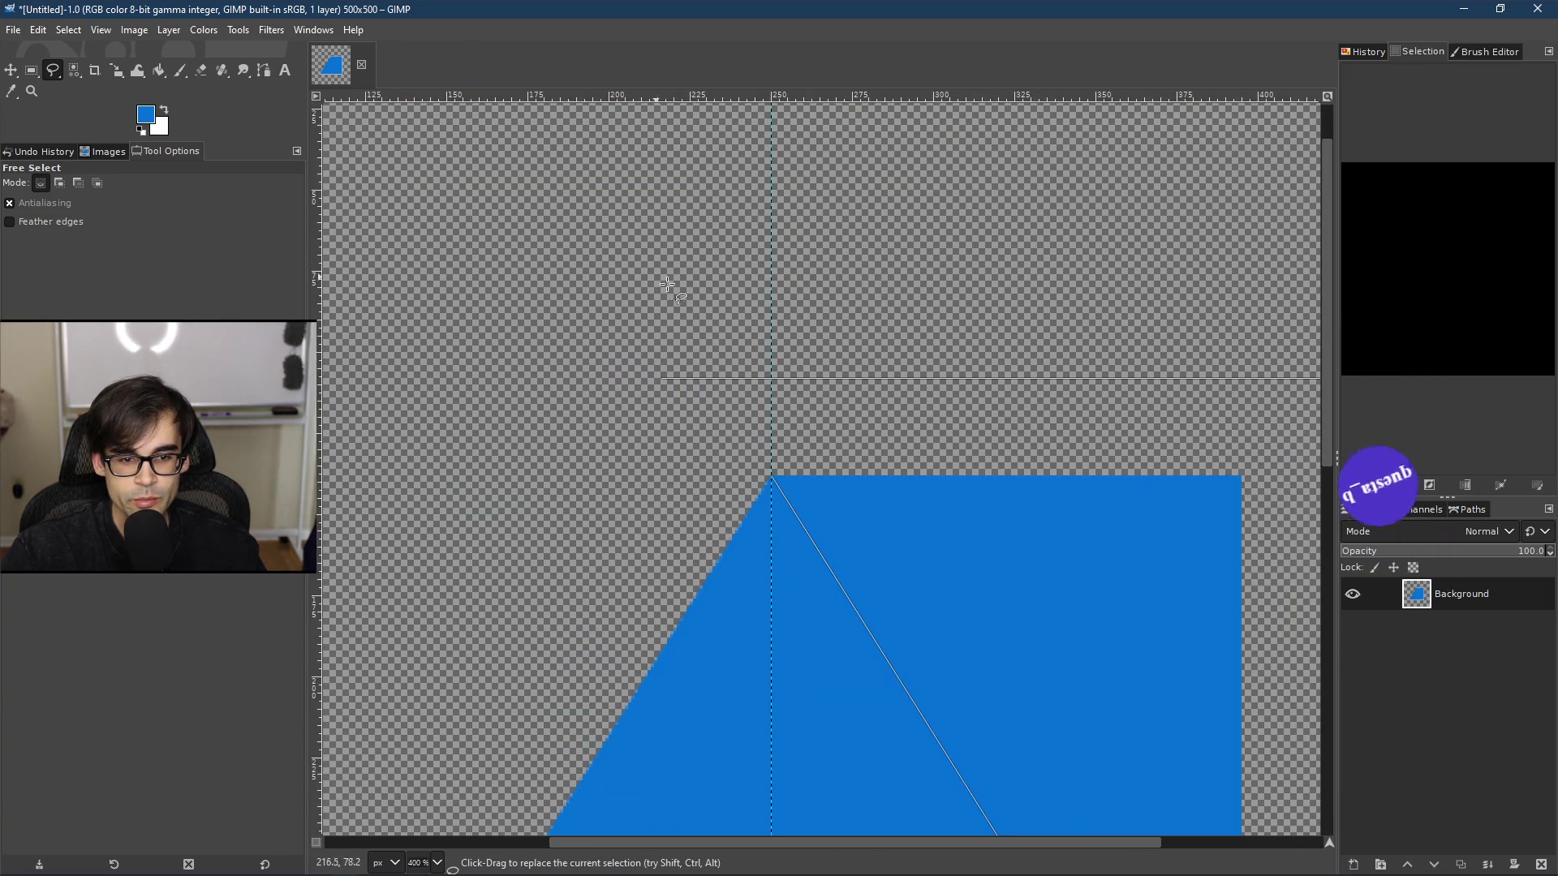
{"action": "scroll", "coordinate": [755, 425], "scroll_direction": "up", "scroll_amount": 2}
{"action": "scroll", "coordinate": [810, 626], "scroll_direction": "up", "scroll_amount": 4}
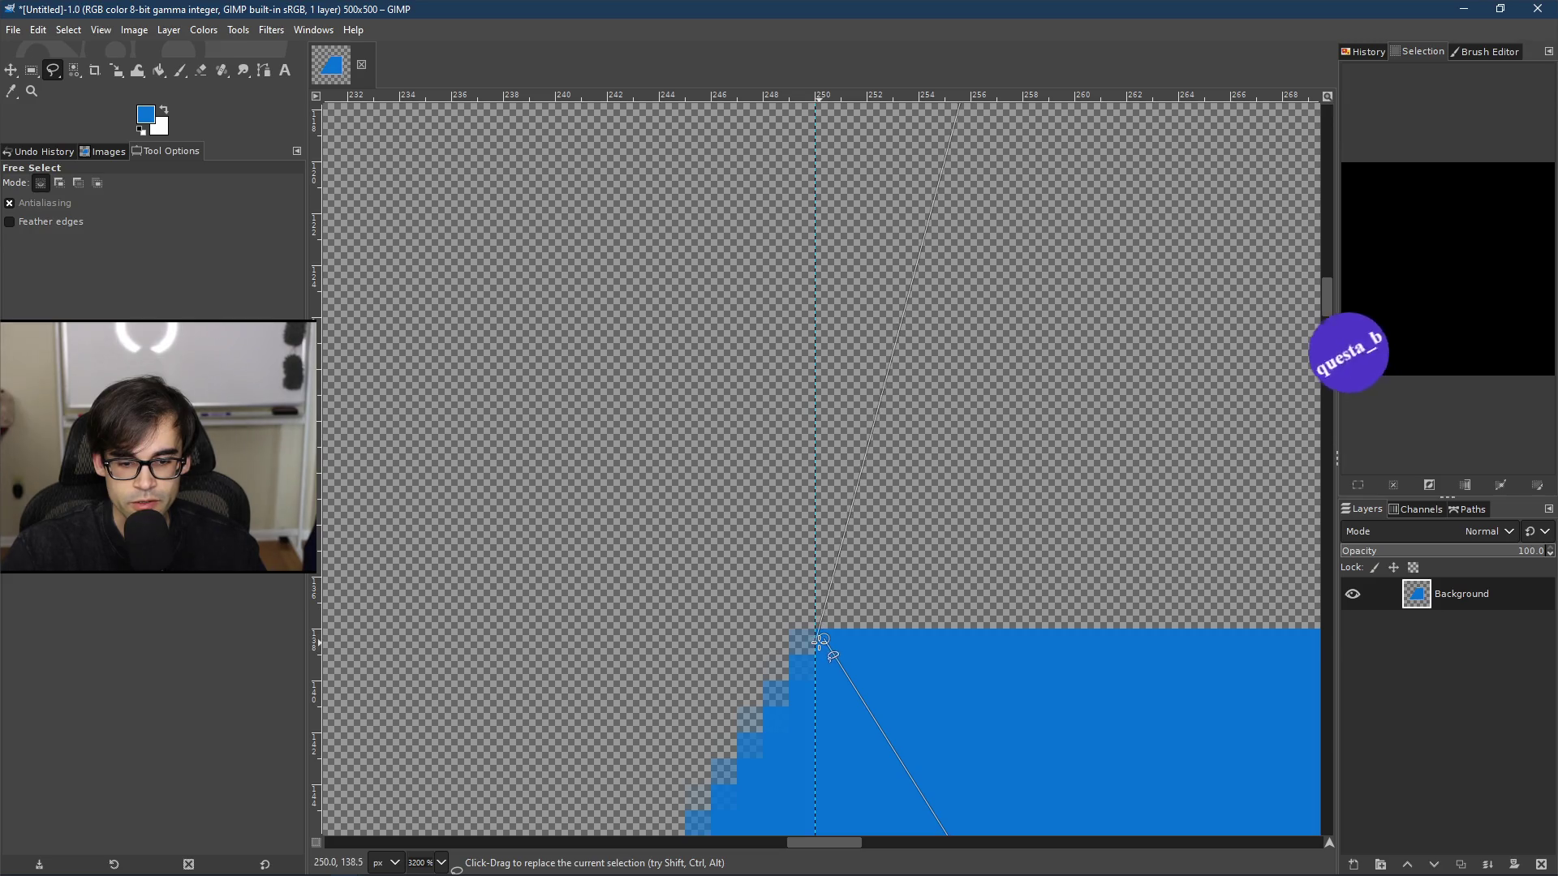
{"action": "scroll", "coordinate": [820, 641], "scroll_direction": "down", "scroll_amount": 9}
{"action": "scroll", "coordinate": [769, 397], "scroll_direction": "up", "scroll_amount": 2}
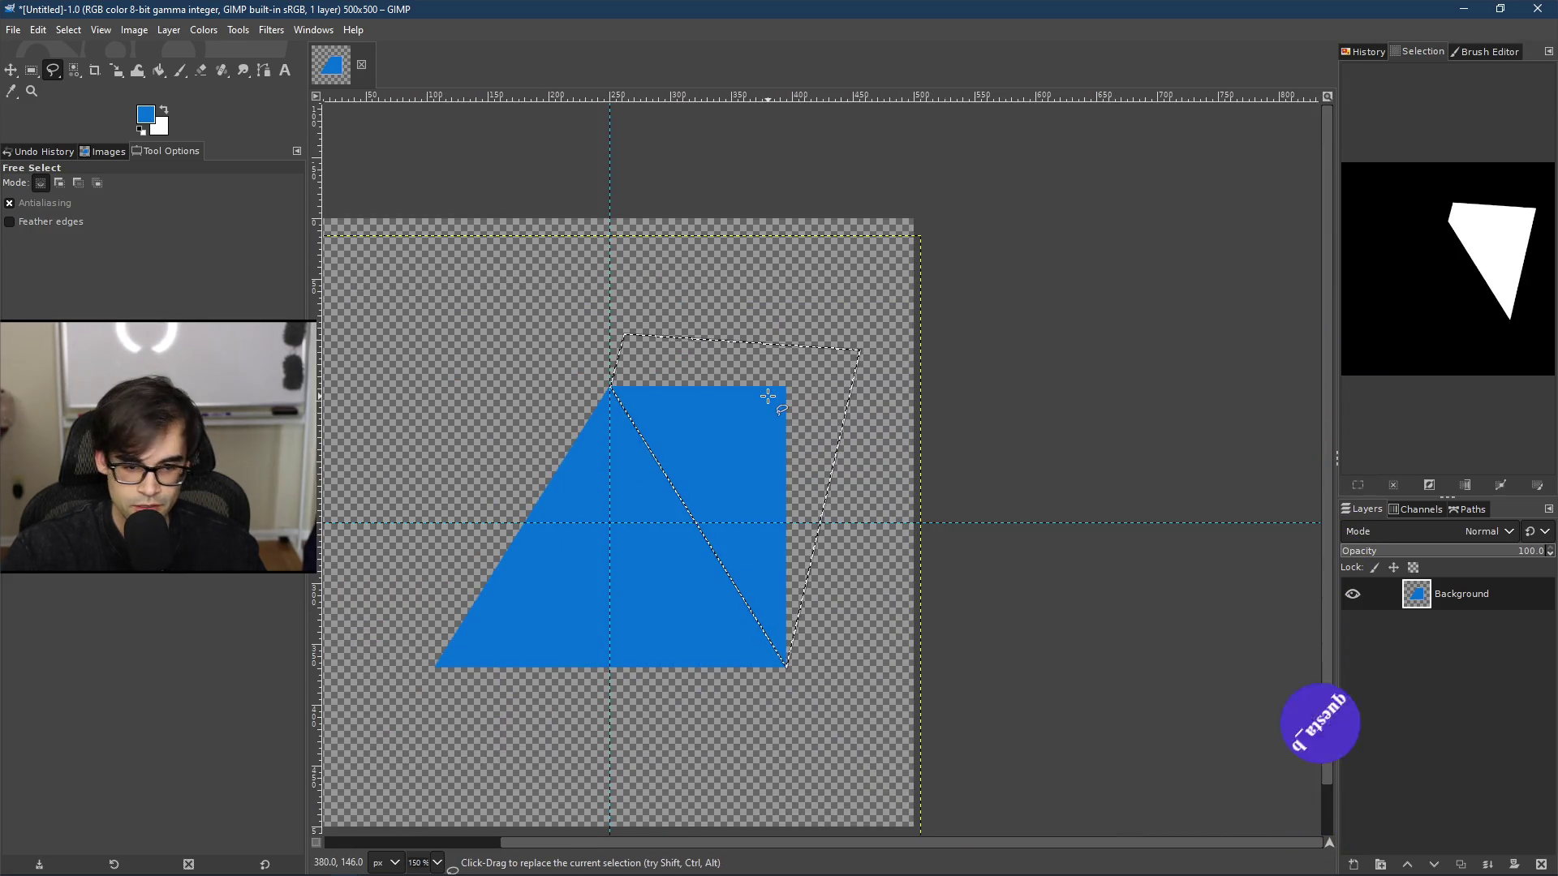
{"action": "key", "text": "Delete"}
Step: Clear the selection with Select > None from the canvas menu
{"action": "scroll", "coordinate": [765, 393], "scroll_direction": "down", "scroll_amount": 2}
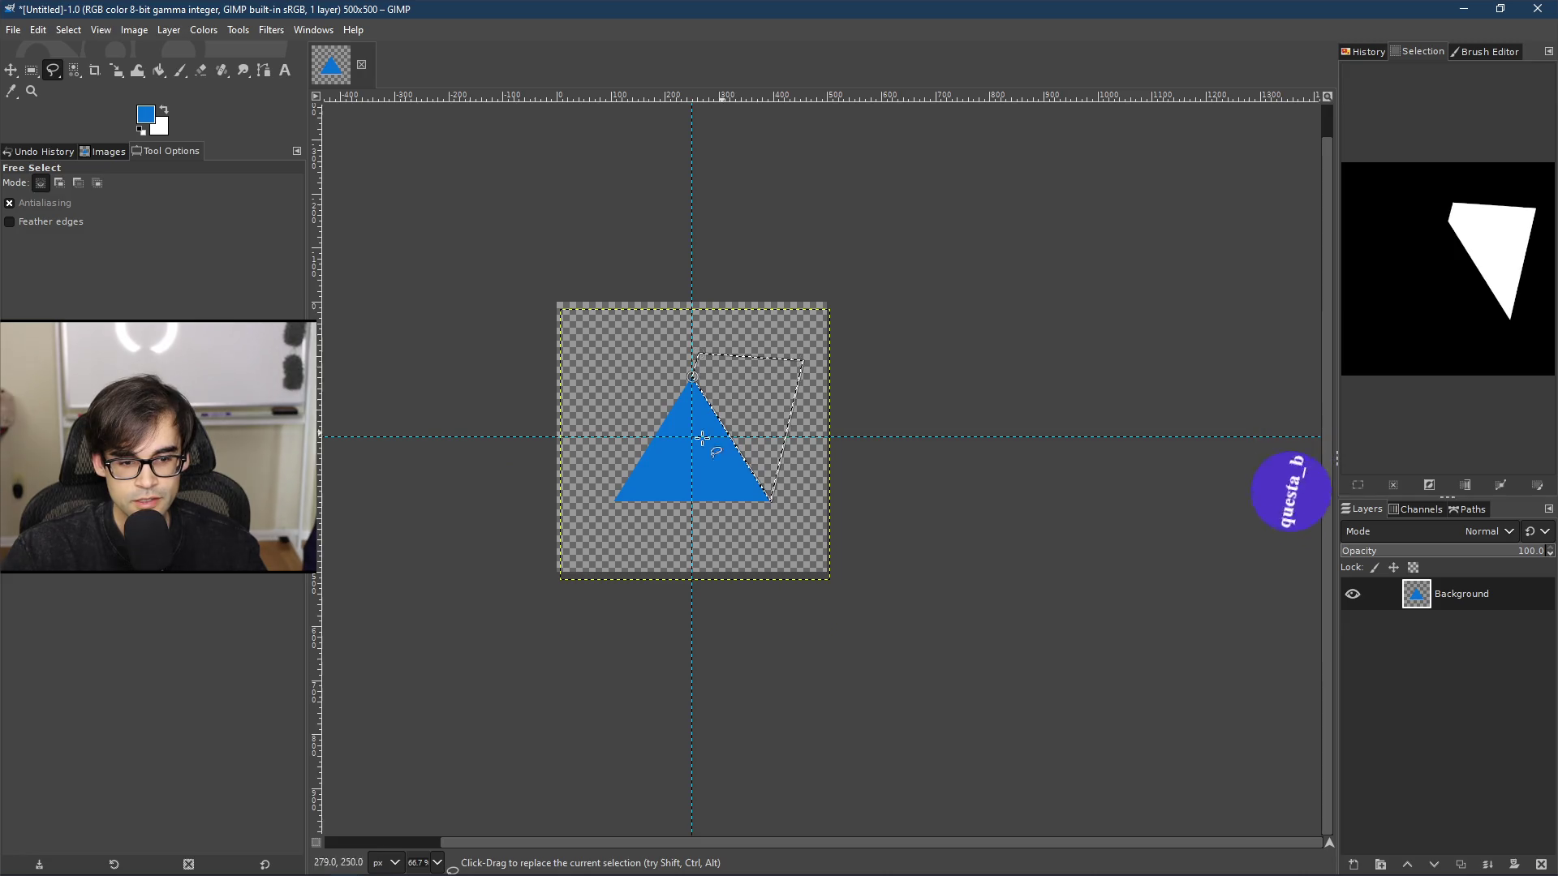
{"action": "scroll", "coordinate": [701, 438], "scroll_direction": "up", "scroll_amount": 3}
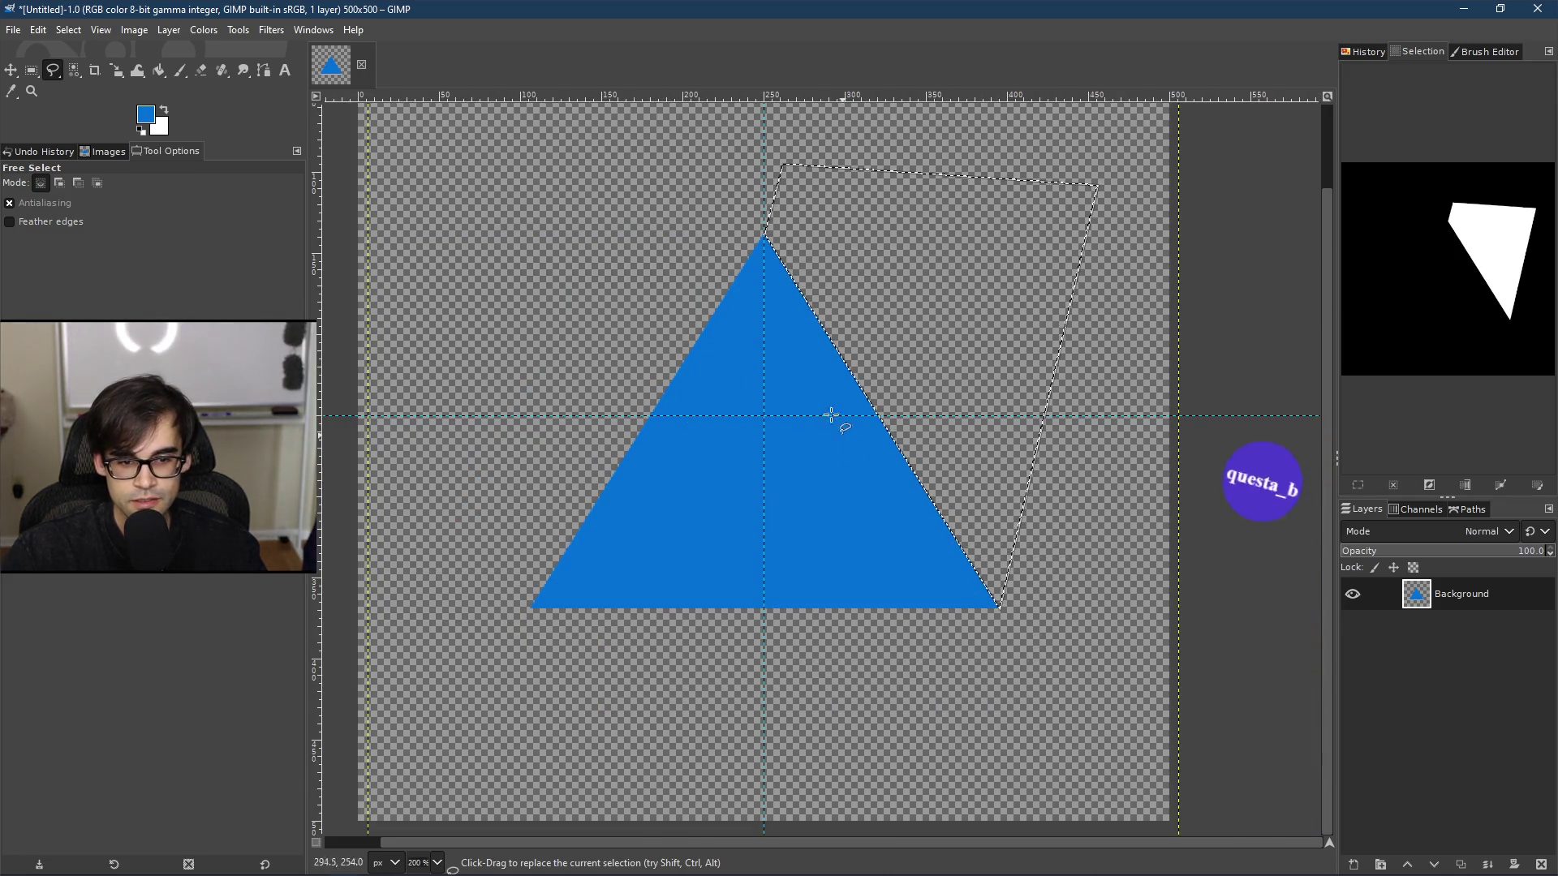
{"action": "scroll", "coordinate": [792, 372], "scroll_direction": "up", "scroll_amount": 3}
{"action": "scroll", "coordinate": [771, 333], "scroll_direction": "down", "scroll_amount": 5}
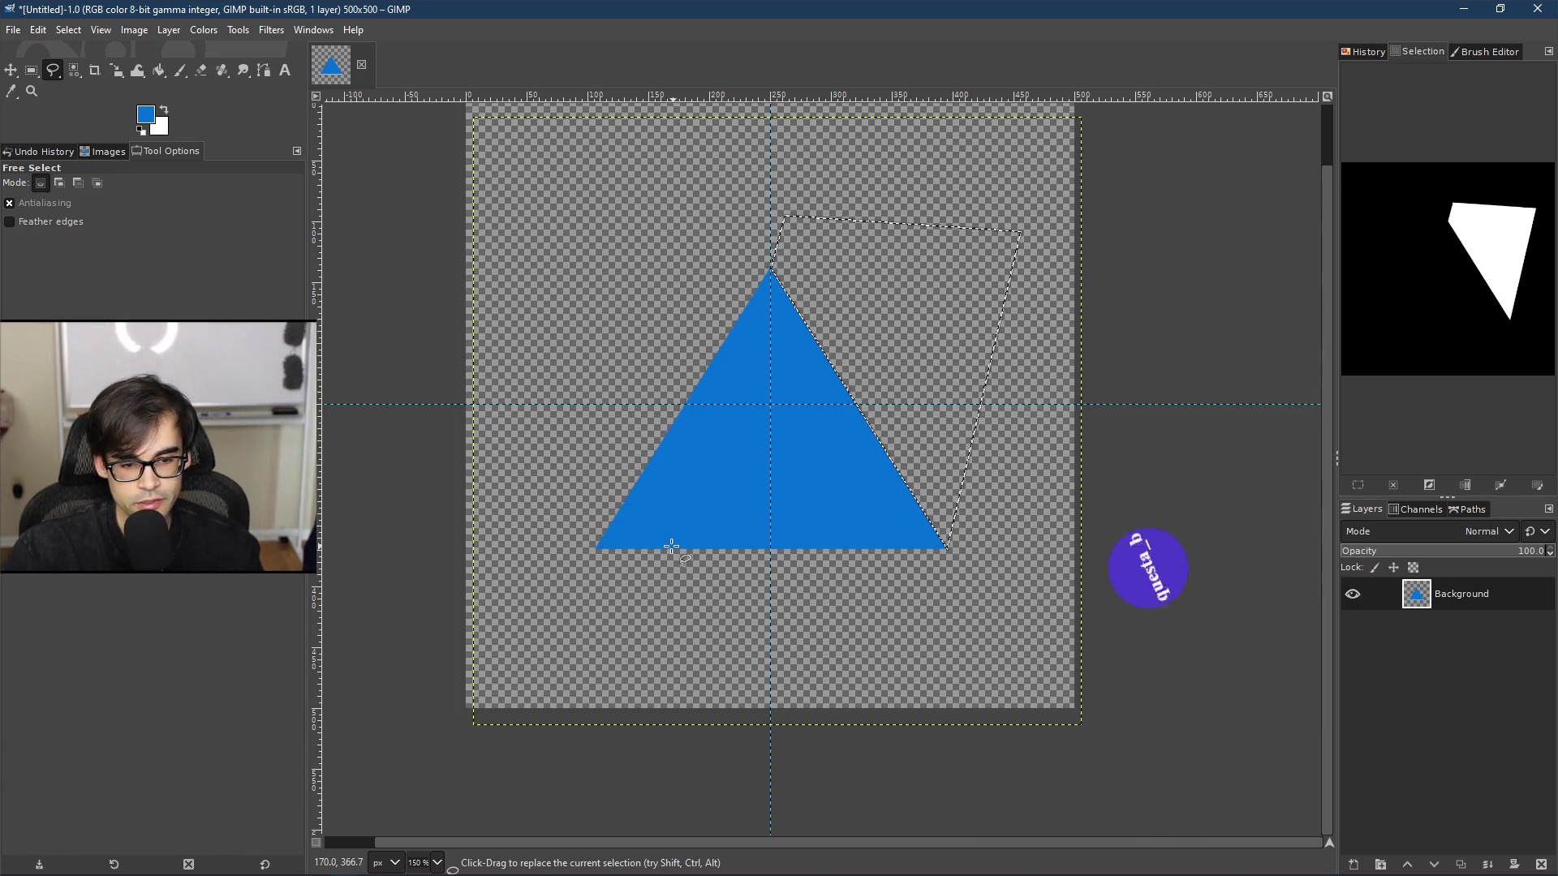
{"action": "scroll", "coordinate": [772, 414], "scroll_direction": "up", "scroll_amount": 5, "text": "ctrl"}
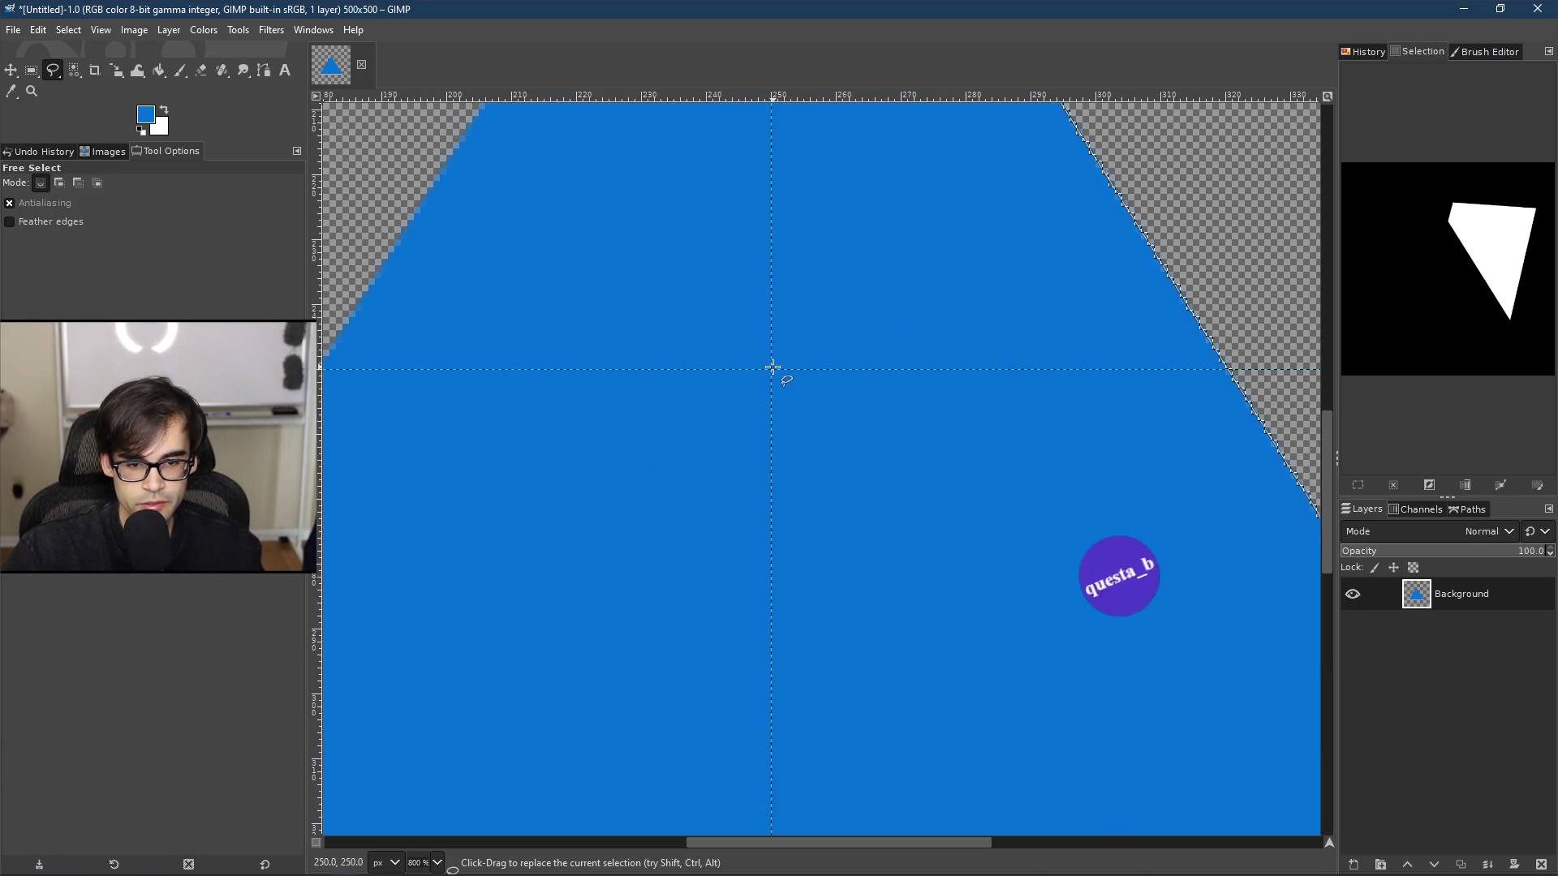
{"action": "scroll", "coordinate": [772, 368], "scroll_direction": "down", "scroll_amount": 3, "text": "ctrl"}
{"action": "right_click", "coordinate": [772, 369]}
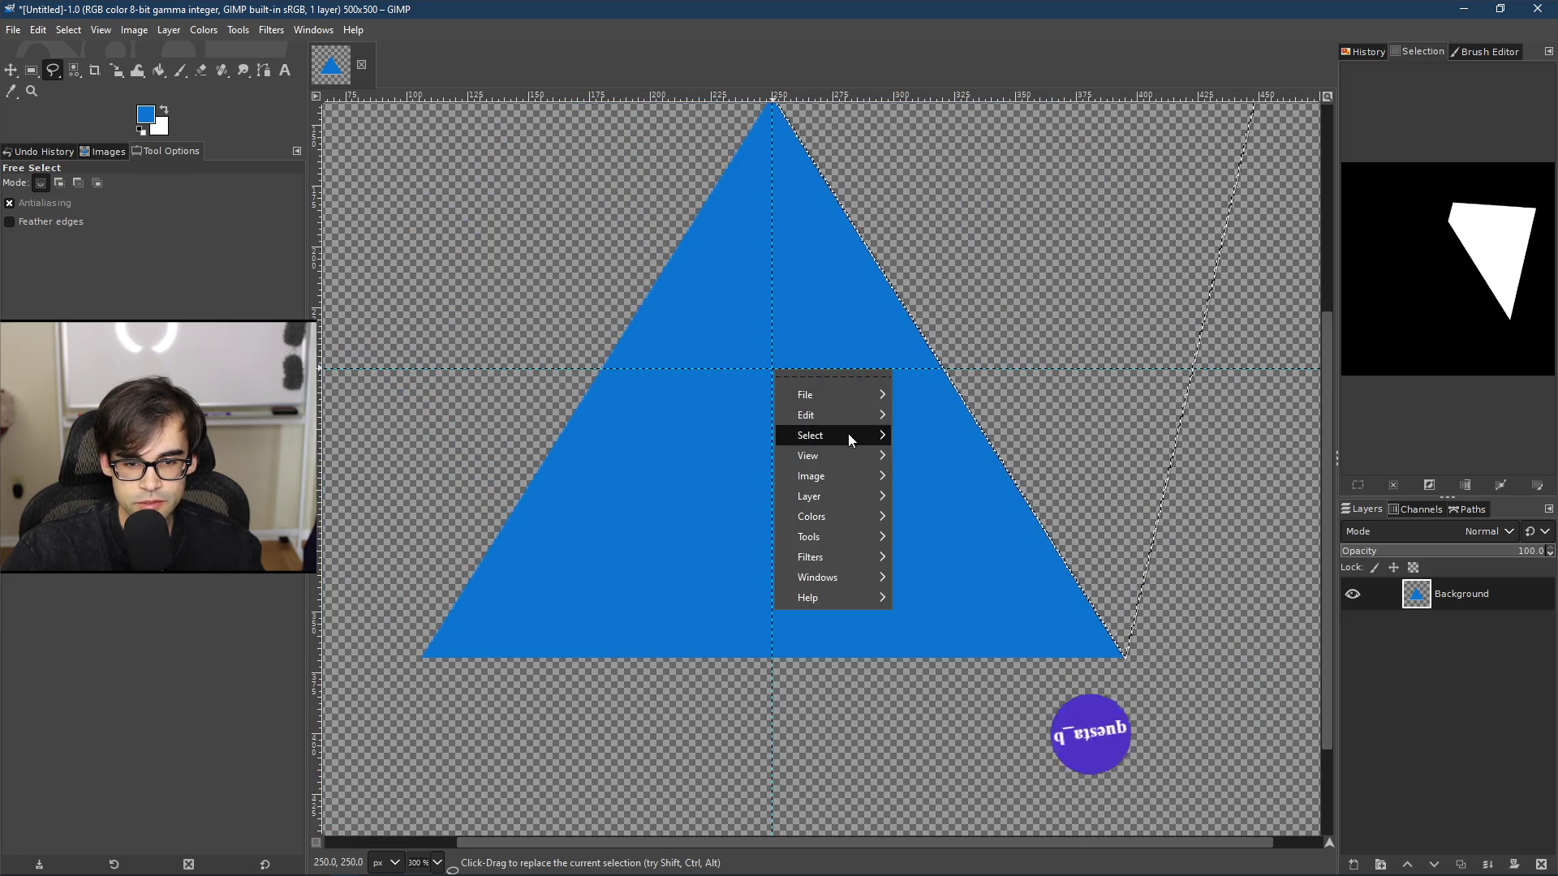
{"action": "mouse_move", "coordinate": [864, 415]}
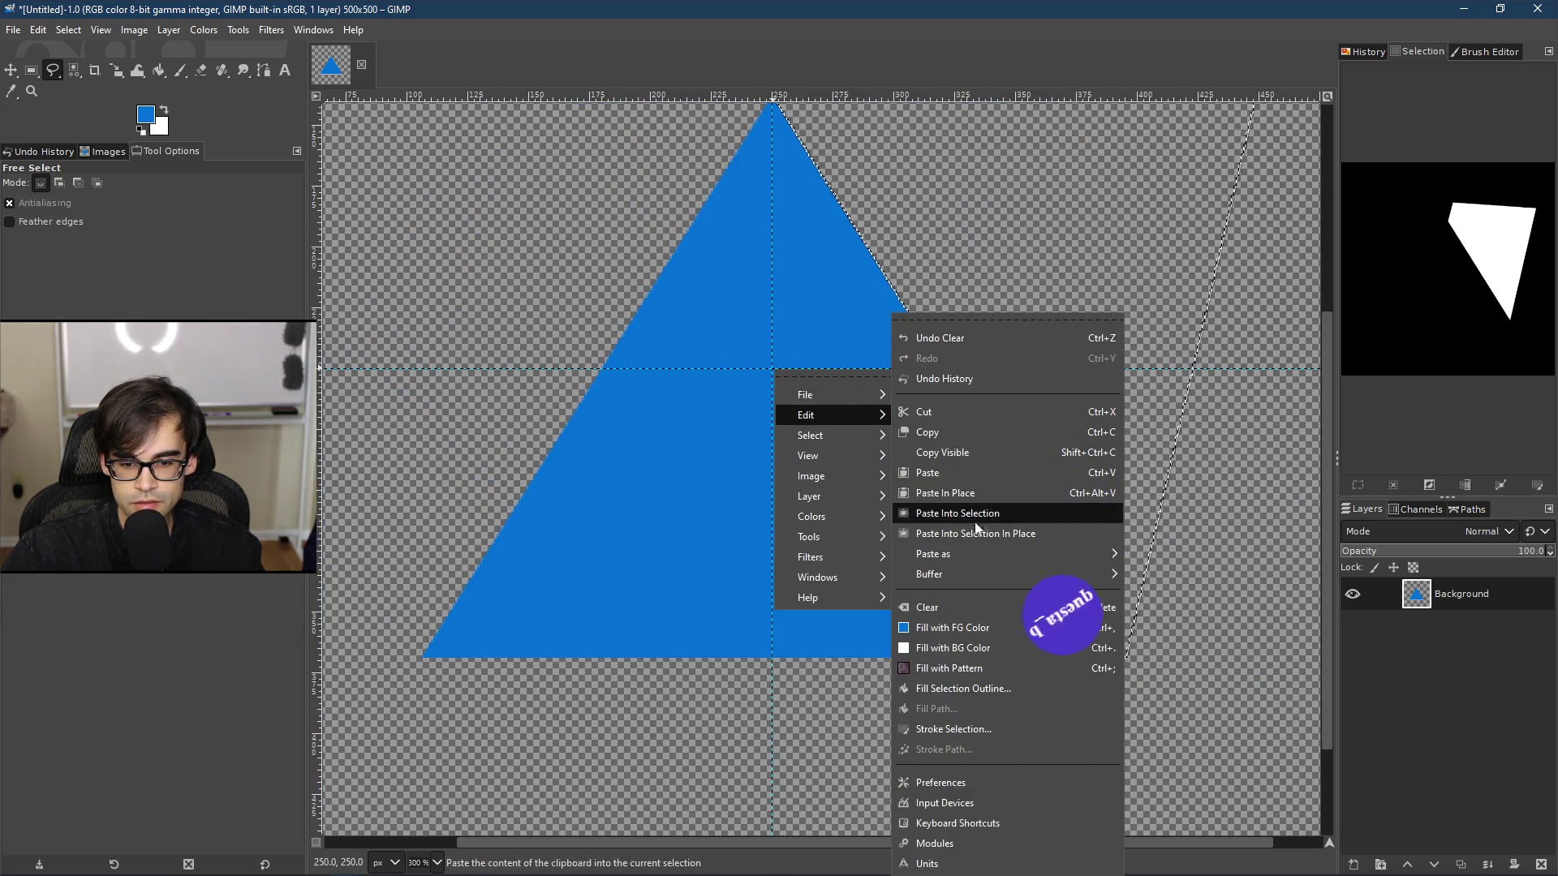
{"action": "mouse_move", "coordinate": [849, 439]}
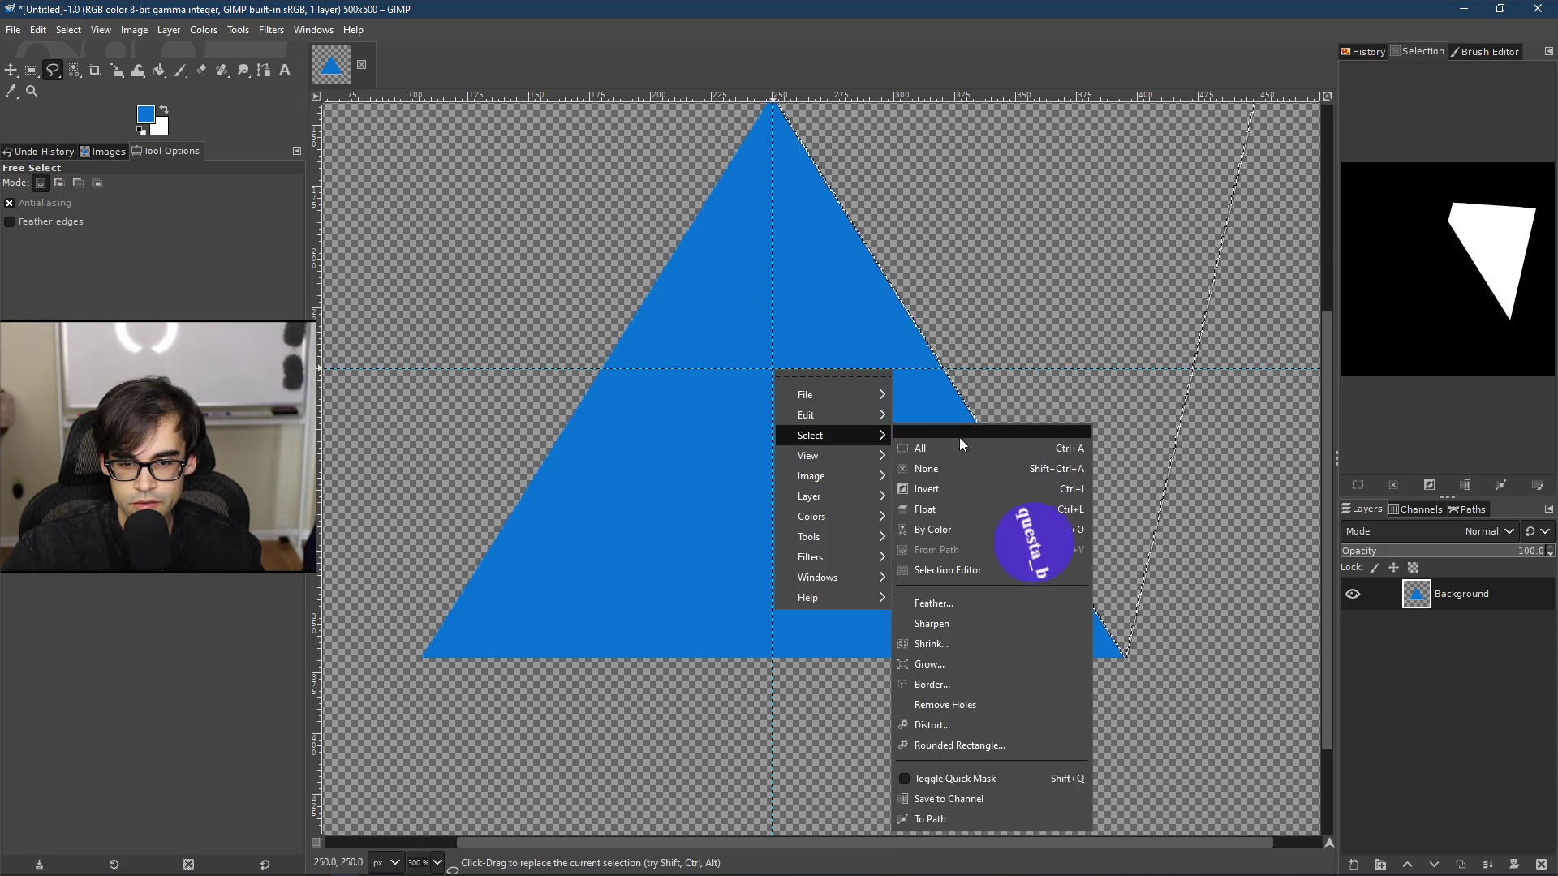
{"action": "left_click", "coordinate": [990, 466]}
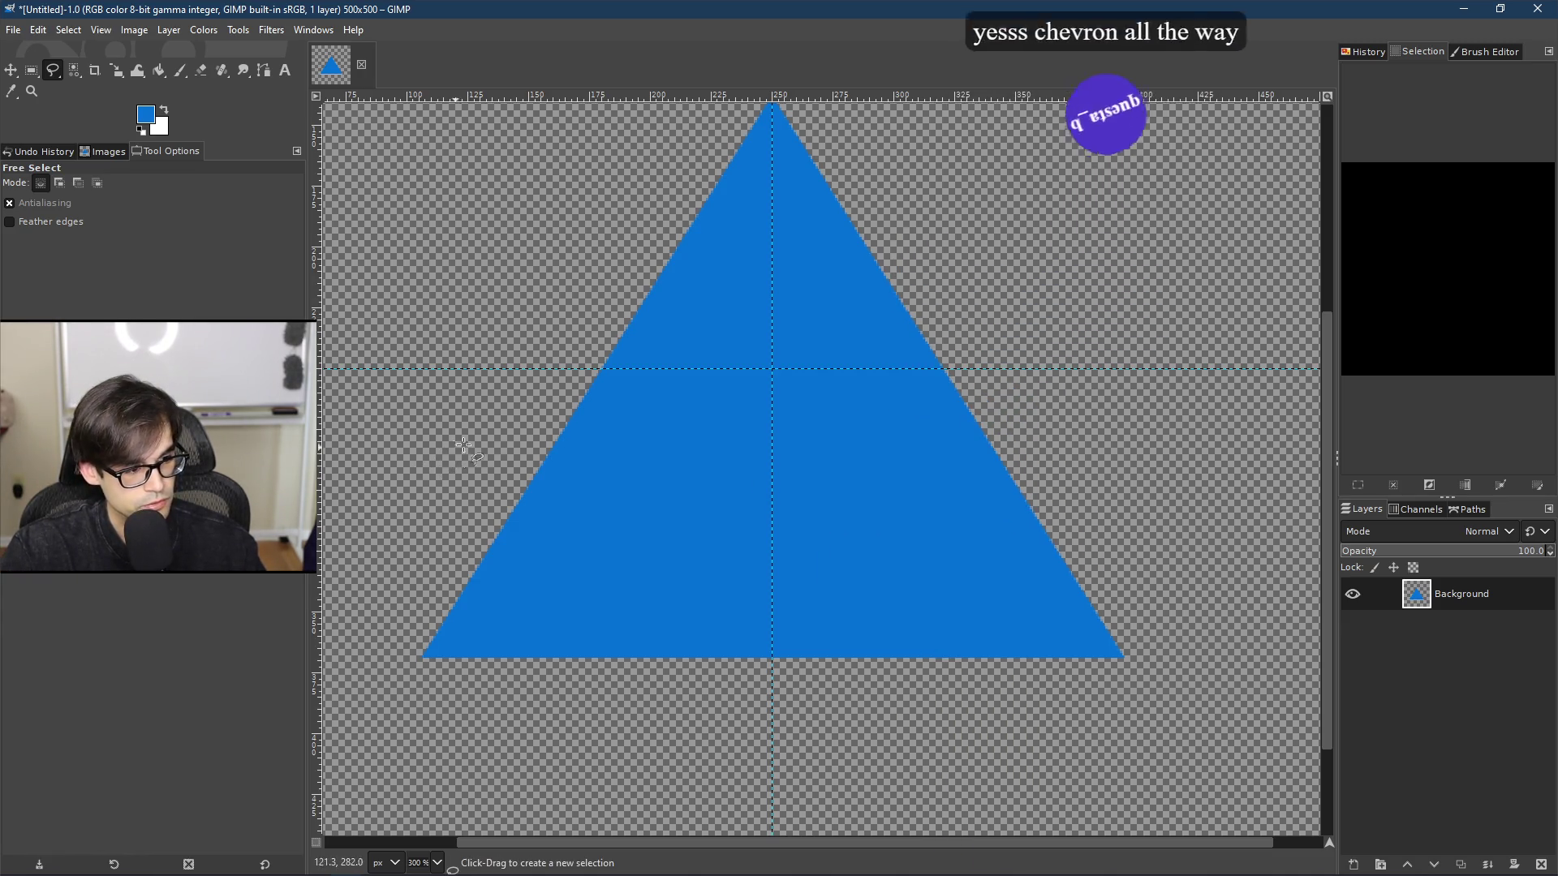
{"action": "key", "text": "ctrl"}
{"action": "scroll", "coordinate": [695, 365], "scroll_direction": "down", "scroll_amount": 1, "text": "ctrl"}
{"action": "scroll", "coordinate": [692, 365], "scroll_direction": "up", "scroll_amount": 1, "text": "ctrl"}
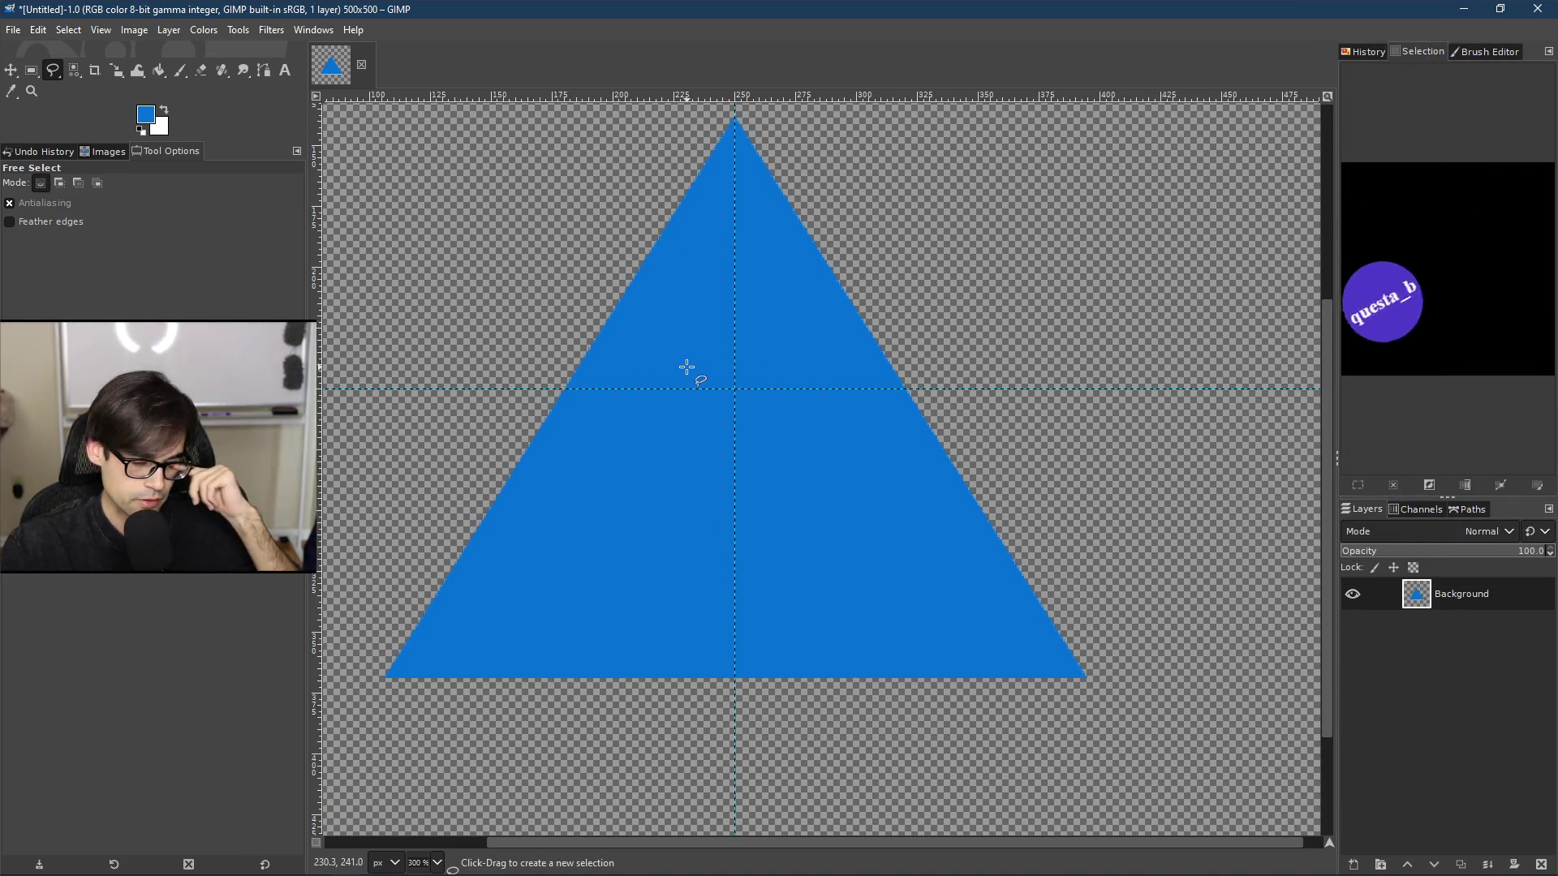
Step: Begin Save As and navigate to the D:\Projects\Art\MageGuard\UI folder
{"action": "left_click", "coordinate": [14, 29]}
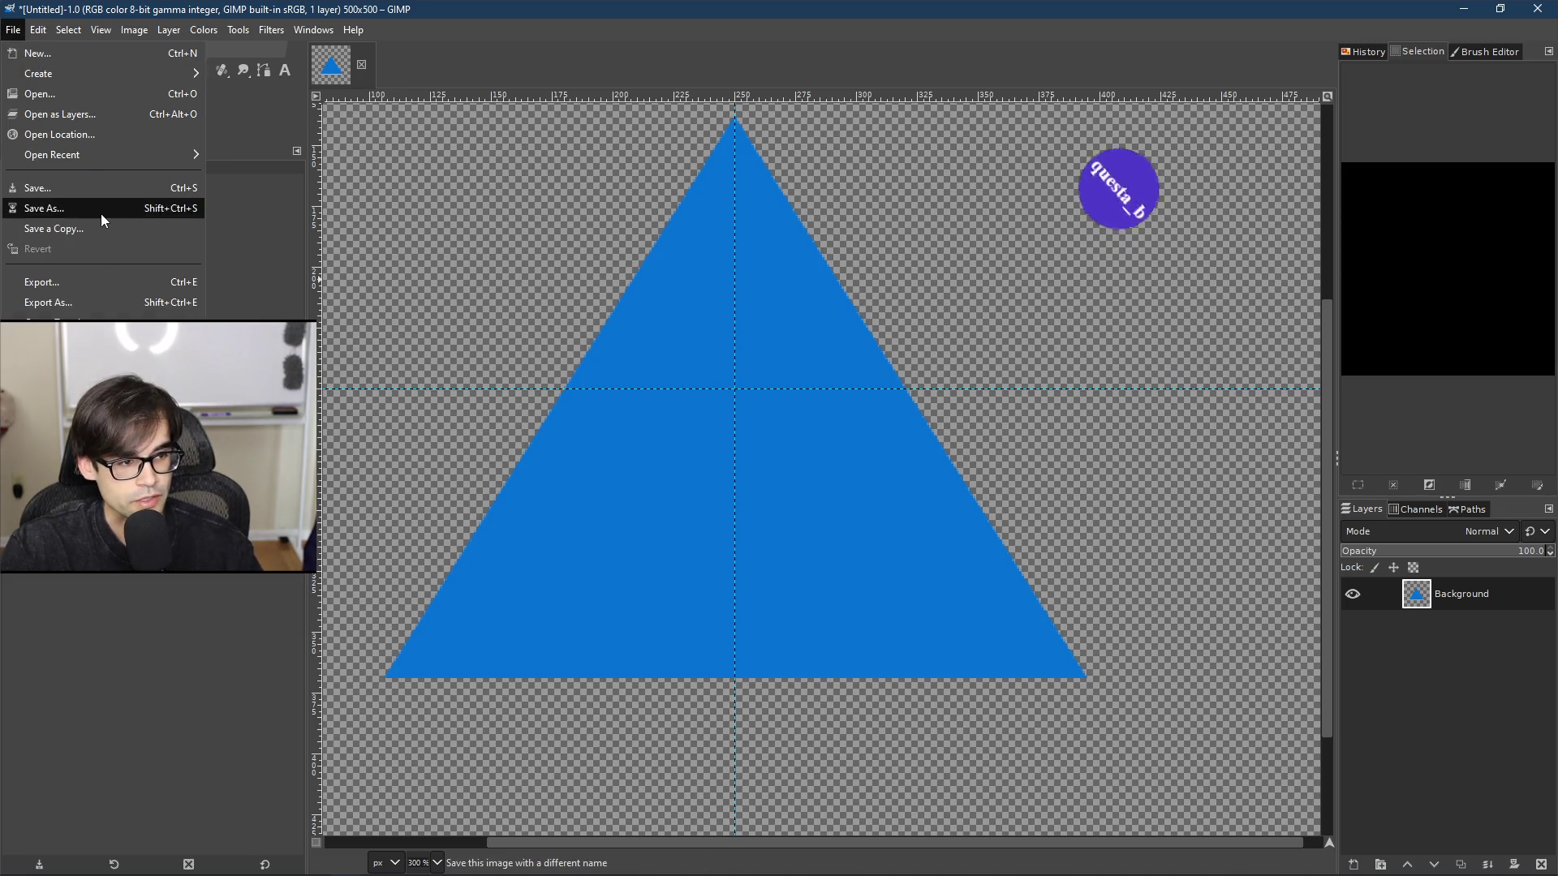
{"action": "left_click", "coordinate": [101, 212]}
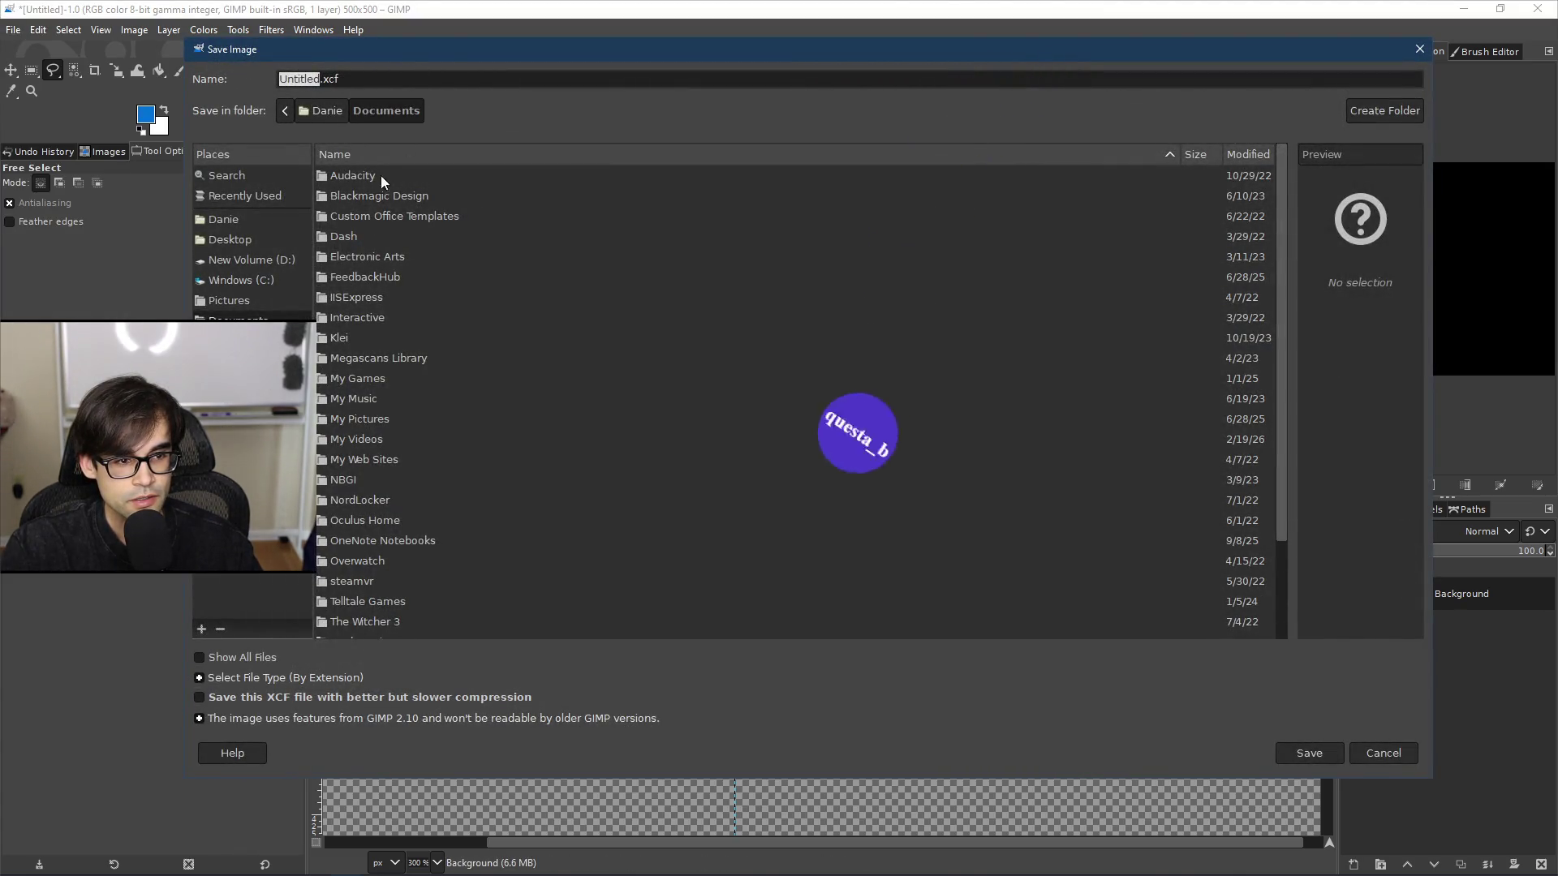
{"action": "left_click", "coordinate": [261, 258]}
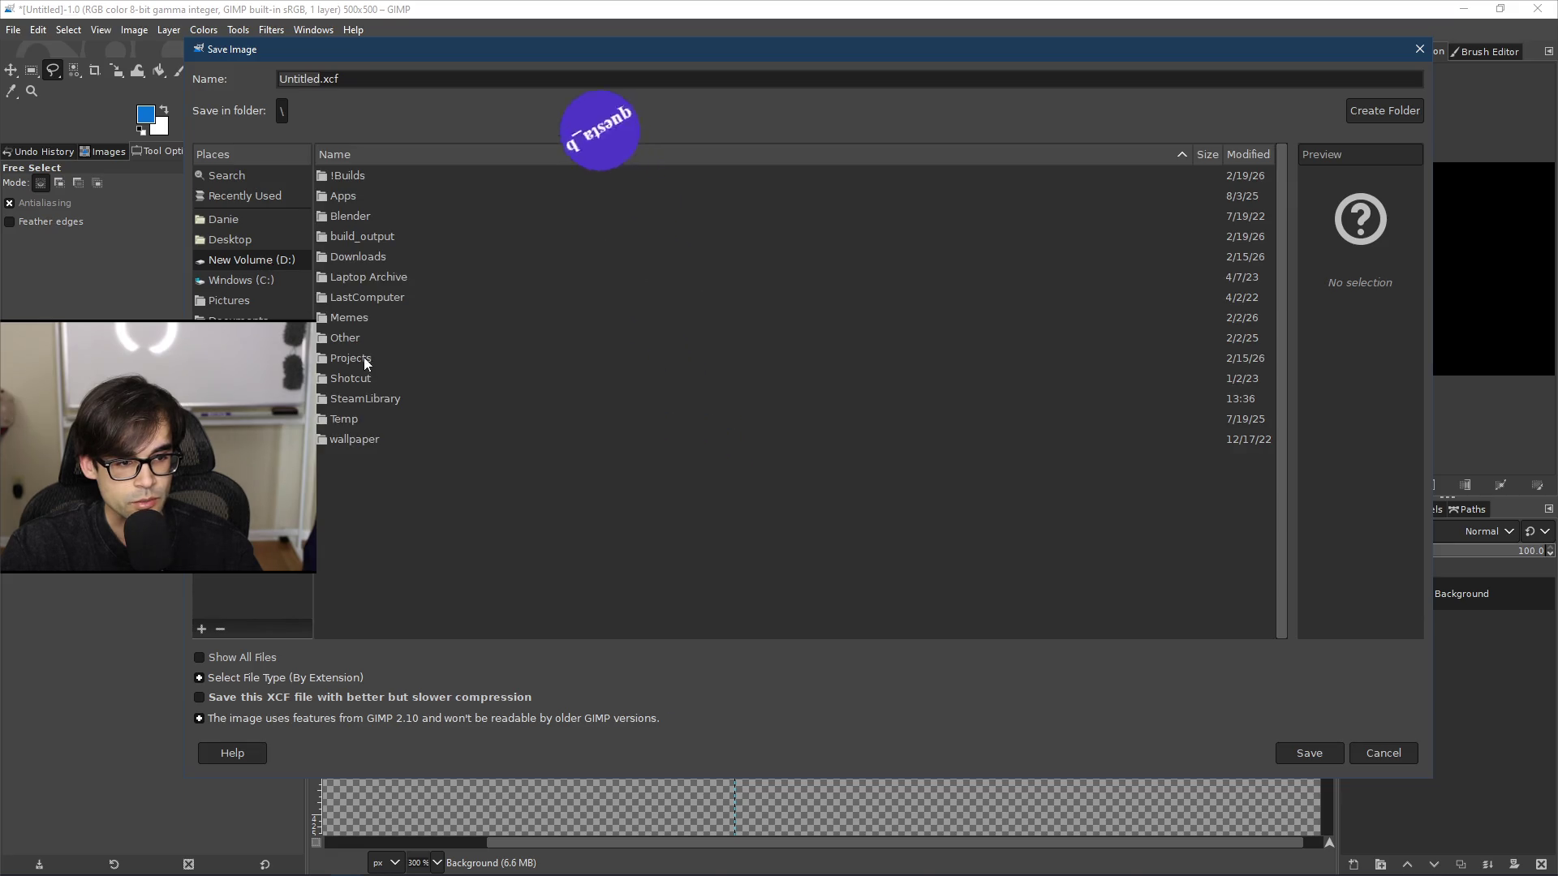
{"action": "double_click", "coordinate": [340, 196]}
{"action": "double_click", "coordinate": [354, 177]}
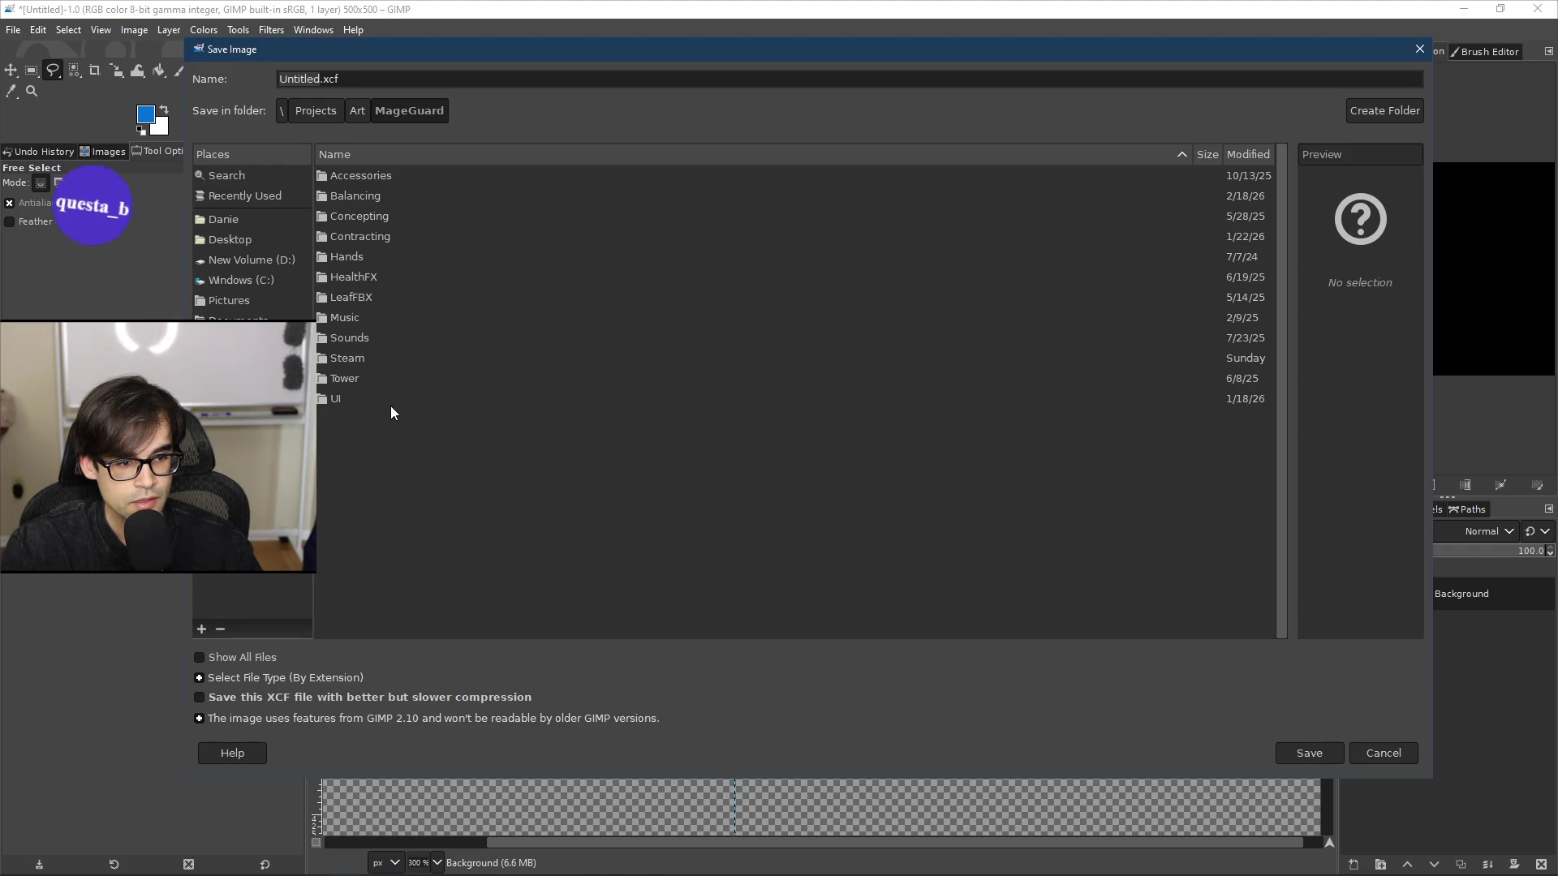
{"action": "double_click", "coordinate": [336, 398]}
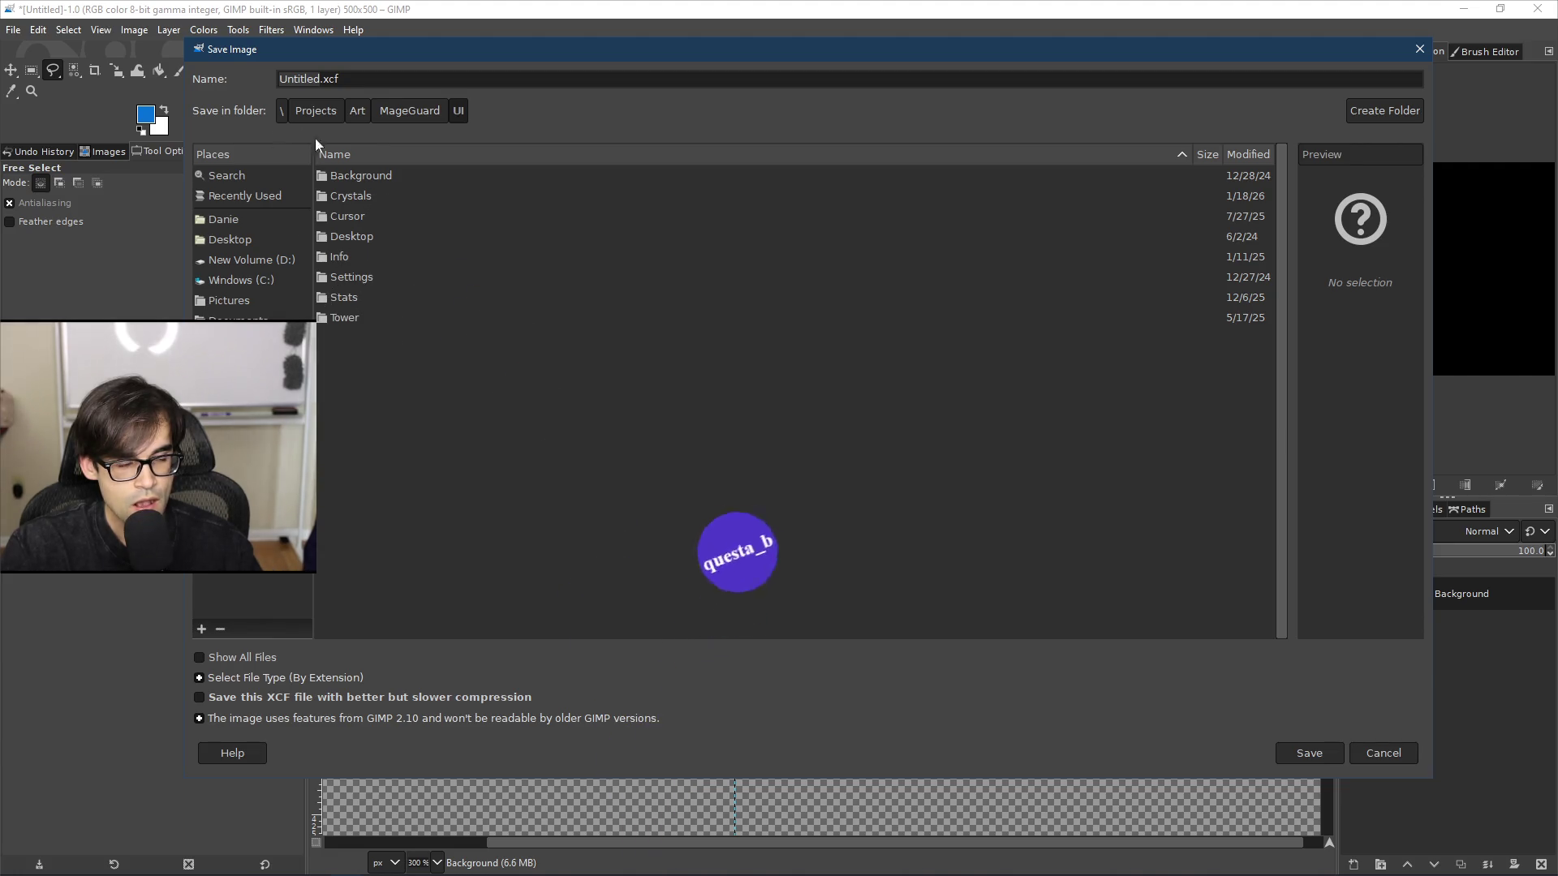
Step: Create a new Support folder inside UI and save the image there as Arrow.xcf
{"action": "right_click", "coordinate": [417, 380]}
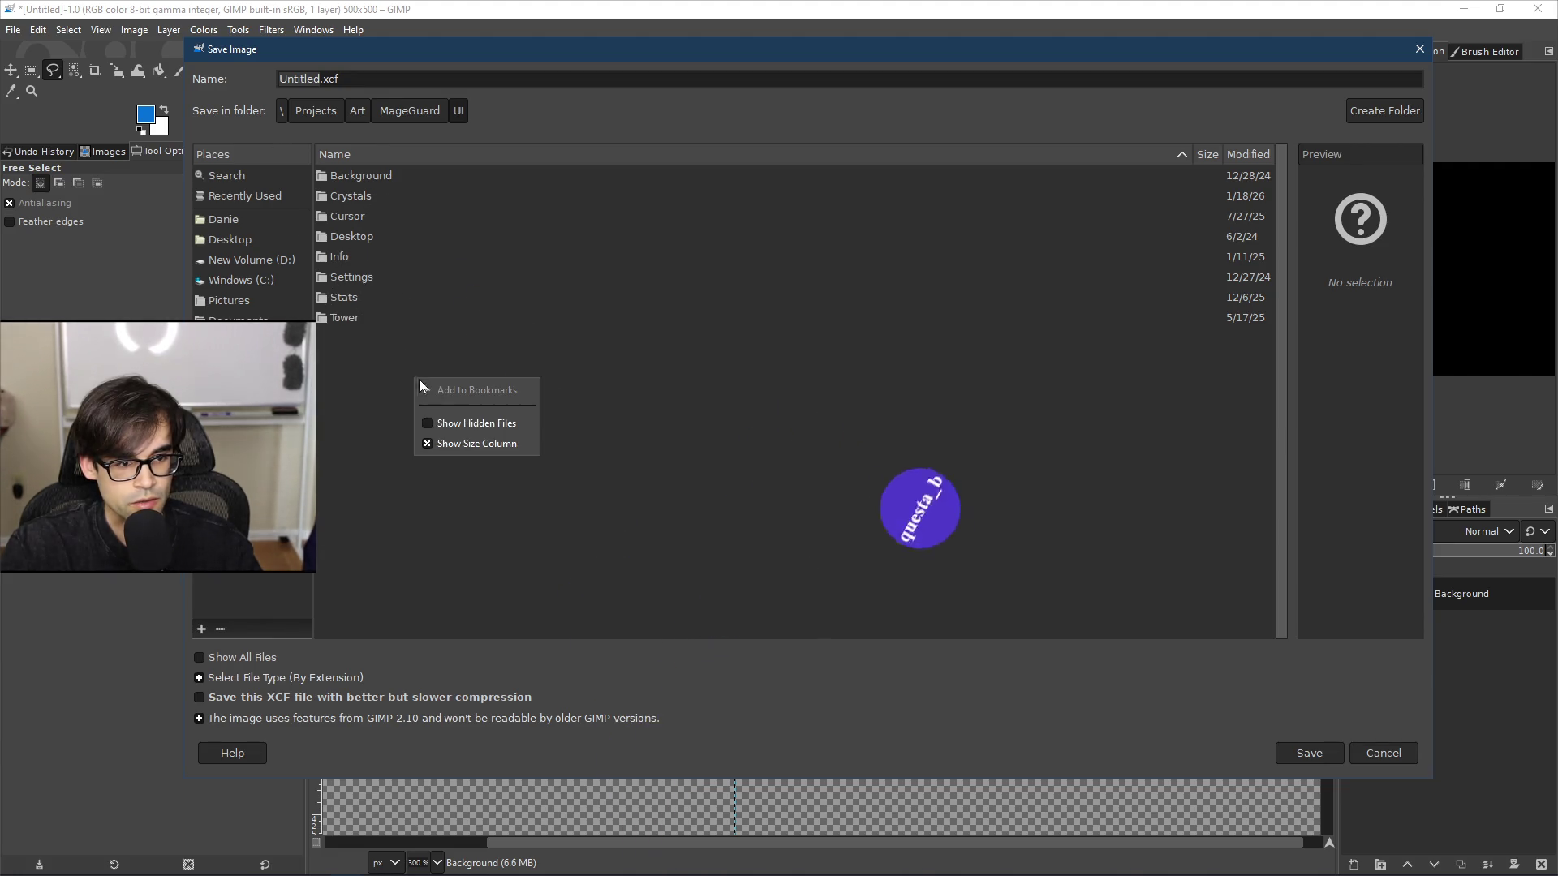
{"action": "left_click", "coordinate": [378, 344]}
{"action": "left_click", "coordinate": [1370, 114]}
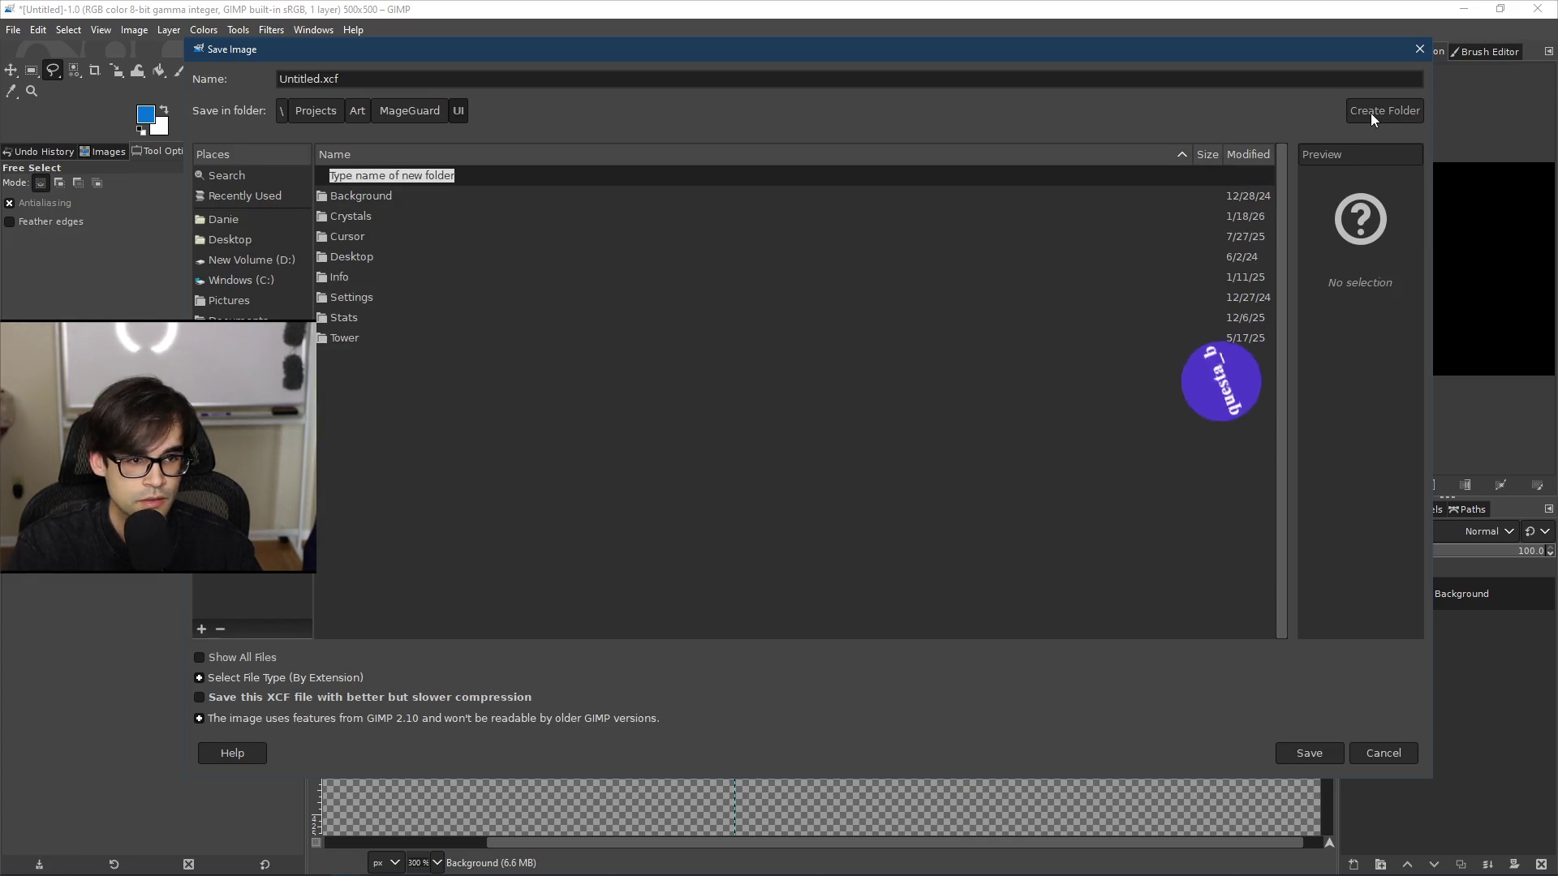
{"action": "key", "text": "BackSpace"}
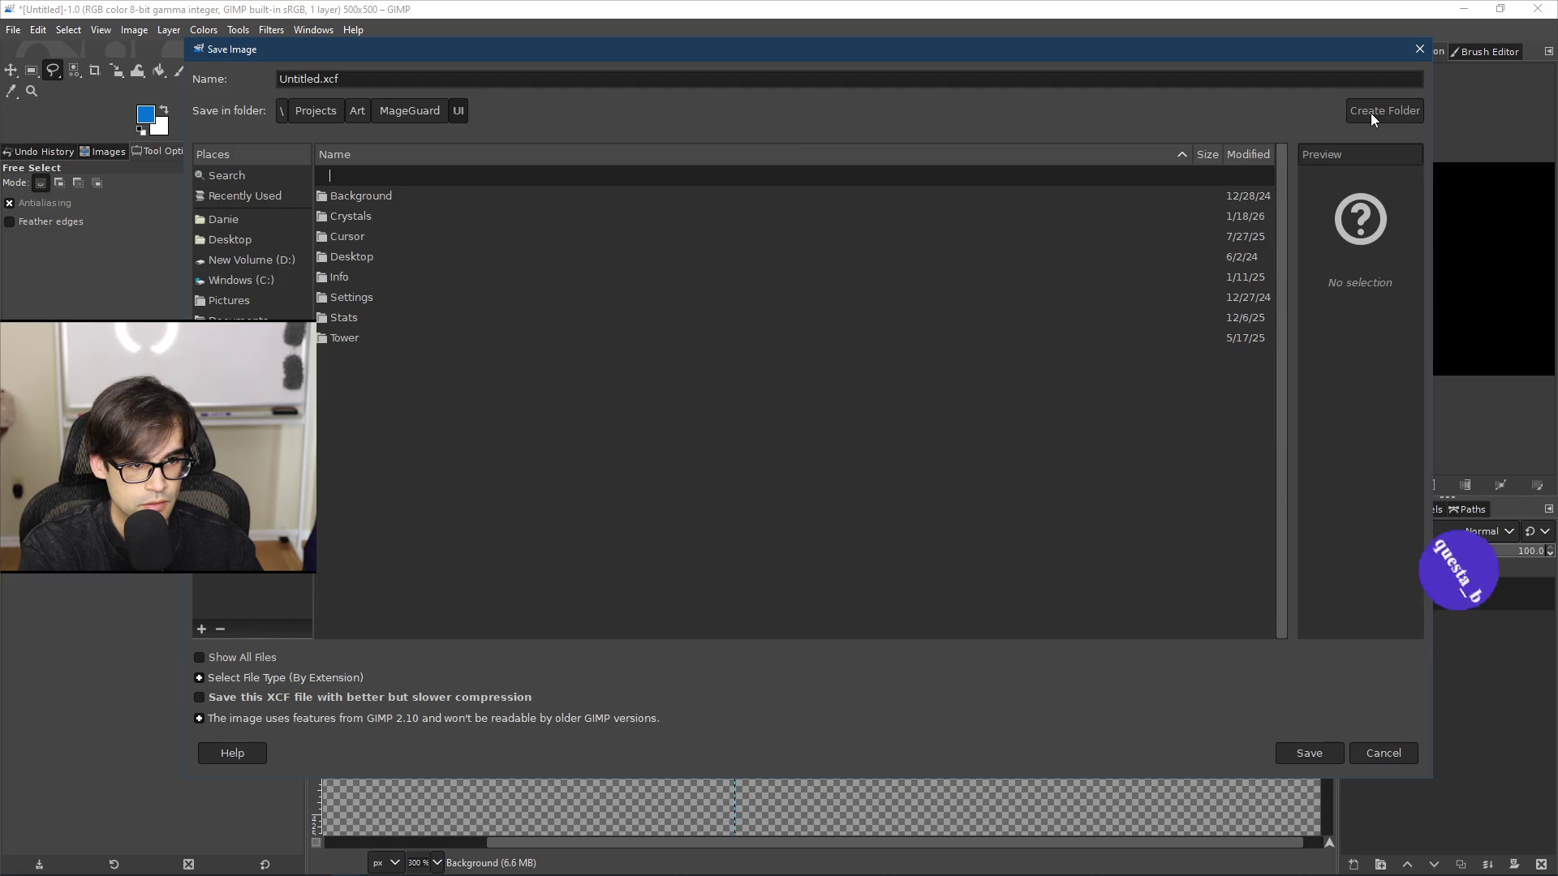
{"action": "type", "text": "Support"}
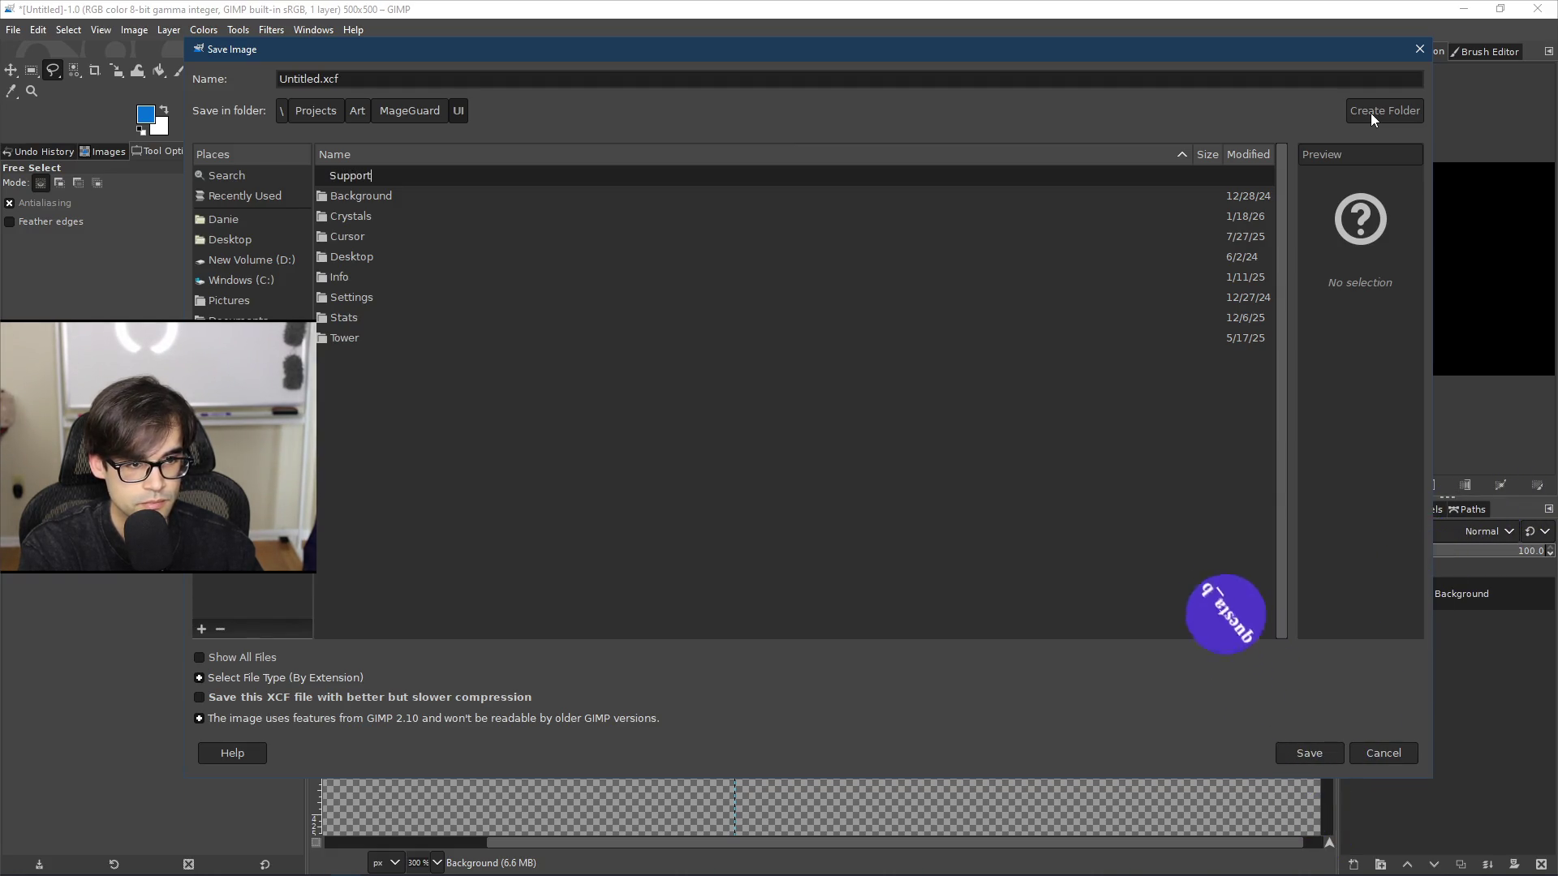
{"action": "key", "text": "Return"}
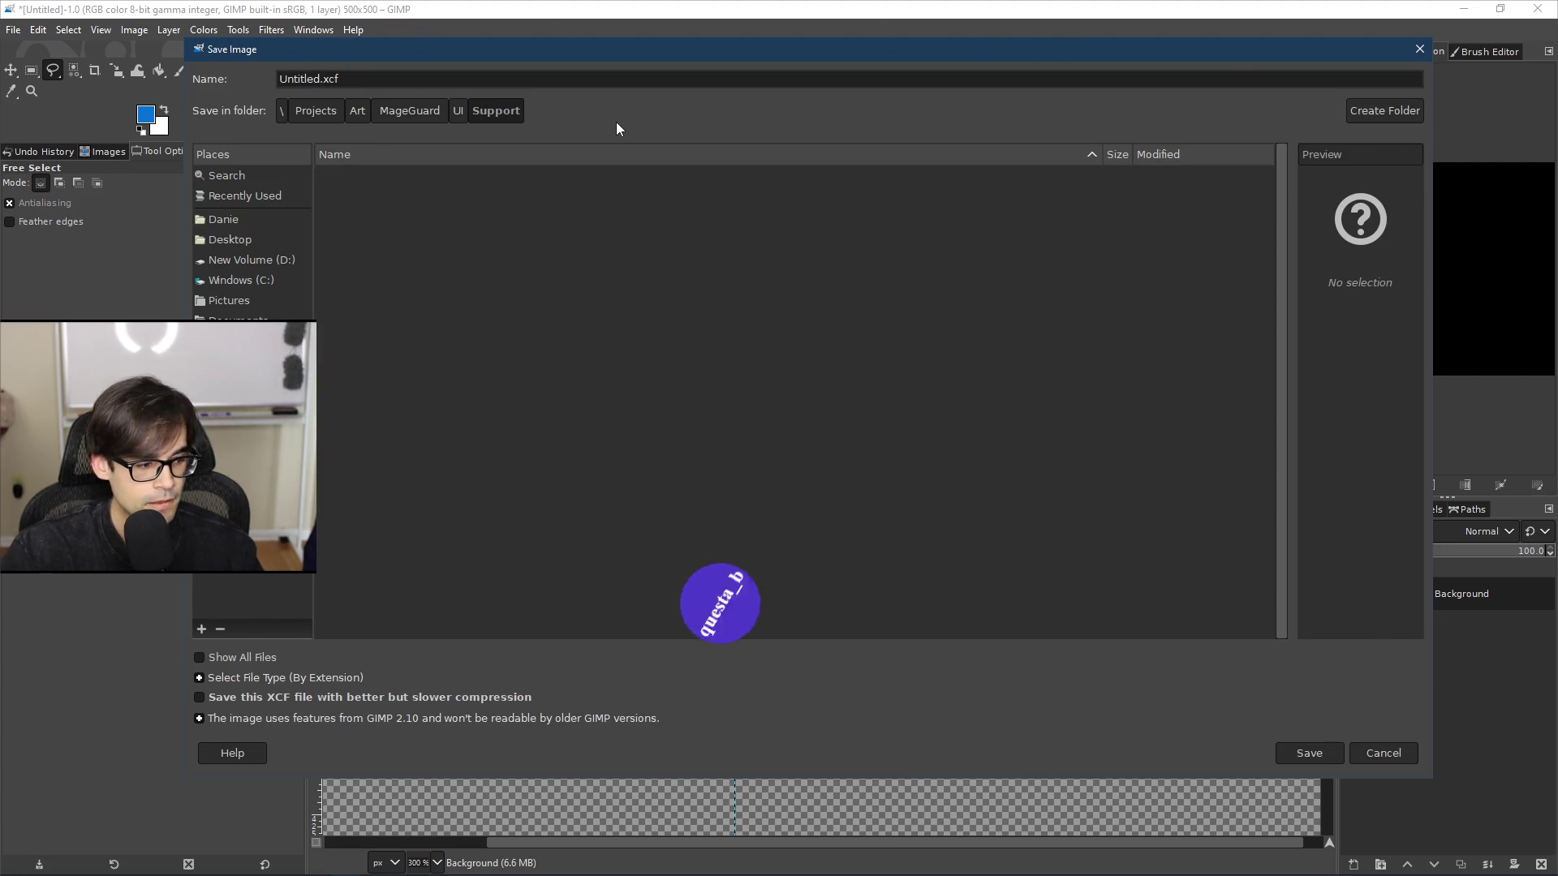
{"action": "type", "text": "Arrow"}
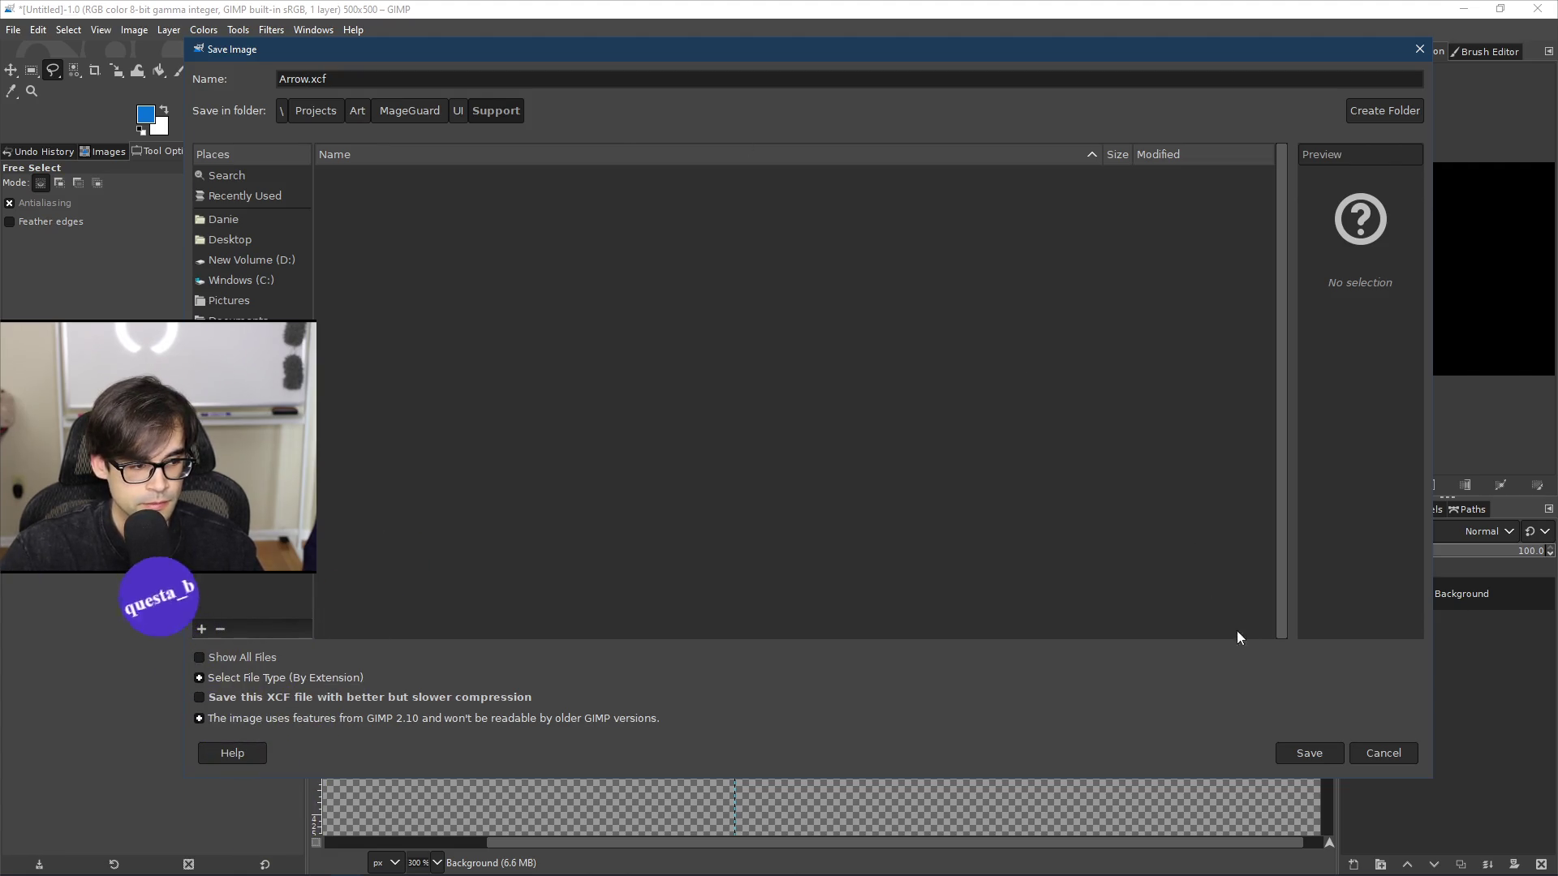
{"action": "left_click", "coordinate": [1309, 753]}
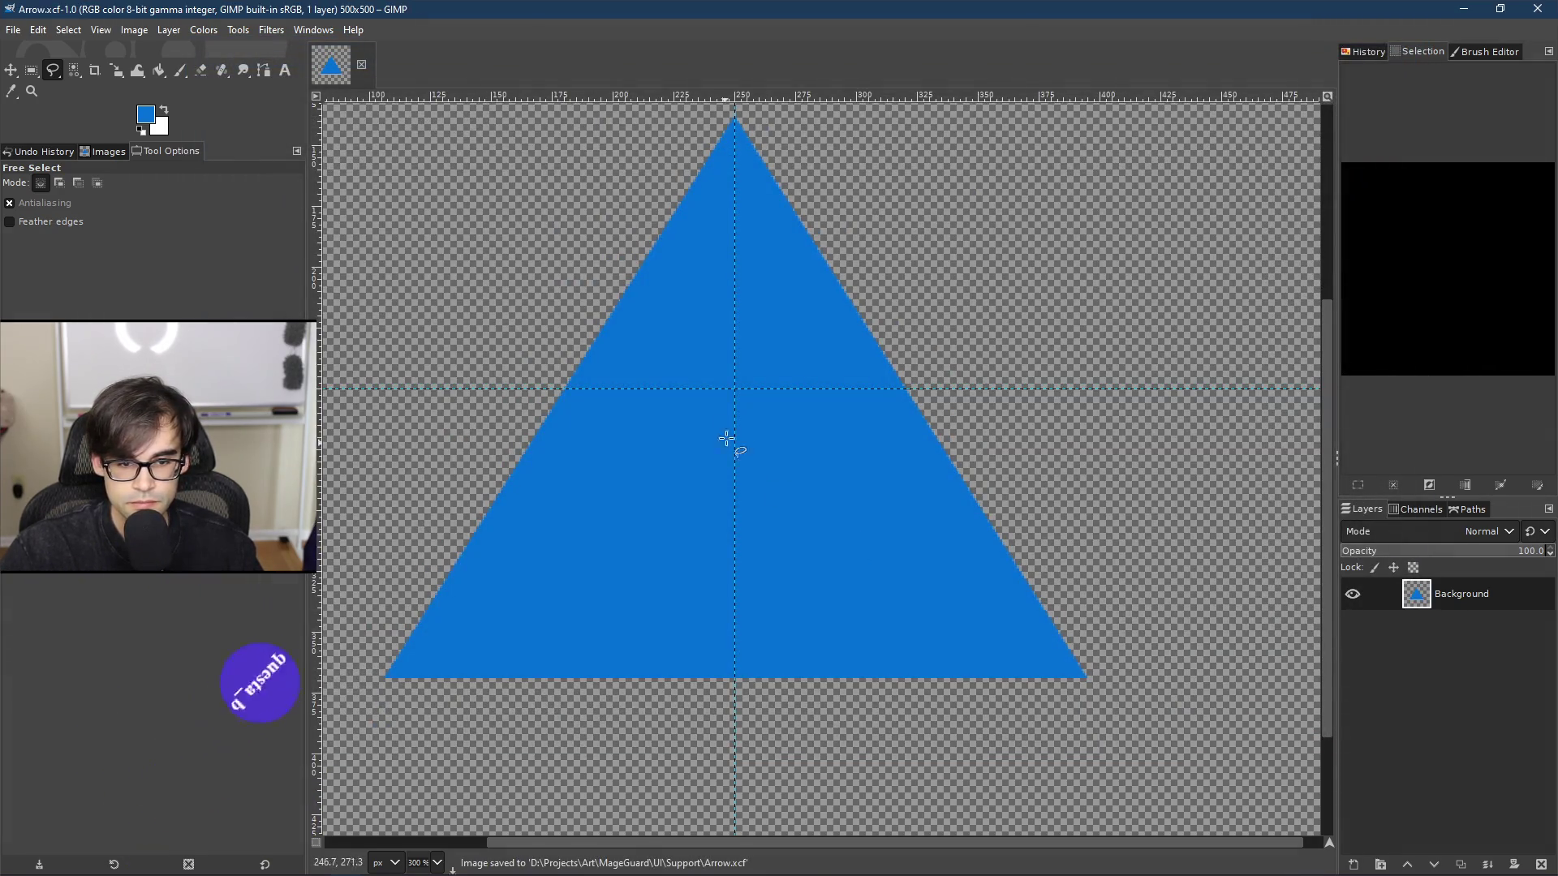
Step: Draw a polygon selection starting at the guide intersection
{"action": "scroll", "coordinate": [731, 397], "scroll_direction": "up", "scroll_amount": 5, "text": "ctrl"}
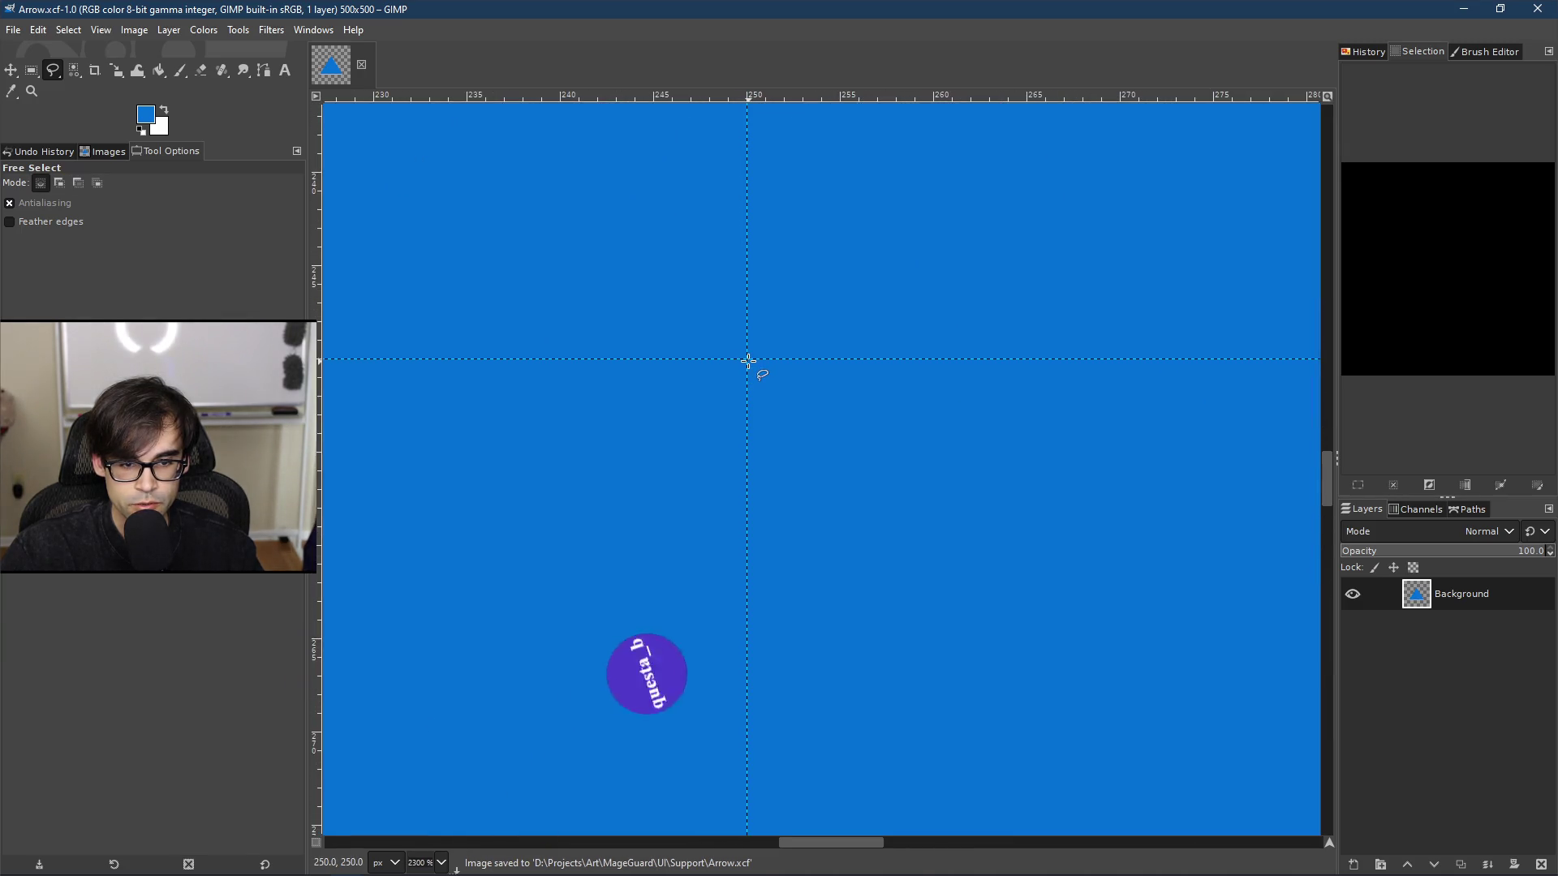
{"action": "left_click", "coordinate": [748, 358]}
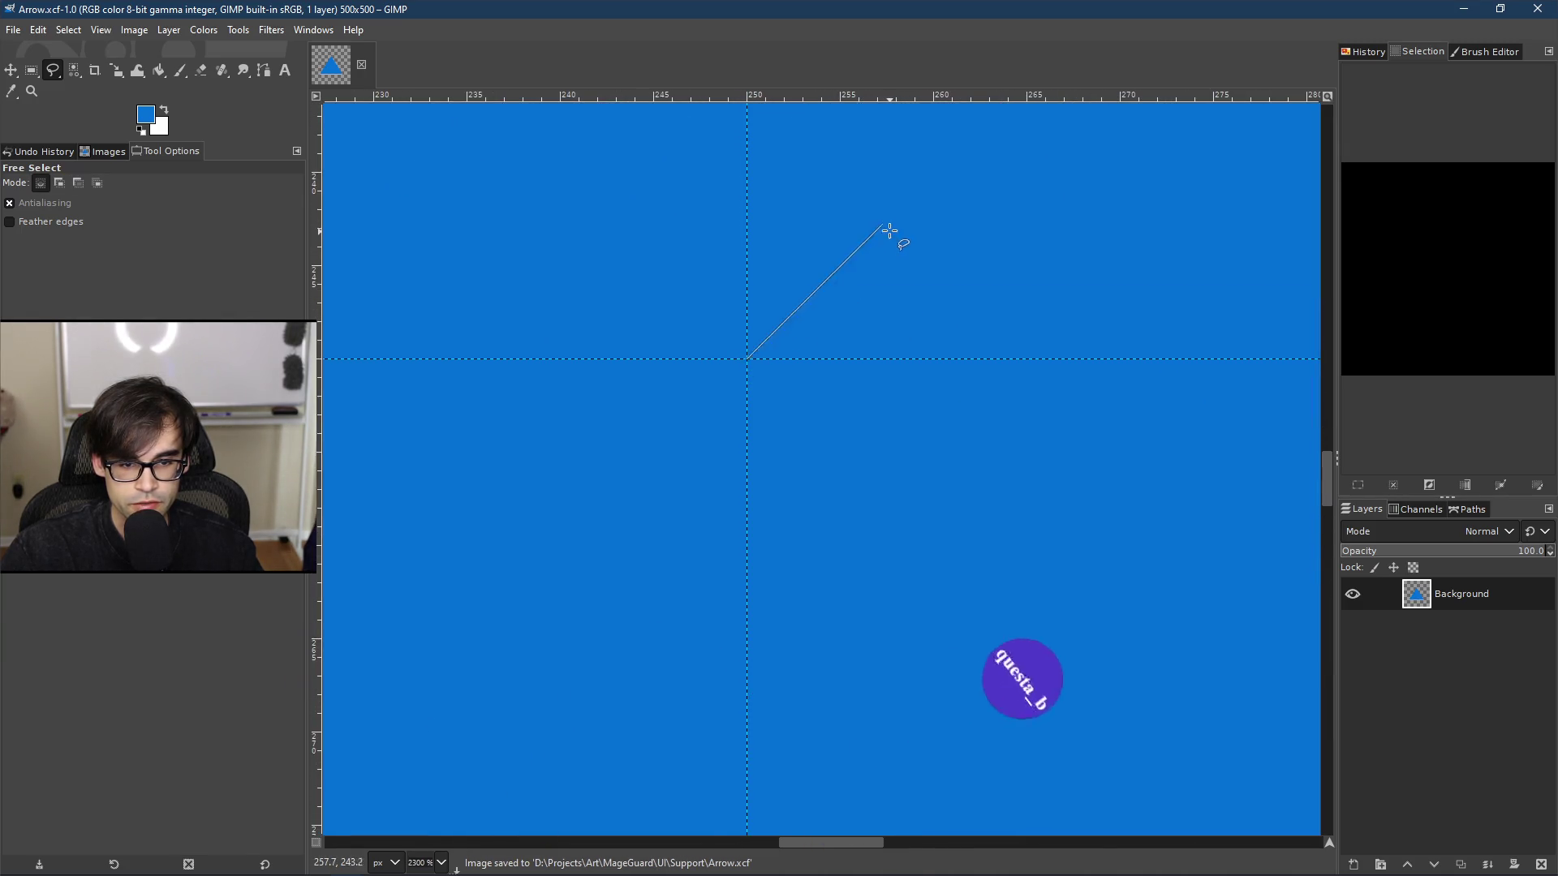
{"action": "scroll", "coordinate": [896, 230], "scroll_direction": "down", "scroll_amount": 5, "text": "ctrl"}
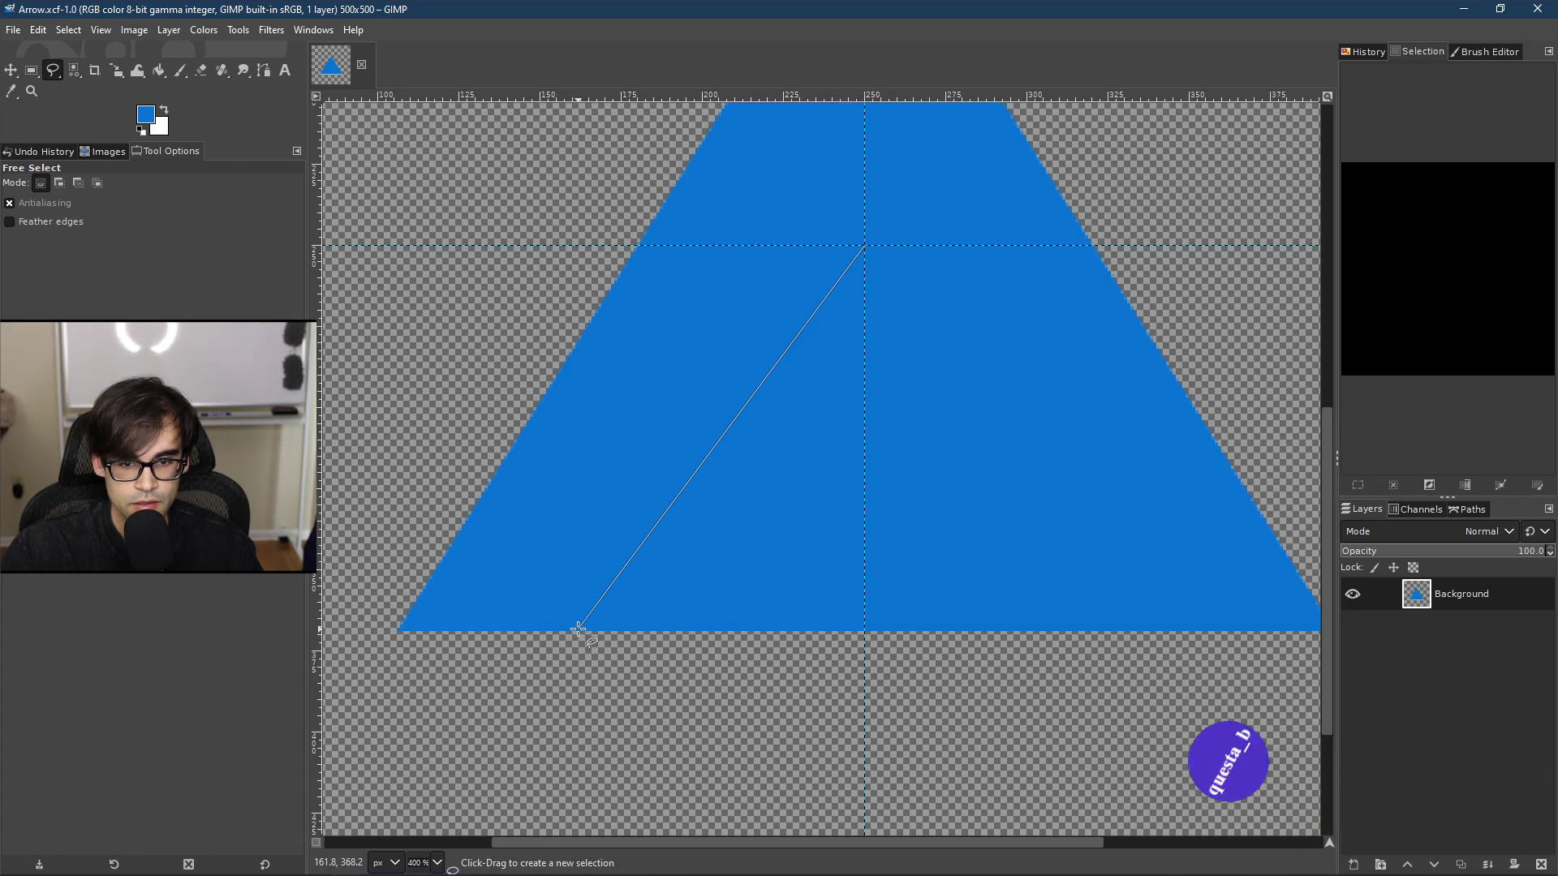
{"action": "scroll", "coordinate": [582, 624], "scroll_direction": "down", "scroll_amount": 3}
{"action": "key", "text": "Return"}
{"action": "scroll", "coordinate": [584, 622], "scroll_direction": "down", "scroll_amount": 1, "text": "ctrl"}
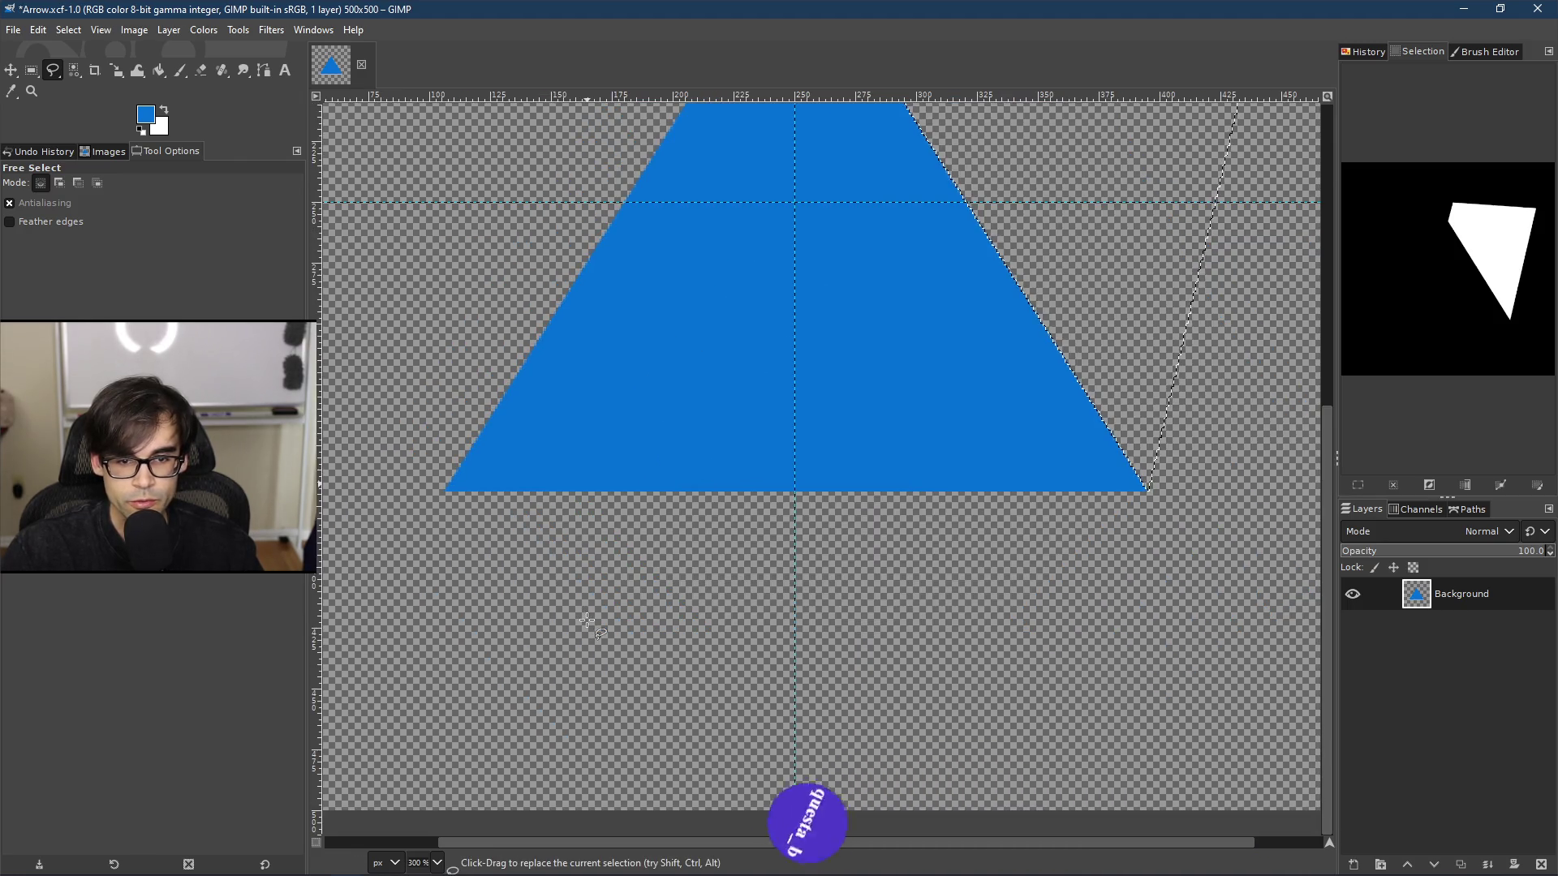
{"action": "scroll", "coordinate": [588, 621], "scroll_direction": "down", "scroll_amount": 1, "text": "ctrl"}
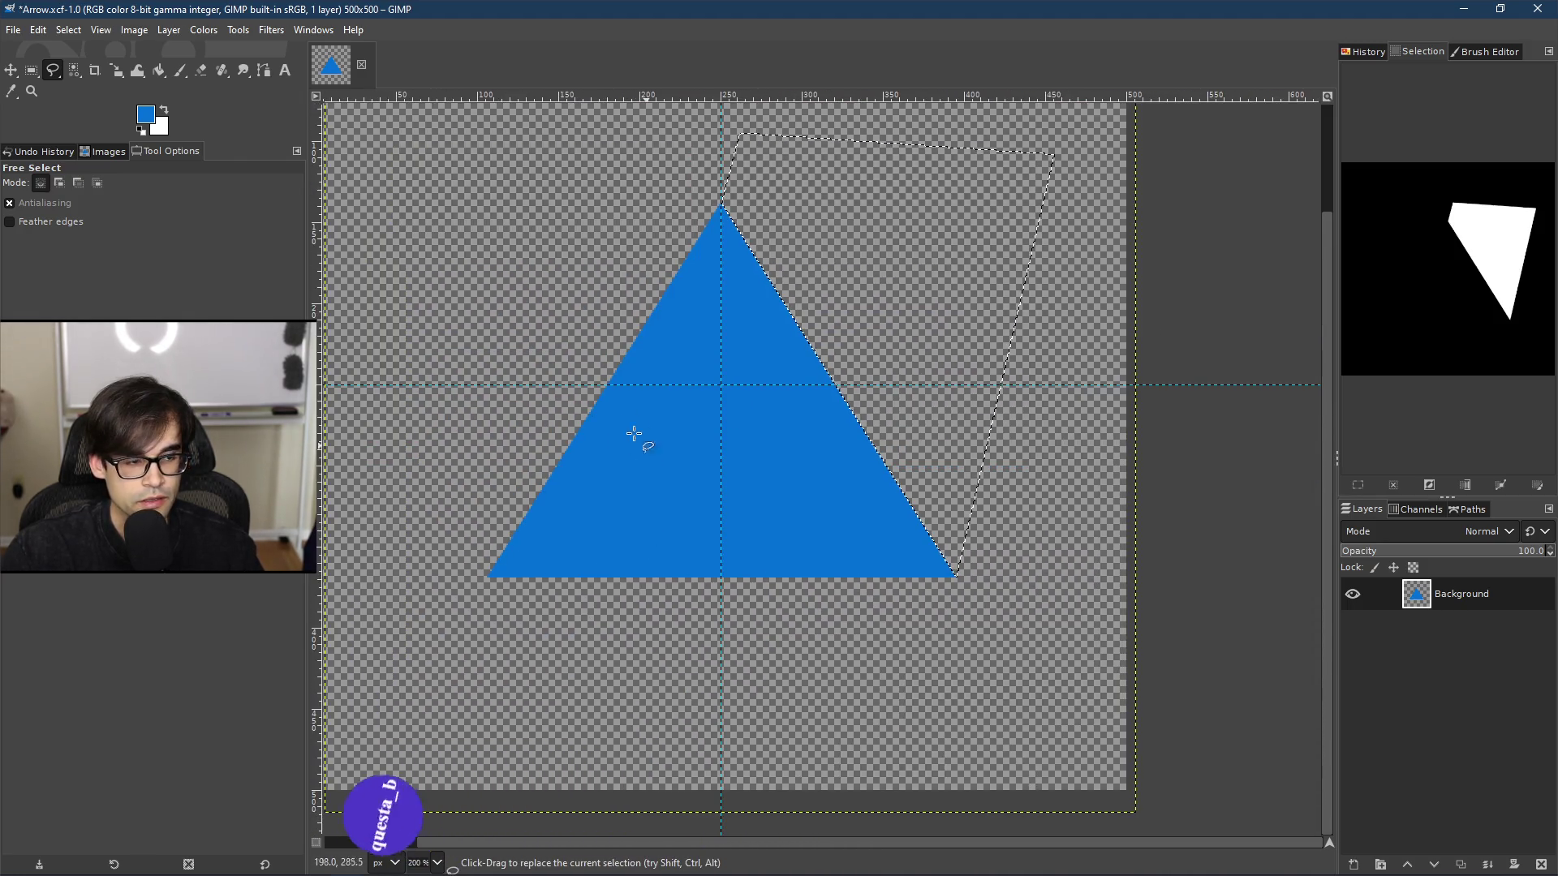
Step: Select the whole image, then copy and paste the triangle as a floating selection
{"action": "right_click", "coordinate": [625, 406]}
{"action": "mouse_move", "coordinate": [701, 482]}
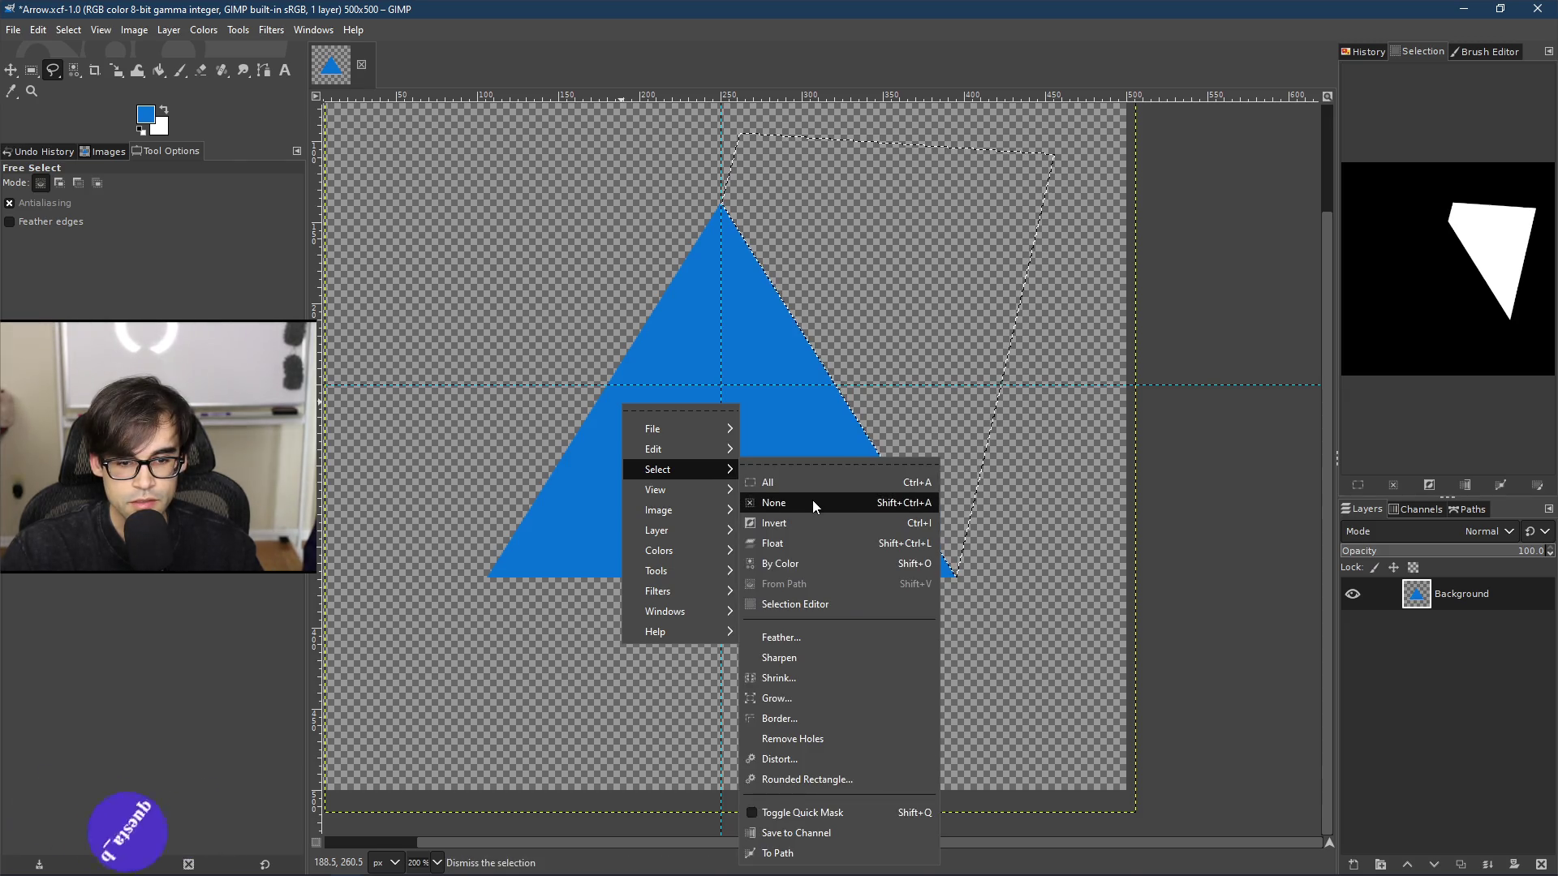
{"action": "left_click", "coordinate": [811, 484]}
{"action": "key", "text": "ctrl+c"}
{"action": "key", "text": "ctrl+v"}
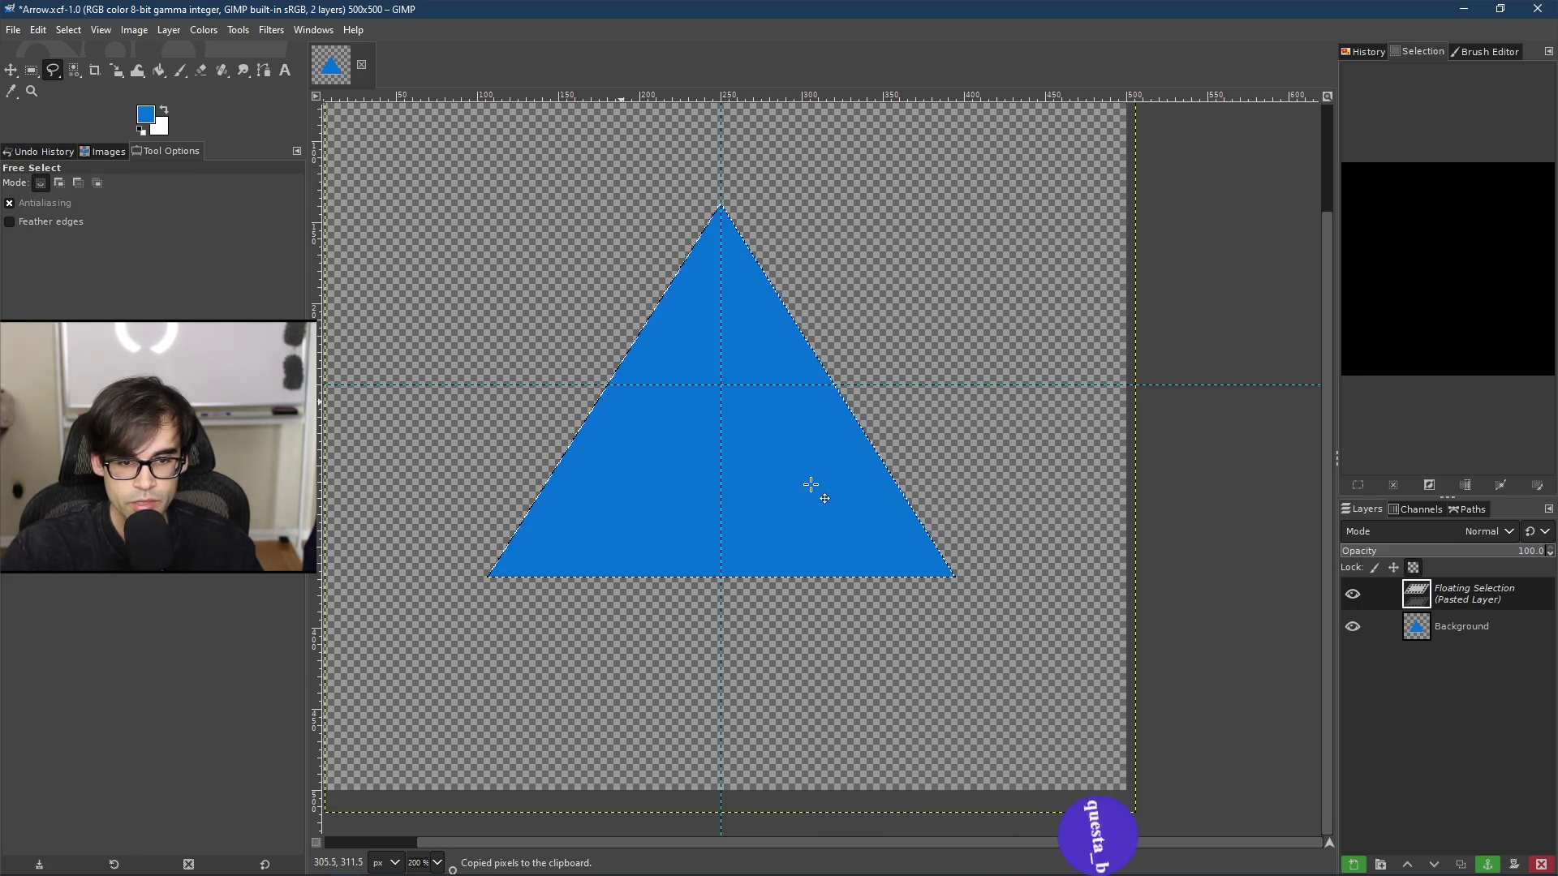
{"action": "right_click", "coordinate": [1438, 595]}
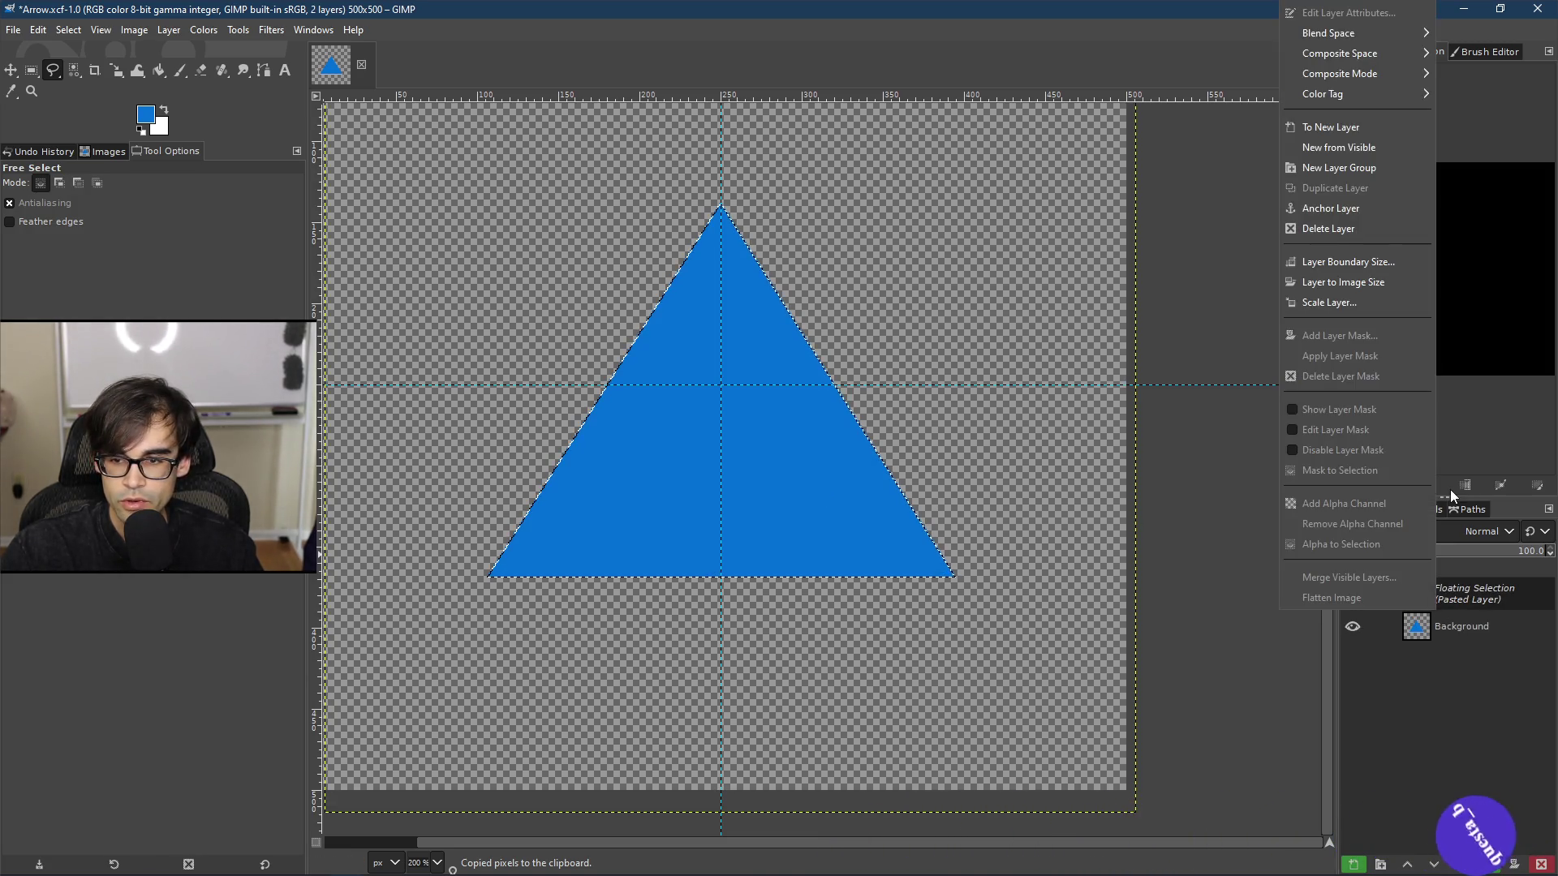
Step: Make the floating paste a new layer, scale it to 244 × 240 and centre it over the triangle
{"action": "left_click", "coordinate": [1329, 170]}
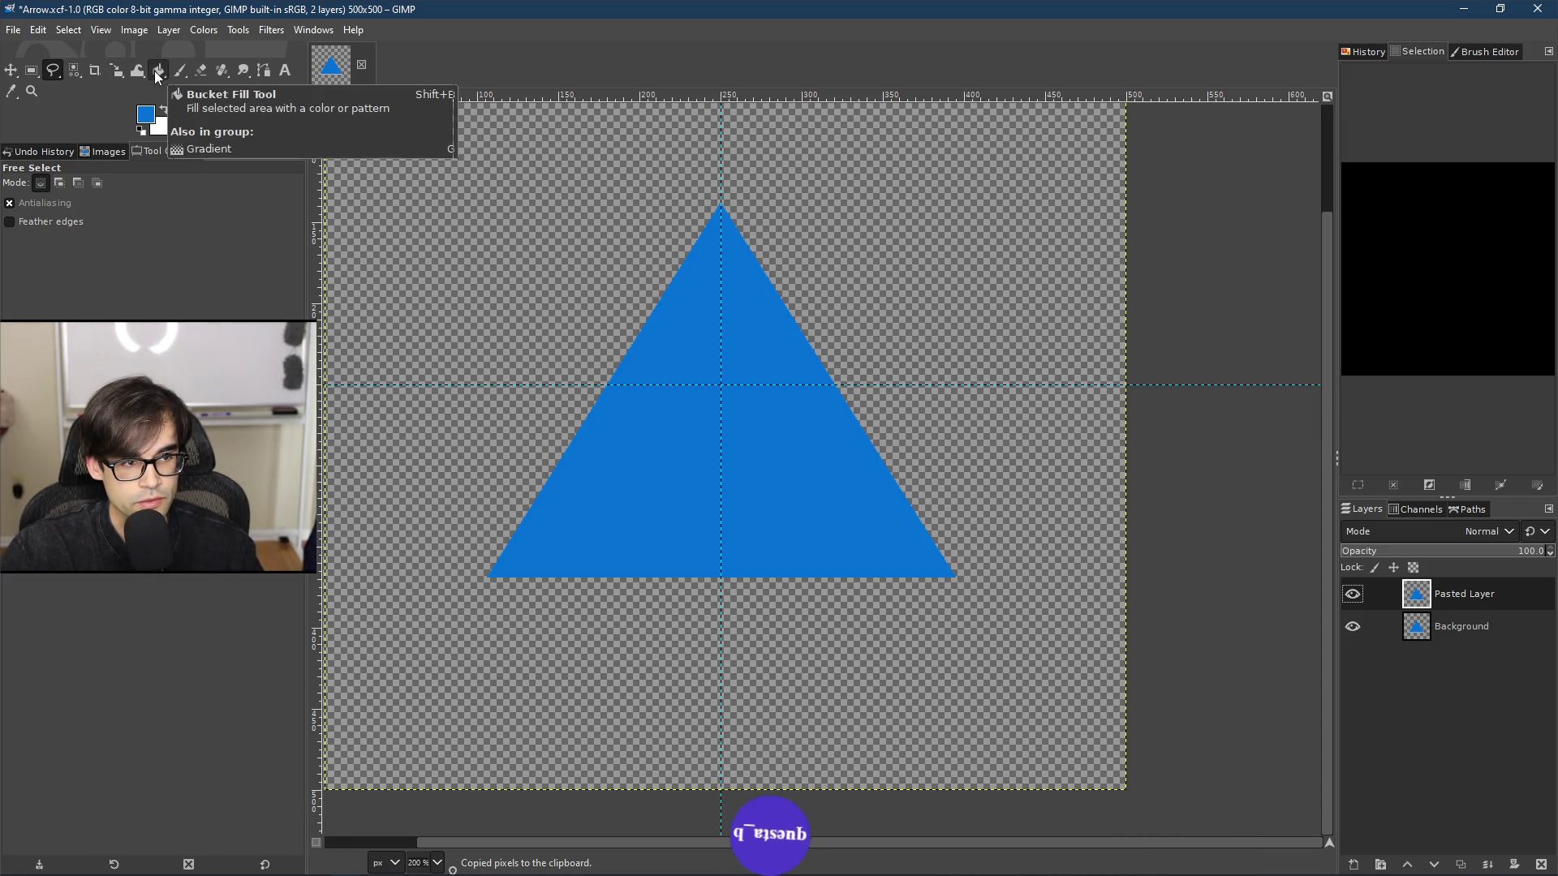
{"action": "left_click", "coordinate": [115, 69]}
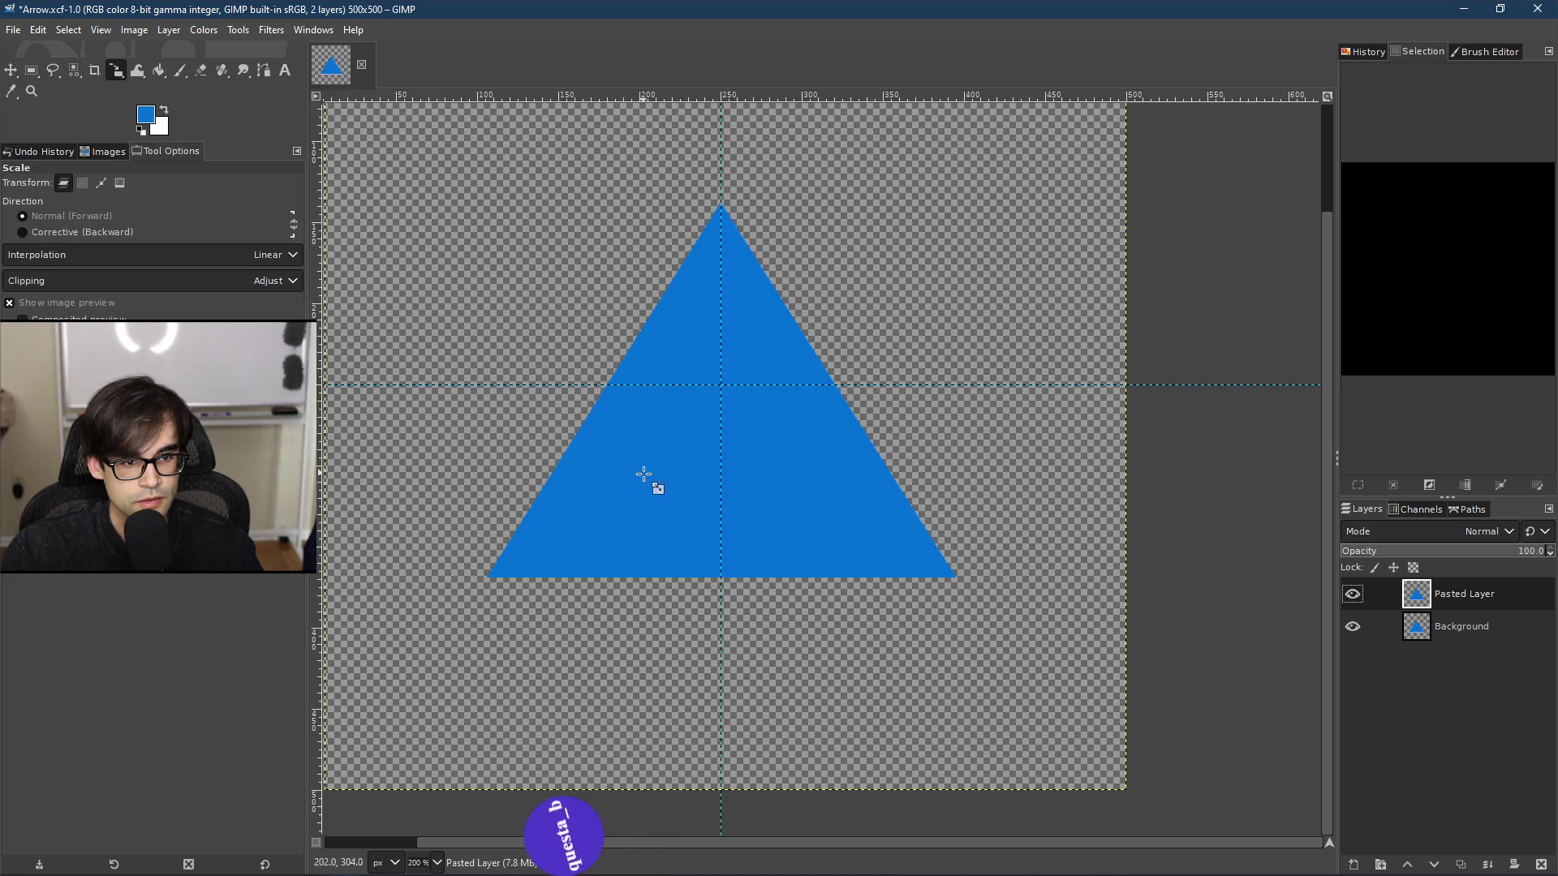
{"action": "left_click", "coordinate": [725, 449]}
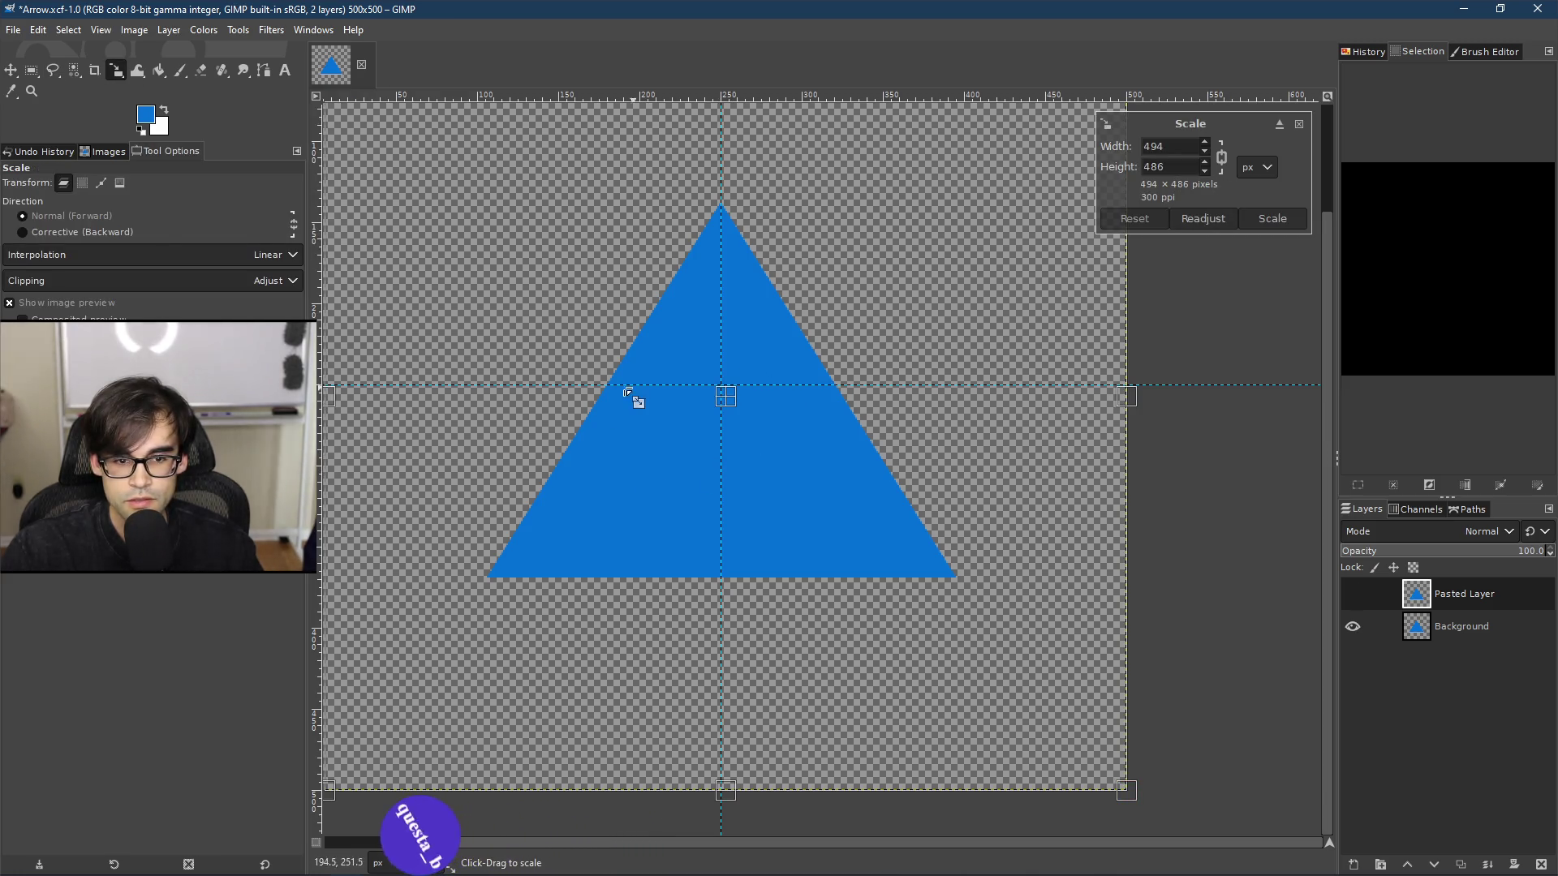
{"action": "left_click_drag", "start_coordinate": [1127, 786], "coordinate": [832, 499]}
{"action": "mouse_move", "coordinate": [577, 253]}
{"action": "left_mouse_down"}
{"action": "mouse_move", "coordinate": [729, 456]}
{"action": "mouse_move", "coordinate": [728, 520]}
{"action": "mouse_move", "coordinate": [720, 464]}
{"action": "left_mouse_up"}
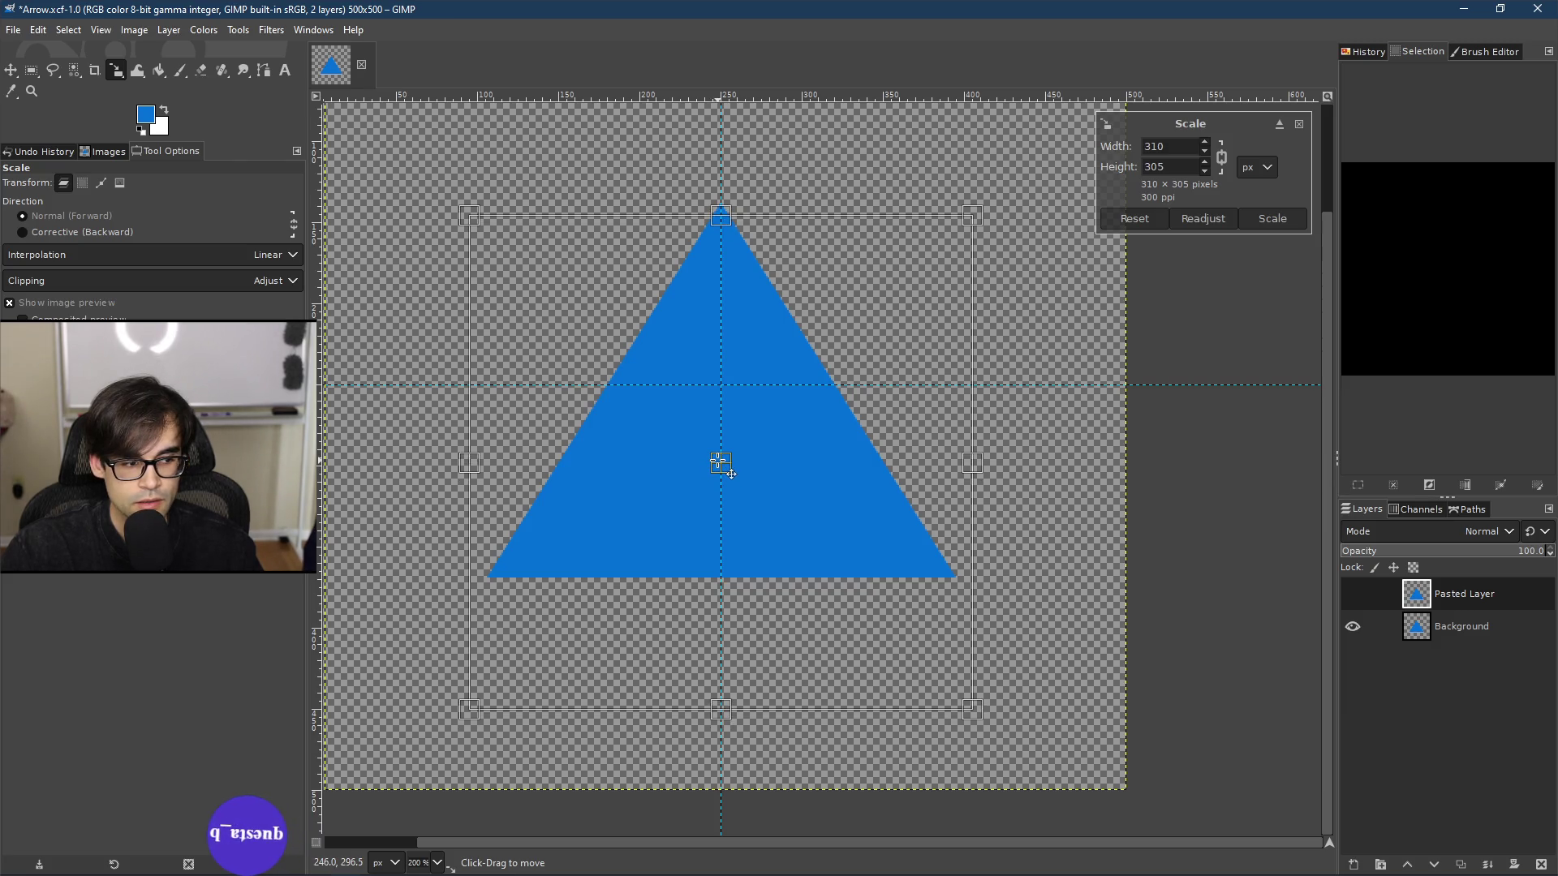
{"action": "left_click_drag", "start_coordinate": [959, 706], "coordinate": [860, 606]}
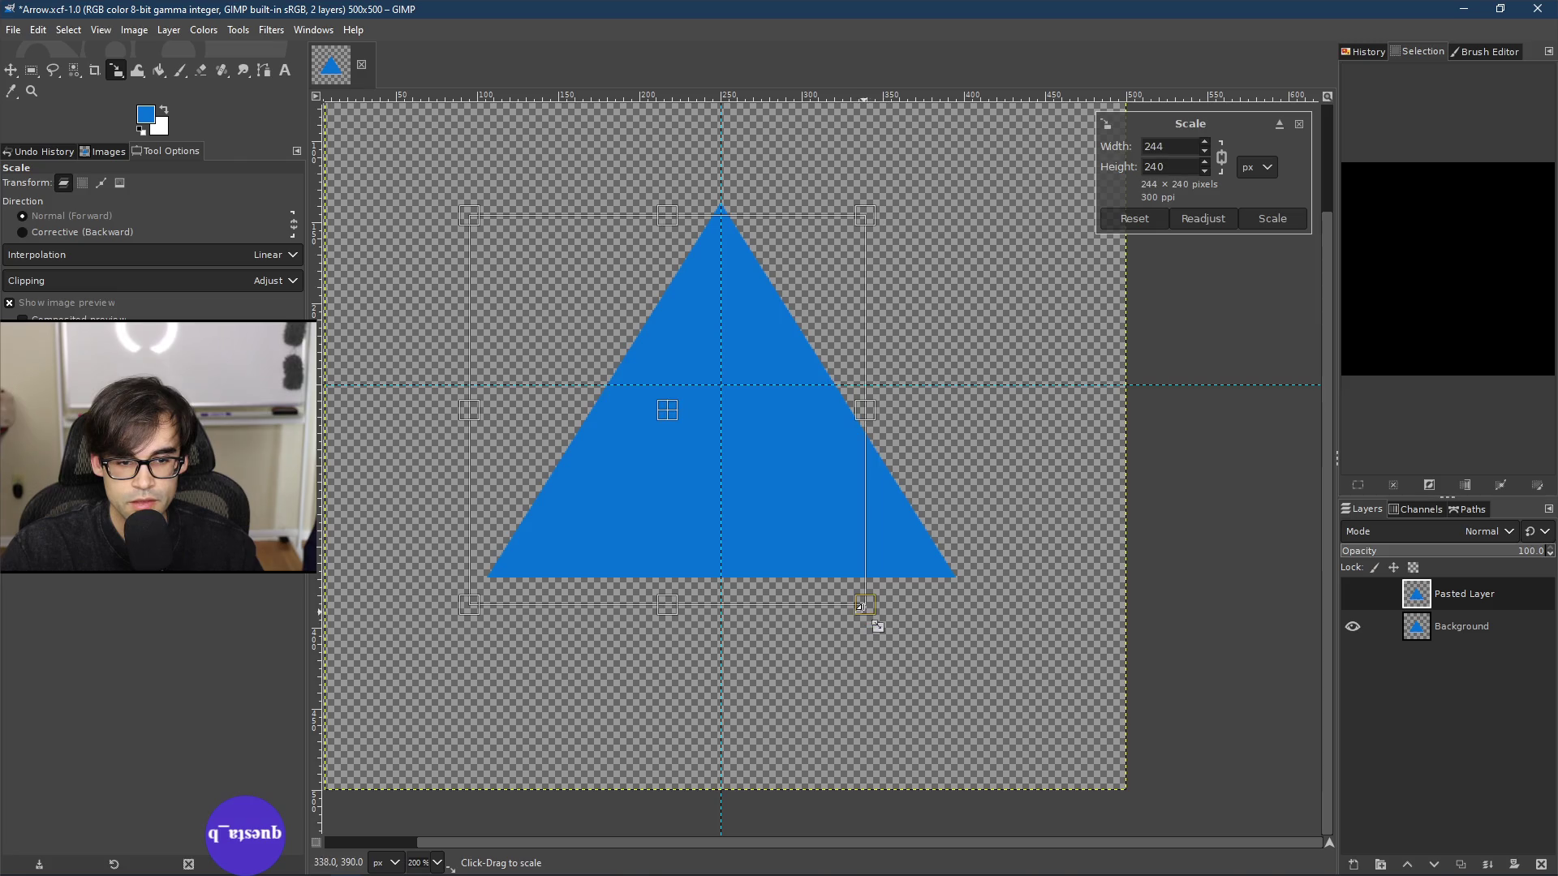
{"action": "mouse_move", "coordinate": [657, 409]}
{"action": "left_mouse_down"}
{"action": "mouse_move", "coordinate": [722, 538]}
{"action": "mouse_move", "coordinate": [706, 515]}
{"action": "mouse_move", "coordinate": [713, 483]}
{"action": "left_mouse_up"}
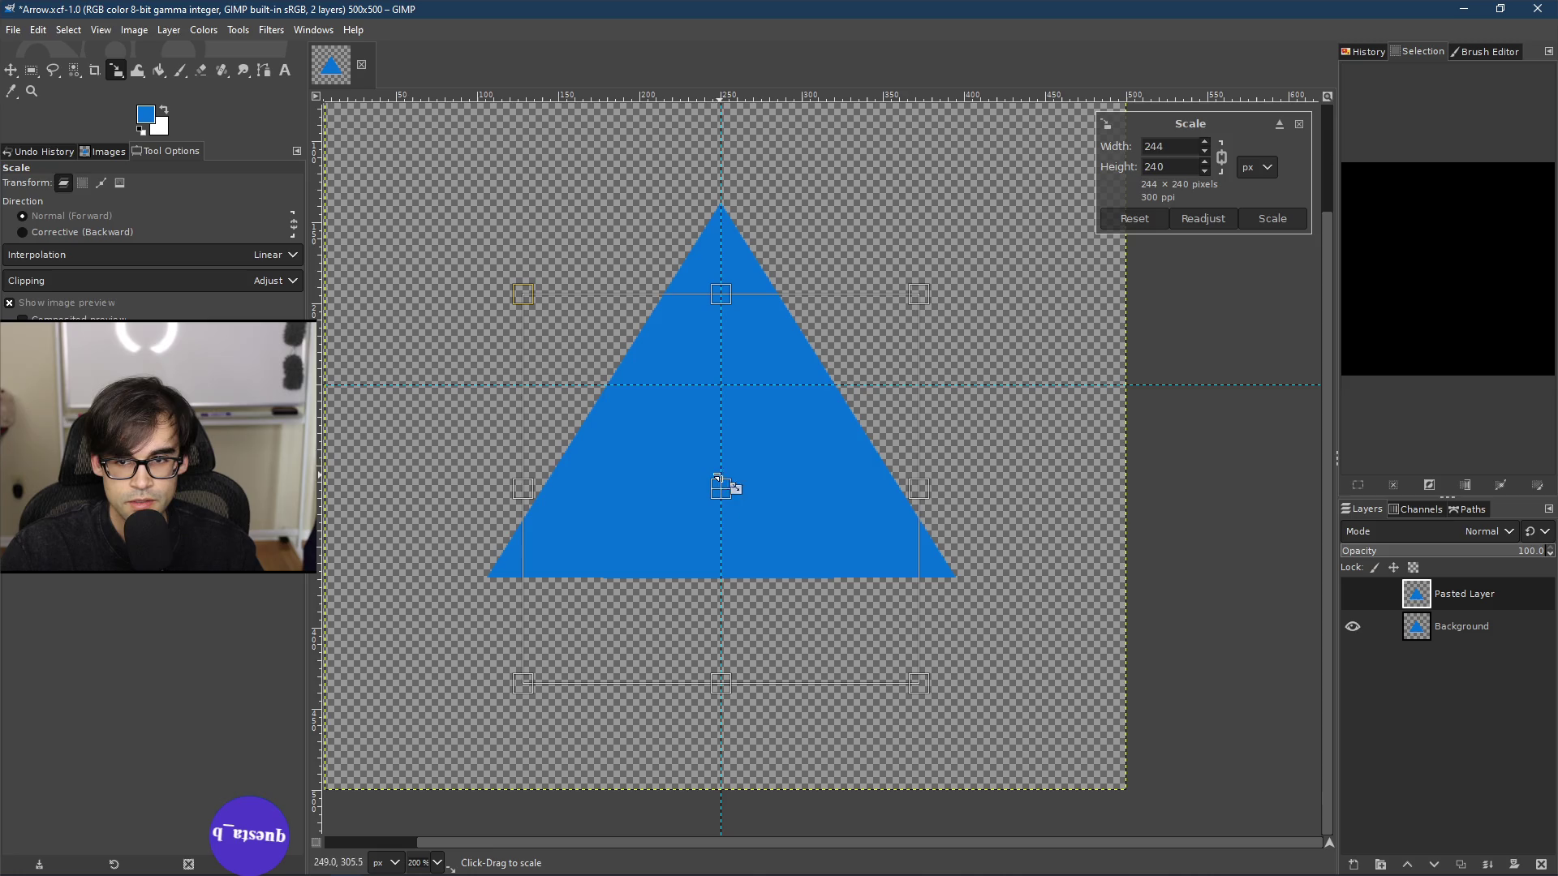
{"action": "key", "text": "Return"}
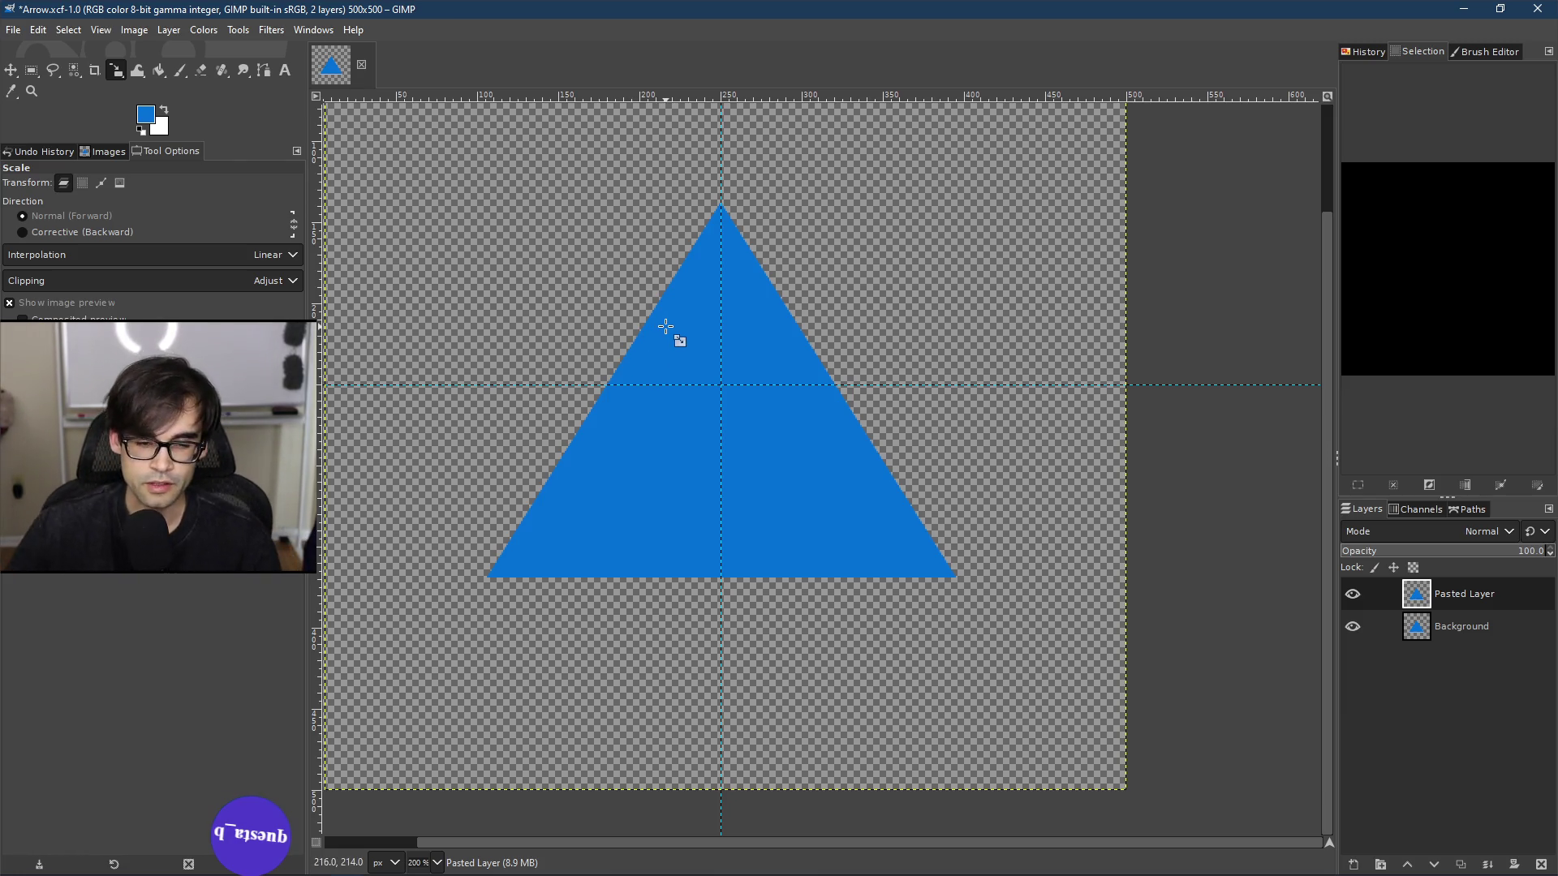
{"action": "left_click", "coordinate": [150, 116]}
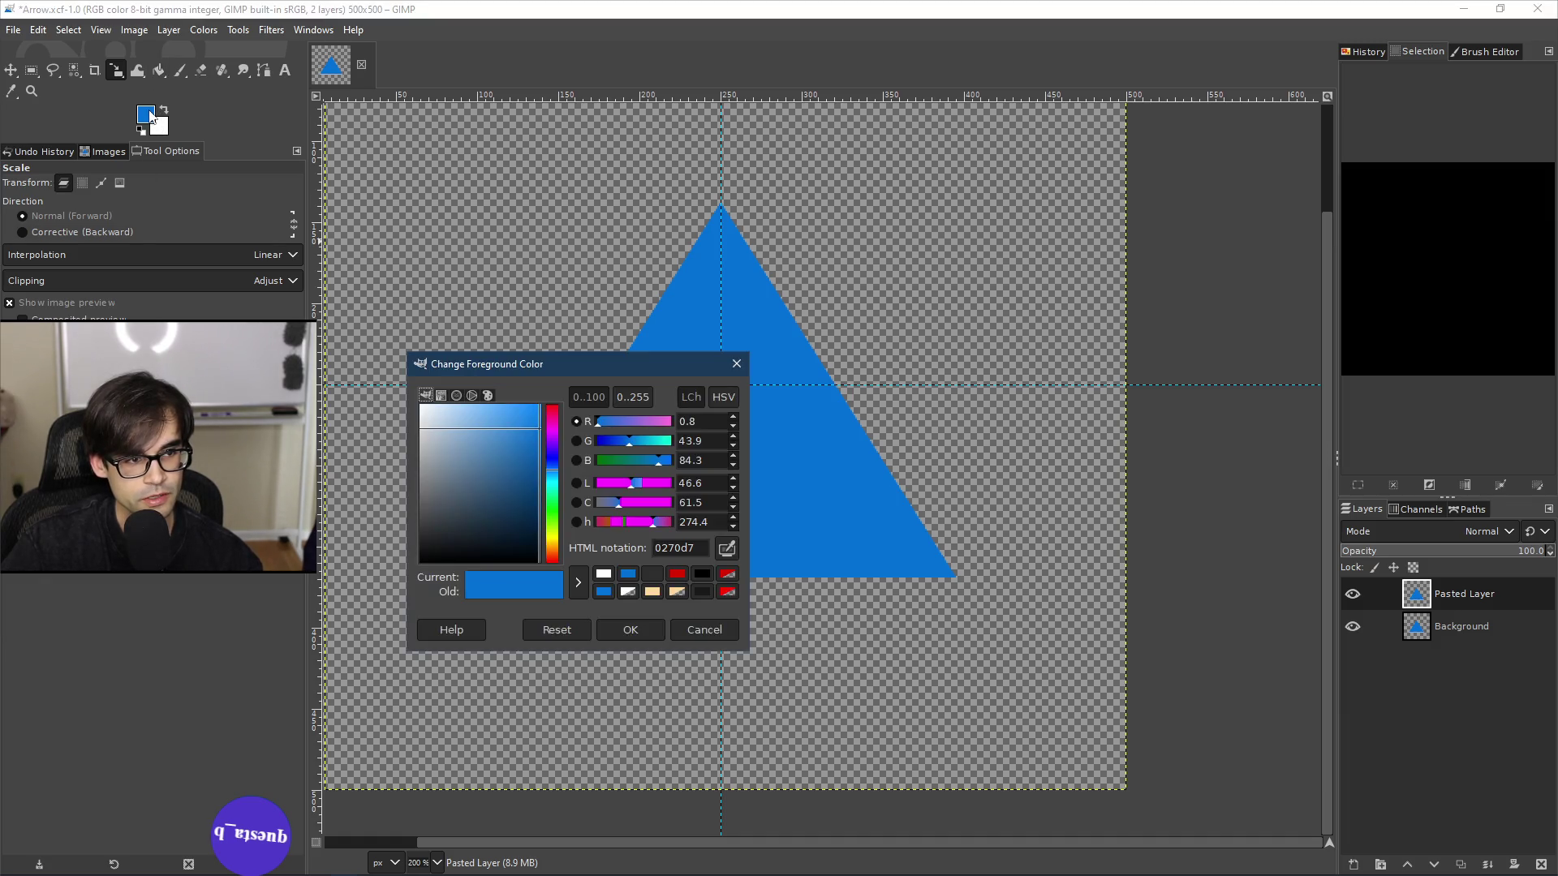
{"action": "left_click", "coordinate": [676, 573]}
{"action": "left_click", "coordinate": [631, 629]}
{"action": "left_click", "coordinate": [716, 450]}
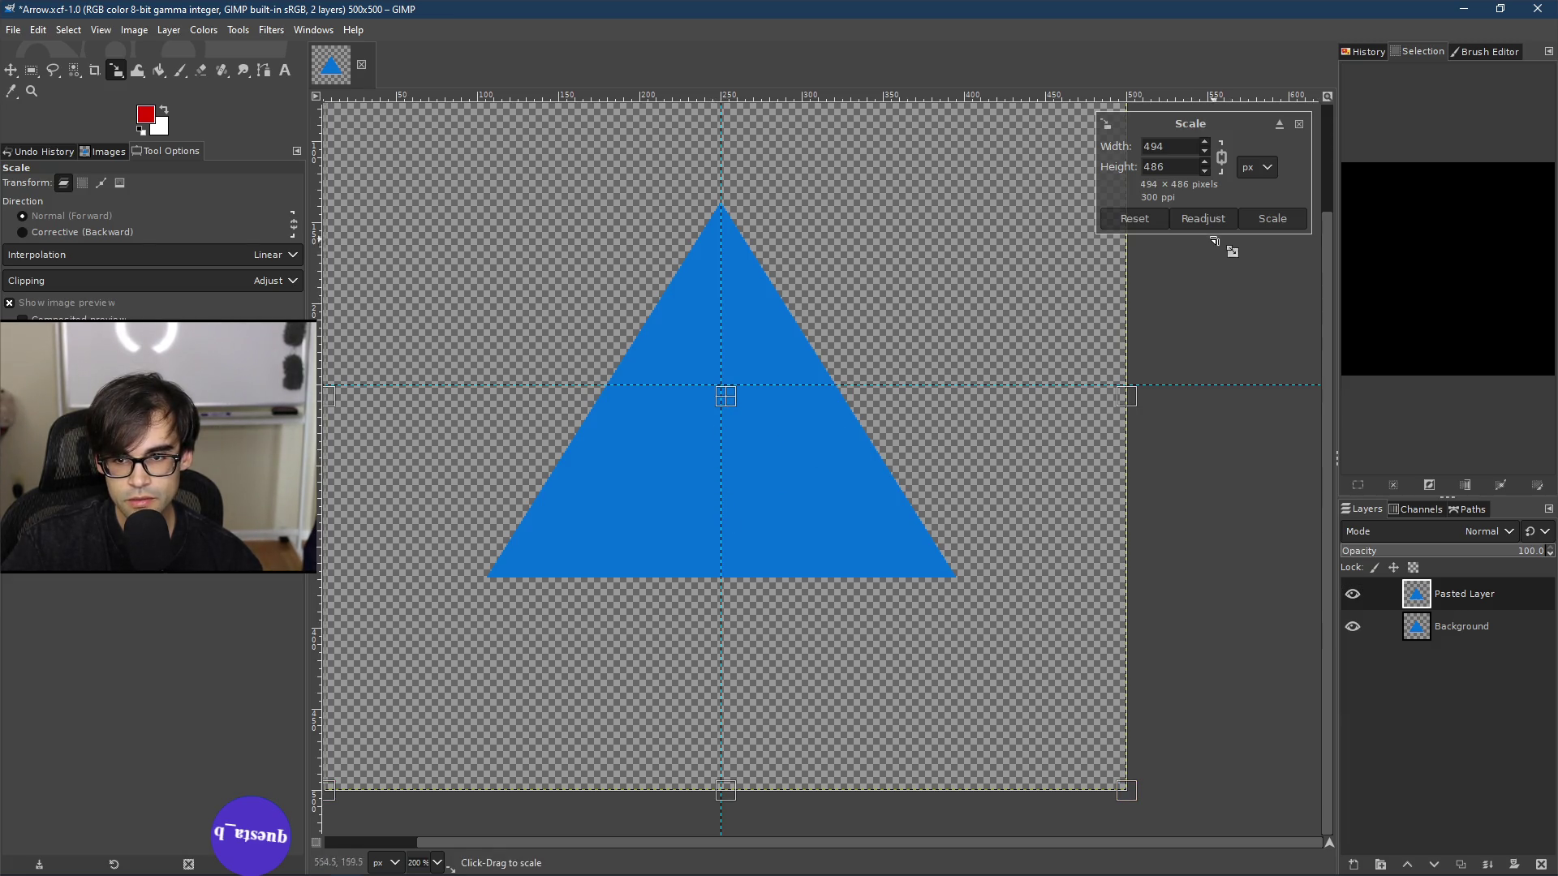
{"action": "left_click", "coordinate": [159, 70]}
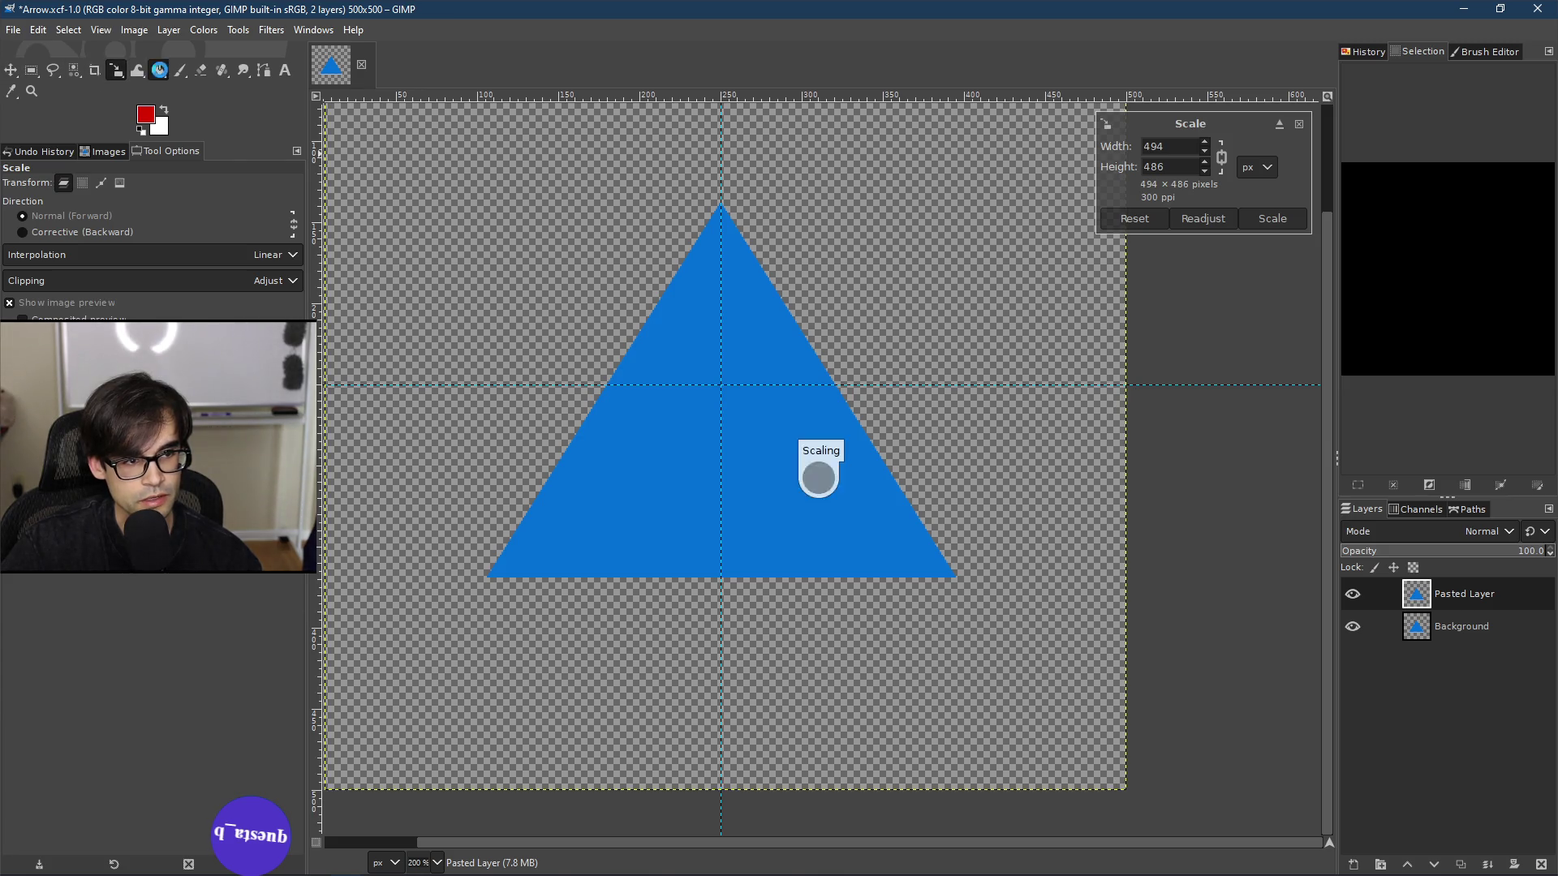
{"action": "left_click", "coordinate": [721, 455]}
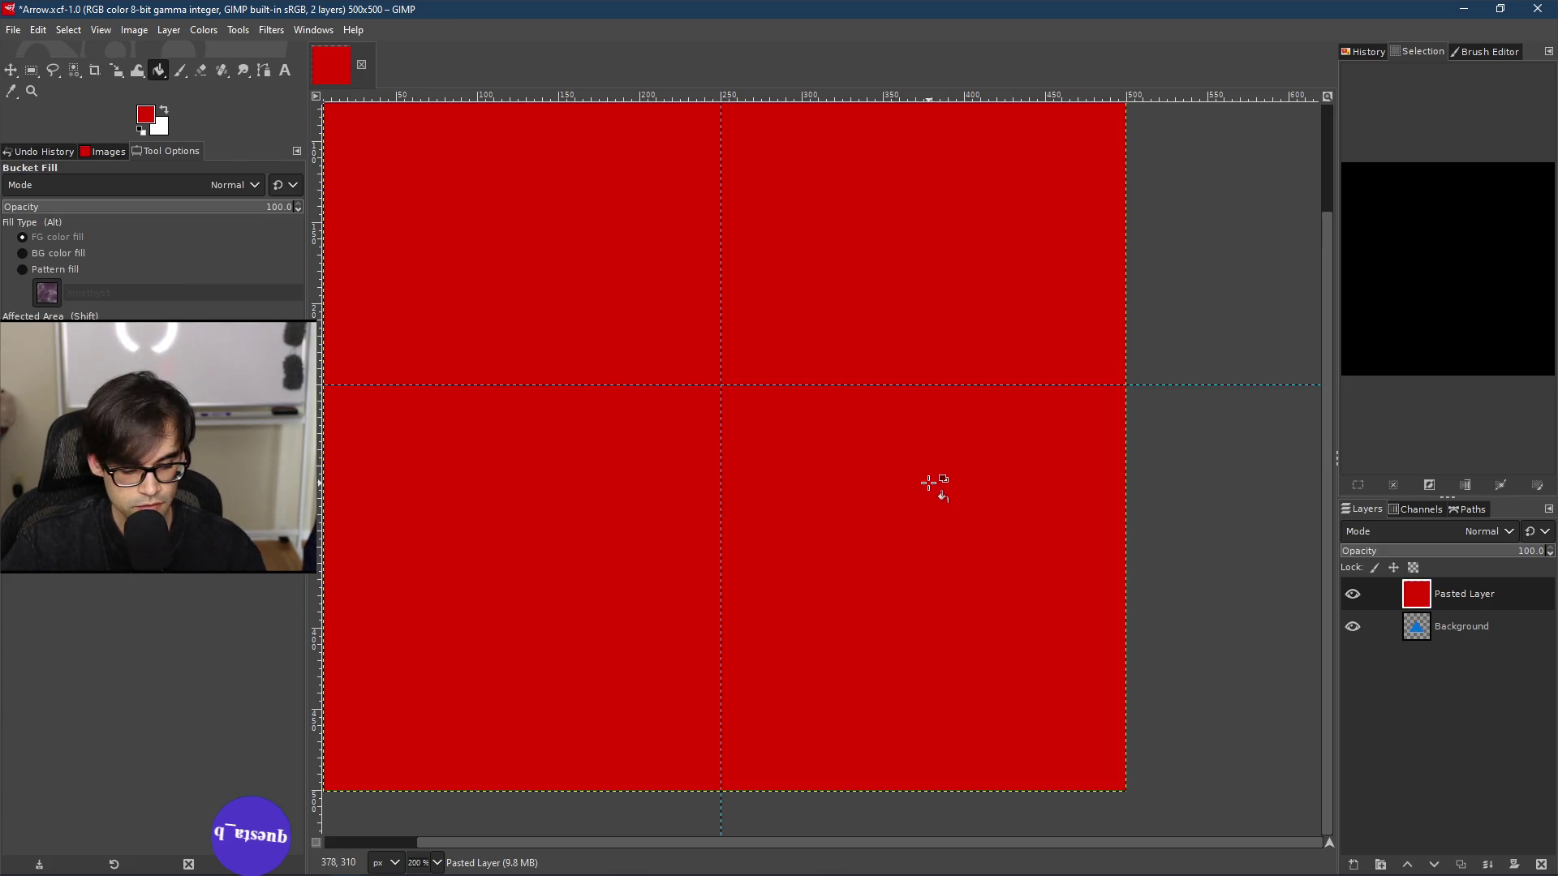
{"action": "key", "text": "ctrl+z"}
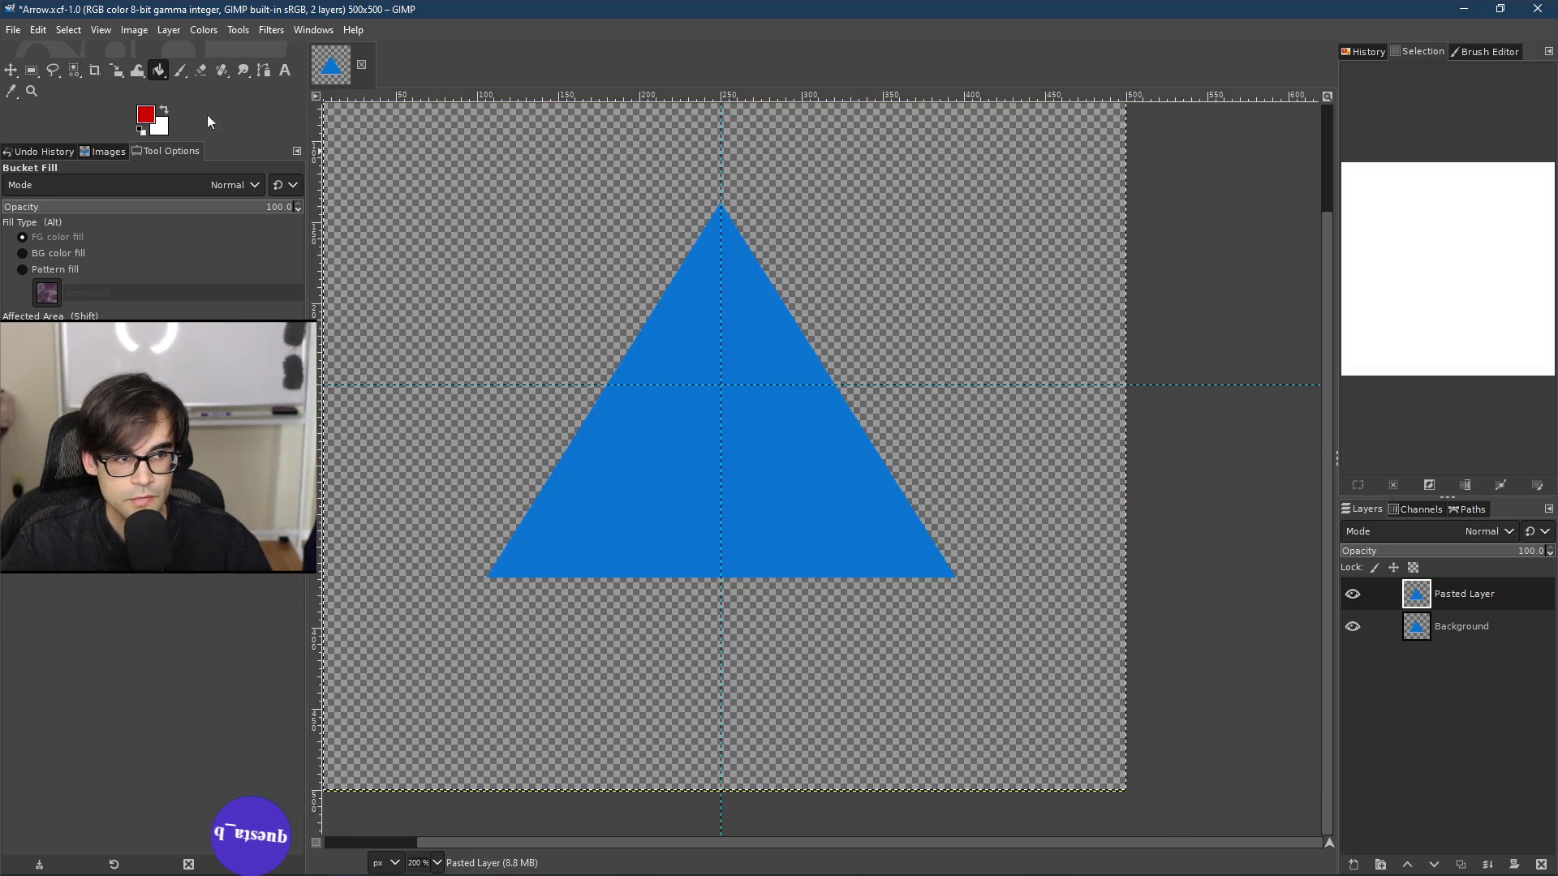
{"action": "right_click", "coordinate": [563, 290]}
{"action": "mouse_move", "coordinate": [640, 352]}
{"action": "left_click", "coordinate": [769, 381]}
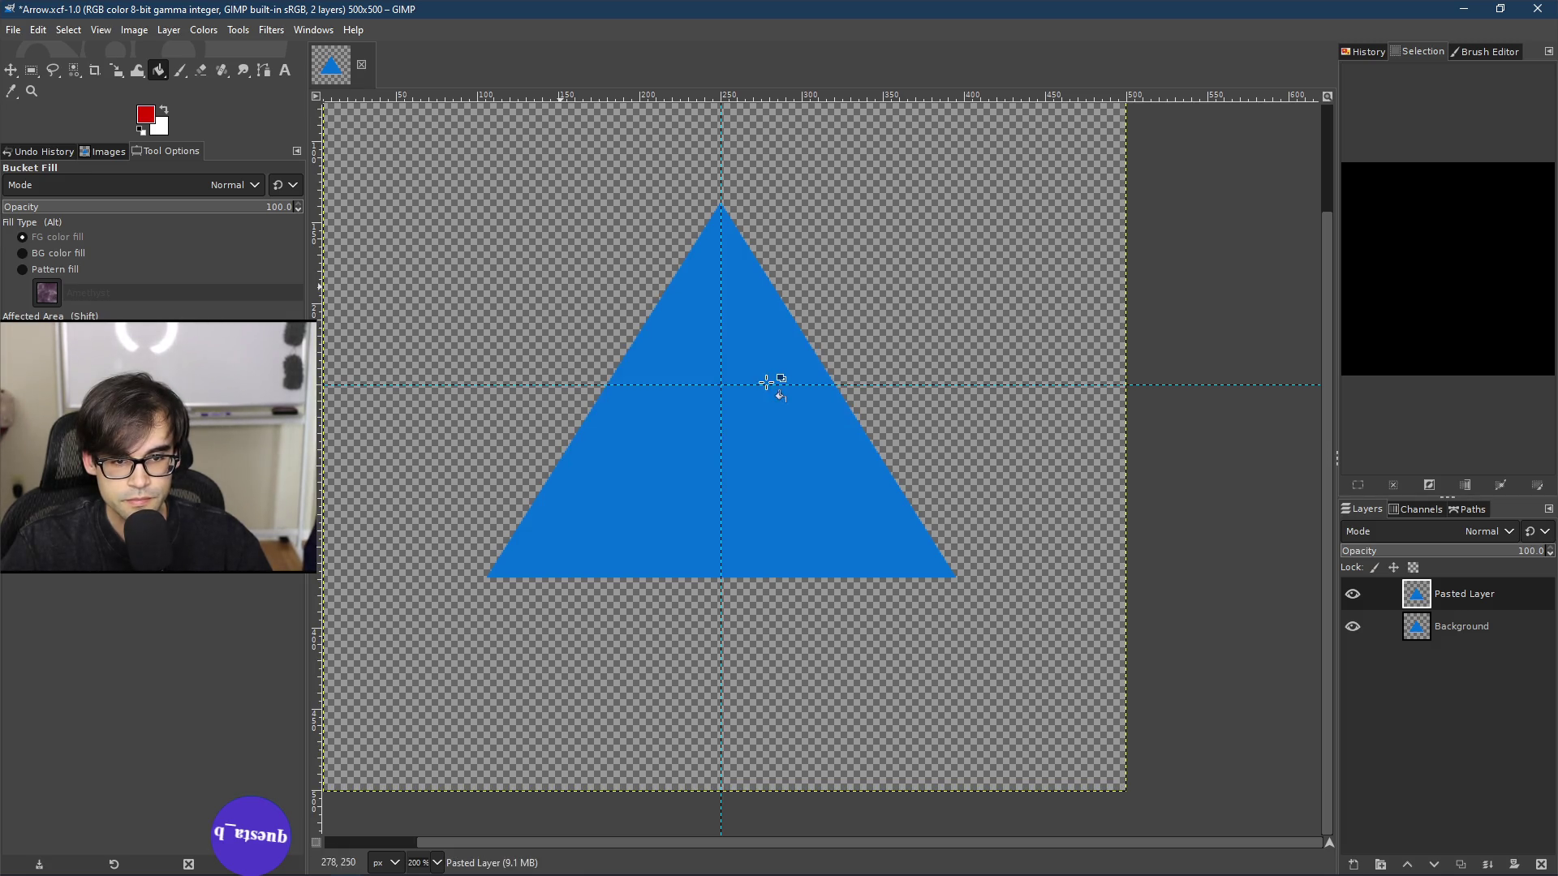
{"action": "left_click", "coordinate": [699, 480]}
{"action": "key", "text": "ctrl"}
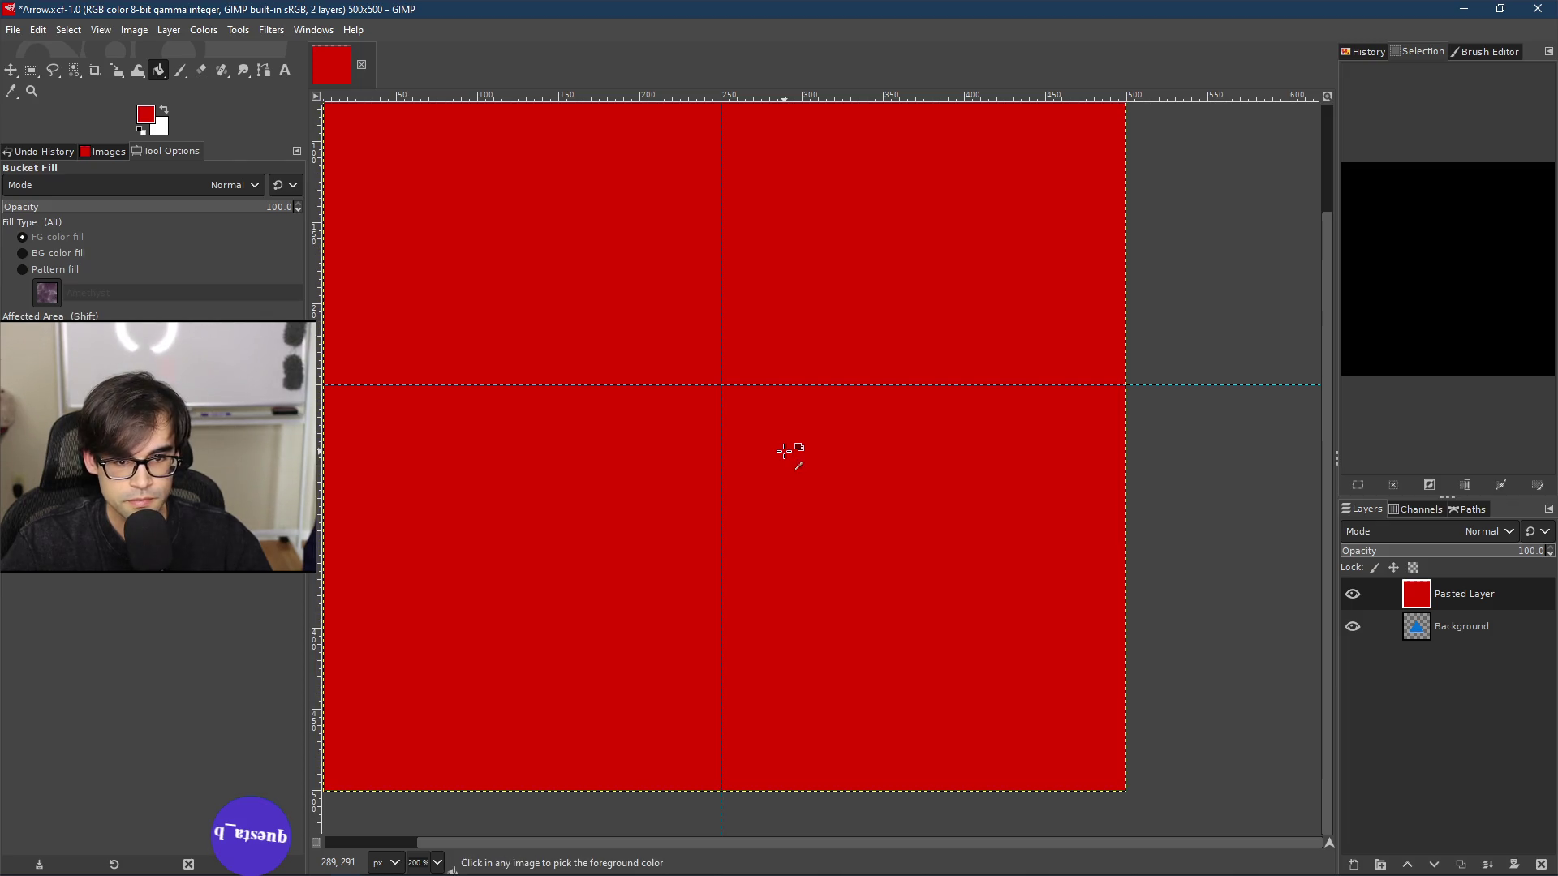
{"action": "key", "text": "ctrl+z"}
{"action": "left_click", "coordinate": [1353, 594]}
{"action": "left_click", "coordinate": [1352, 594]}
{"action": "left_click", "coordinate": [1352, 627]}
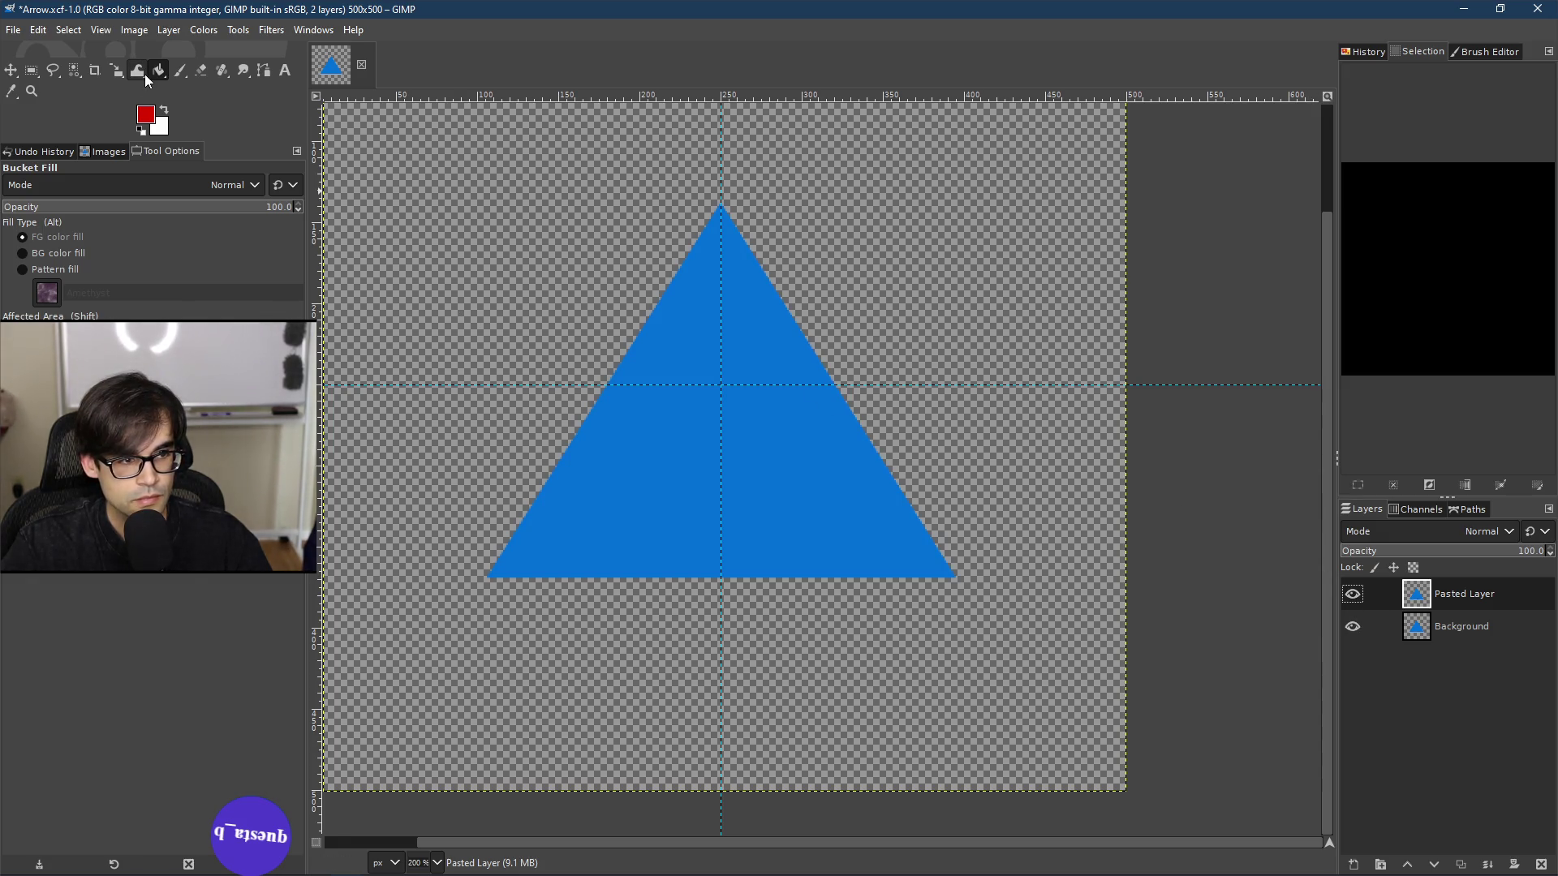
Step: Select the pasted layer's blue triangle with Select > By Color
{"action": "right_click", "coordinate": [680, 405]}
{"action": "mouse_move", "coordinate": [770, 469]}
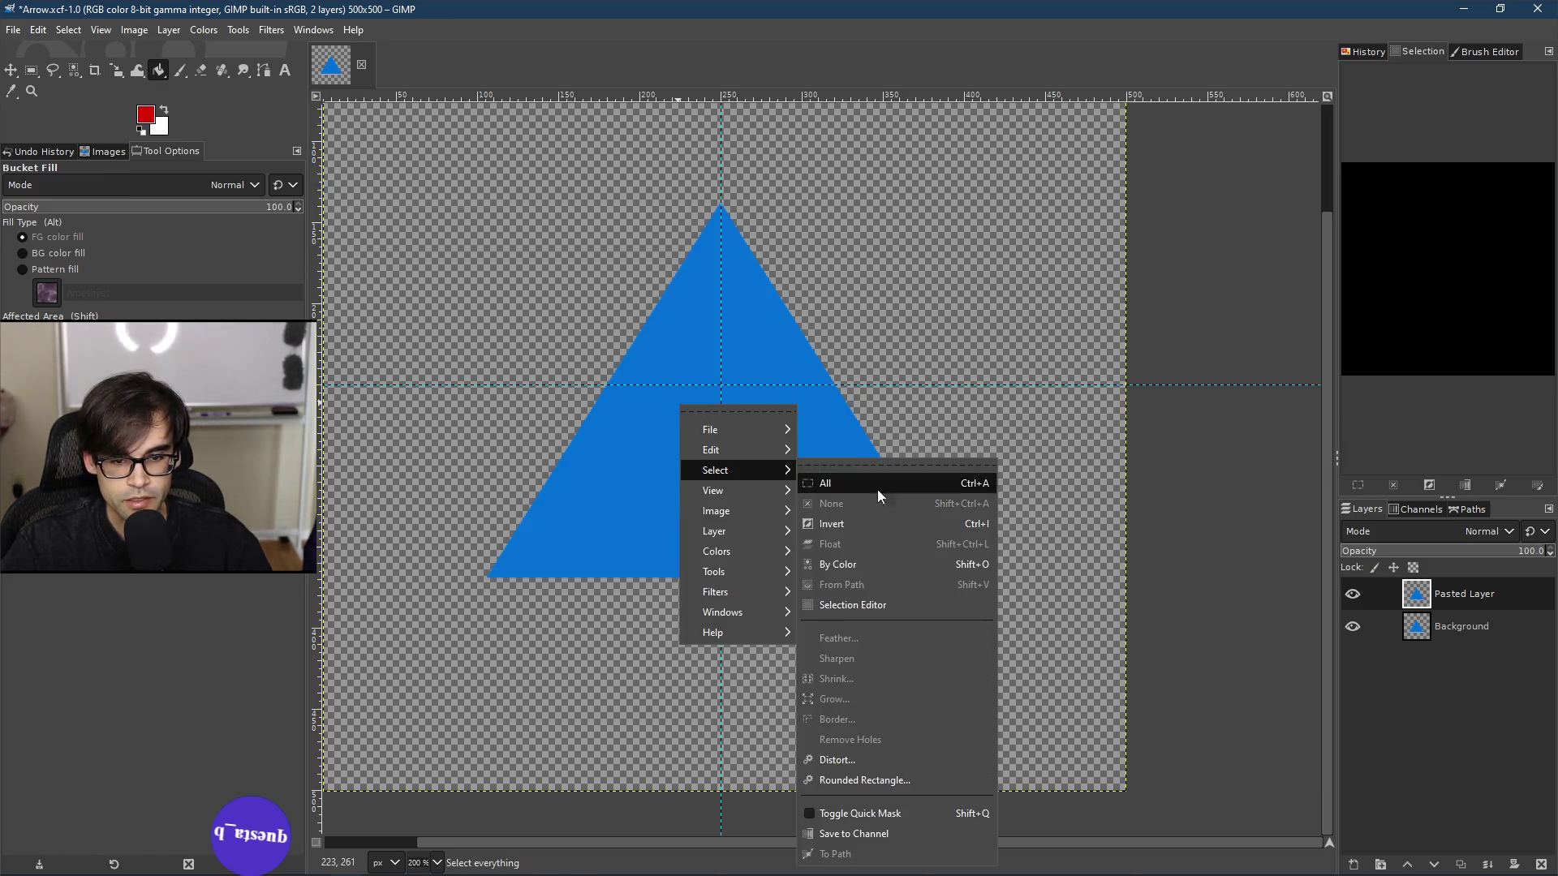
{"action": "left_click", "coordinate": [887, 562]}
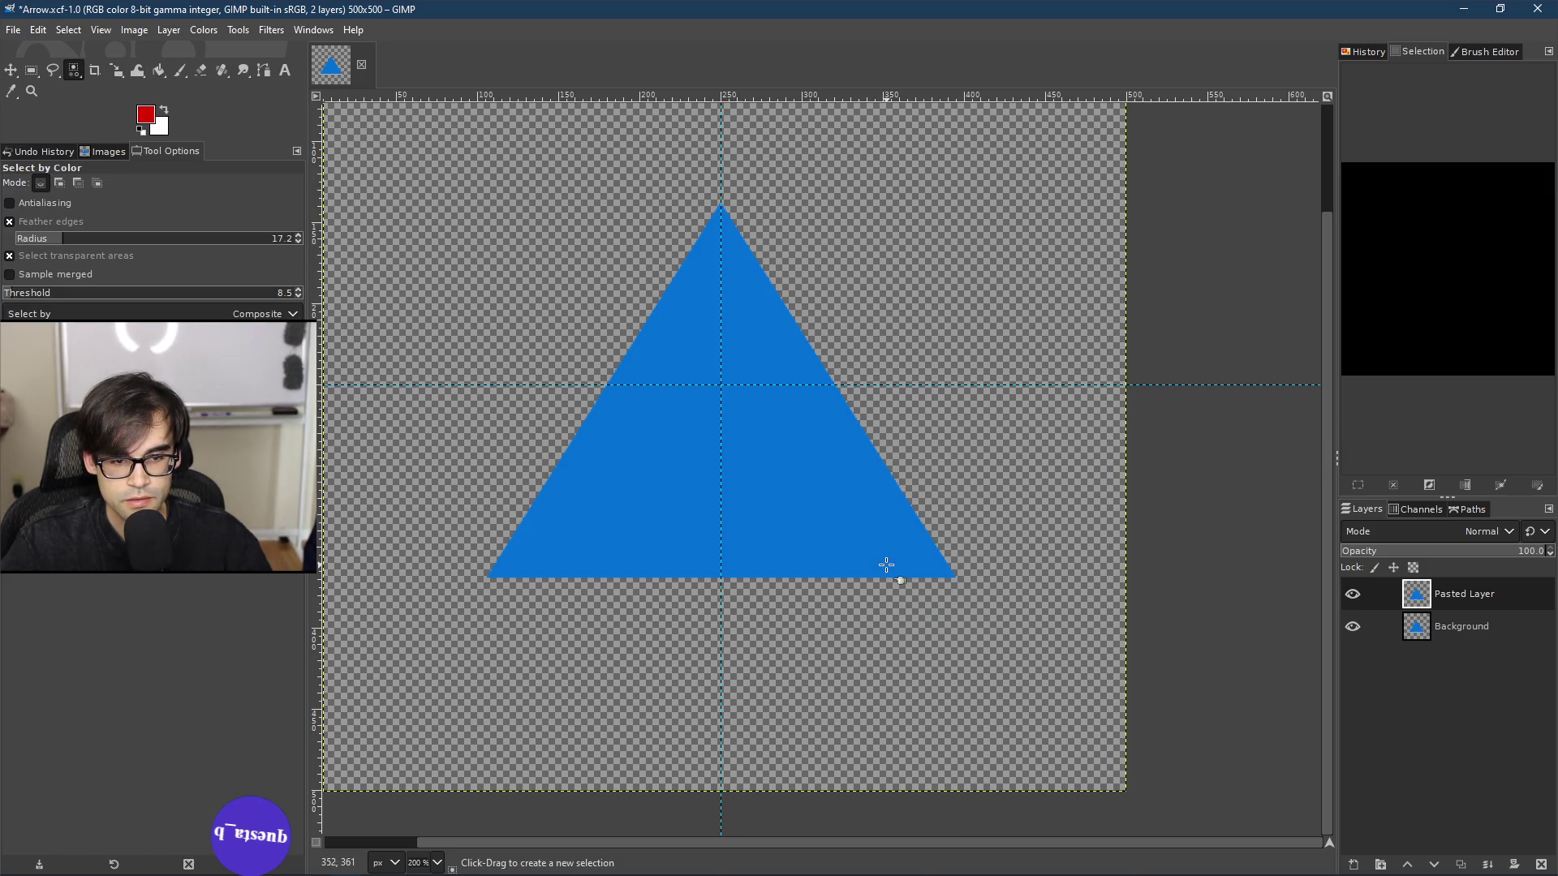
{"action": "left_click", "coordinate": [682, 432]}
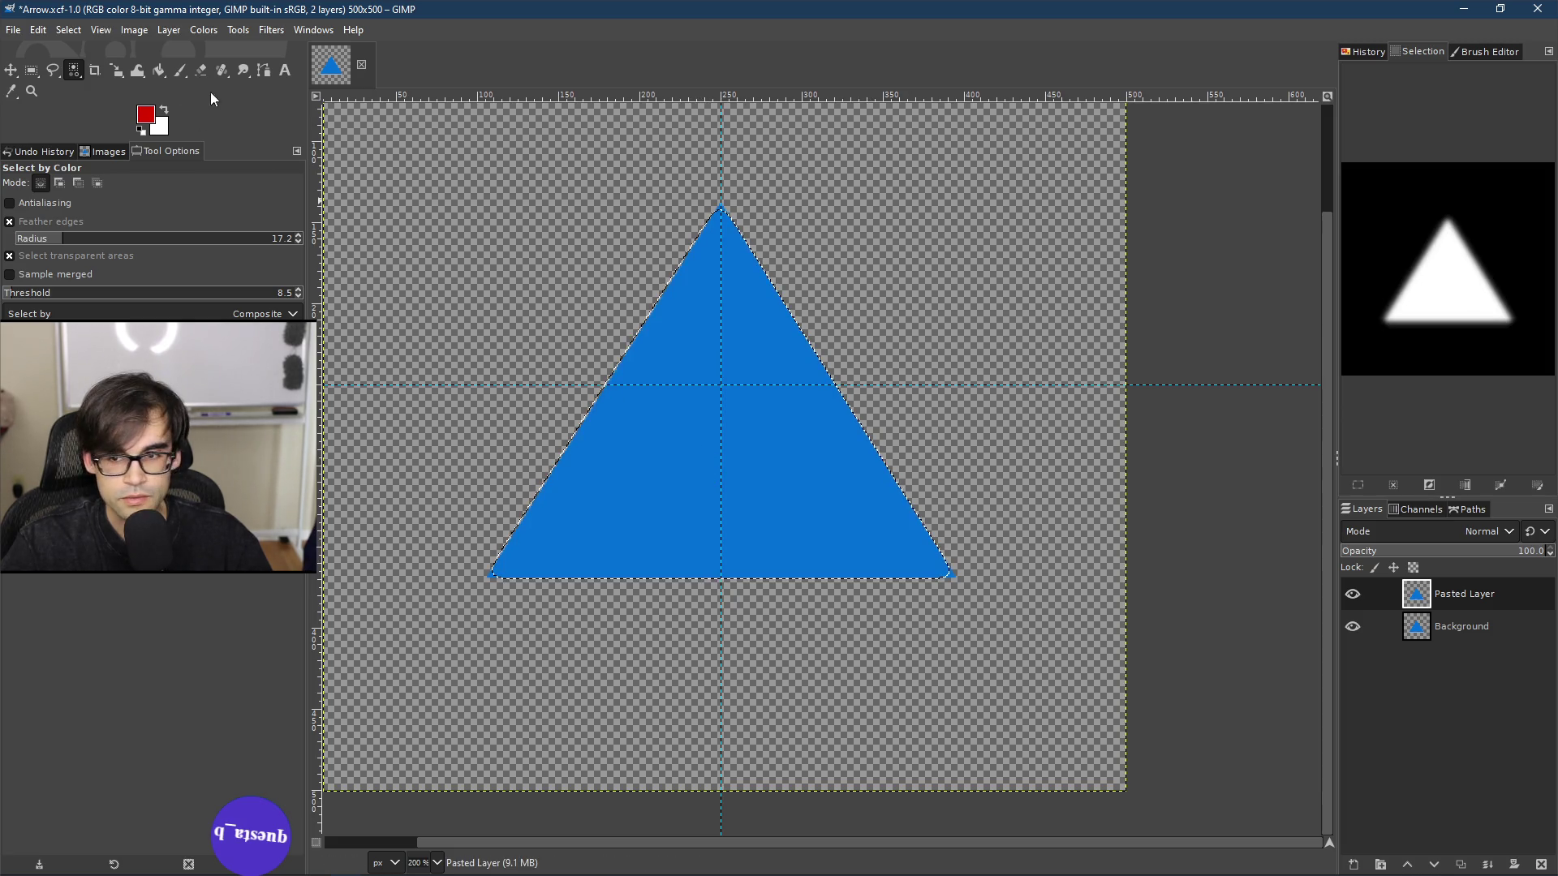
Step: Bucket-fill the selected triangle with red
{"action": "left_click", "coordinate": [160, 71]}
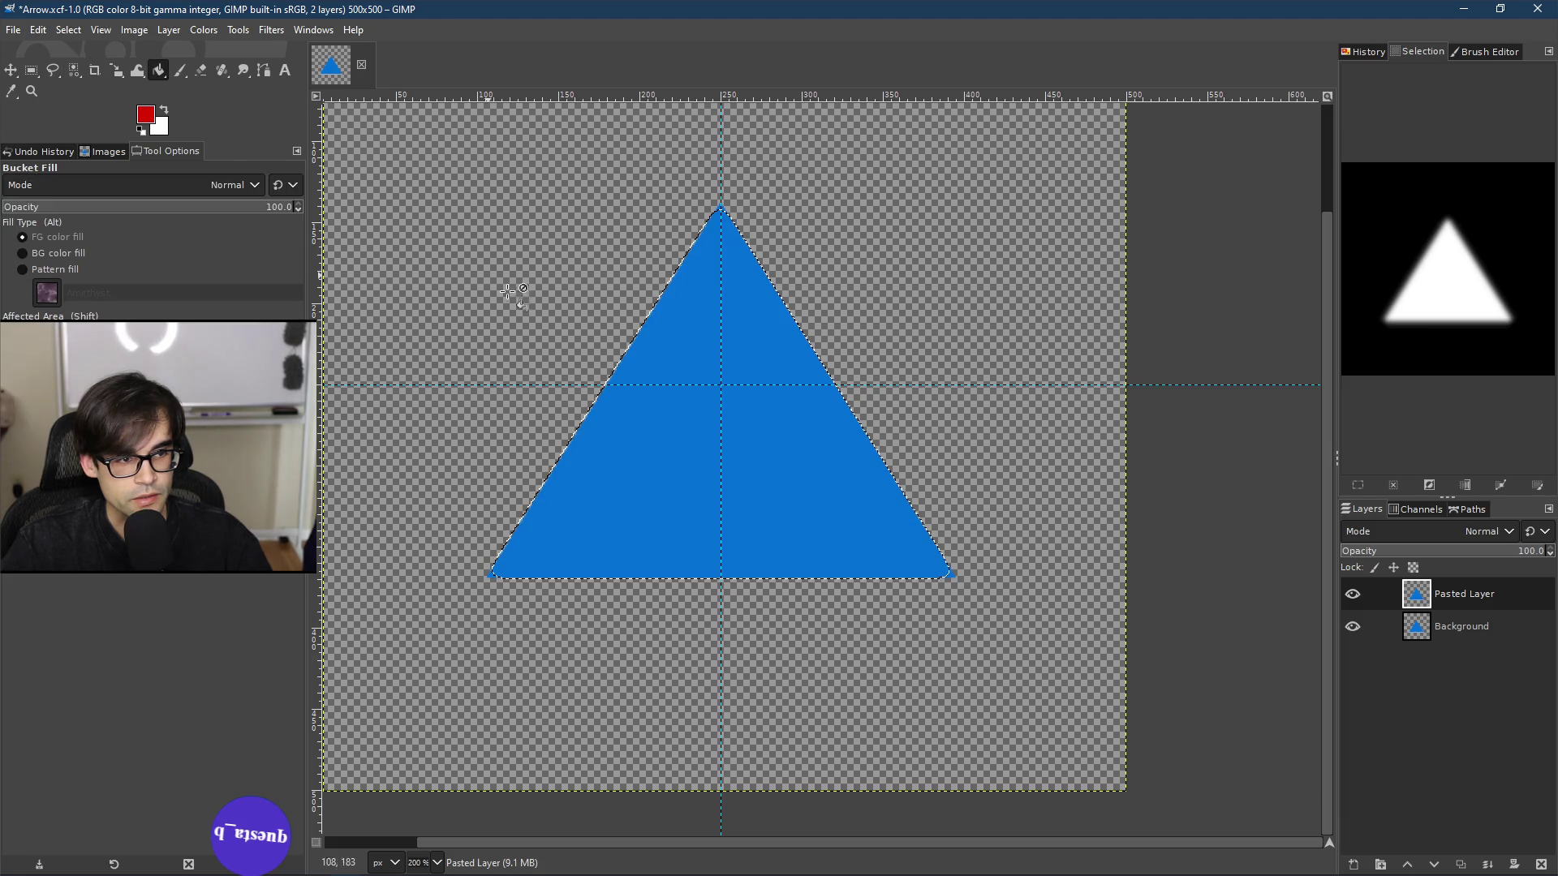
{"action": "left_click", "coordinate": [702, 408]}
{"action": "scroll", "coordinate": [678, 244], "scroll_direction": "up", "scroll_amount": 5, "text": "ctrl"}
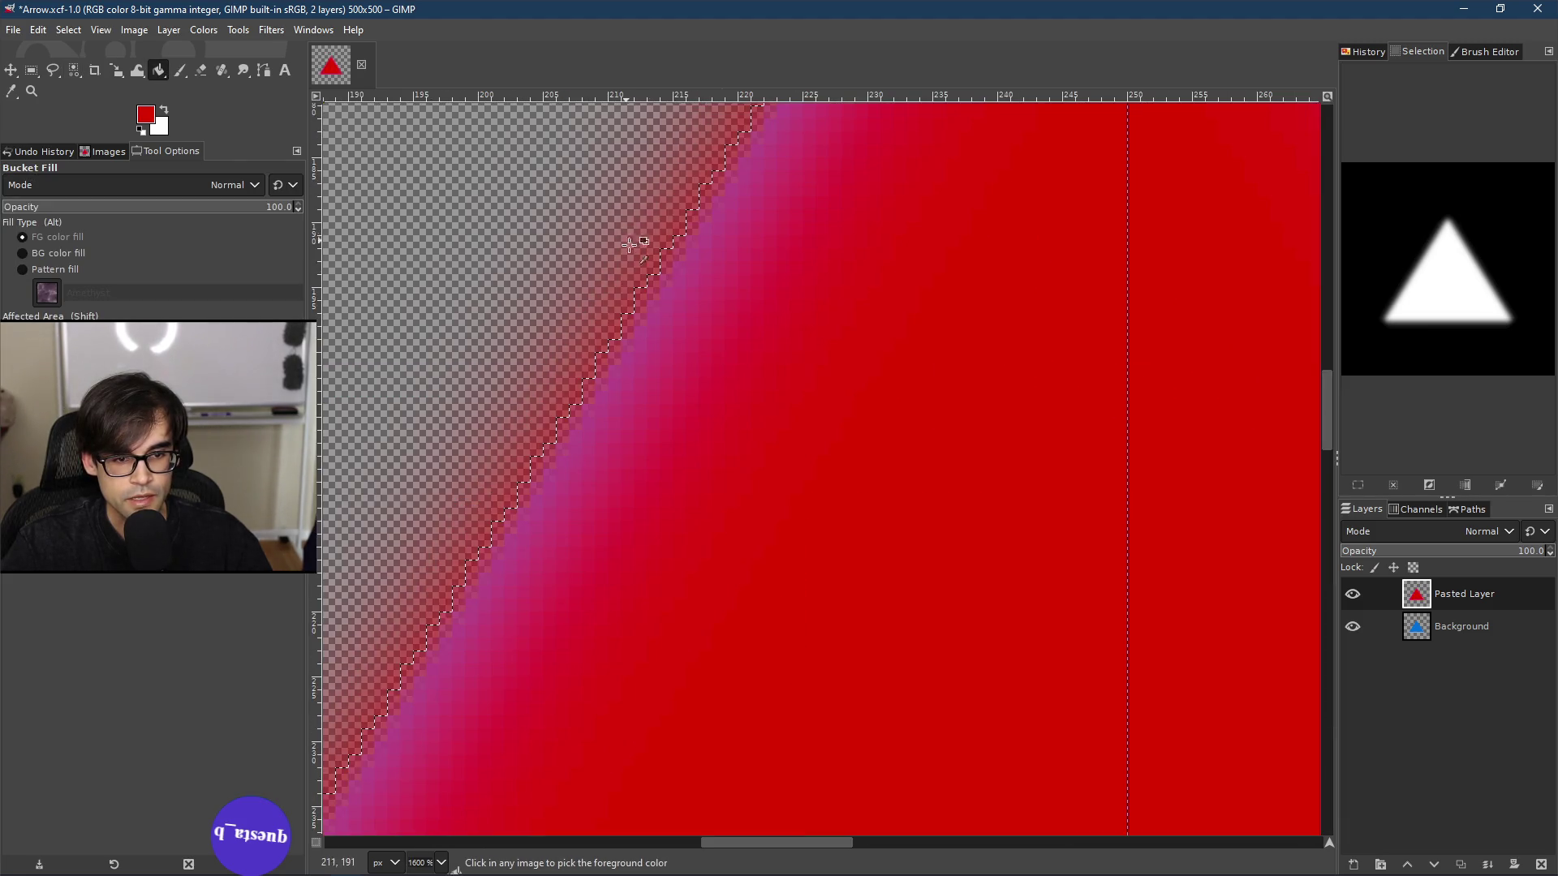
{"action": "scroll", "coordinate": [649, 267], "scroll_direction": "down", "scroll_amount": 6, "text": "ctrl"}
{"action": "scroll", "coordinate": [721, 244], "scroll_direction": "up", "scroll_amount": 5, "text": "ctrl"}
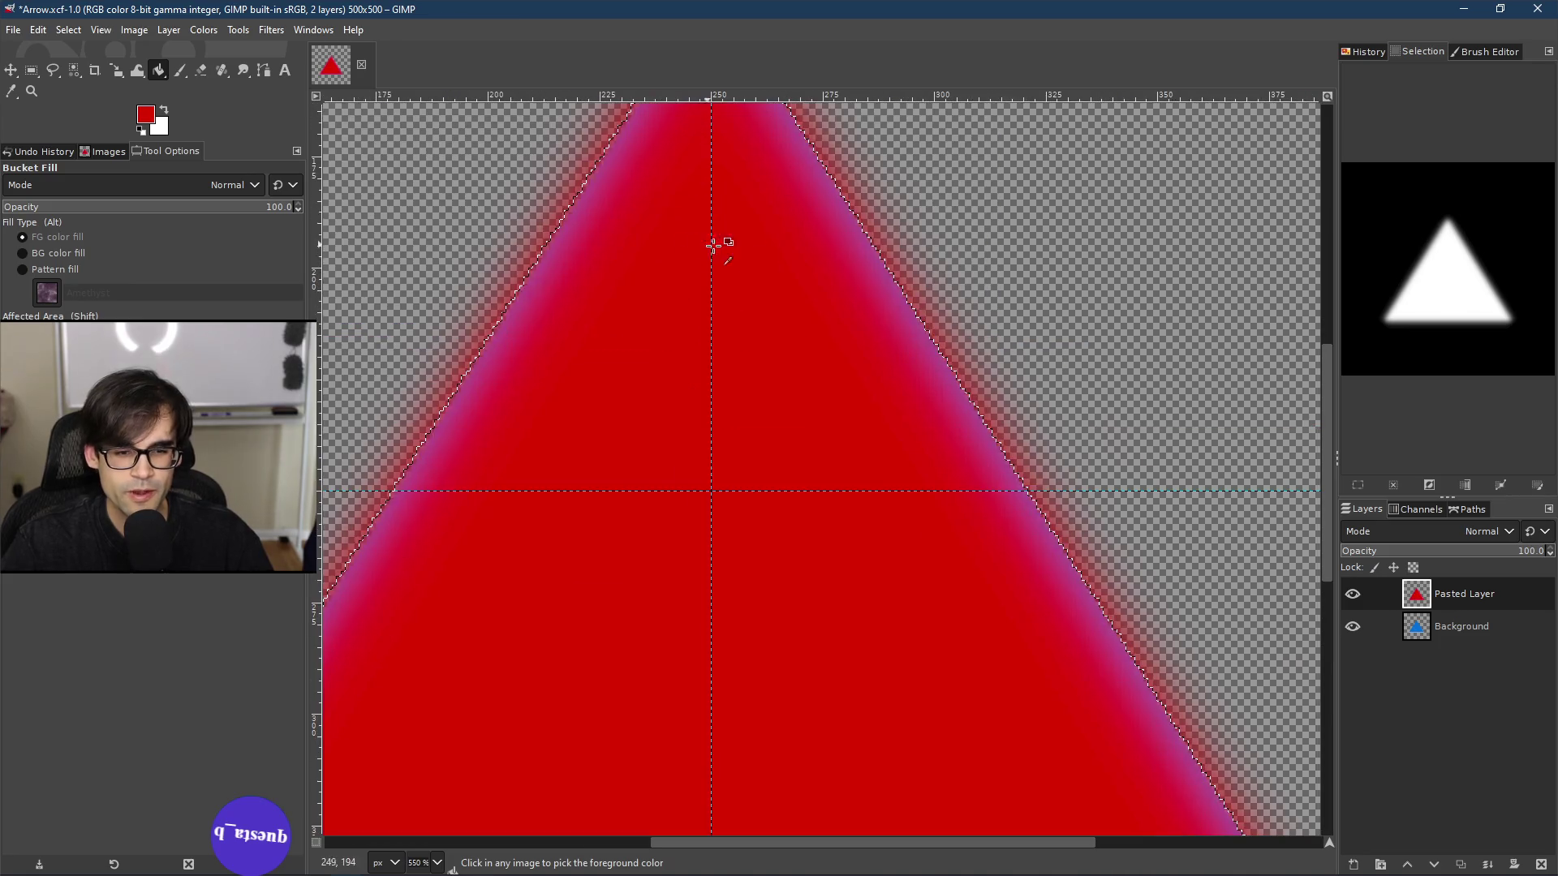
{"action": "scroll", "coordinate": [917, 300], "scroll_direction": "up", "scroll_amount": 5, "text": "ctrl"}
{"action": "scroll", "coordinate": [834, 400], "scroll_direction": "down", "scroll_amount": 10, "text": "ctrl"}
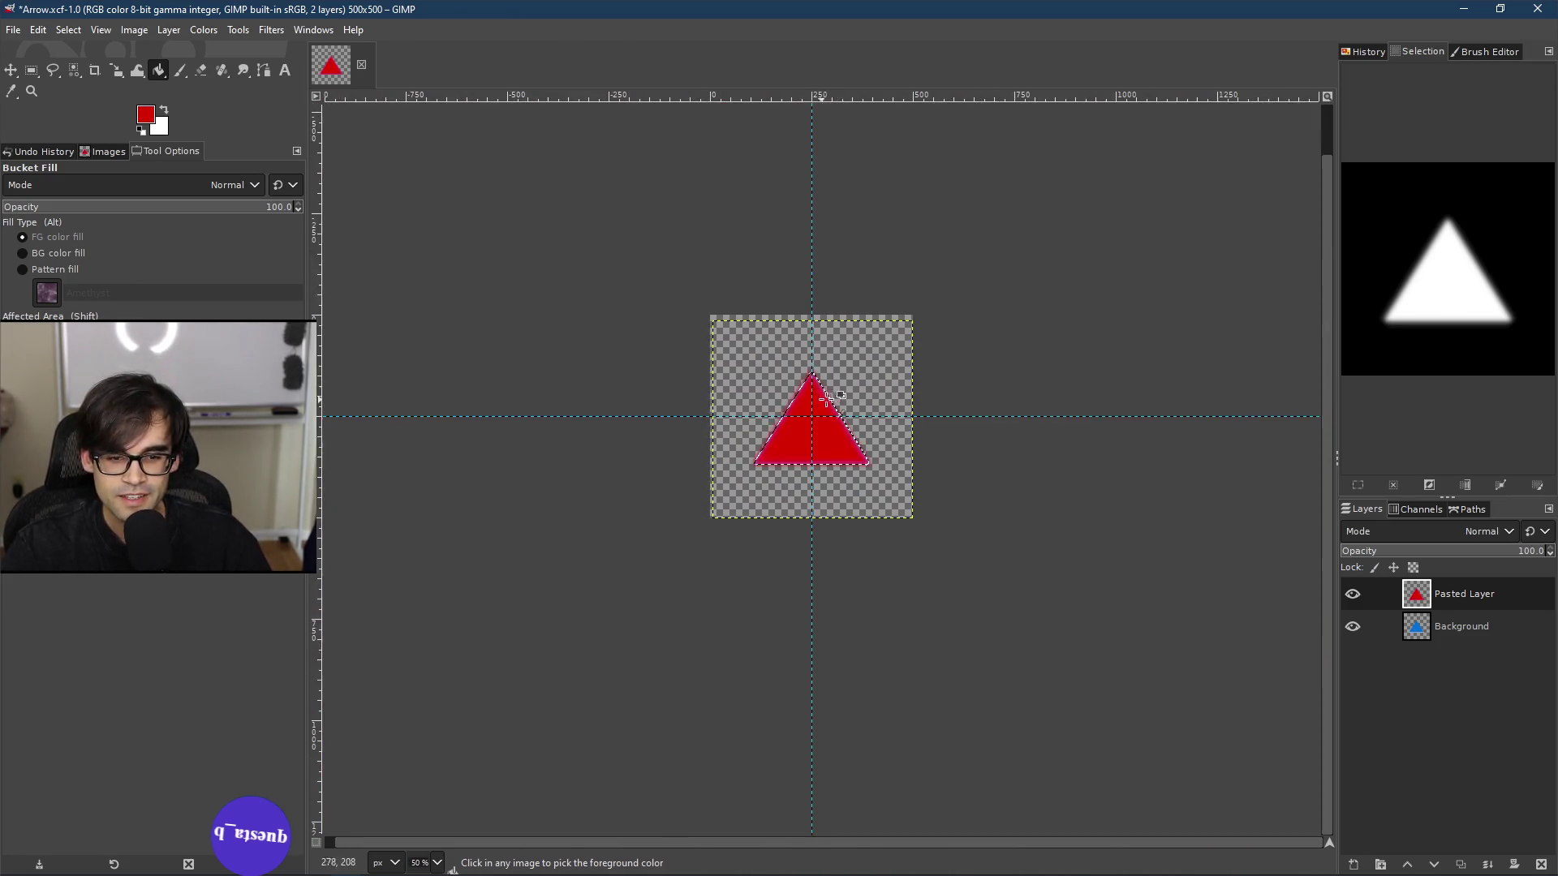
{"action": "scroll", "coordinate": [824, 417], "scroll_direction": "up", "scroll_amount": 3, "text": "ctrl"}
{"action": "scroll", "coordinate": [817, 413], "scroll_direction": "down", "scroll_amount": 2, "text": "ctrl"}
{"action": "scroll", "coordinate": [816, 413], "scroll_direction": "up", "scroll_amount": 2, "text": "ctrl"}
{"action": "scroll", "coordinate": [807, 376], "scroll_direction": "down", "scroll_amount": 1, "text": "ctrl"}
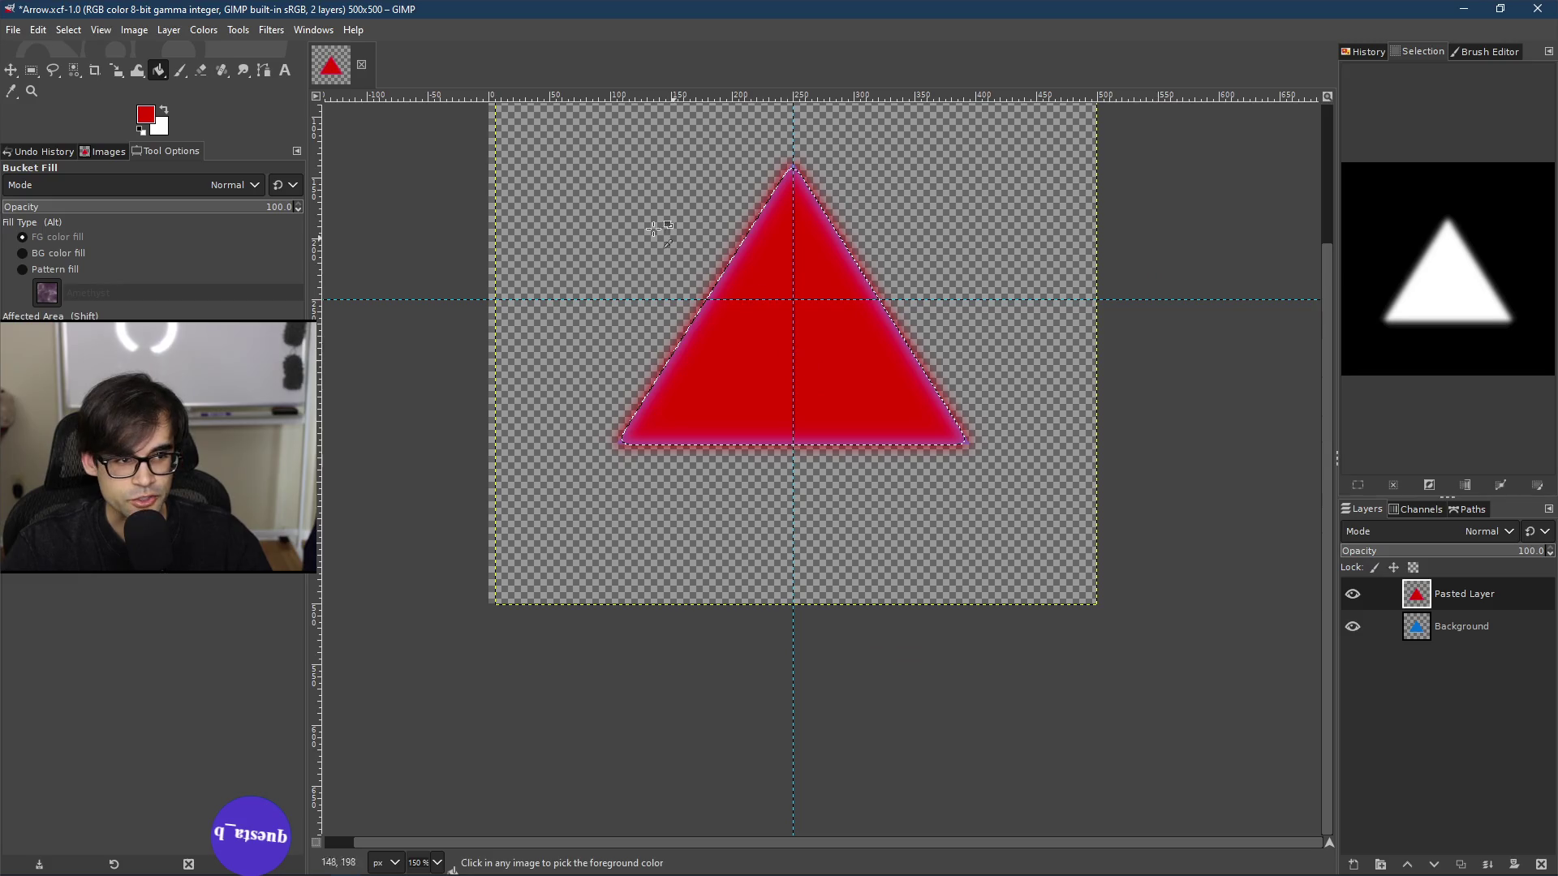
{"action": "left_click", "coordinate": [116, 70]}
Step: Scale the red triangle down to about 199 × 165 and turn it into its own layer
{"action": "left_click", "coordinate": [777, 340]}
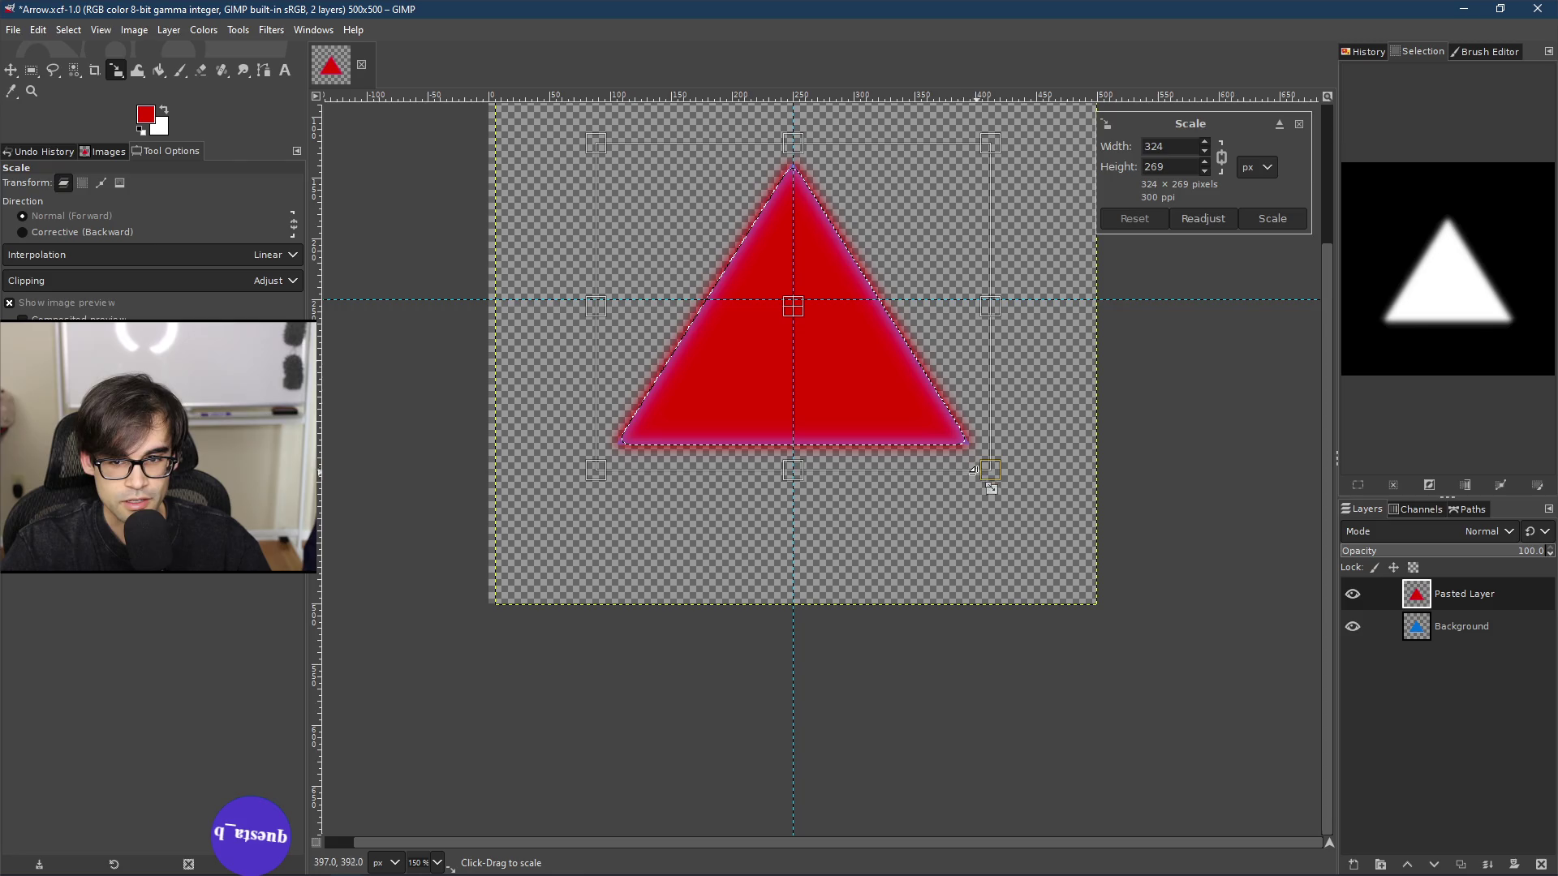
{"action": "left_click_drag", "start_coordinate": [981, 470], "coordinate": [826, 376]}
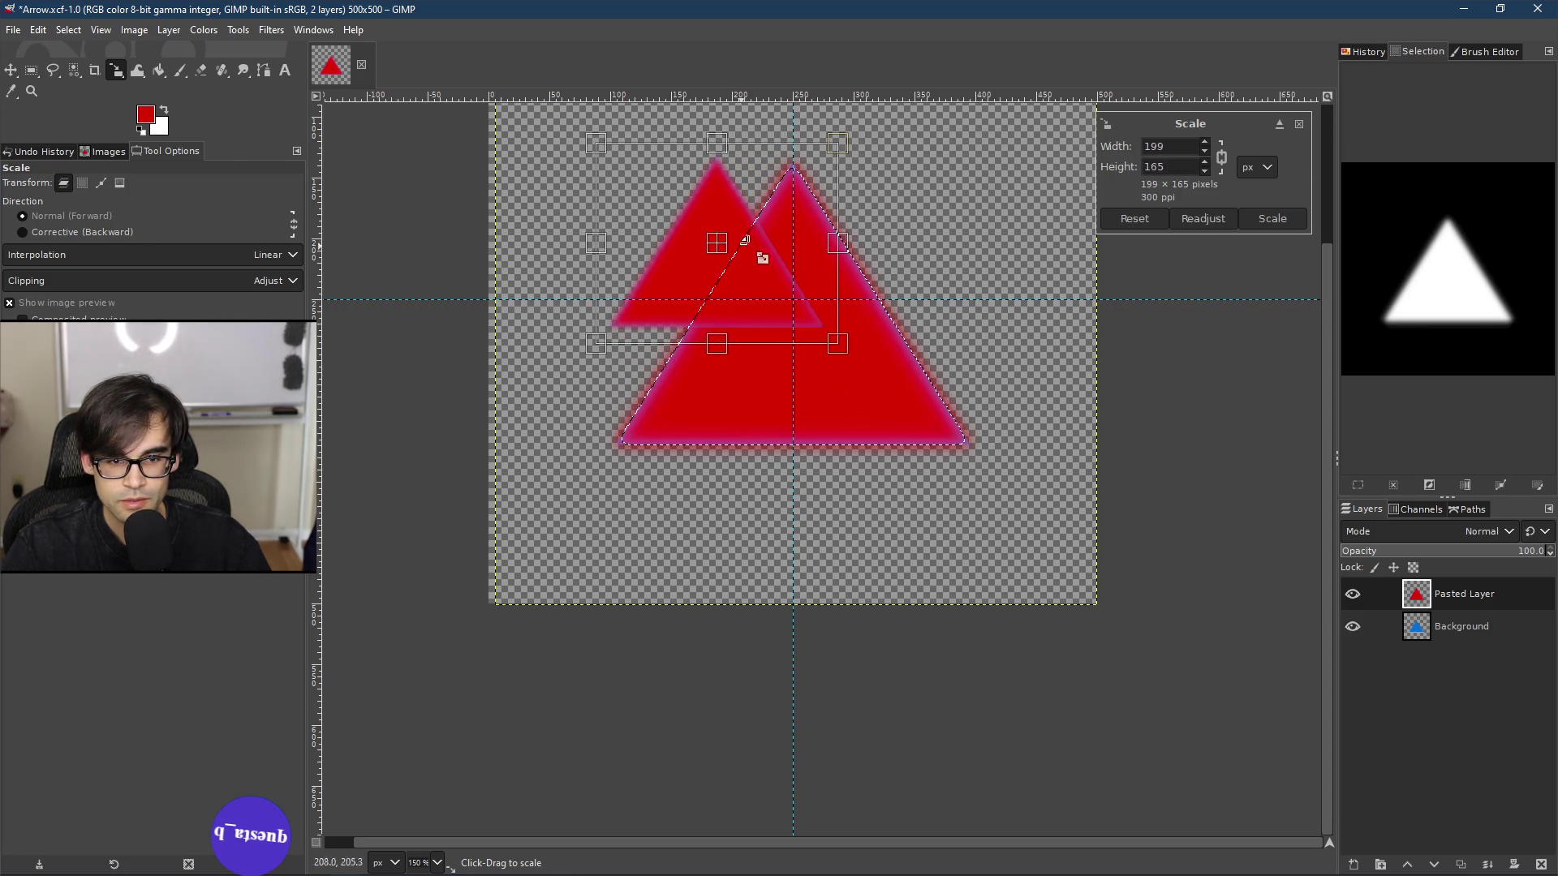
{"action": "left_click", "coordinate": [1273, 219]}
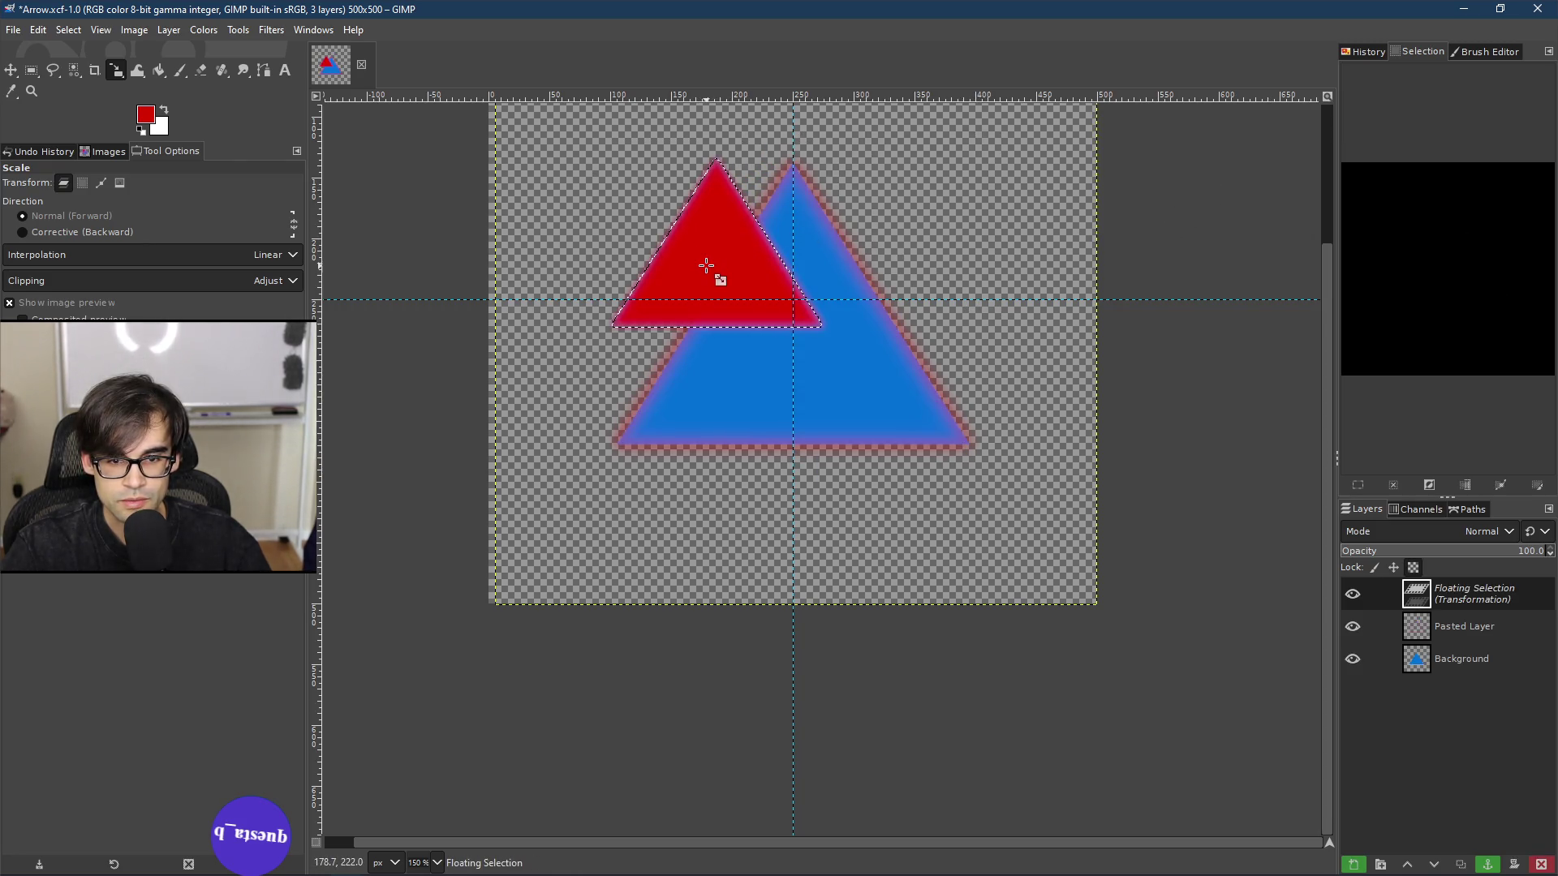
{"action": "right_click", "coordinate": [1452, 607]}
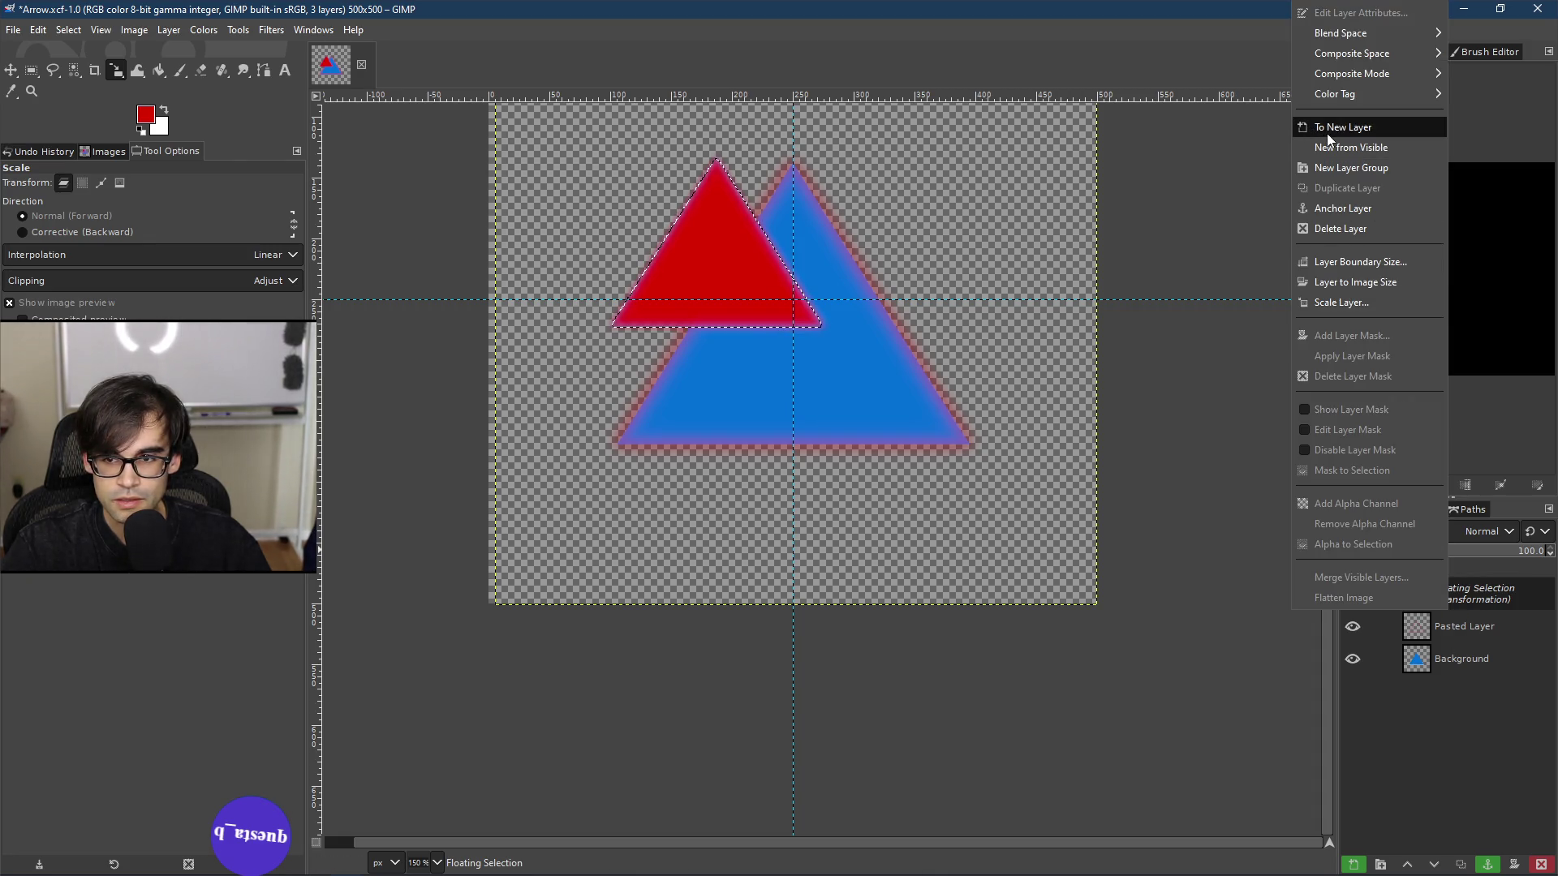
{"action": "left_click", "coordinate": [1381, 129]}
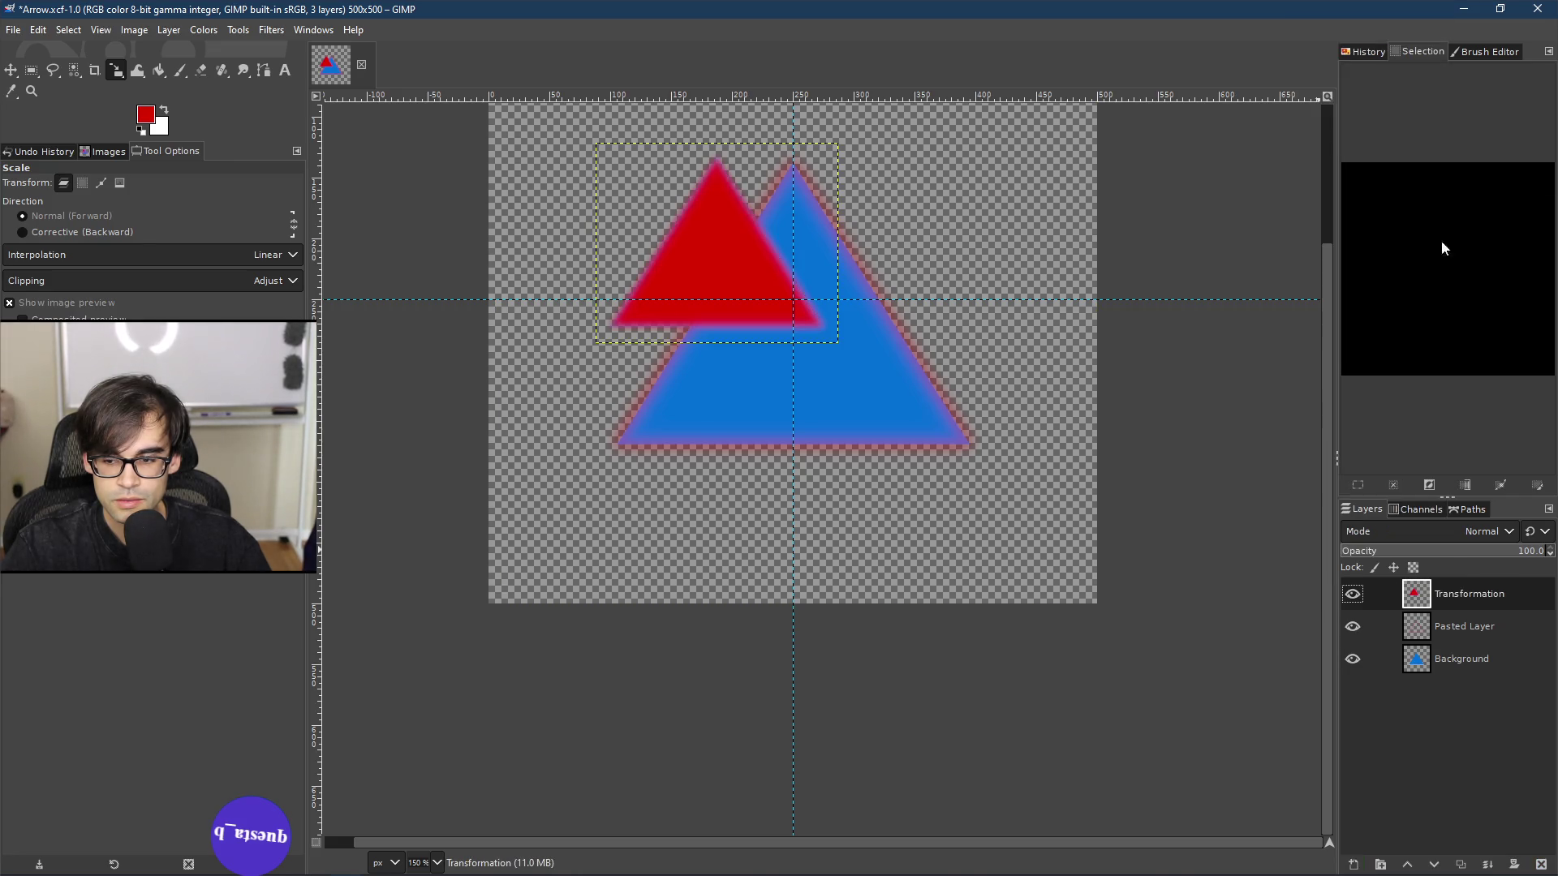
Step: Hide and then delete the Pasted Layer
{"action": "left_click", "coordinate": [1453, 633]}
{"action": "left_click", "coordinate": [1356, 629]}
{"action": "left_click", "coordinate": [1357, 629]}
{"action": "left_click", "coordinate": [1357, 629]}
{"action": "right_click", "coordinate": [1476, 628]}
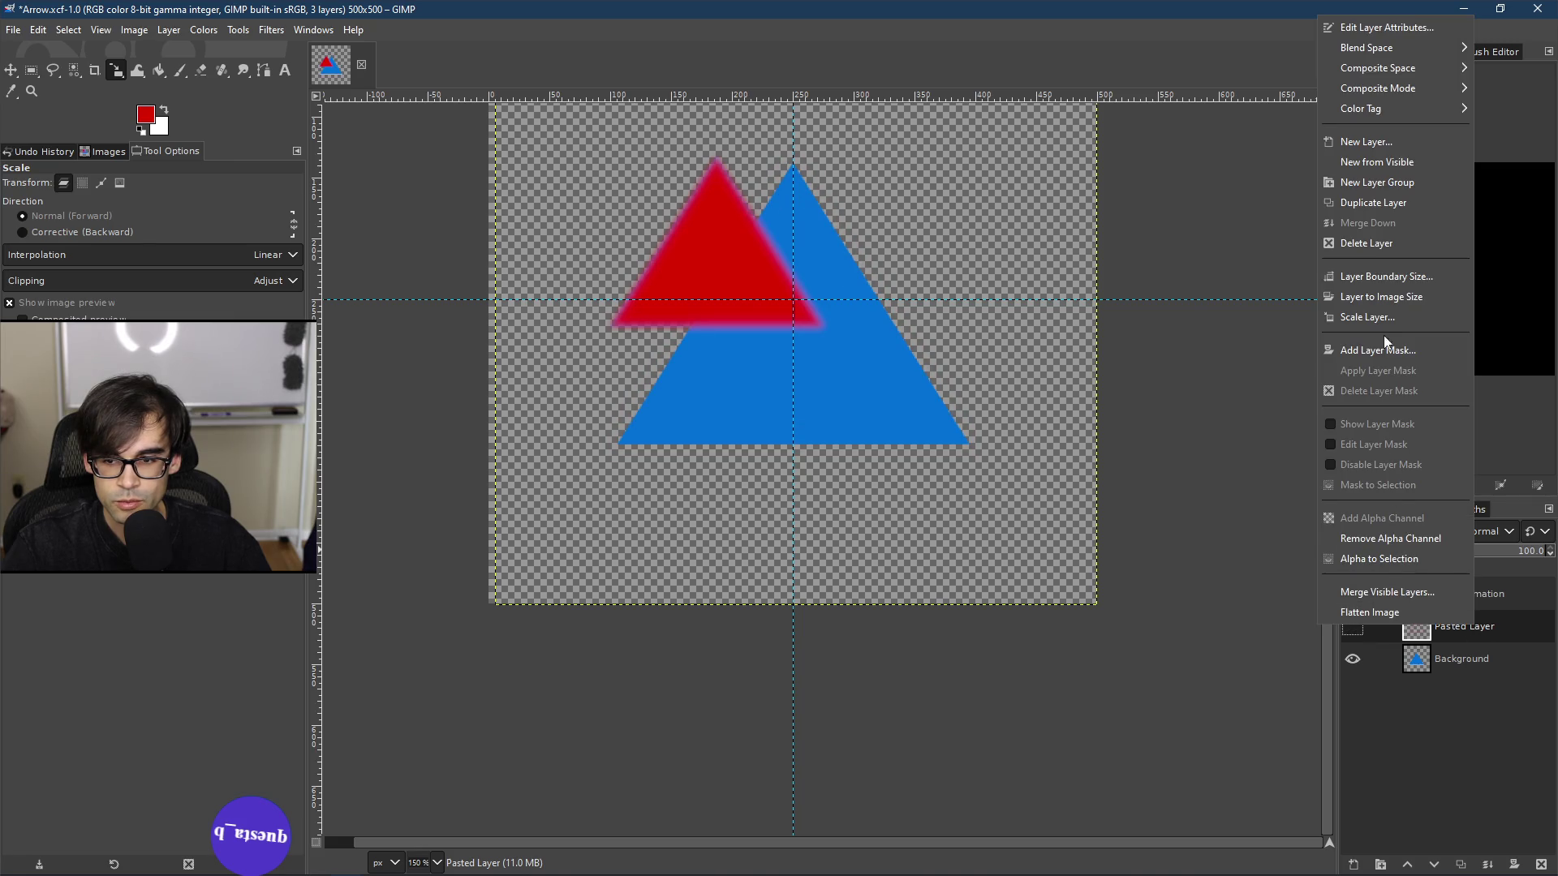
{"action": "left_click", "coordinate": [1369, 242]}
{"action": "scroll", "coordinate": [727, 244], "scroll_direction": "up", "scroll_amount": 3}
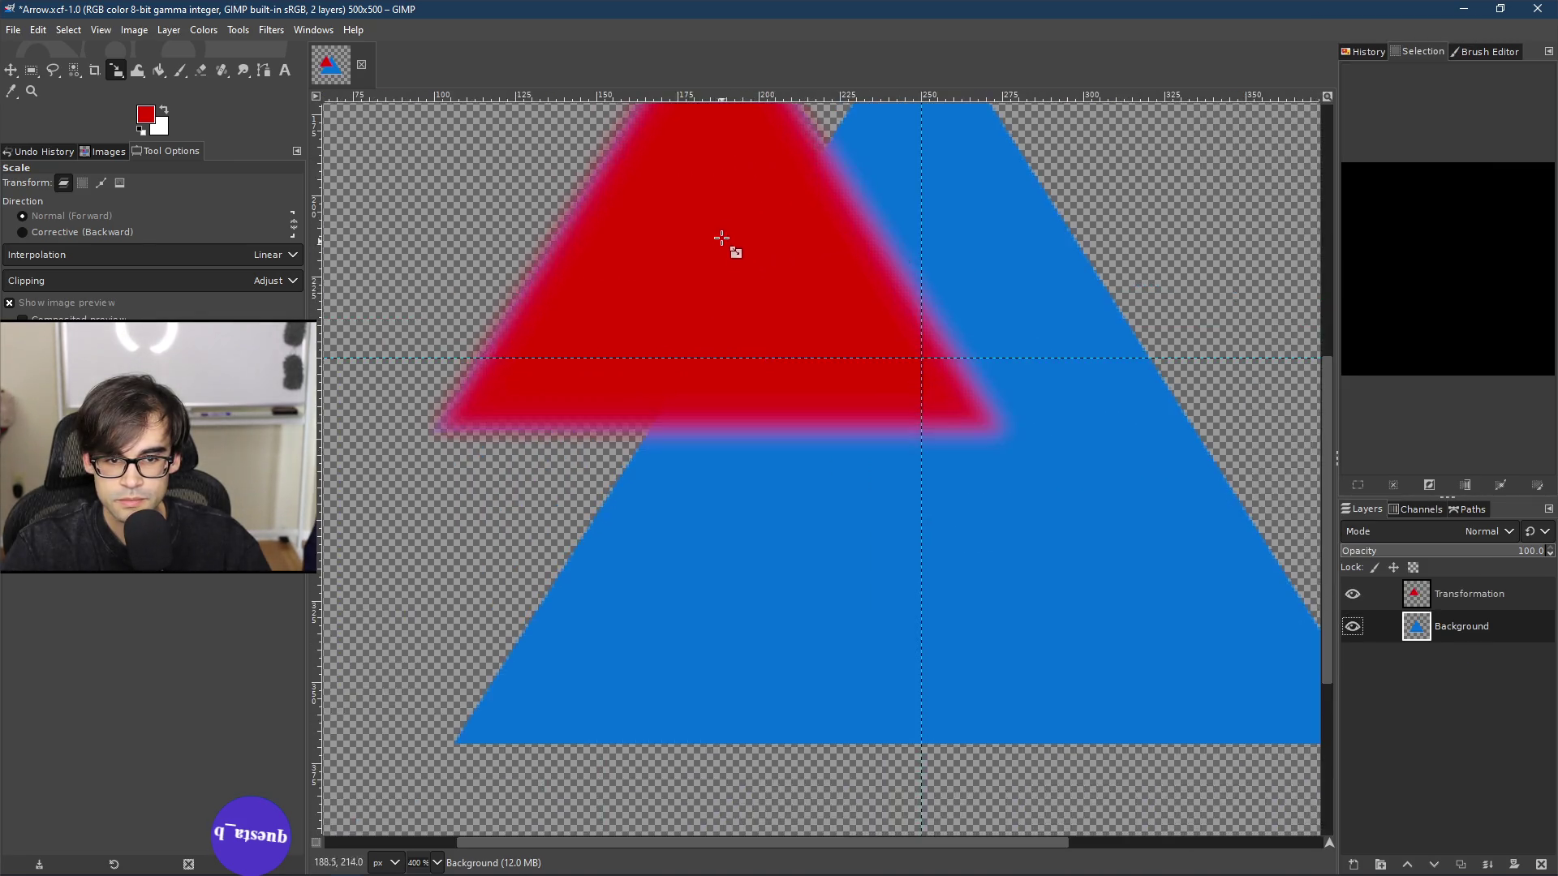
{"action": "scroll", "coordinate": [723, 248], "scroll_direction": "down", "scroll_amount": 3}
{"action": "scroll", "coordinate": [723, 248], "scroll_direction": "up", "scroll_amount": 4}
{"action": "scroll", "coordinate": [758, 407], "scroll_direction": "down", "scroll_amount": 2}
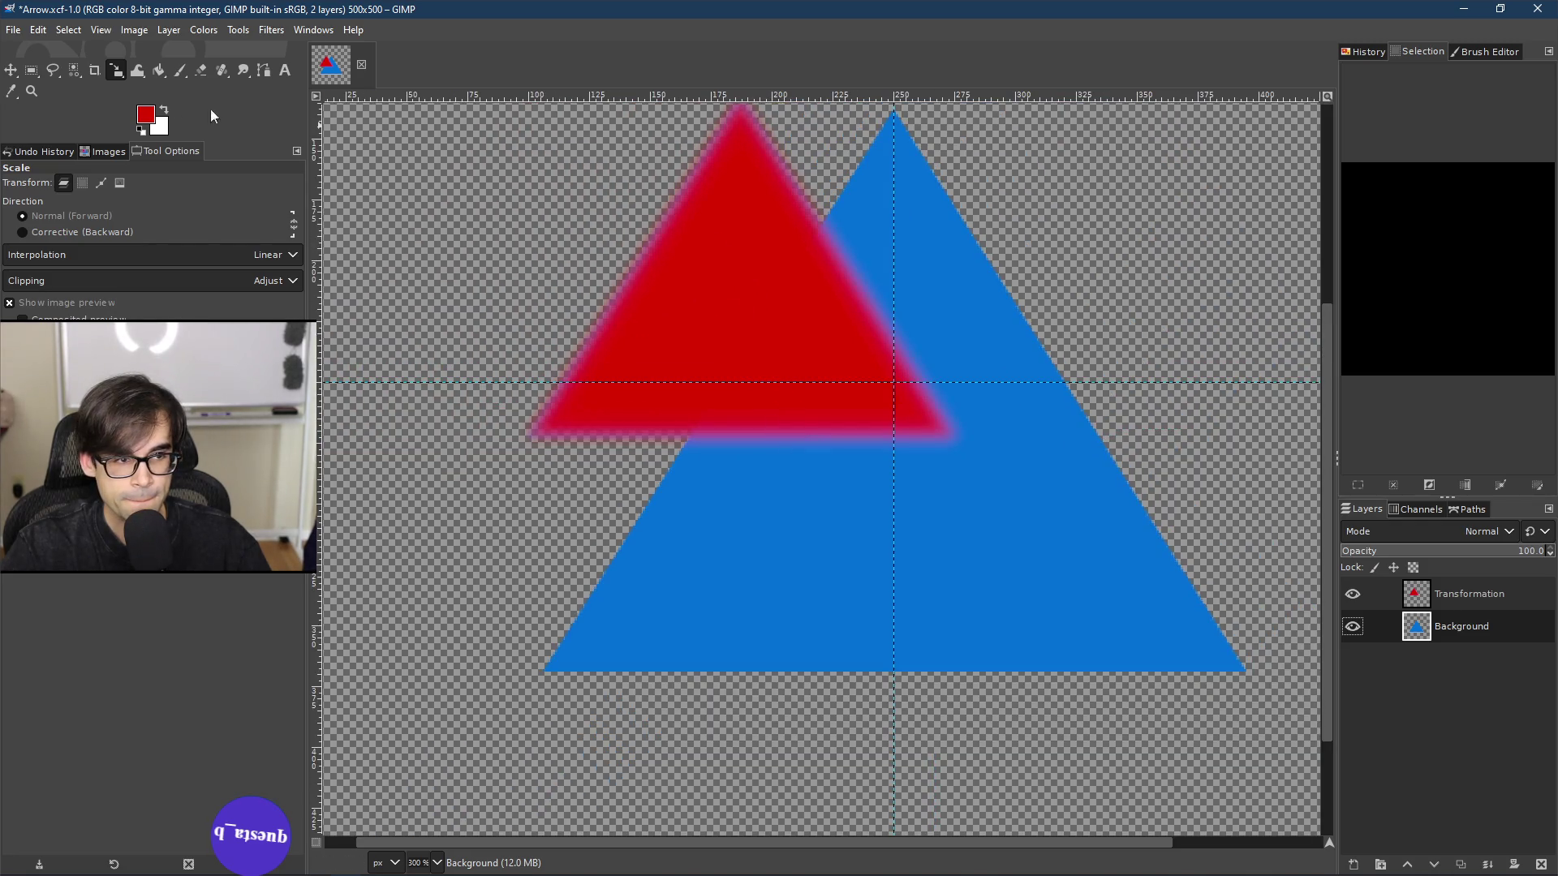
Step: Move the red Transformation layer's triangle into the centre of the blue triangle
{"action": "left_click", "coordinate": [5, 71]}
{"action": "left_click_drag", "start_coordinate": [765, 312], "coordinate": [944, 496]}
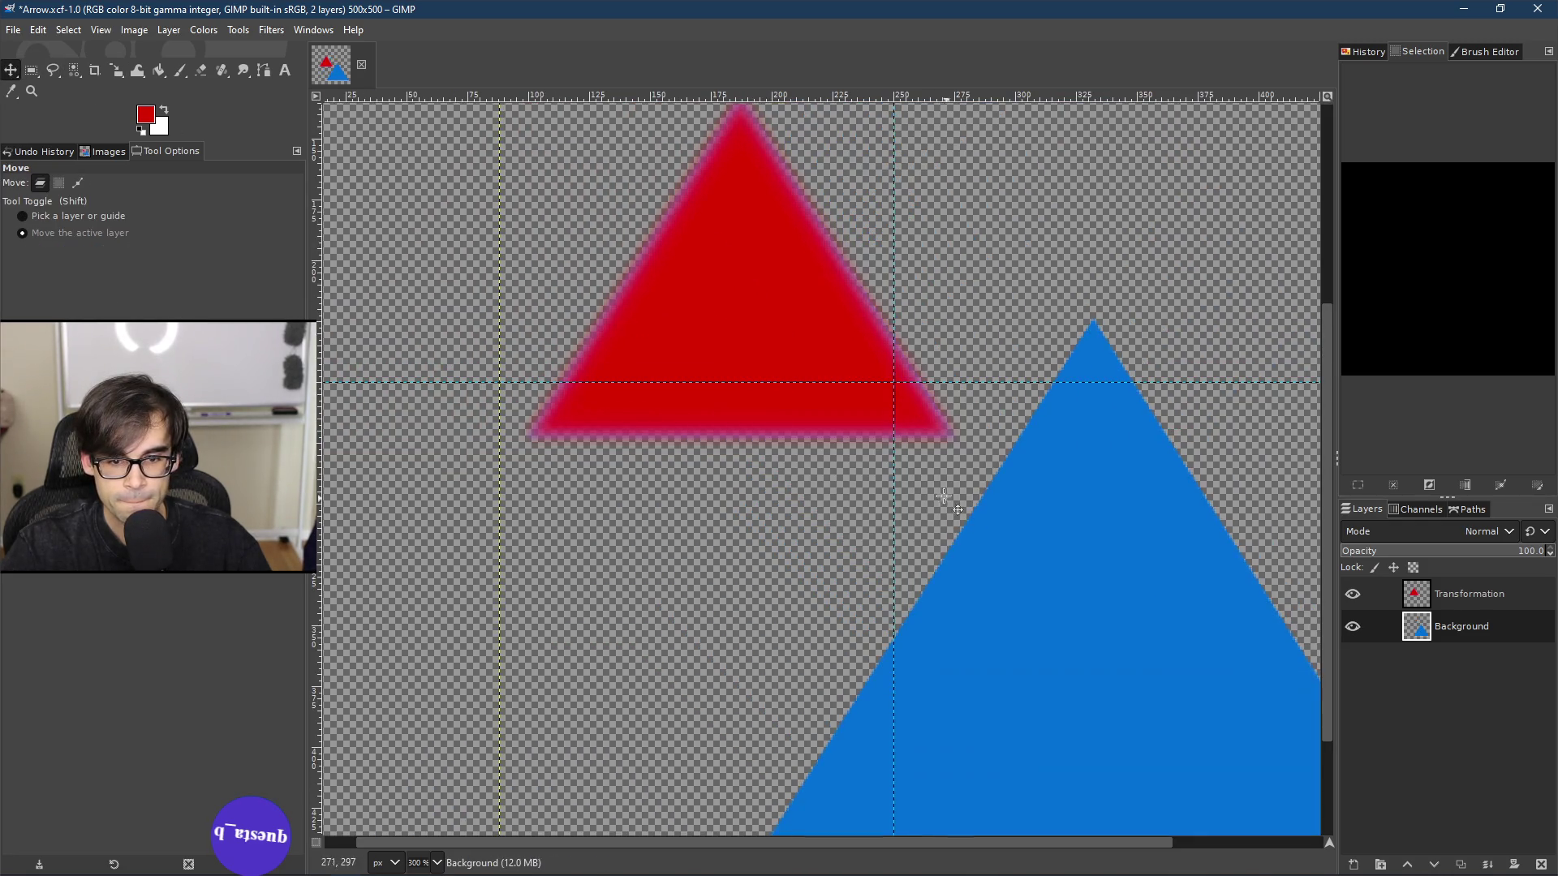
{"action": "key", "text": "ctrl+z"}
{"action": "left_click", "coordinate": [1477, 604]}
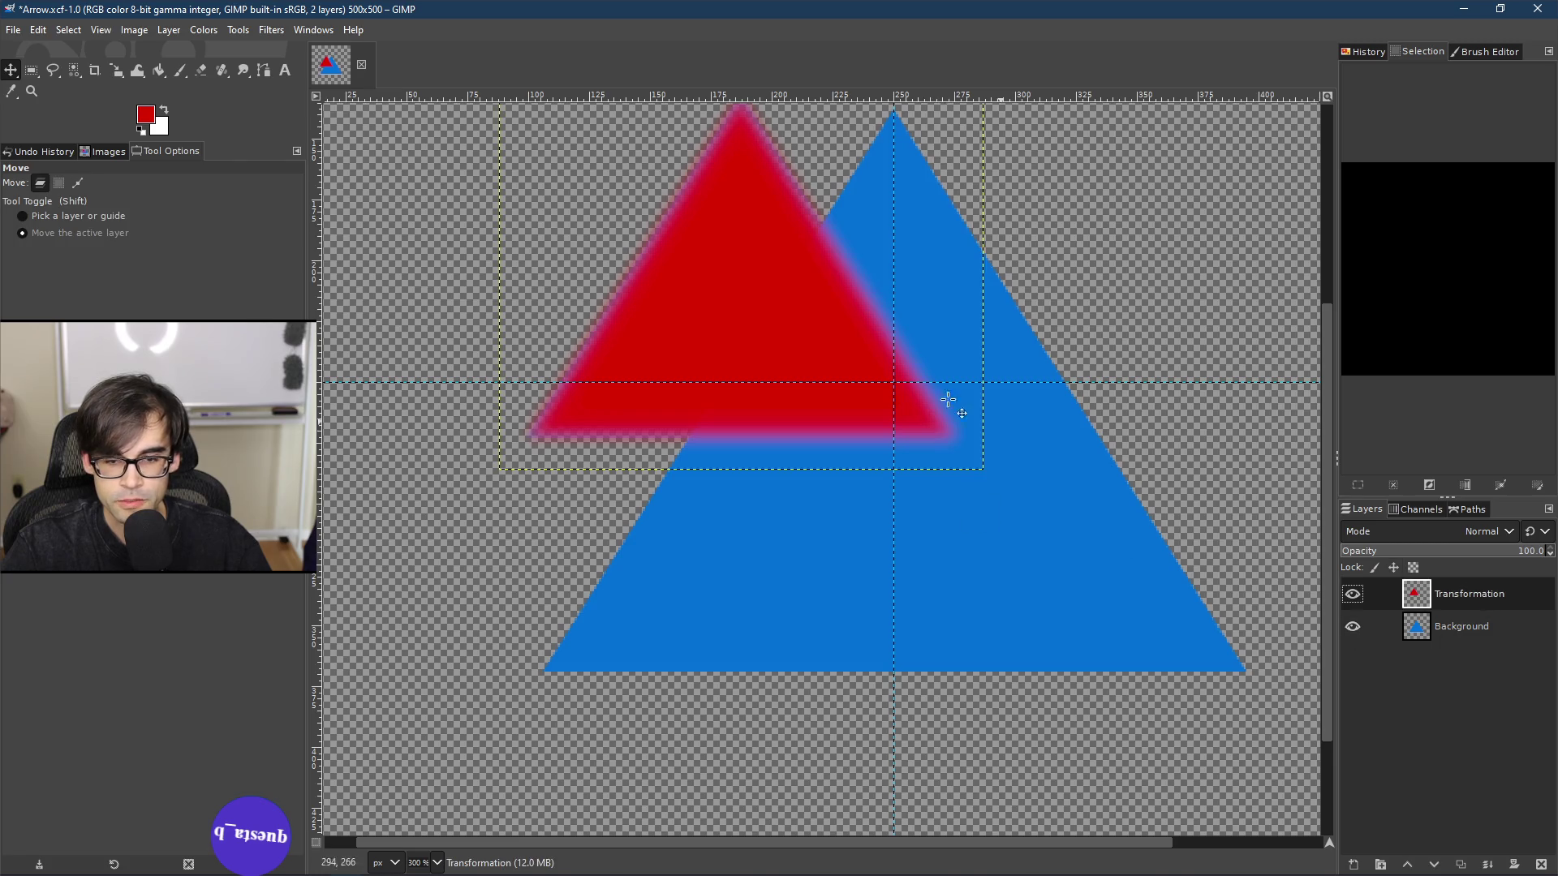
{"action": "mouse_move", "coordinate": [730, 302]}
{"action": "left_mouse_down"}
{"action": "mouse_move", "coordinate": [911, 476]}
{"action": "mouse_move", "coordinate": [887, 538]}
{"action": "left_mouse_up"}
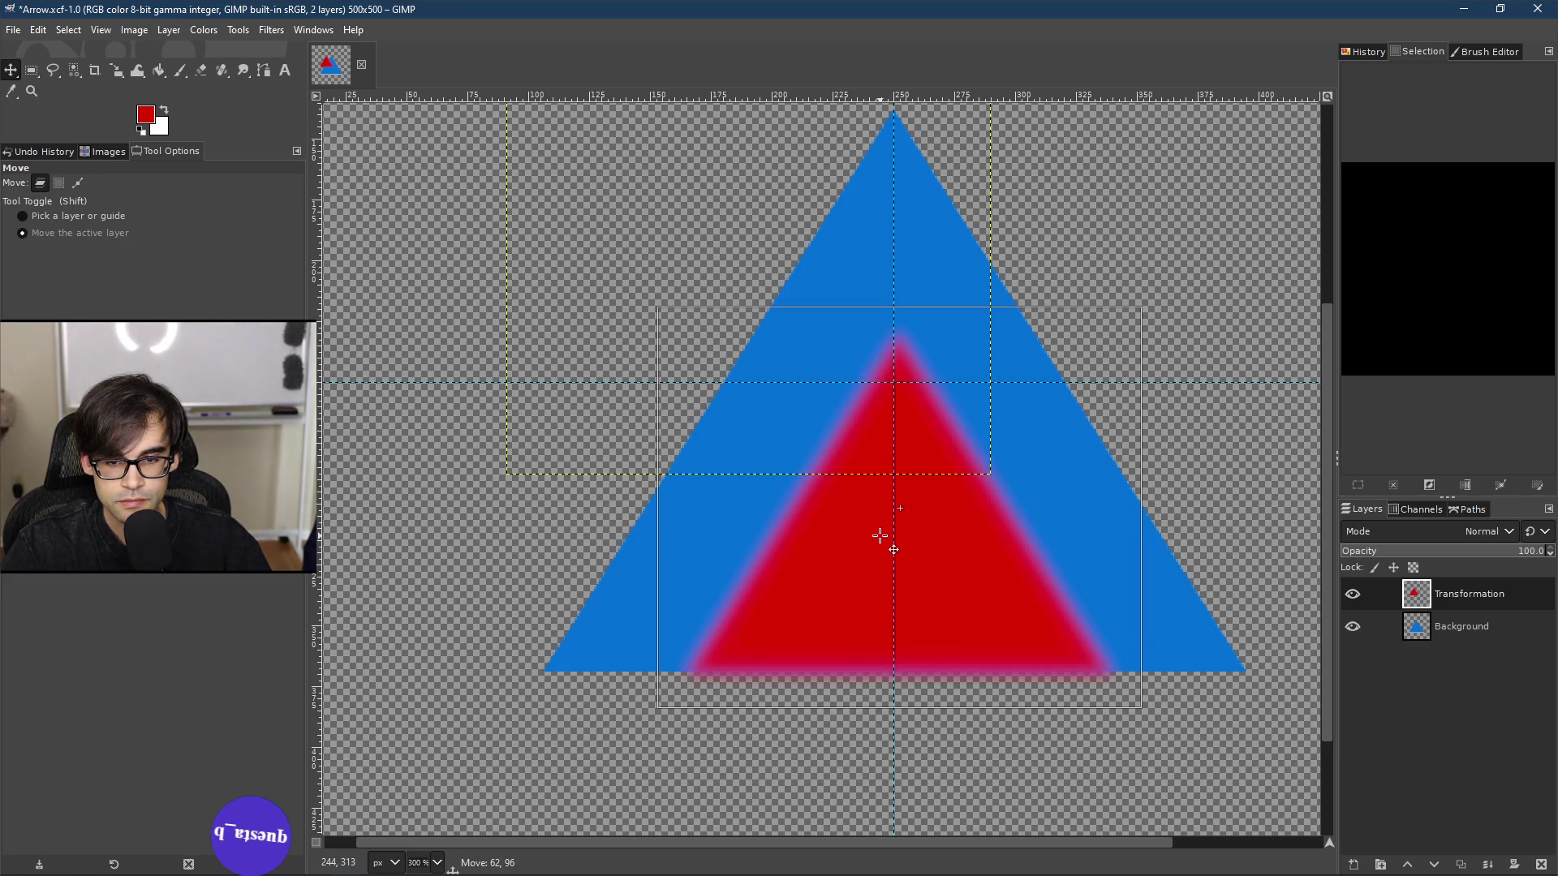
{"action": "scroll", "coordinate": [955, 390], "scroll_direction": "up", "scroll_amount": 10}
{"action": "scroll", "coordinate": [929, 362], "scroll_direction": "down", "scroll_amount": 14}
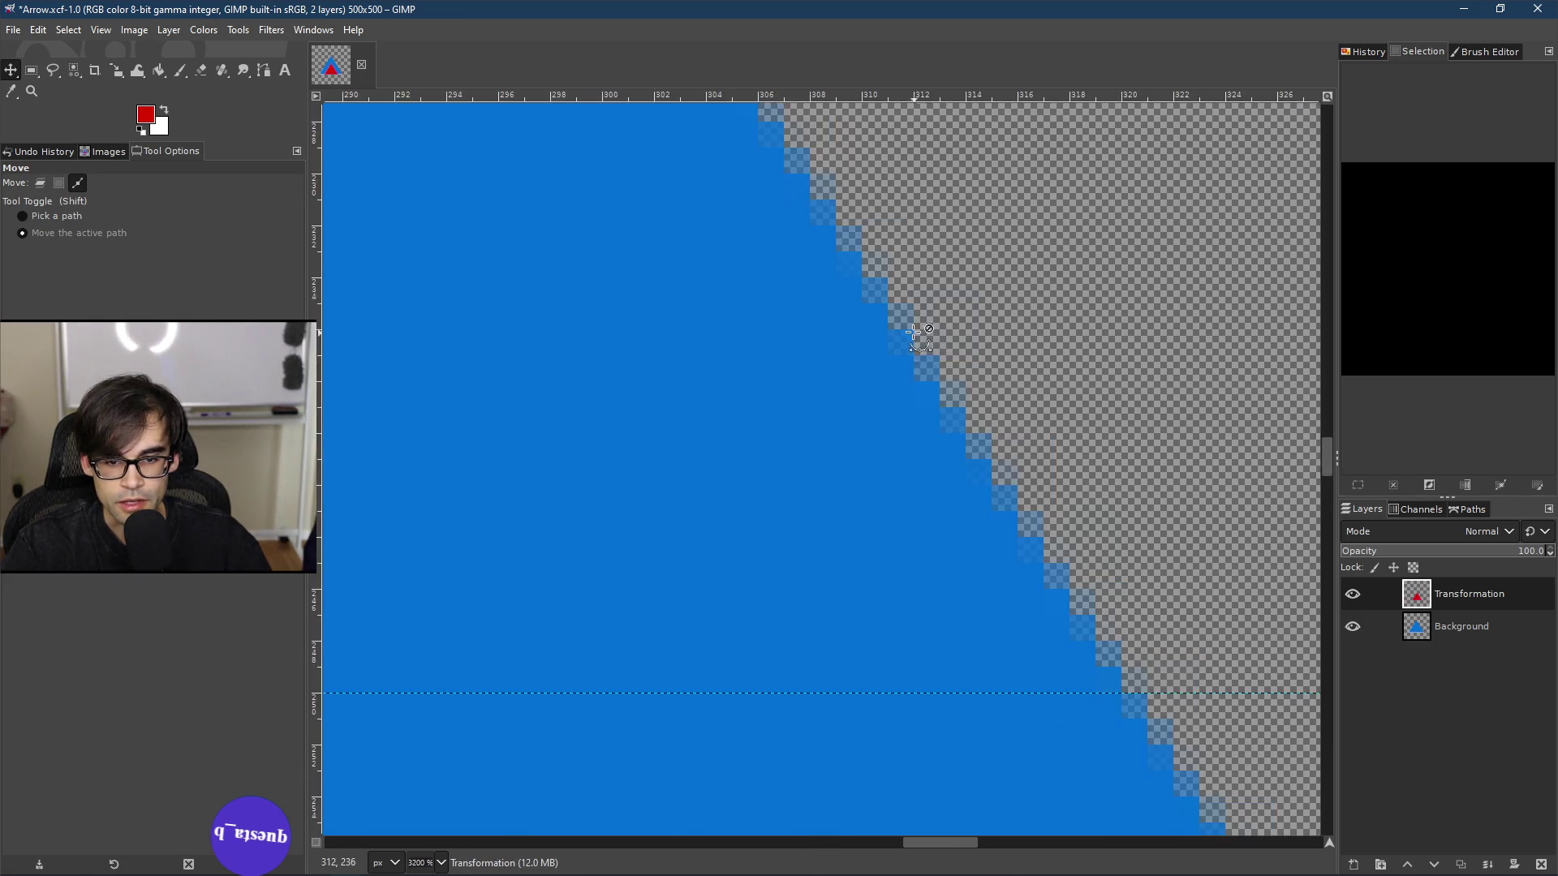
{"action": "scroll", "coordinate": [836, 332], "scroll_direction": "up", "scroll_amount": 1}
{"action": "scroll", "coordinate": [813, 311], "scroll_direction": "down", "scroll_amount": 2}
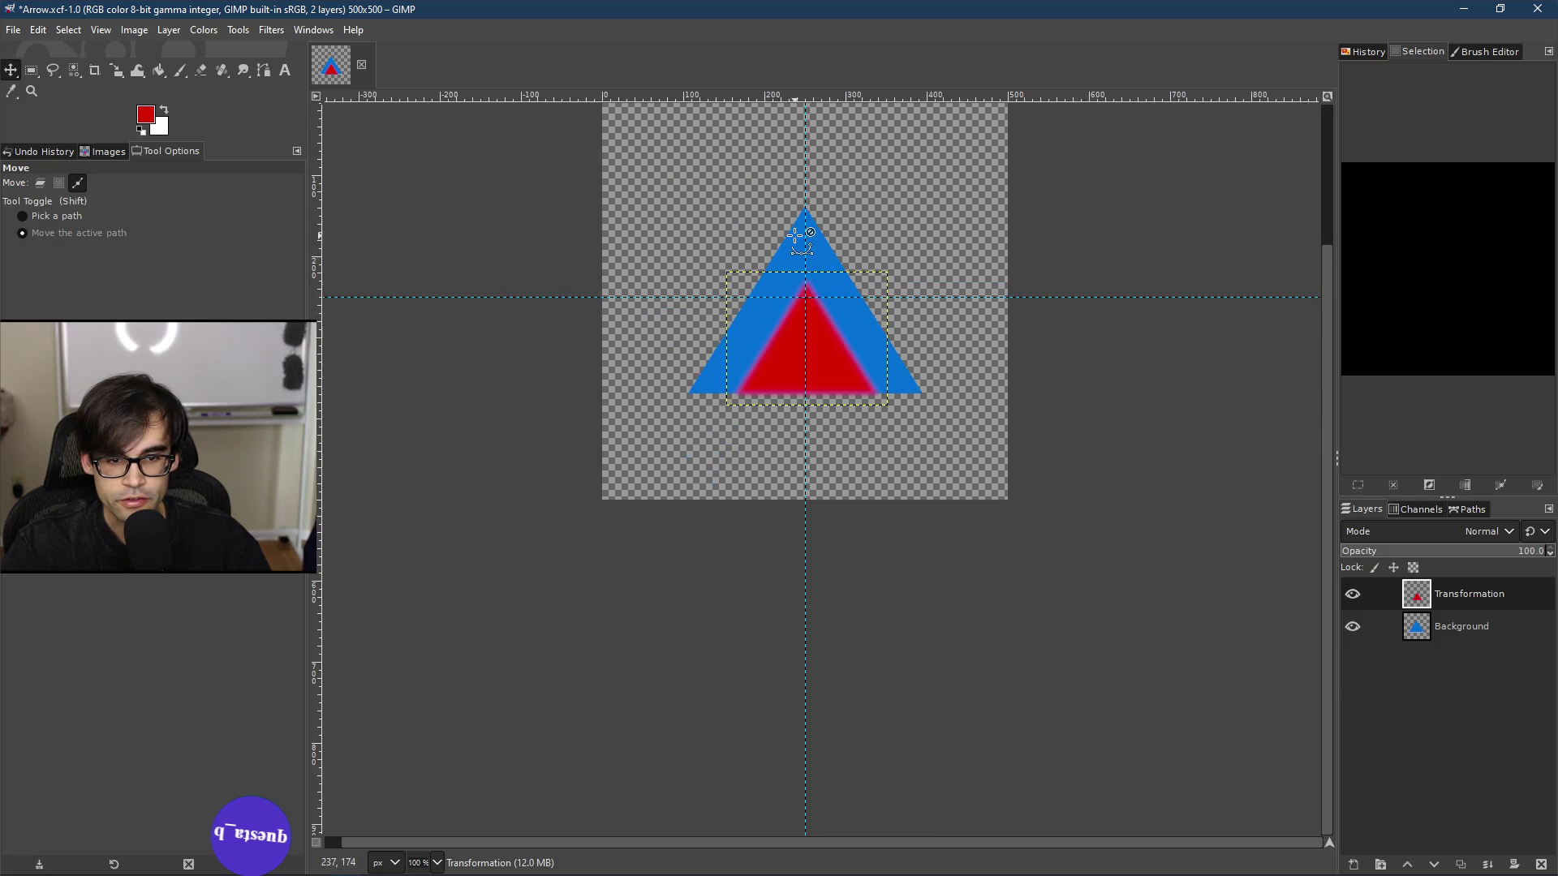
{"action": "scroll", "coordinate": [799, 268], "scroll_direction": "up", "scroll_amount": 2}
{"action": "scroll", "coordinate": [788, 327], "scroll_direction": "down", "scroll_amount": 1}
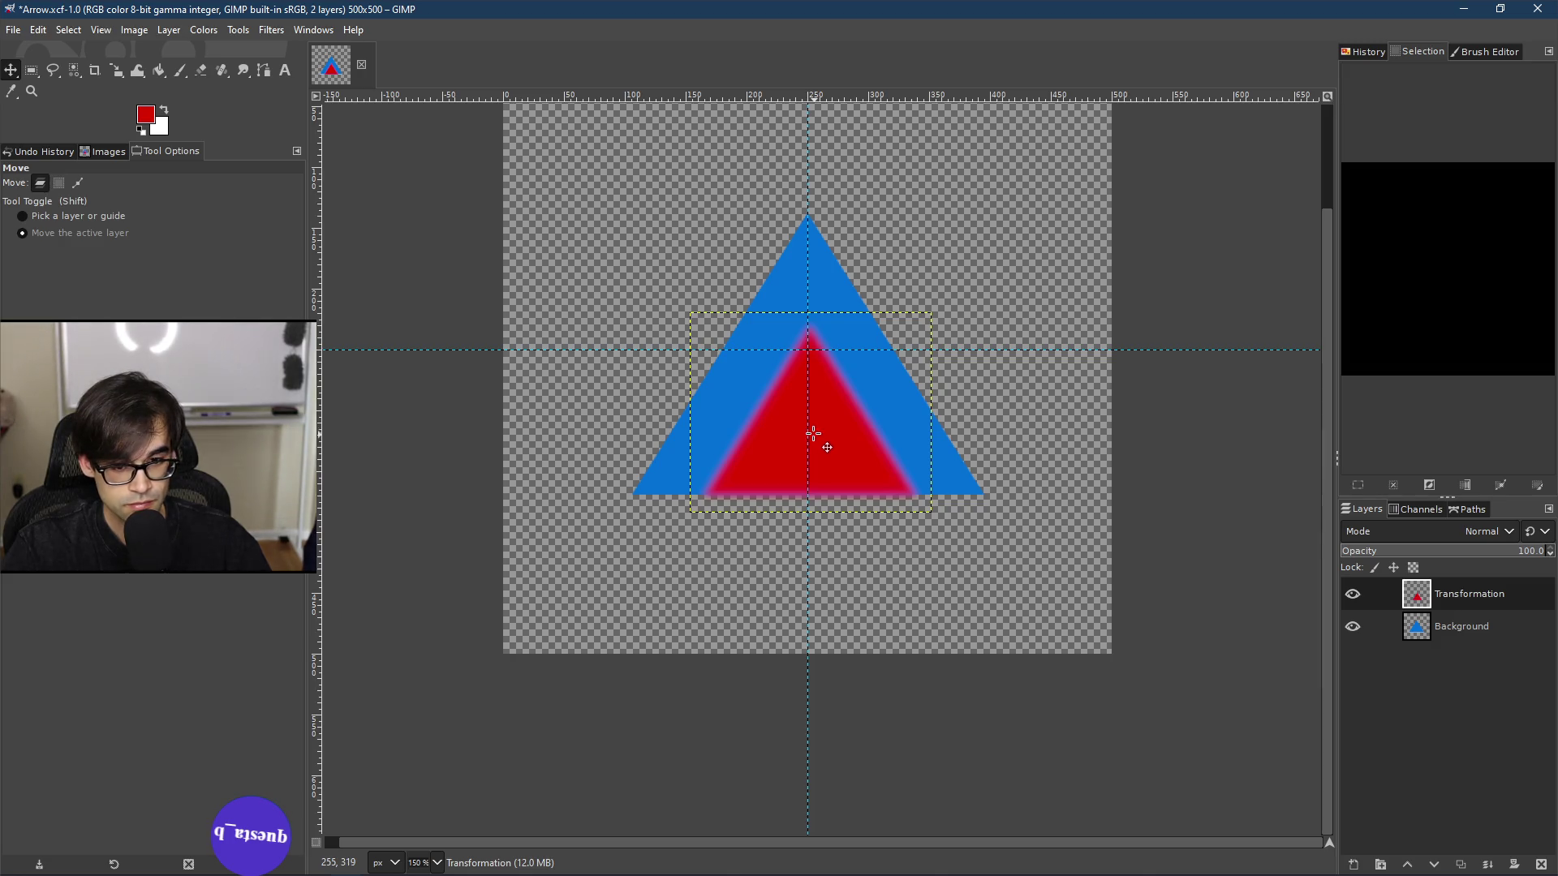
{"action": "scroll", "coordinate": [813, 436], "scroll_direction": "up", "scroll_amount": 2}
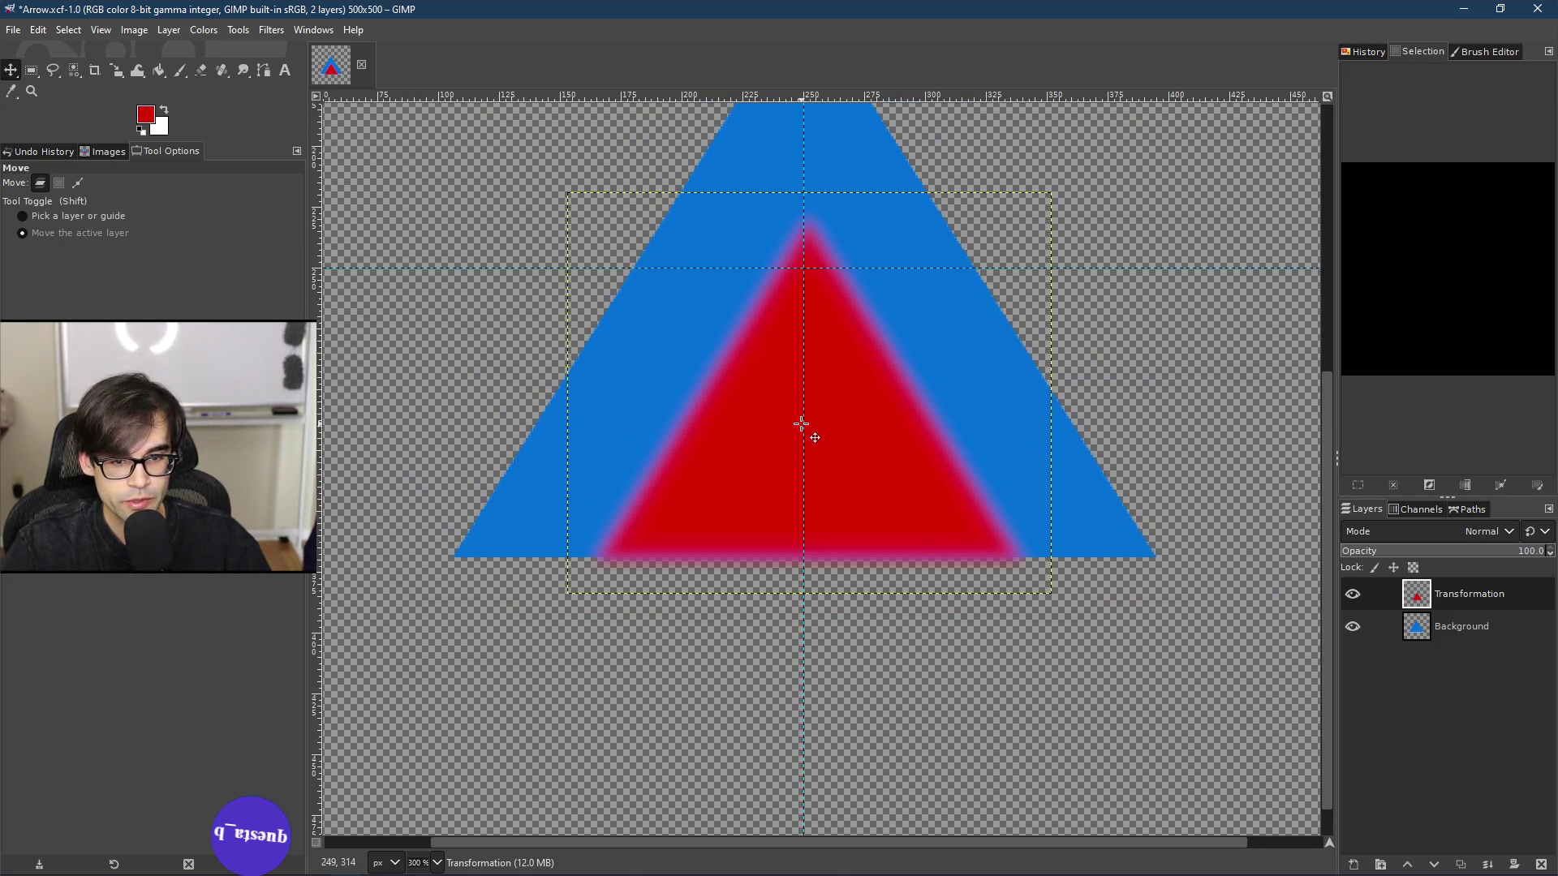
Step: Hide the Transformation layer and make the Background layer active
{"action": "right_click", "coordinate": [802, 424]}
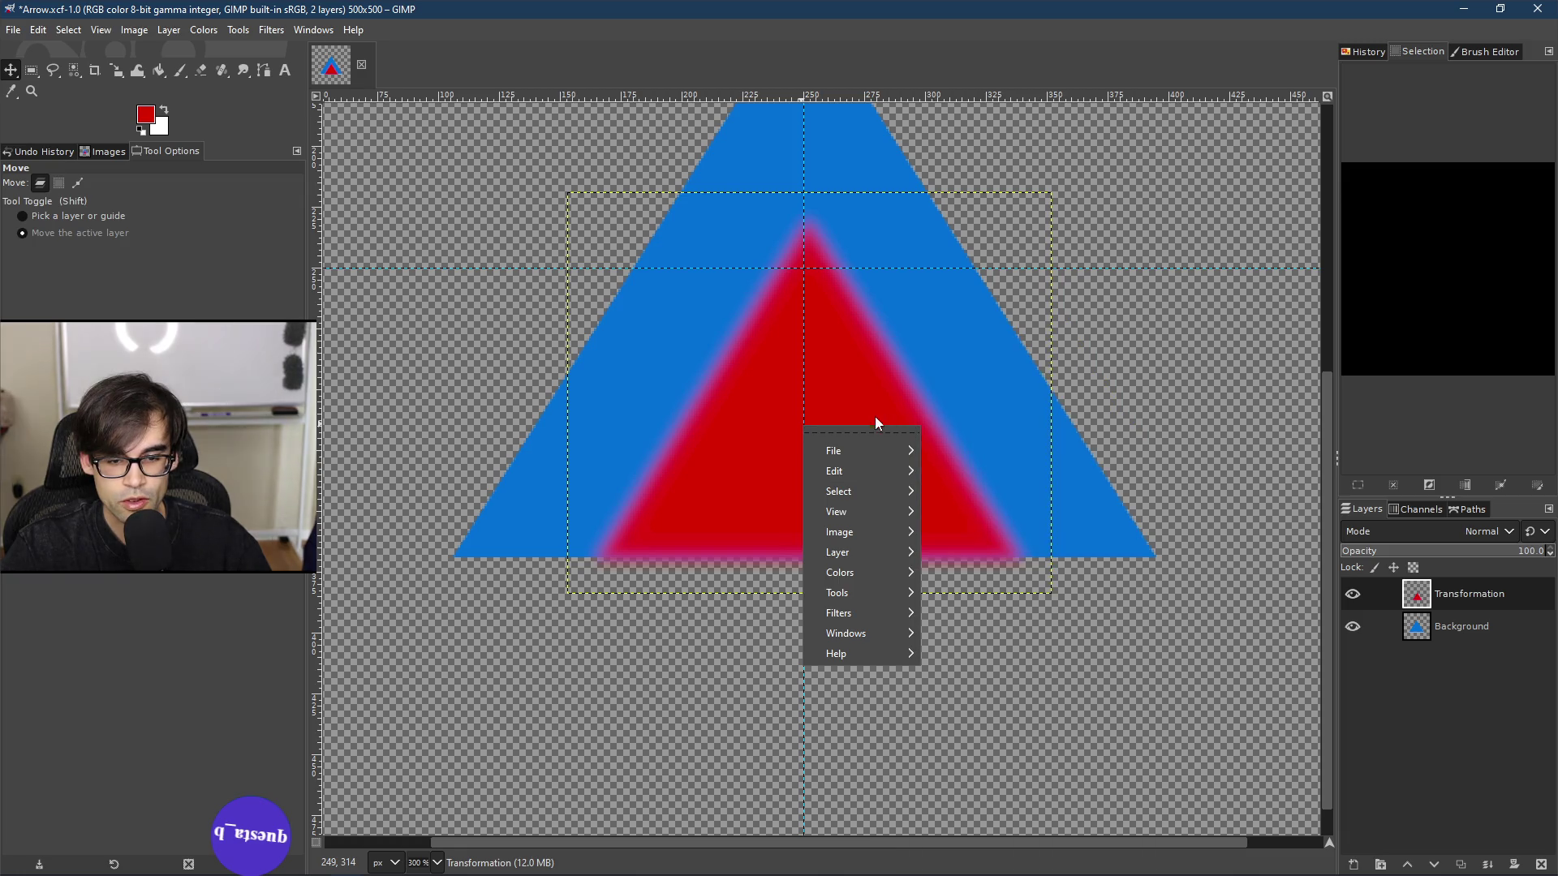
{"action": "left_click", "coordinate": [1357, 603]}
{"action": "left_click", "coordinate": [1355, 601]}
{"action": "left_click", "coordinate": [1467, 628]}
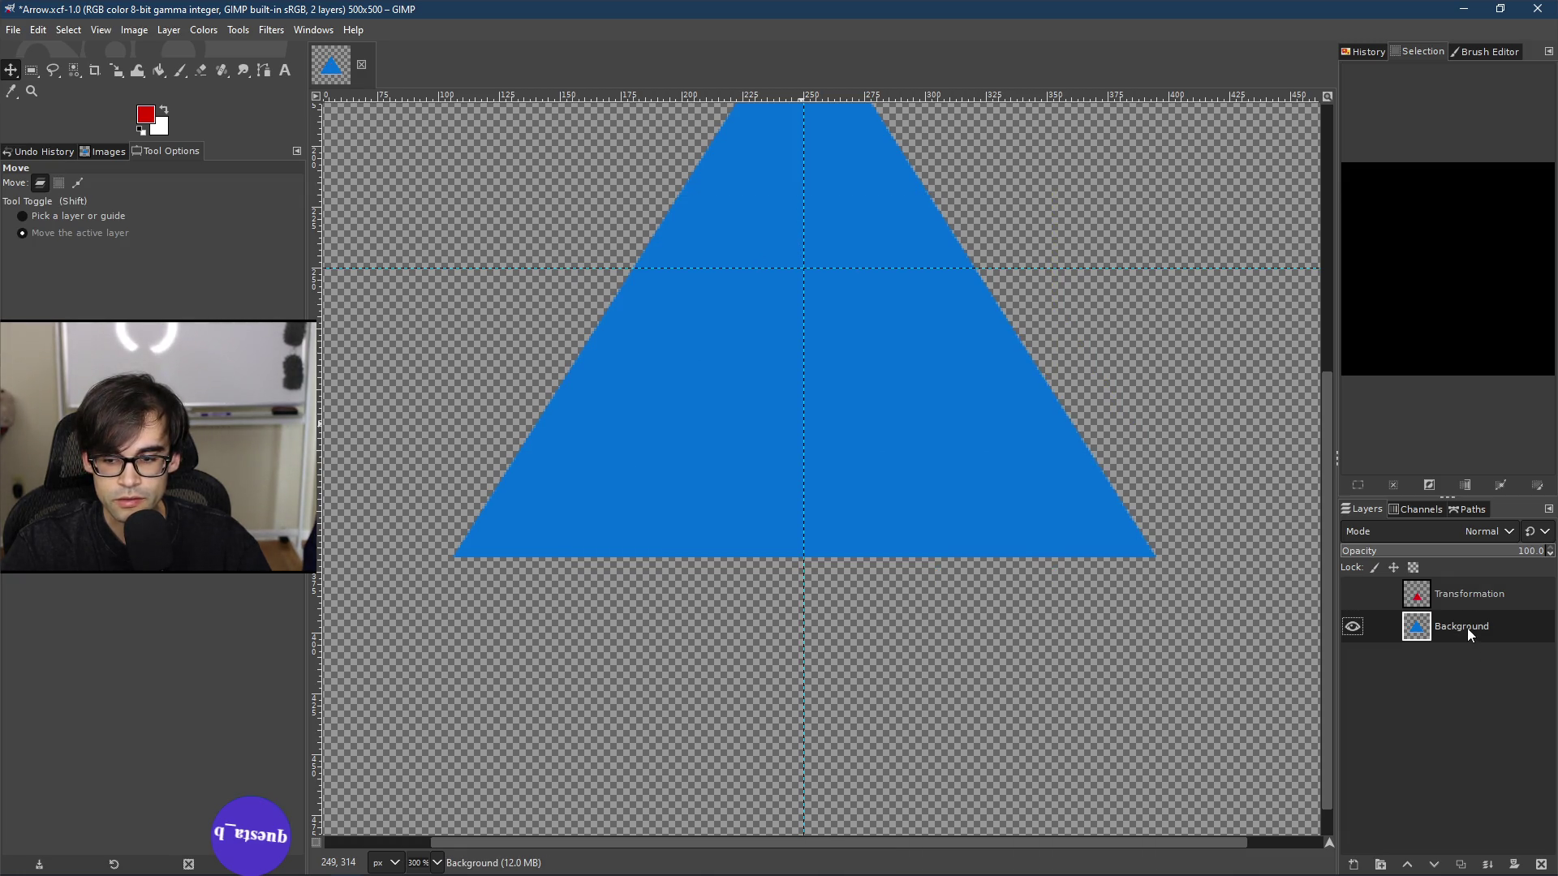
Step: Select the Background layer's blue triangle with Select > By Color
{"action": "scroll", "coordinate": [677, 327], "scroll_direction": "down", "scroll_amount": 2}
{"action": "right_click", "coordinate": [728, 323]}
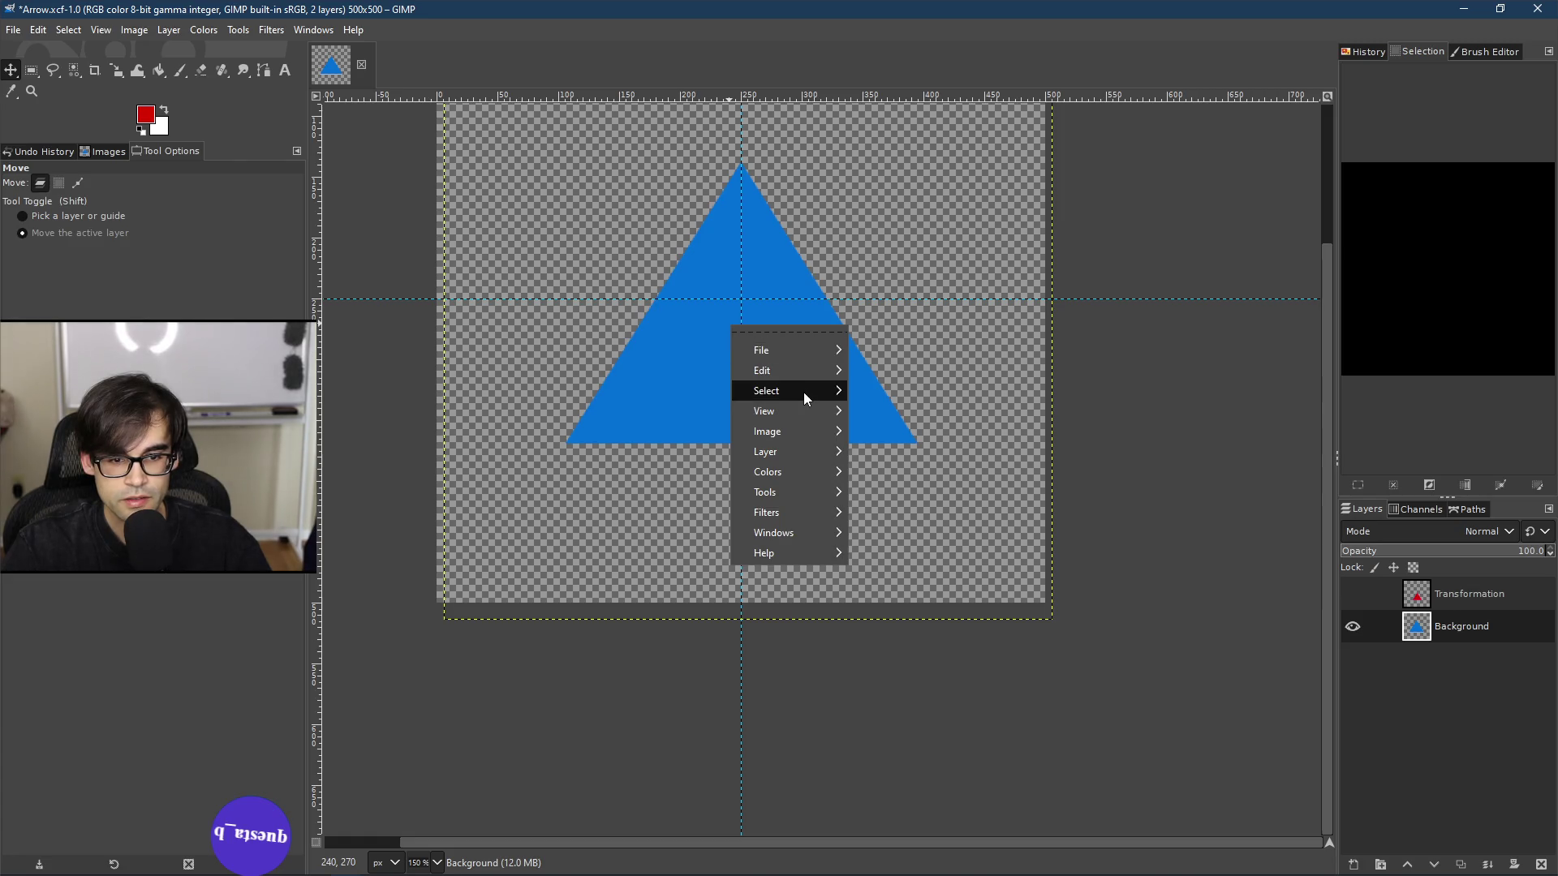
{"action": "mouse_move", "coordinate": [803, 392]}
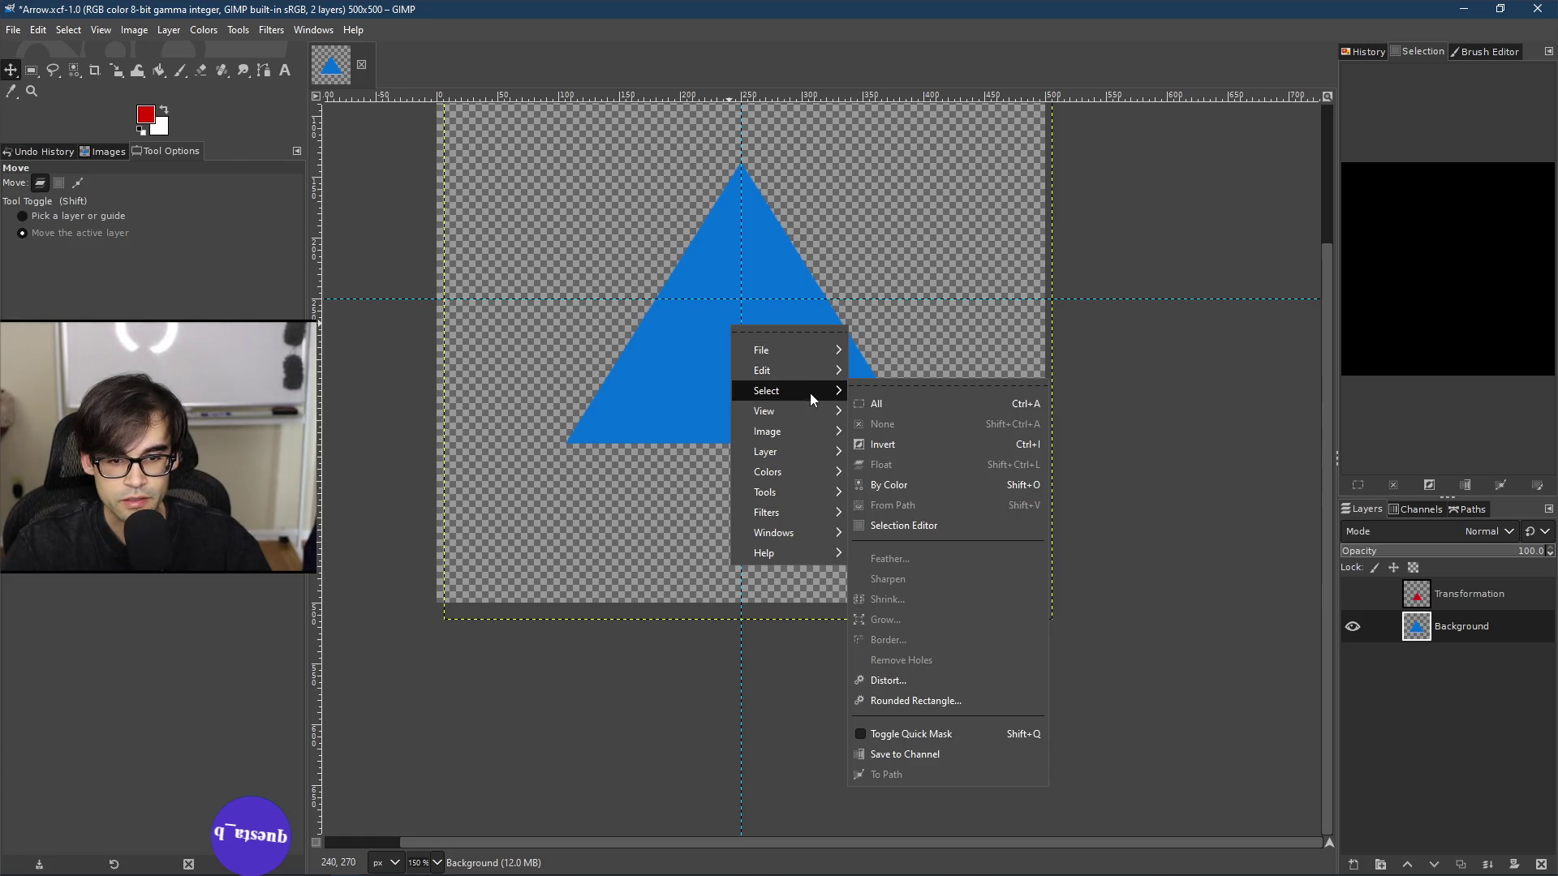
{"action": "left_click", "coordinate": [934, 485]}
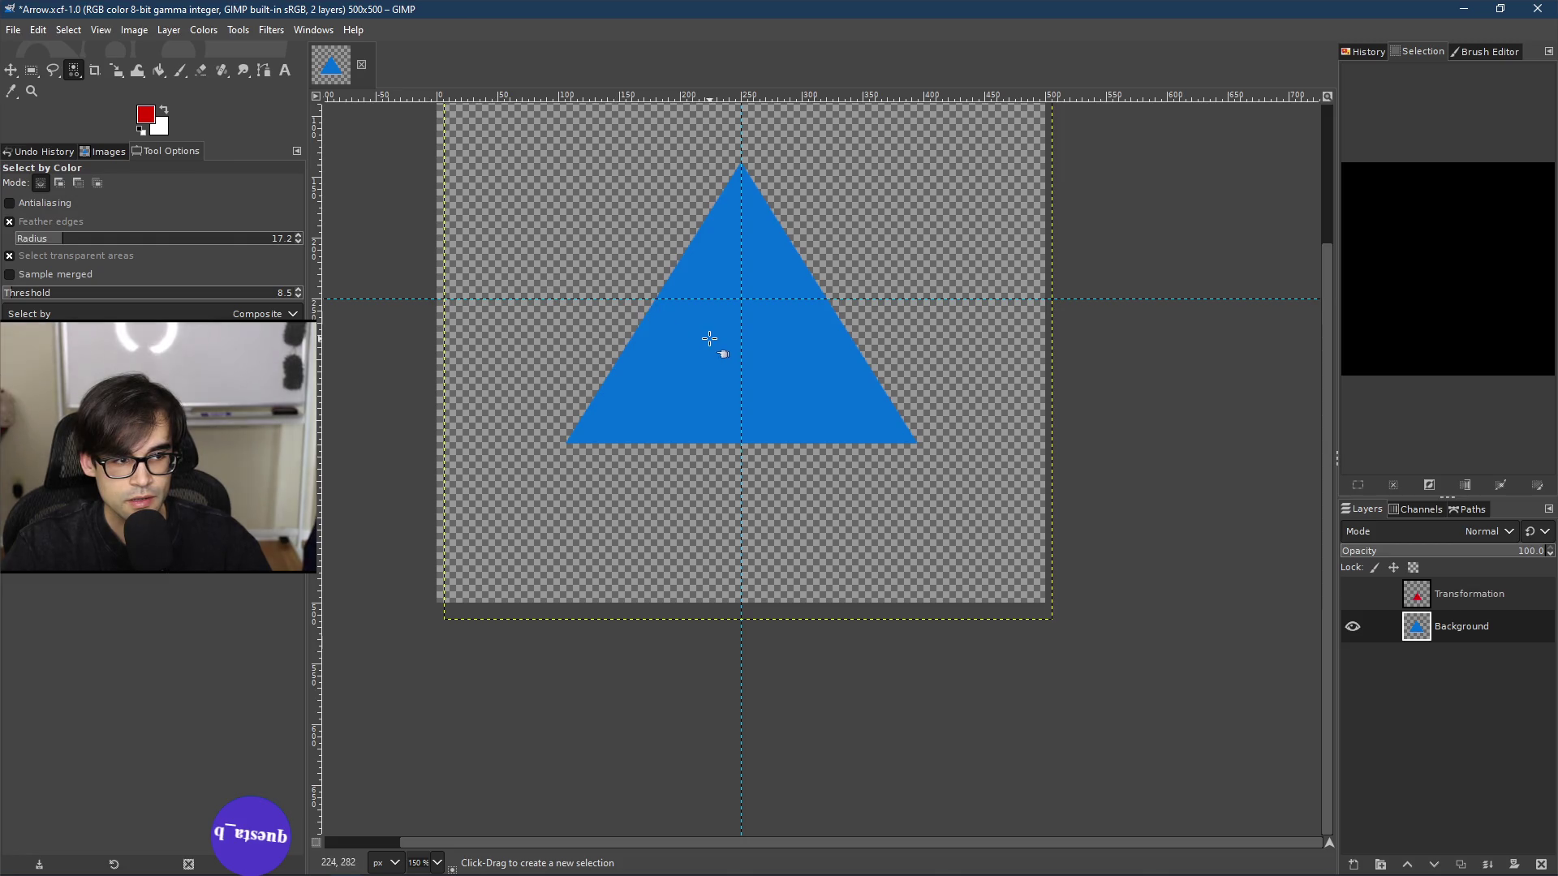
{"action": "left_click", "coordinate": [706, 344]}
{"action": "scroll", "coordinate": [783, 260], "scroll_direction": "up", "scroll_amount": 1, "text": "ctrl"}
{"action": "scroll", "coordinate": [783, 260], "scroll_direction": "up", "scroll_amount": 8, "text": "ctrl"}
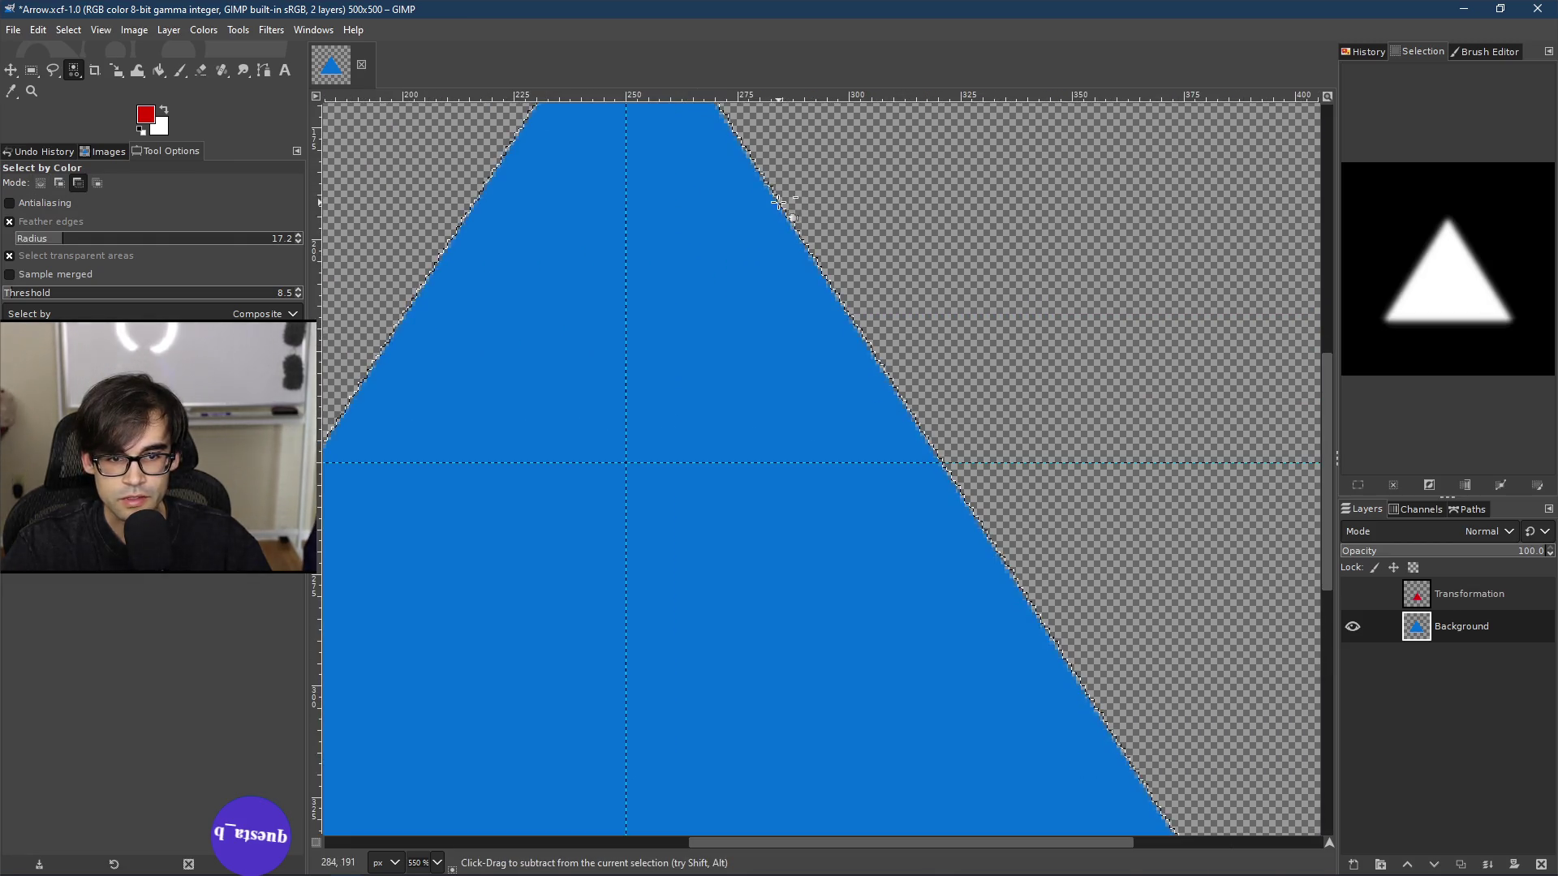
Step: Turn the selection into a 10 px border, then reselect the whole triangle by colour
{"action": "right_click", "coordinate": [861, 328]}
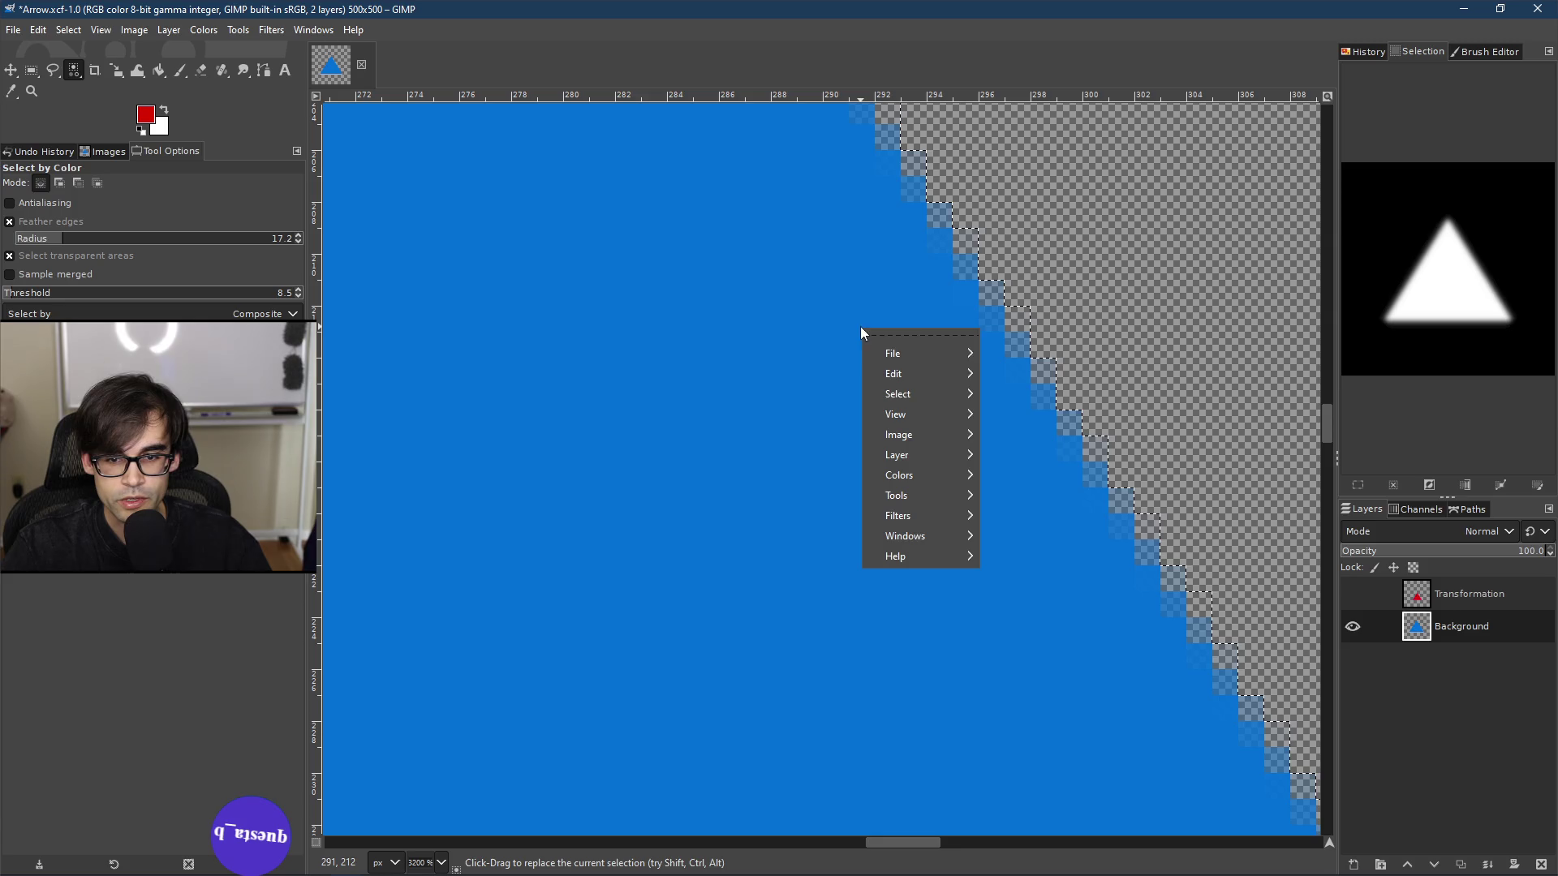
{"action": "mouse_move", "coordinate": [942, 391]}
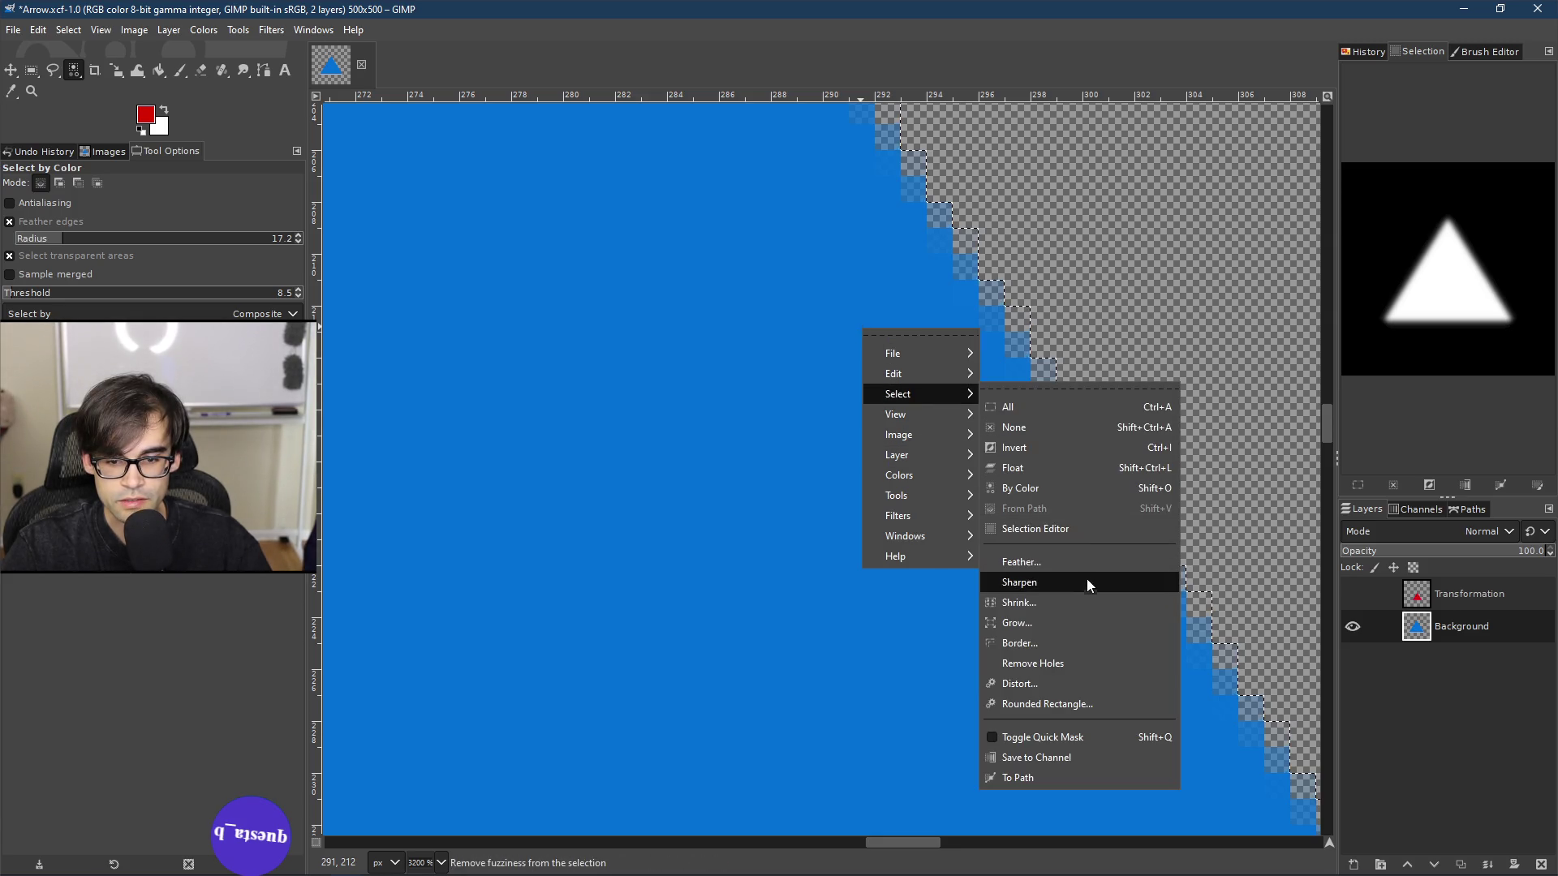
{"action": "left_click", "coordinate": [1055, 644]}
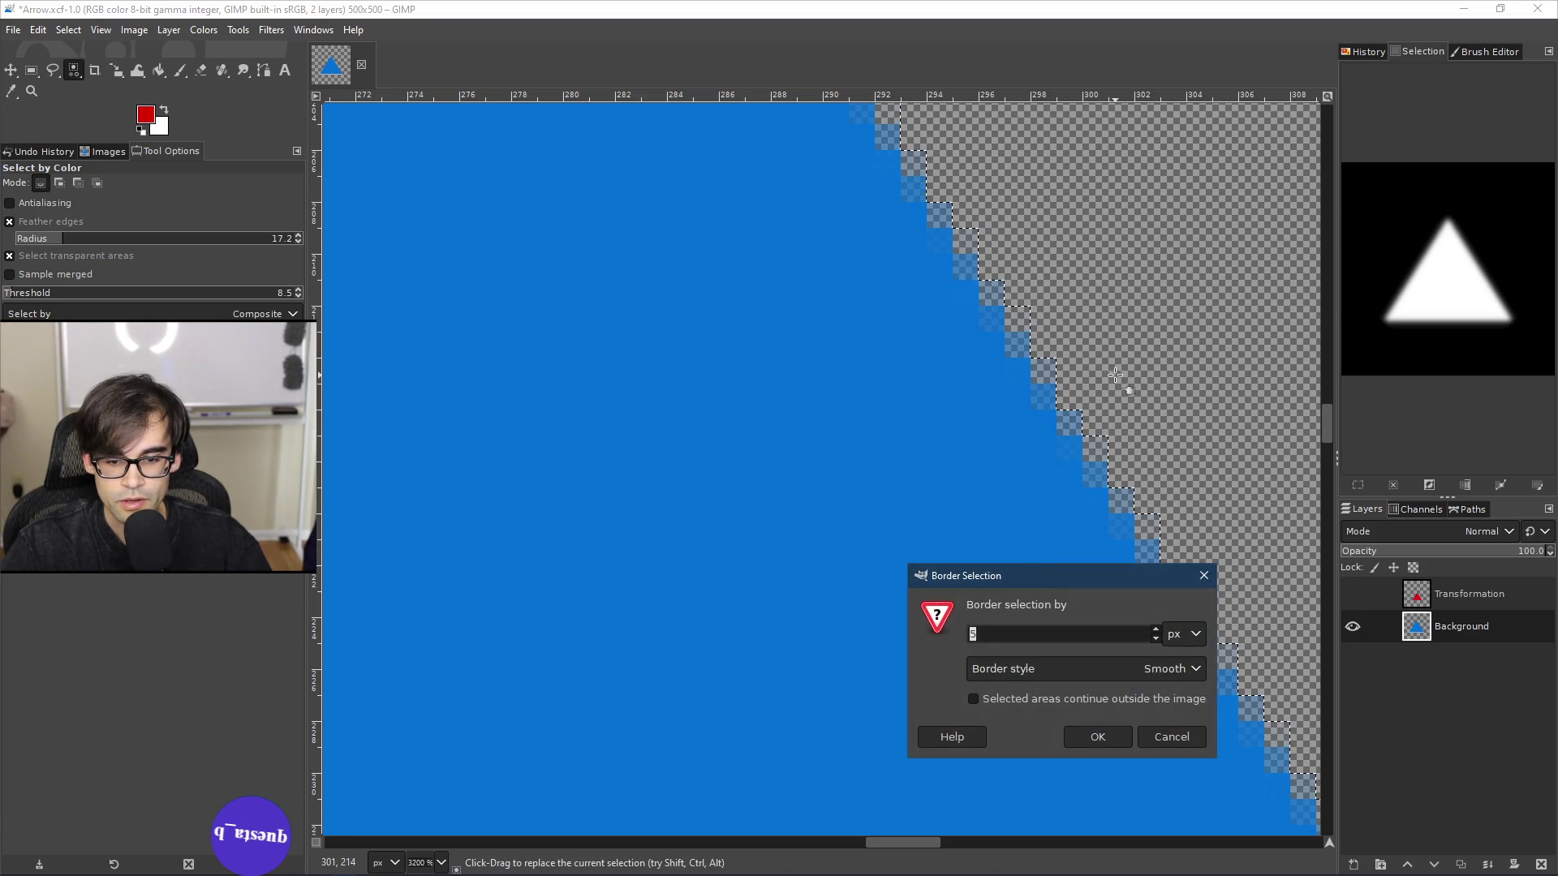
{"action": "scroll", "coordinate": [1157, 636], "scroll_direction": "down", "scroll_amount": 3}
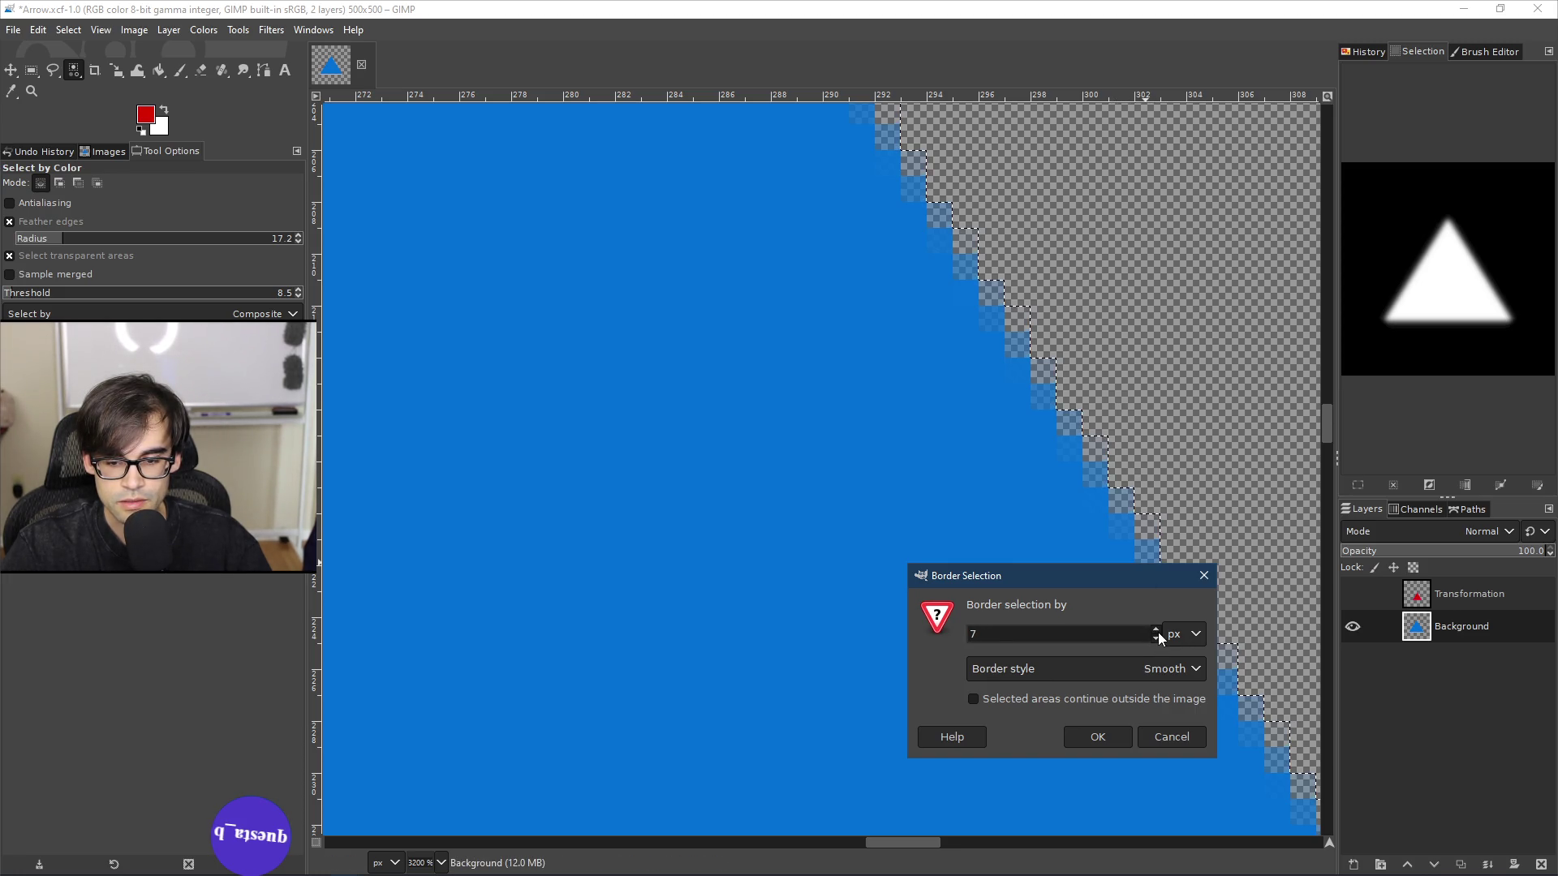
{"action": "scroll", "coordinate": [1157, 632], "scroll_direction": "up", "scroll_amount": 3}
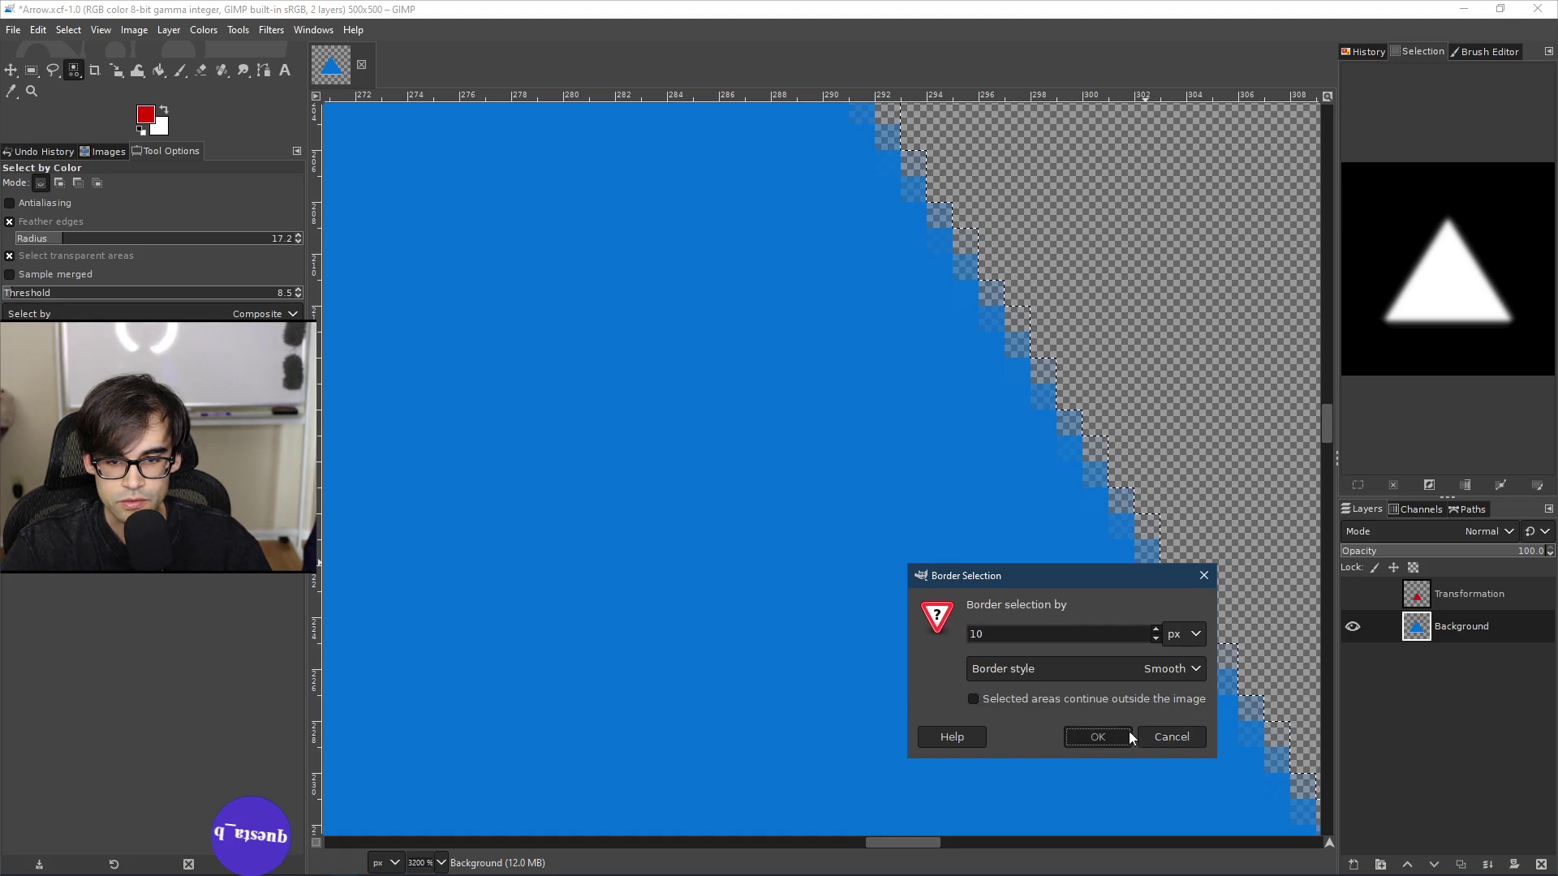
{"action": "left_click", "coordinate": [1128, 732]}
{"action": "scroll", "coordinate": [898, 422], "scroll_direction": "down", "scroll_amount": 10}
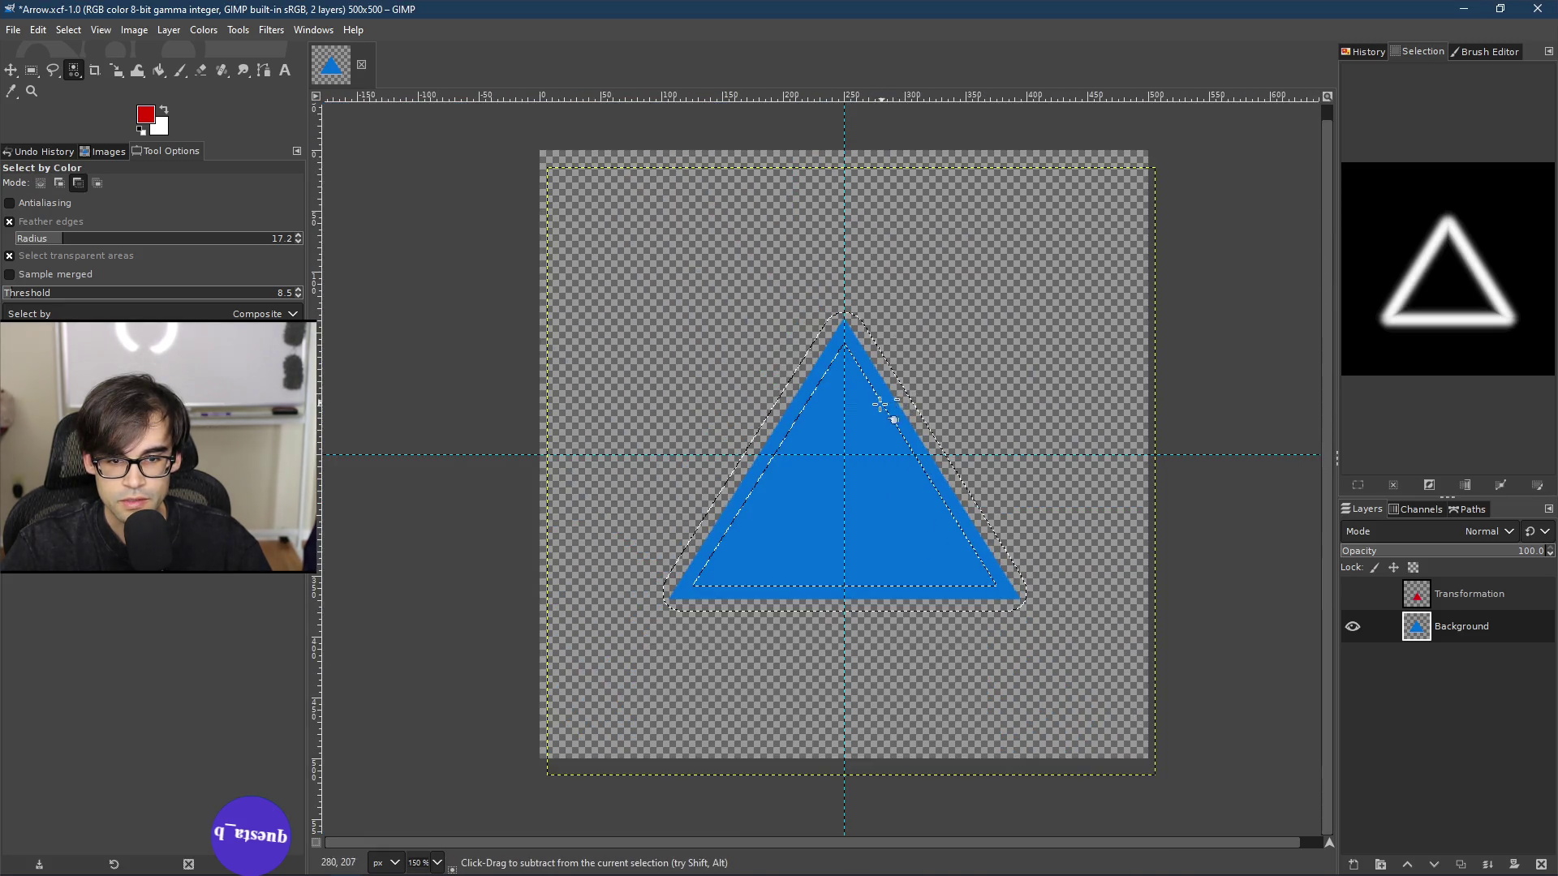
{"action": "scroll", "coordinate": [779, 489], "scroll_direction": "up", "scroll_amount": 1}
{"action": "left_click", "coordinate": [777, 483], "text": "ctrl"}
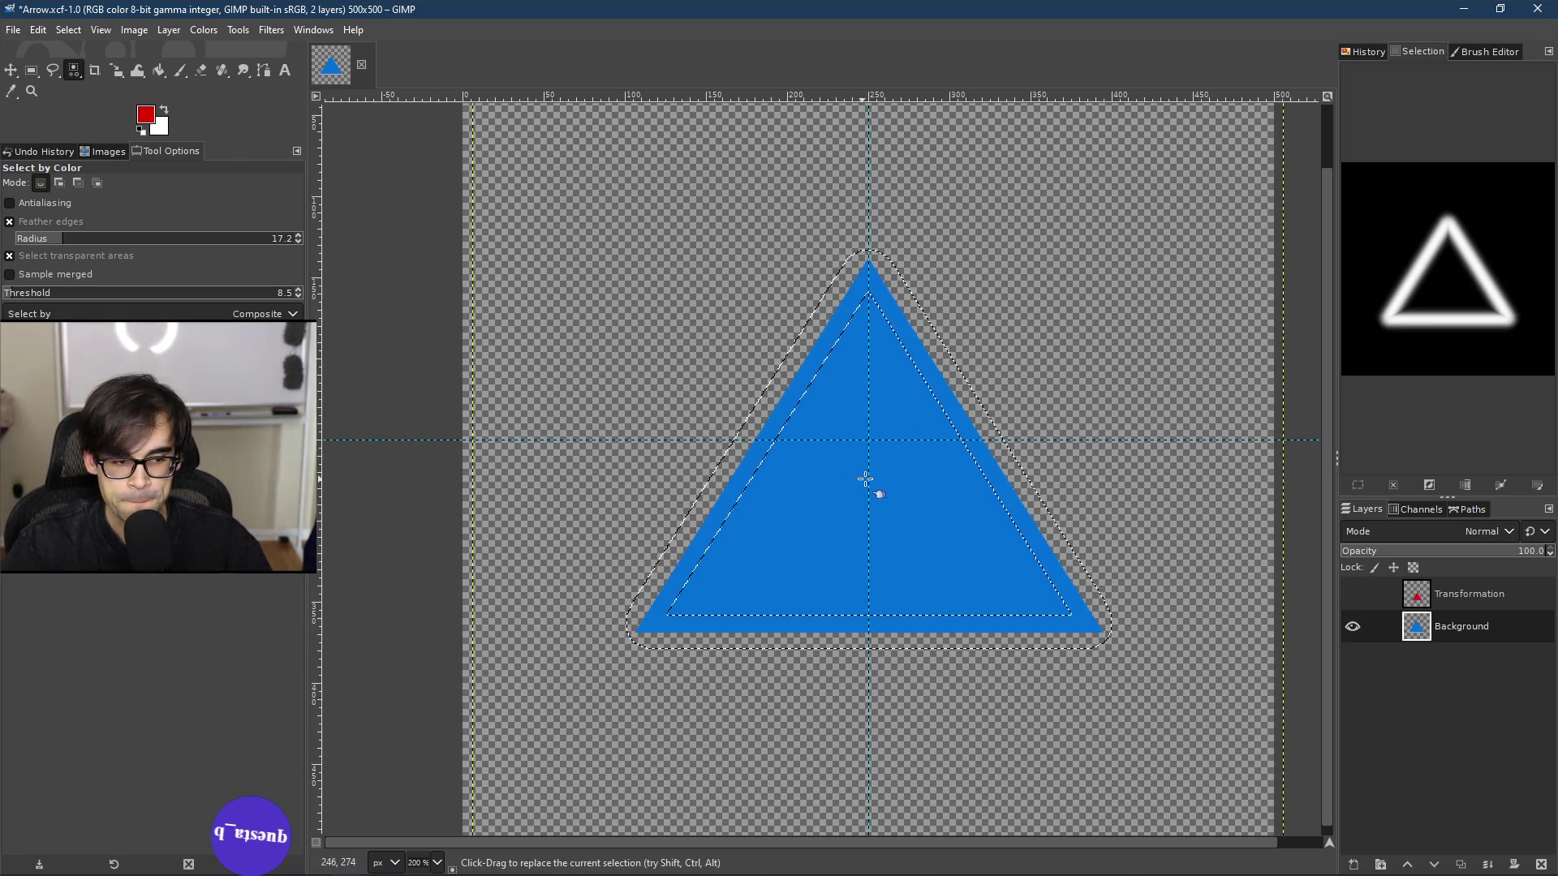
{"action": "left_click", "coordinate": [898, 477]}
Step: Apply a 60 px border to the current selection with Select > Border
{"action": "right_click", "coordinate": [907, 462]}
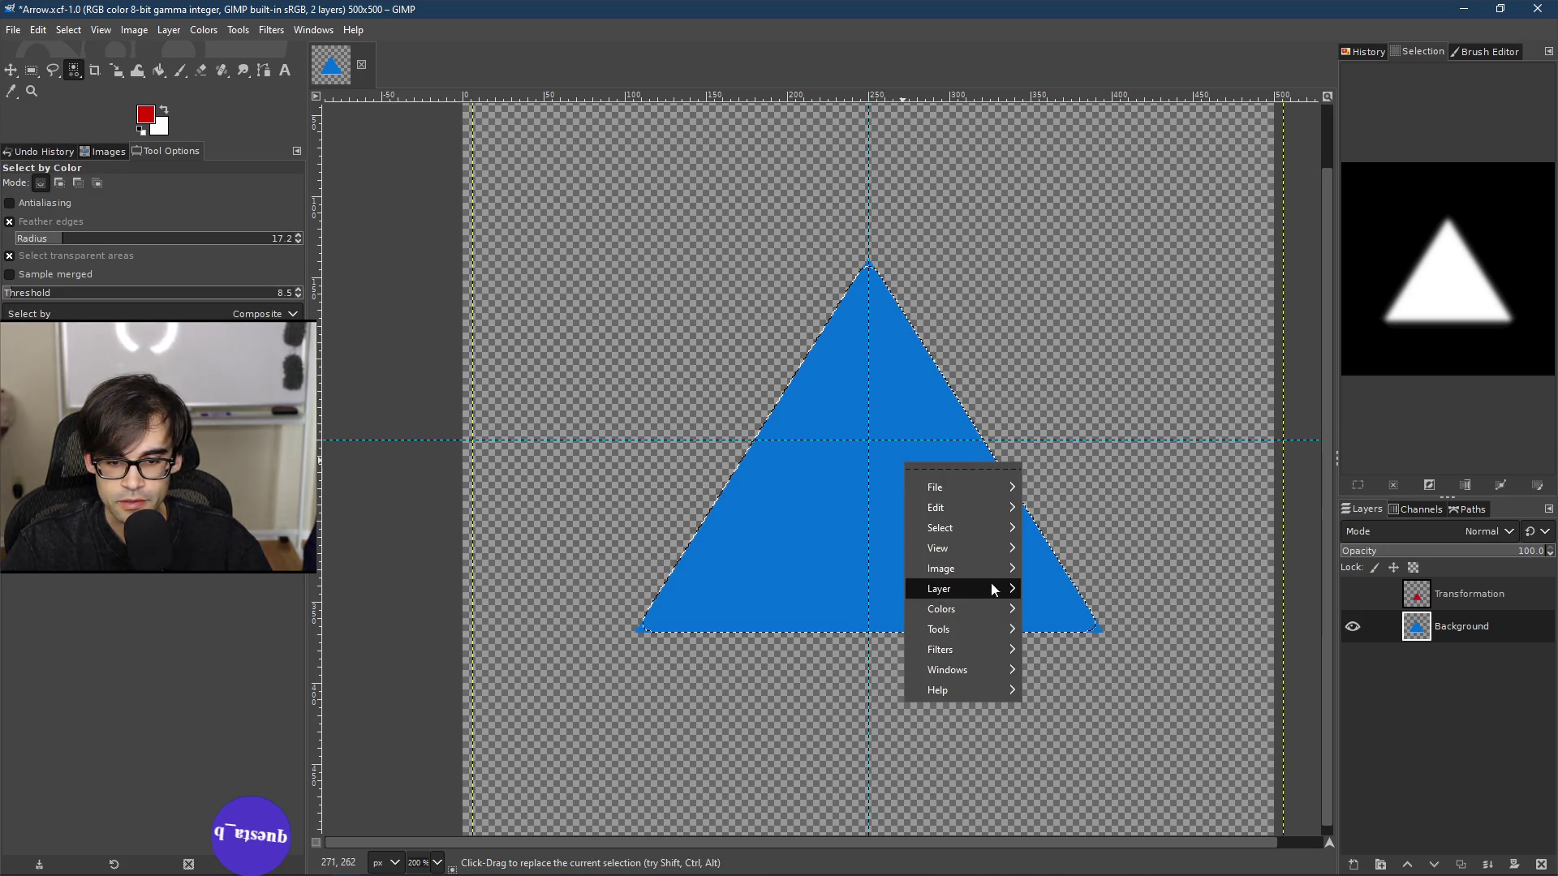
{"action": "mouse_move", "coordinate": [986, 532]}
{"action": "left_click", "coordinate": [1077, 730]}
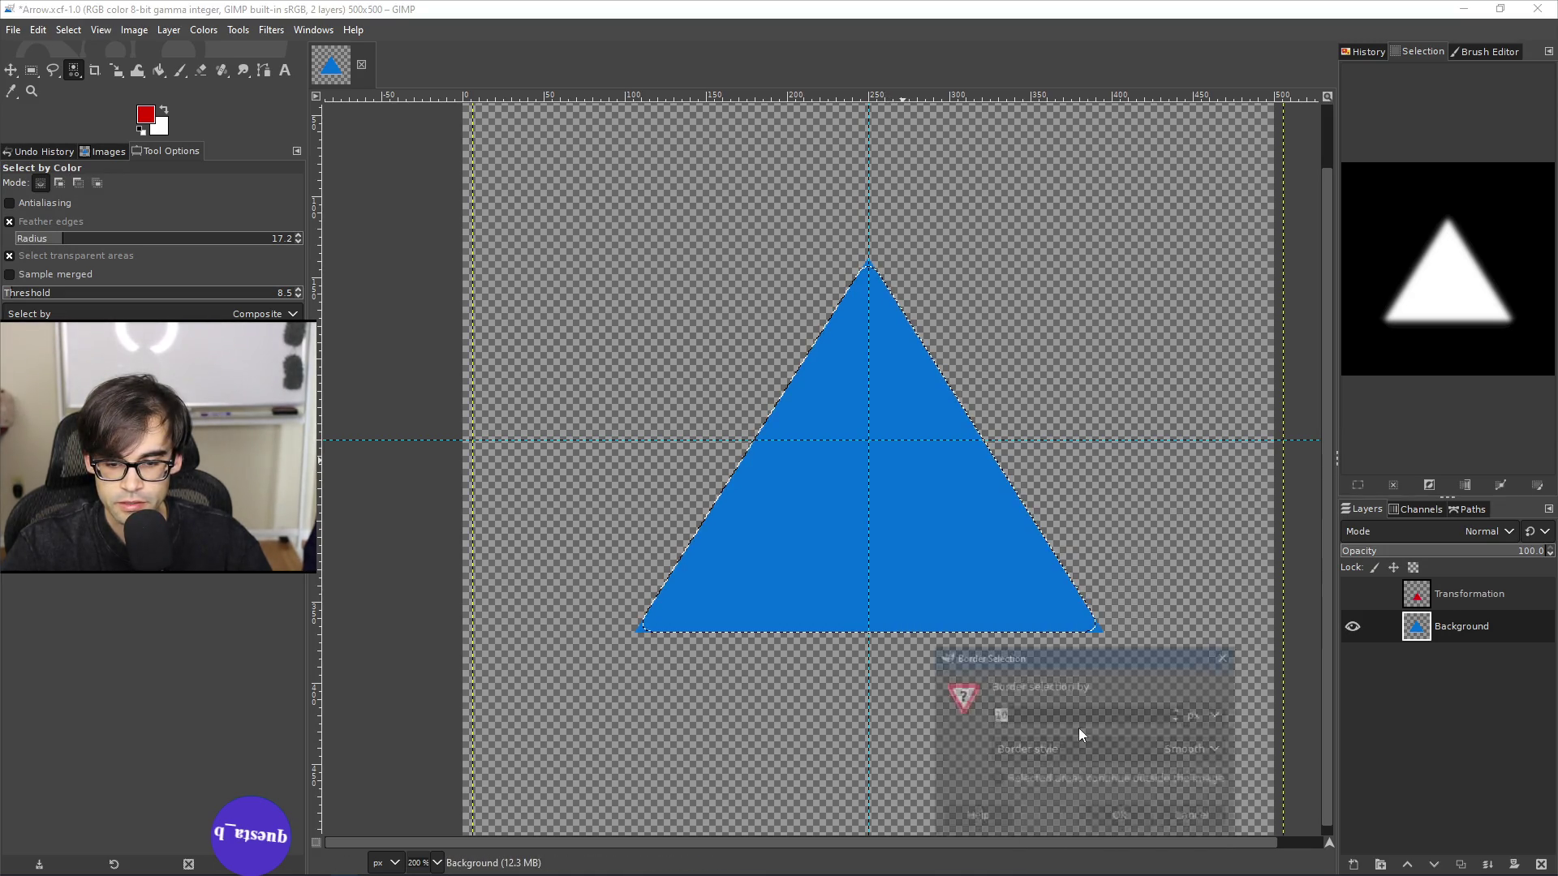
{"action": "left_click", "coordinate": [1178, 720]}
{"action": "left_click", "coordinate": [1178, 719]}
{"action": "left_click", "coordinate": [1178, 720]}
{"action": "left_click", "coordinate": [1178, 720]}
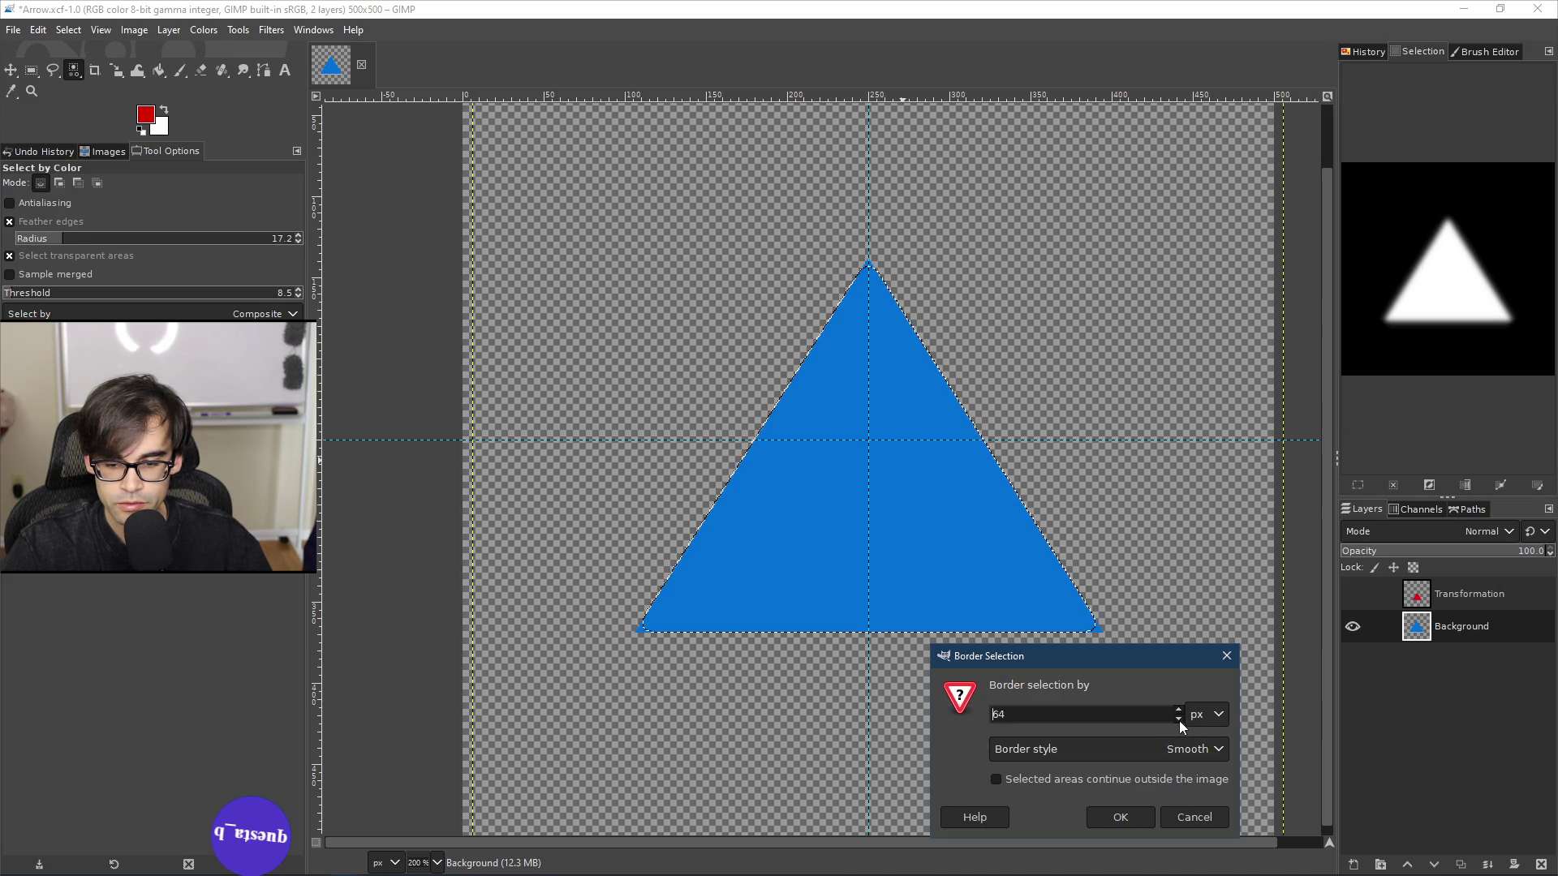
{"action": "left_click", "coordinate": [1124, 819]}
{"action": "scroll", "coordinate": [865, 491], "scroll_direction": "up", "scroll_amount": 2}
Step: Reselect the blue triangle by colour and give it a 35 px border selection
{"action": "left_click", "coordinate": [875, 495]}
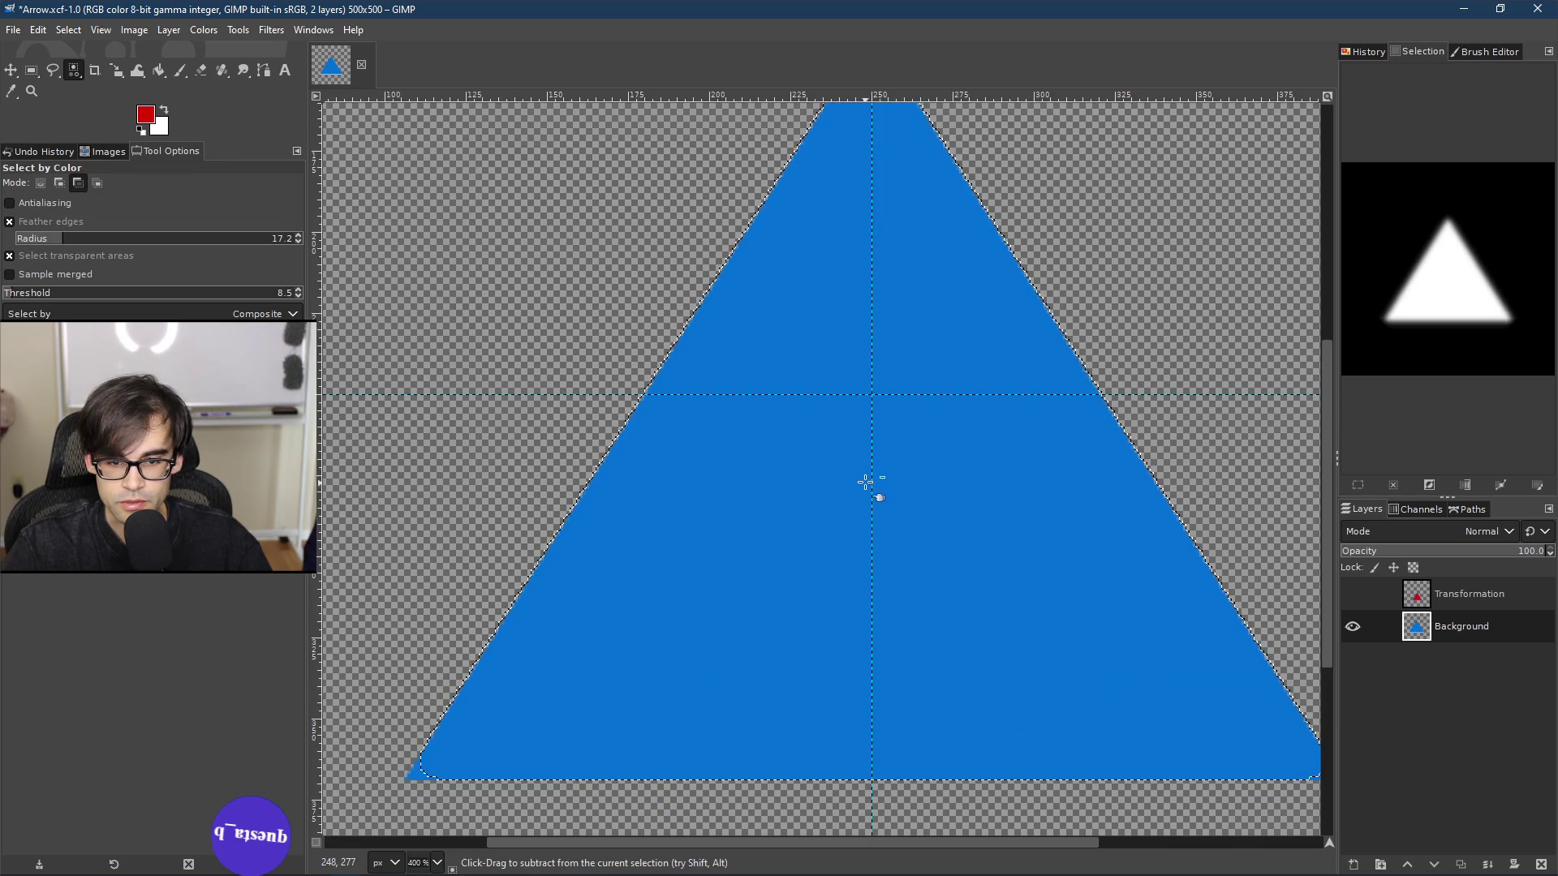
{"action": "right_click", "coordinate": [872, 482]}
{"action": "mouse_move", "coordinate": [957, 544]}
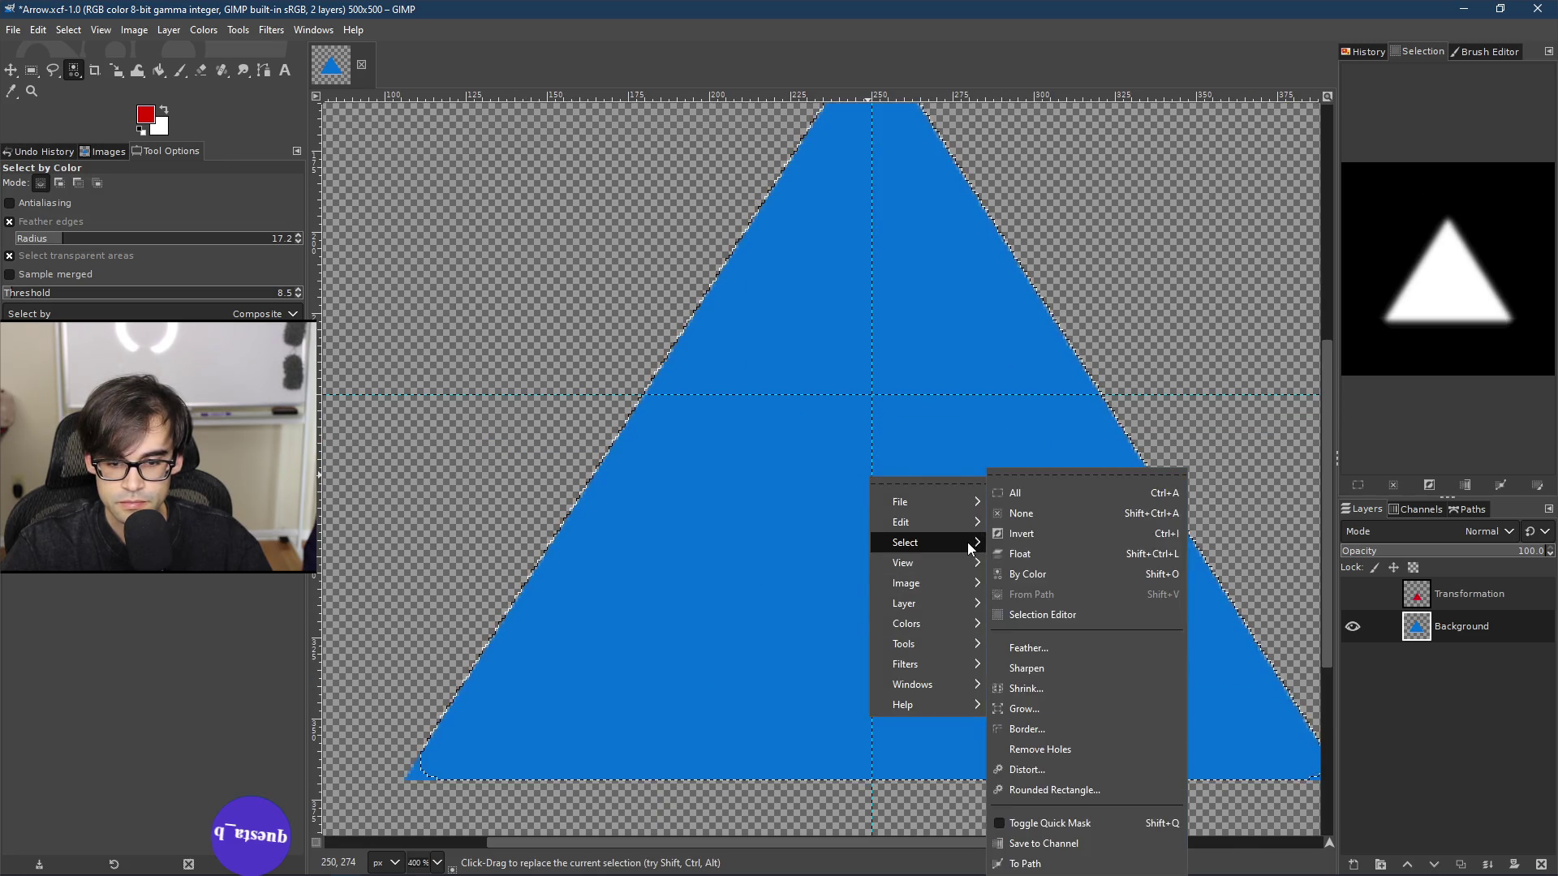
{"action": "left_click", "coordinate": [1082, 727]}
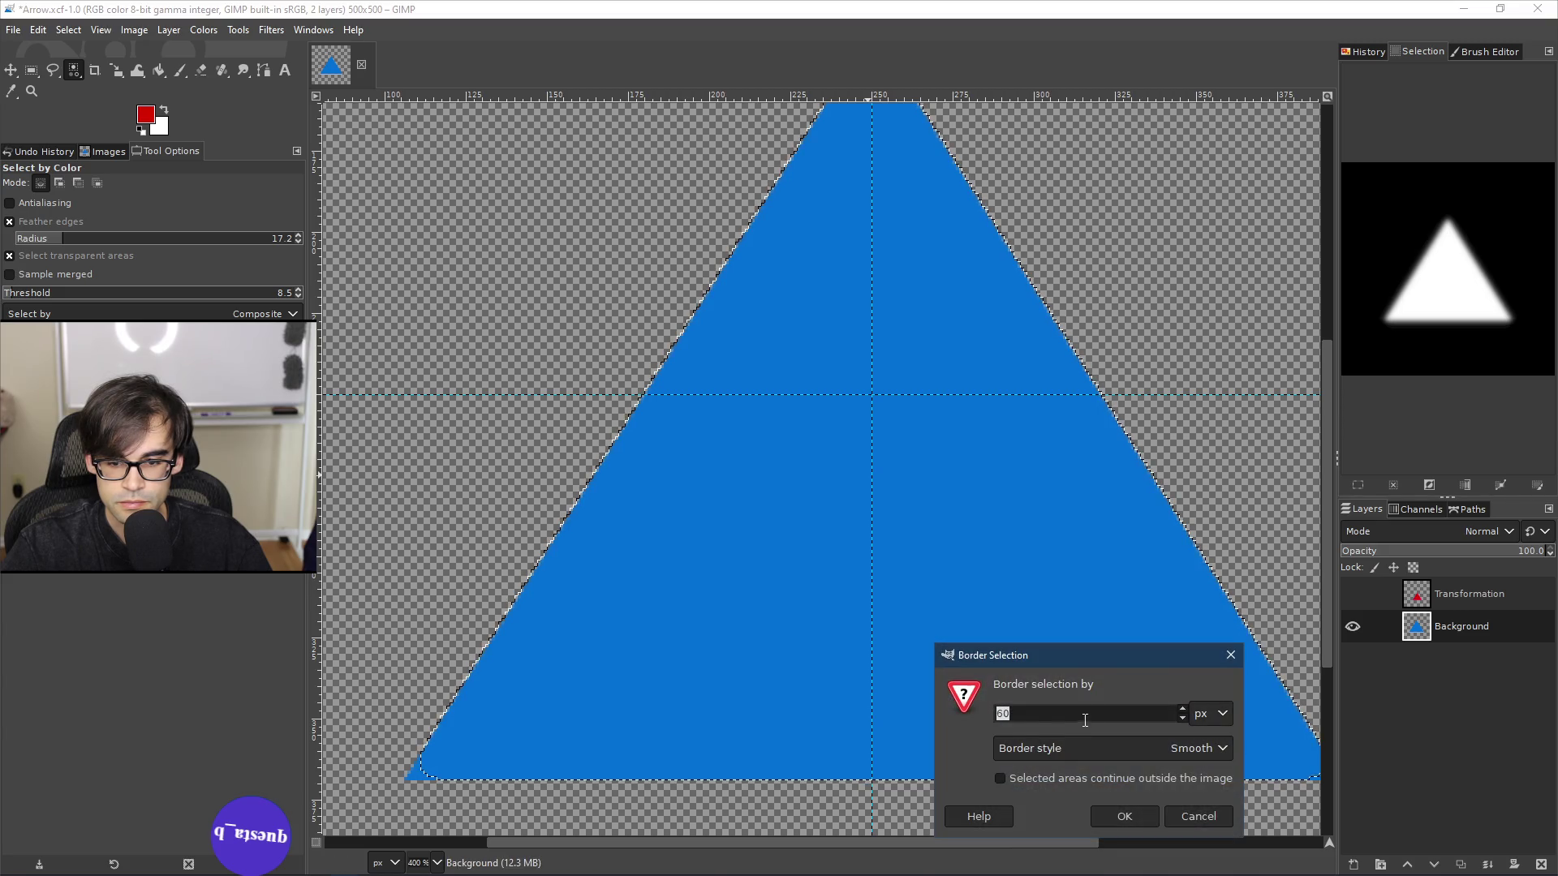
{"action": "left_click", "coordinate": [1183, 719]}
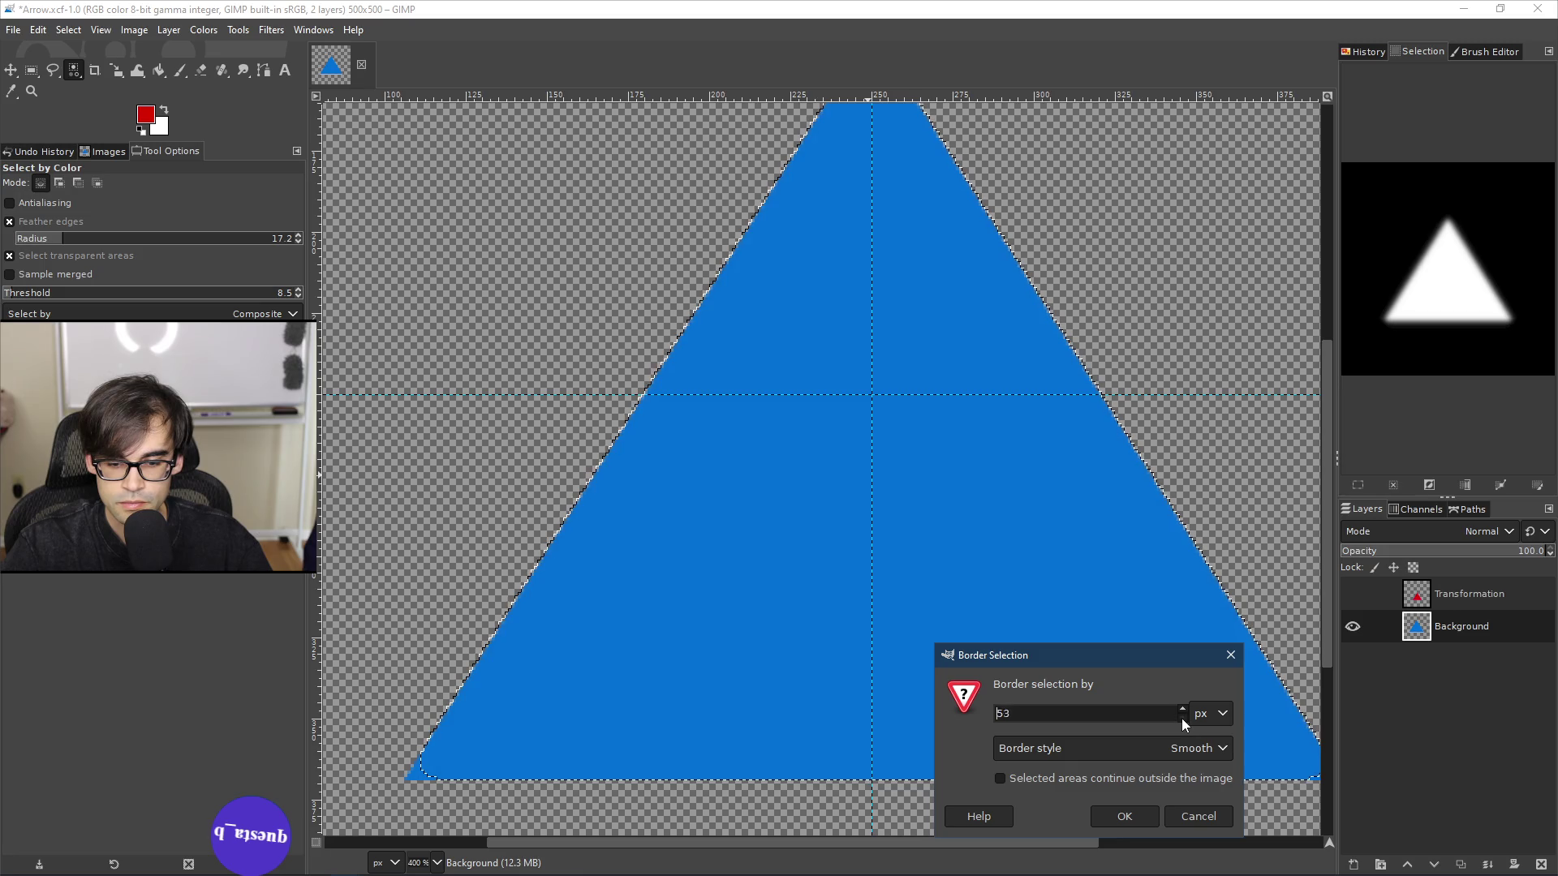
{"action": "left_click", "coordinate": [1183, 709]}
{"action": "left_click", "coordinate": [1151, 818]}
{"action": "scroll", "coordinate": [933, 426], "scroll_direction": "down", "scroll_amount": 3}
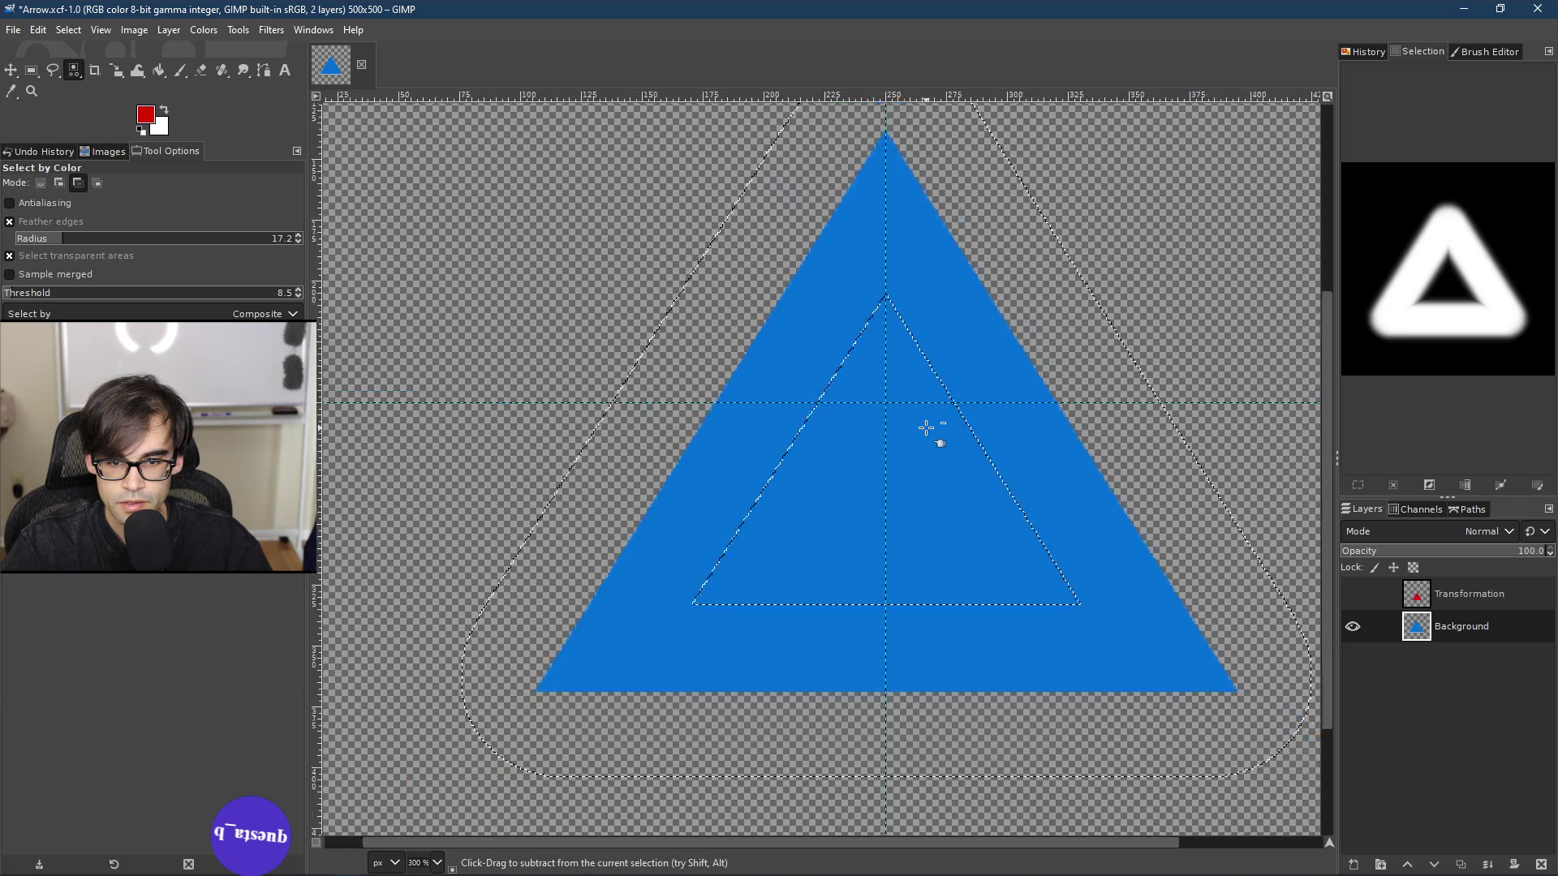
{"action": "scroll", "coordinate": [945, 418], "scroll_direction": "up", "scroll_amount": 1}
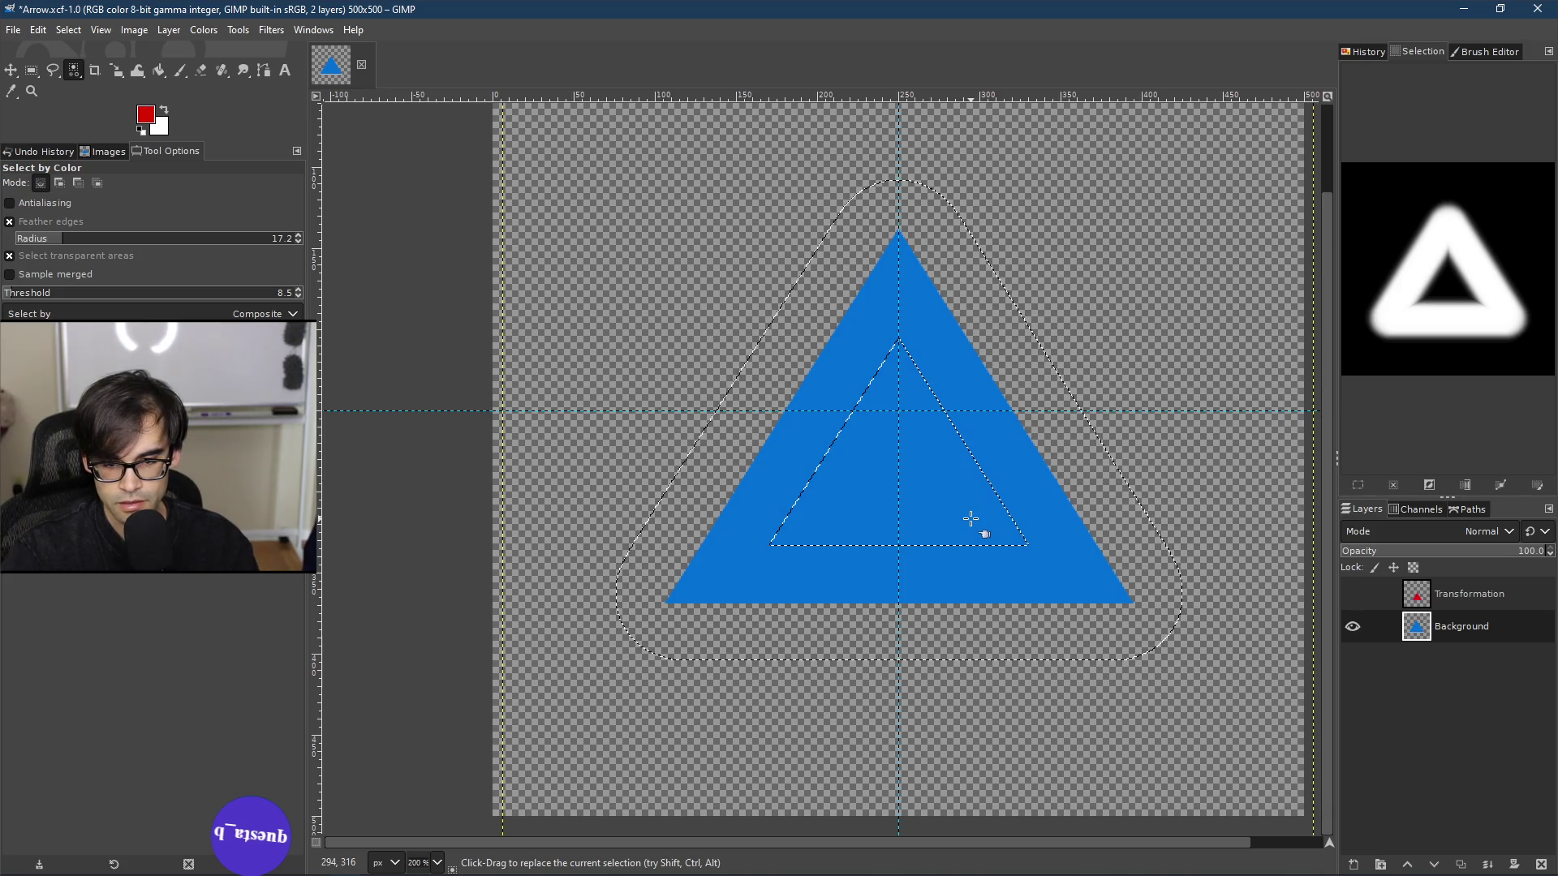
Step: Switch to subtract mode and invert the border selection
{"action": "key", "text": "ctrl"}
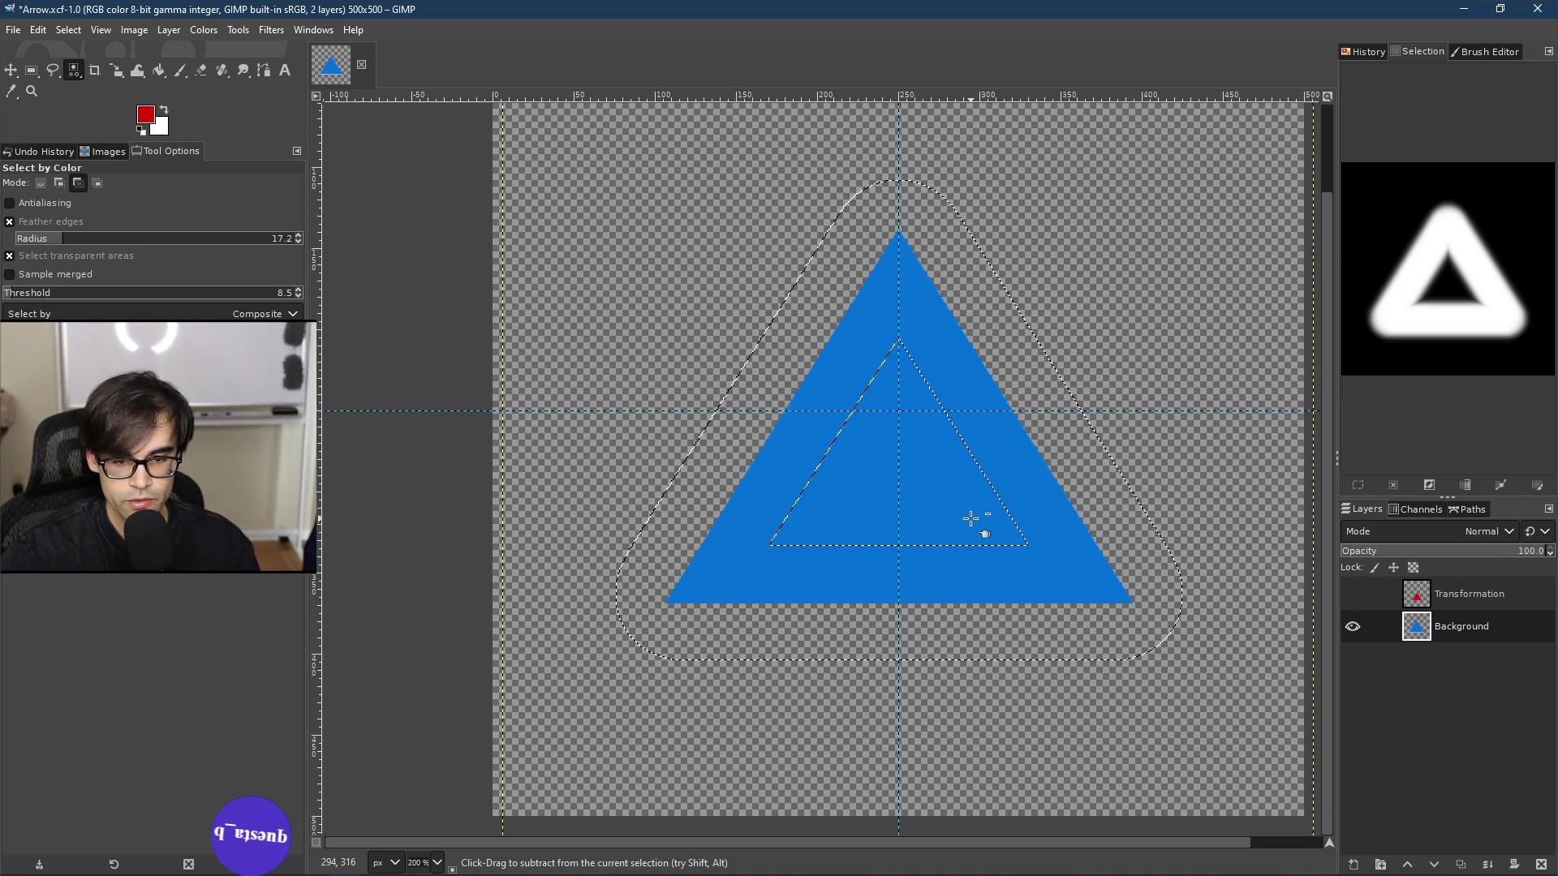
{"action": "right_click", "coordinate": [957, 464]}
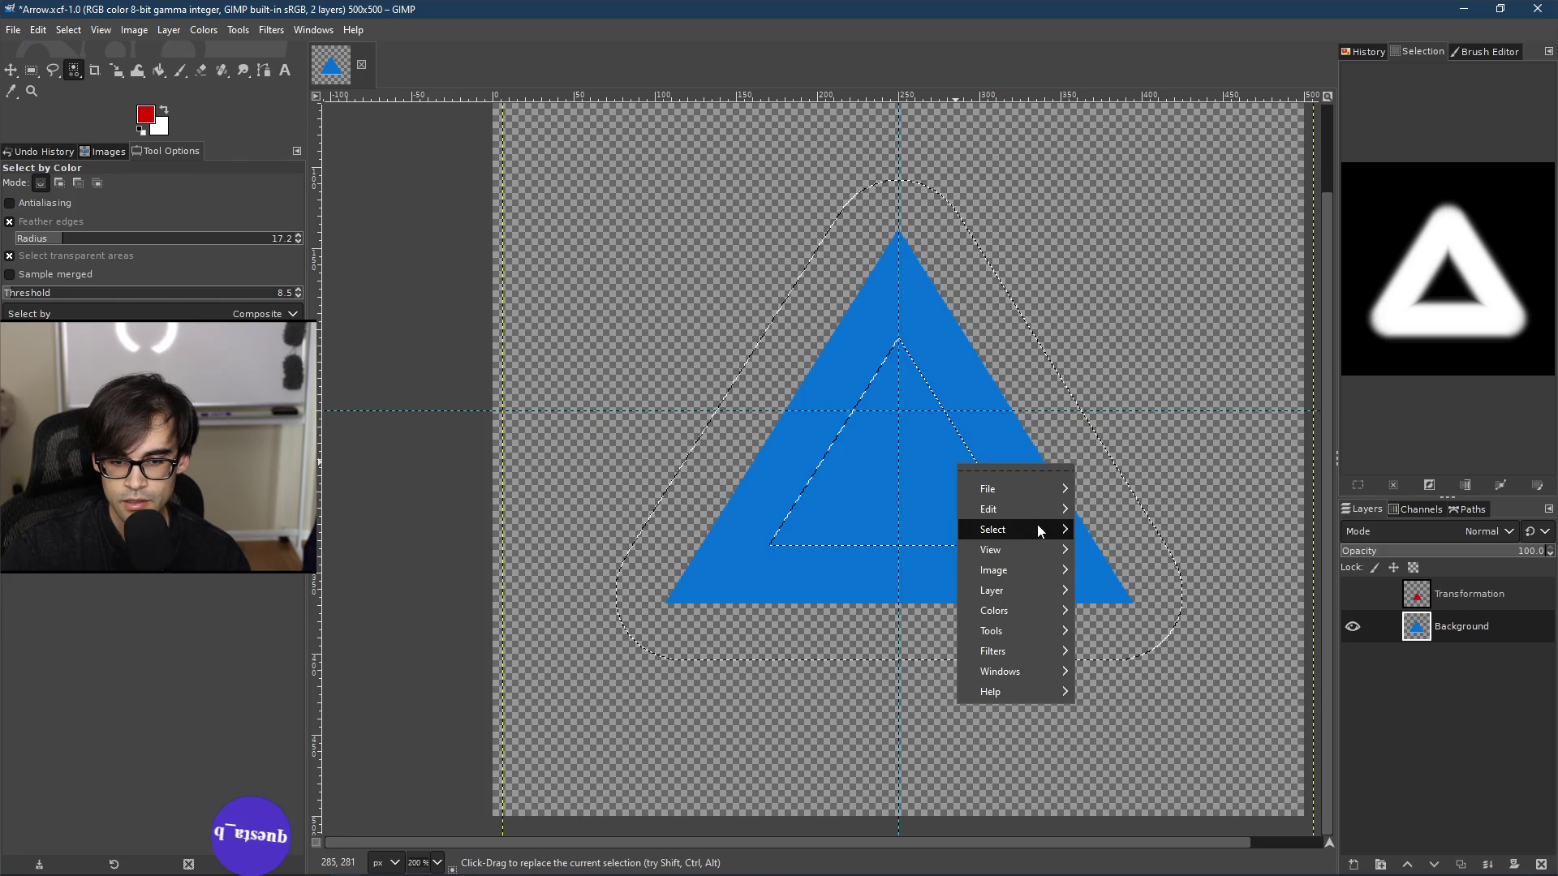
{"action": "mouse_move", "coordinate": [1040, 525]}
{"action": "left_click", "coordinate": [1129, 550]}
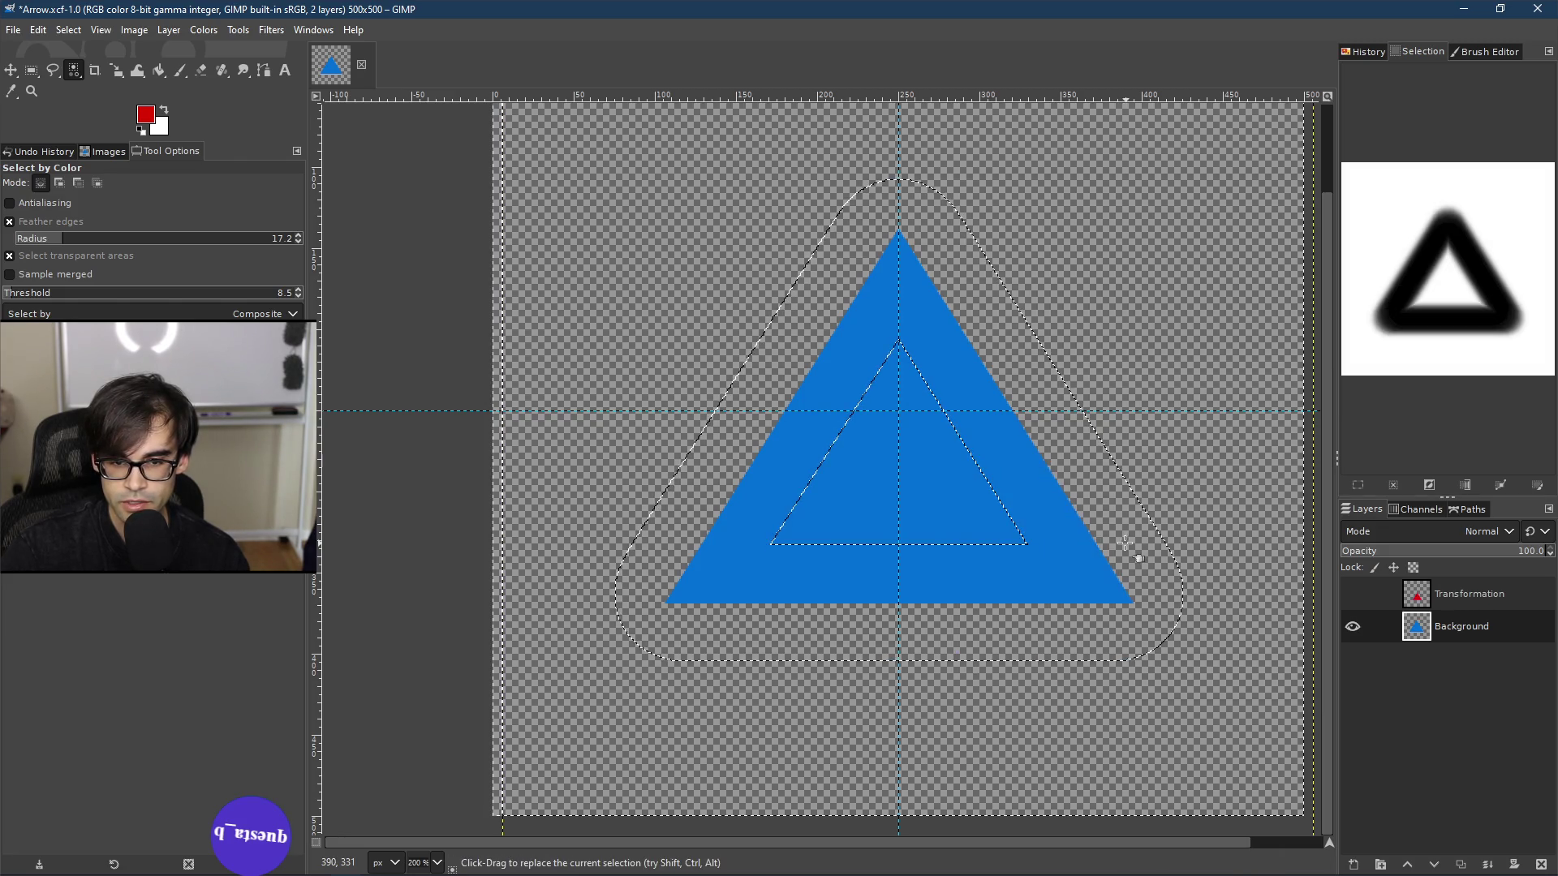
Step: Delete the selected interior to transparency, then zoom in and out to inspect the hollow outline
{"action": "key", "text": "Delete"}
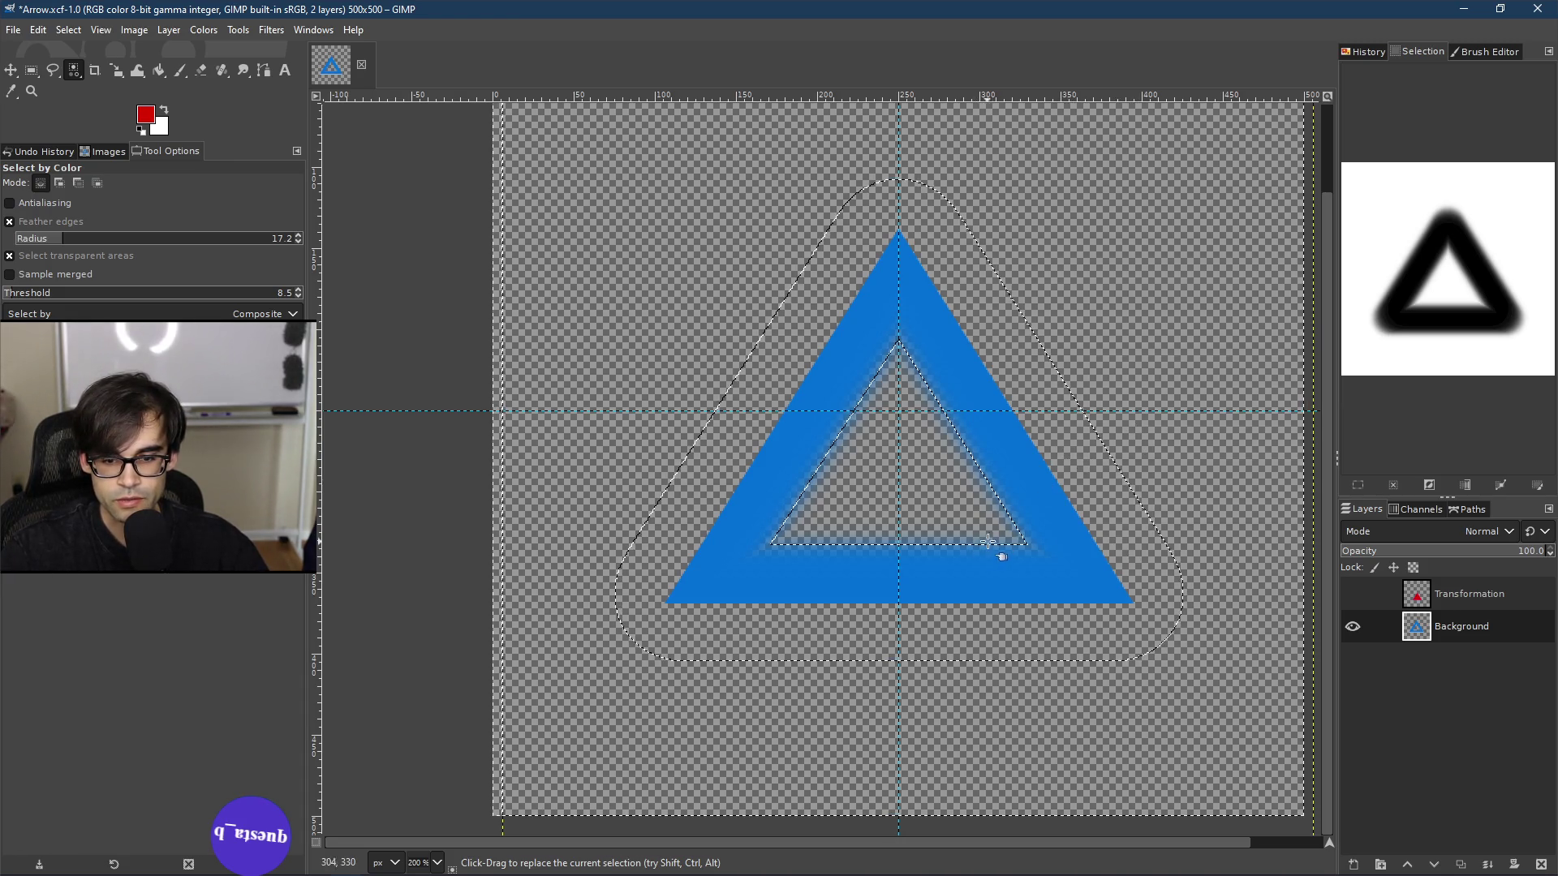
{"action": "scroll", "coordinate": [905, 381], "scroll_direction": "up", "scroll_amount": 3}
{"action": "scroll", "coordinate": [909, 292], "scroll_direction": "down", "scroll_amount": 4}
{"action": "scroll", "coordinate": [913, 296], "scroll_direction": "up", "scroll_amount": 2}
{"action": "scroll", "coordinate": [917, 309], "scroll_direction": "down", "scroll_amount": 1}
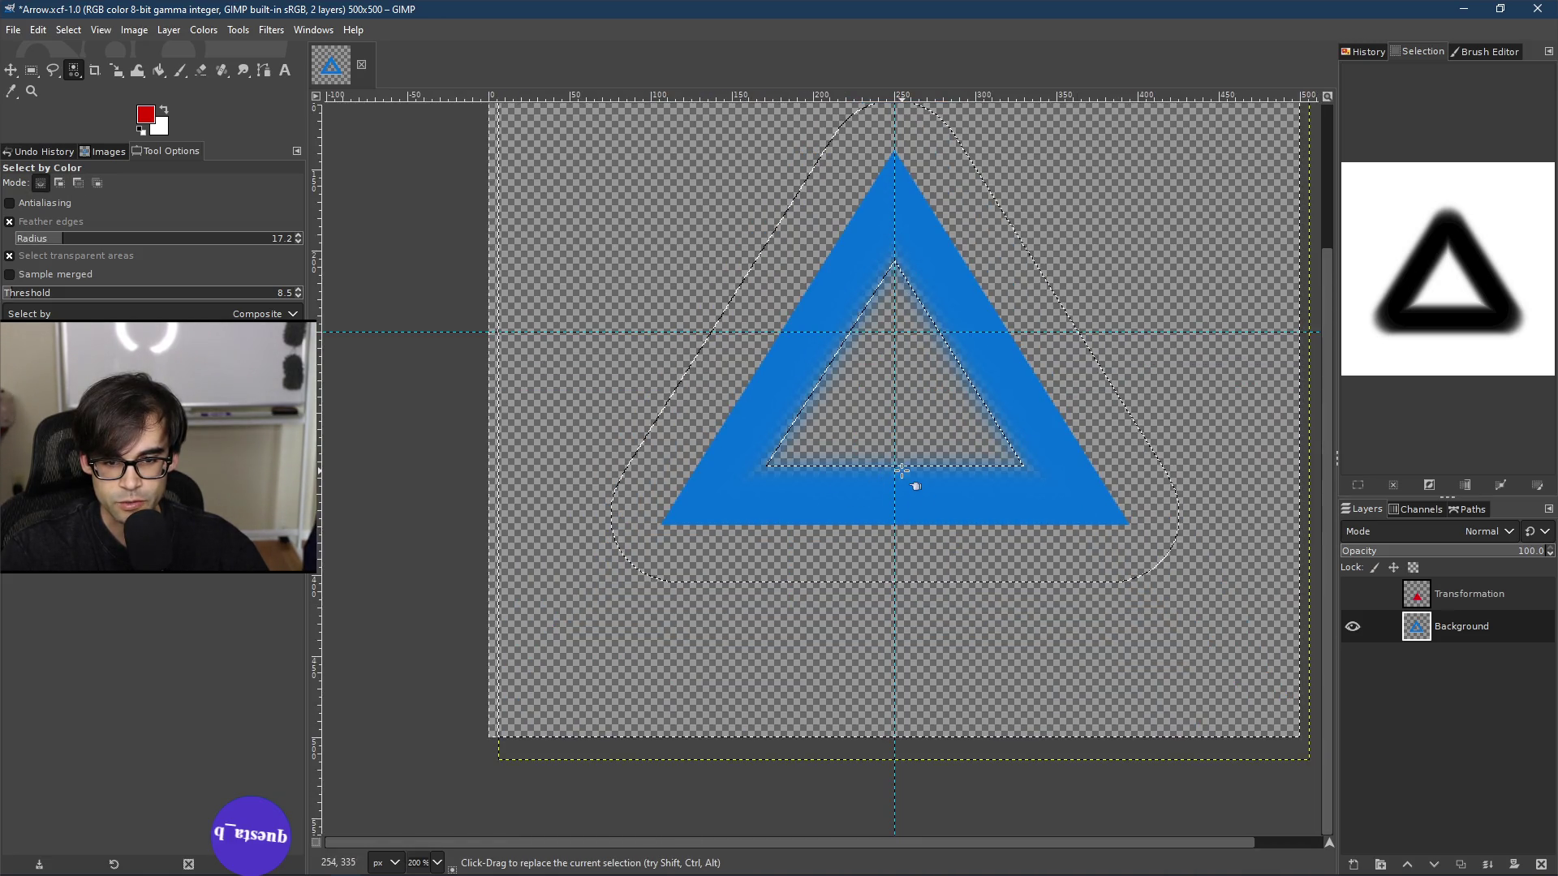
{"action": "scroll", "coordinate": [907, 464], "scroll_direction": "down", "scroll_amount": 1}
{"action": "scroll", "coordinate": [929, 332], "scroll_direction": "up", "scroll_amount": 2}
{"action": "scroll", "coordinate": [931, 341], "scroll_direction": "down", "scroll_amount": 5}
{"action": "scroll", "coordinate": [933, 357], "scroll_direction": "down", "scroll_amount": 3}
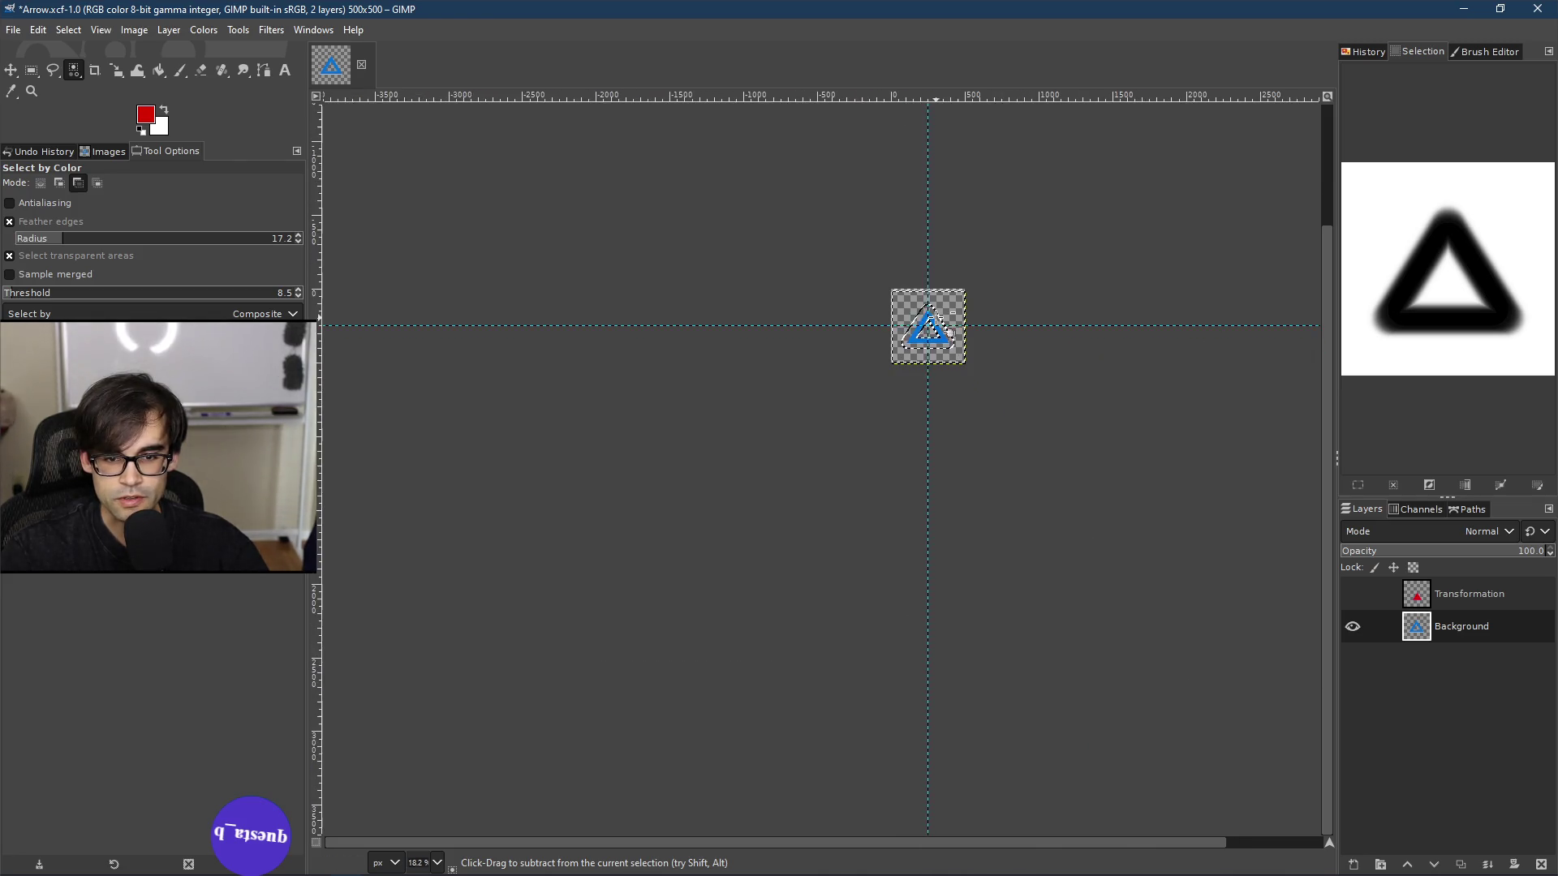
{"action": "scroll", "coordinate": [926, 291], "scroll_direction": "up", "scroll_amount": 5}
{"action": "scroll", "coordinate": [933, 308], "scroll_direction": "down", "scroll_amount": 1}
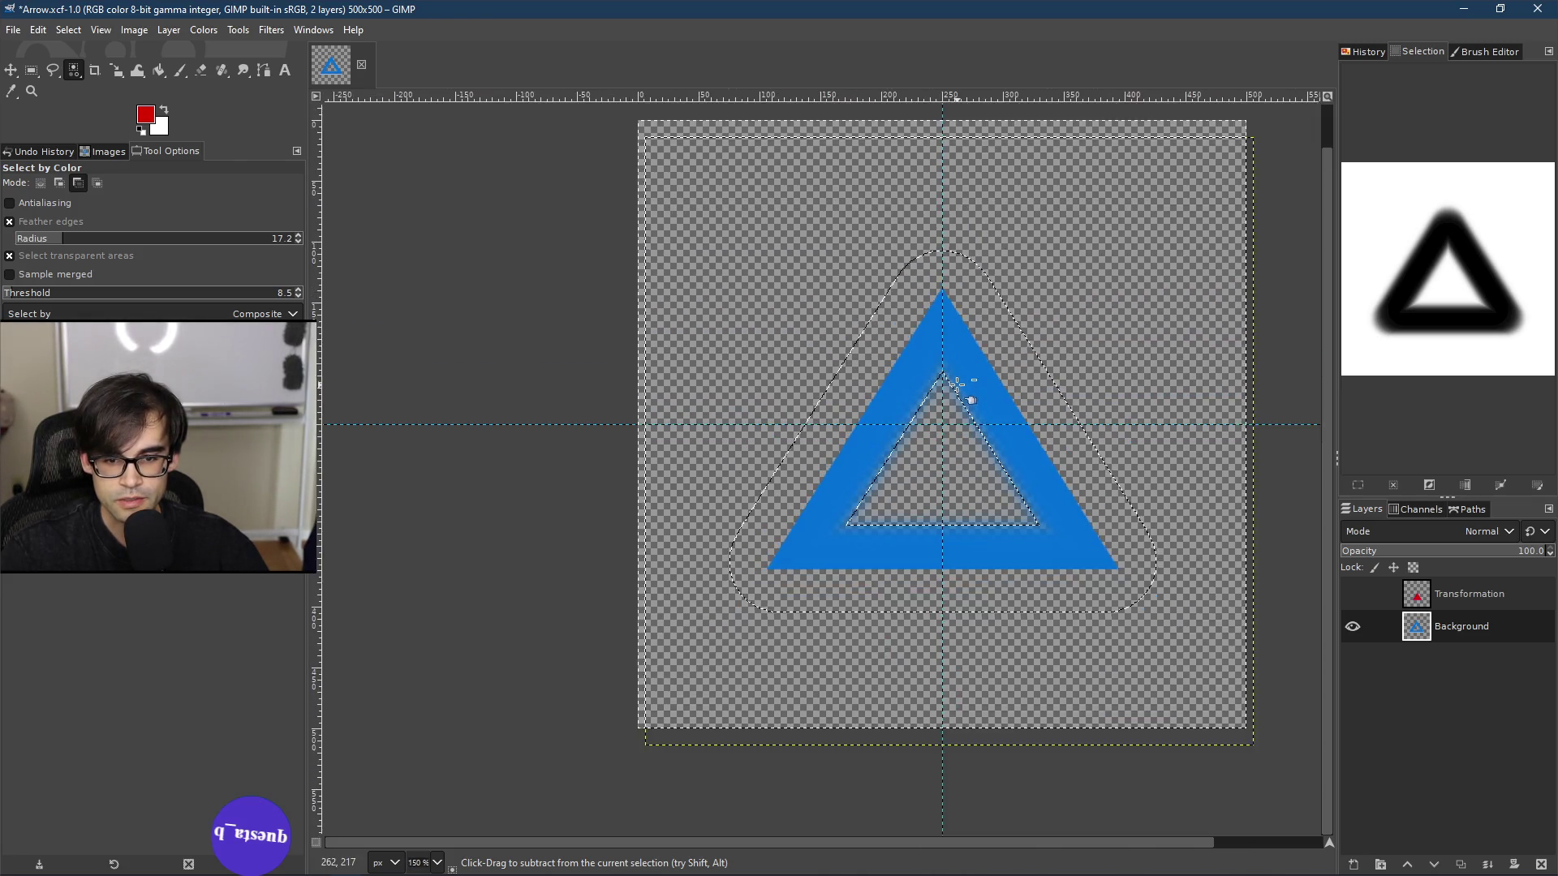
{"action": "scroll", "coordinate": [949, 357], "scroll_direction": "up", "scroll_amount": 5}
{"action": "scroll", "coordinate": [917, 301], "scroll_direction": "up", "scroll_amount": 2}
{"action": "scroll", "coordinate": [936, 320], "scroll_direction": "down", "scroll_amount": 2}
{"action": "scroll", "coordinate": [946, 313], "scroll_direction": "up", "scroll_amount": 6}
{"action": "scroll", "coordinate": [980, 340], "scroll_direction": "down", "scroll_amount": 10}
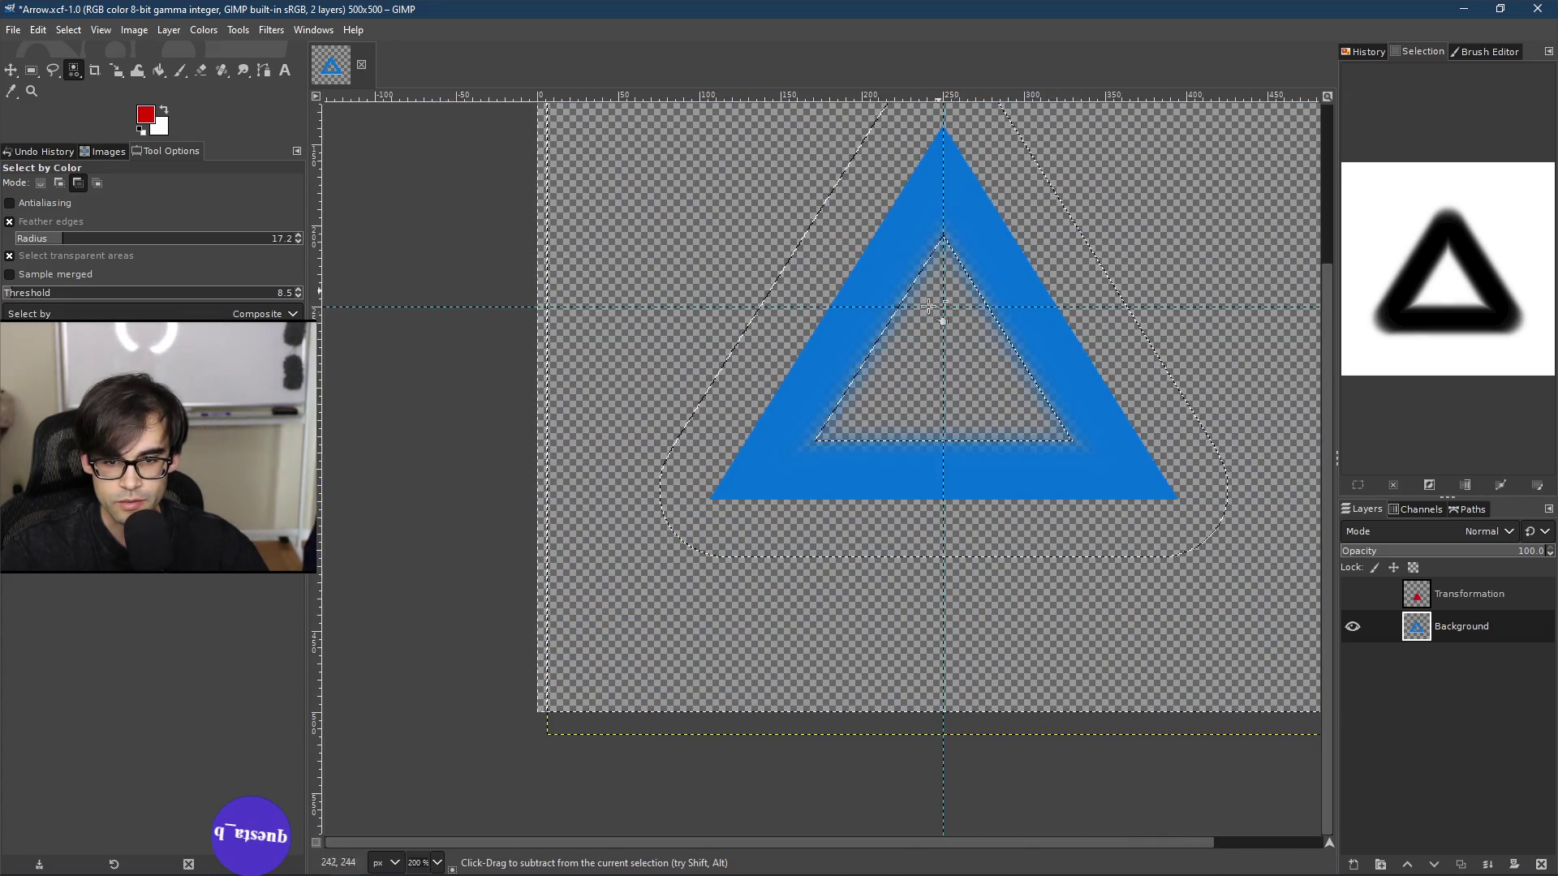
{"action": "scroll", "coordinate": [997, 390], "scroll_direction": "down", "scroll_amount": 2}
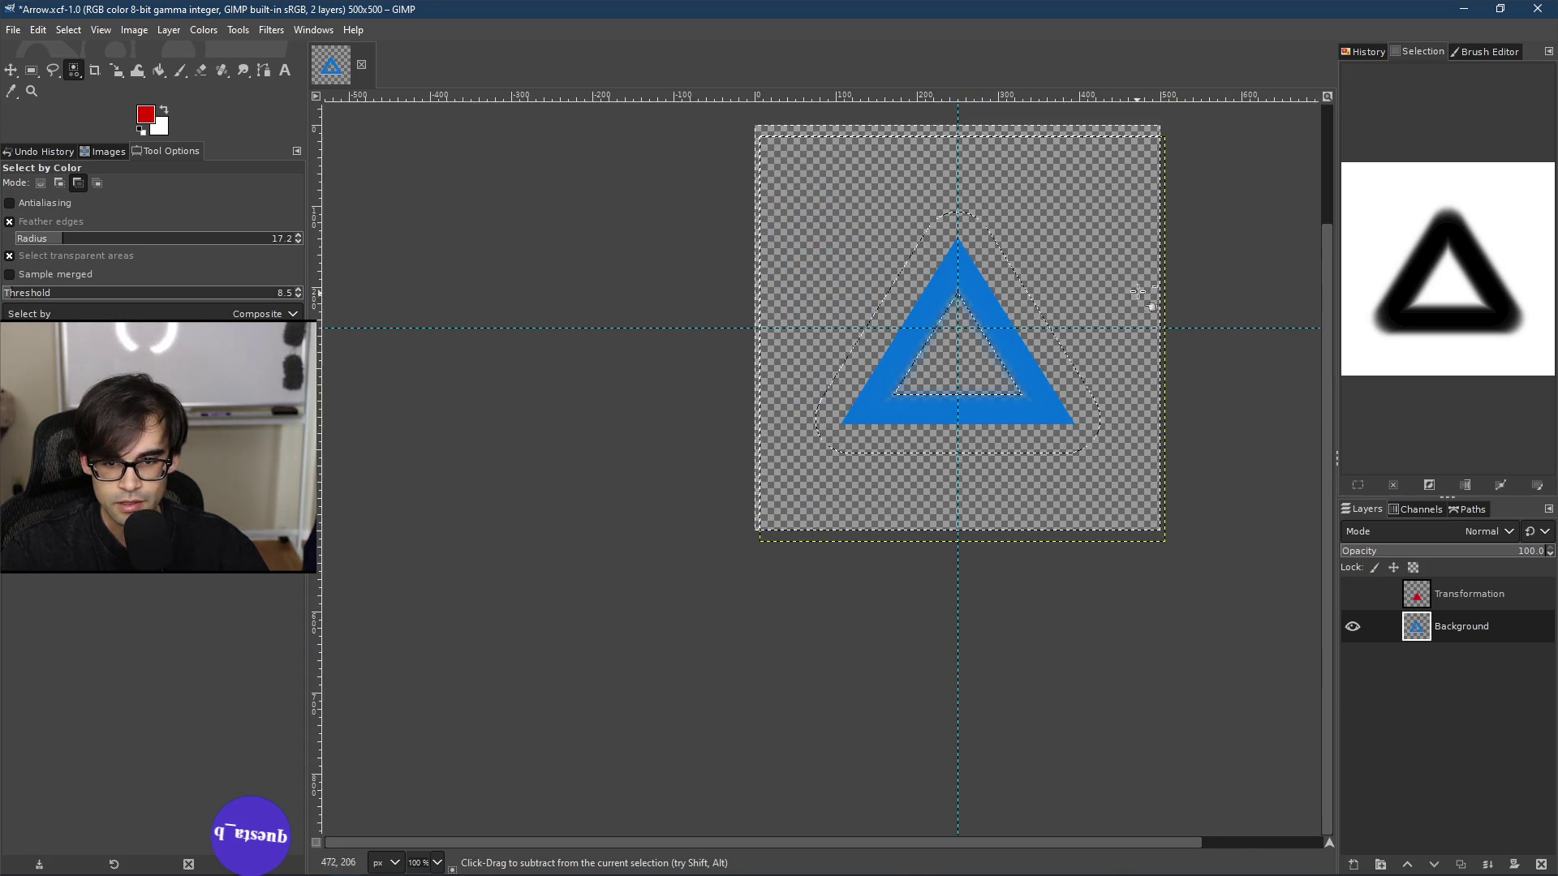
{"action": "scroll", "coordinate": [1138, 291], "scroll_direction": "up", "scroll_amount": 2}
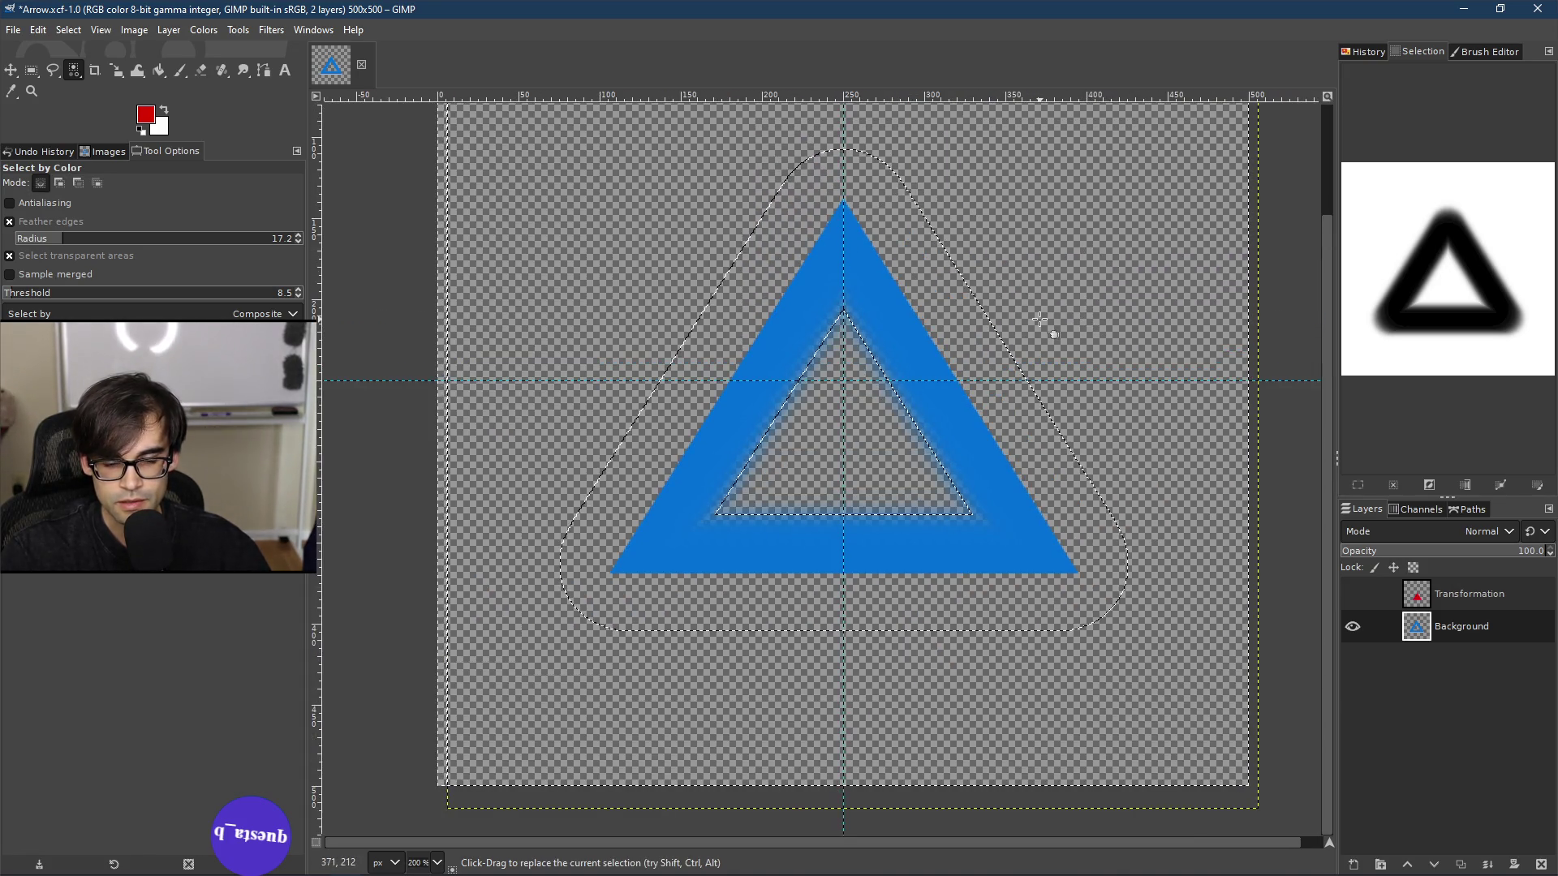
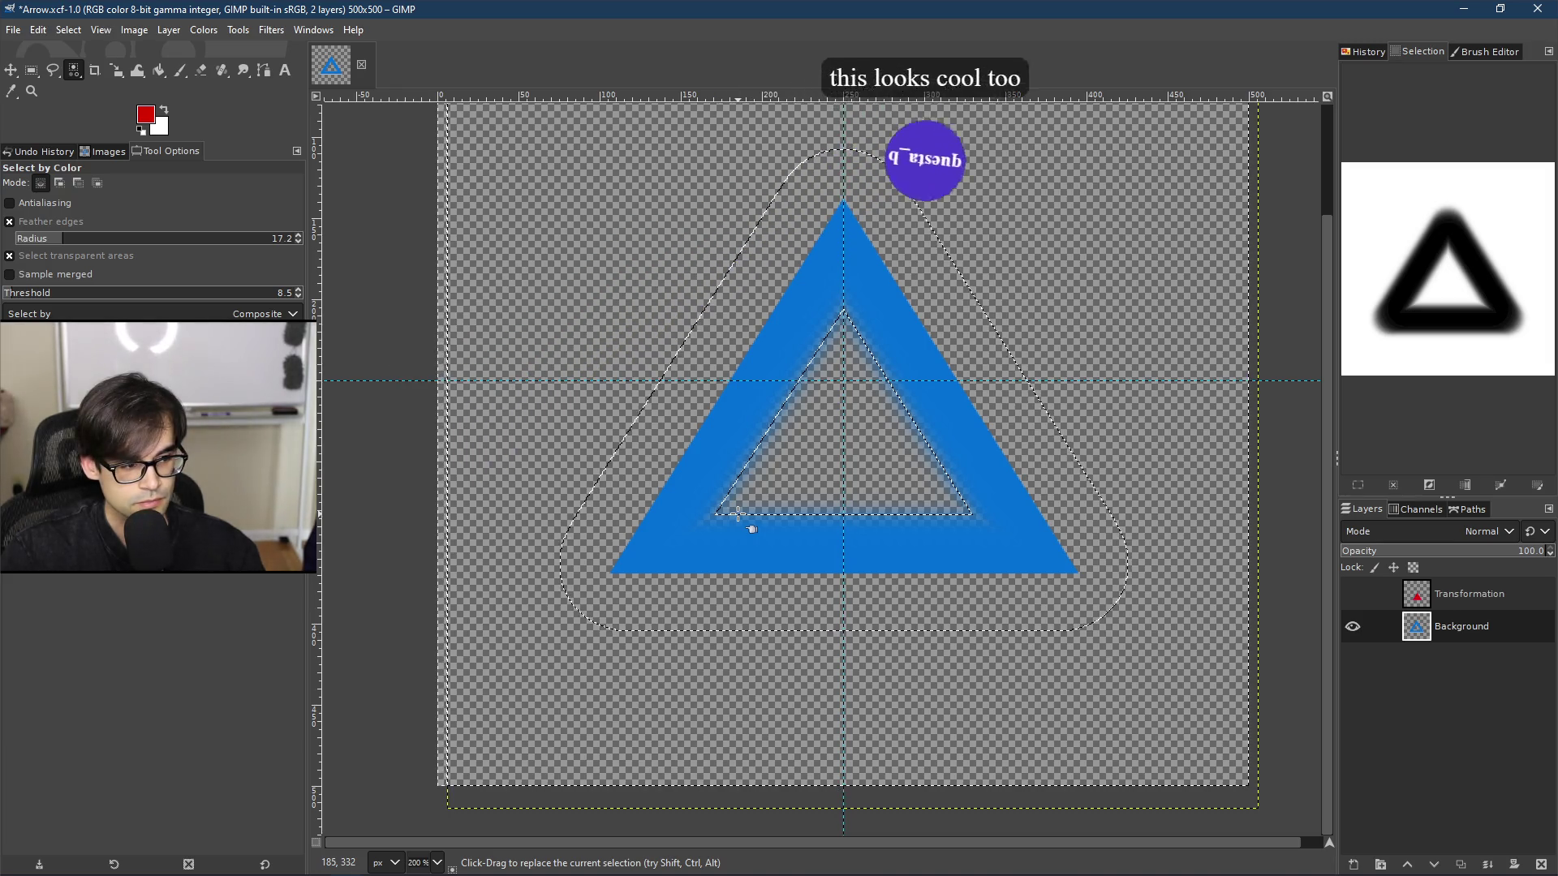
Step: Clear the selection around the blue triangle outline with Select > None
{"action": "scroll", "coordinate": [855, 445], "scroll_direction": "down", "scroll_amount": 3}
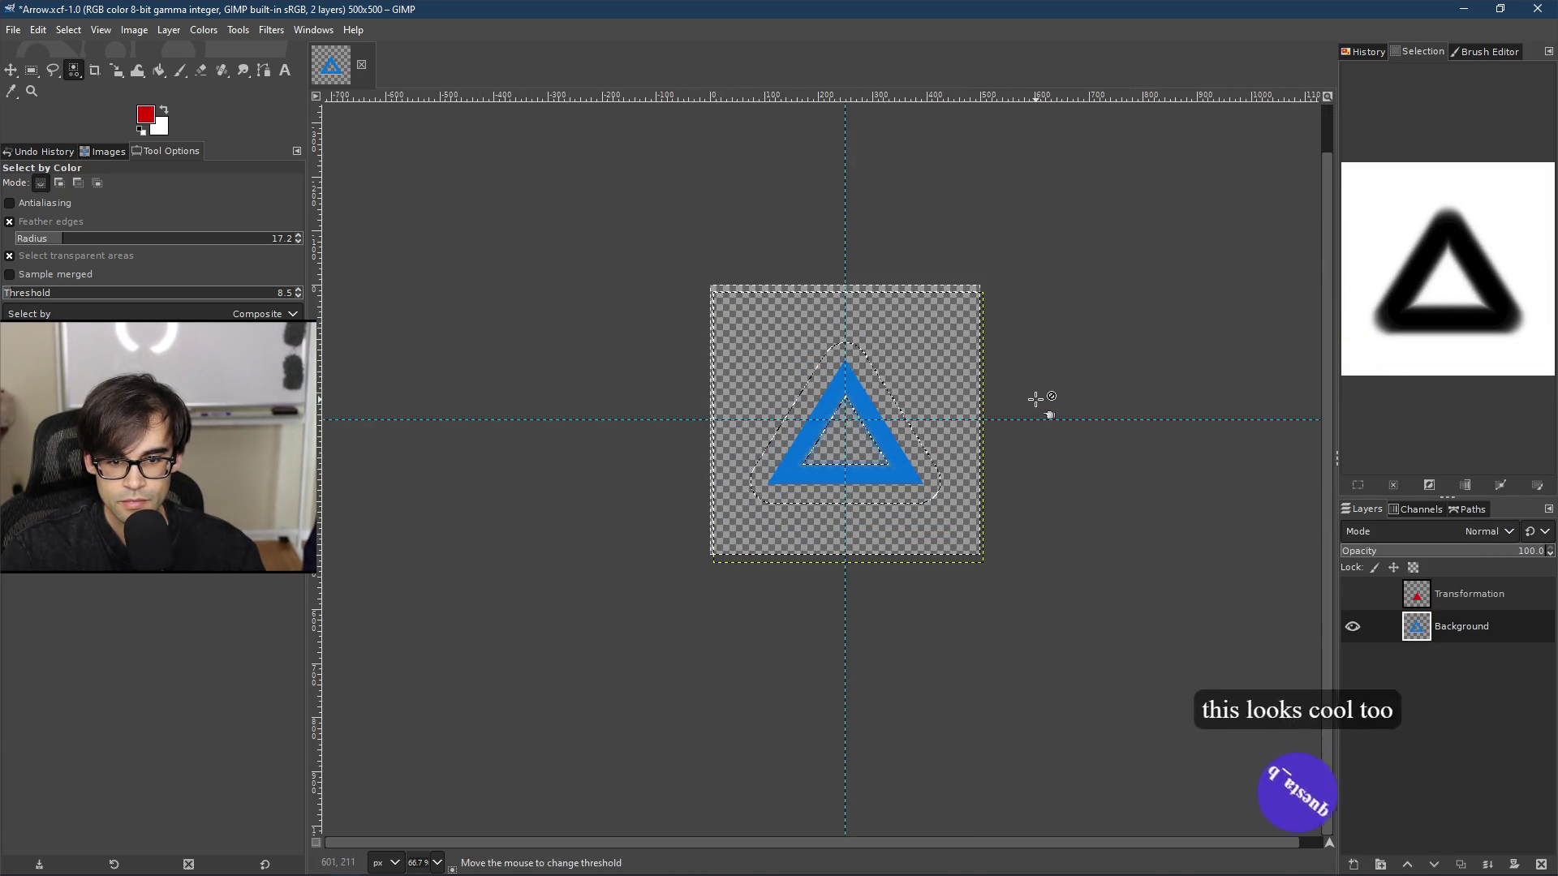
{"action": "right_click", "coordinate": [714, 362]}
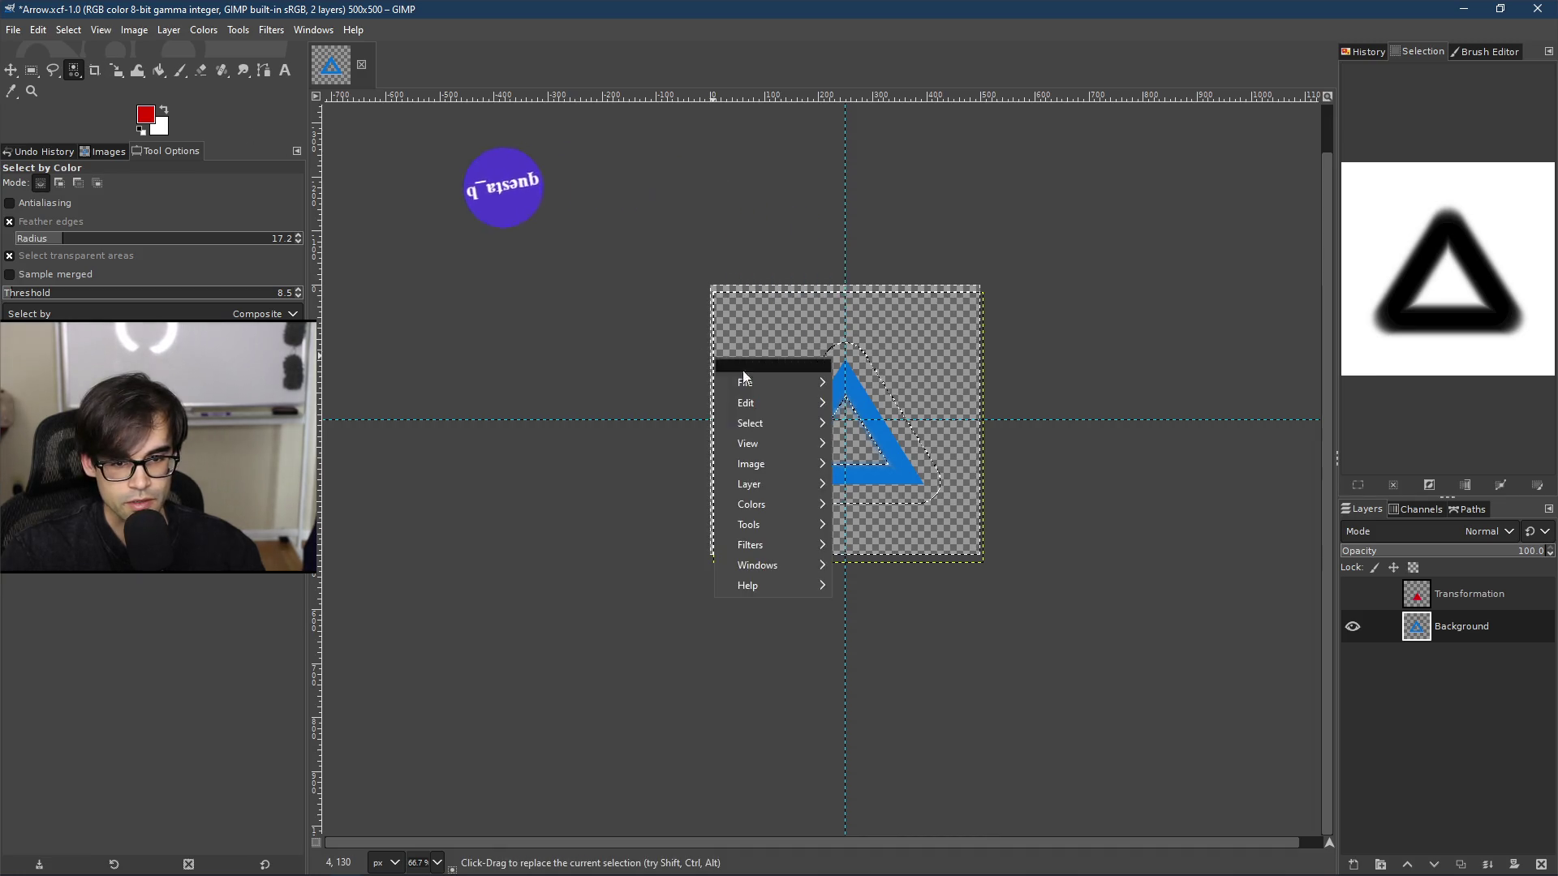
{"action": "mouse_move", "coordinate": [814, 421]}
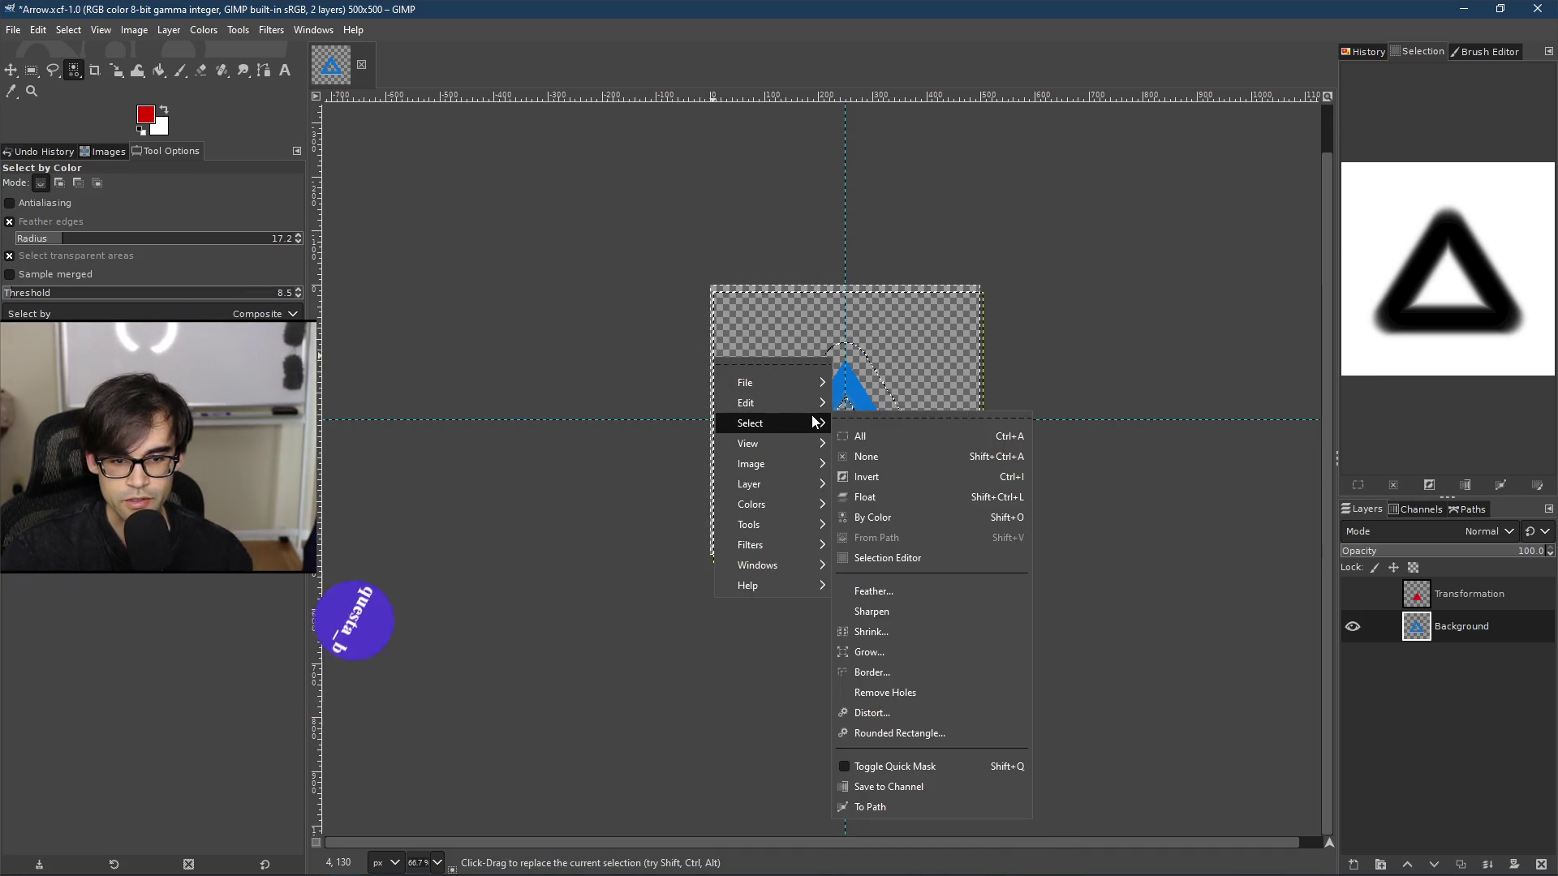
{"action": "left_click", "coordinate": [883, 456]}
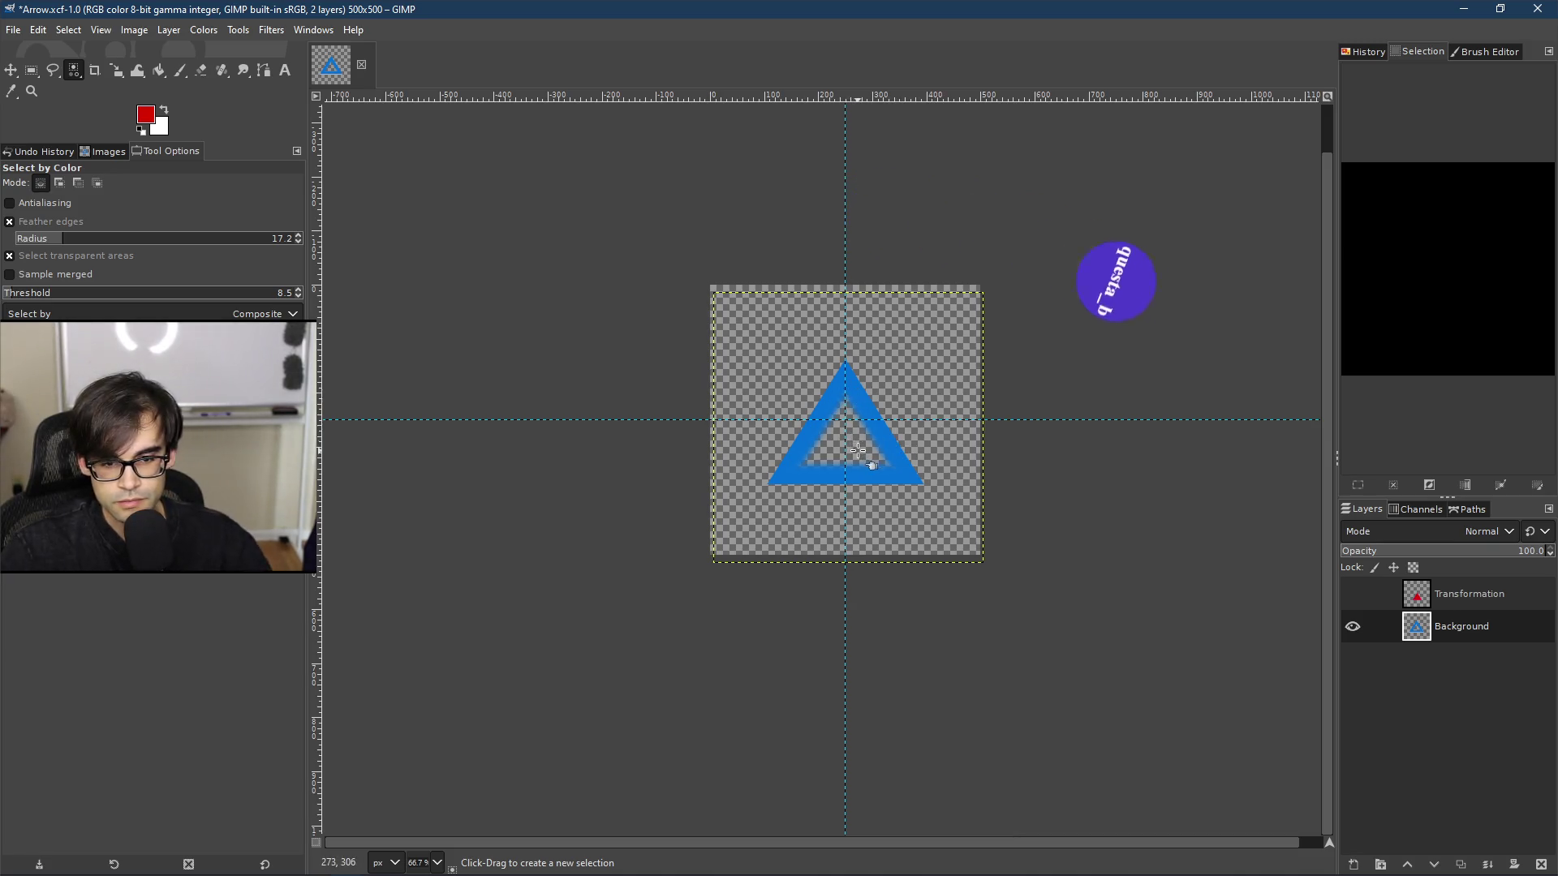
{"action": "scroll", "coordinate": [850, 428], "scroll_direction": "up", "scroll_amount": 2, "text": "ctrl"}
{"action": "scroll", "coordinate": [850, 427], "scroll_direction": "down", "scroll_amount": 2, "text": "ctrl"}
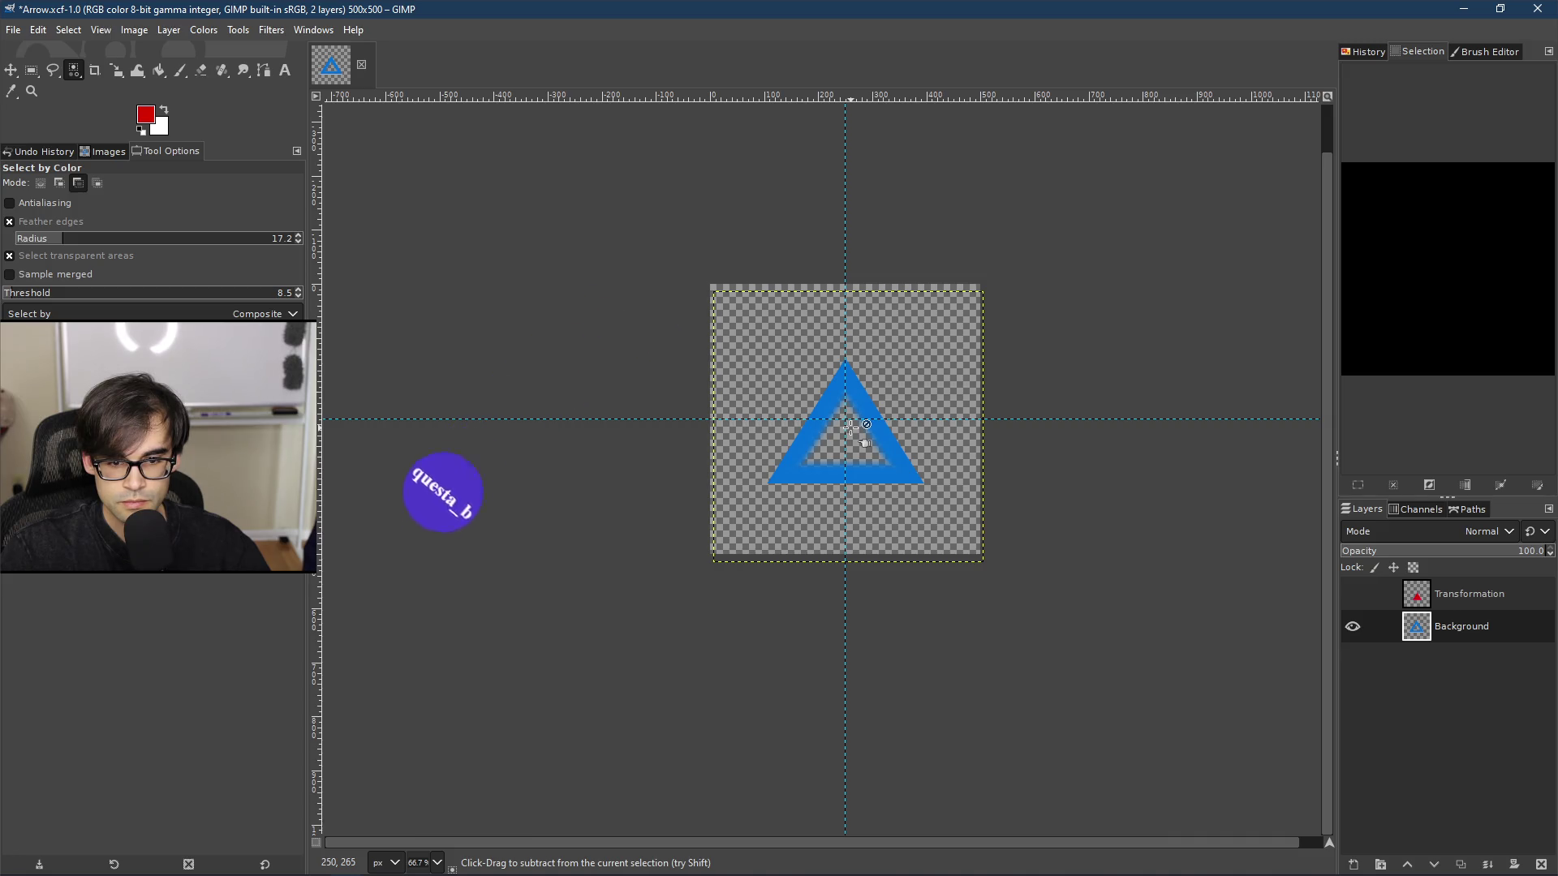
{"action": "scroll", "coordinate": [850, 427], "scroll_direction": "up", "scroll_amount": 2, "text": "ctrl"}
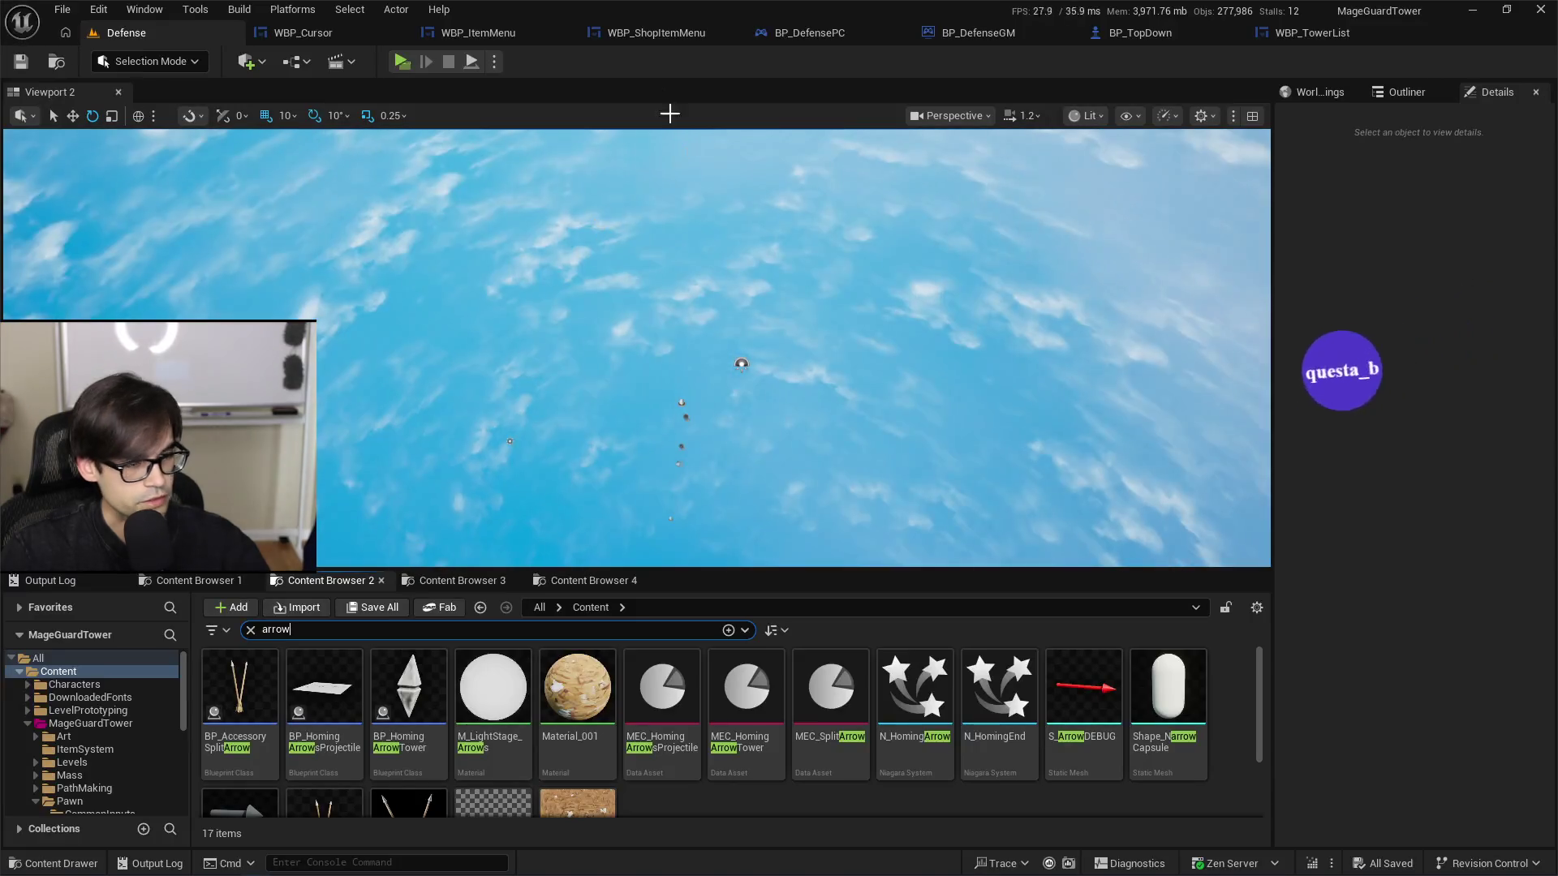
{"action": "left_click", "coordinate": [404, 61]}
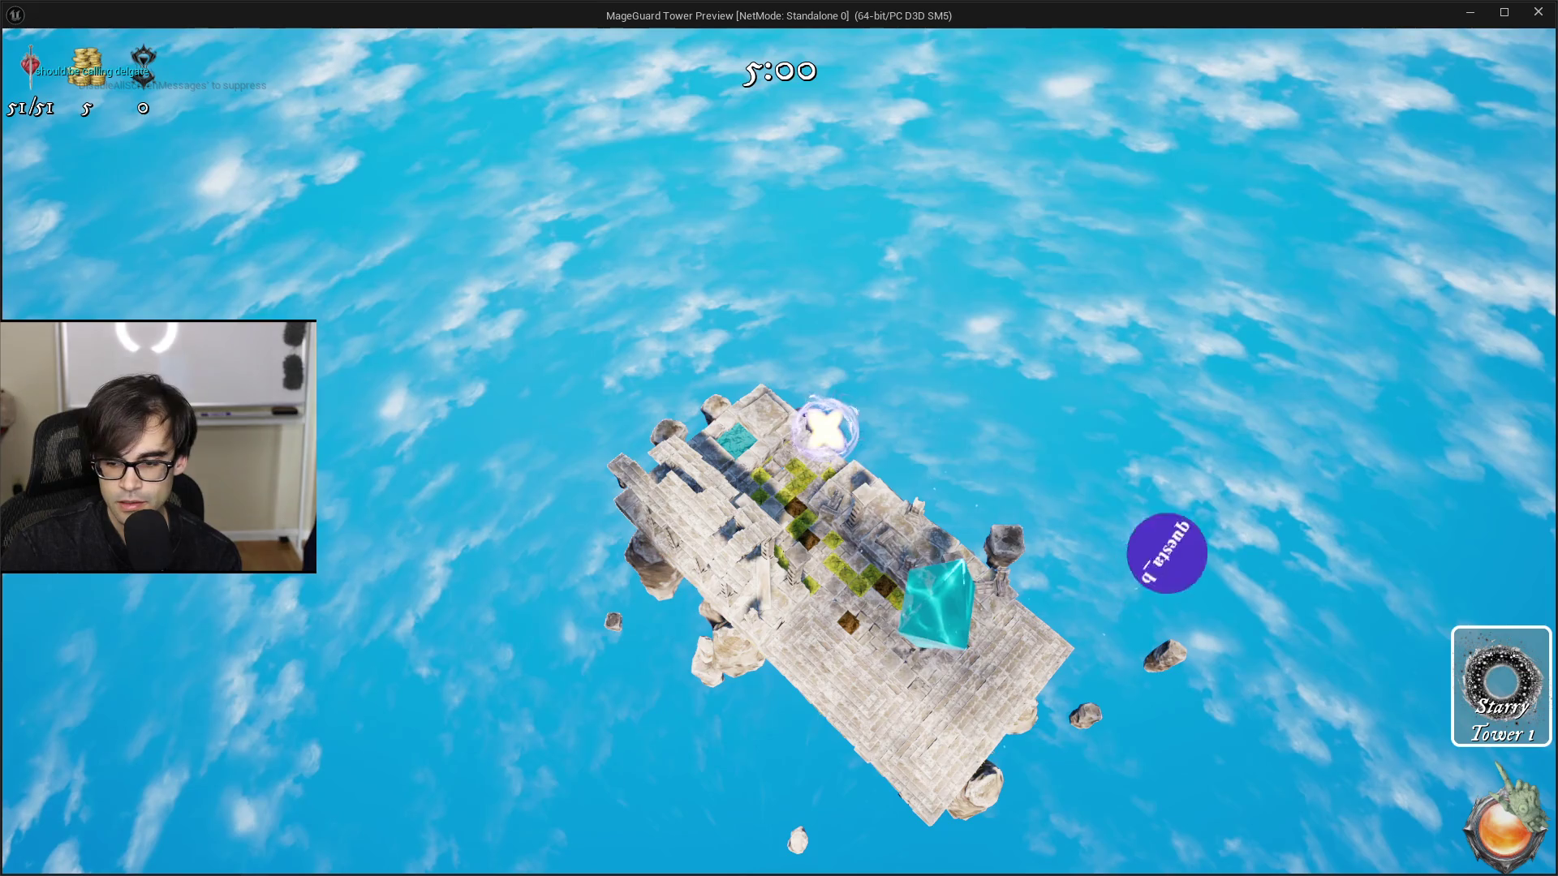
{"action": "key", "text": "Escape"}
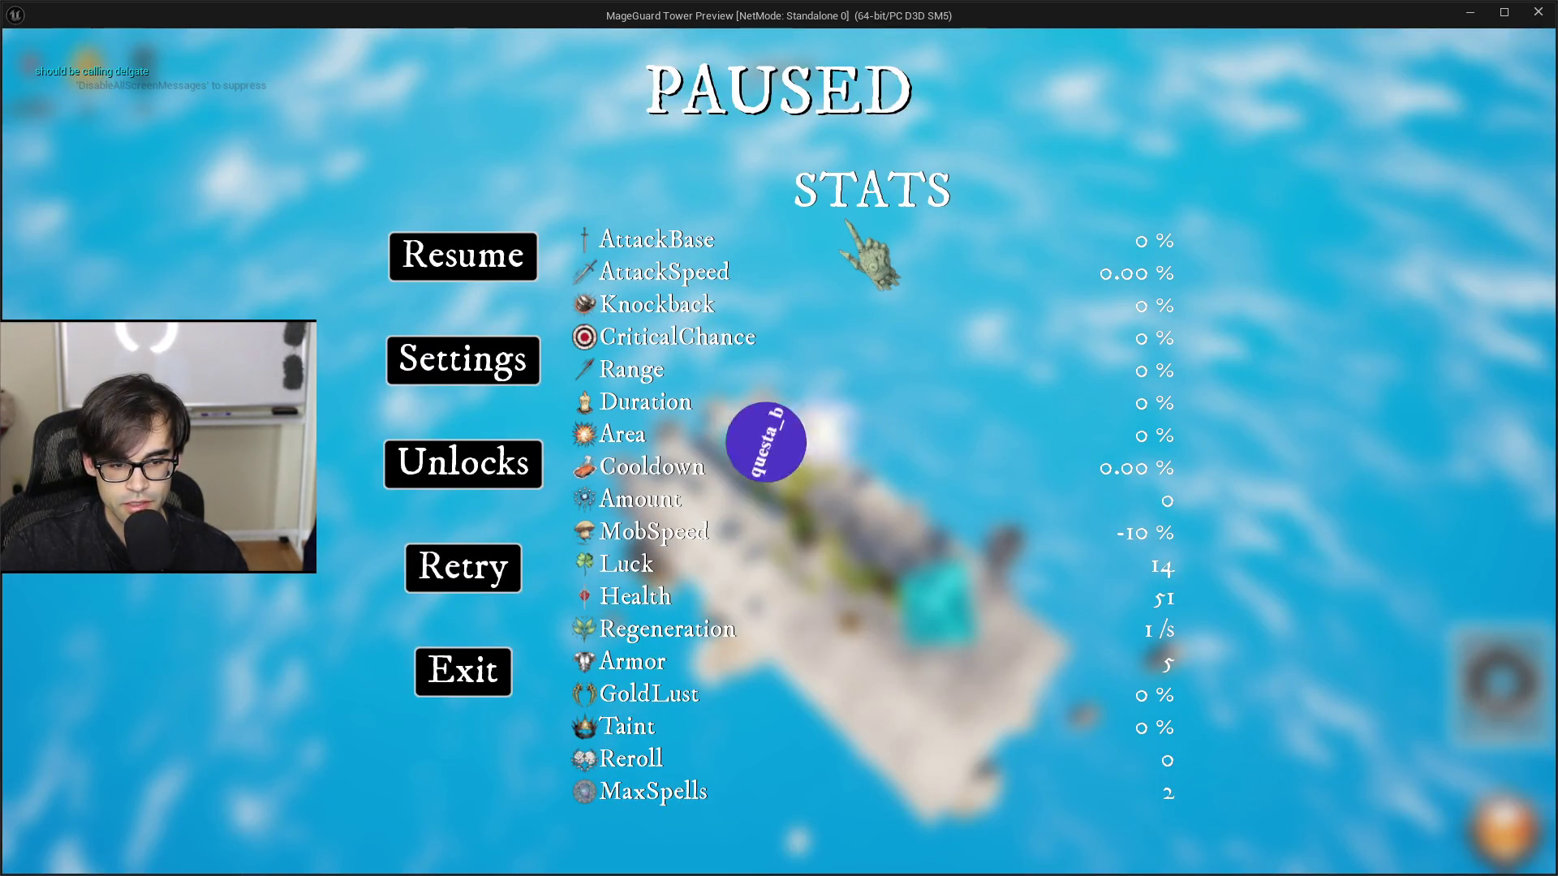
{"action": "key", "text": "Escape"}
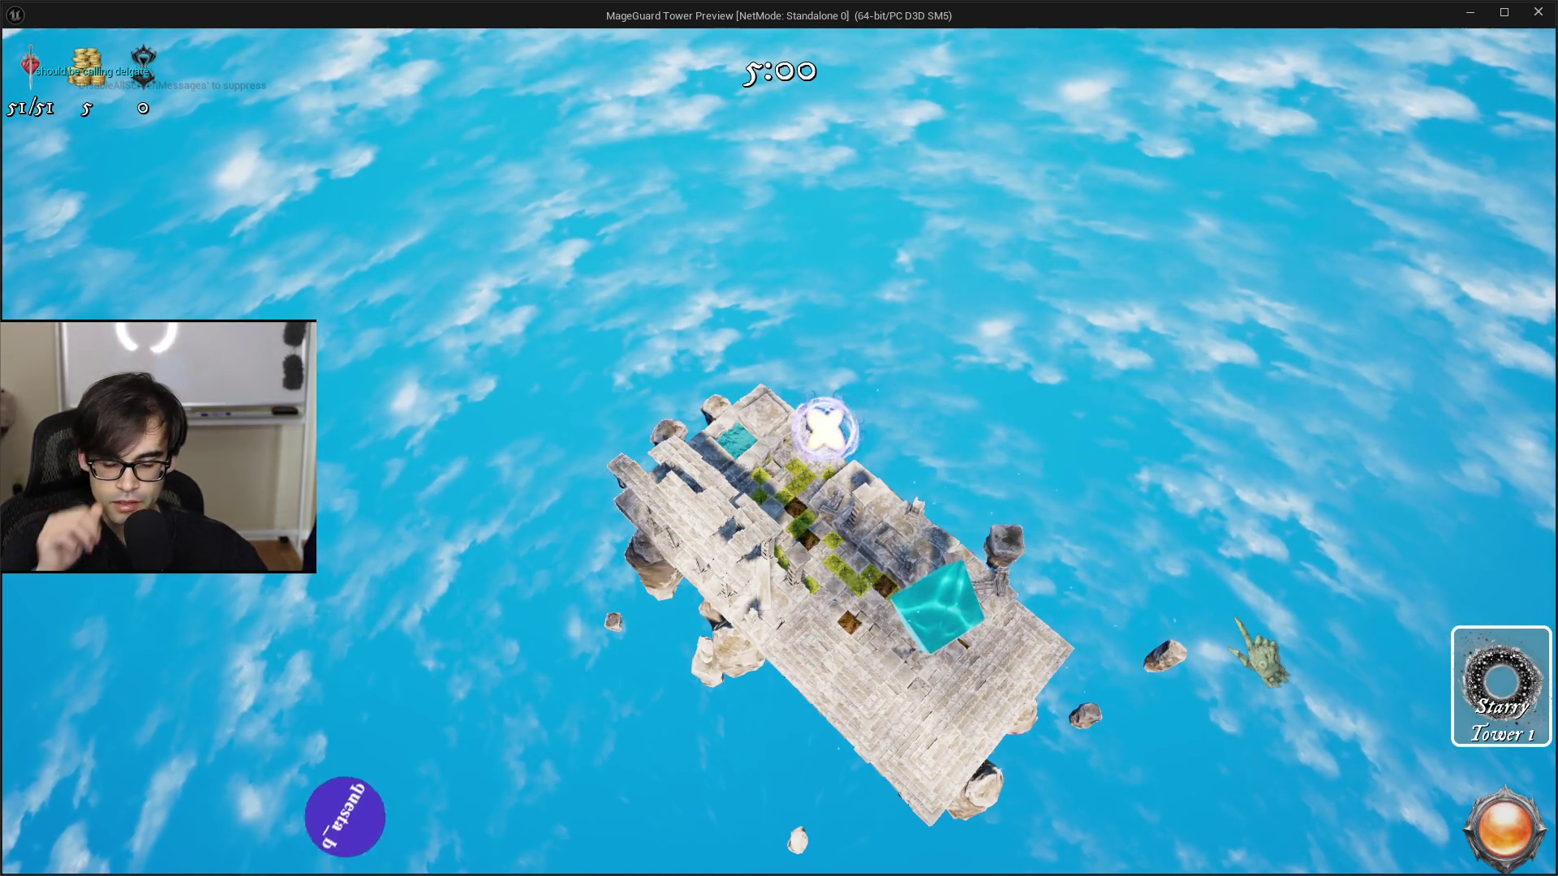
{"action": "key", "text": "Escape"}
{"action": "key", "text": "Escape"}
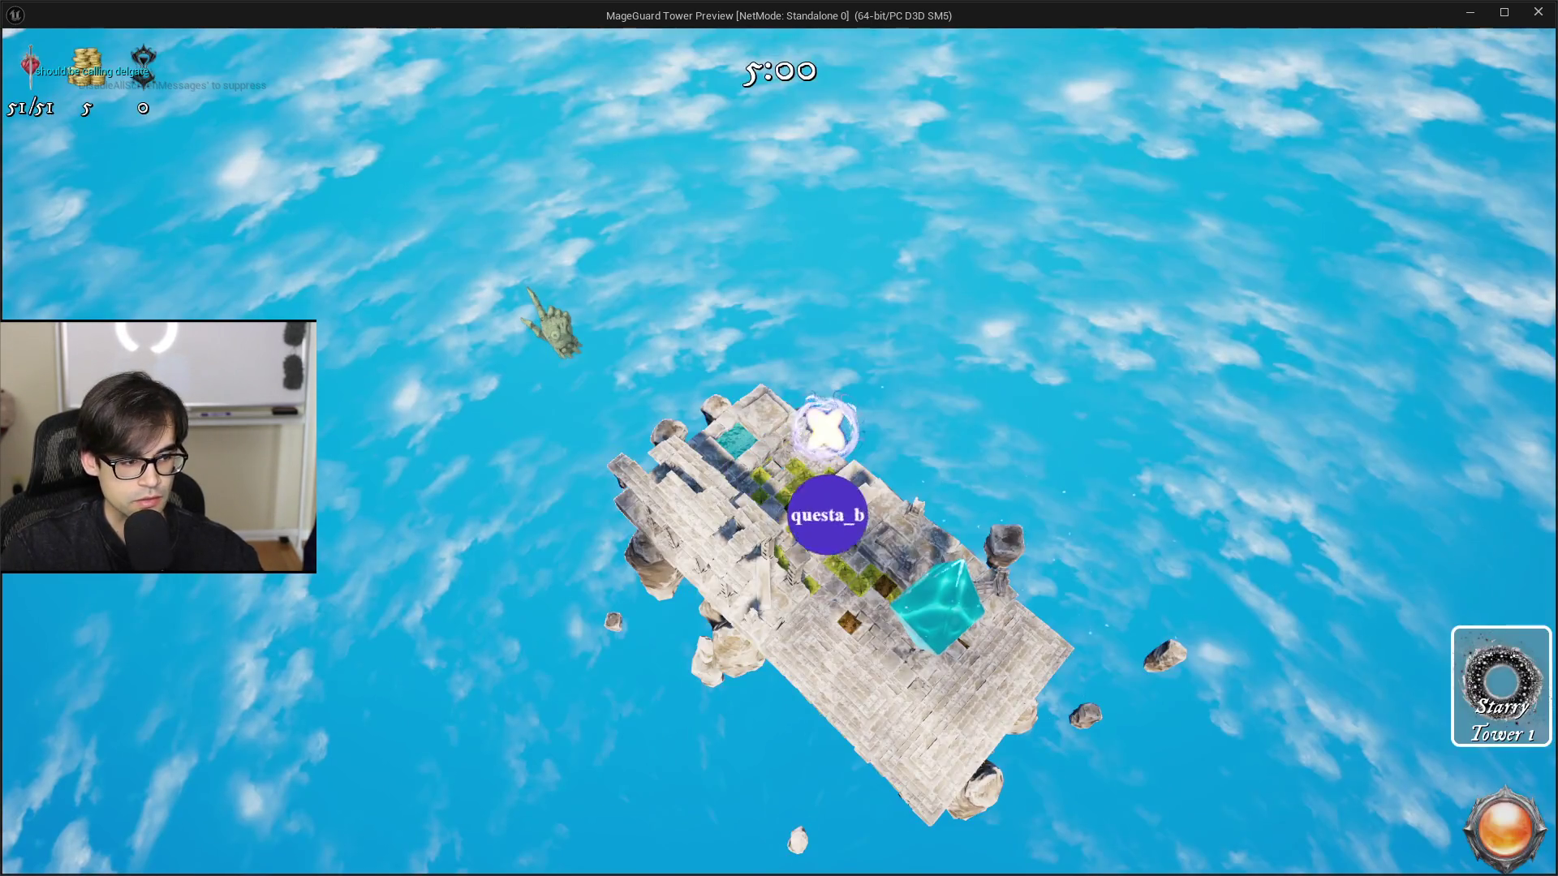
{"action": "key", "text": "alt+F4"}
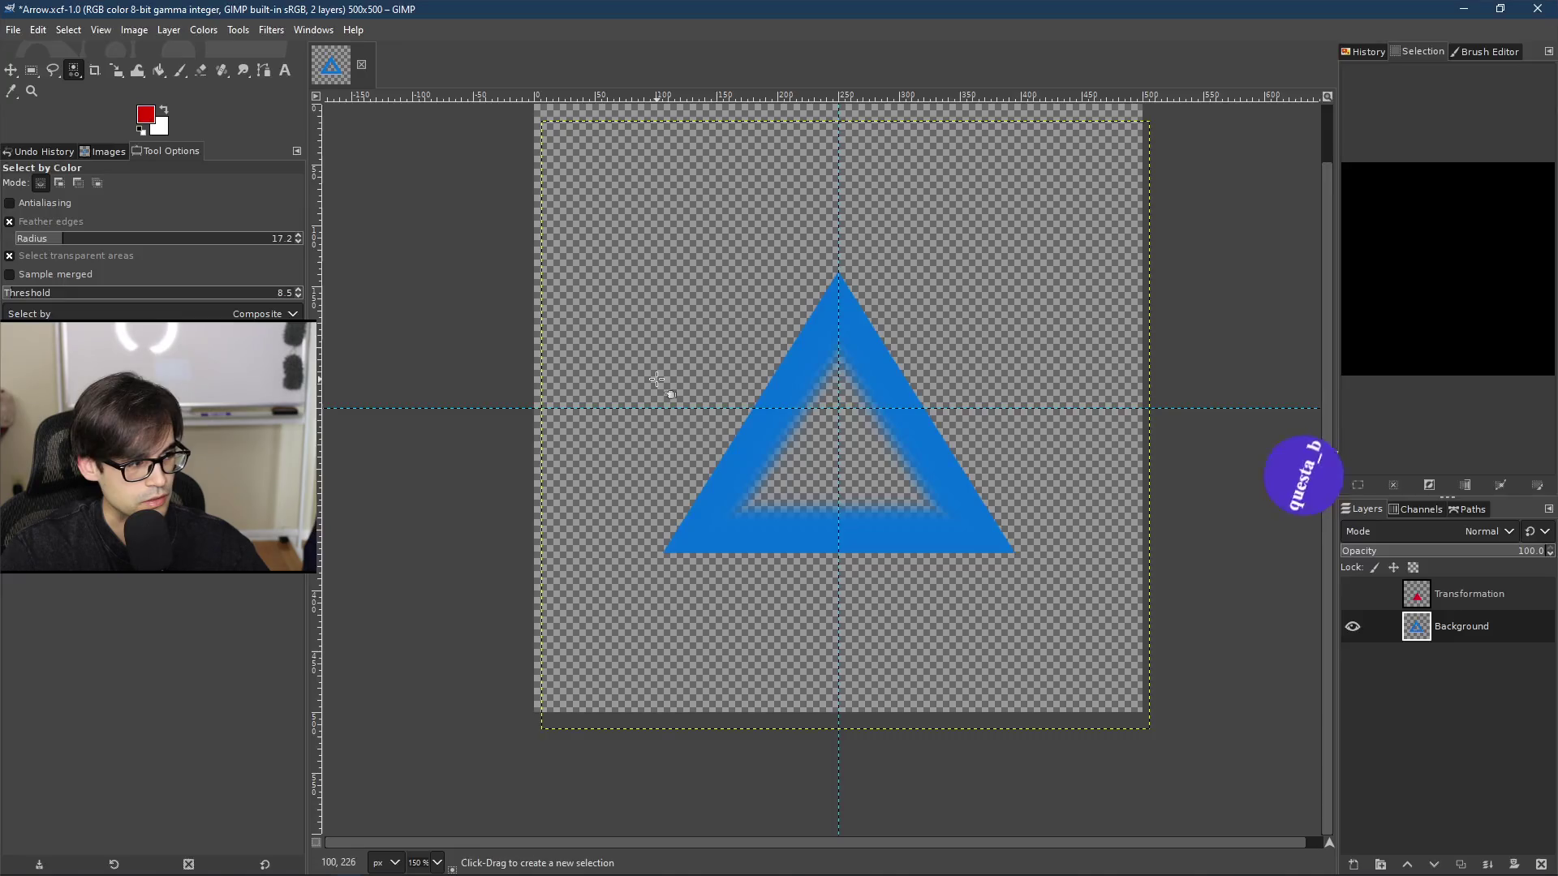
Step: Set the foreground colour to black, then undo an accidental black fill of the whole layer
{"action": "left_click", "coordinate": [146, 115]}
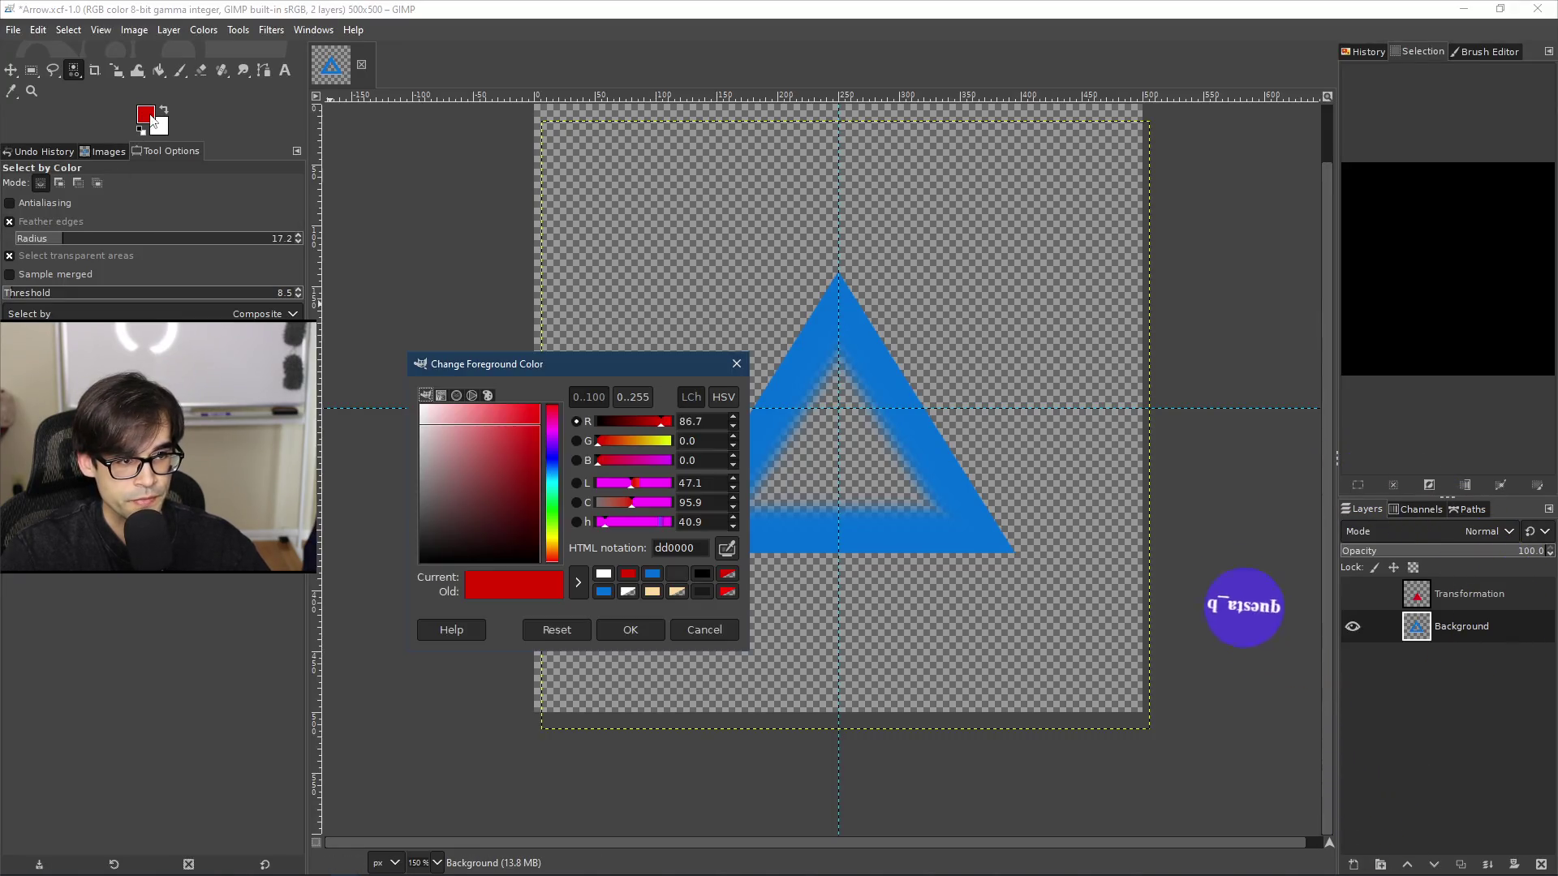
{"action": "left_click", "coordinate": [703, 574]}
{"action": "left_click", "coordinate": [662, 629]}
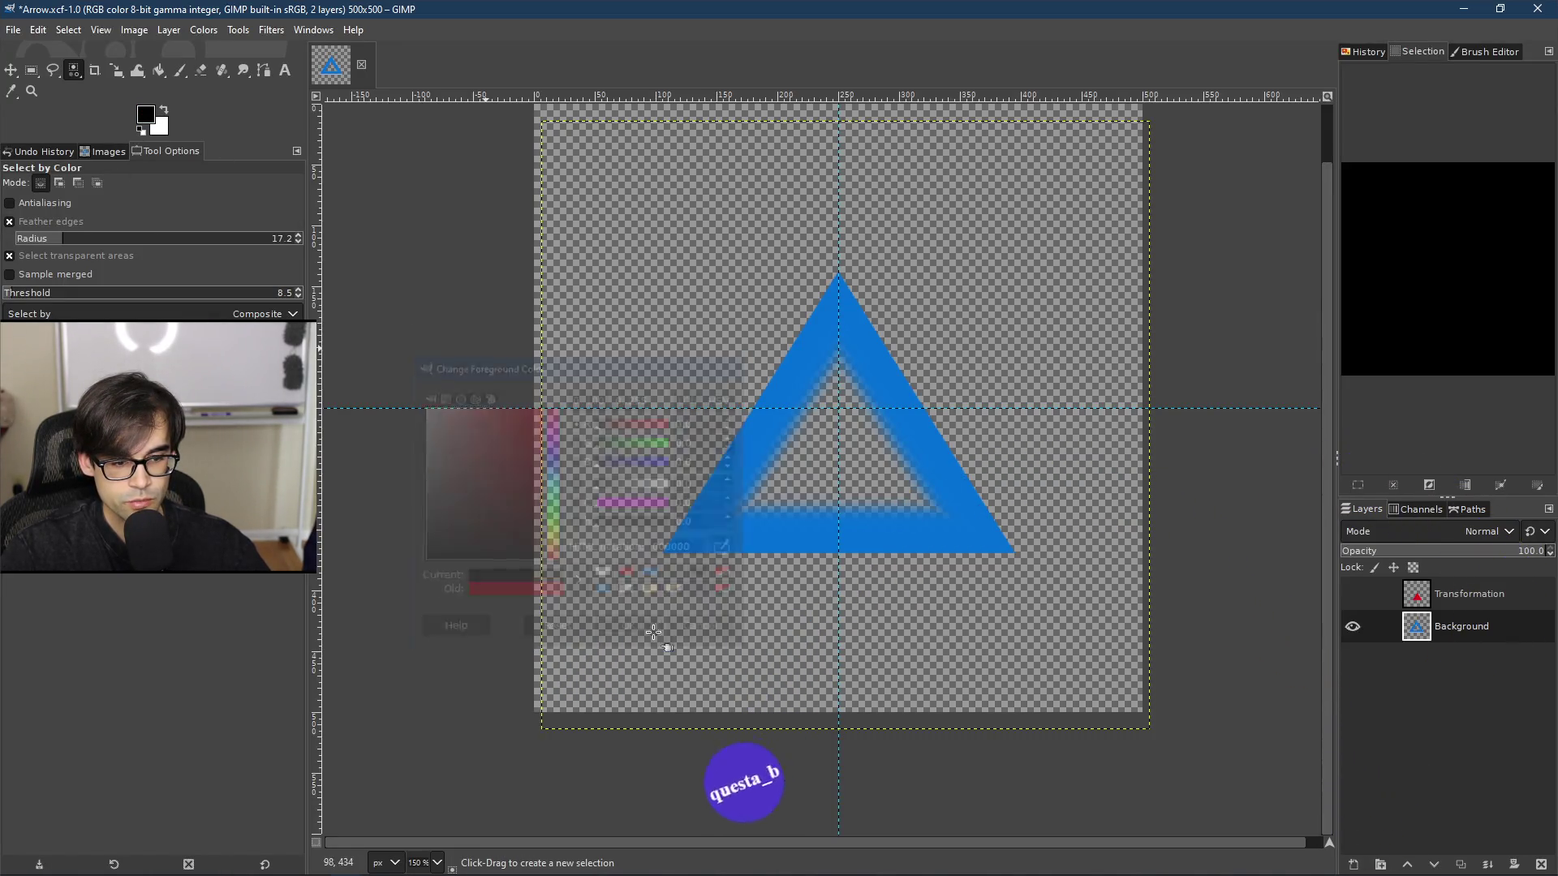
{"action": "left_click", "coordinate": [159, 72]}
{"action": "left_click", "coordinate": [809, 362]}
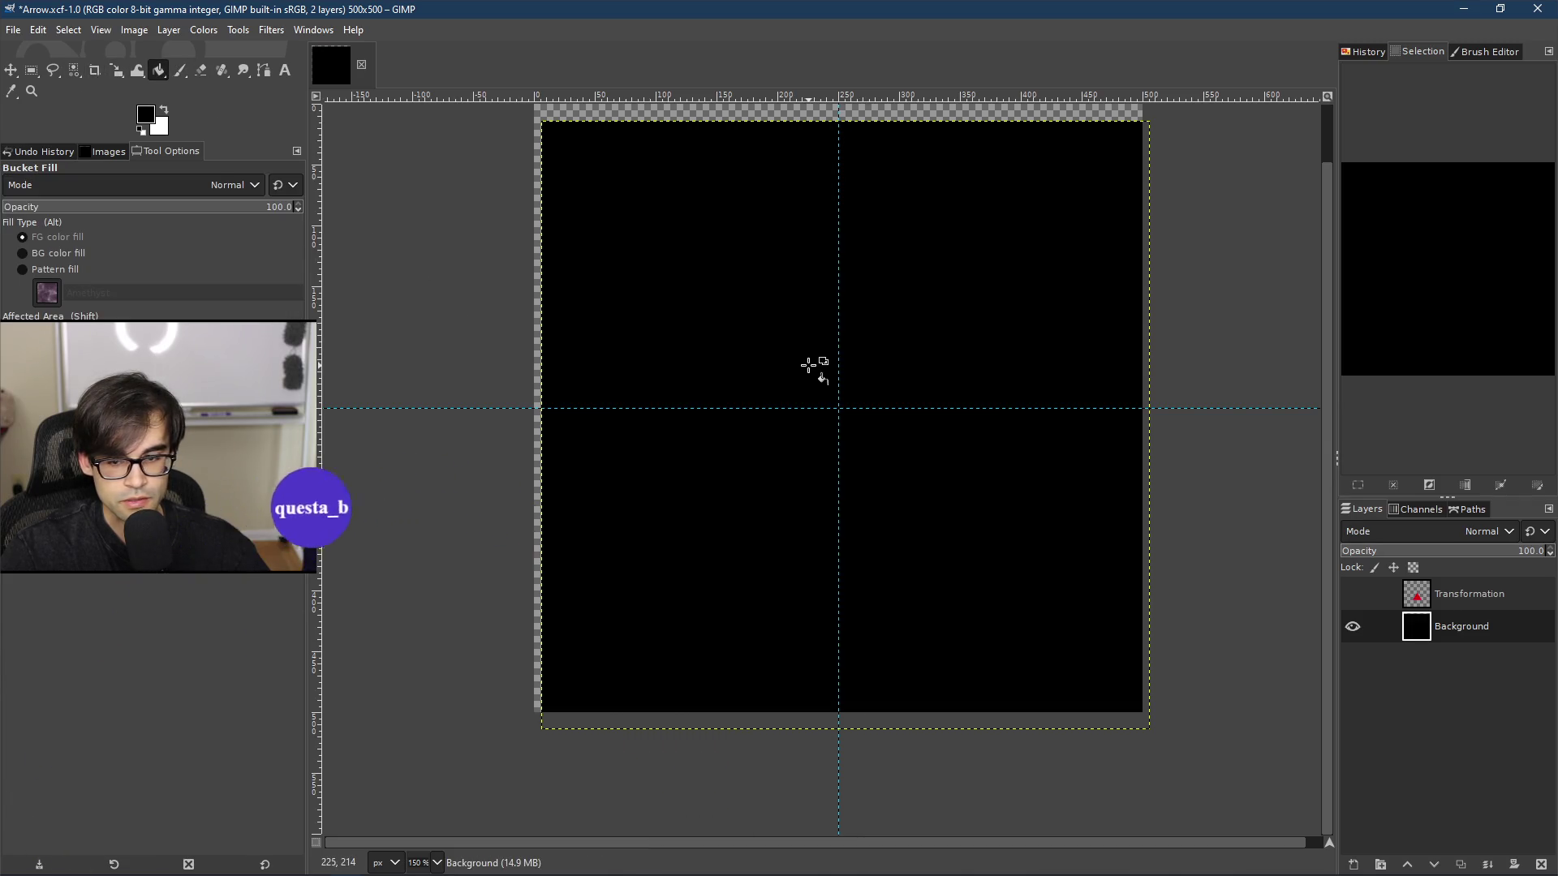
{"action": "key", "text": "ctrl+z"}
Step: Select the blue triangle by colour and bucket-fill it dark twice to cover the edge glow
{"action": "right_click", "coordinate": [817, 378]}
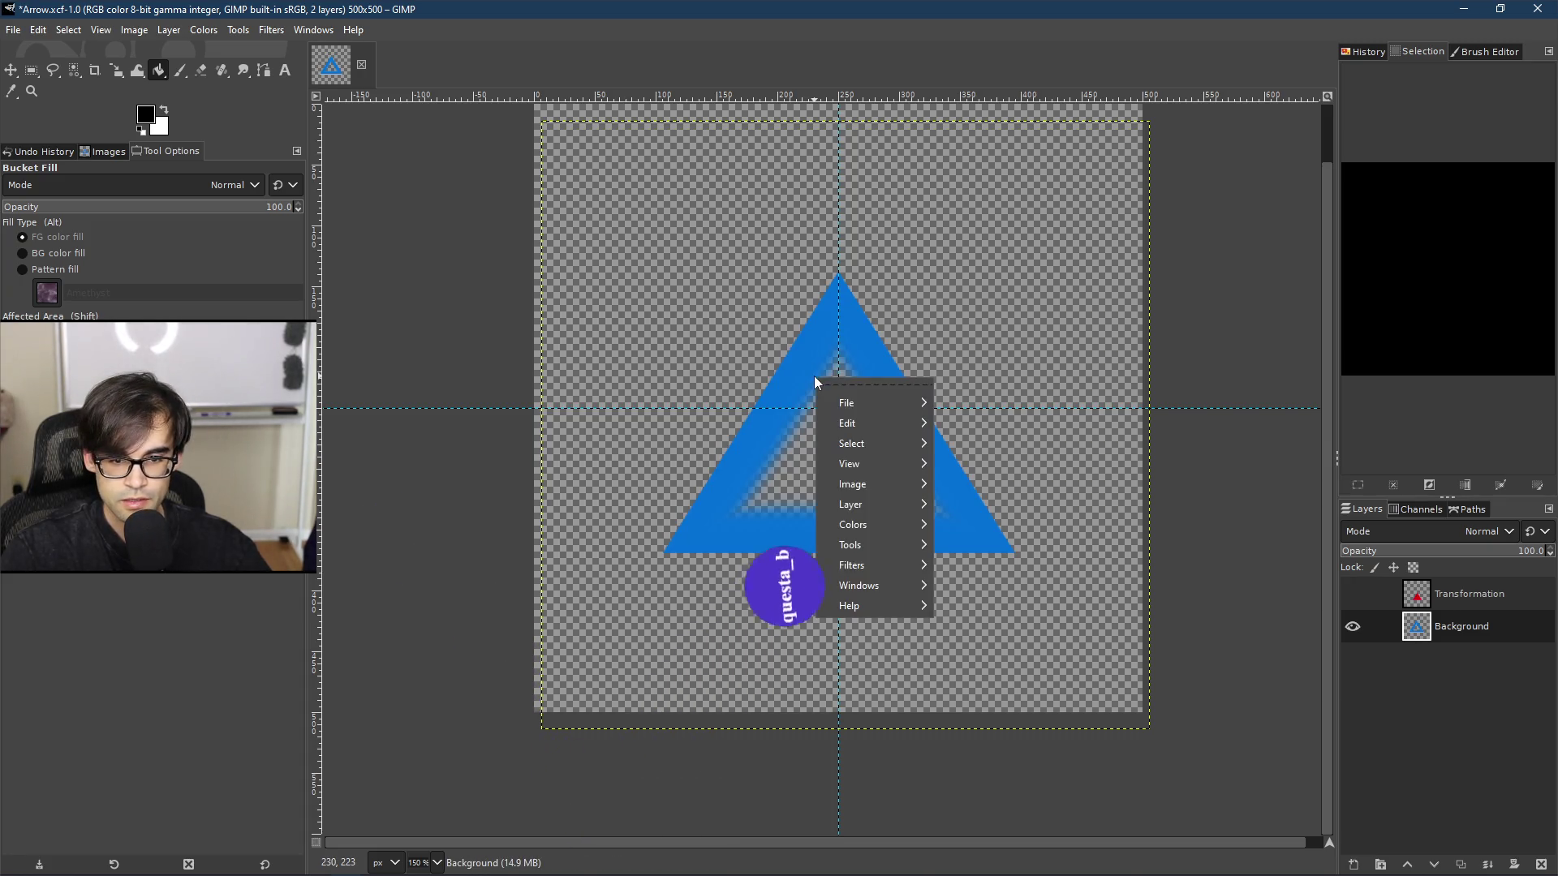
{"action": "mouse_move", "coordinate": [890, 445]}
{"action": "left_click", "coordinate": [1004, 537]}
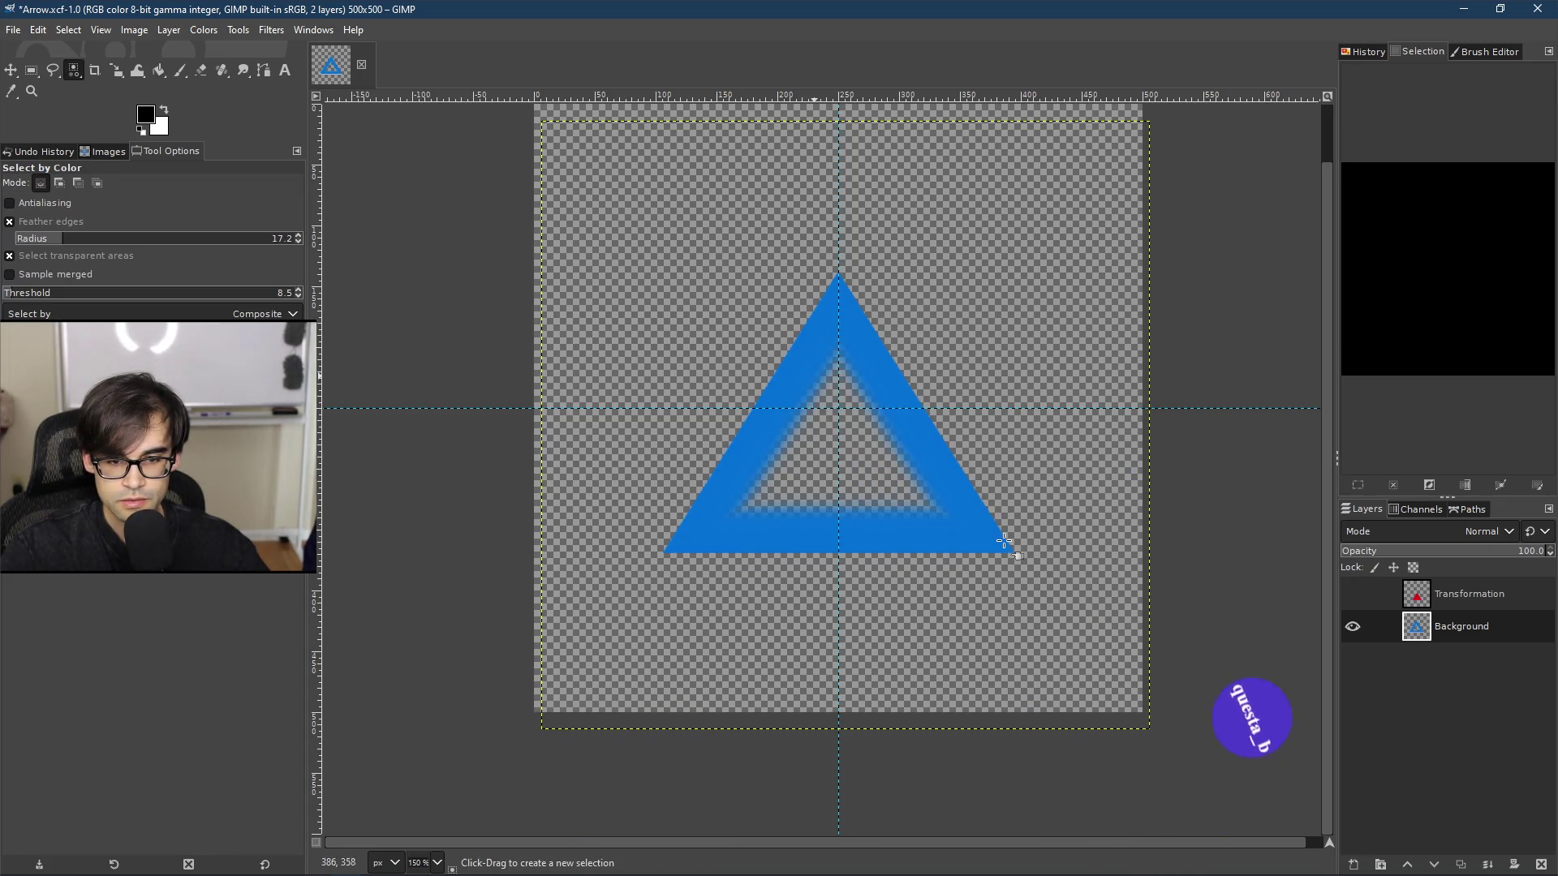
{"action": "left_click", "coordinate": [805, 382]}
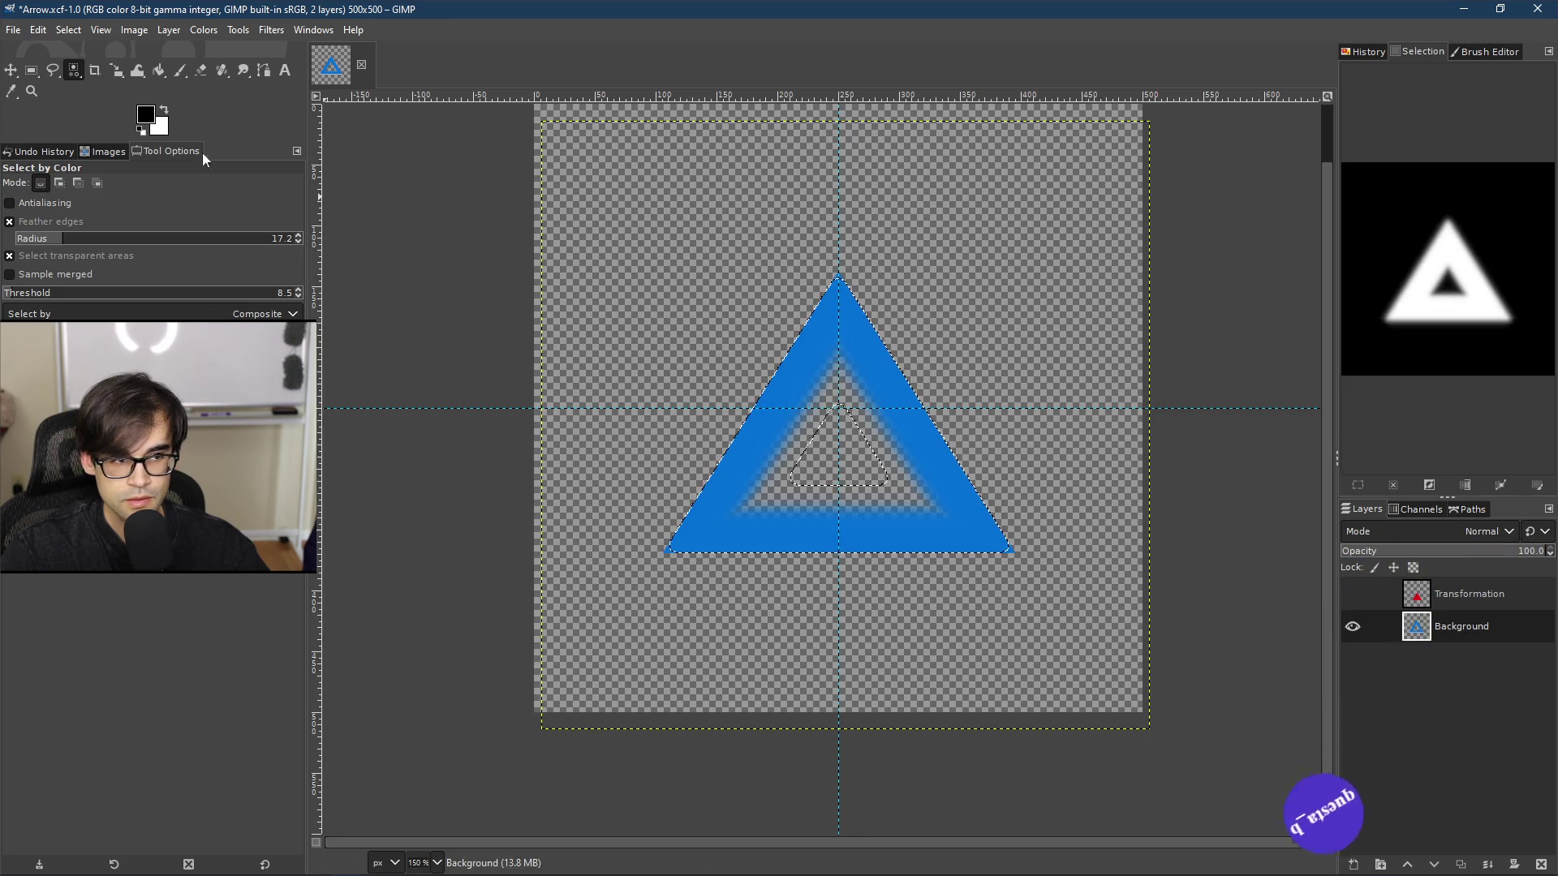
{"action": "left_click", "coordinate": [159, 71]}
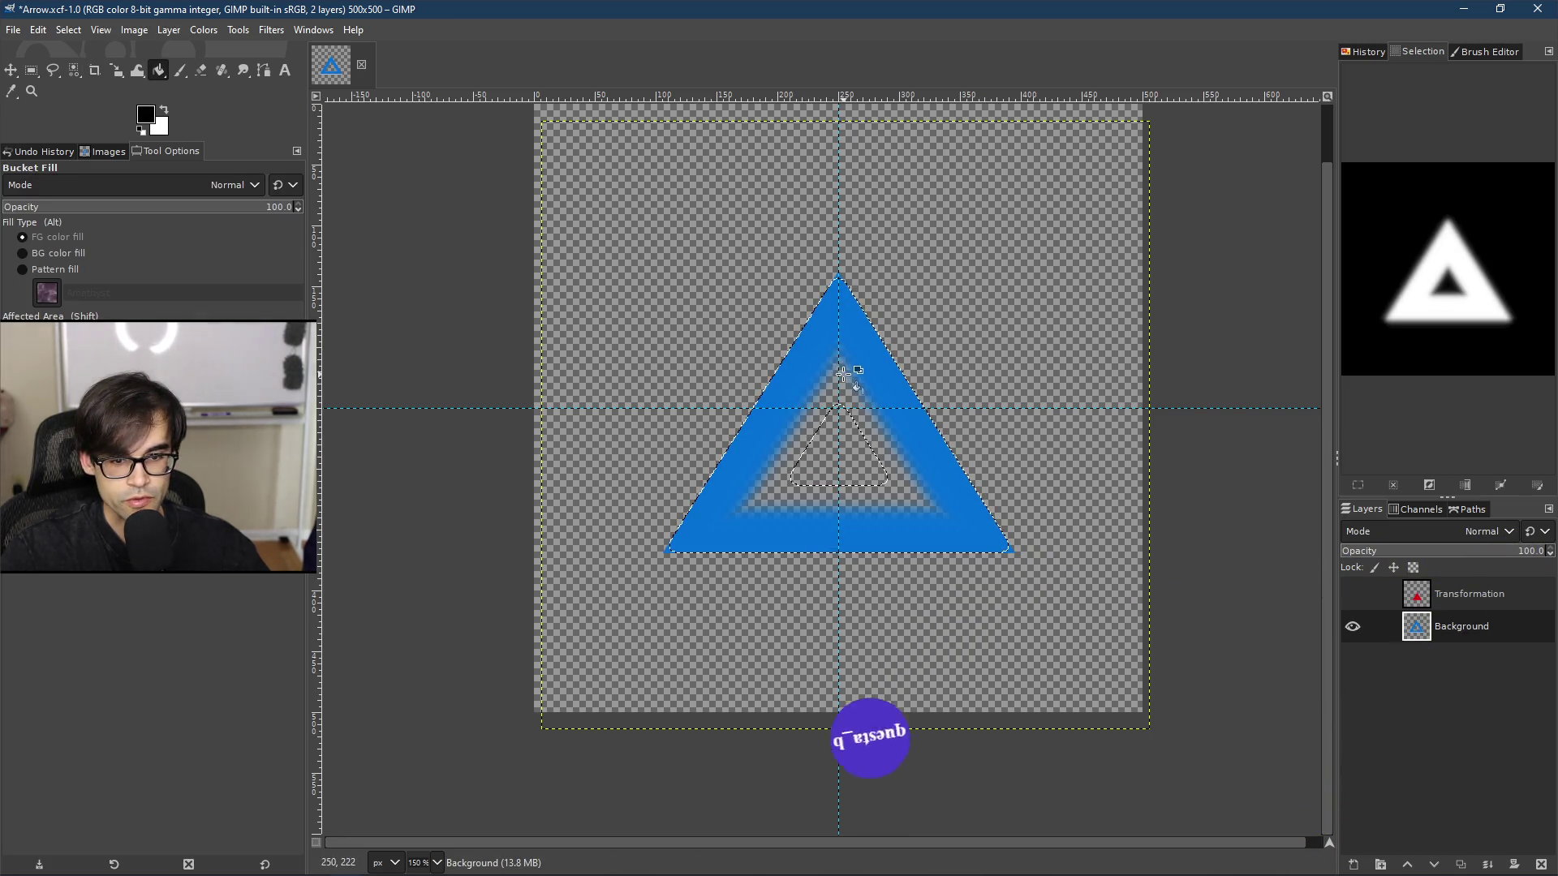
{"action": "left_click", "coordinate": [816, 366]}
{"action": "scroll", "coordinate": [857, 430], "scroll_direction": "up", "scroll_amount": 2, "text": "ctrl"}
{"action": "scroll", "coordinate": [856, 426], "scroll_direction": "down", "scroll_amount": 4, "text": "ctrl"}
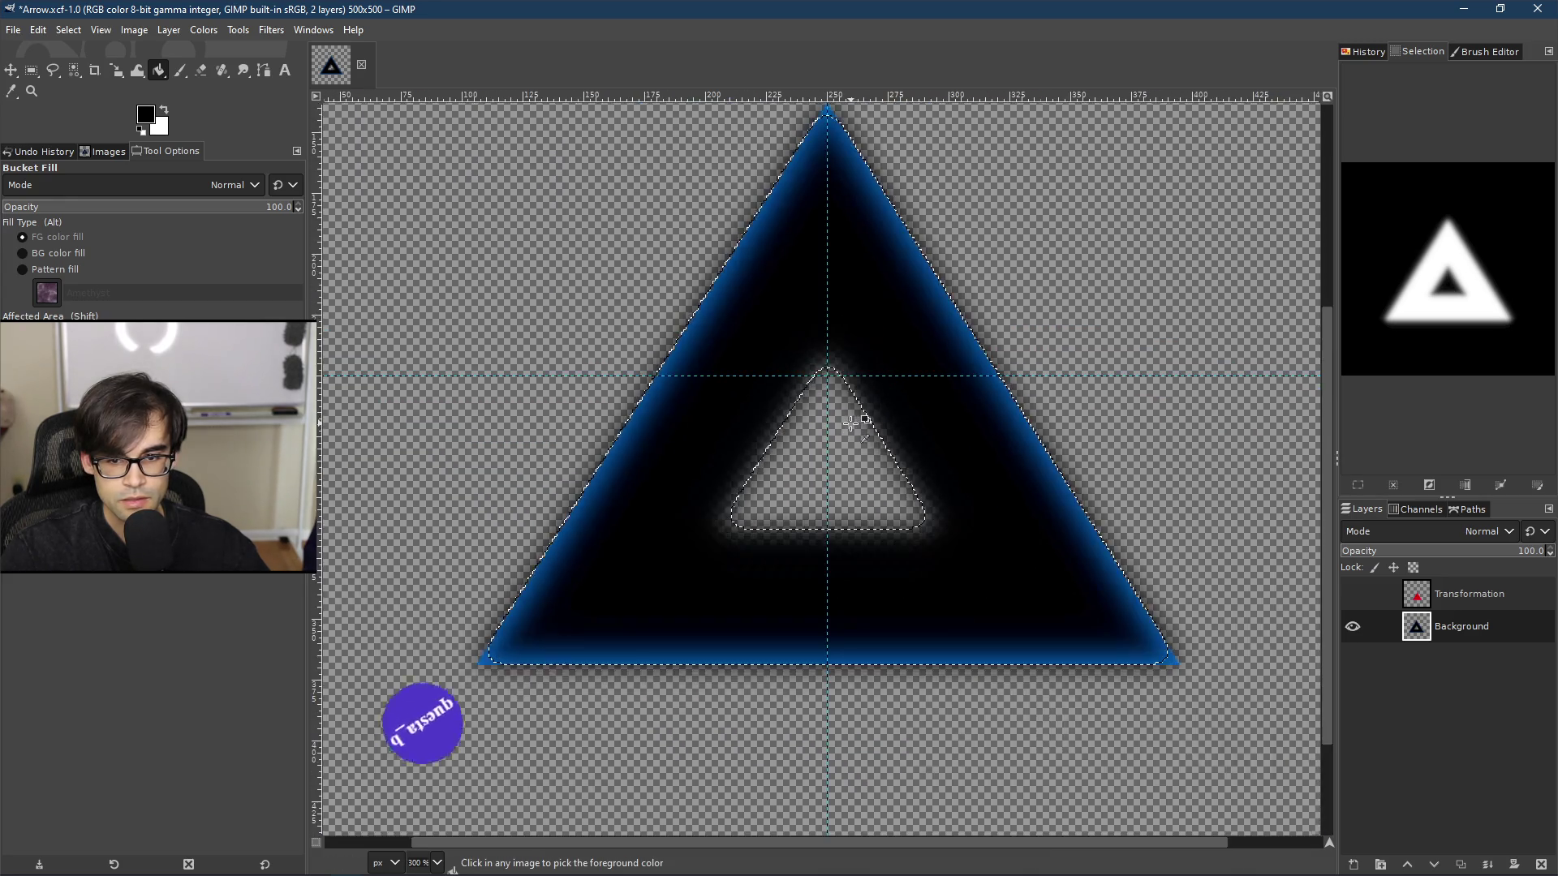
{"action": "scroll", "coordinate": [857, 418], "scroll_direction": "up", "scroll_amount": 3, "text": "ctrl"}
{"action": "left_click", "coordinate": [941, 316]}
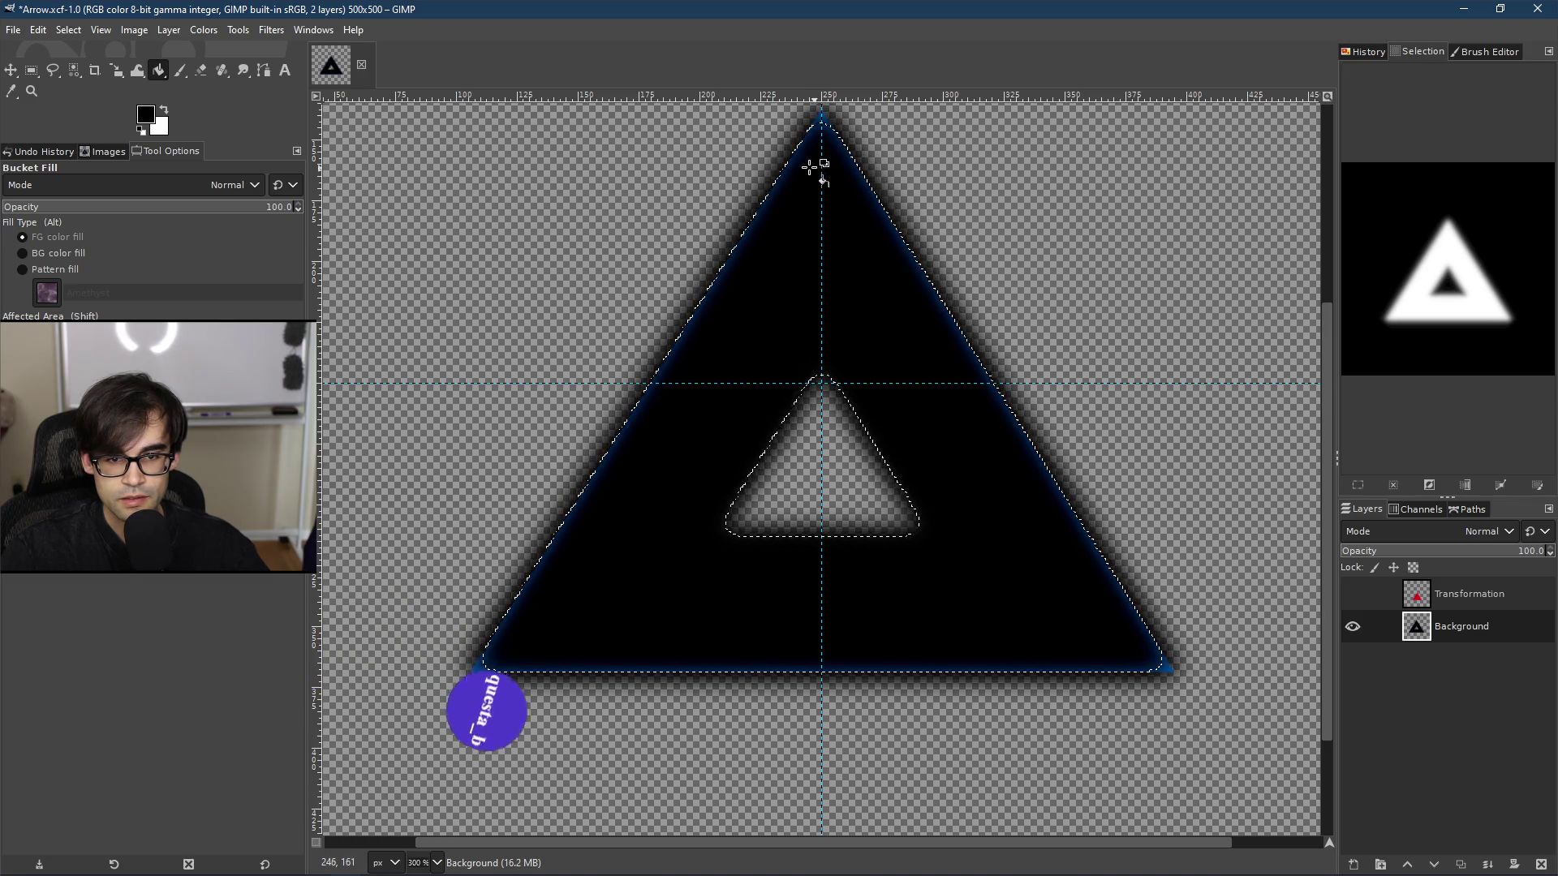
{"action": "scroll", "coordinate": [807, 146], "scroll_direction": "up", "scroll_amount": 11, "text": "ctrl"}
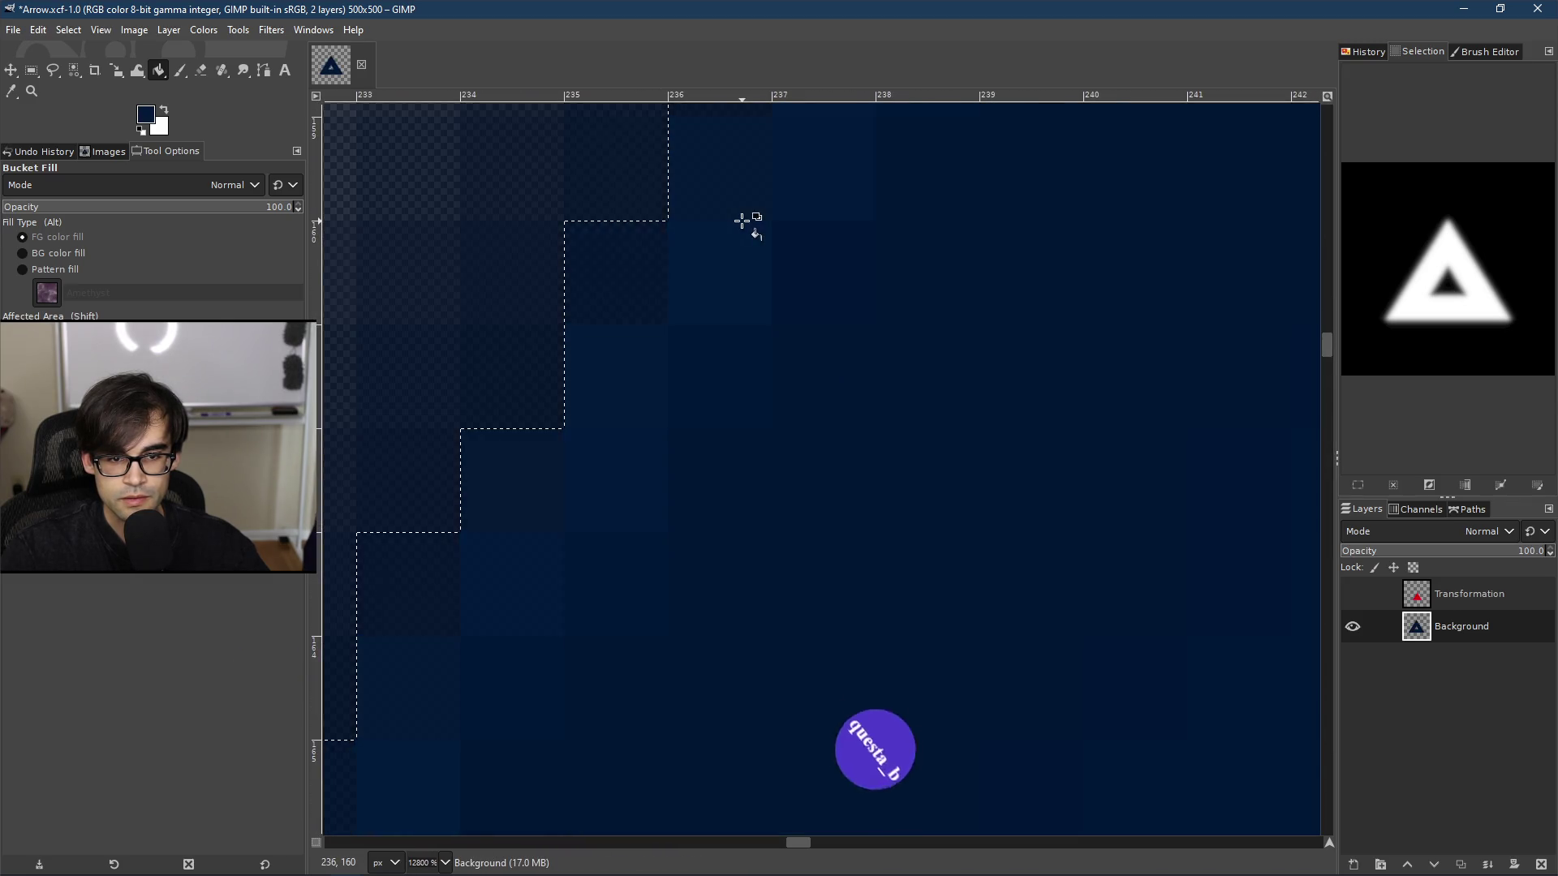
{"action": "scroll", "coordinate": [741, 218], "scroll_direction": "down", "scroll_amount": 11, "text": "ctrl"}
{"action": "scroll", "coordinate": [740, 218], "scroll_direction": "down", "scroll_amount": 4, "text": "ctrl"}
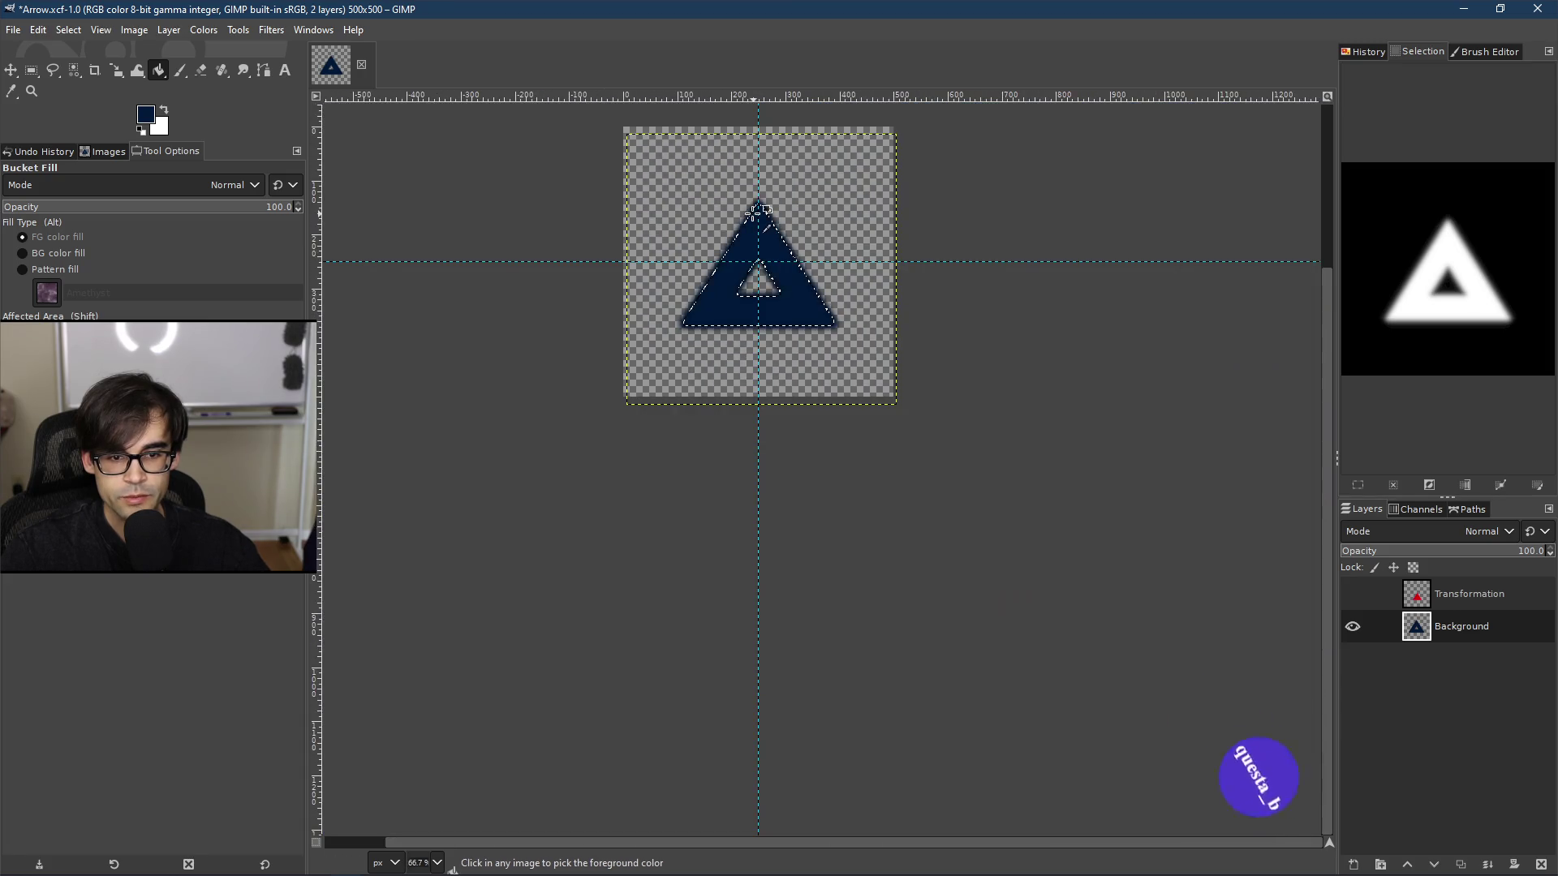
Step: Fill the triangle dark again and set the foreground colour to pure black 000000
{"action": "left_click", "coordinate": [699, 246]}
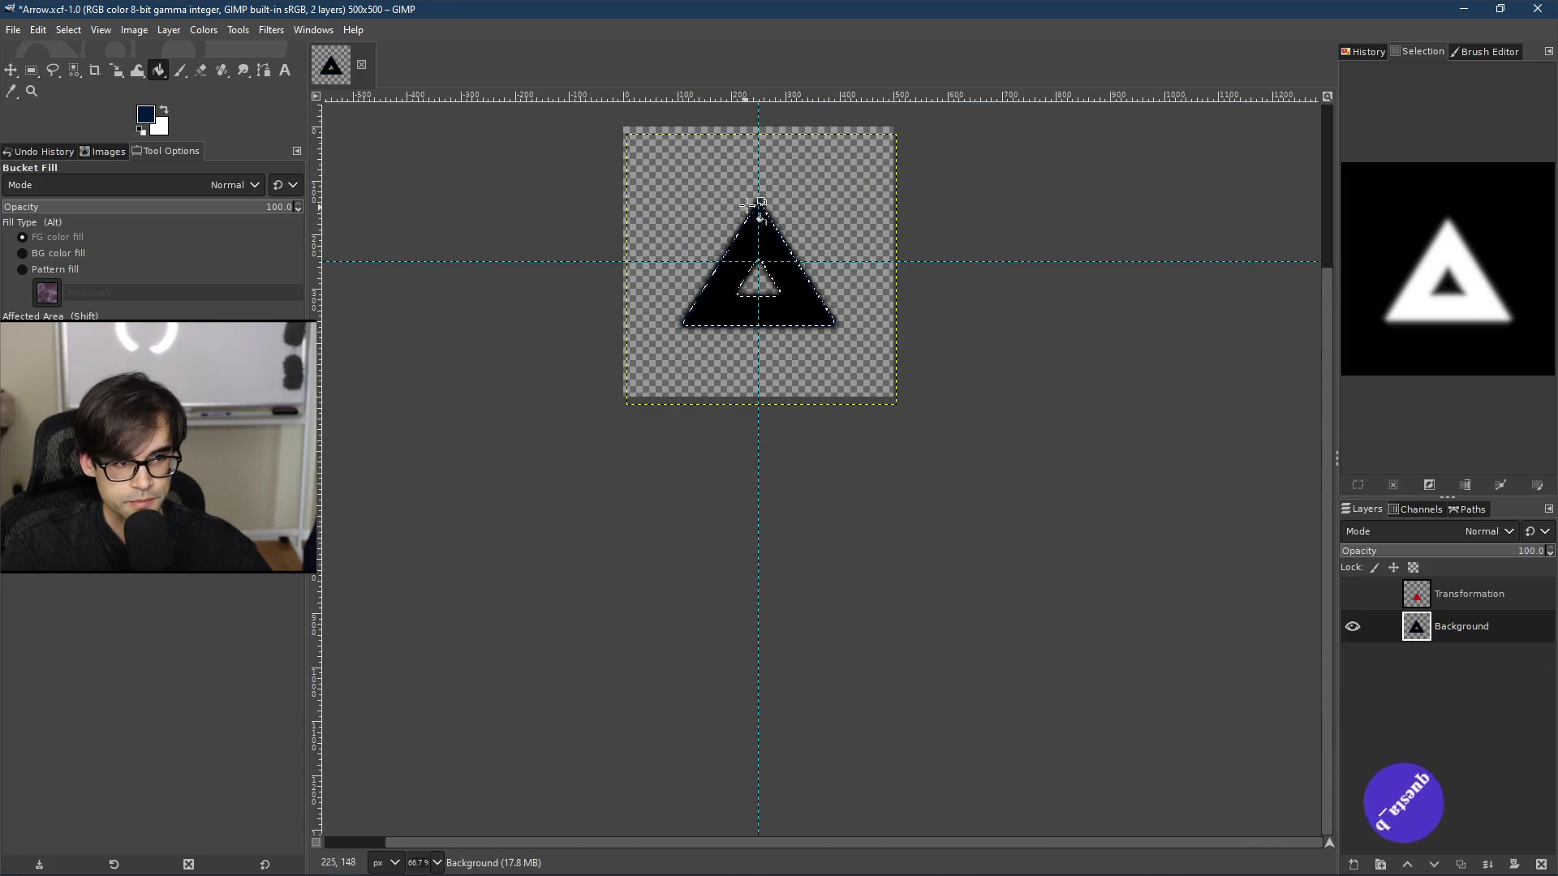
{"action": "scroll", "coordinate": [751, 207], "scroll_direction": "up", "scroll_amount": 5, "text": "ctrl"}
{"action": "left_click", "coordinate": [147, 115]}
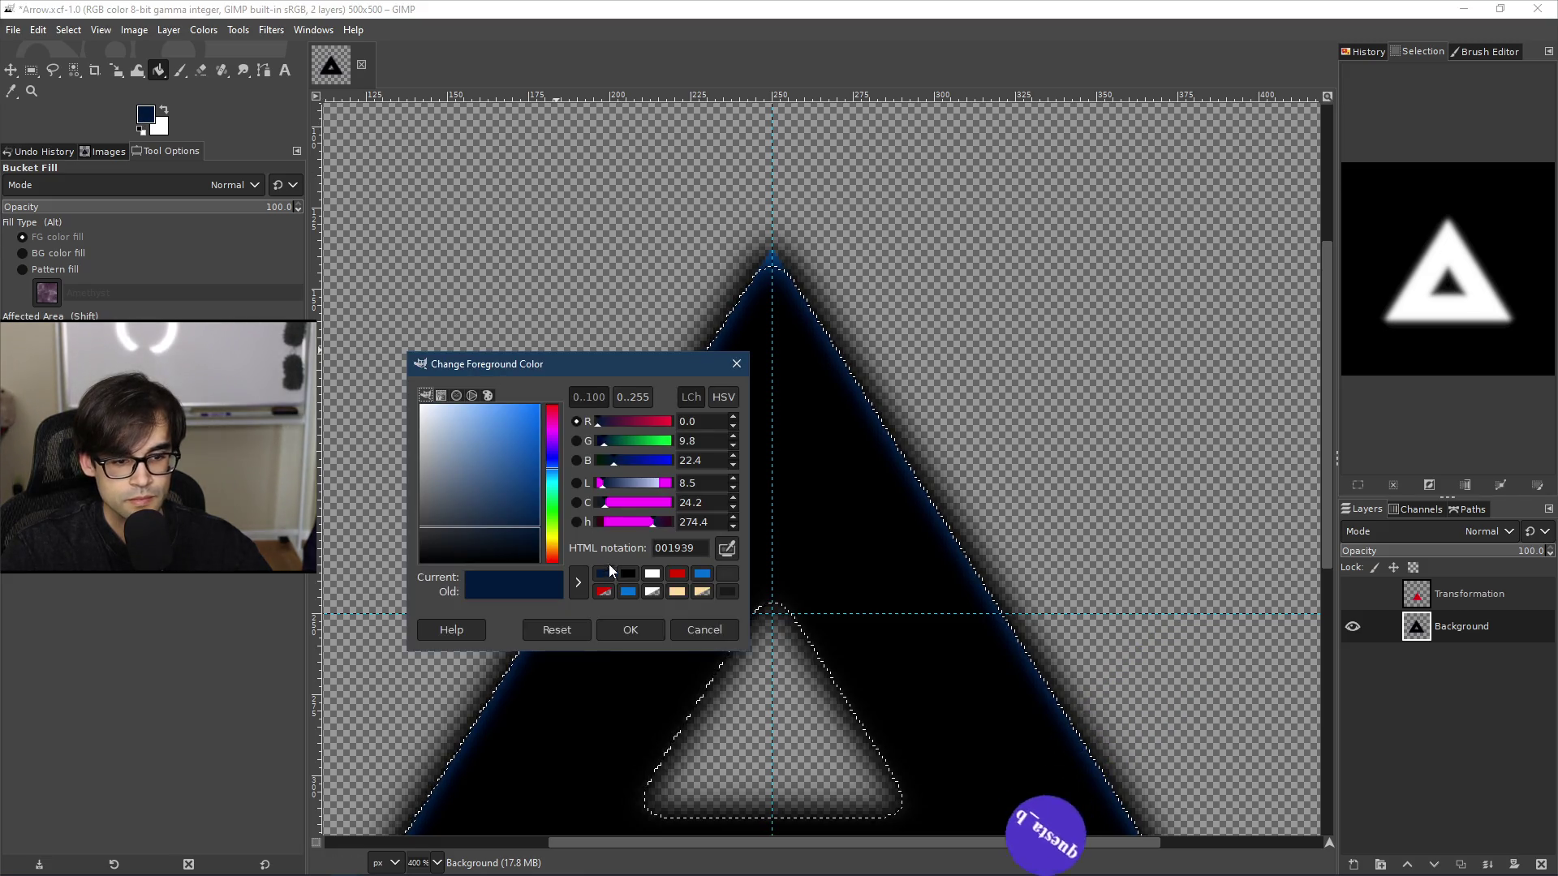
{"action": "left_click", "coordinate": [727, 592]}
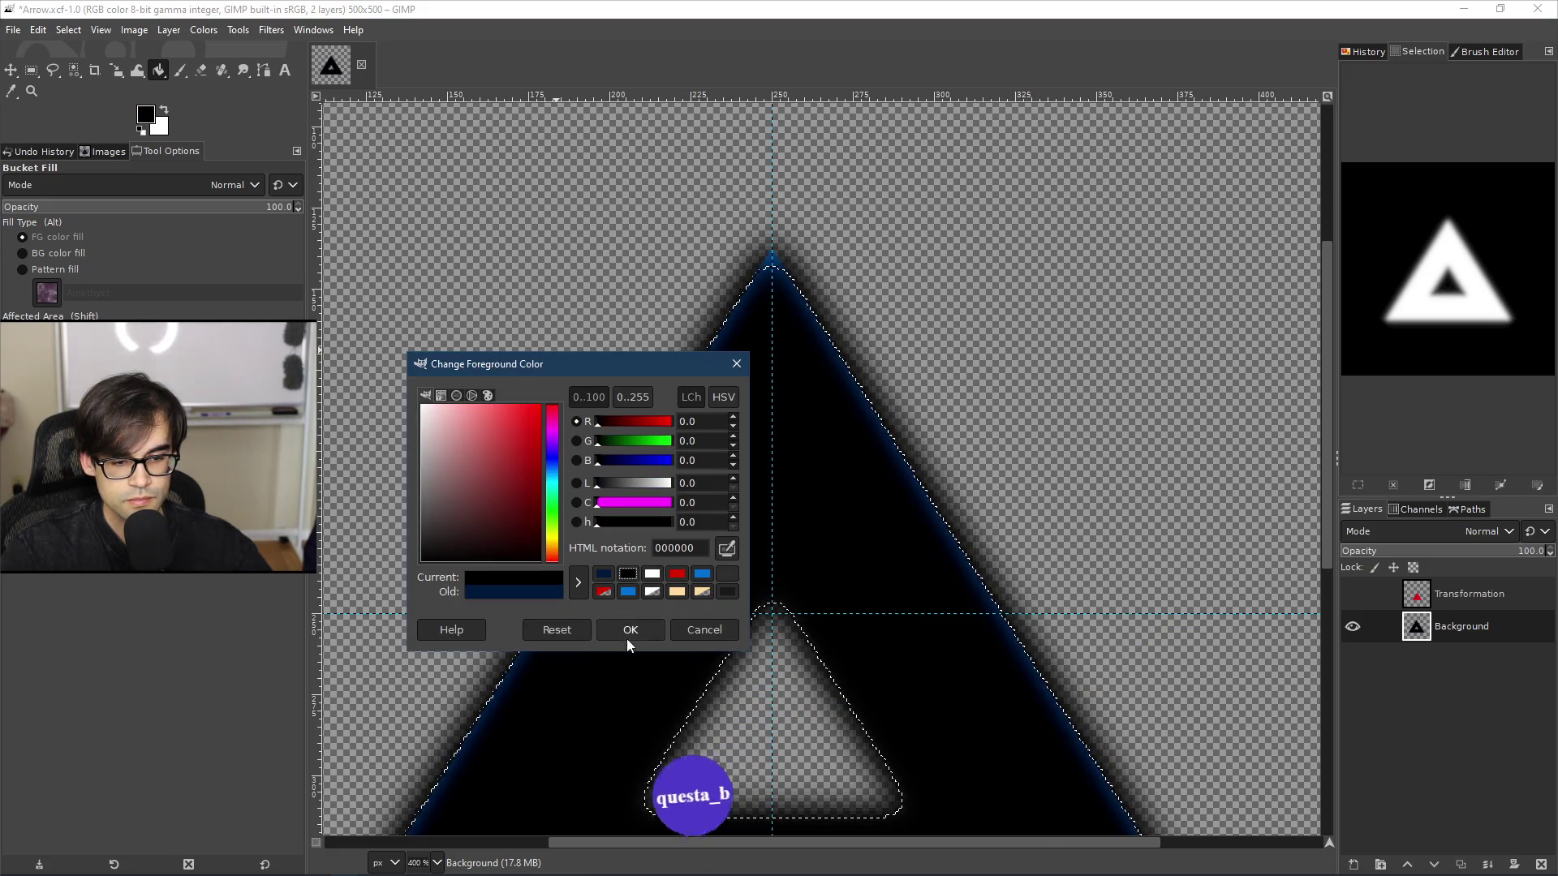
{"action": "left_click", "coordinate": [630, 630]}
Step: Zoom in and out to inspect the triangle's edges
{"action": "scroll", "coordinate": [630, 490], "scroll_direction": "up", "scroll_amount": 8, "text": "ctrl"}
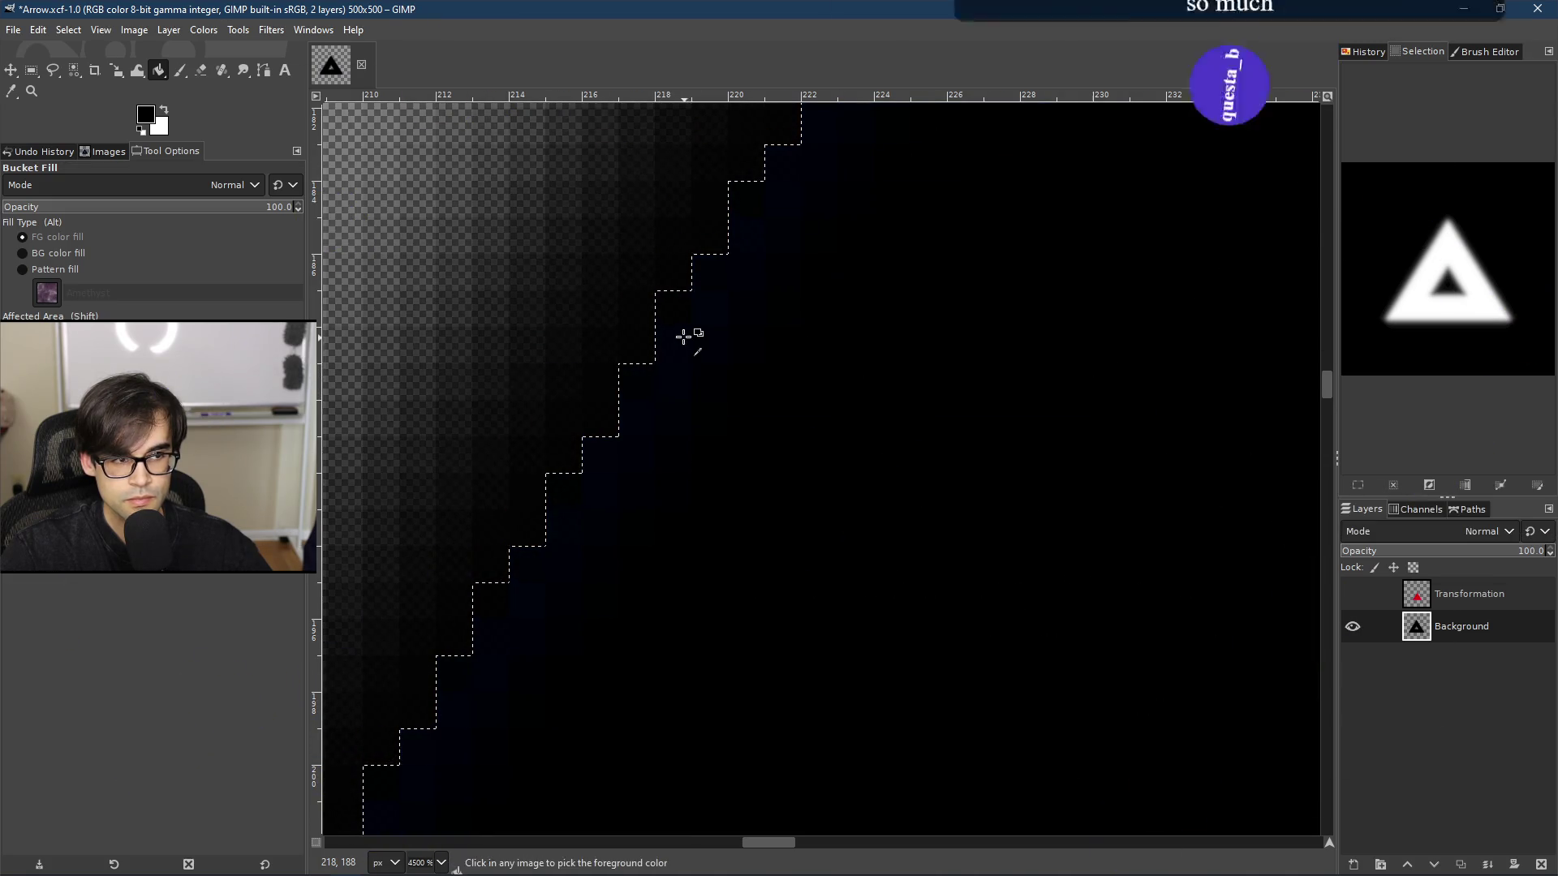
{"action": "scroll", "coordinate": [678, 230], "scroll_direction": "down", "scroll_amount": 3, "text": "ctrl"}
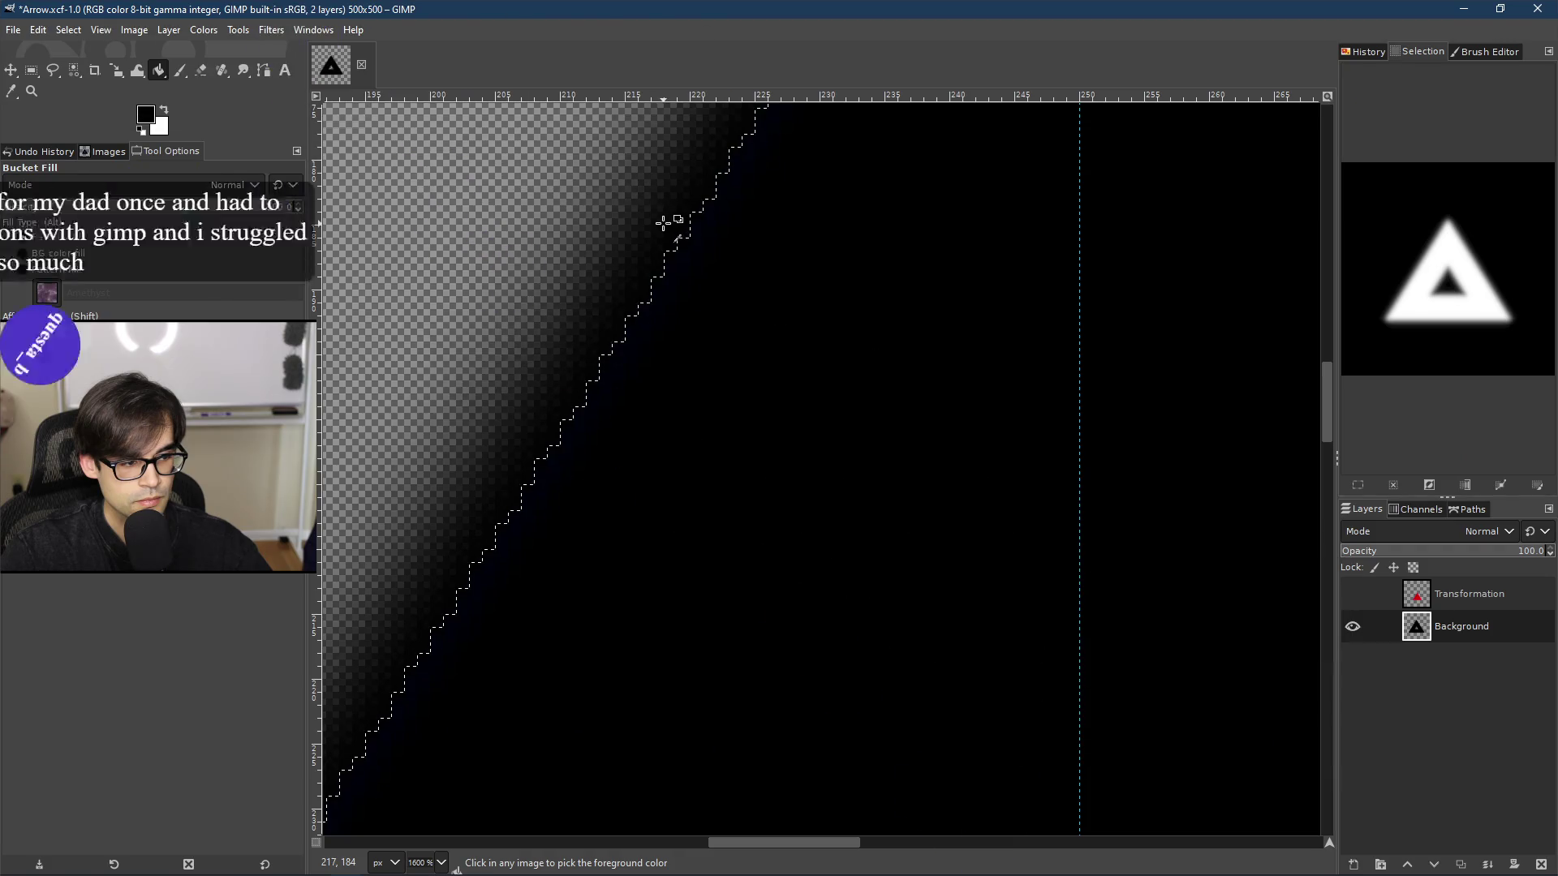
{"action": "scroll", "coordinate": [698, 221], "scroll_direction": "down", "scroll_amount": 8, "text": "ctrl"}
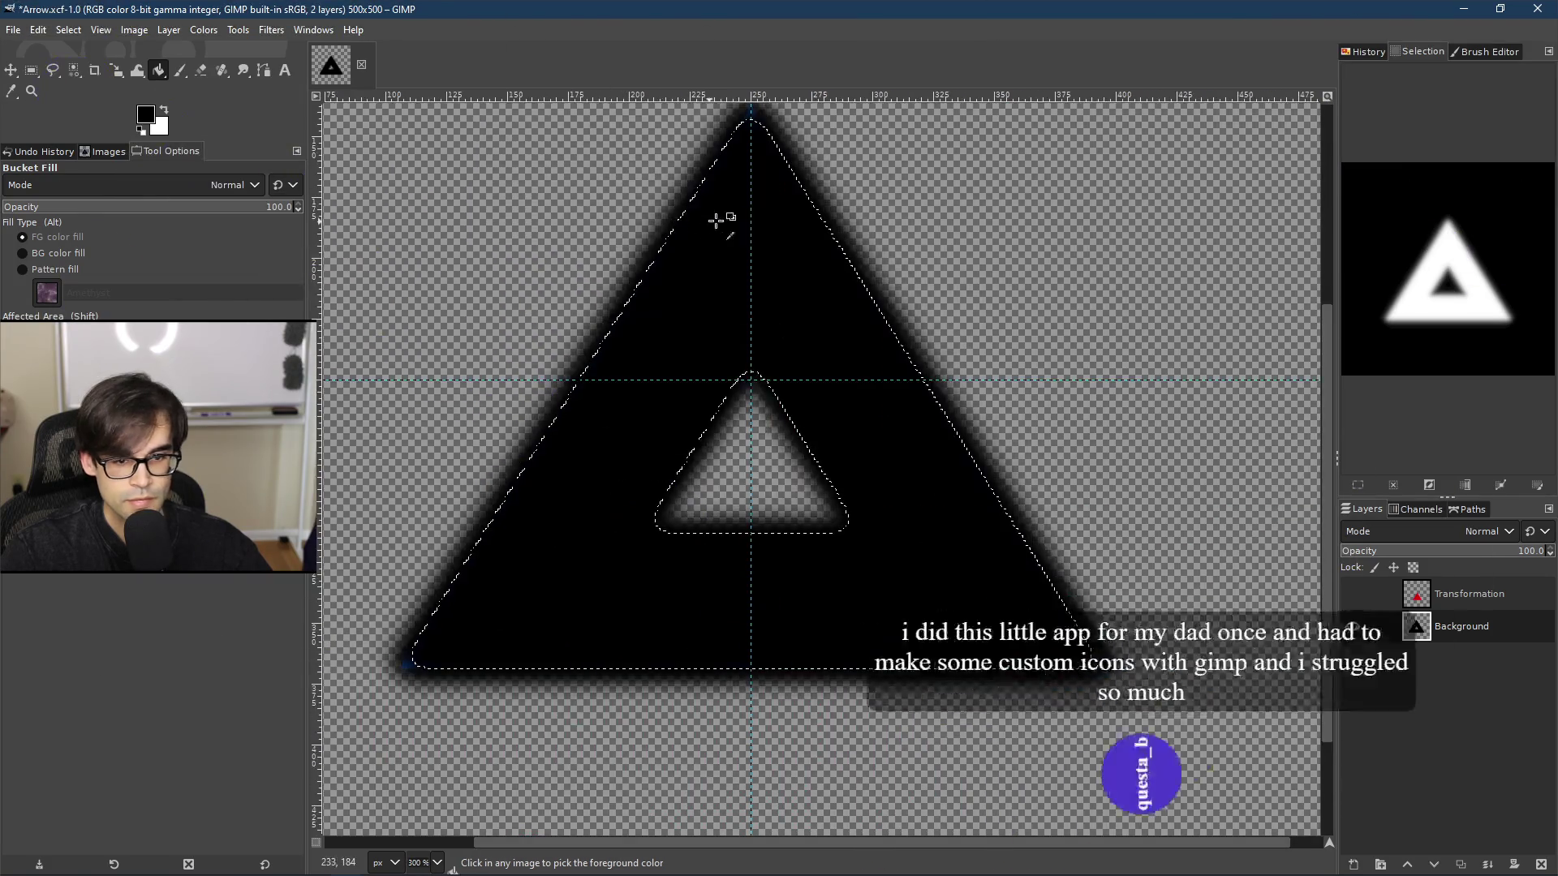
{"action": "scroll", "coordinate": [771, 288], "scroll_direction": "up", "scroll_amount": 4, "text": "ctrl"}
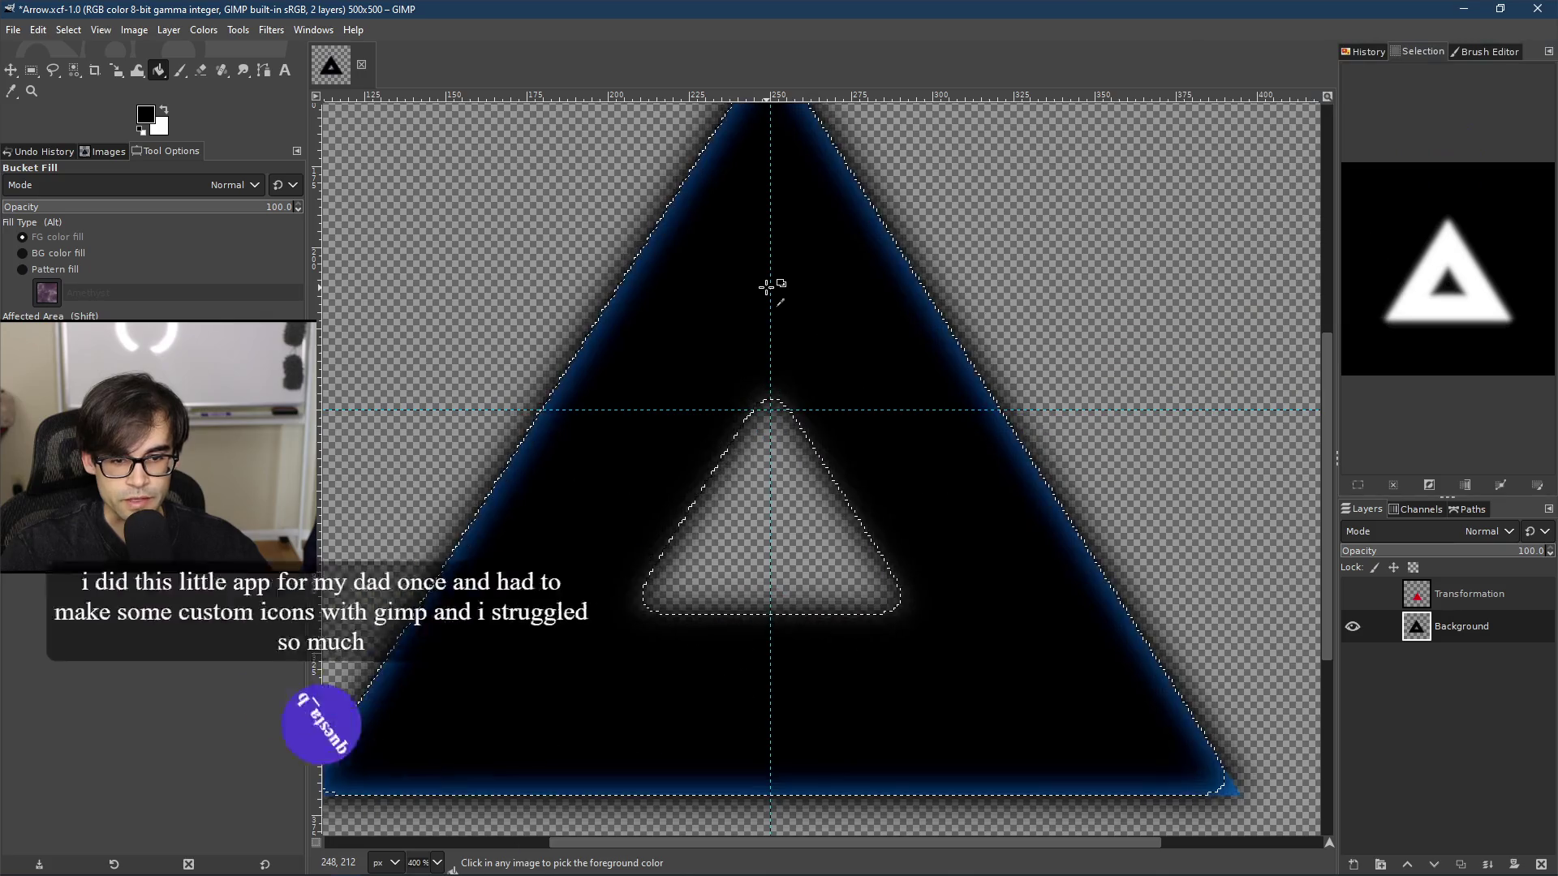
{"action": "scroll", "coordinate": [771, 285], "scroll_direction": "up", "scroll_amount": 1}
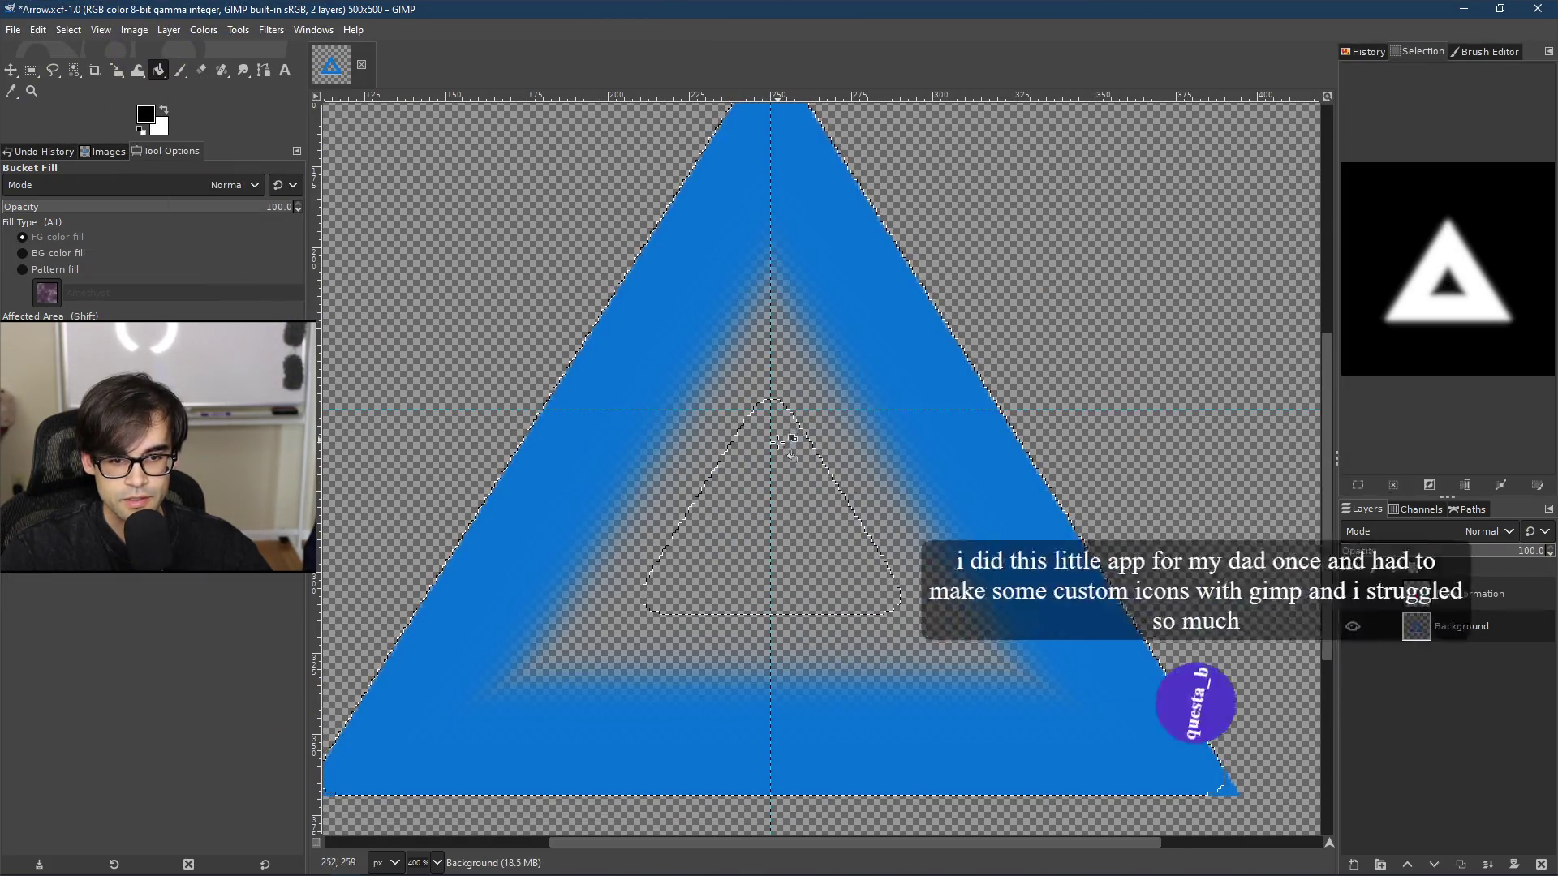
{"action": "scroll", "coordinate": [747, 398], "scroll_direction": "down", "scroll_amount": 3, "text": "ctrl"}
{"action": "scroll", "coordinate": [747, 397], "scroll_direction": "up", "scroll_amount": 3, "text": "ctrl"}
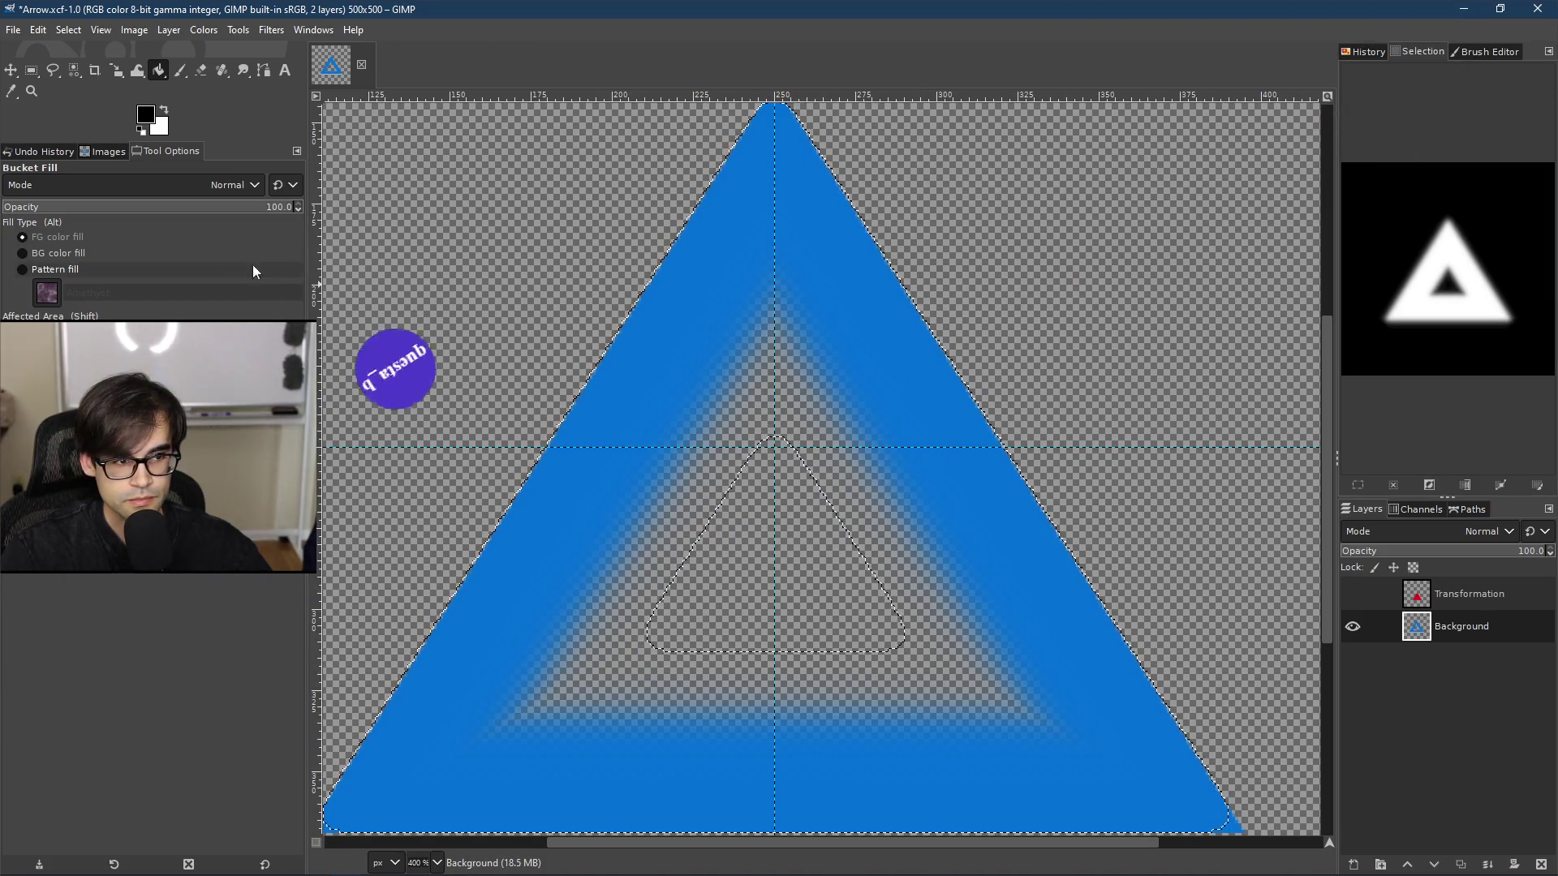
Step: Reselect the blue triangle by colour with feather radius 7 and threshold 8.5
{"action": "right_click", "coordinate": [693, 341]}
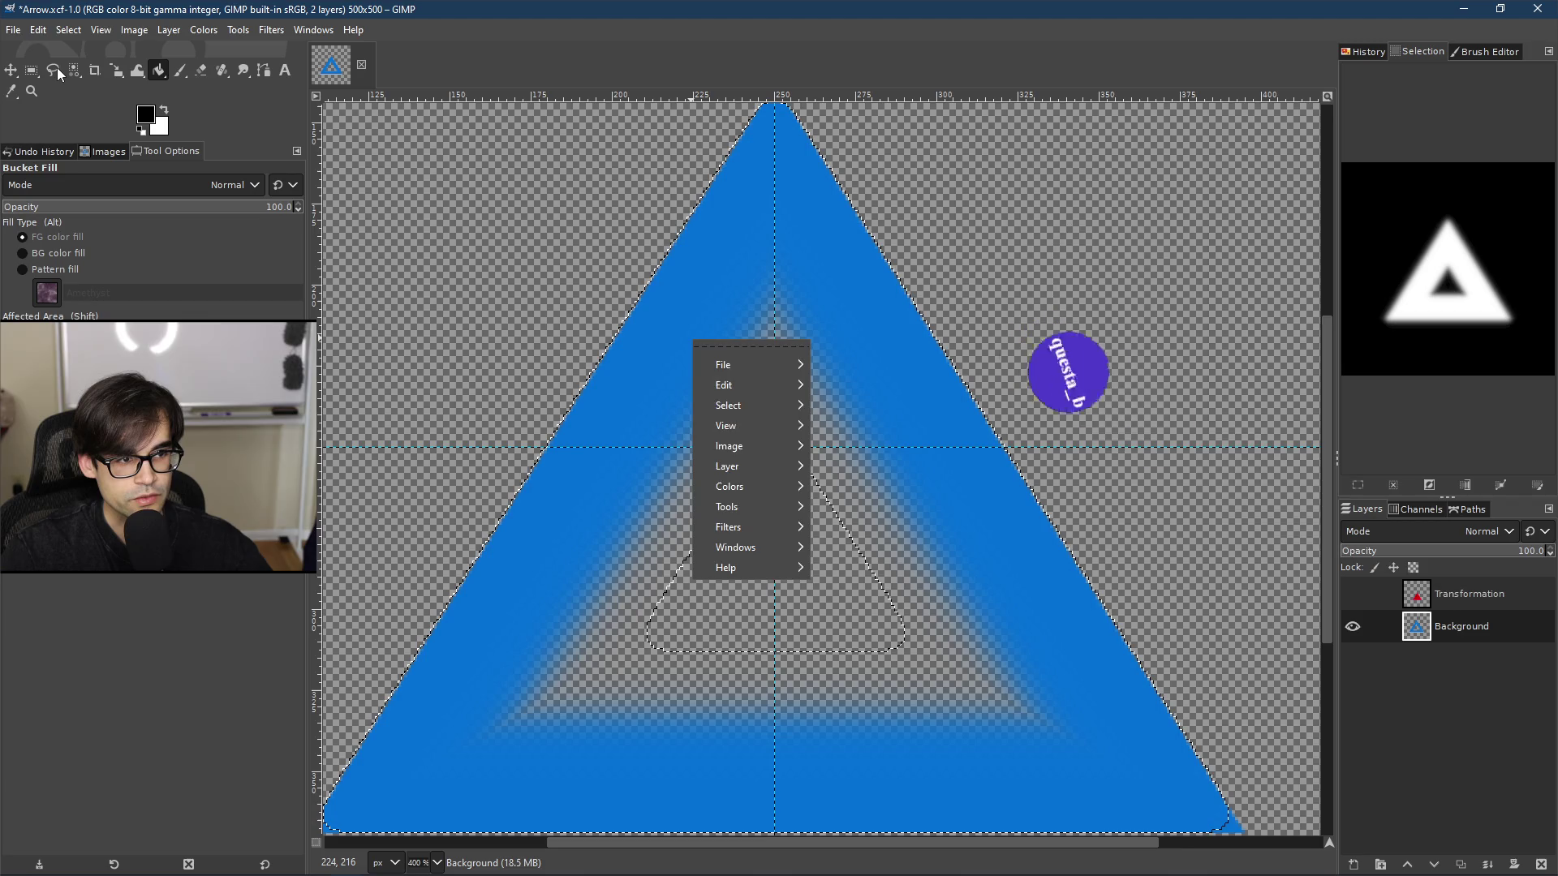
{"action": "key", "text": "Escape"}
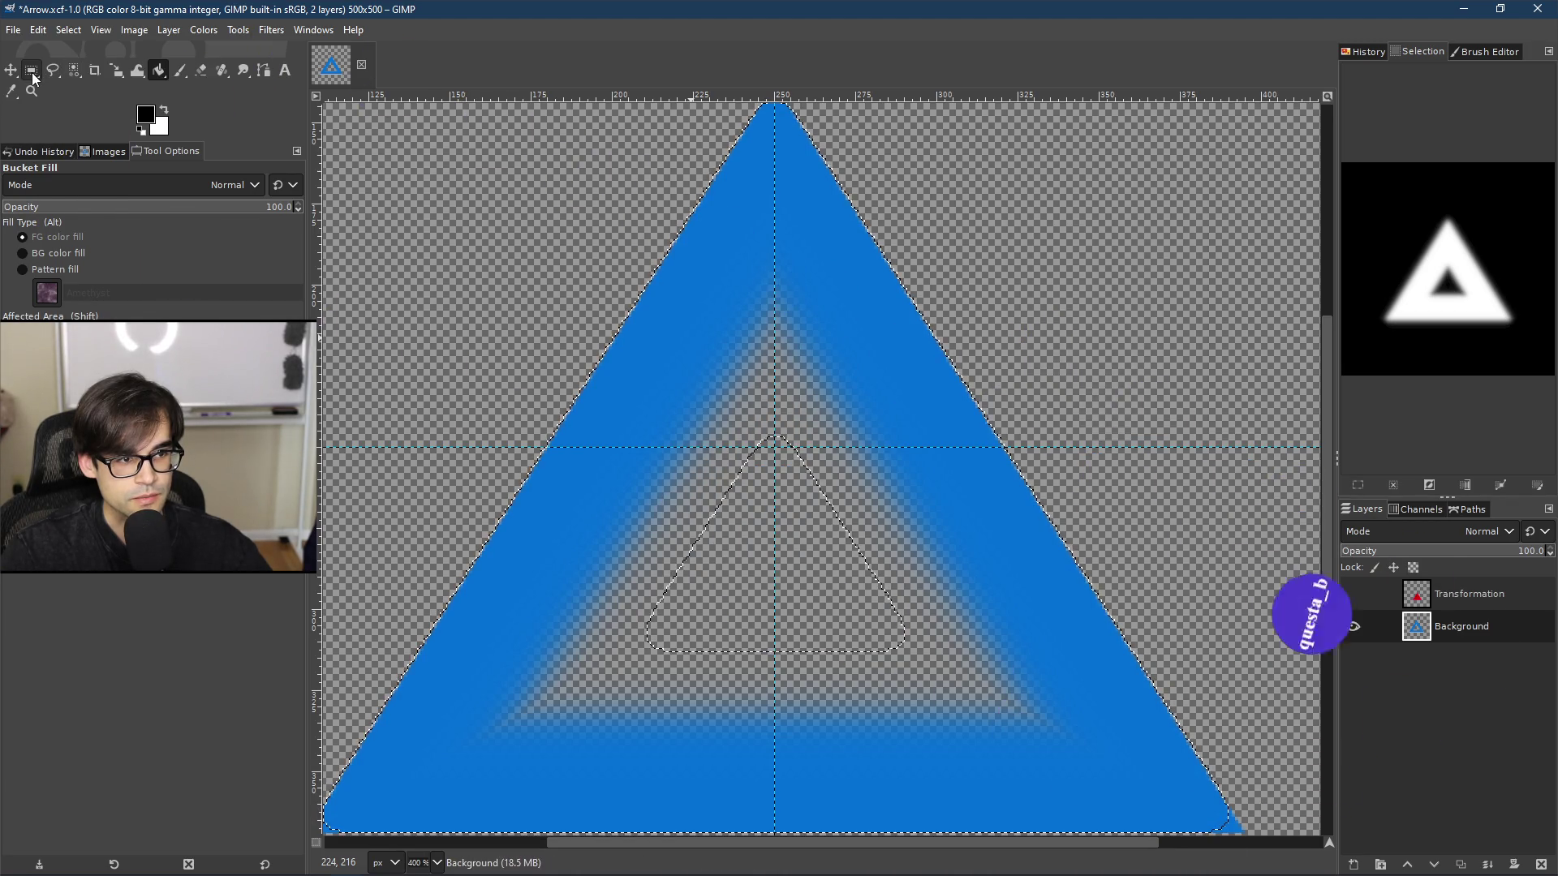
{"action": "mouse_move", "coordinate": [33, 79]}
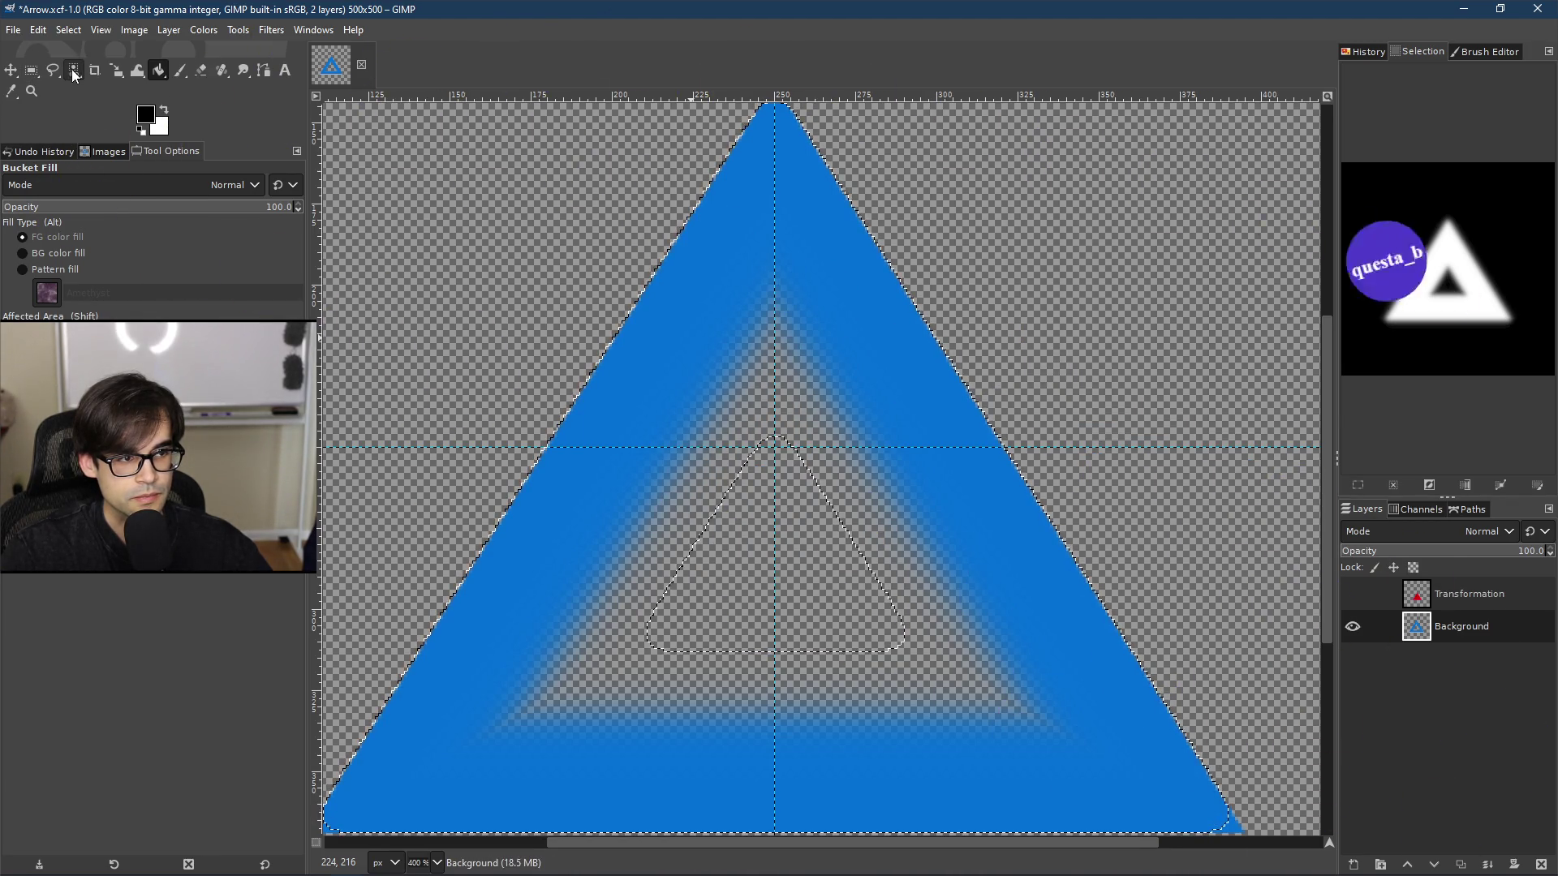
{"action": "left_click", "coordinate": [155, 91]}
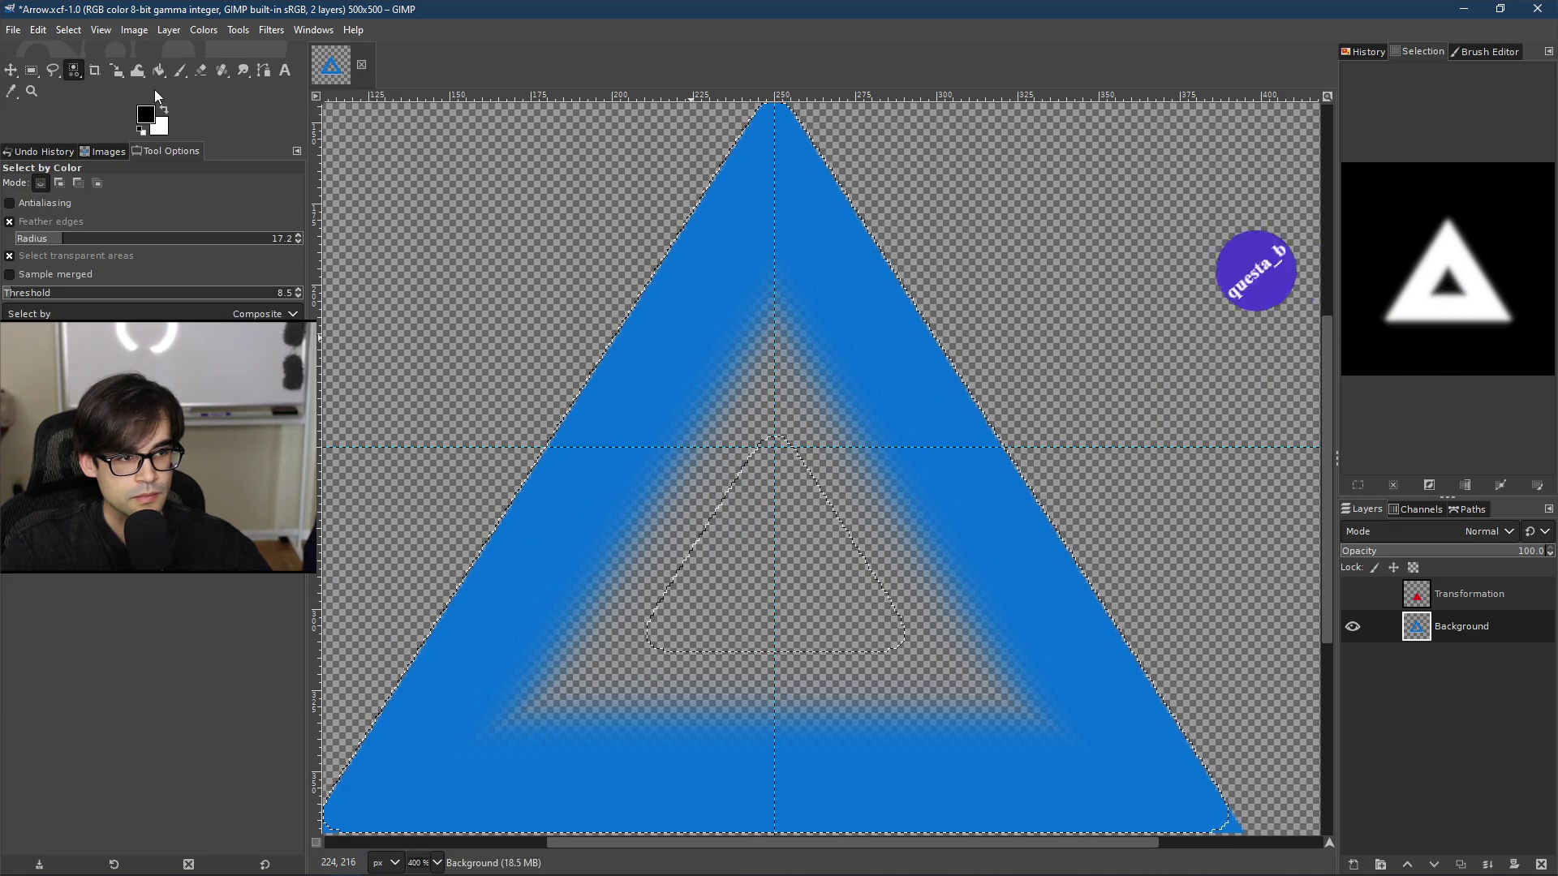
{"action": "left_click_drag", "start_coordinate": [67, 244], "coordinate": [37, 242]}
{"action": "left_click", "coordinate": [695, 368]}
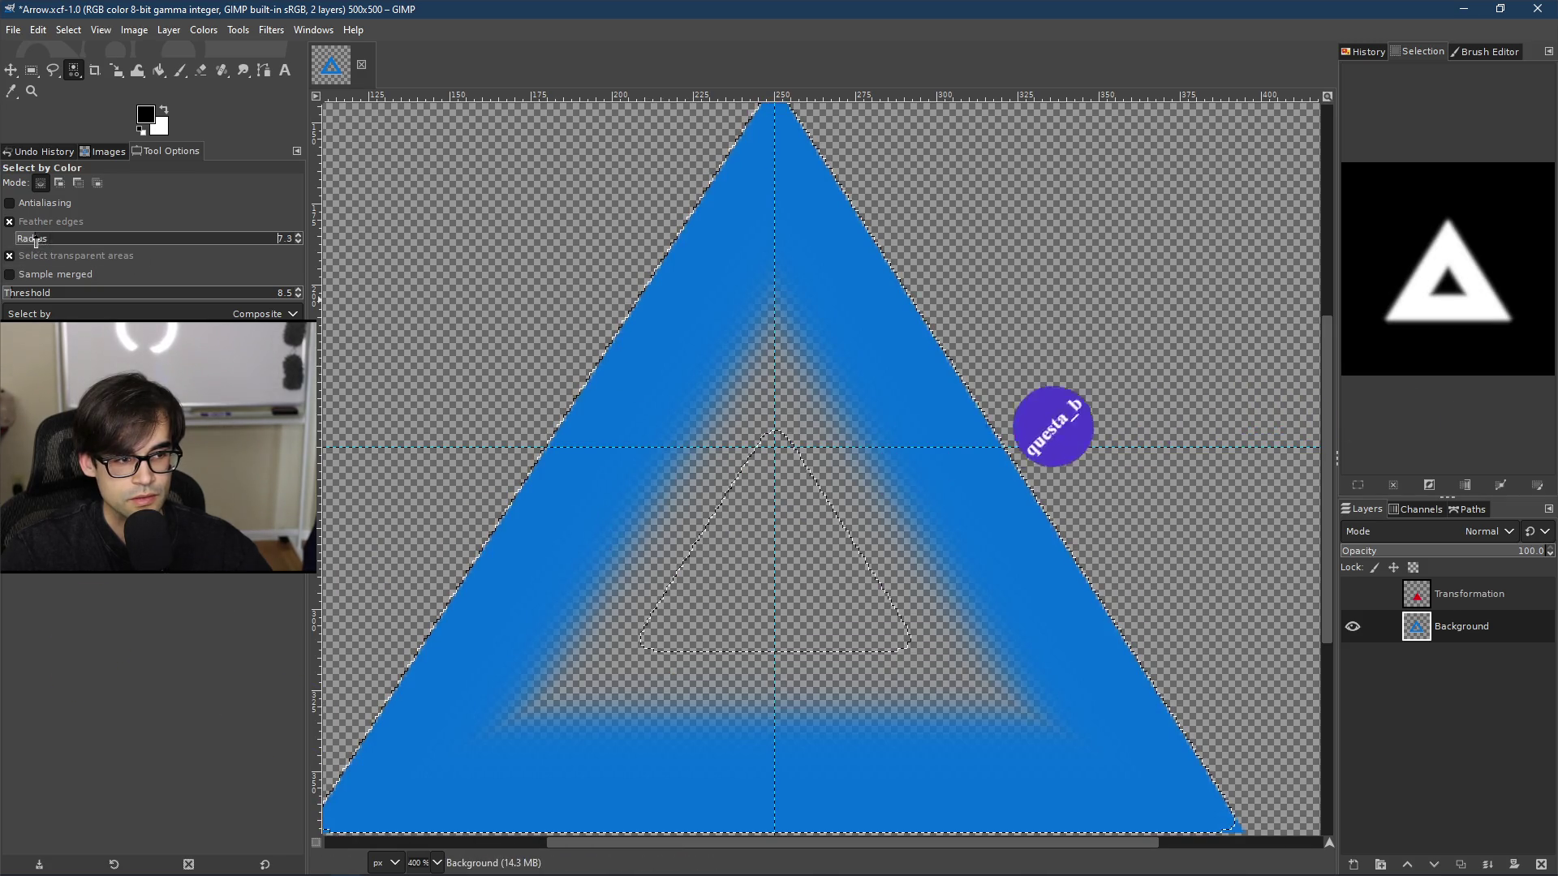
{"action": "left_click_drag", "start_coordinate": [601, 369], "coordinate": [661, 373]}
{"action": "key", "text": "Escape"}
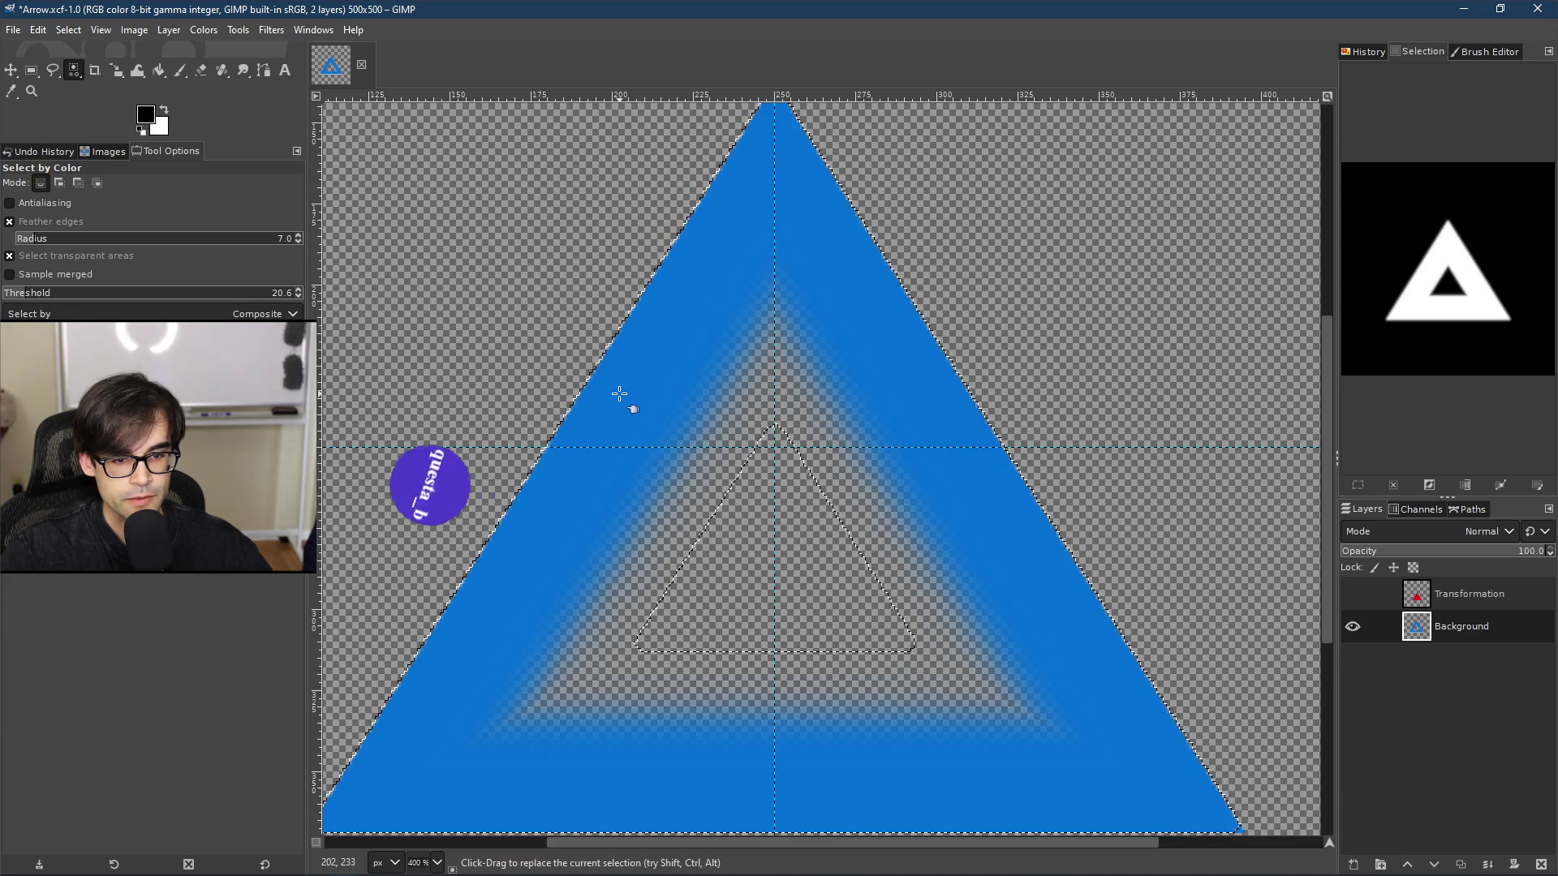
{"action": "mouse_move", "coordinate": [644, 379]}
{"action": "left_mouse_down"}
{"action": "mouse_move", "coordinate": [651, 365]}
{"action": "mouse_move", "coordinate": [522, 278]}
{"action": "mouse_move", "coordinate": [741, 338]}
{"action": "left_mouse_up"}
{"action": "left_click", "coordinate": [459, 312]}
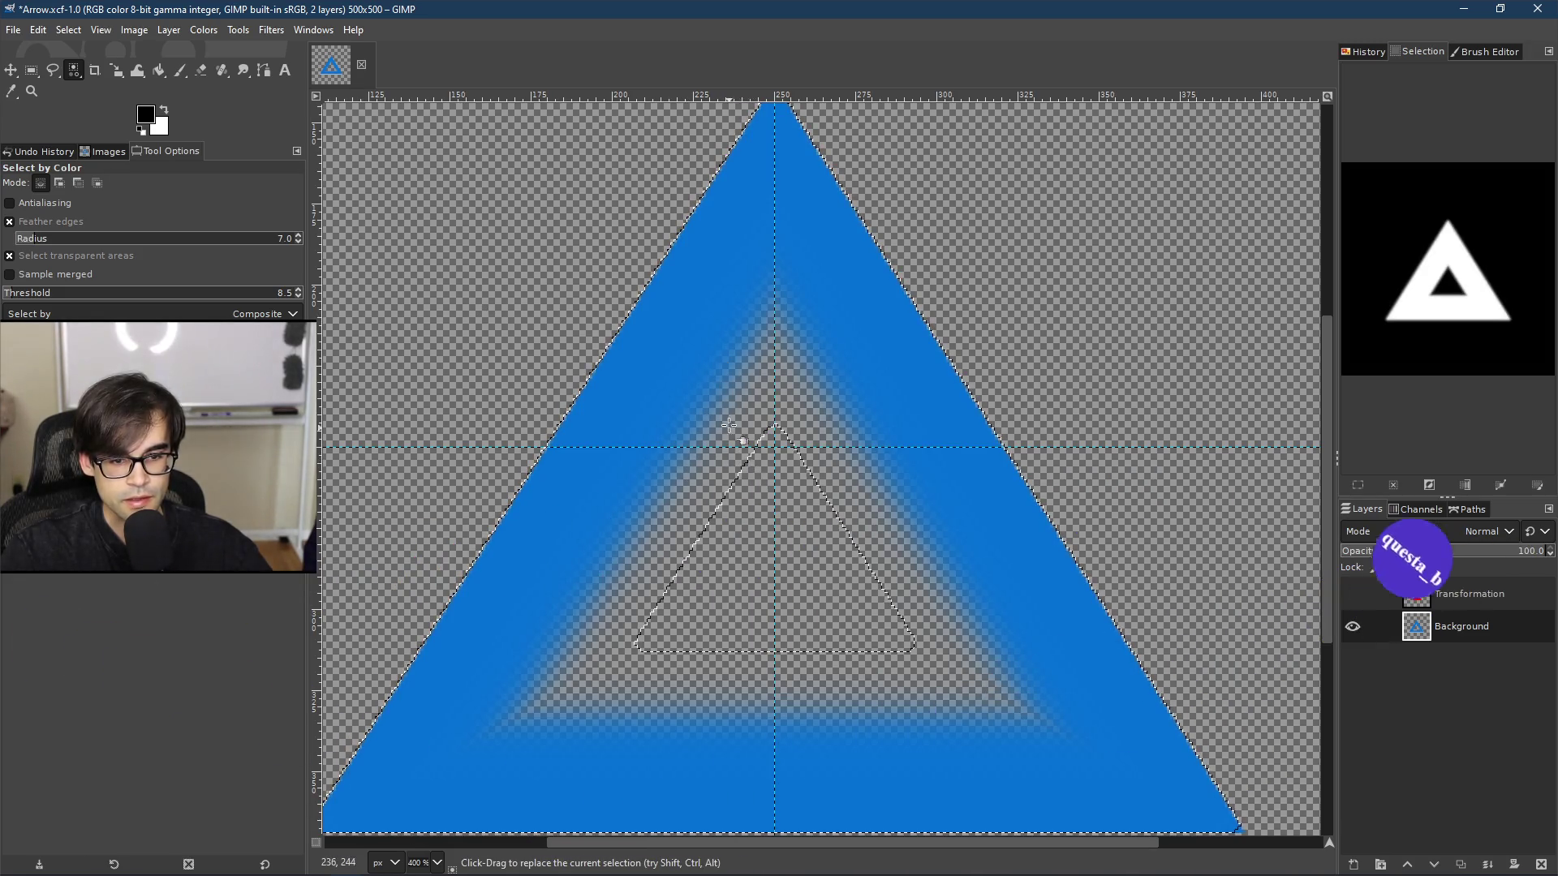
{"action": "left_click", "coordinate": [46, 71]}
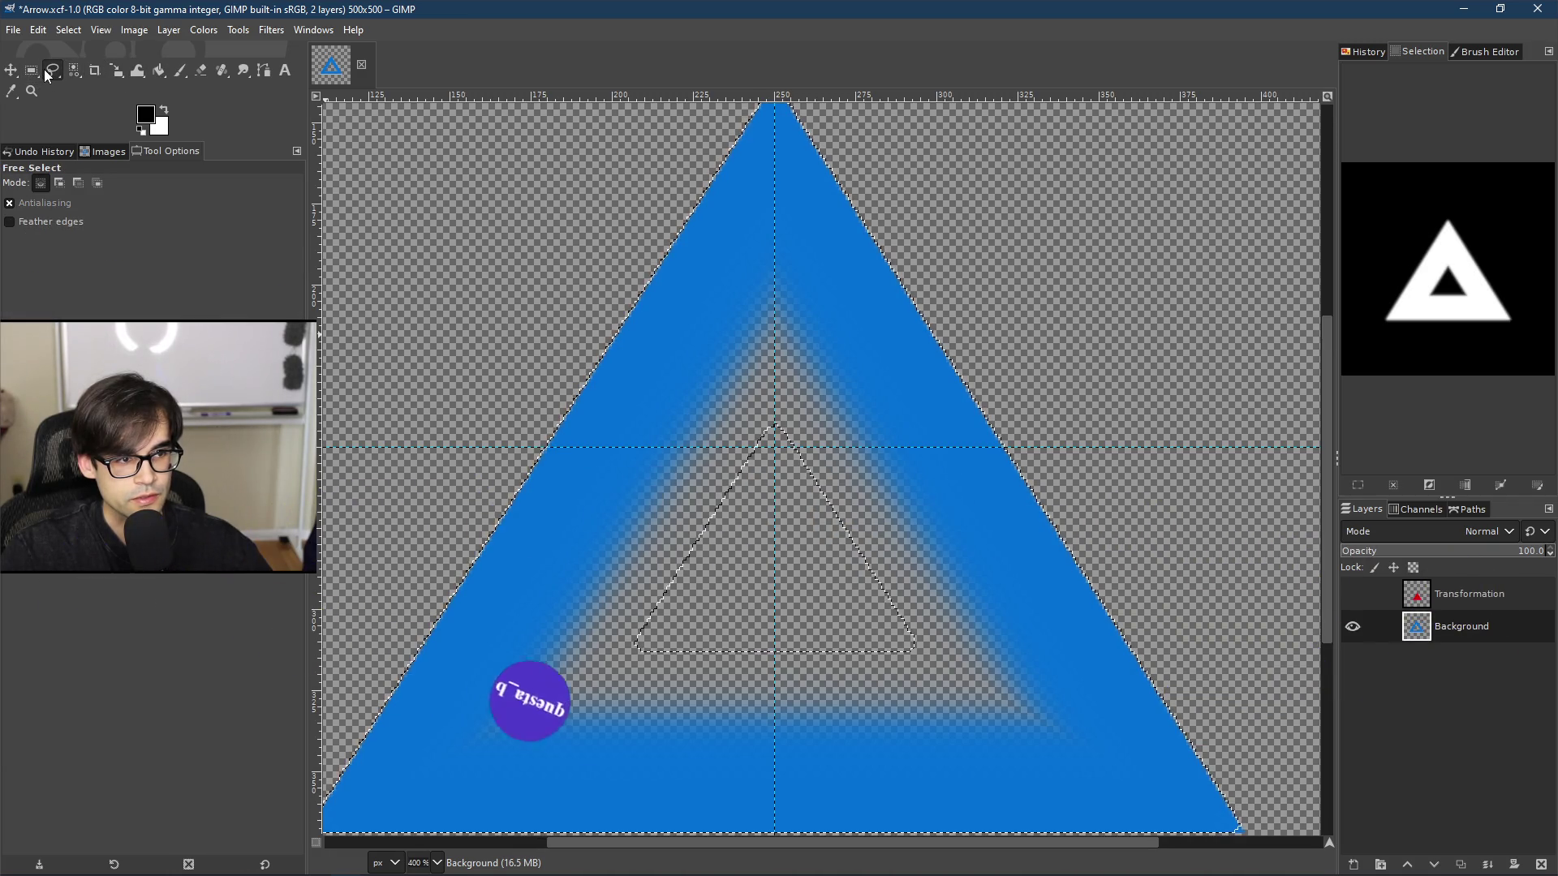
Step: Trace the inner triangle's corners with Scissors Select and convert the path into a selection
{"action": "left_click", "coordinate": [130, 93]}
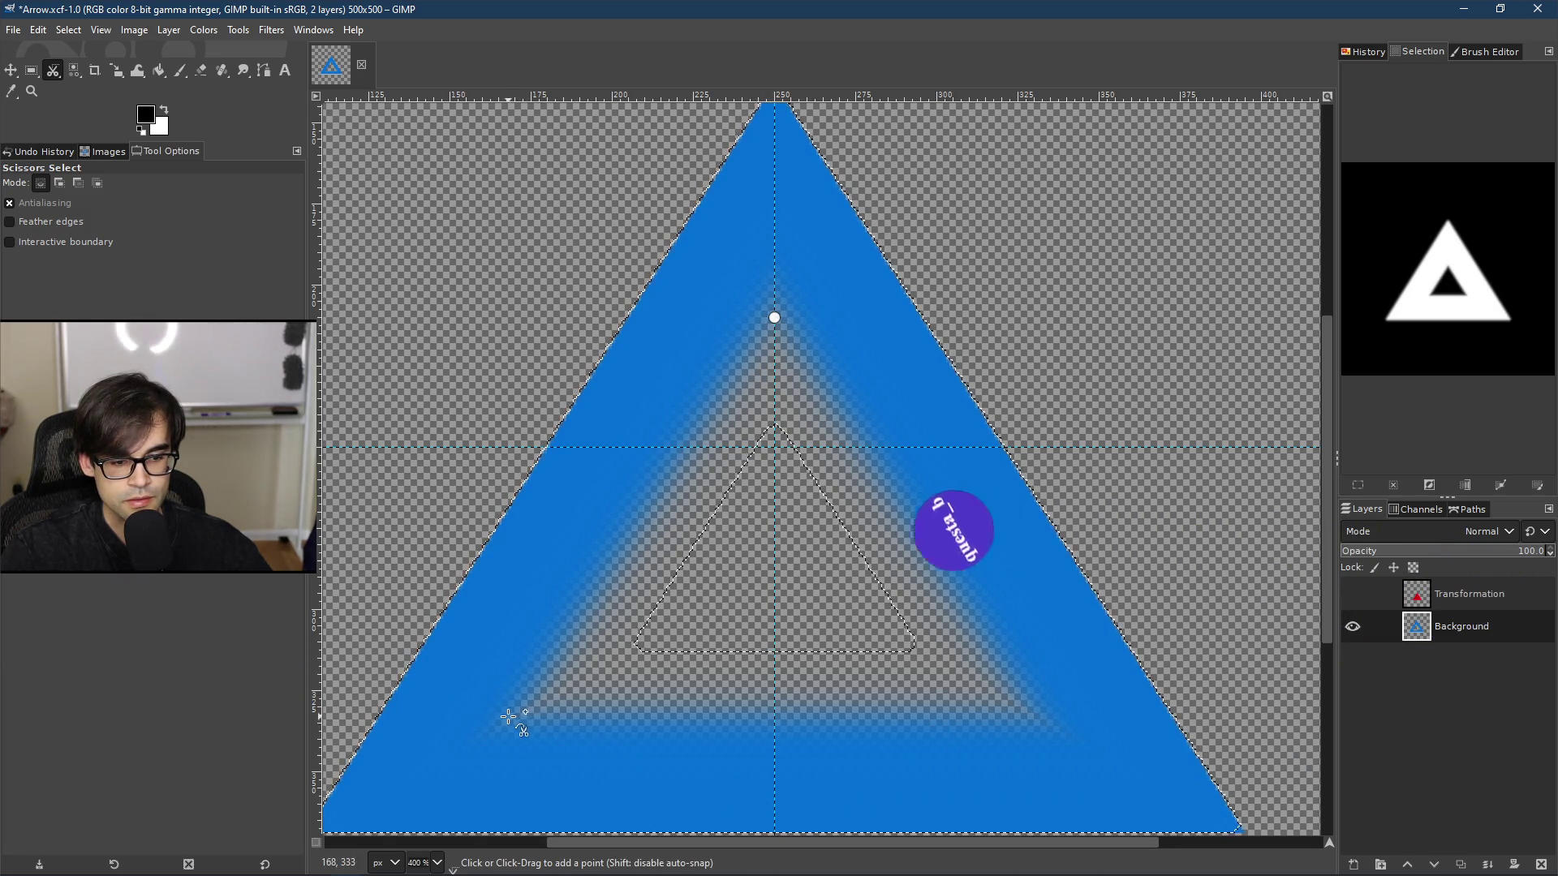
{"action": "left_click", "coordinate": [1041, 720]}
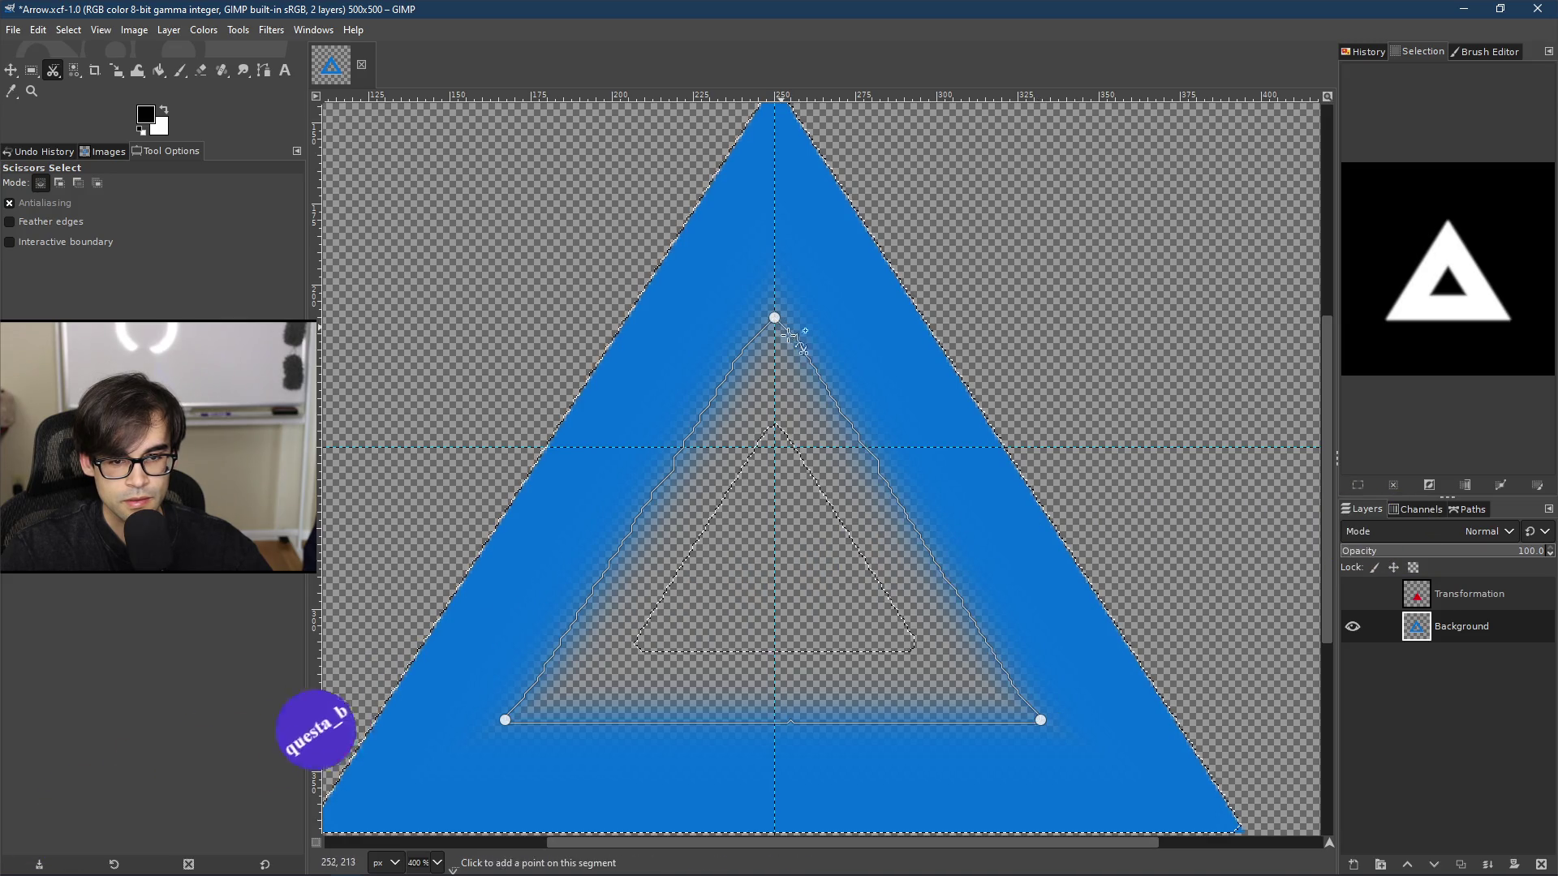
{"action": "right_click", "coordinate": [779, 481]}
{"action": "mouse_move", "coordinate": [839, 545]}
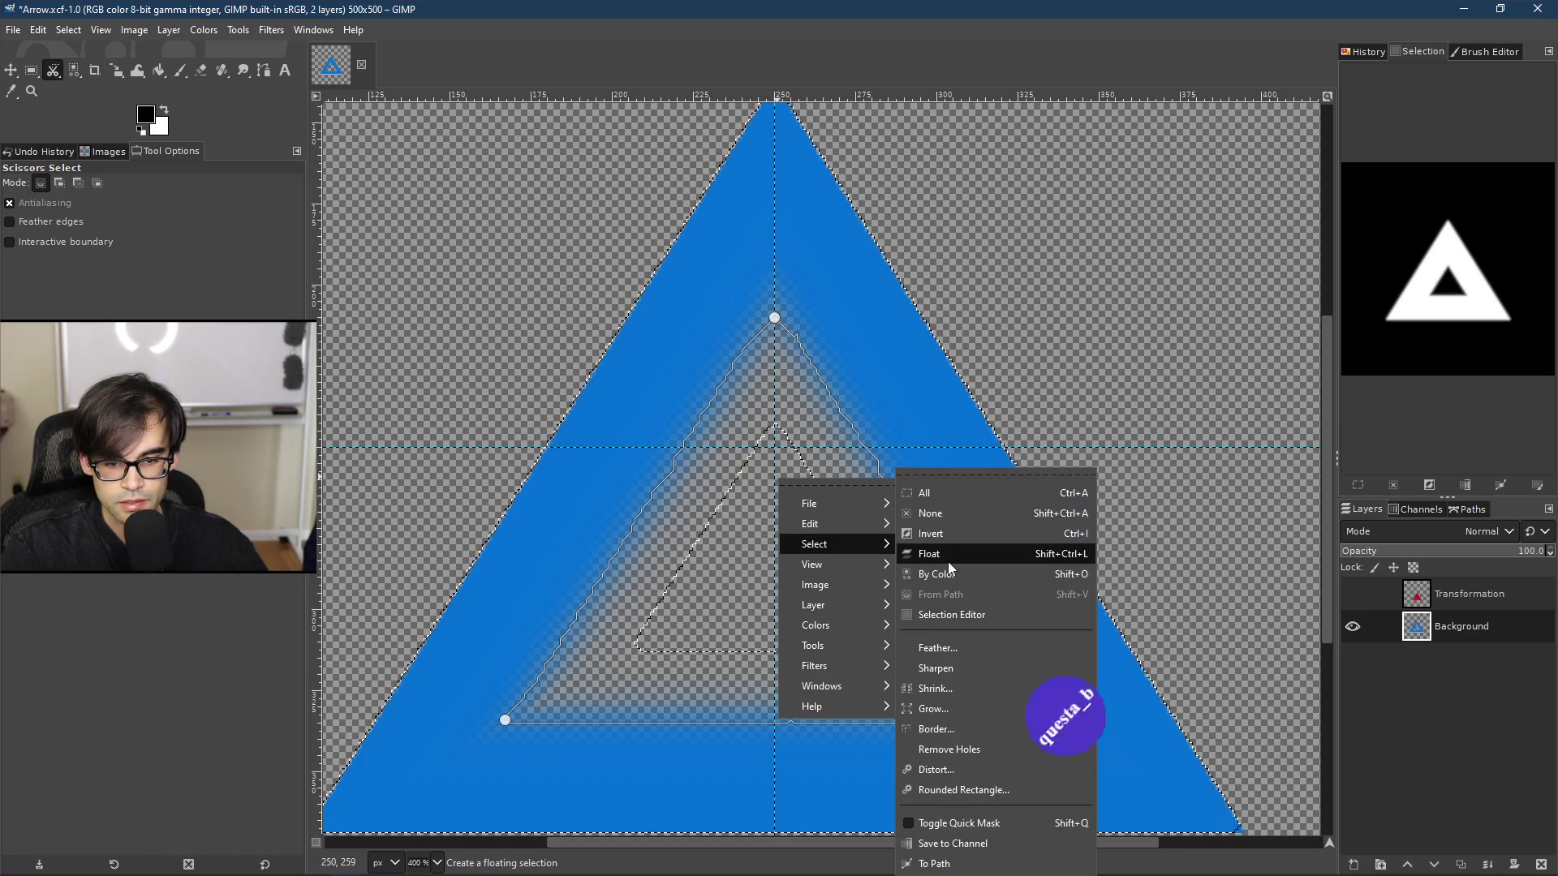
{"action": "left_click", "coordinate": [961, 532]}
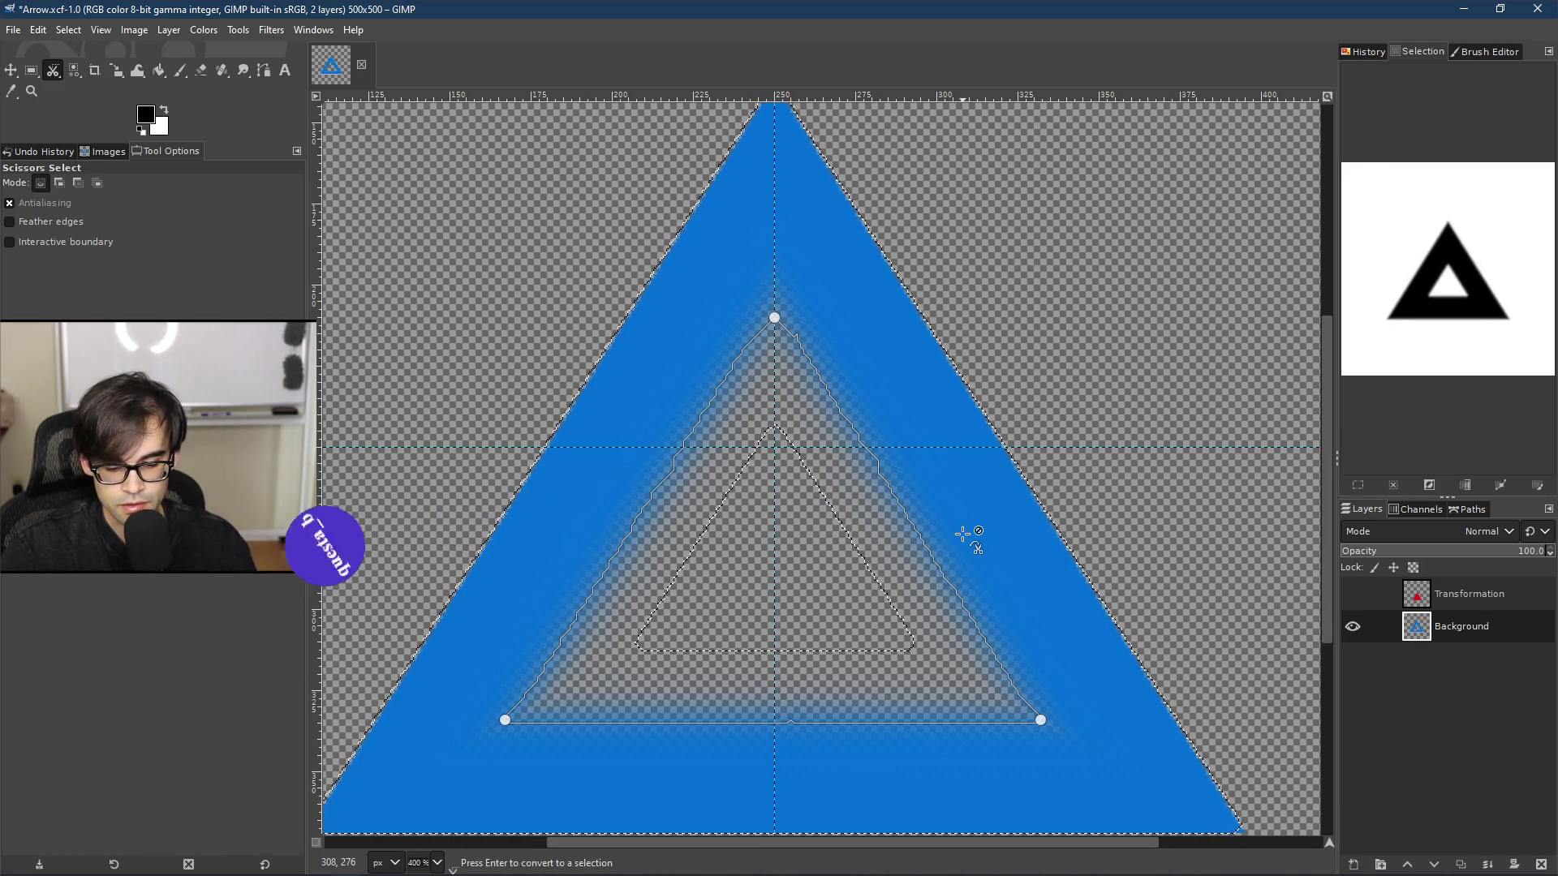
{"action": "right_click", "coordinate": [803, 459]}
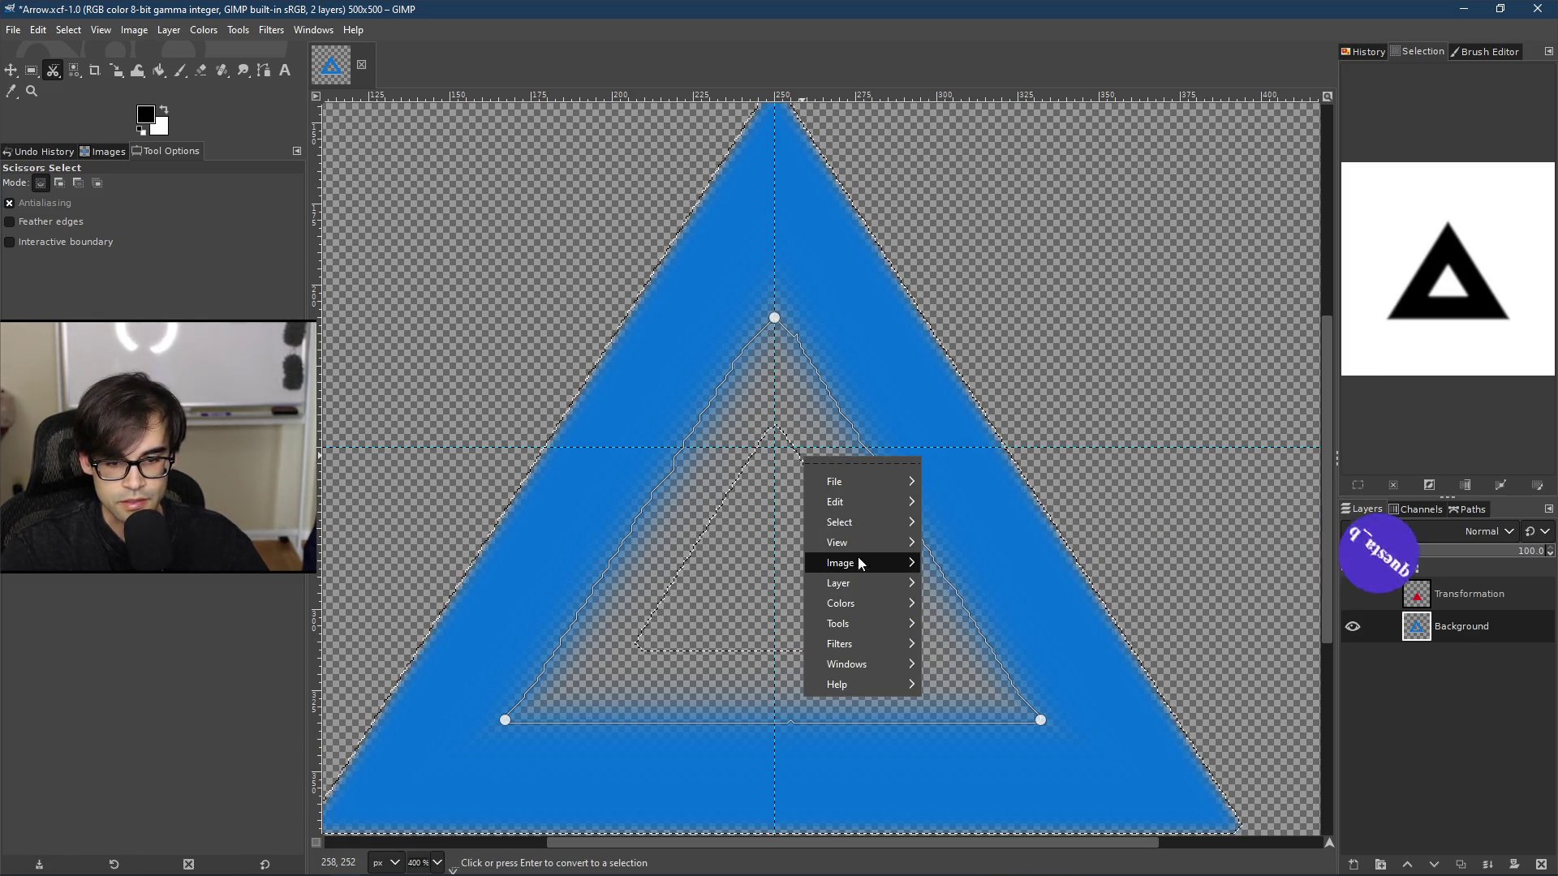
{"action": "mouse_move", "coordinate": [874, 529]}
{"action": "left_click", "coordinate": [956, 516]}
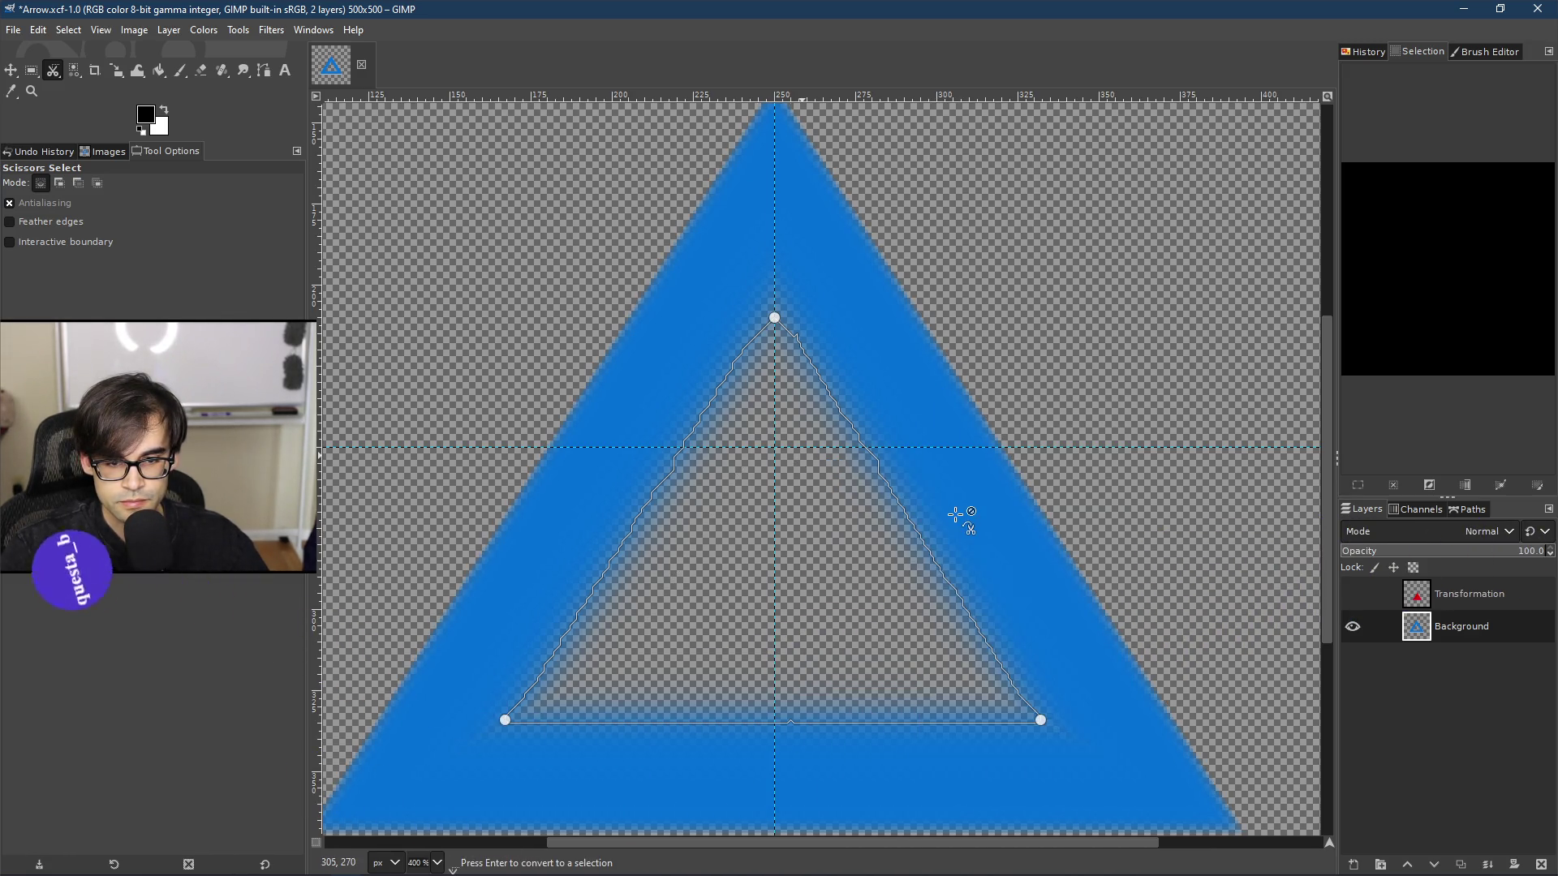
{"action": "left_click", "coordinate": [778, 478]}
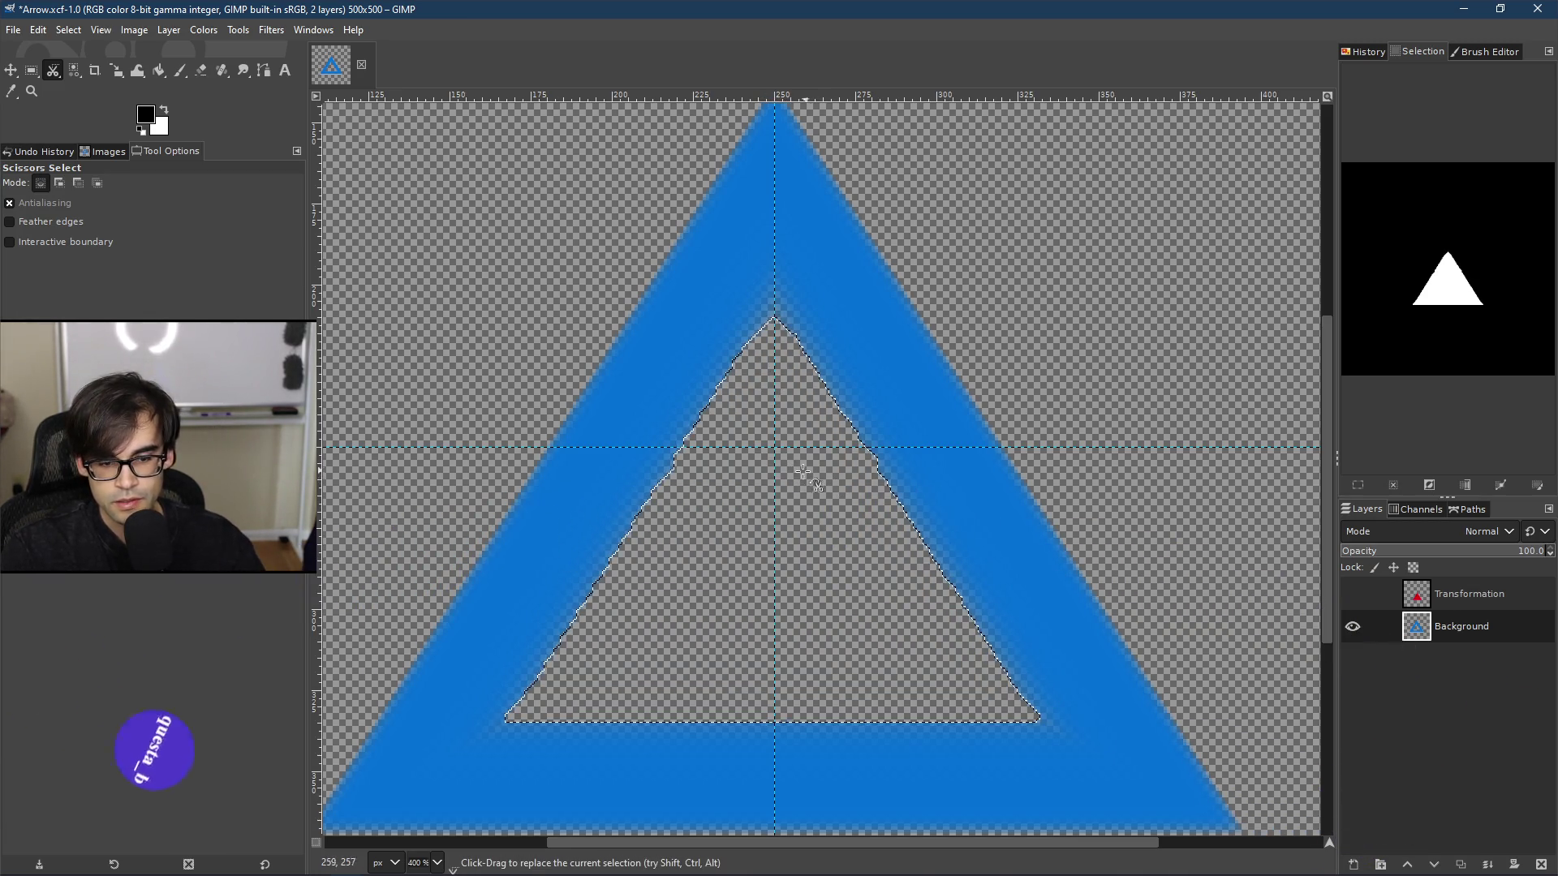
{"action": "scroll", "coordinate": [752, 507], "scroll_direction": "down", "scroll_amount": 3}
{"action": "scroll", "coordinate": [771, 410], "scroll_direction": "up", "scroll_amount": 6}
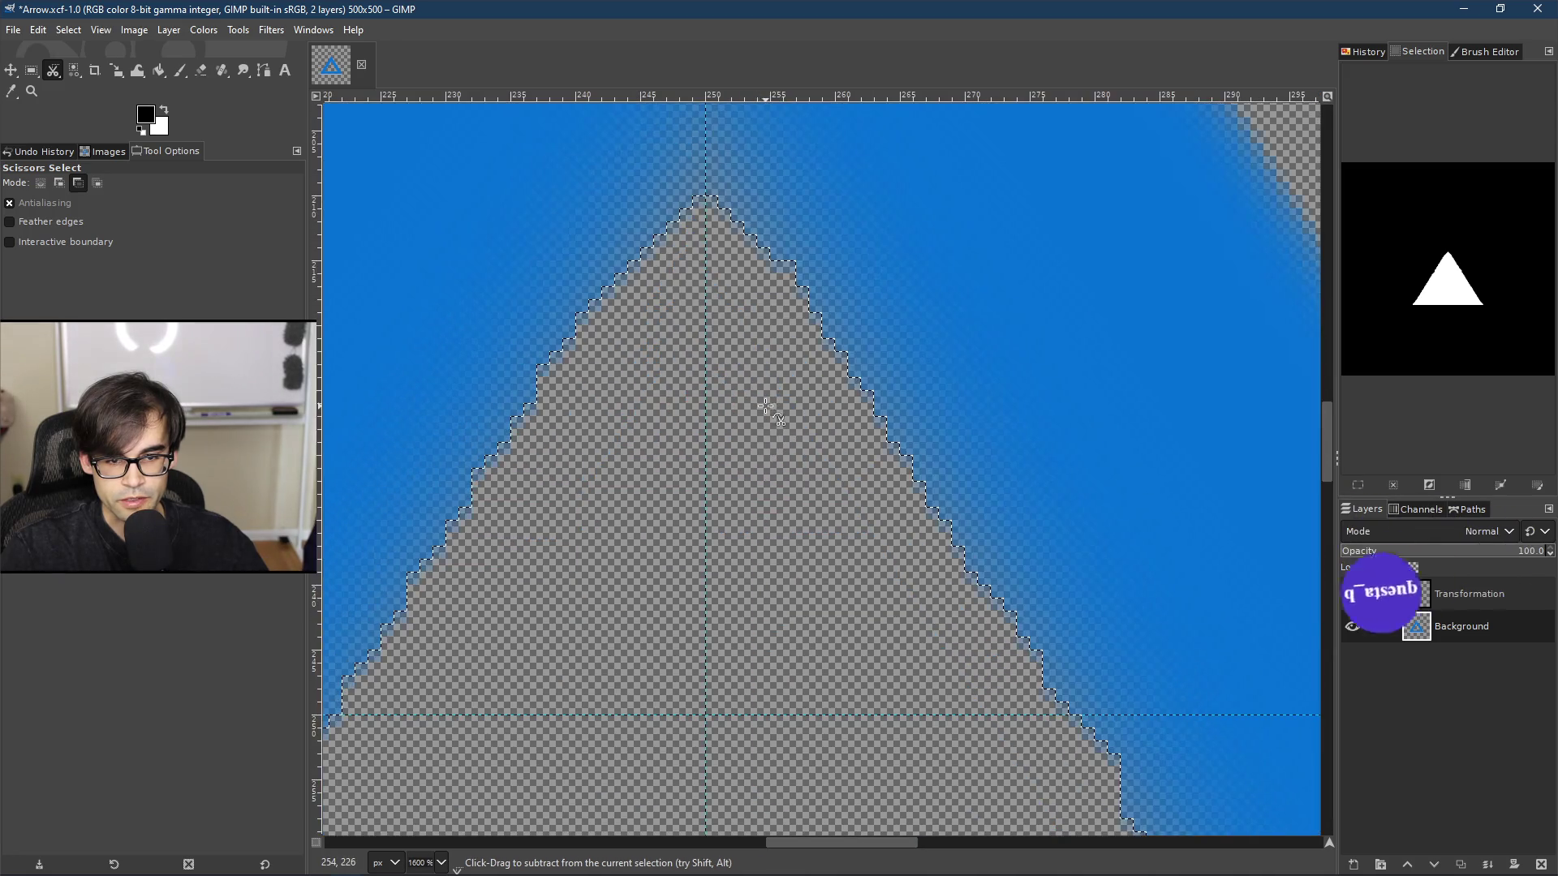
{"action": "scroll", "coordinate": [773, 410], "scroll_direction": "down", "scroll_amount": 2}
{"action": "right_click", "coordinate": [752, 457]}
{"action": "mouse_move", "coordinate": [813, 526]}
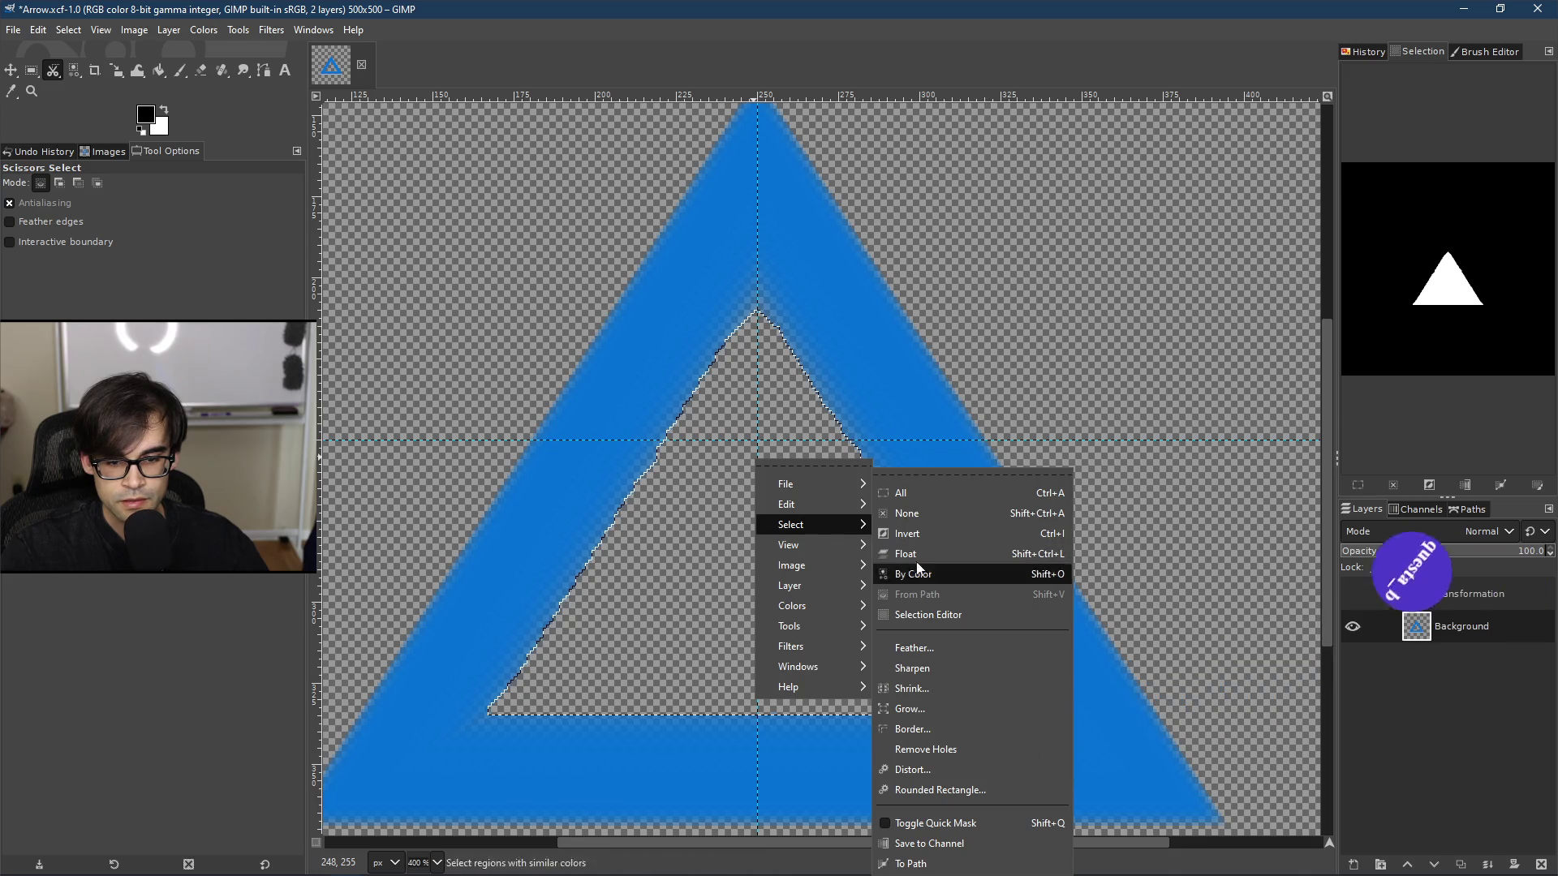
{"action": "left_click", "coordinate": [920, 710]}
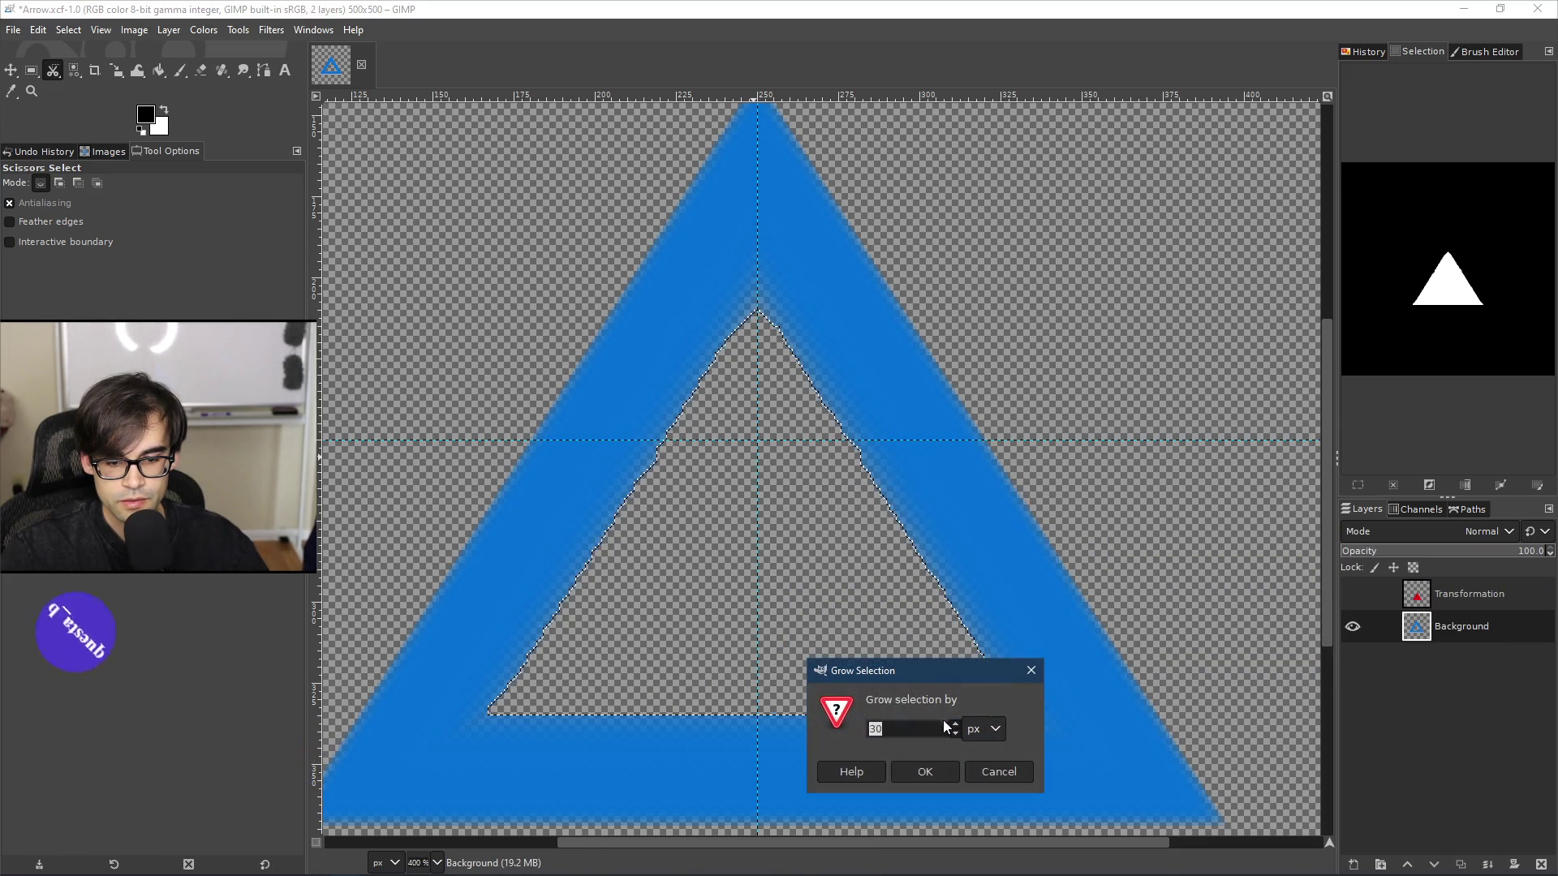
{"action": "left_click", "coordinate": [929, 769]}
{"action": "key", "text": "ctrl+z"}
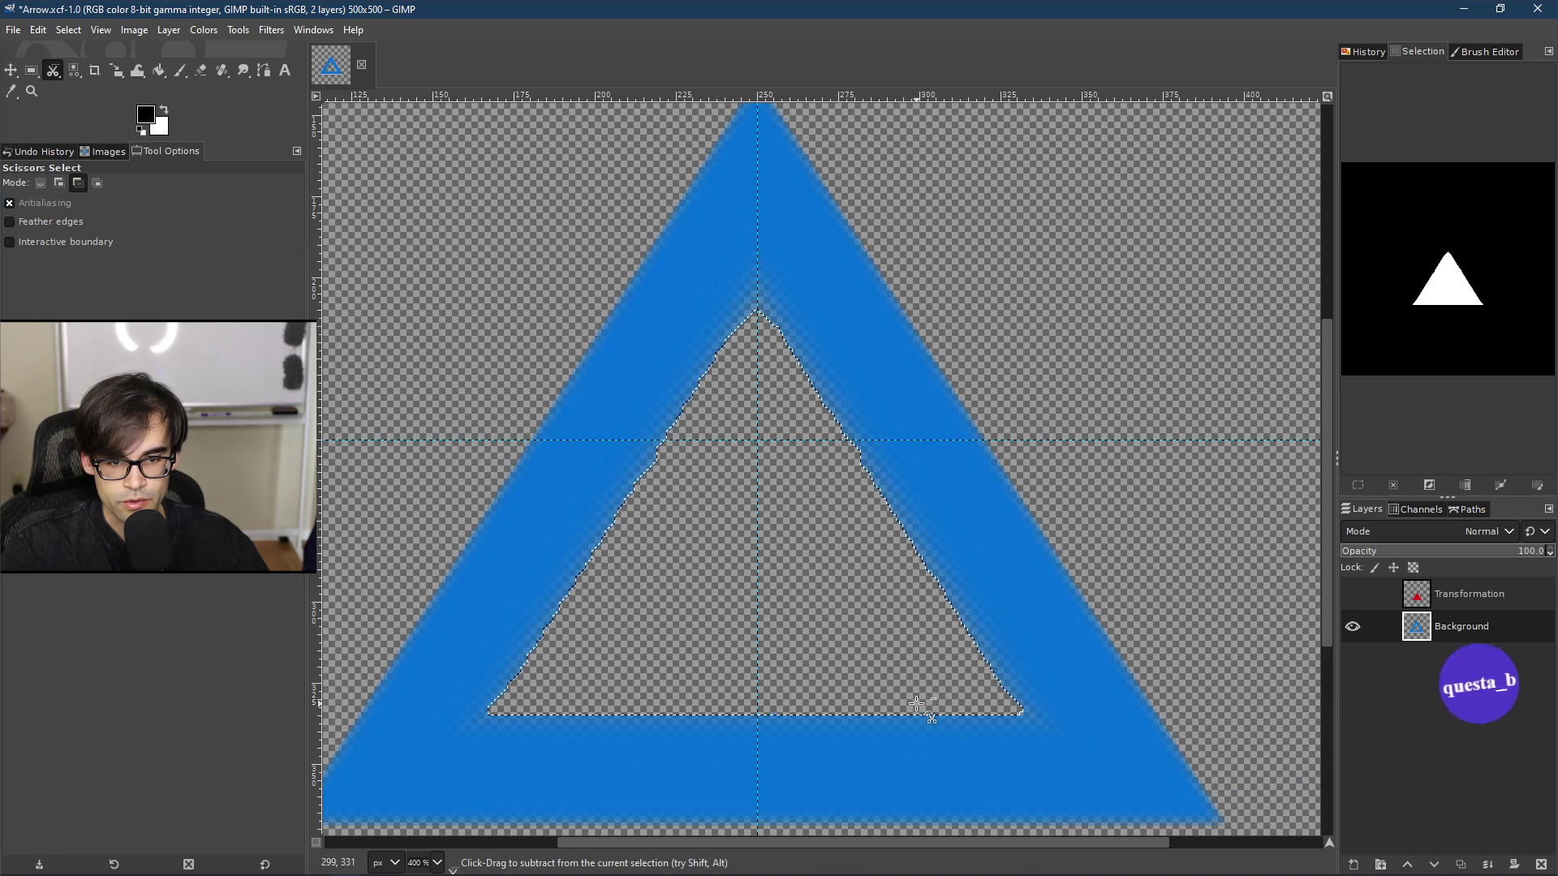
{"action": "right_click", "coordinate": [836, 552]}
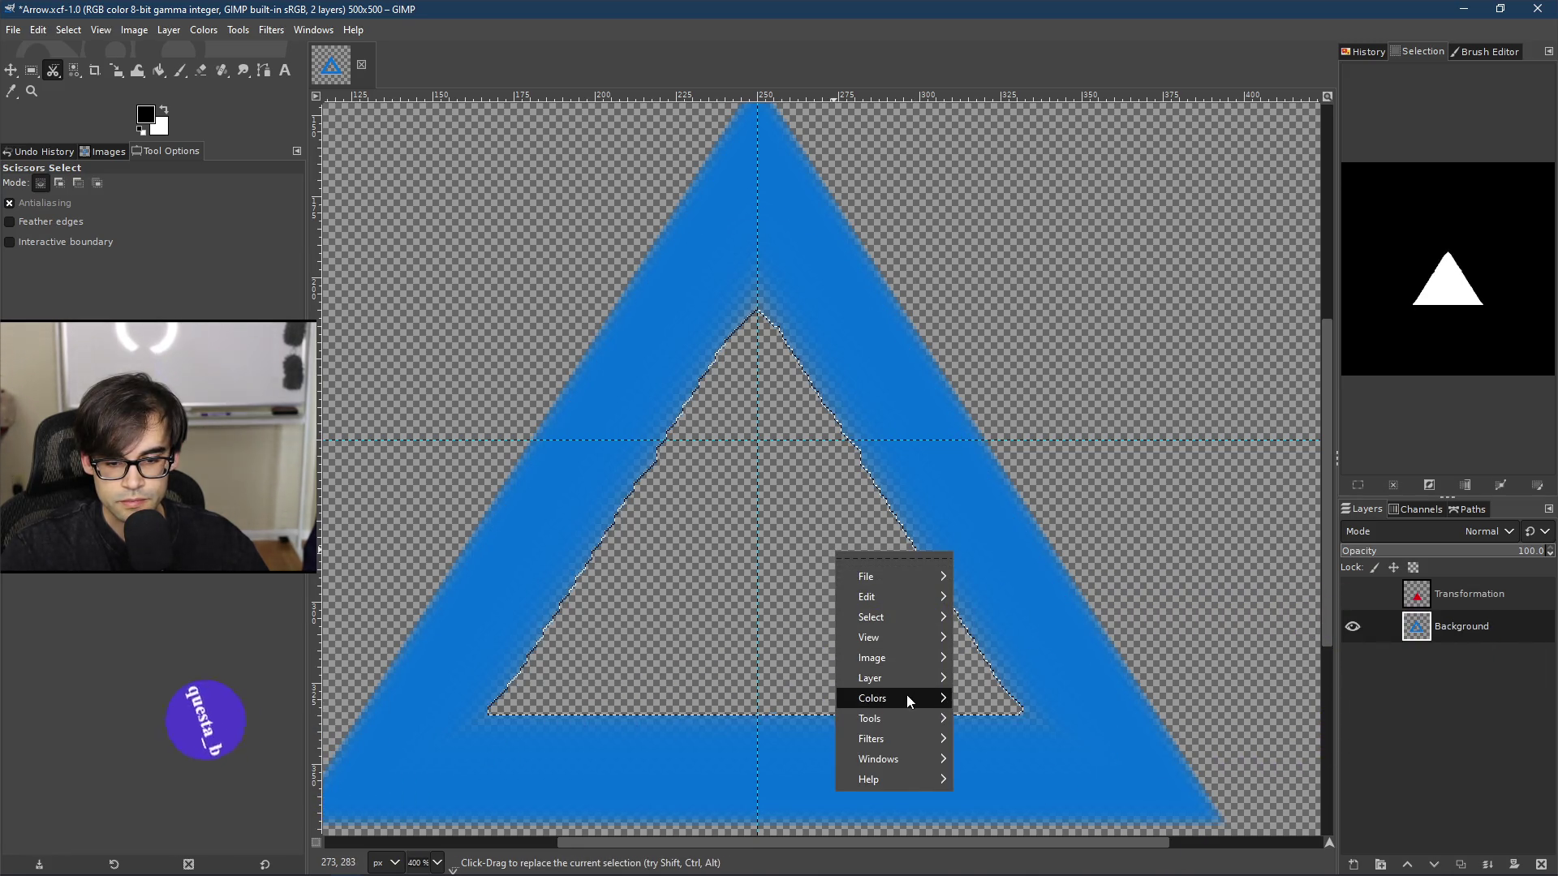
{"action": "mouse_move", "coordinate": [936, 623]}
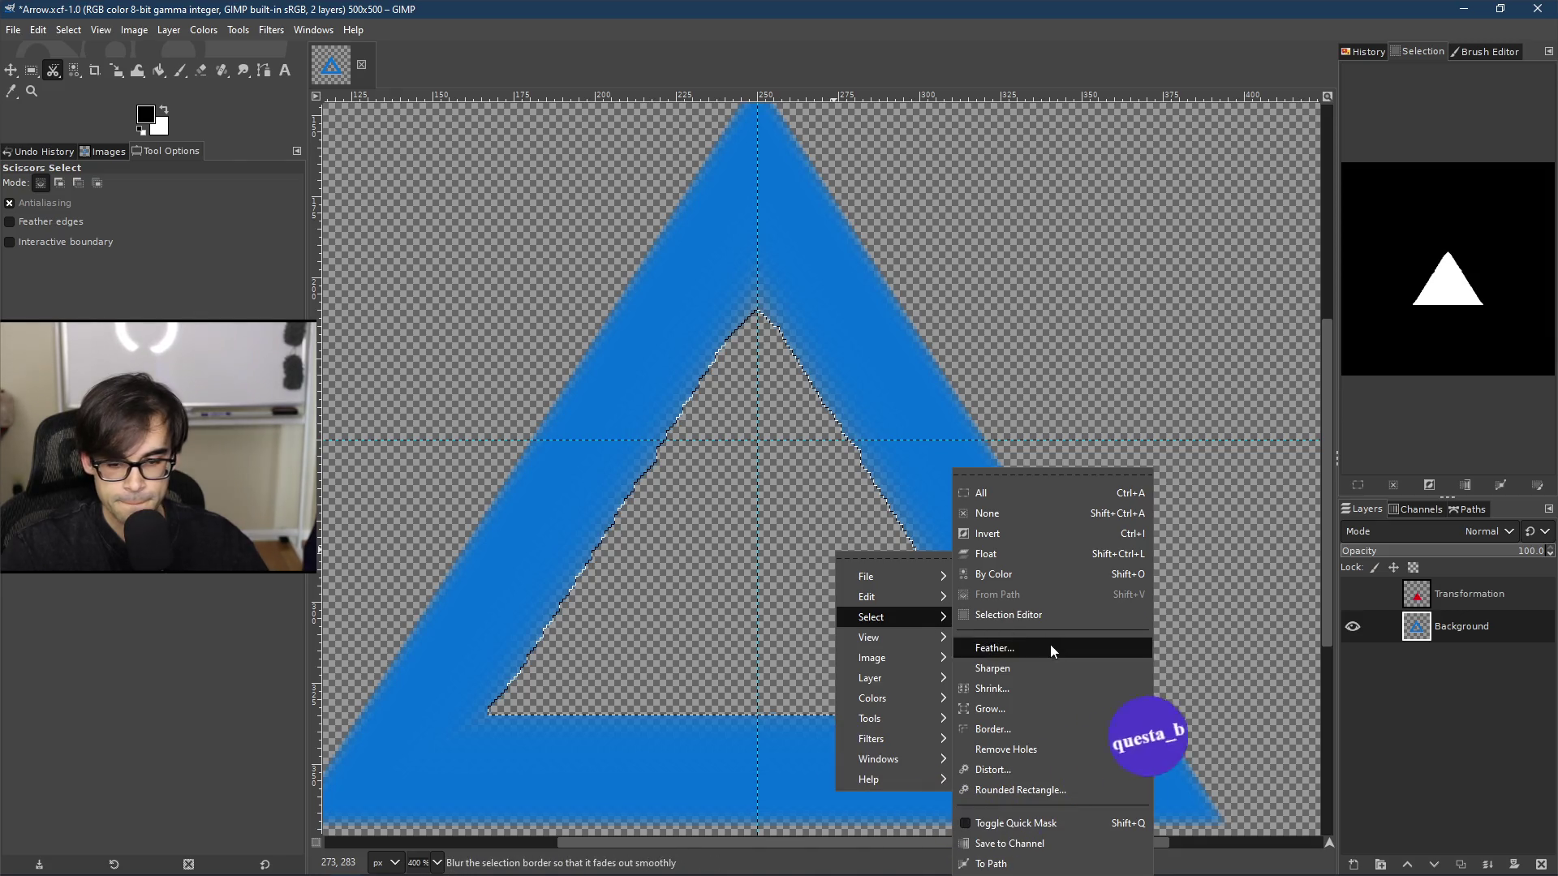
{"action": "left_click", "coordinate": [1029, 707]}
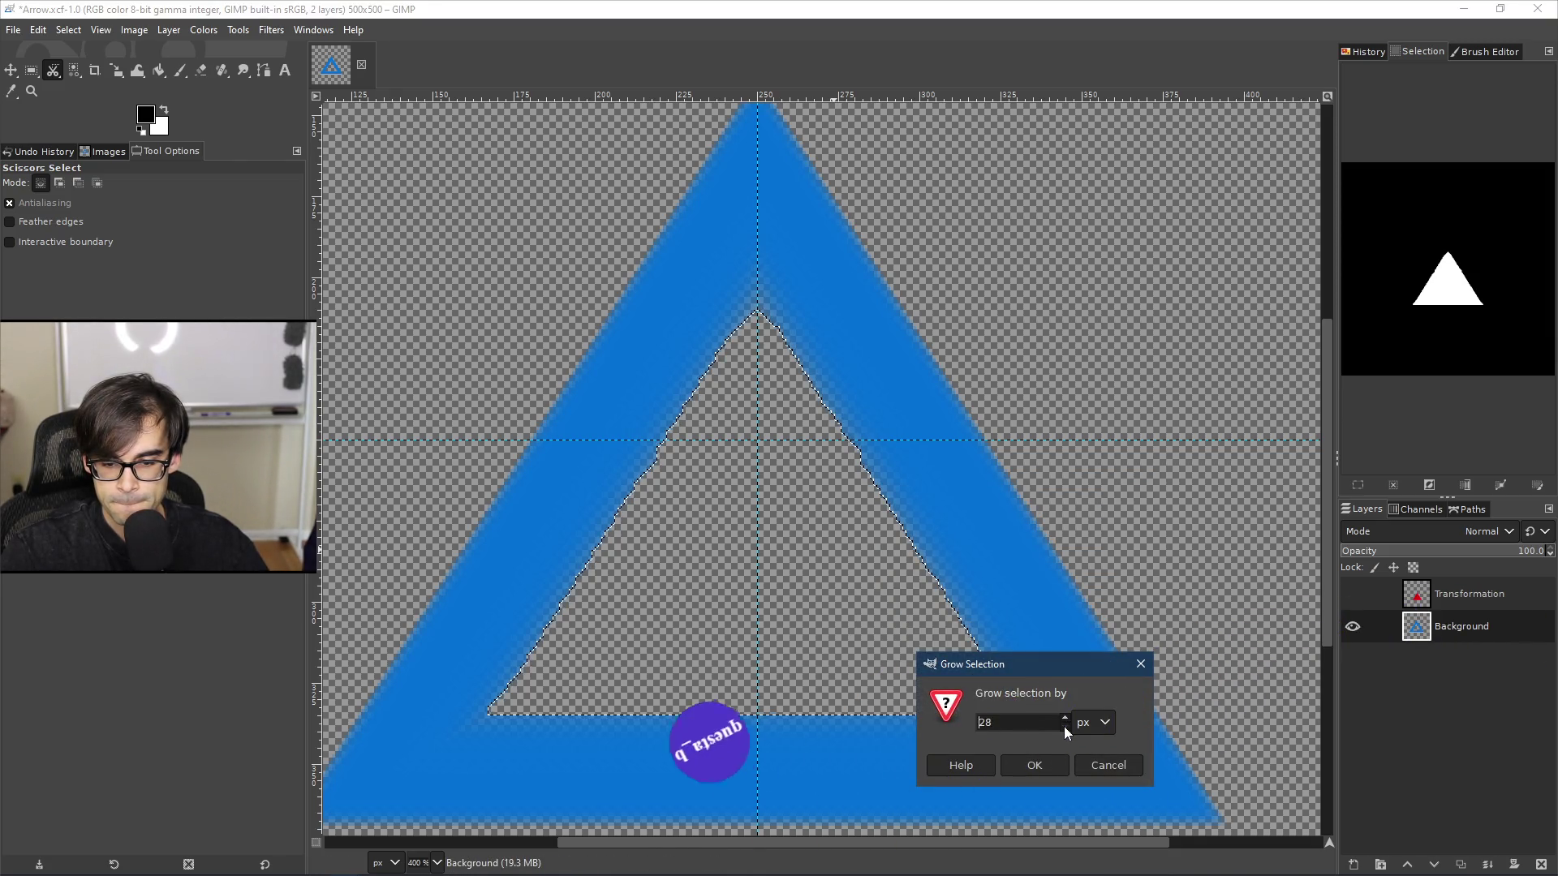
{"action": "type", "text": "10"}
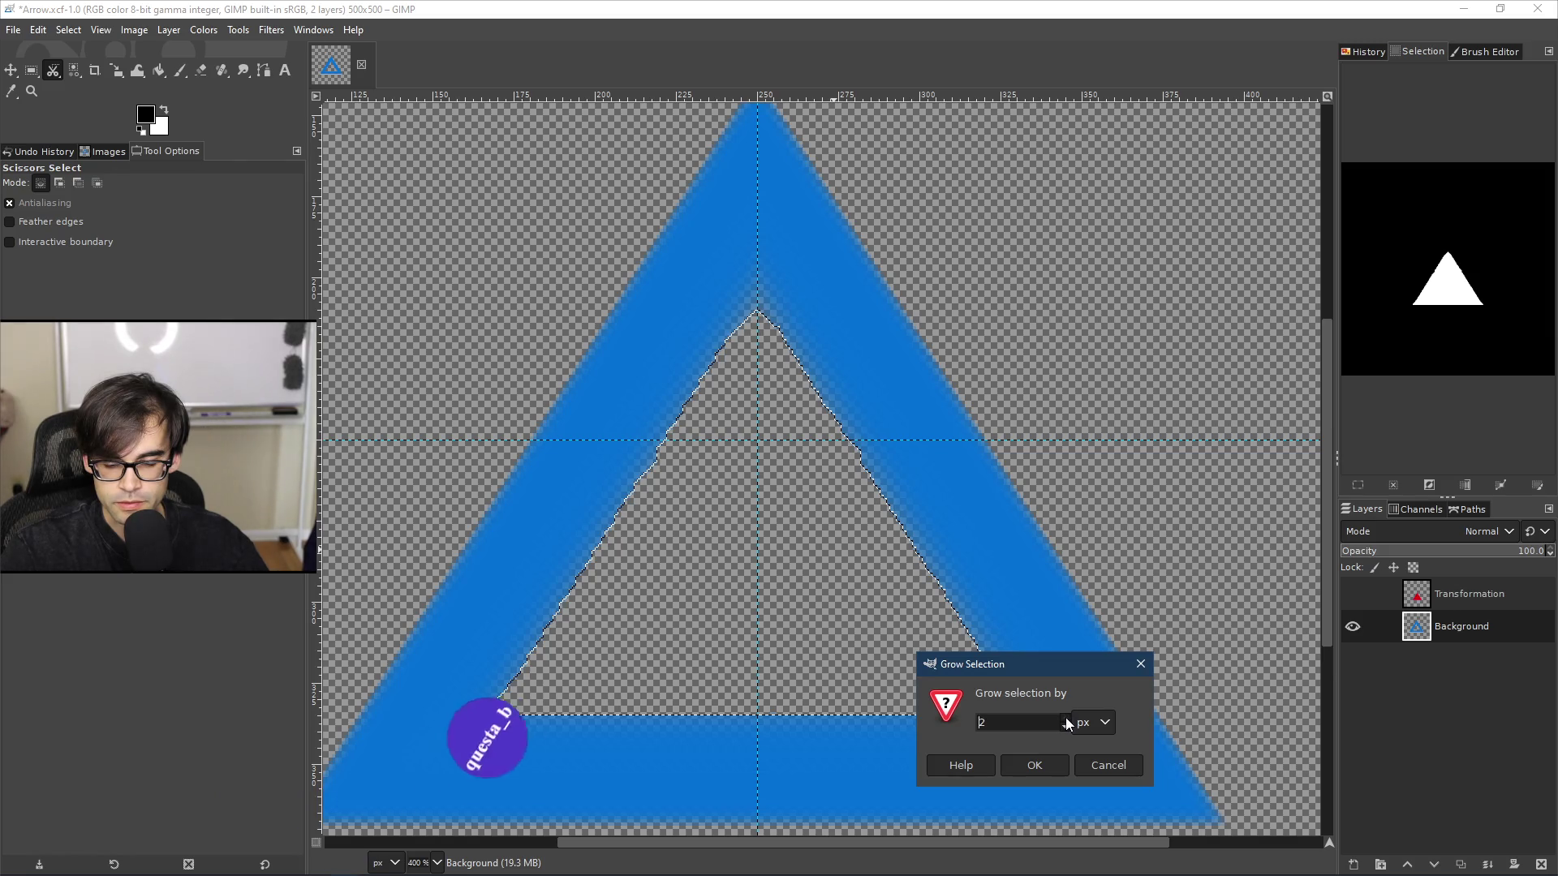
{"action": "left_click", "coordinate": [1034, 765]}
{"action": "key", "text": "ctrl+z"}
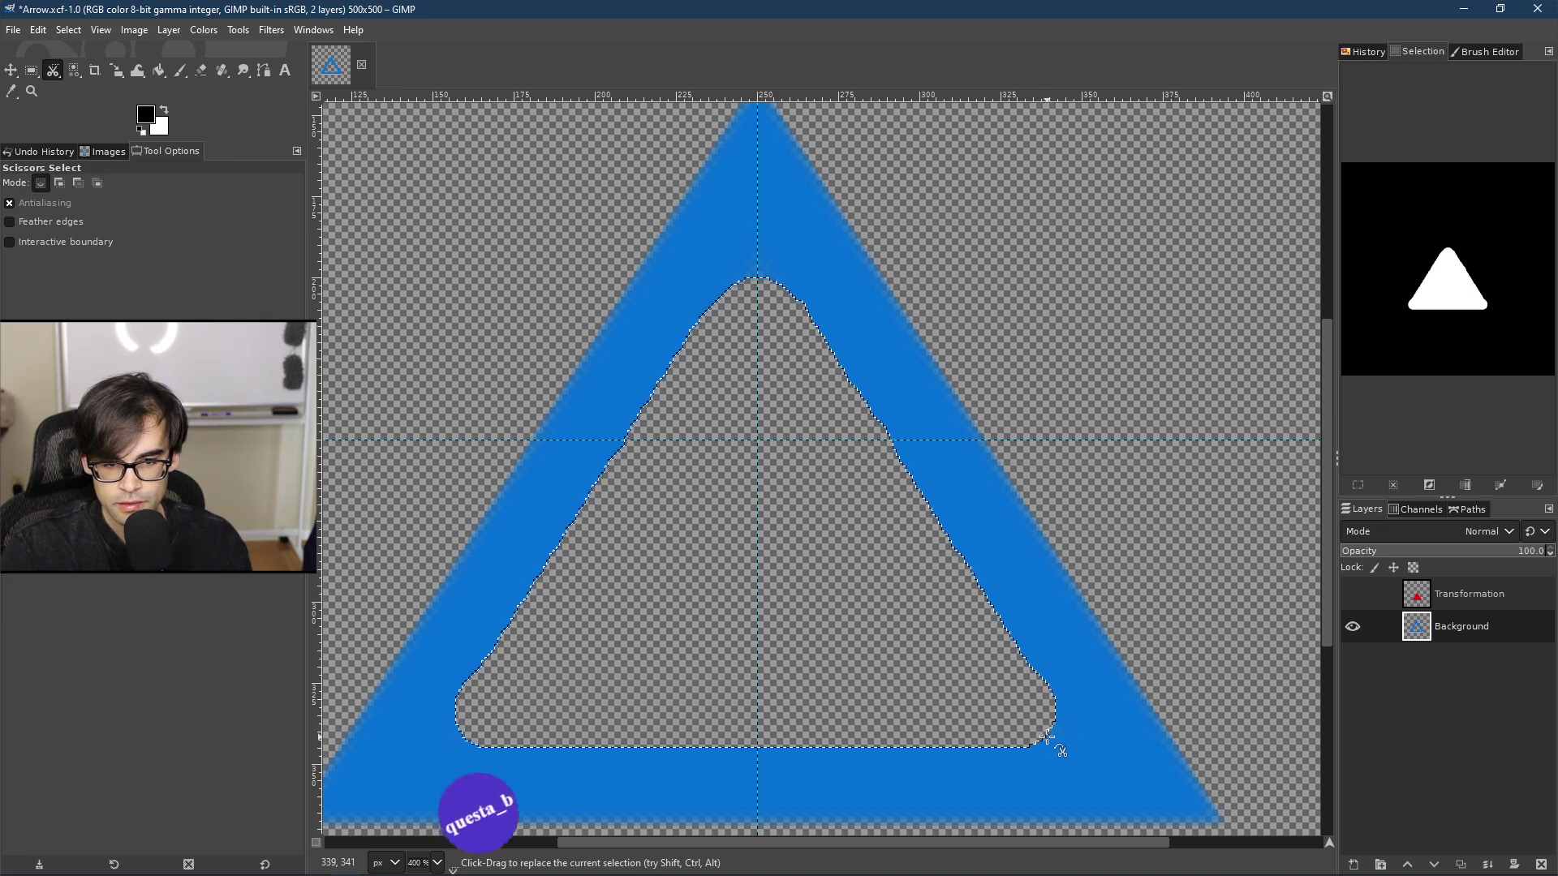
{"action": "scroll", "coordinate": [781, 479], "scroll_direction": "down", "scroll_amount": 3, "text": "ctrl"}
{"action": "scroll", "coordinate": [781, 479], "scroll_direction": "up", "scroll_amount": 1, "text": "ctrl"}
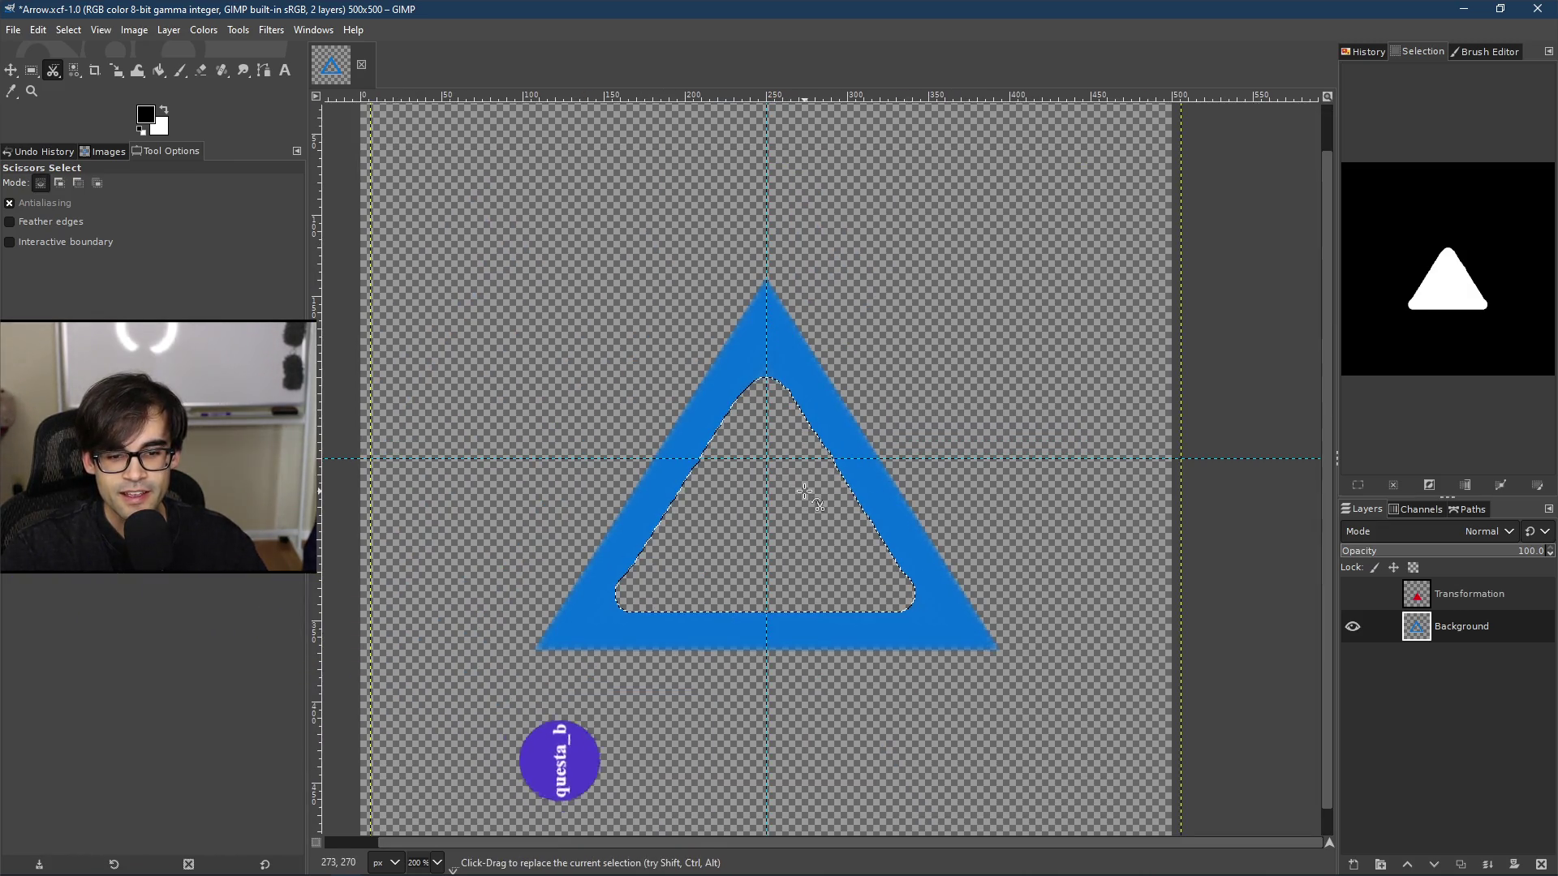
{"action": "key", "text": "ctrl+z"}
{"action": "key", "text": "ctrl+z"}
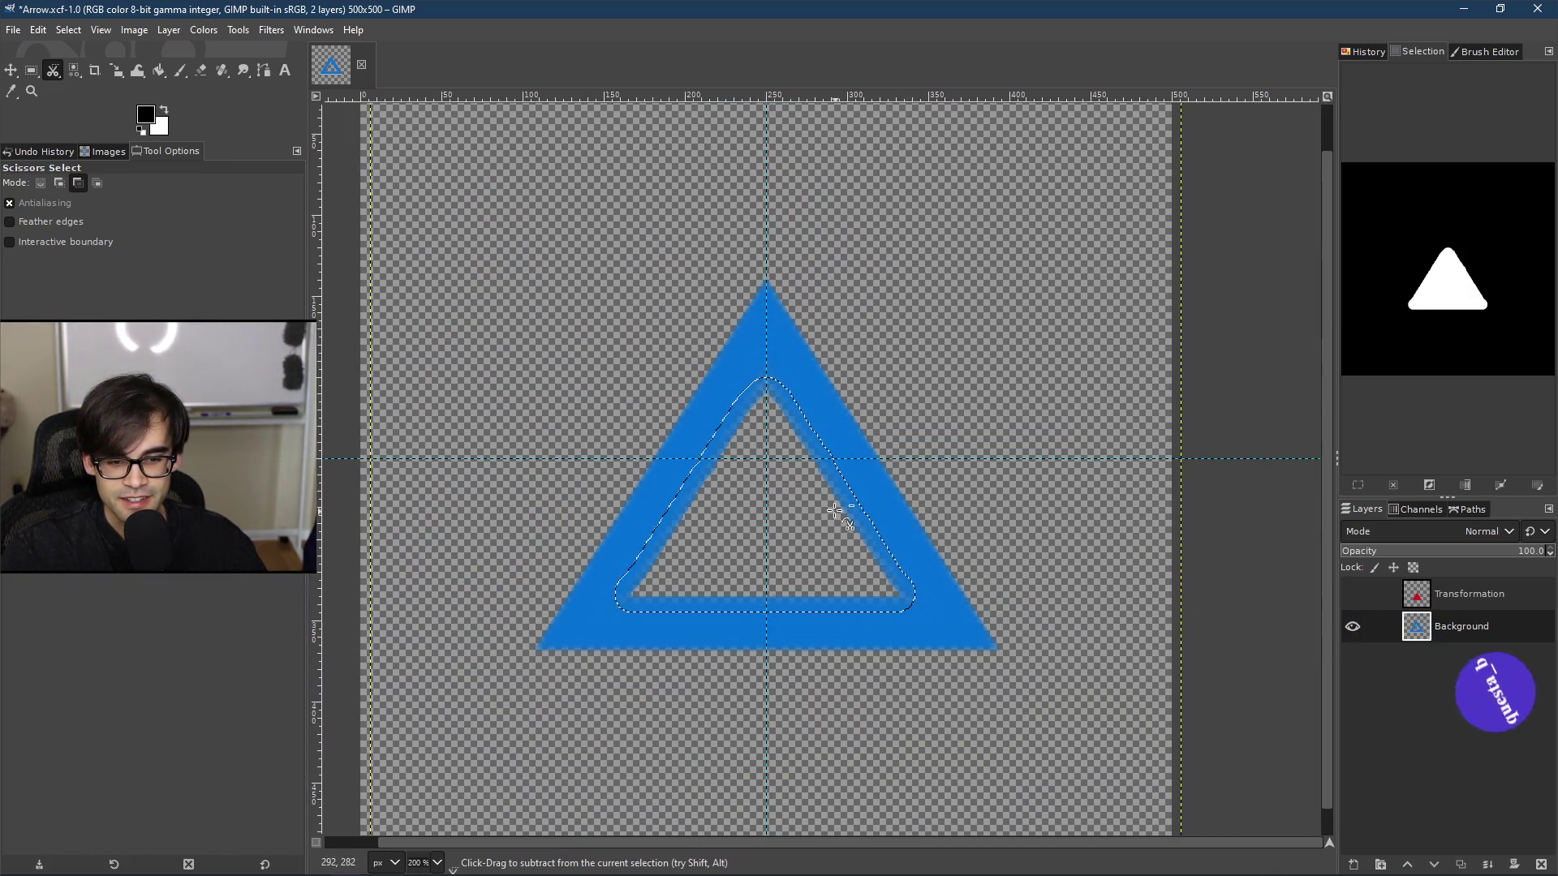
{"action": "scroll", "coordinate": [807, 454], "scroll_direction": "up", "scroll_amount": 5, "text": "ctrl"}
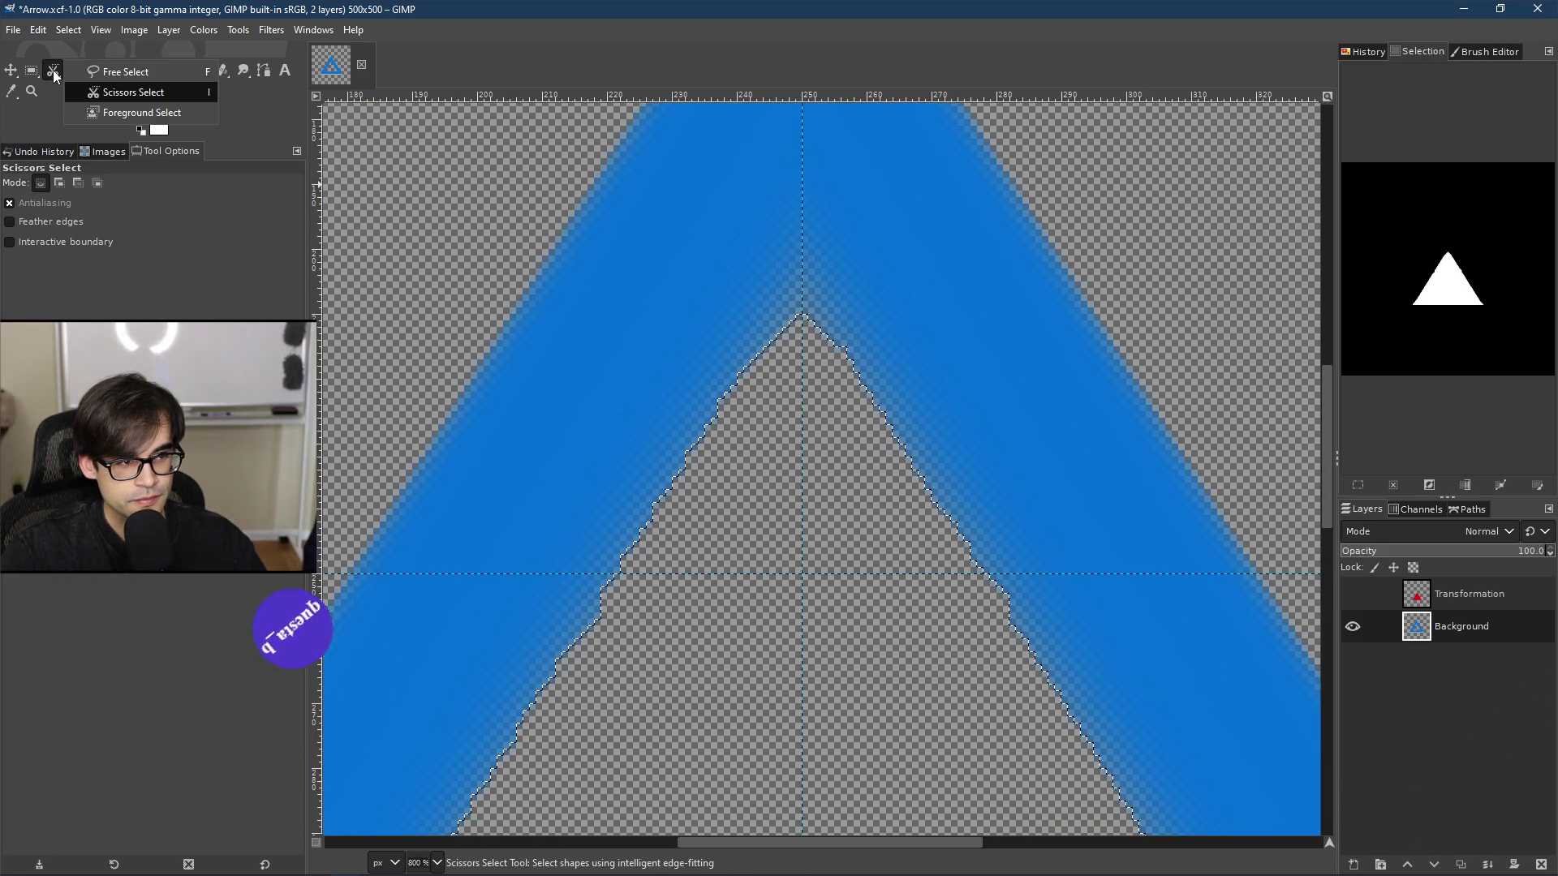
Step: Outline the hollow inner triangle with Free Select points and close the polygon
{"action": "left_click", "coordinate": [135, 75]}
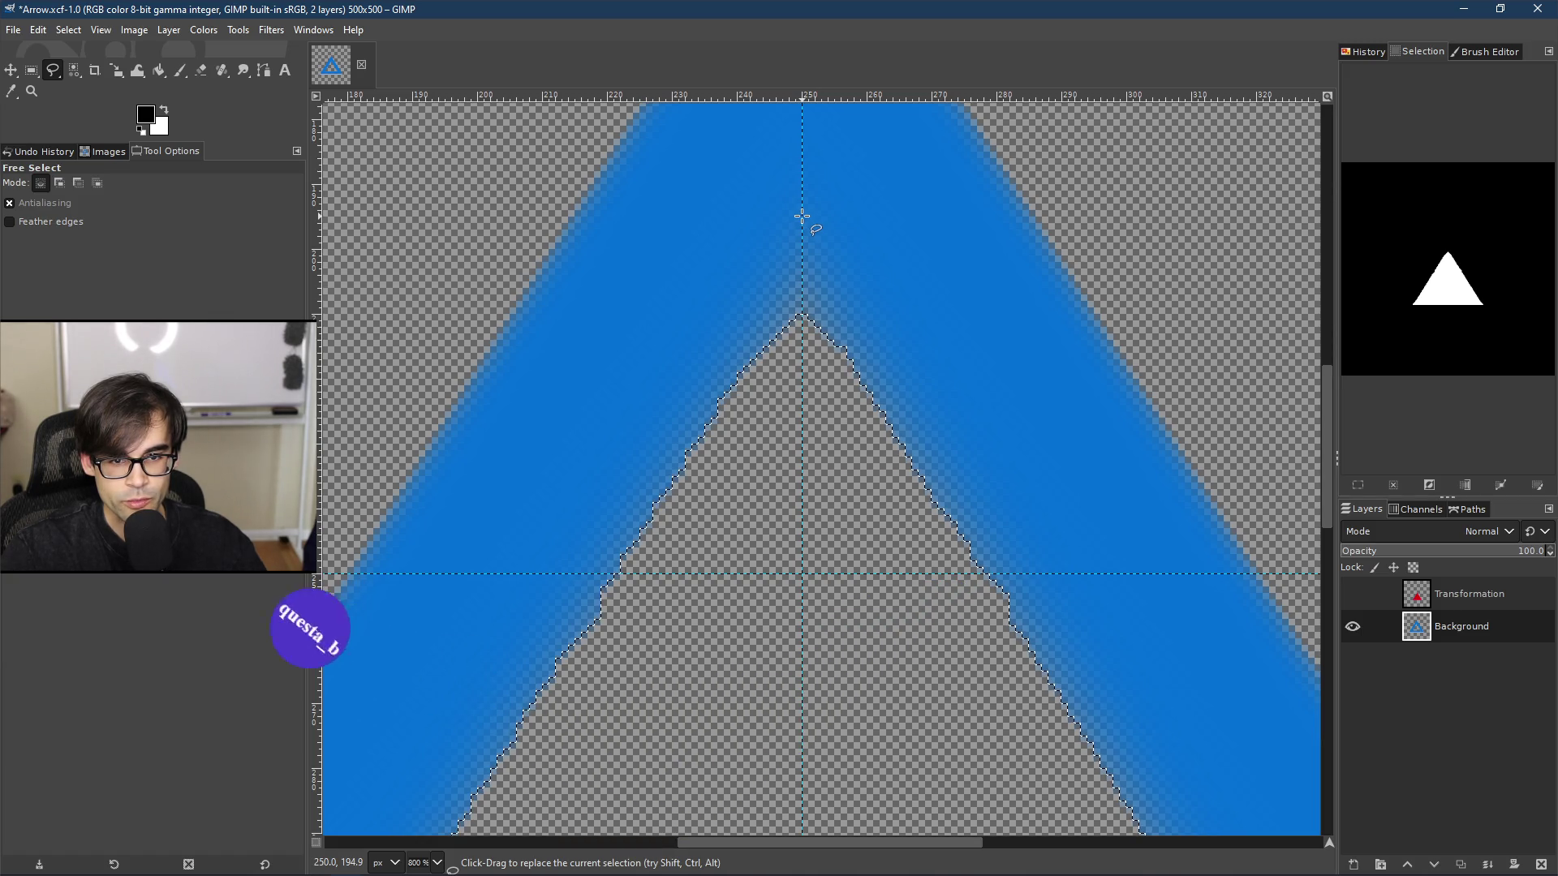
{"action": "scroll", "coordinate": [984, 269], "scroll_direction": "down", "scroll_amount": 4}
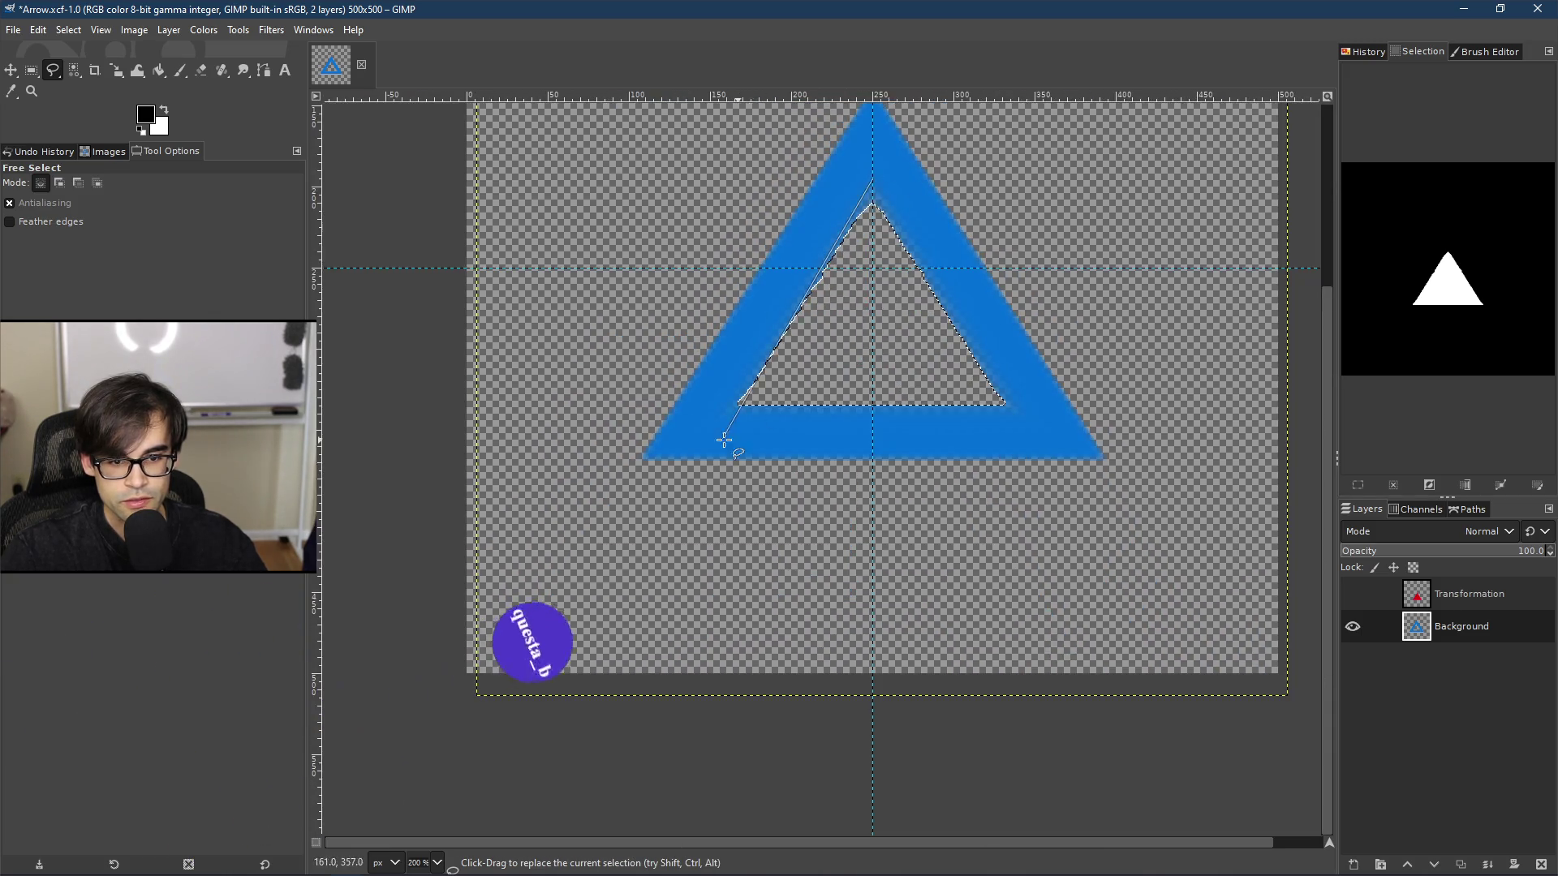
{"action": "scroll", "coordinate": [740, 406], "scroll_direction": "up", "scroll_amount": 3}
{"action": "scroll", "coordinate": [743, 393], "scroll_direction": "up", "scroll_amount": 3}
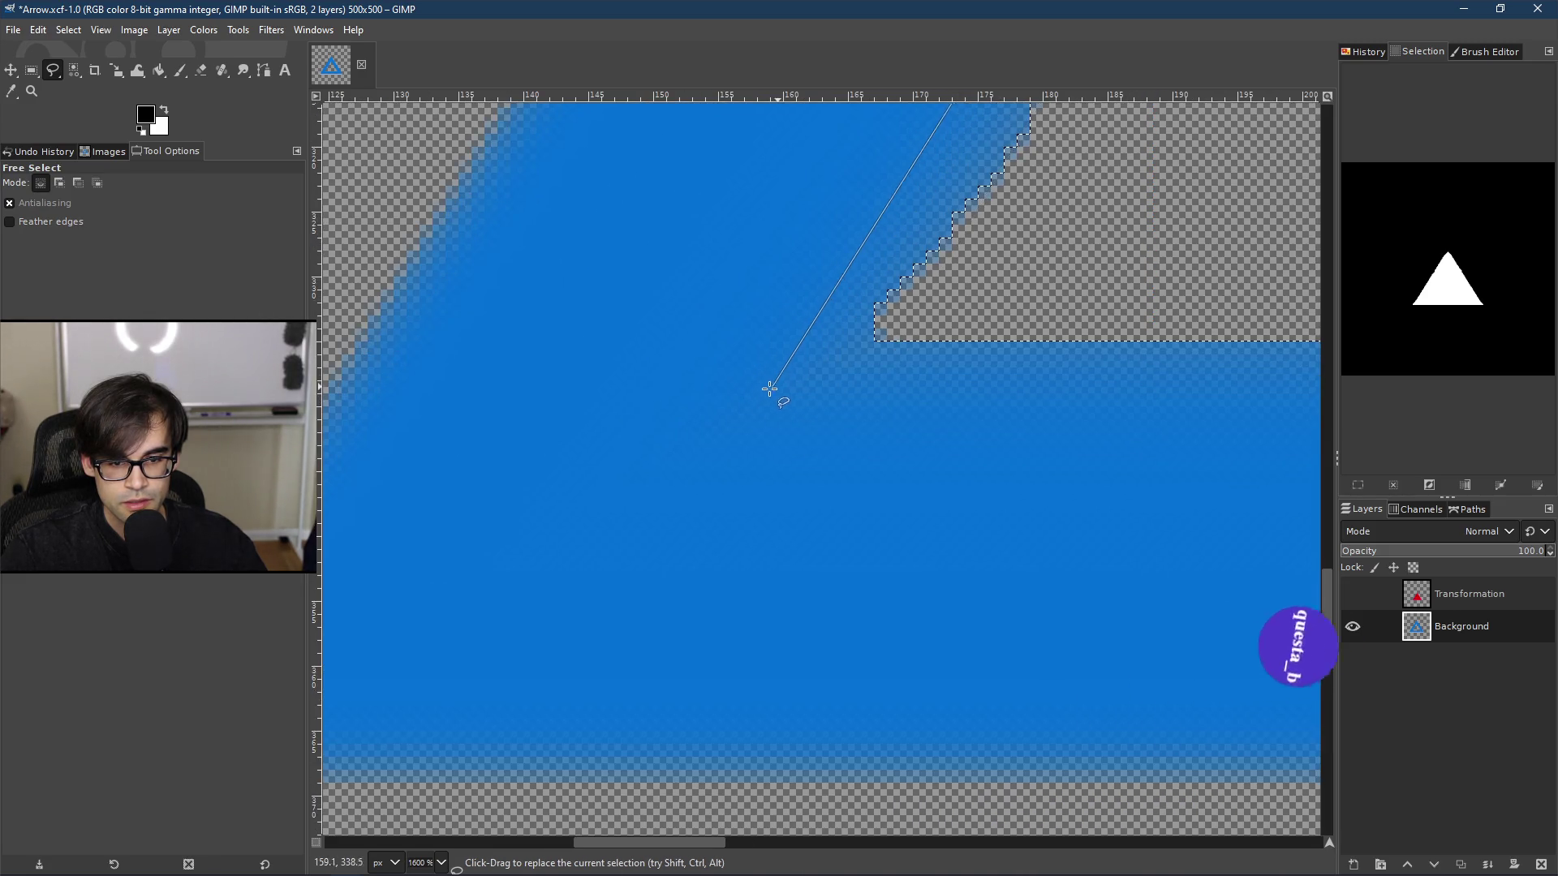
{"action": "left_click", "coordinate": [731, 407]}
{"action": "scroll", "coordinate": [731, 408], "scroll_direction": "down", "scroll_amount": 5}
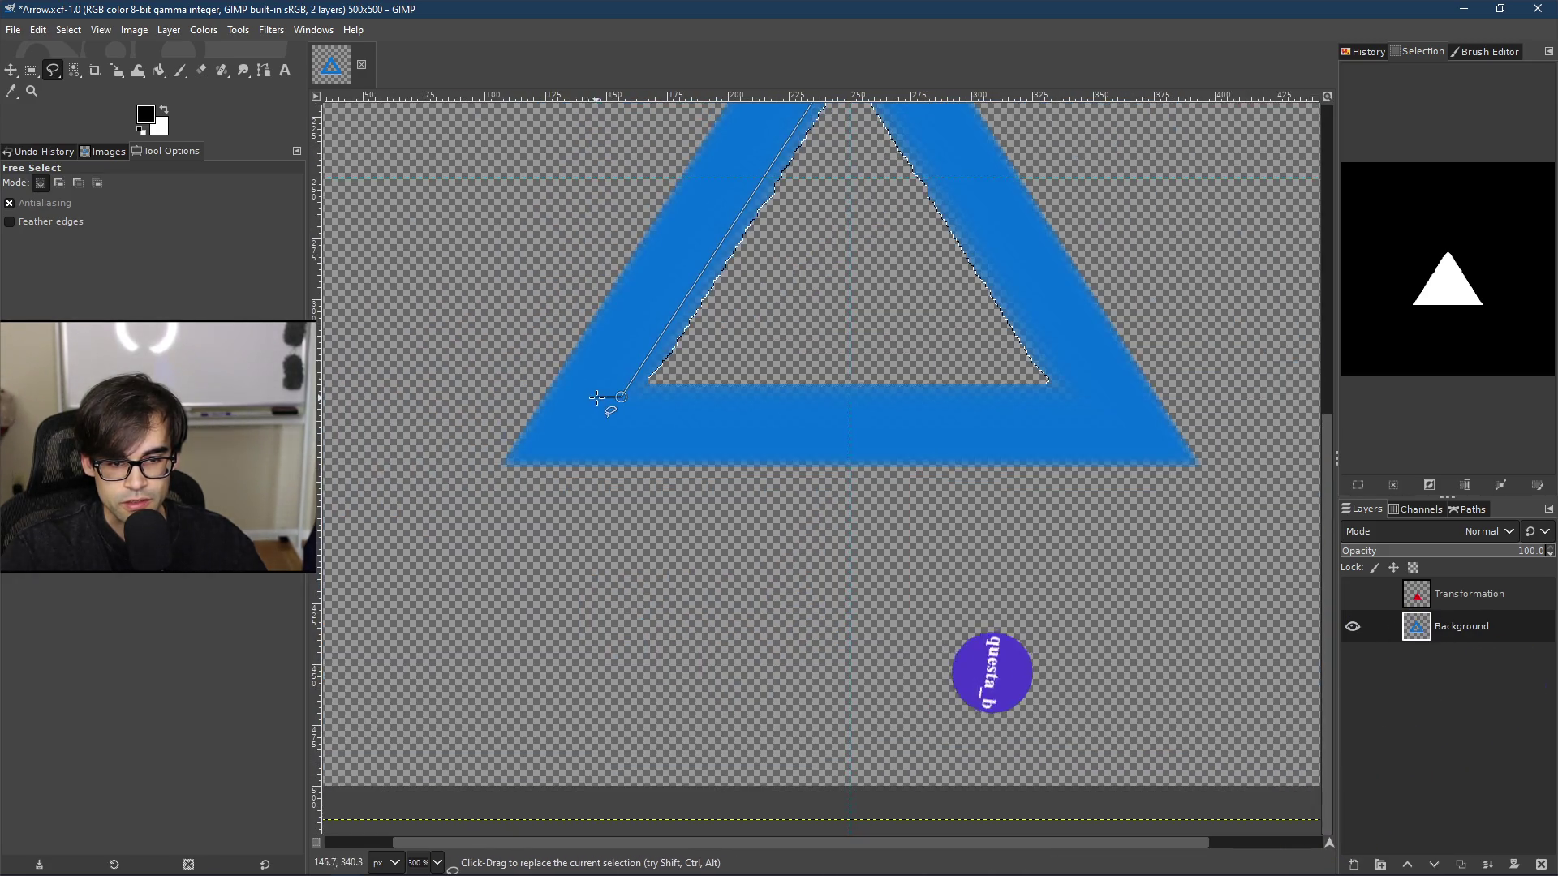
{"action": "scroll", "coordinate": [1066, 399], "scroll_direction": "up", "scroll_amount": 4}
{"action": "scroll", "coordinate": [1067, 399], "scroll_direction": "up", "scroll_amount": 3}
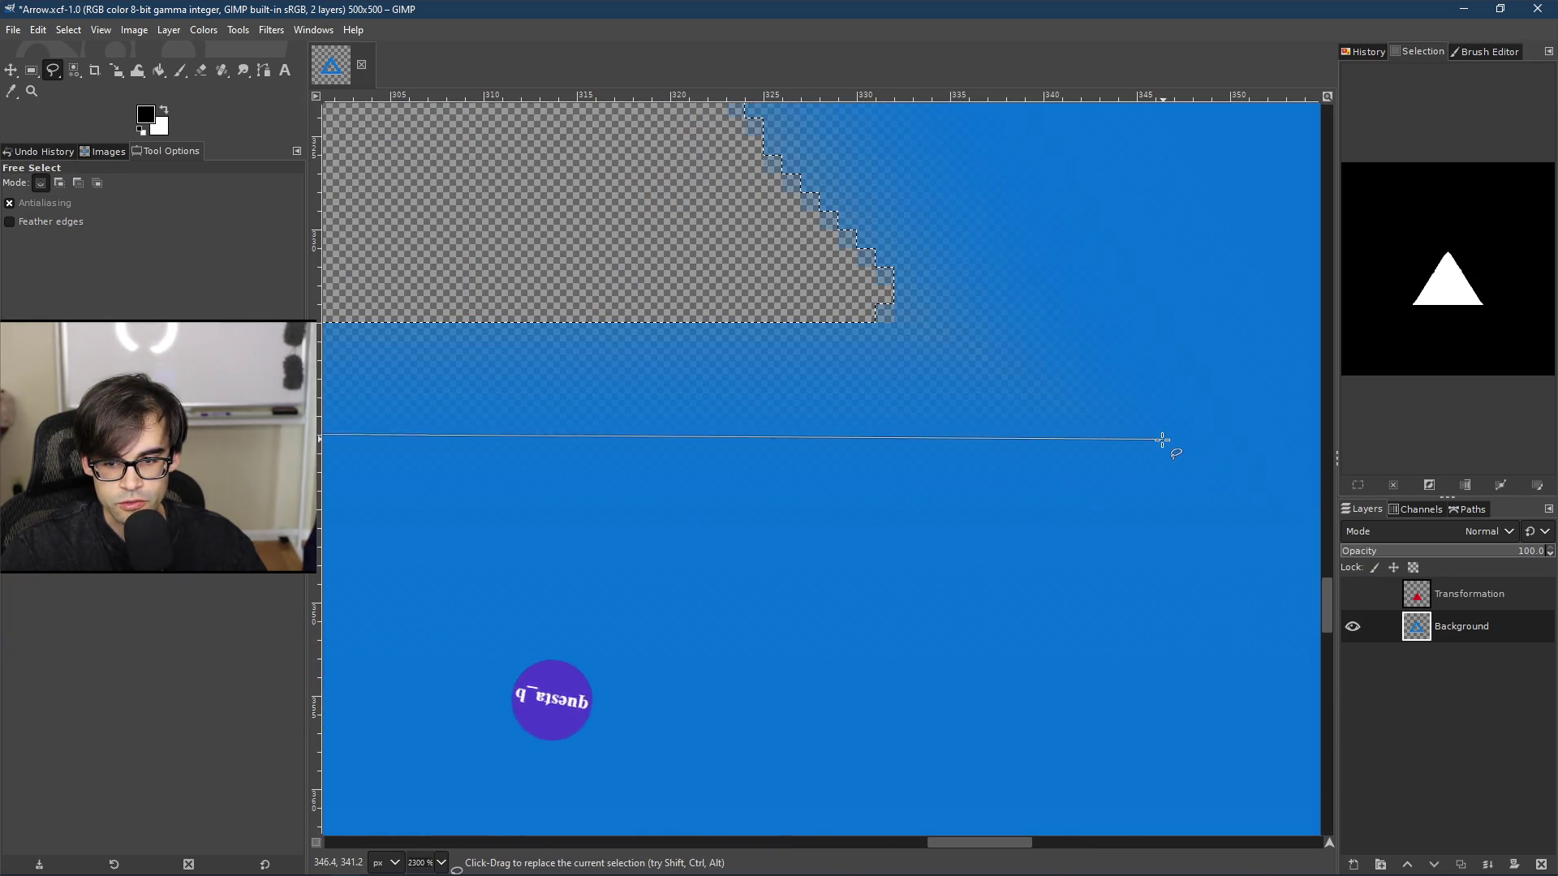
{"action": "scroll", "coordinate": [1159, 449], "scroll_direction": "down", "scroll_amount": 5}
{"action": "scroll", "coordinate": [1159, 448], "scroll_direction": "down", "scroll_amount": 3}
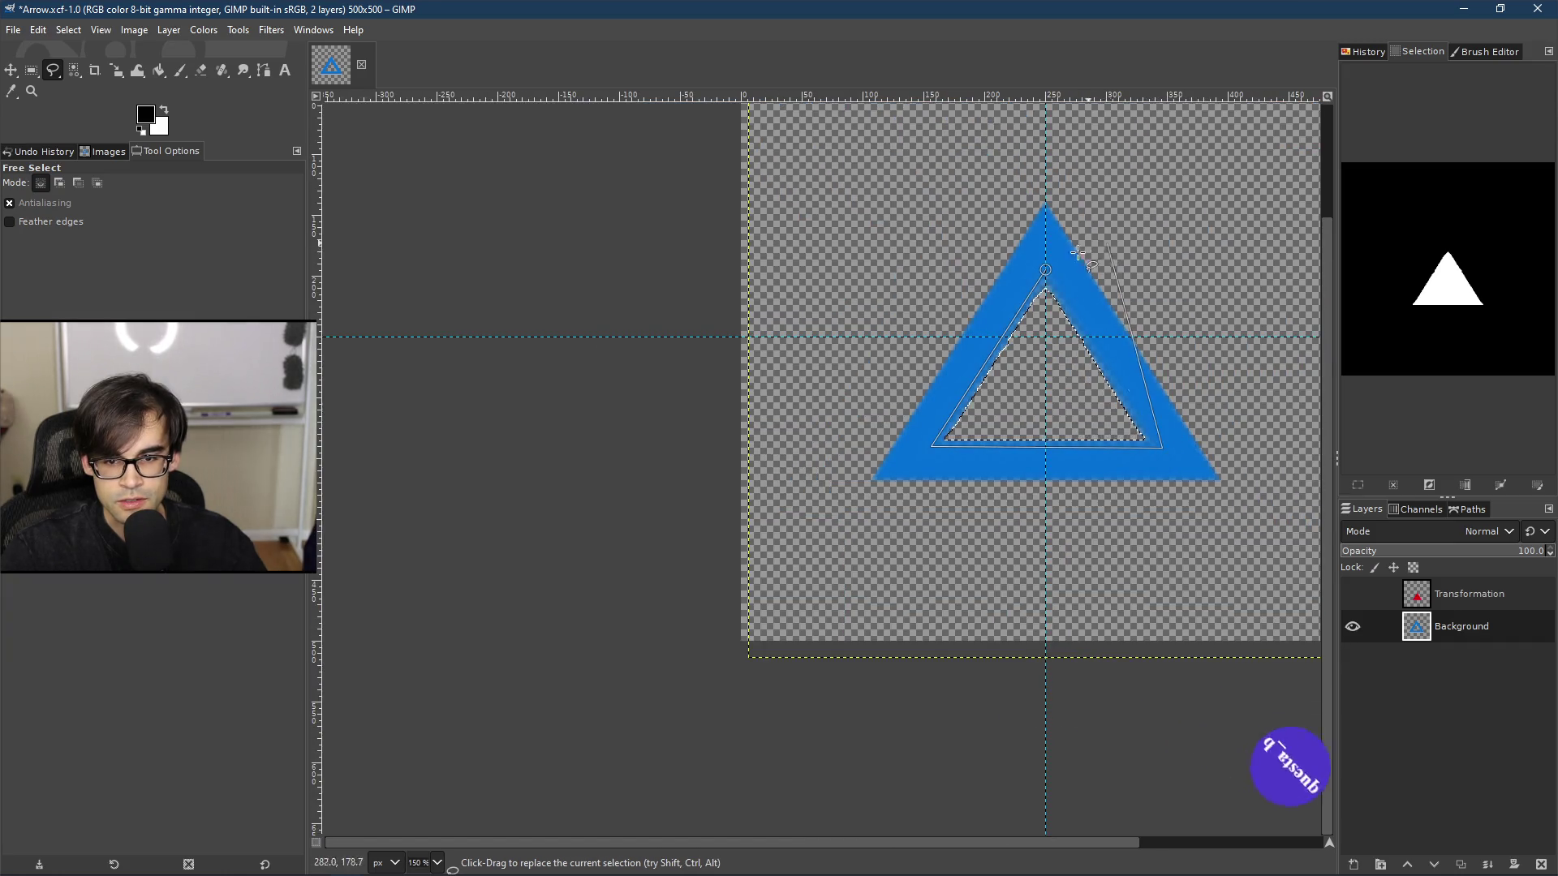
{"action": "scroll", "coordinate": [1078, 254], "scroll_direction": "up", "scroll_amount": 6}
{"action": "double_click", "coordinate": [986, 296]}
{"action": "scroll", "coordinate": [939, 251], "scroll_direction": "down", "scroll_amount": 5}
{"action": "scroll", "coordinate": [995, 338], "scroll_direction": "up", "scroll_amount": 3}
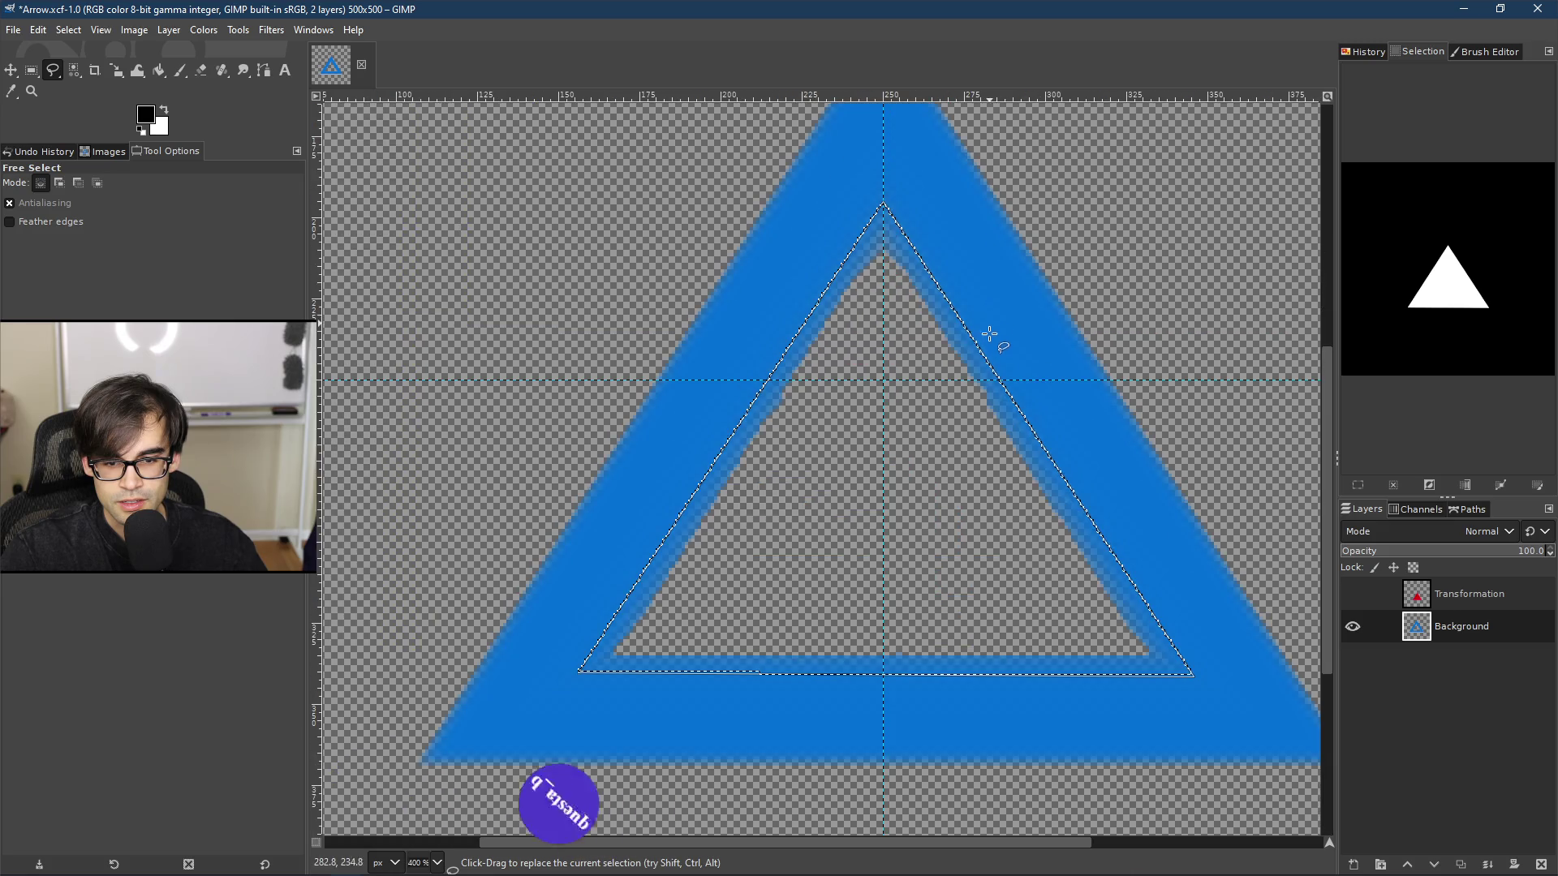
Step: Invert the selection, then invert it back to the inner triangle
{"action": "right_click", "coordinate": [896, 446]}
{"action": "mouse_move", "coordinate": [982, 515]}
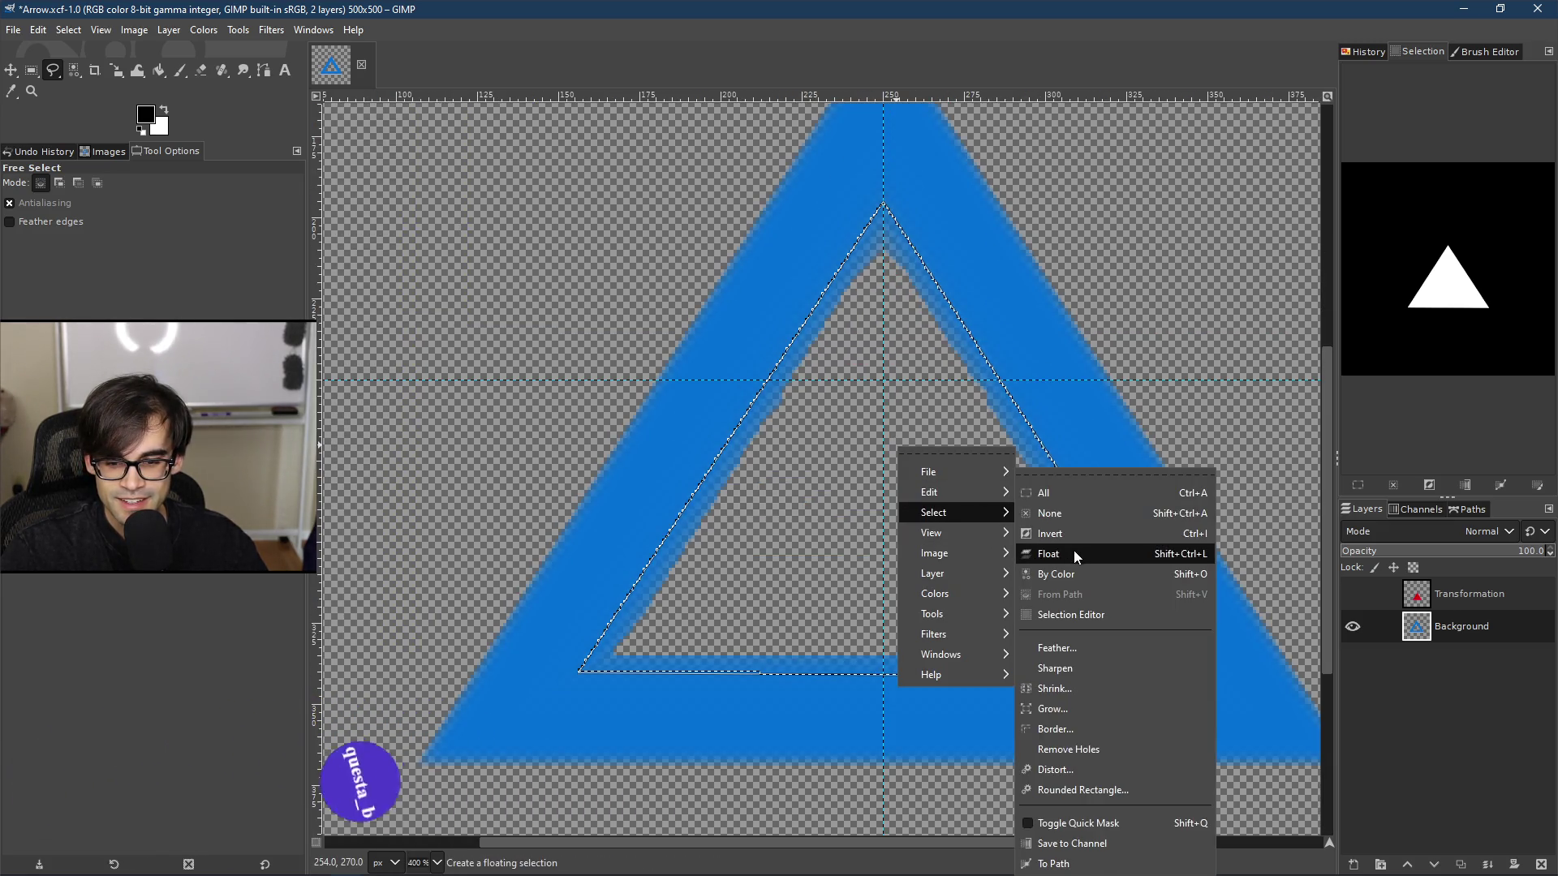
{"action": "left_click", "coordinate": [1078, 544]}
{"action": "right_click", "coordinate": [947, 541]}
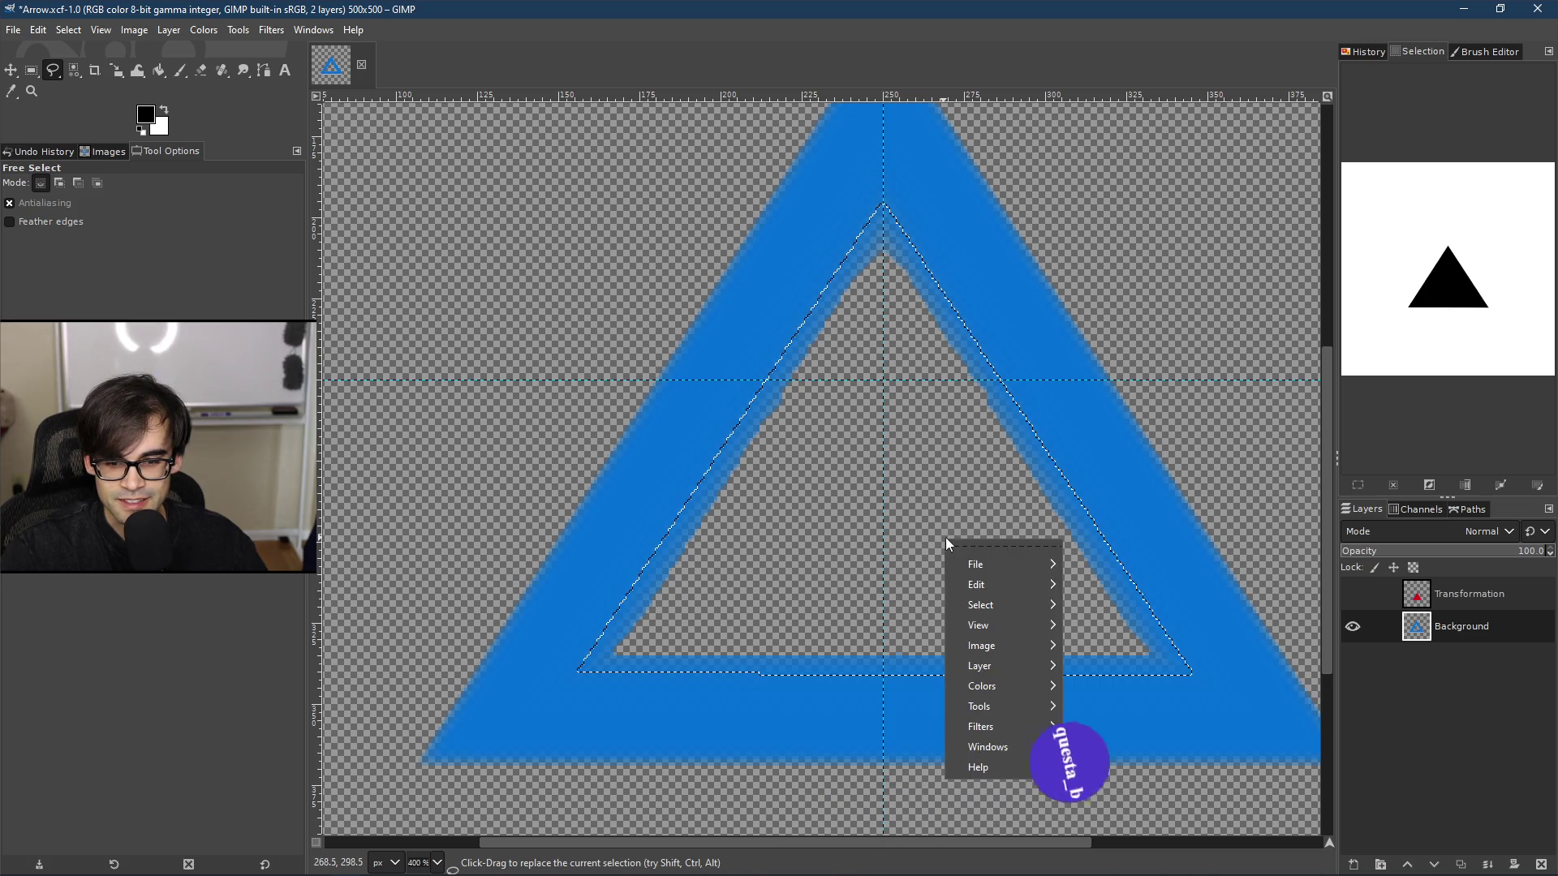
{"action": "mouse_move", "coordinate": [982, 604]}
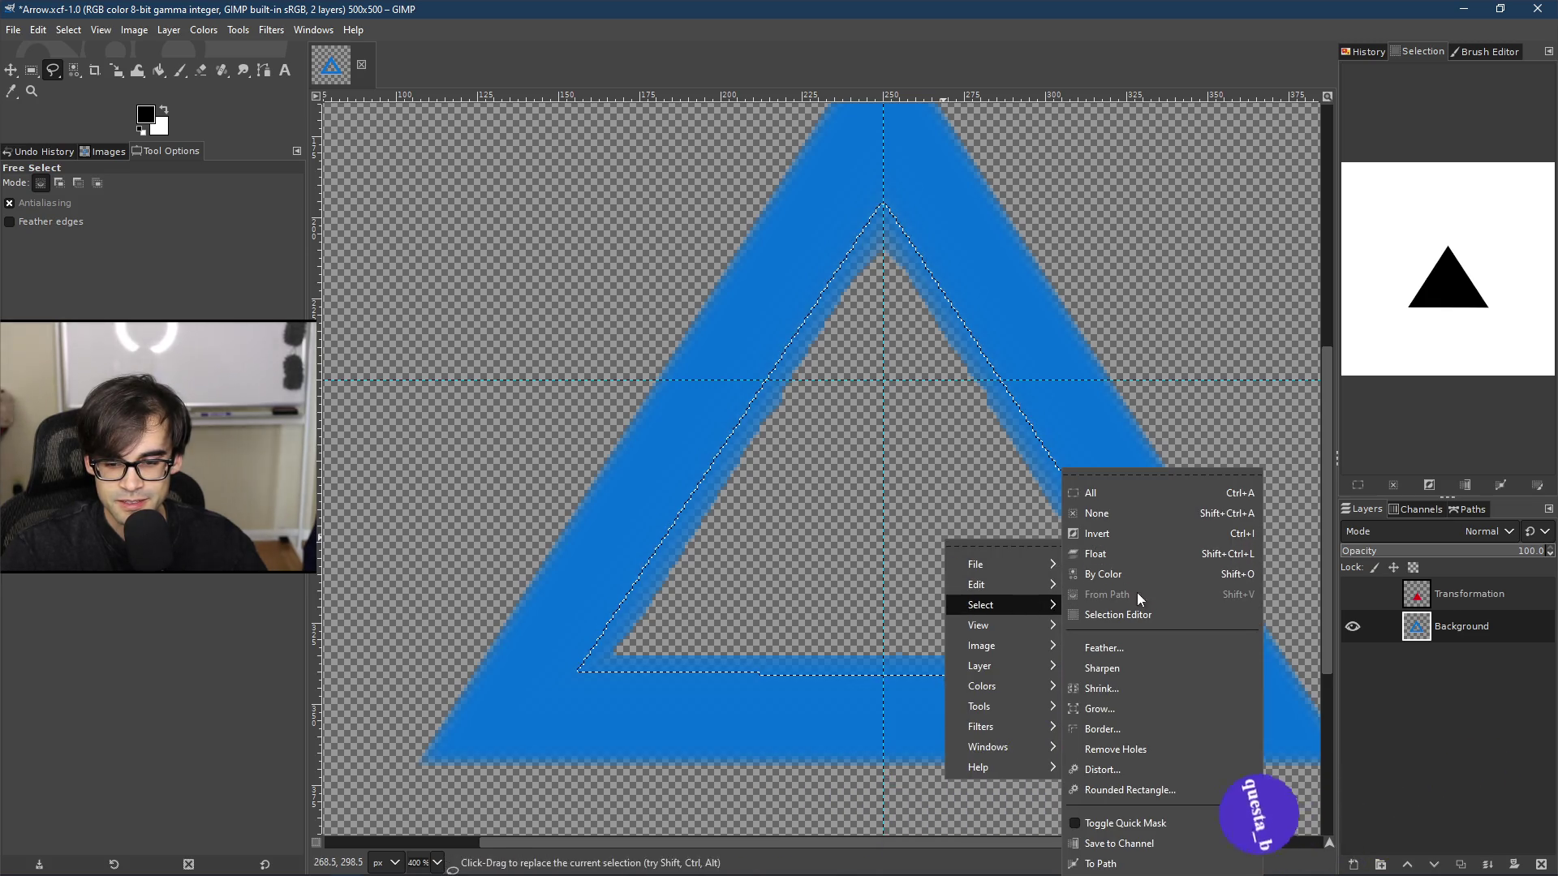
{"action": "left_click", "coordinate": [1136, 535]}
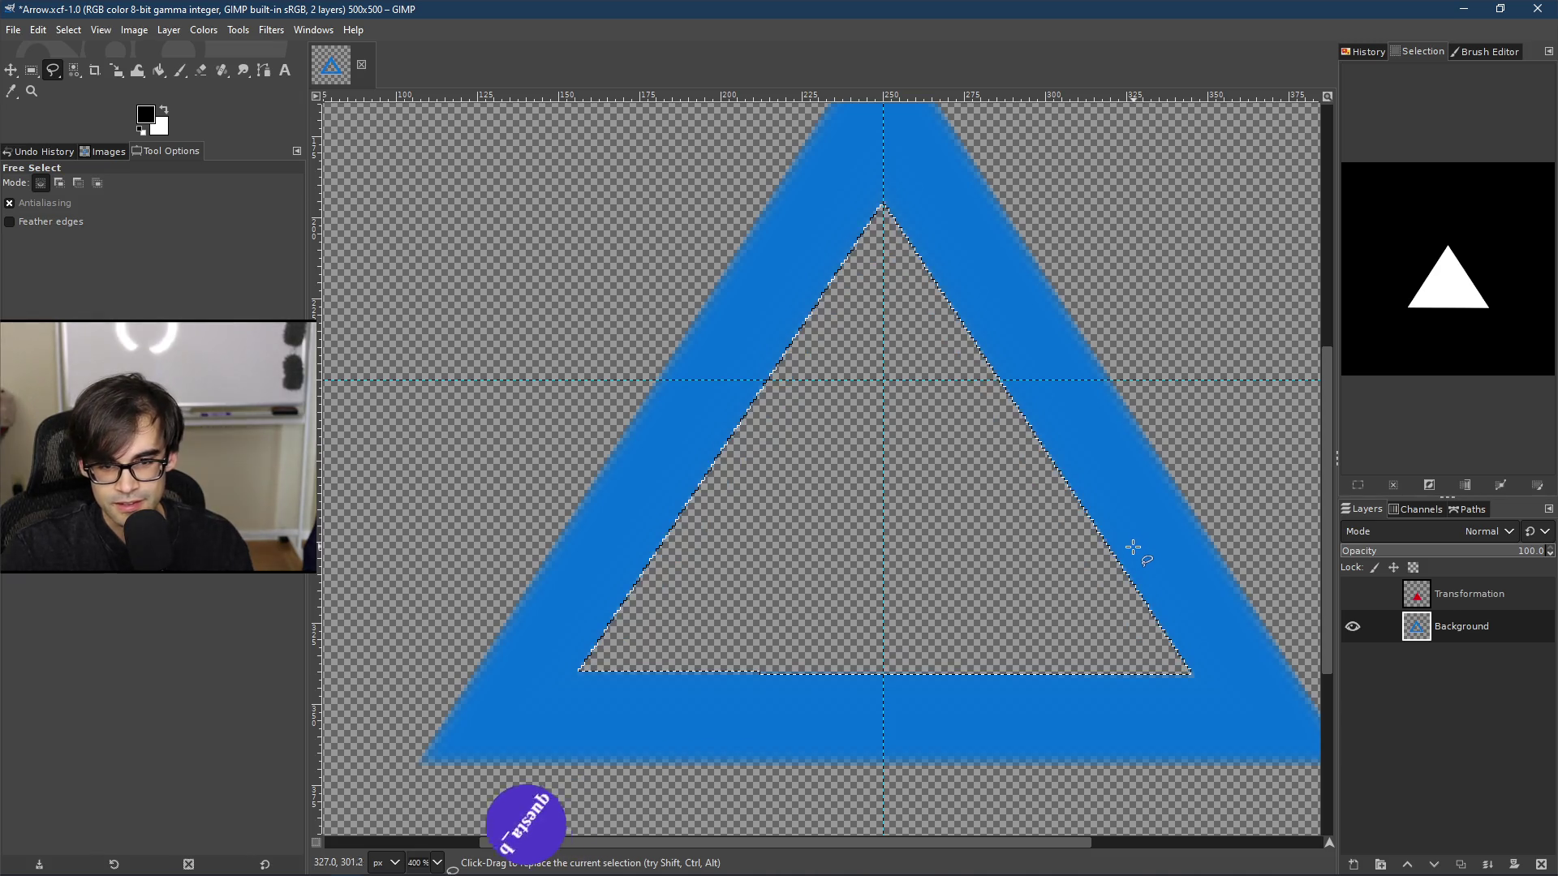
{"action": "scroll", "coordinate": [877, 514], "scroll_direction": "down", "scroll_amount": 3}
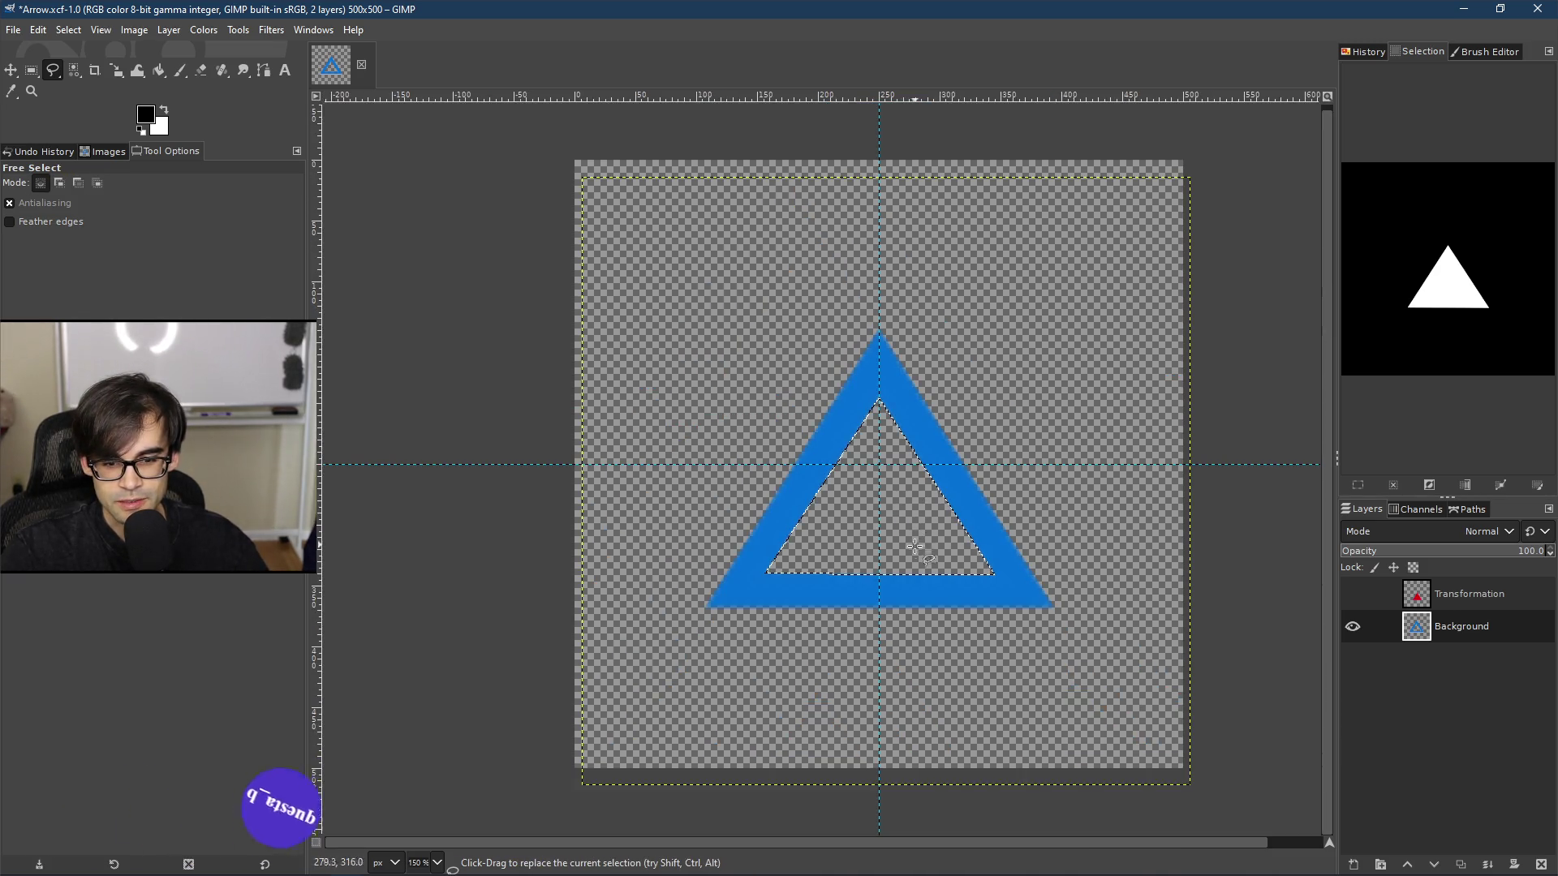
{"action": "scroll", "coordinate": [884, 448], "scroll_direction": "down", "scroll_amount": 2}
{"action": "scroll", "coordinate": [887, 462], "scroll_direction": "up", "scroll_amount": 4}
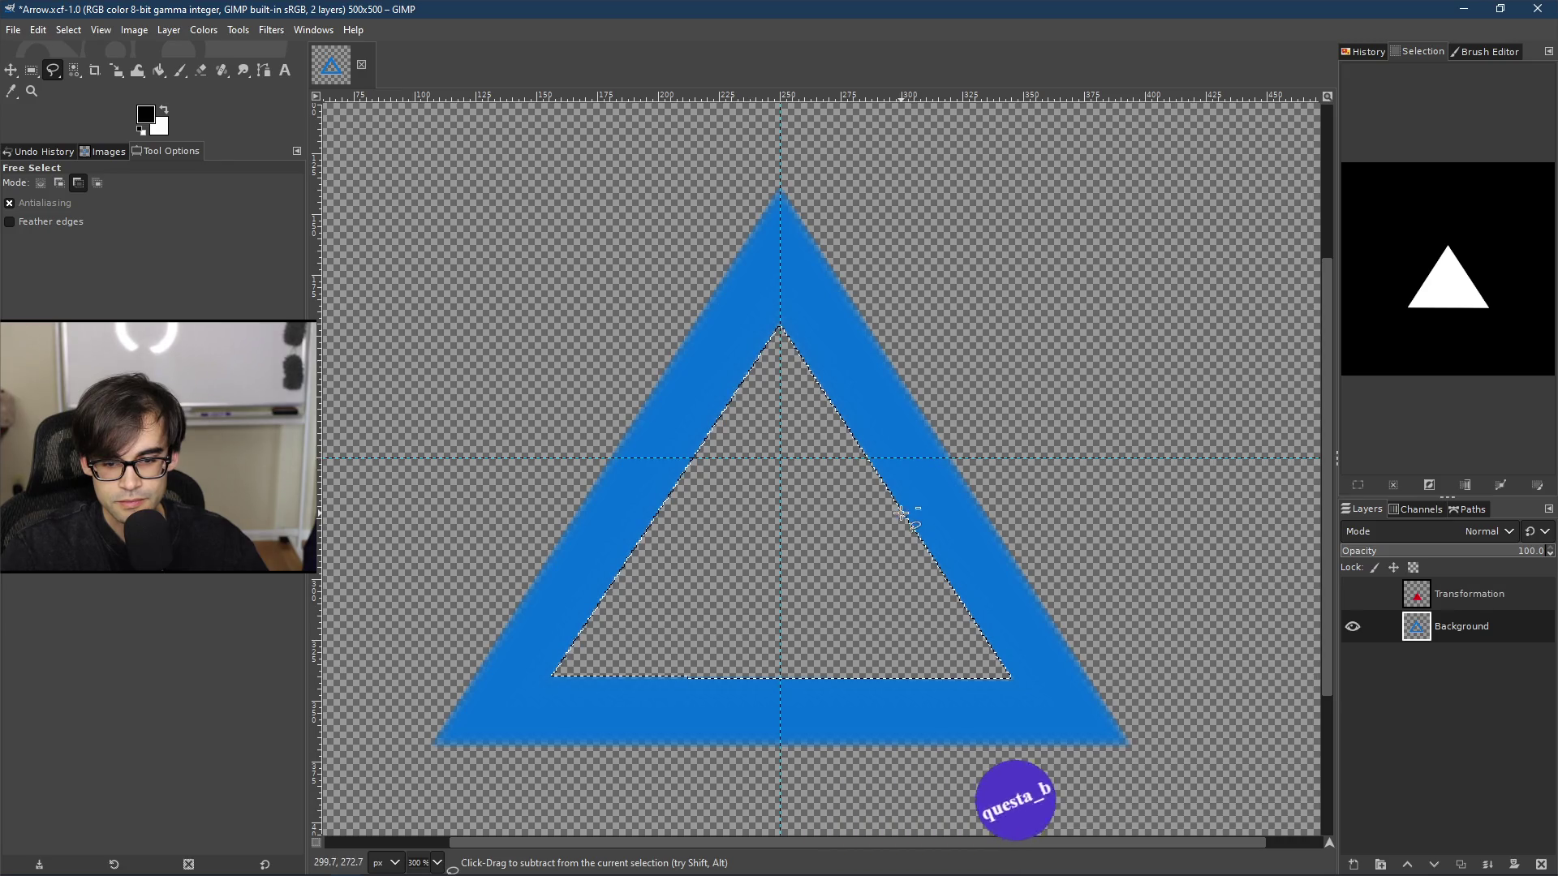
{"action": "scroll", "coordinate": [887, 475], "scroll_direction": "down", "scroll_amount": 2}
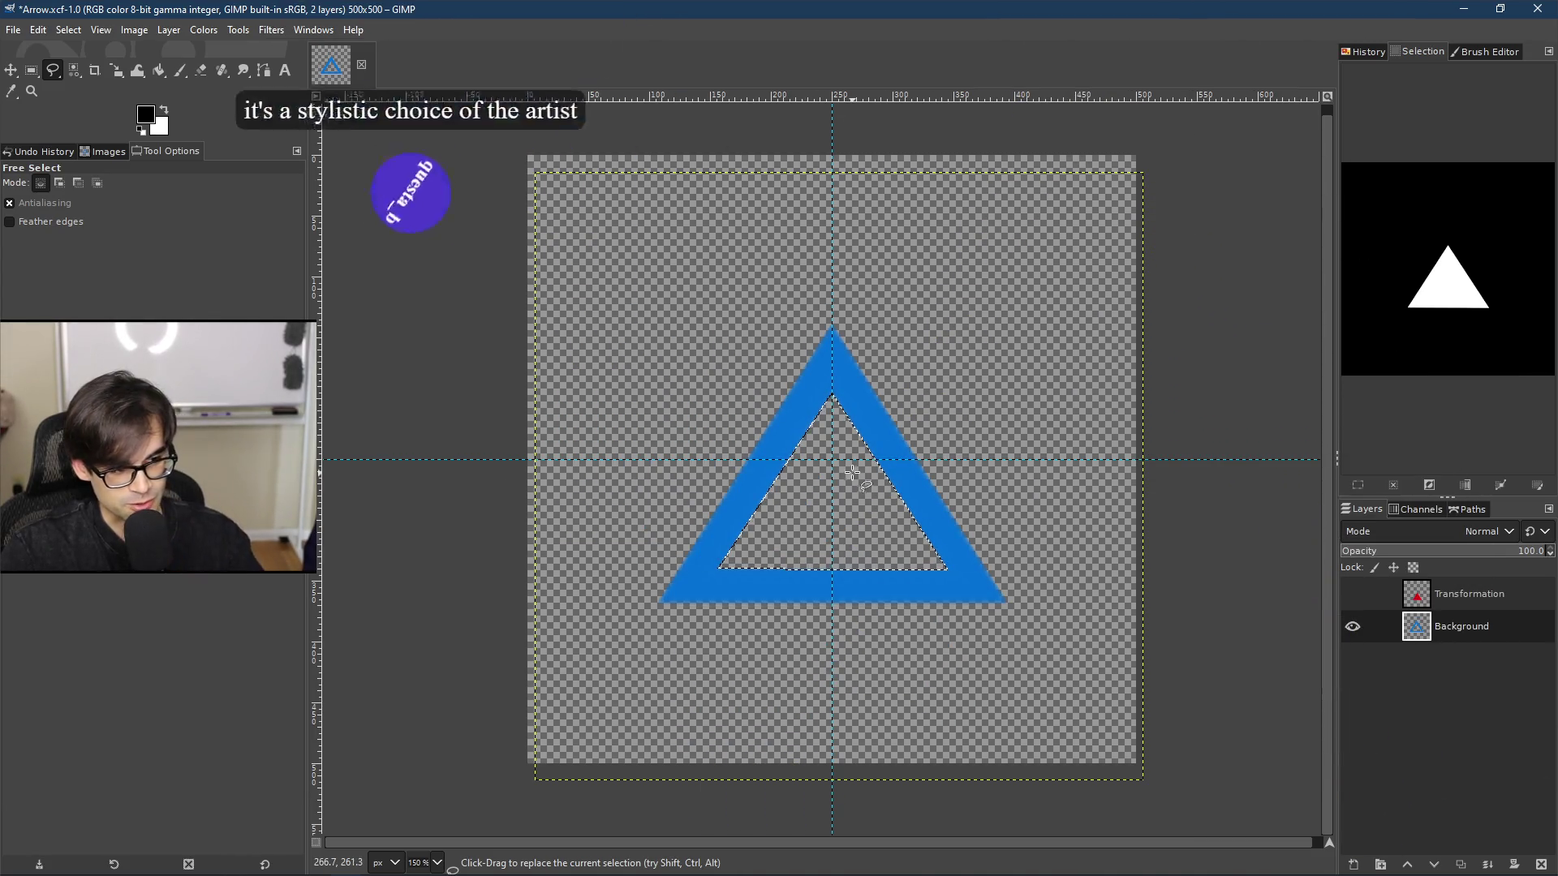
{"action": "scroll", "coordinate": [811, 487], "scroll_direction": "up", "scroll_amount": 2}
{"action": "scroll", "coordinate": [843, 470], "scroll_direction": "up", "scroll_amount": 3}
{"action": "scroll", "coordinate": [955, 613], "scroll_direction": "down", "scroll_amount": 2}
{"action": "scroll", "coordinate": [954, 612], "scroll_direction": "down", "scroll_amount": 5}
{"action": "scroll", "coordinate": [1055, 600], "scroll_direction": "up", "scroll_amount": 7}
{"action": "scroll", "coordinate": [1120, 590], "scroll_direction": "down", "scroll_amount": 2}
{"action": "scroll", "coordinate": [1117, 588], "scroll_direction": "down", "scroll_amount": 3}
{"action": "scroll", "coordinate": [923, 445], "scroll_direction": "up", "scroll_amount": 1}
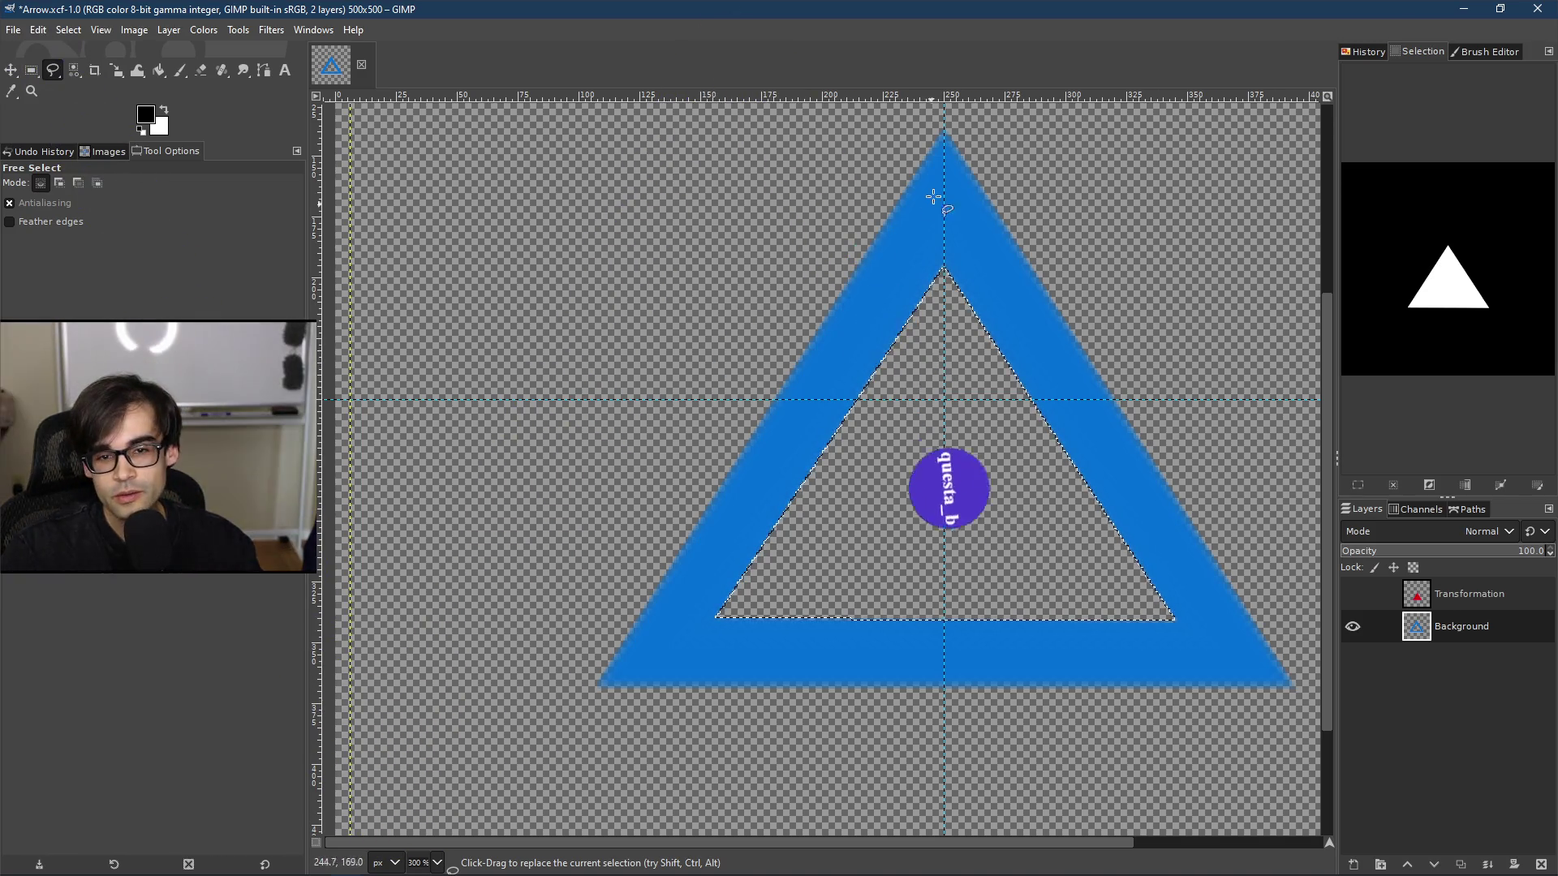
{"action": "scroll", "coordinate": [938, 173], "scroll_direction": "up", "scroll_amount": 1}
{"action": "scroll", "coordinate": [954, 467], "scroll_direction": "down", "scroll_amount": 1}
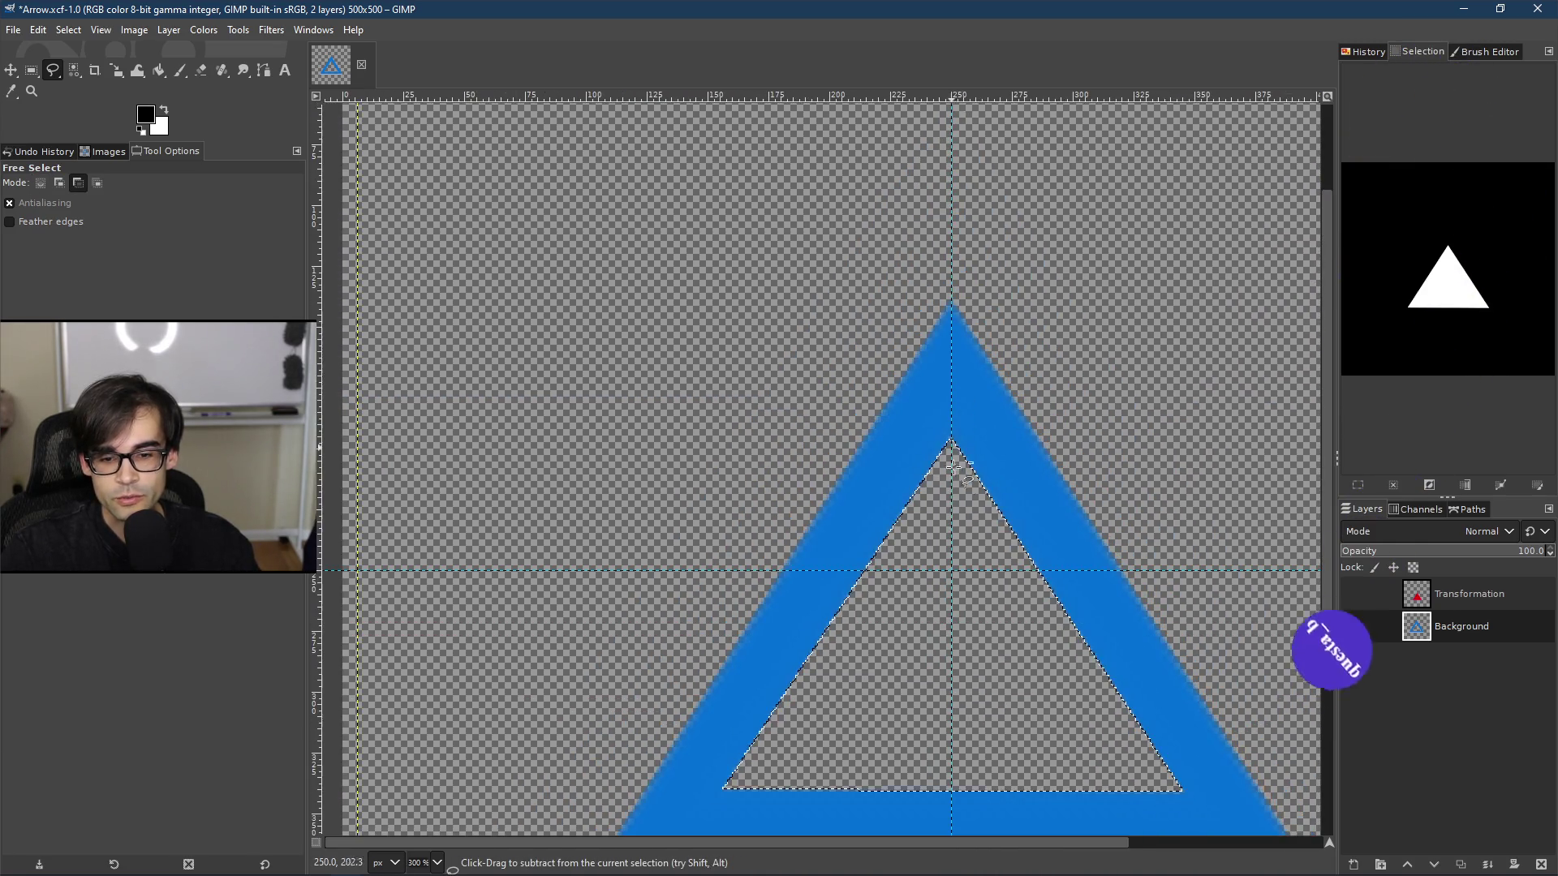
{"action": "scroll", "coordinate": [954, 467], "scroll_direction": "up", "scroll_amount": 8}
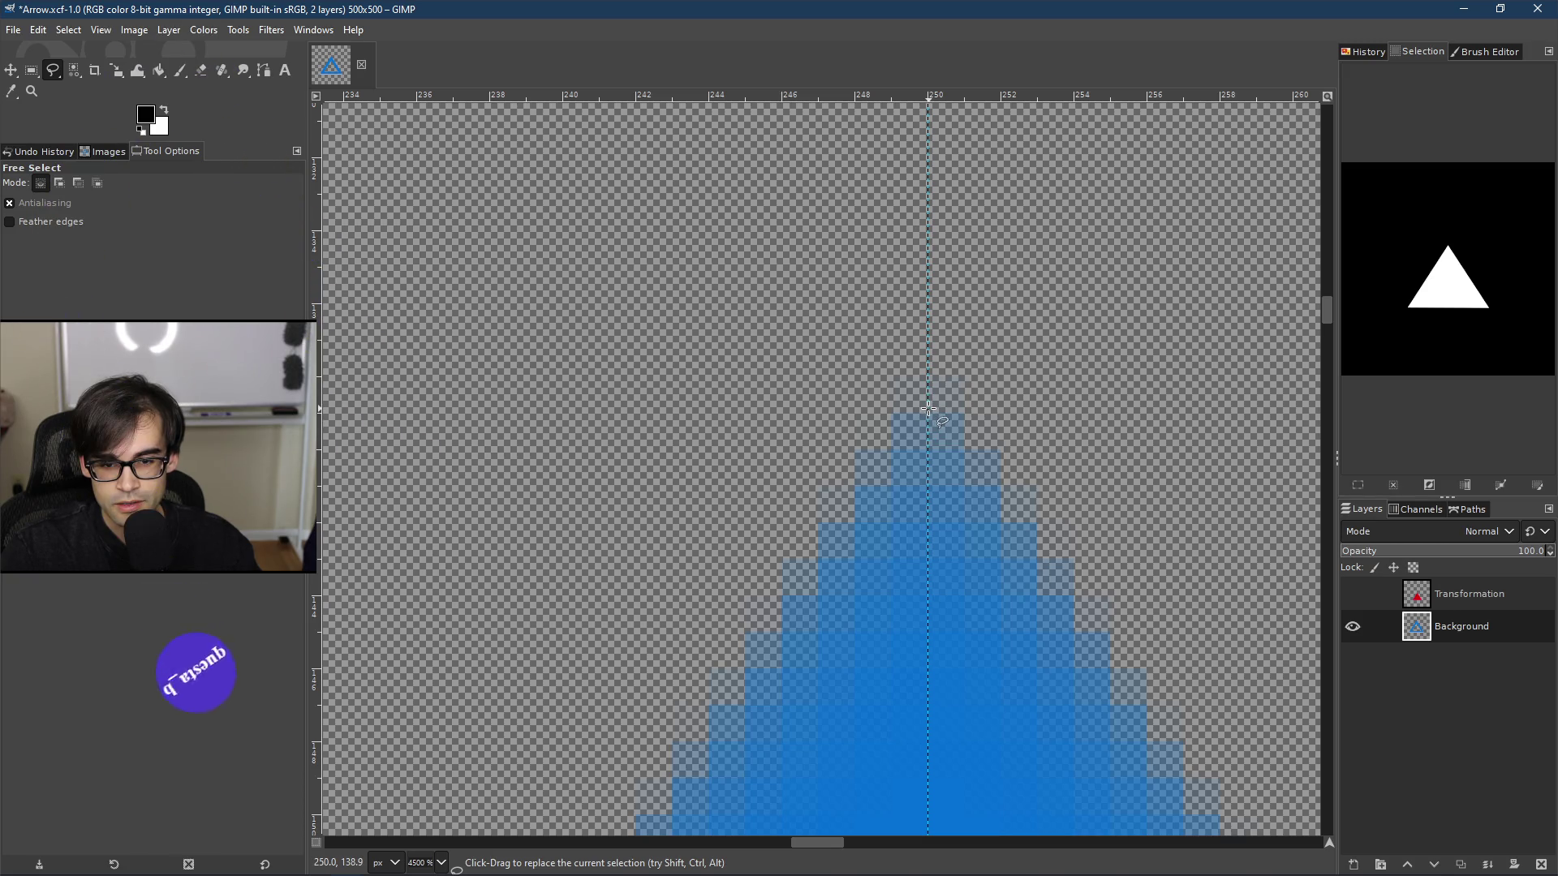
Step: Zoom around the triangle and revert the selection to the inner triangle
{"action": "scroll", "coordinate": [928, 410], "scroll_direction": "down", "scroll_amount": 11}
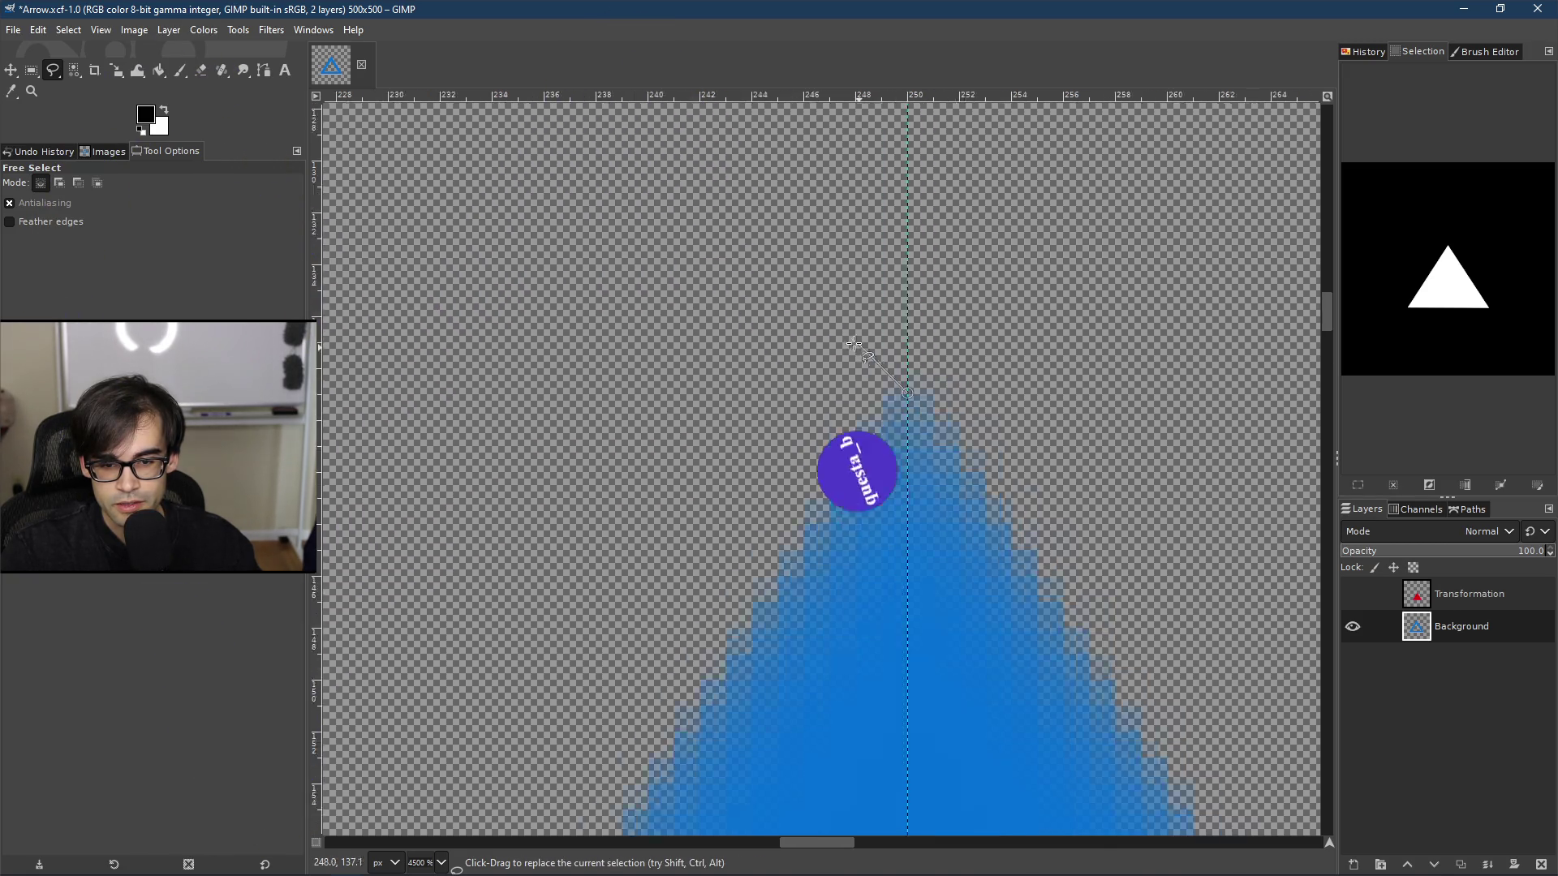
{"action": "scroll", "coordinate": [958, 483], "scroll_direction": "up", "scroll_amount": 11}
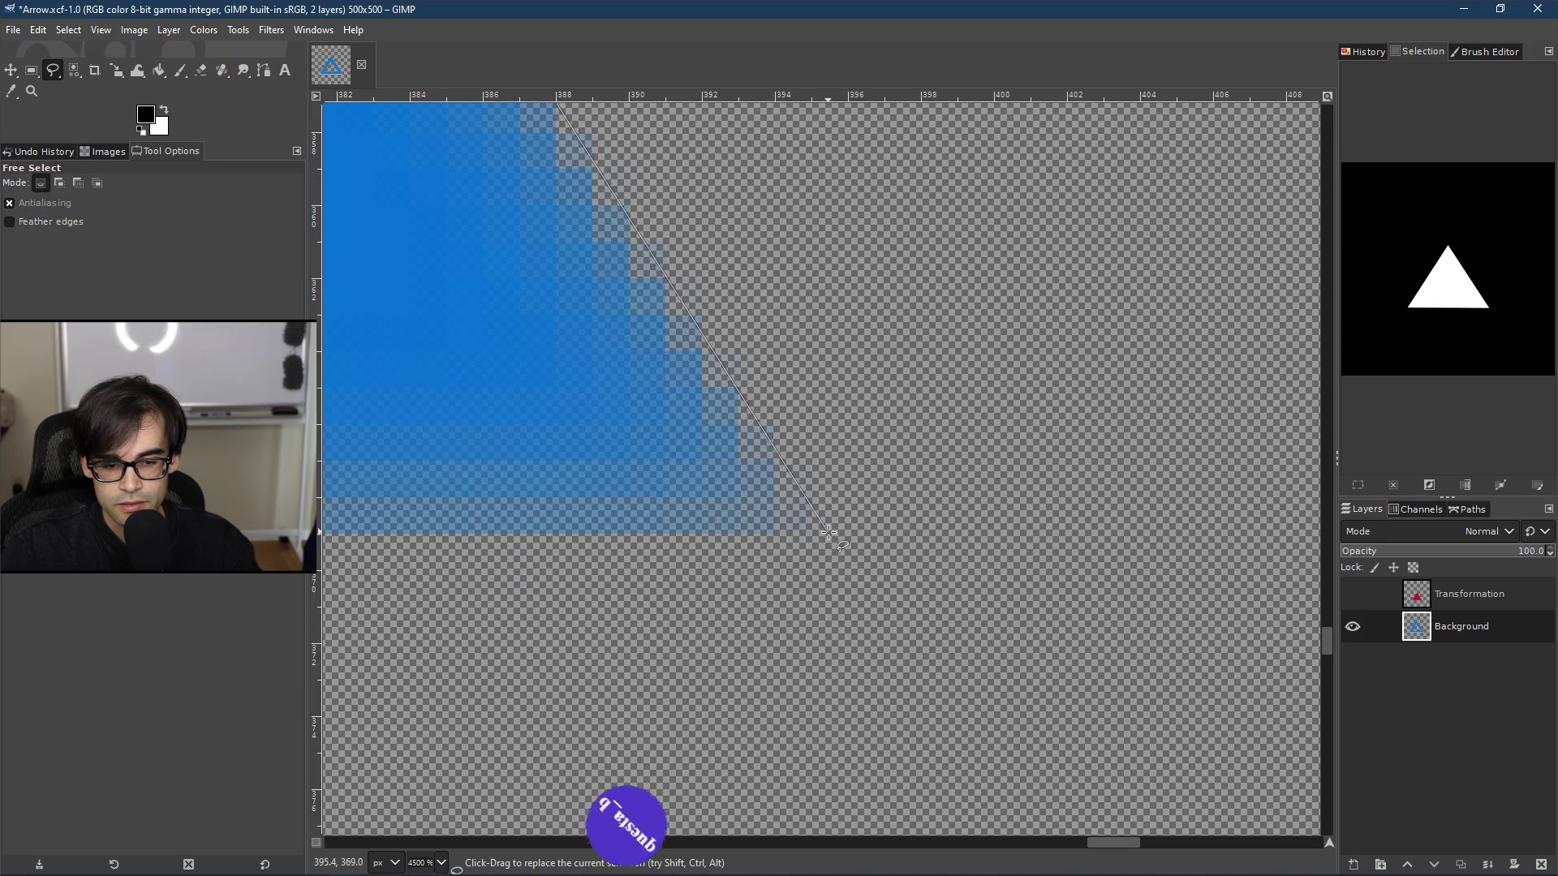
{"action": "scroll", "coordinate": [876, 468], "scroll_direction": "down", "scroll_amount": 8}
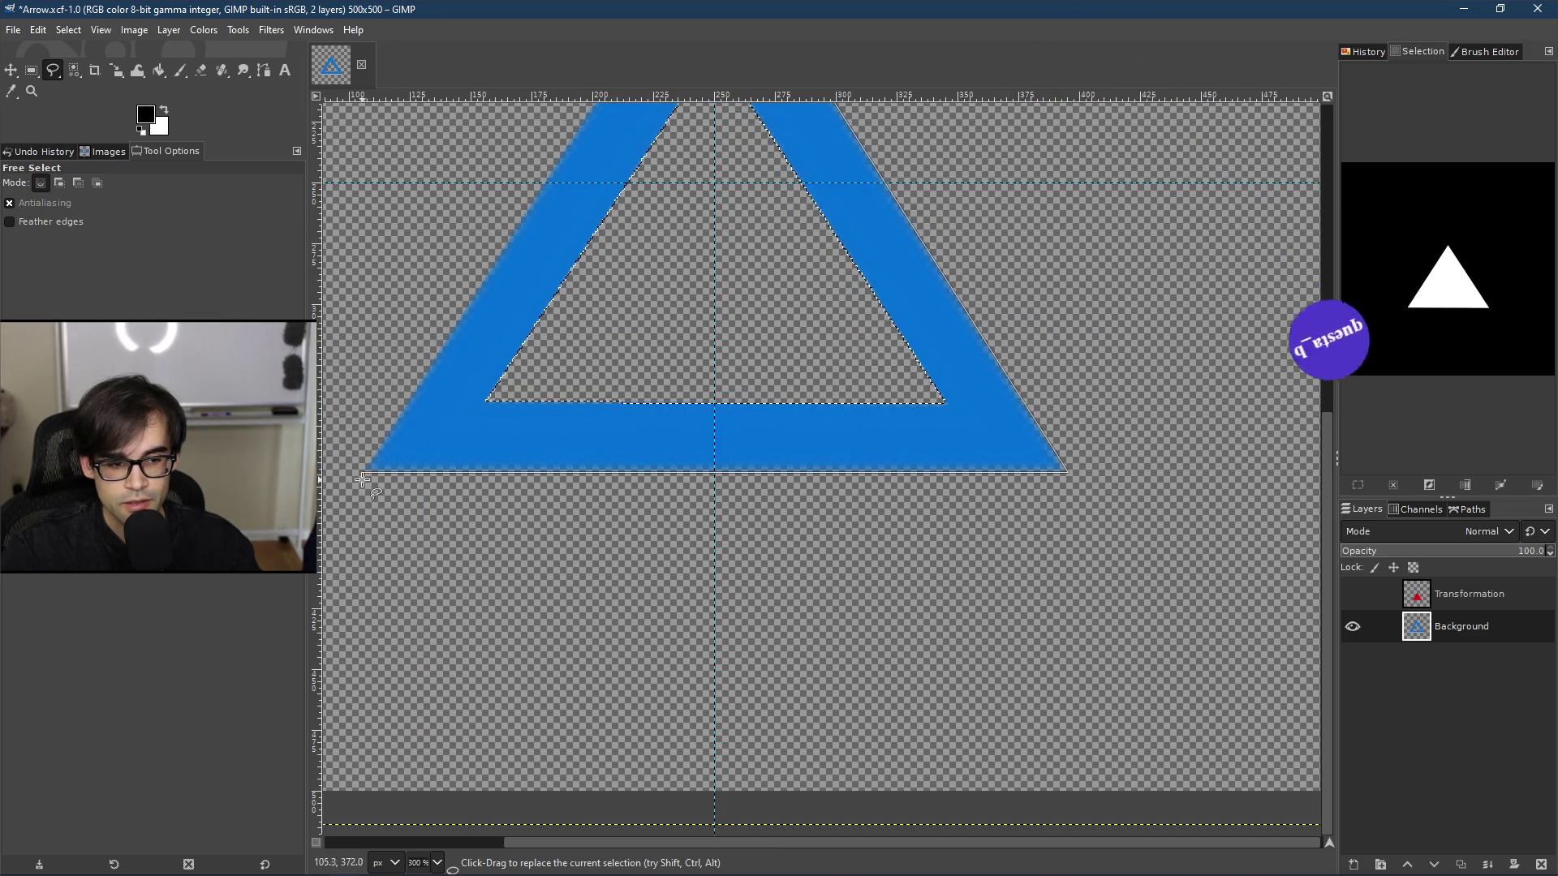
{"action": "scroll", "coordinate": [369, 469], "scroll_direction": "up", "scroll_amount": 11}
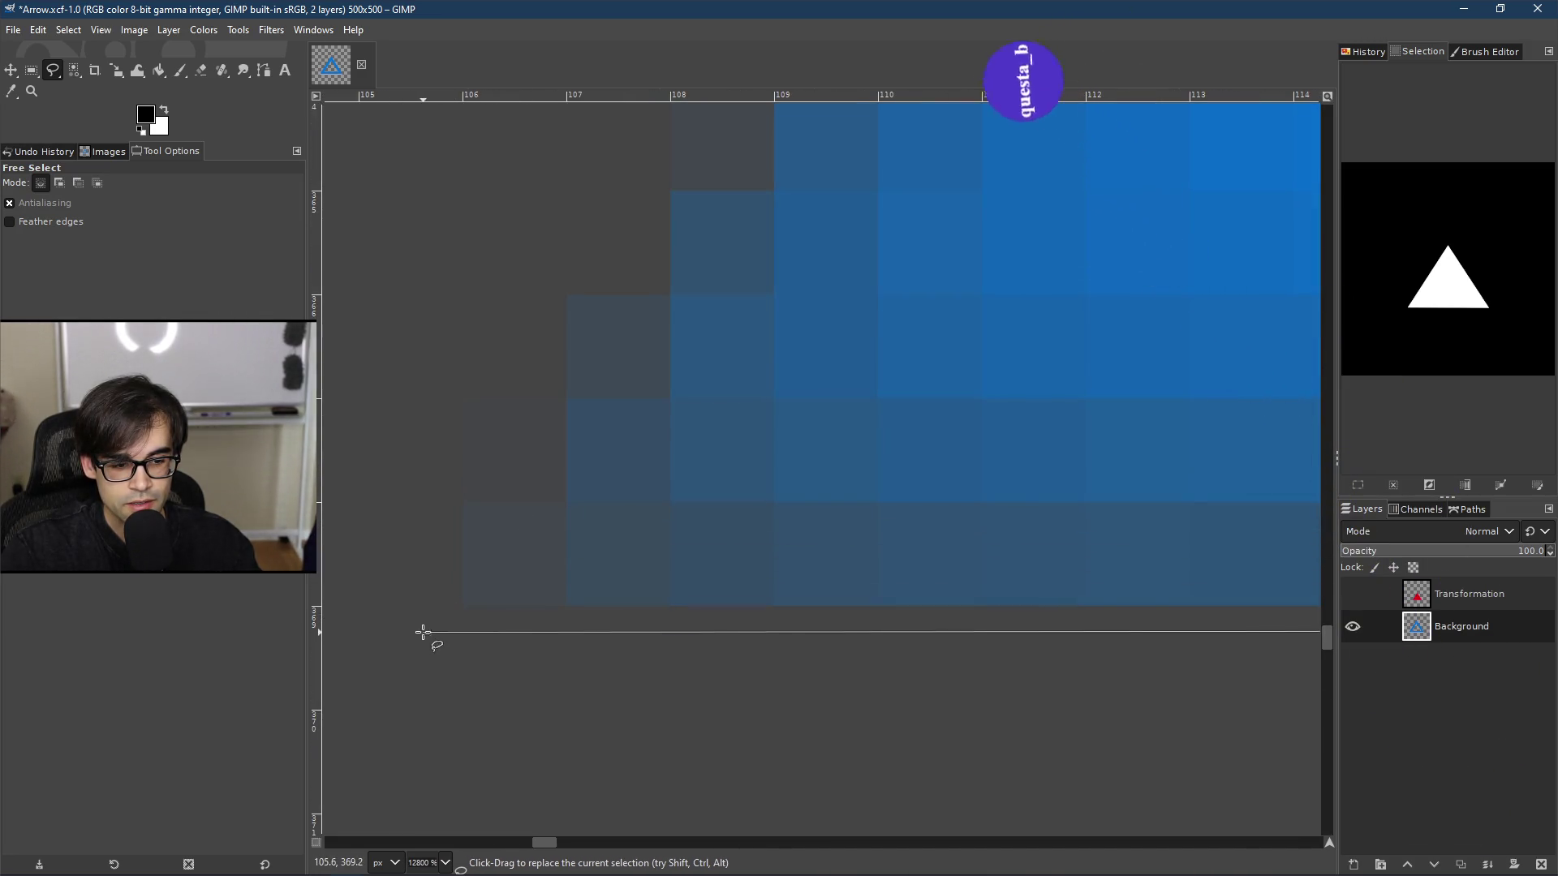
{"action": "scroll", "coordinate": [559, 546], "scroll_direction": "down", "scroll_amount": 10}
{"action": "scroll", "coordinate": [932, 672], "scroll_direction": "up", "scroll_amount": 7}
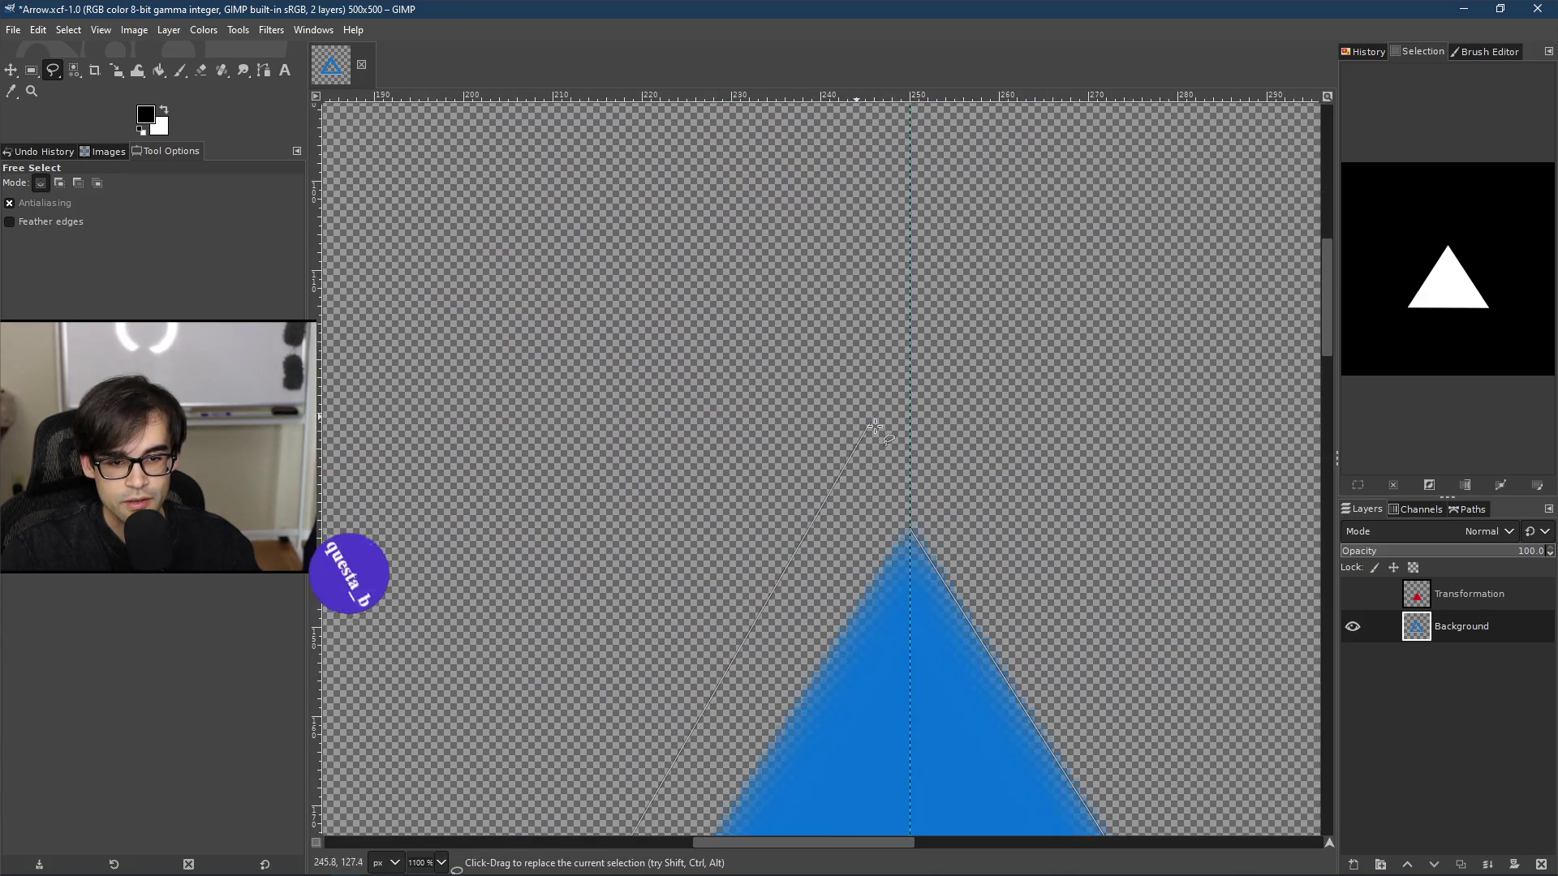
{"action": "scroll", "coordinate": [890, 433], "scroll_direction": "down", "scroll_amount": 8}
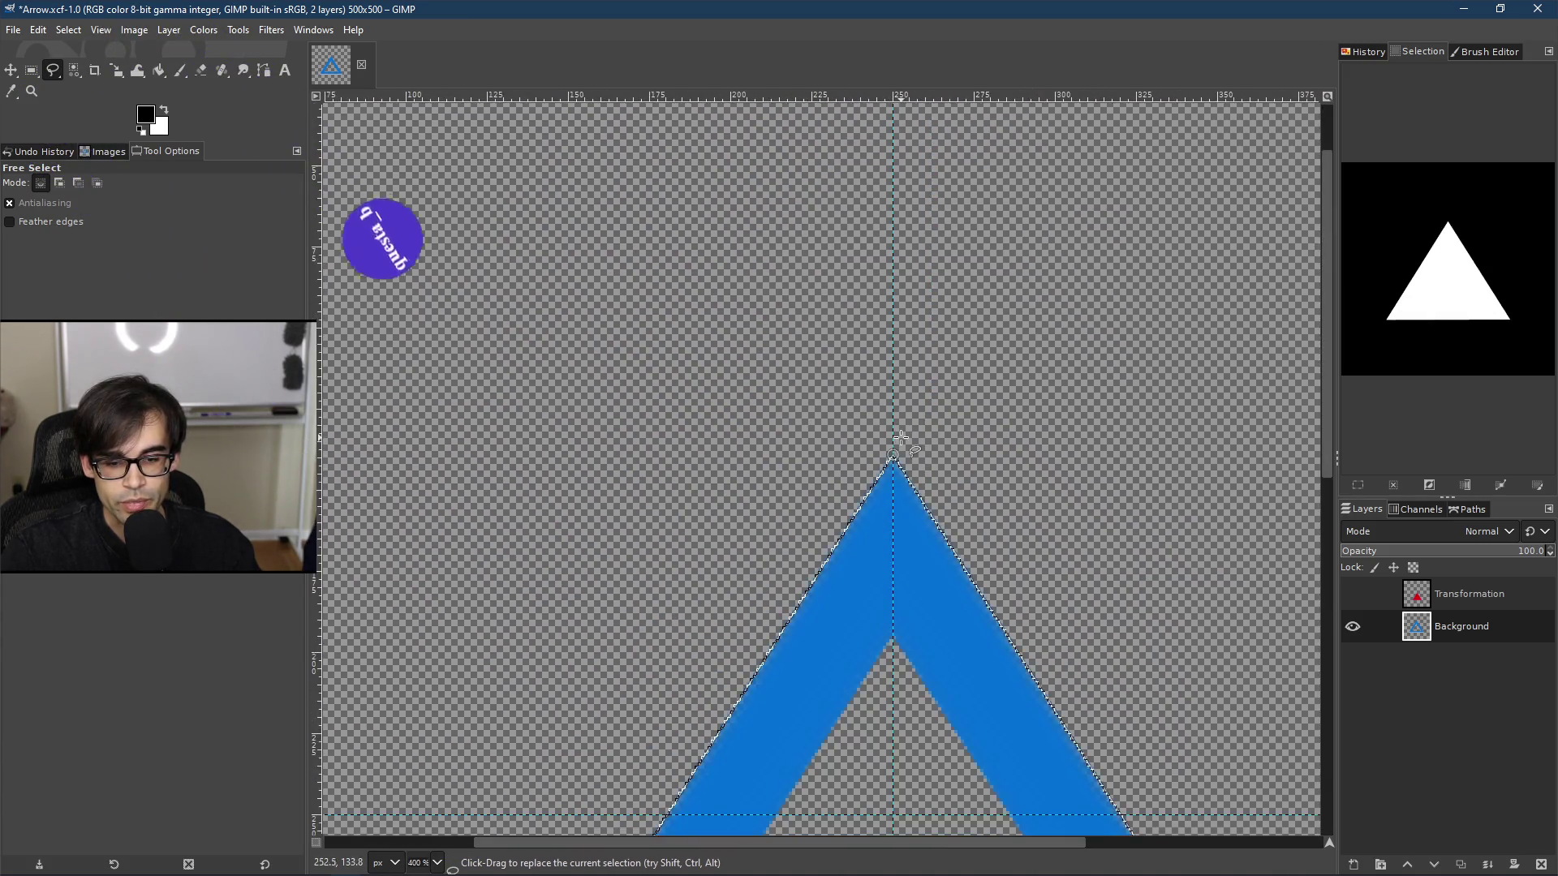
{"action": "scroll", "coordinate": [917, 529], "scroll_direction": "up", "scroll_amount": 3}
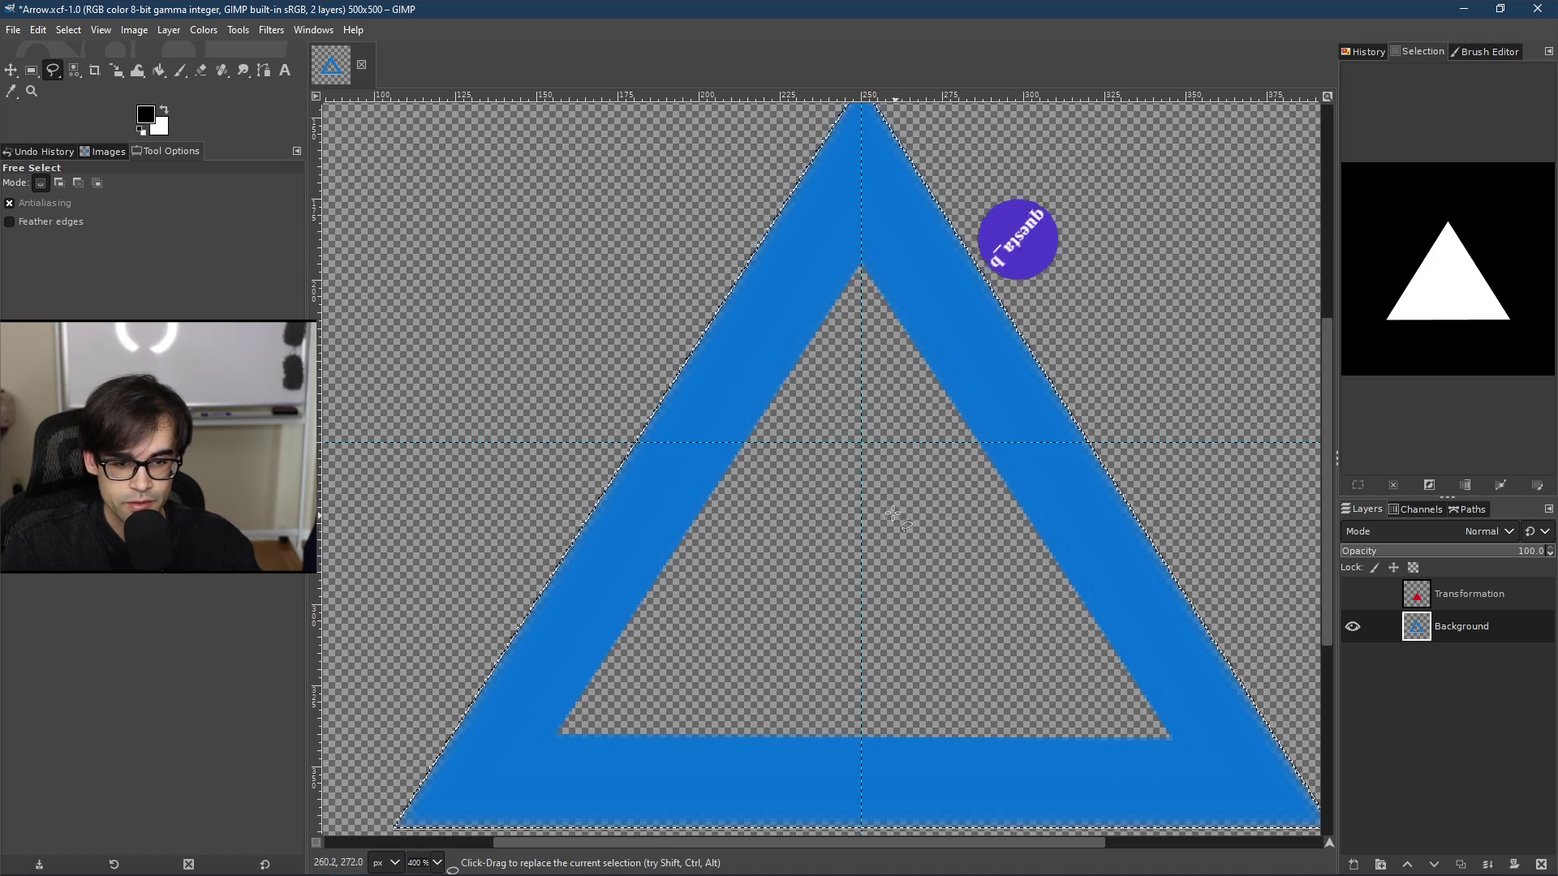
{"action": "key", "text": "Return"}
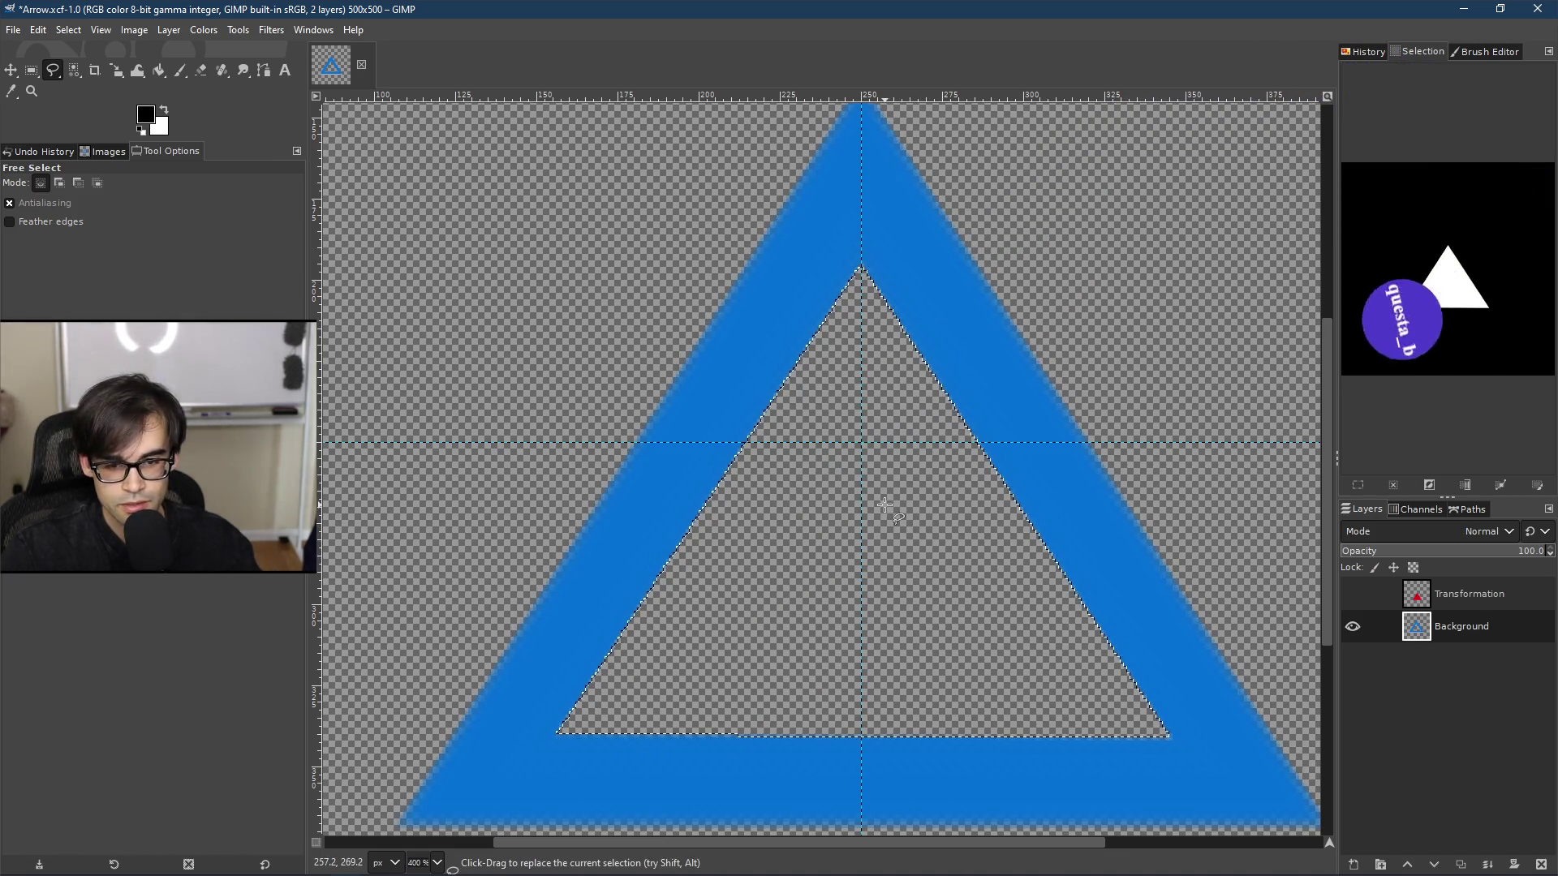
Step: Trace outline points along the triangle's outer corners, starting at the lower-right corner
{"action": "scroll", "coordinate": [848, 354], "scroll_direction": "down", "scroll_amount": 2}
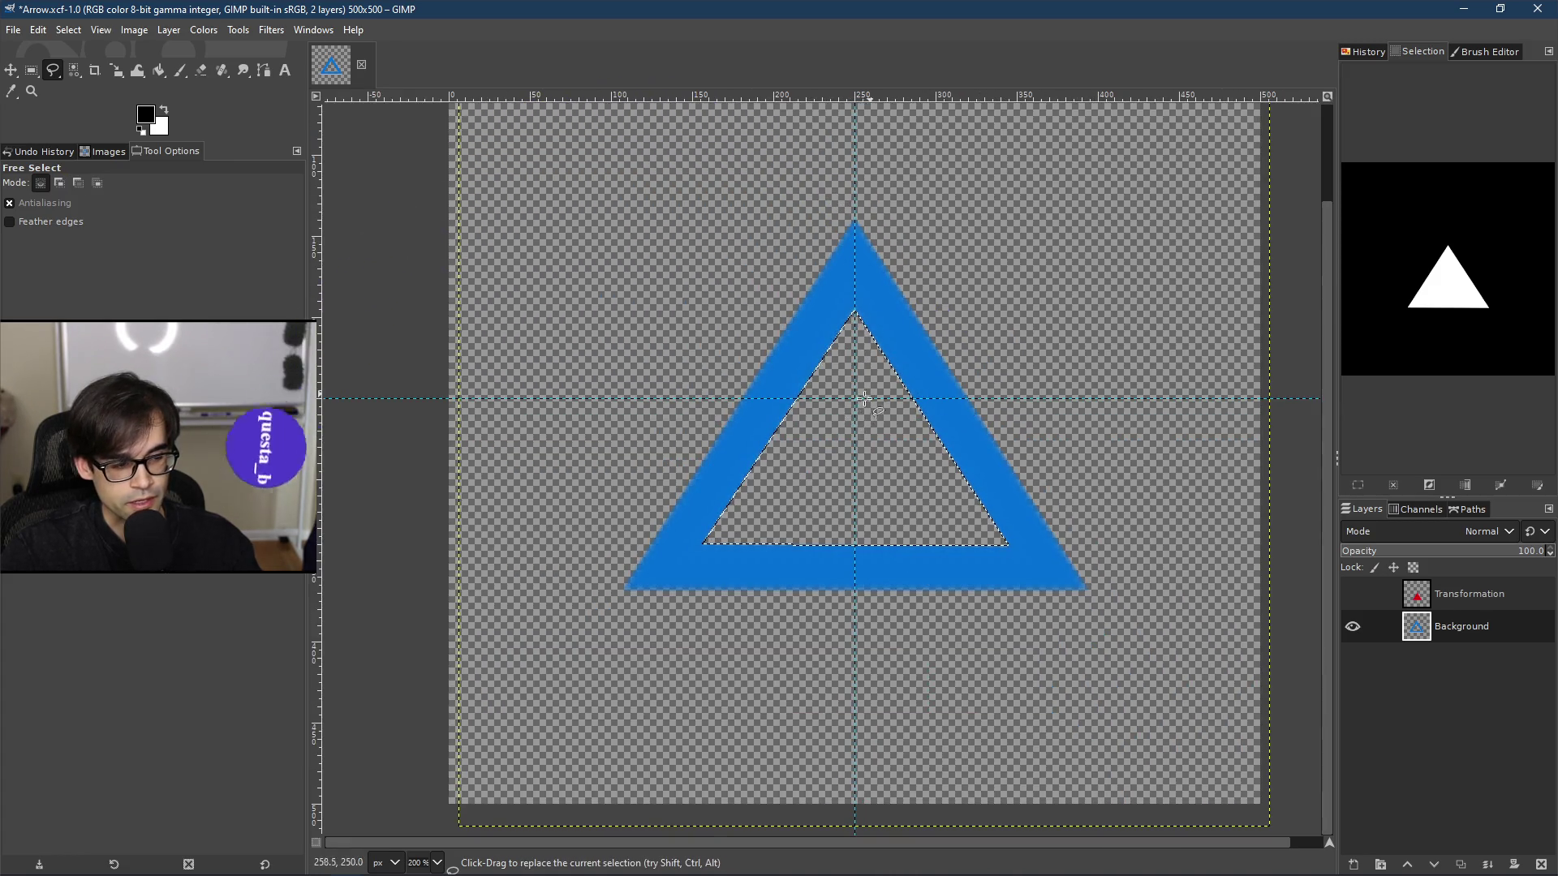
{"action": "scroll", "coordinate": [859, 221], "scroll_direction": "up", "scroll_amount": 7}
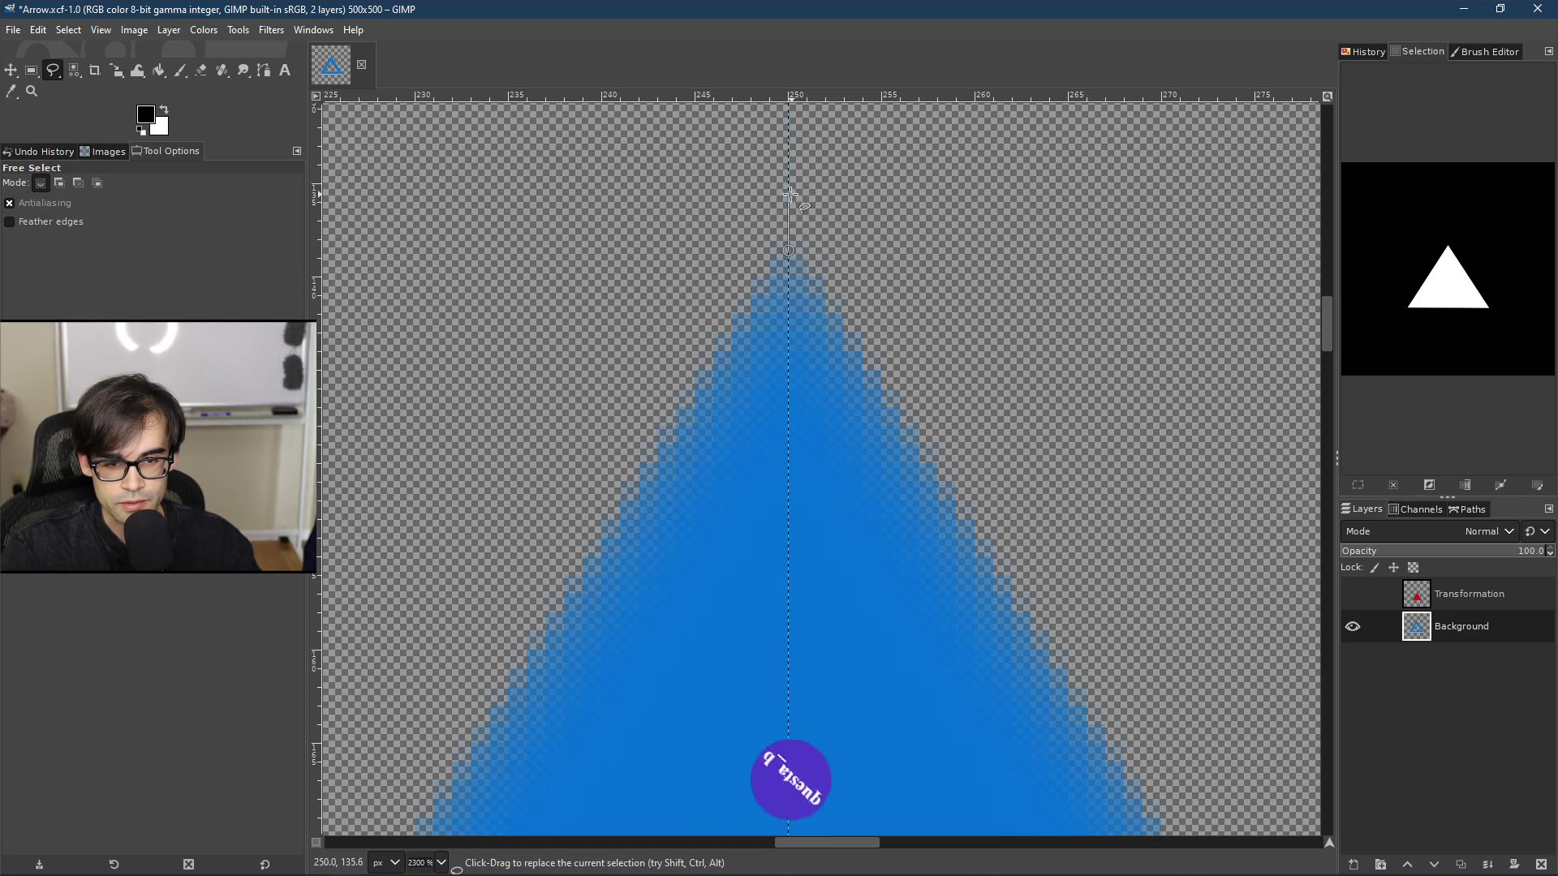
{"action": "scroll", "coordinate": [738, 193], "scroll_direction": "down", "scroll_amount": 5}
{"action": "scroll", "coordinate": [738, 193], "scroll_direction": "down", "scroll_amount": 5}
{"action": "scroll", "coordinate": [1039, 410], "scroll_direction": "down", "scroll_amount": 3}
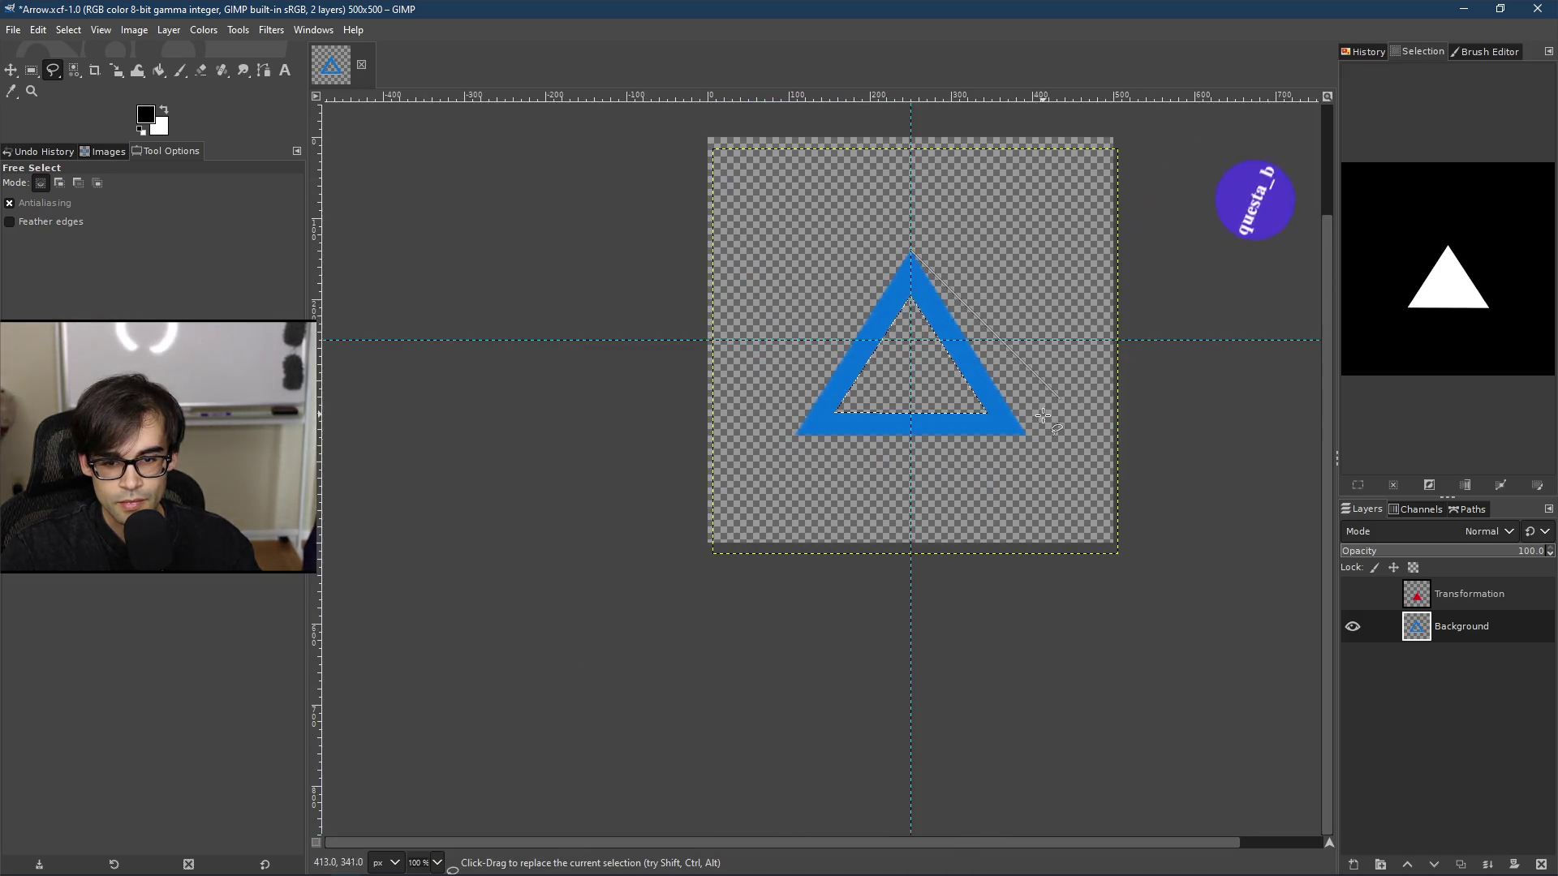
{"action": "scroll", "coordinate": [994, 475], "scroll_direction": "up", "scroll_amount": 8}
{"action": "scroll", "coordinate": [994, 475], "scroll_direction": "up", "scroll_amount": 1}
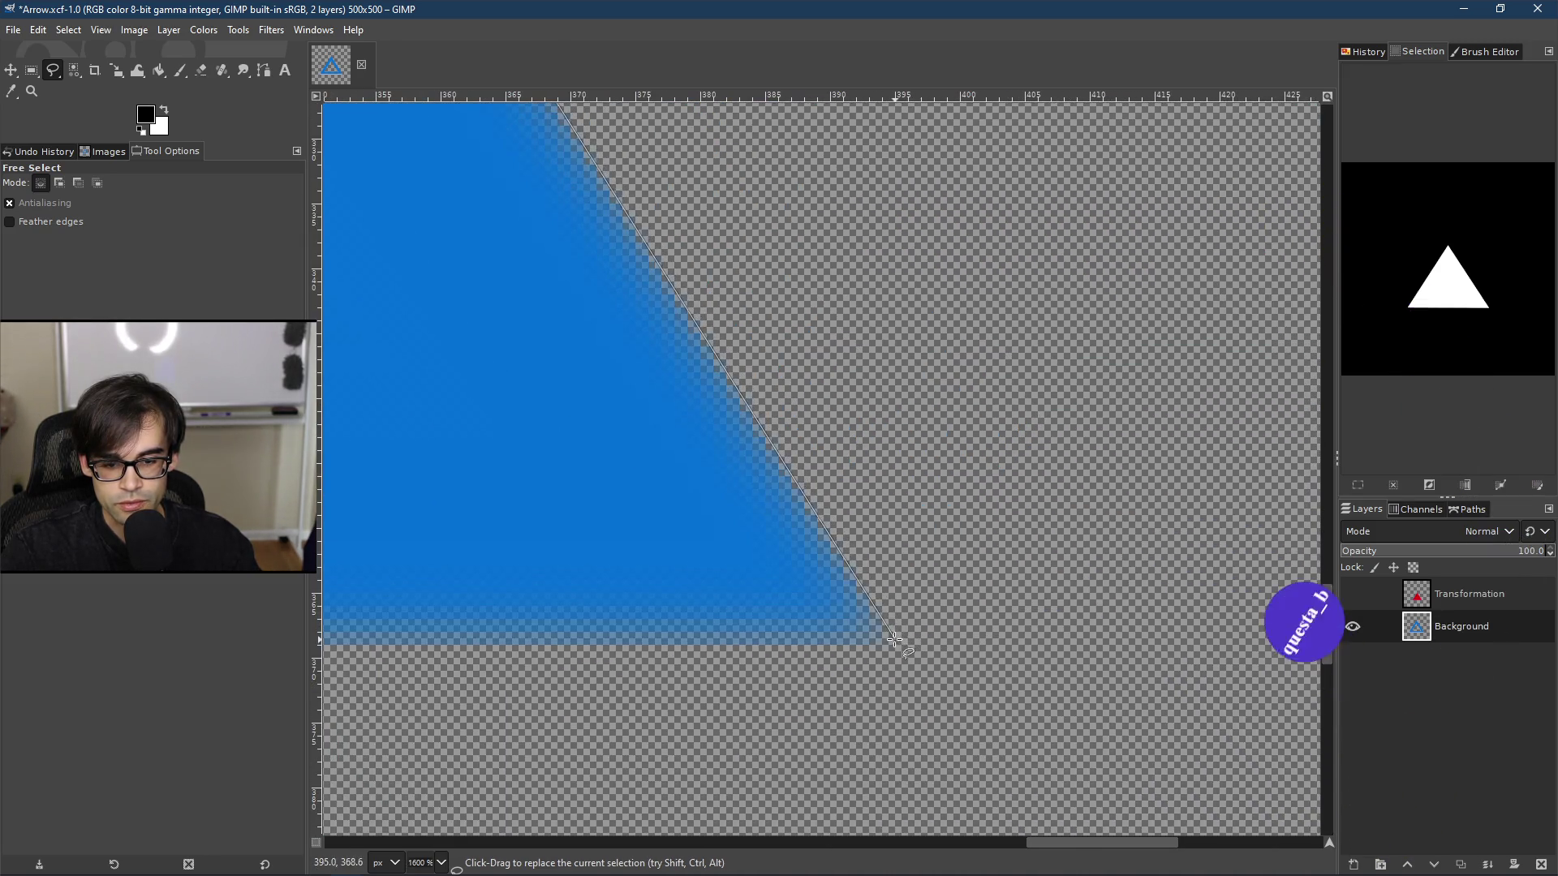
{"action": "left_click", "coordinate": [894, 642]}
{"action": "scroll", "coordinate": [893, 641], "scroll_direction": "down", "scroll_amount": 8}
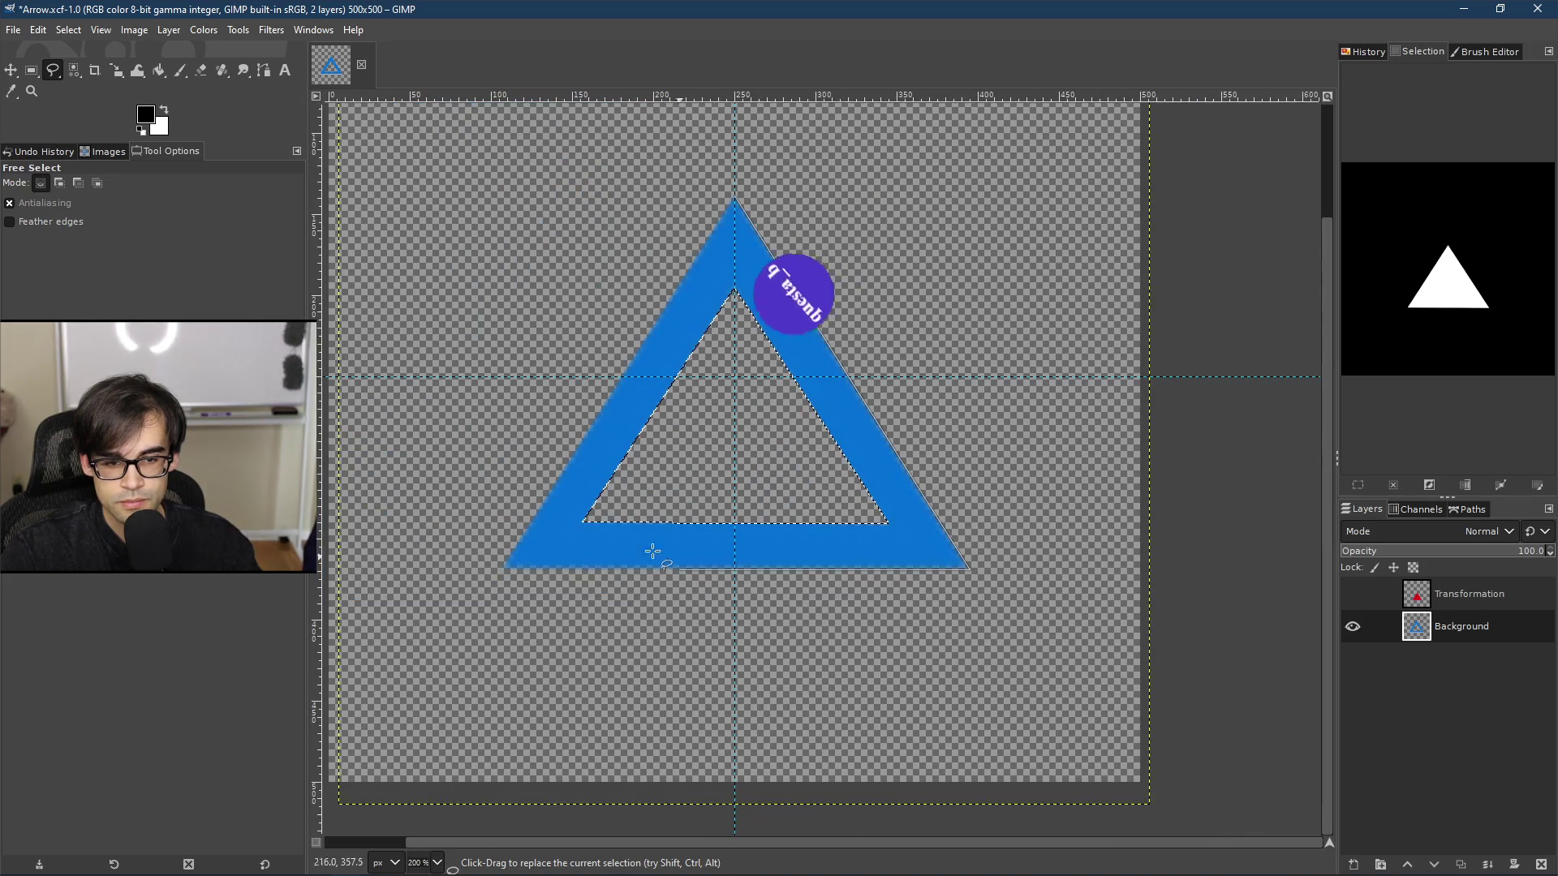
{"action": "scroll", "coordinate": [500, 577], "scroll_direction": "up", "scroll_amount": 8}
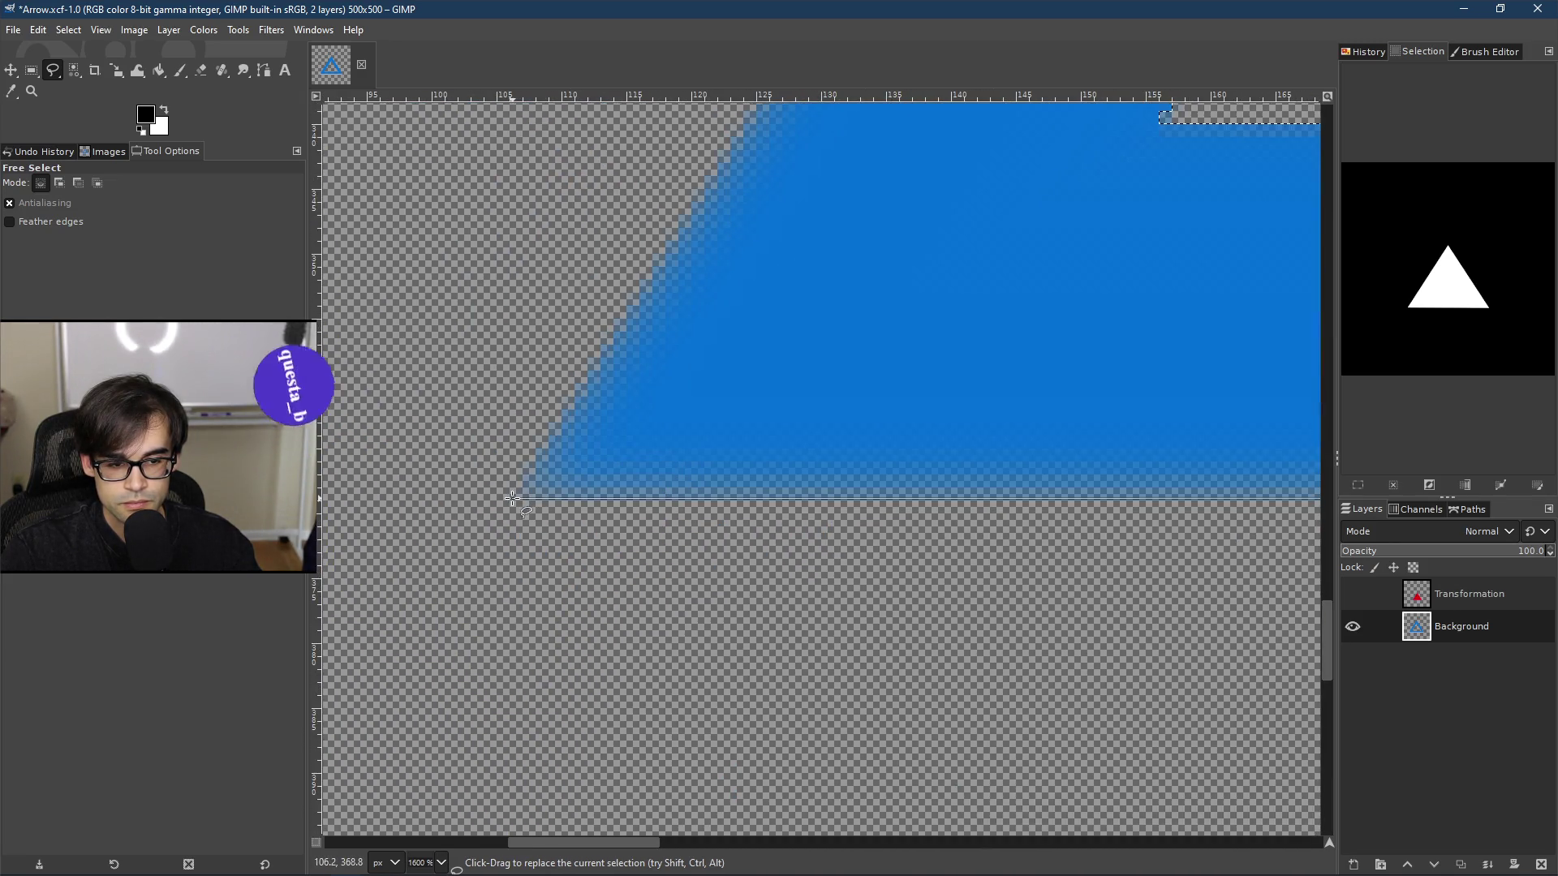
{"action": "scroll", "coordinate": [546, 471], "scroll_direction": "down", "scroll_amount": 7}
{"action": "scroll", "coordinate": [925, 184], "scroll_direction": "up", "scroll_amount": 4}
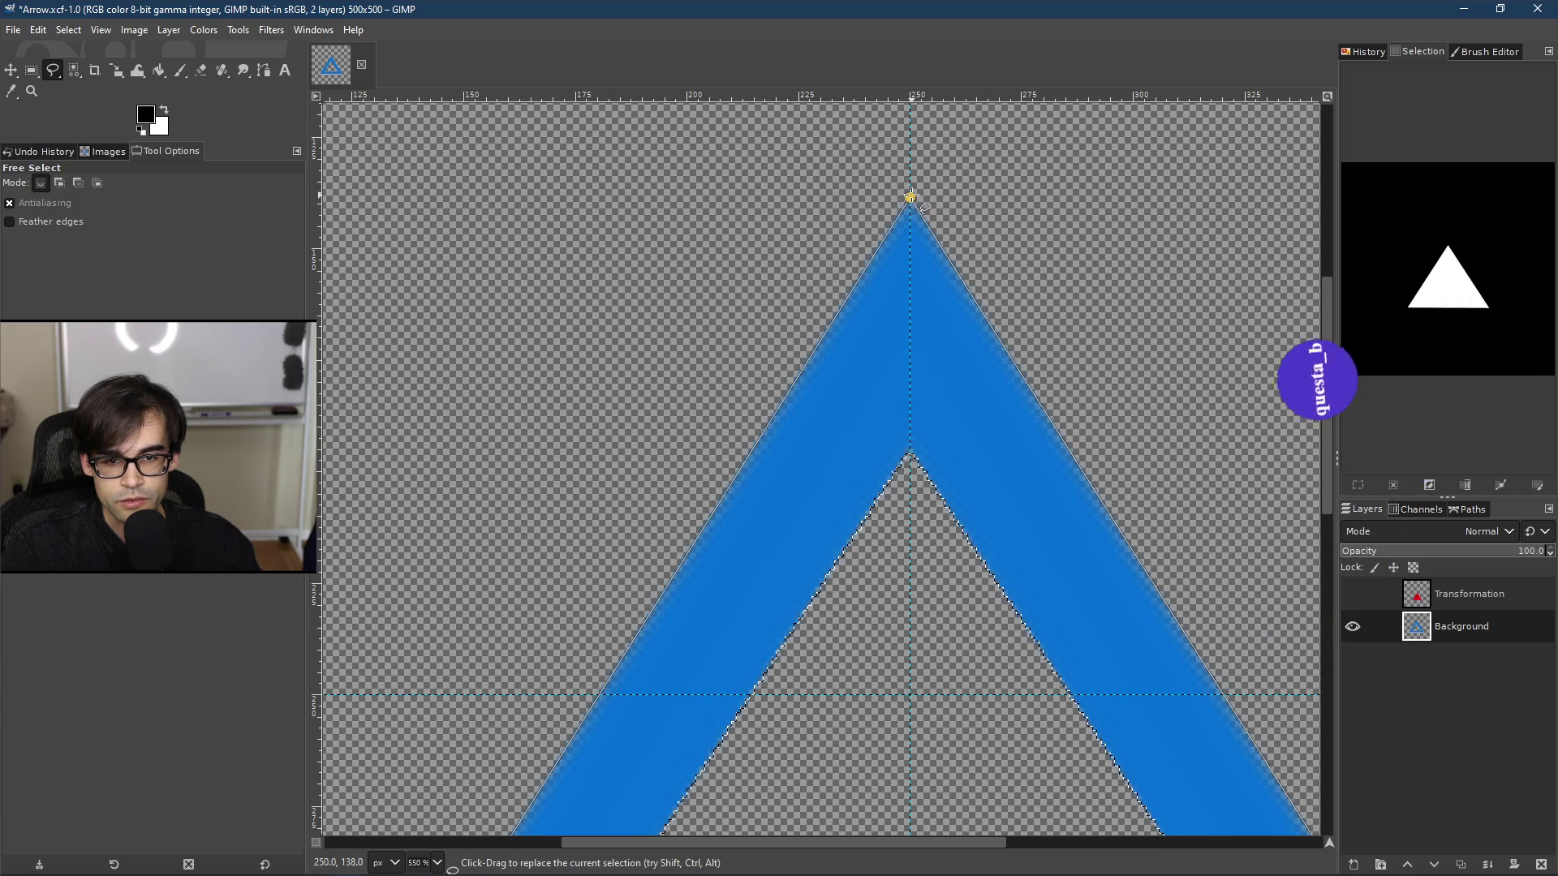
{"action": "left_click", "coordinate": [910, 196]}
{"action": "scroll", "coordinate": [911, 197], "scroll_direction": "down", "scroll_amount": 3}
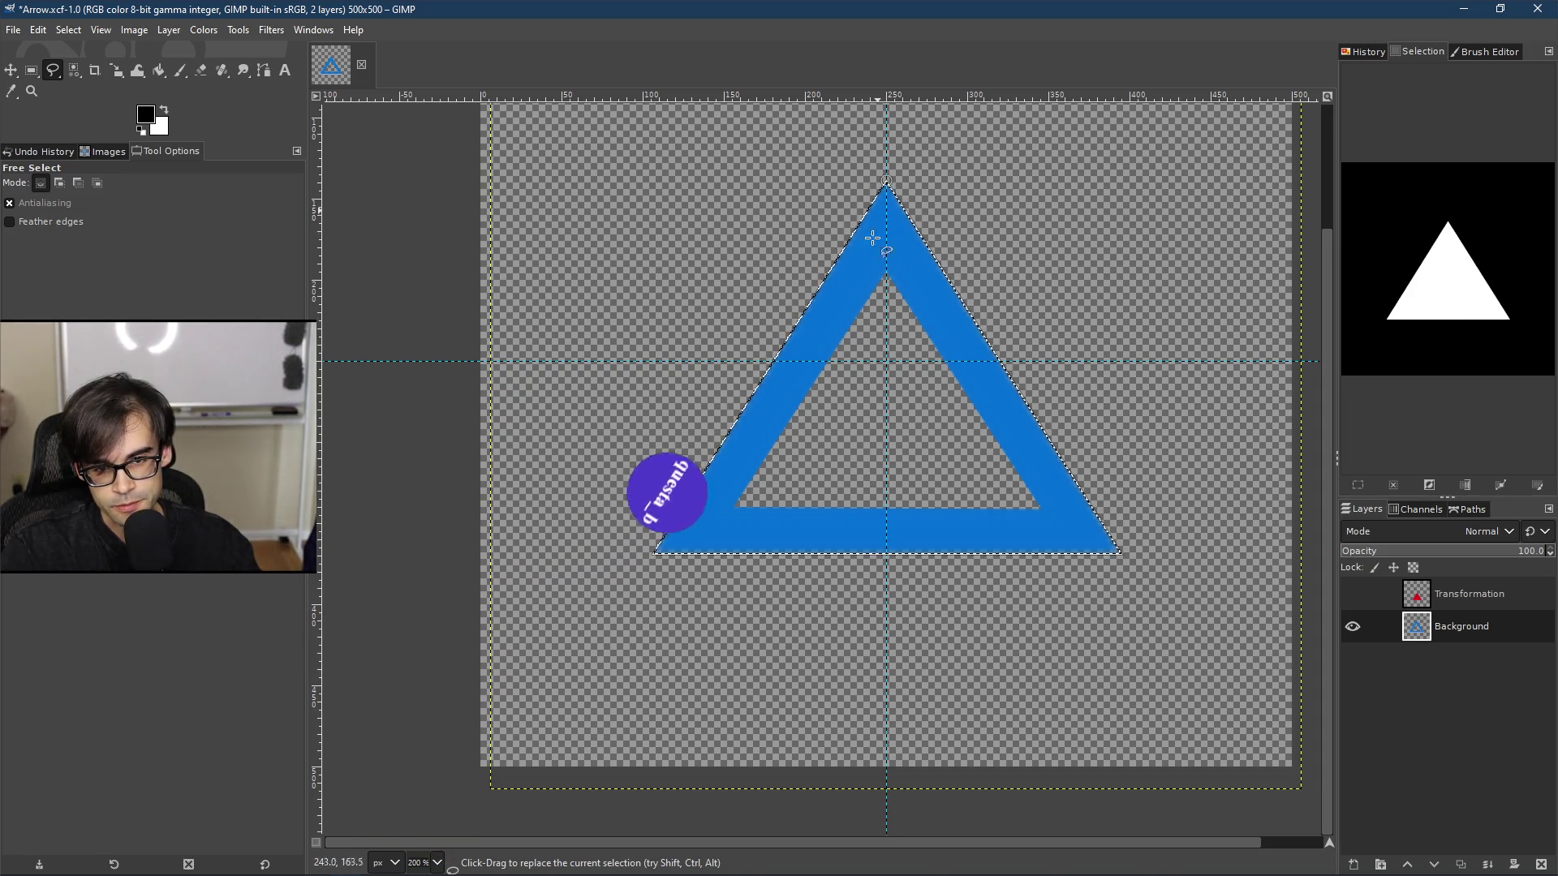
{"action": "key", "text": "ctrl+z"}
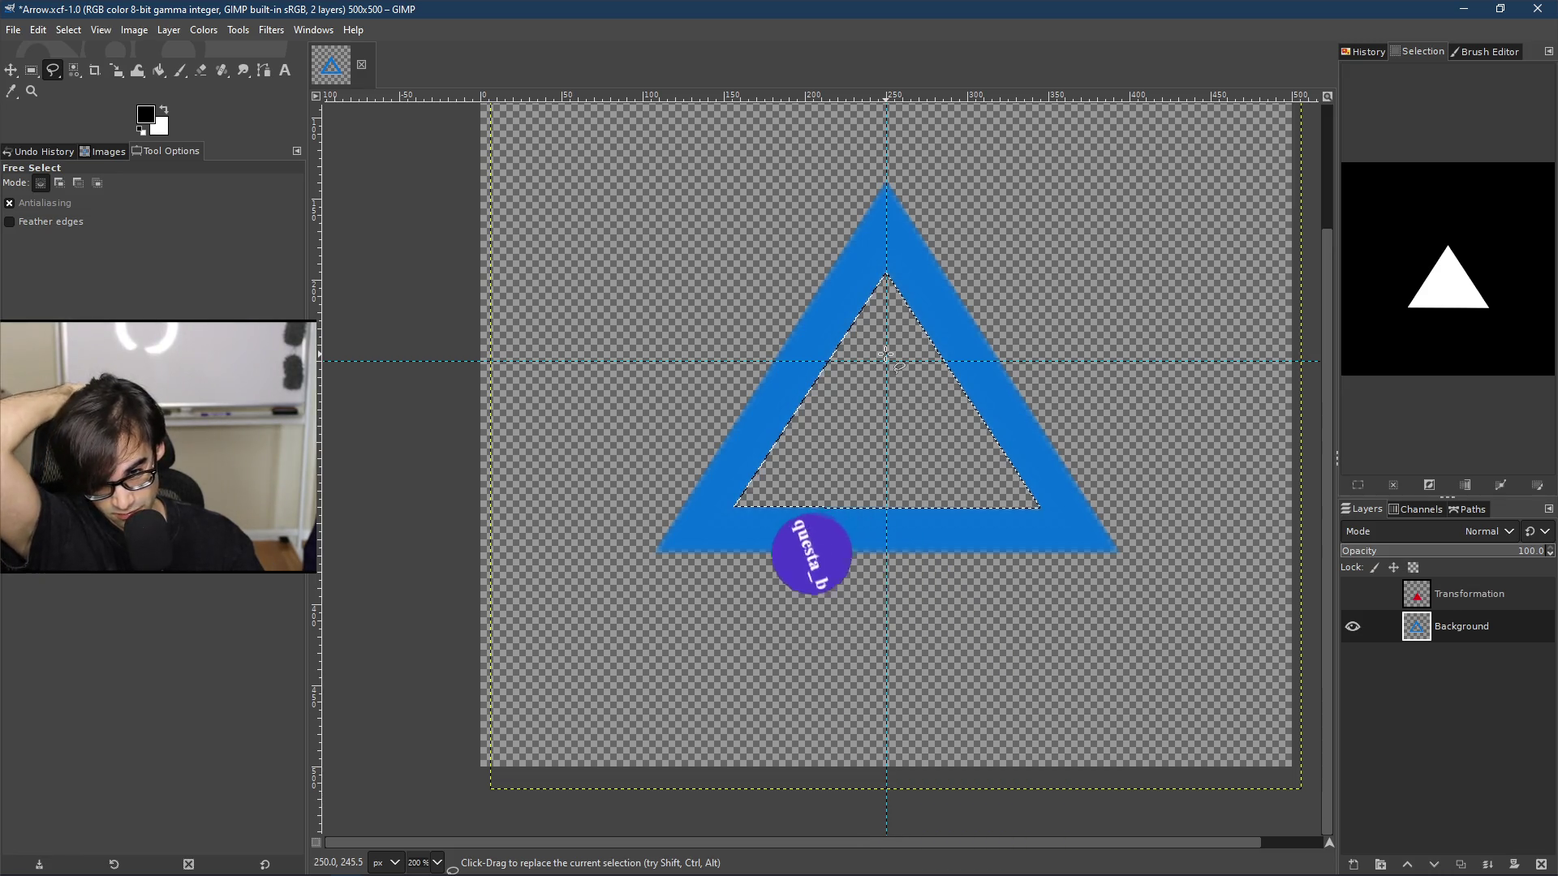
{"action": "scroll", "coordinate": [885, 354], "scroll_direction": "up", "scroll_amount": 3}
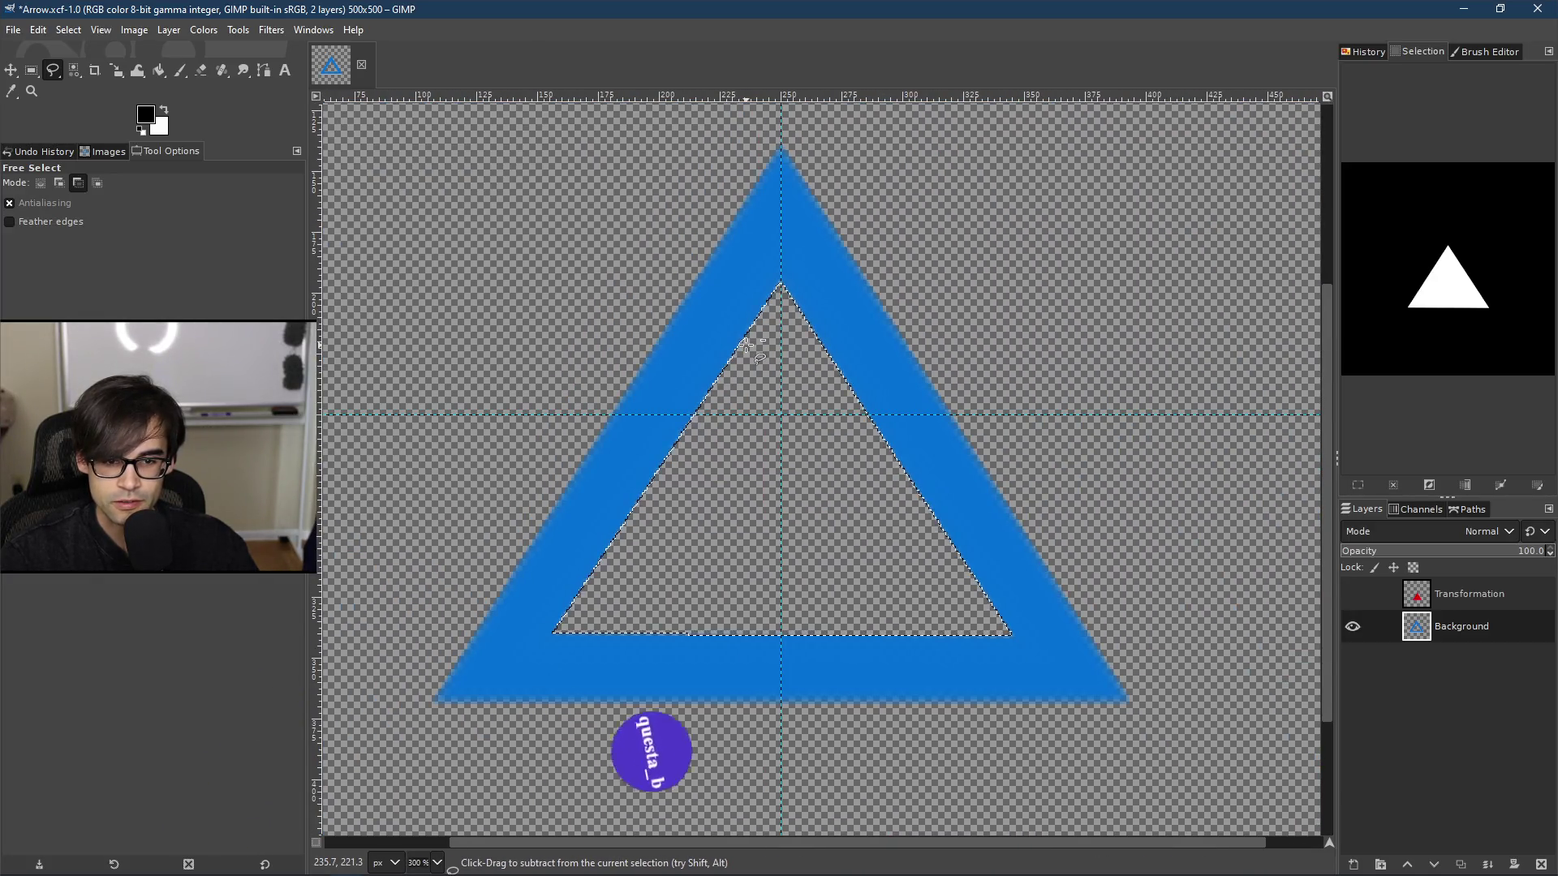
{"action": "scroll", "coordinate": [745, 346], "scroll_direction": "down", "scroll_amount": 2}
{"action": "scroll", "coordinate": [908, 316], "scroll_direction": "down", "scroll_amount": 2}
{"action": "scroll", "coordinate": [787, 348], "scroll_direction": "up", "scroll_amount": 5}
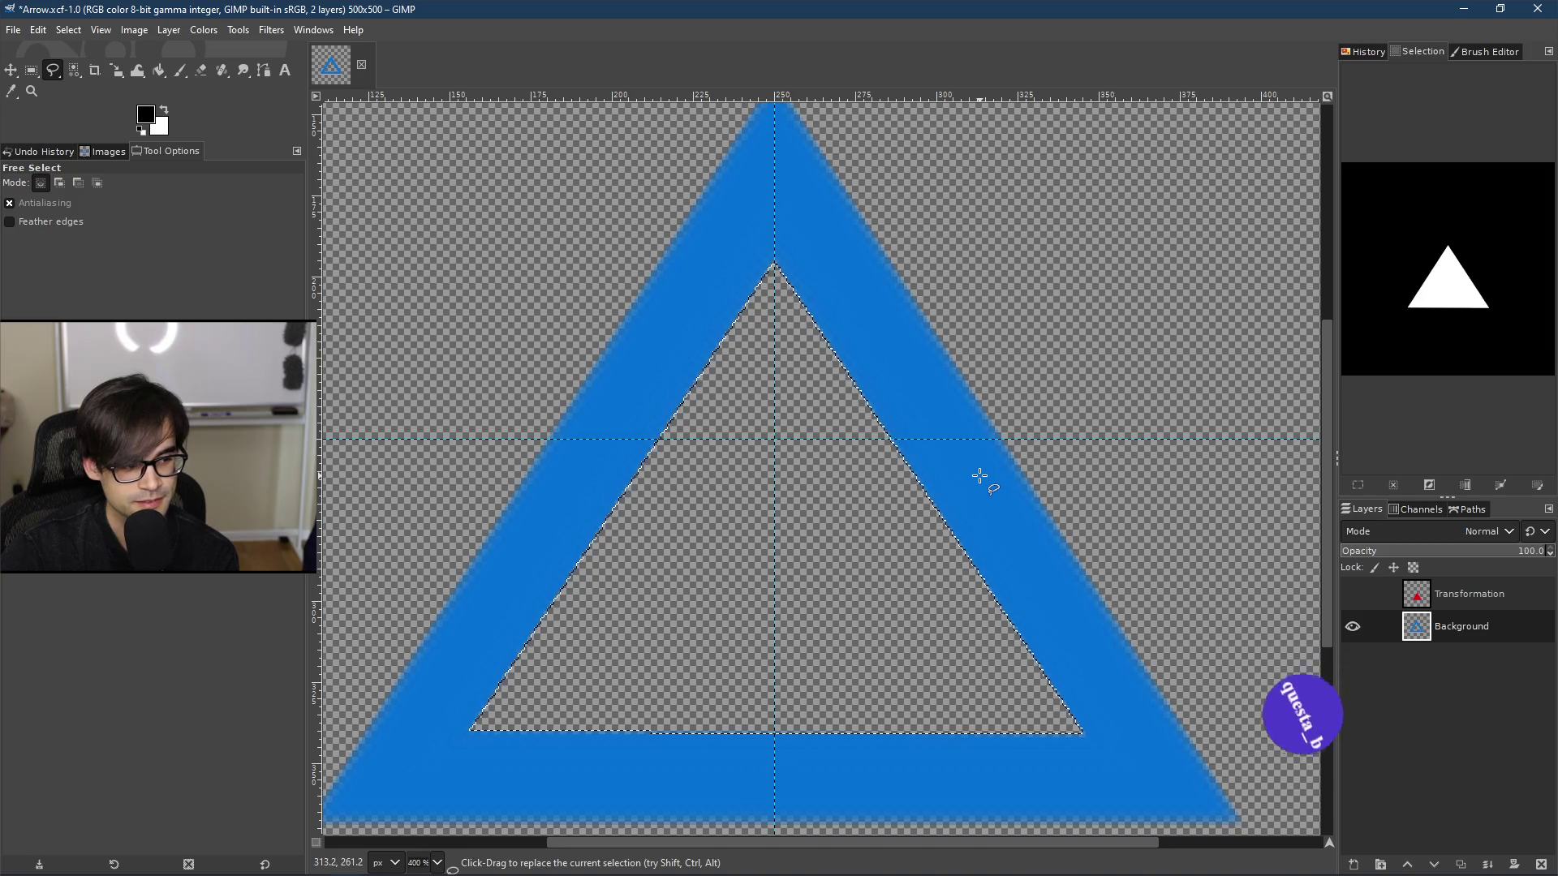
Step: Select the blue triangle band by colour and bucket-fill it black
{"action": "left_click", "coordinate": [75, 73]}
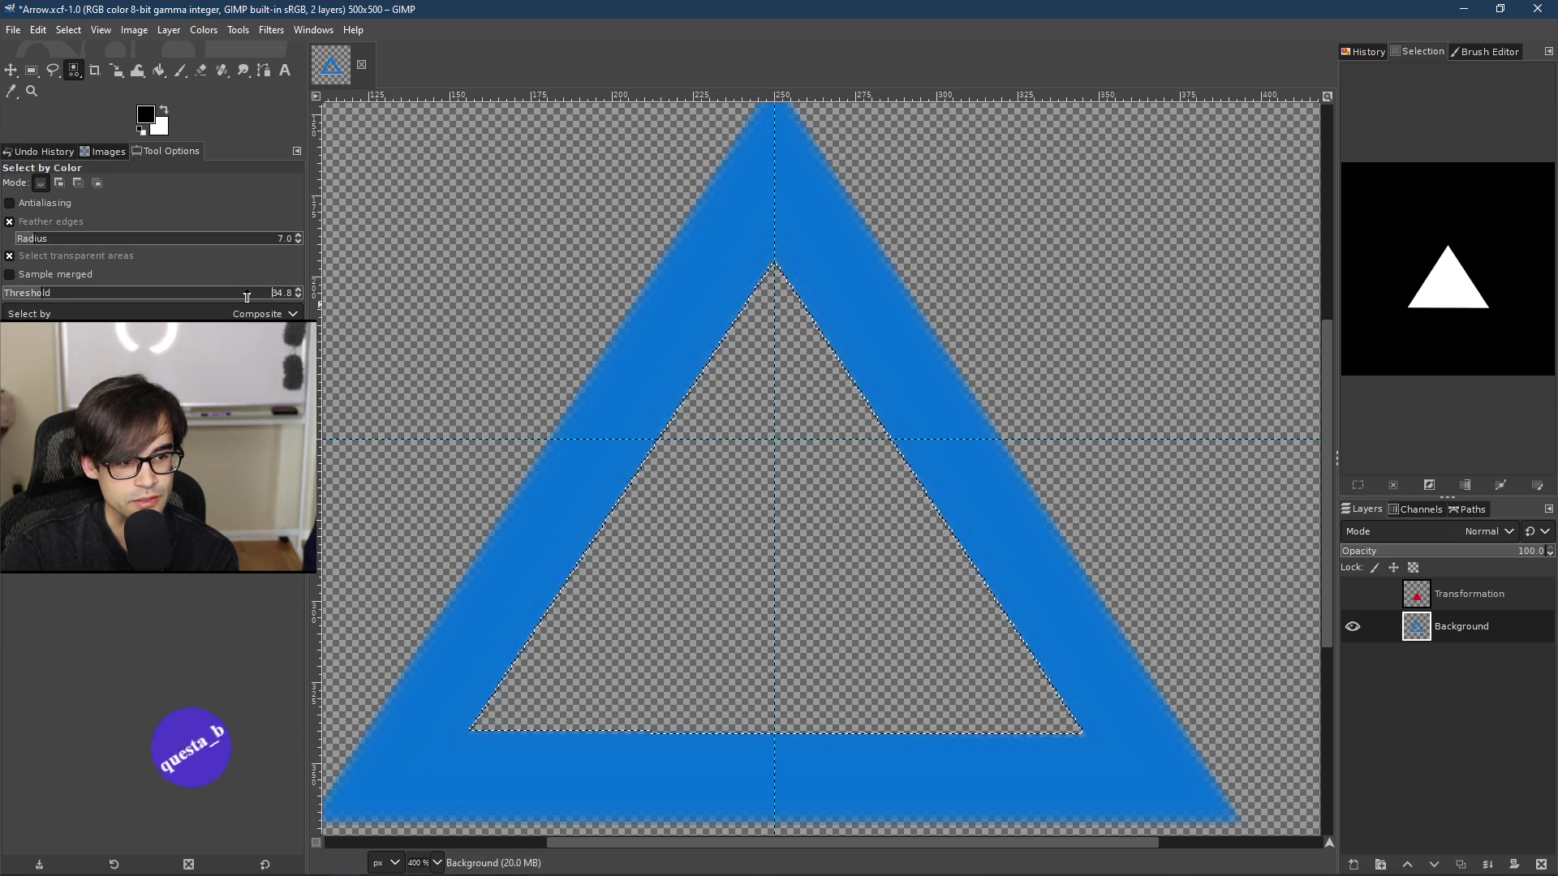
{"action": "left_click", "coordinate": [681, 294]}
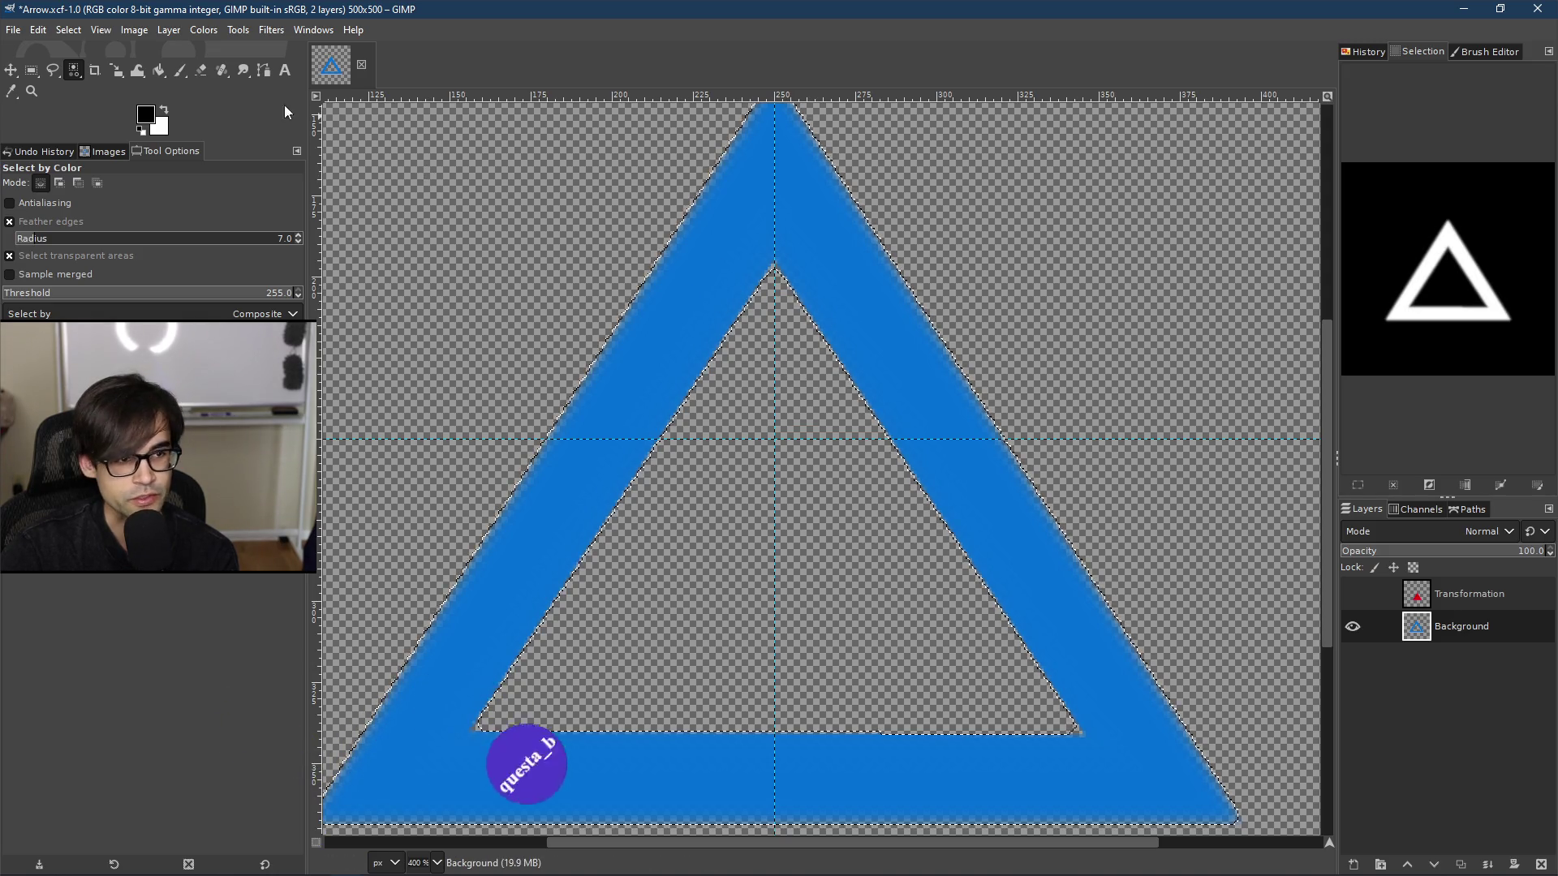
{"action": "left_click", "coordinate": [153, 74]}
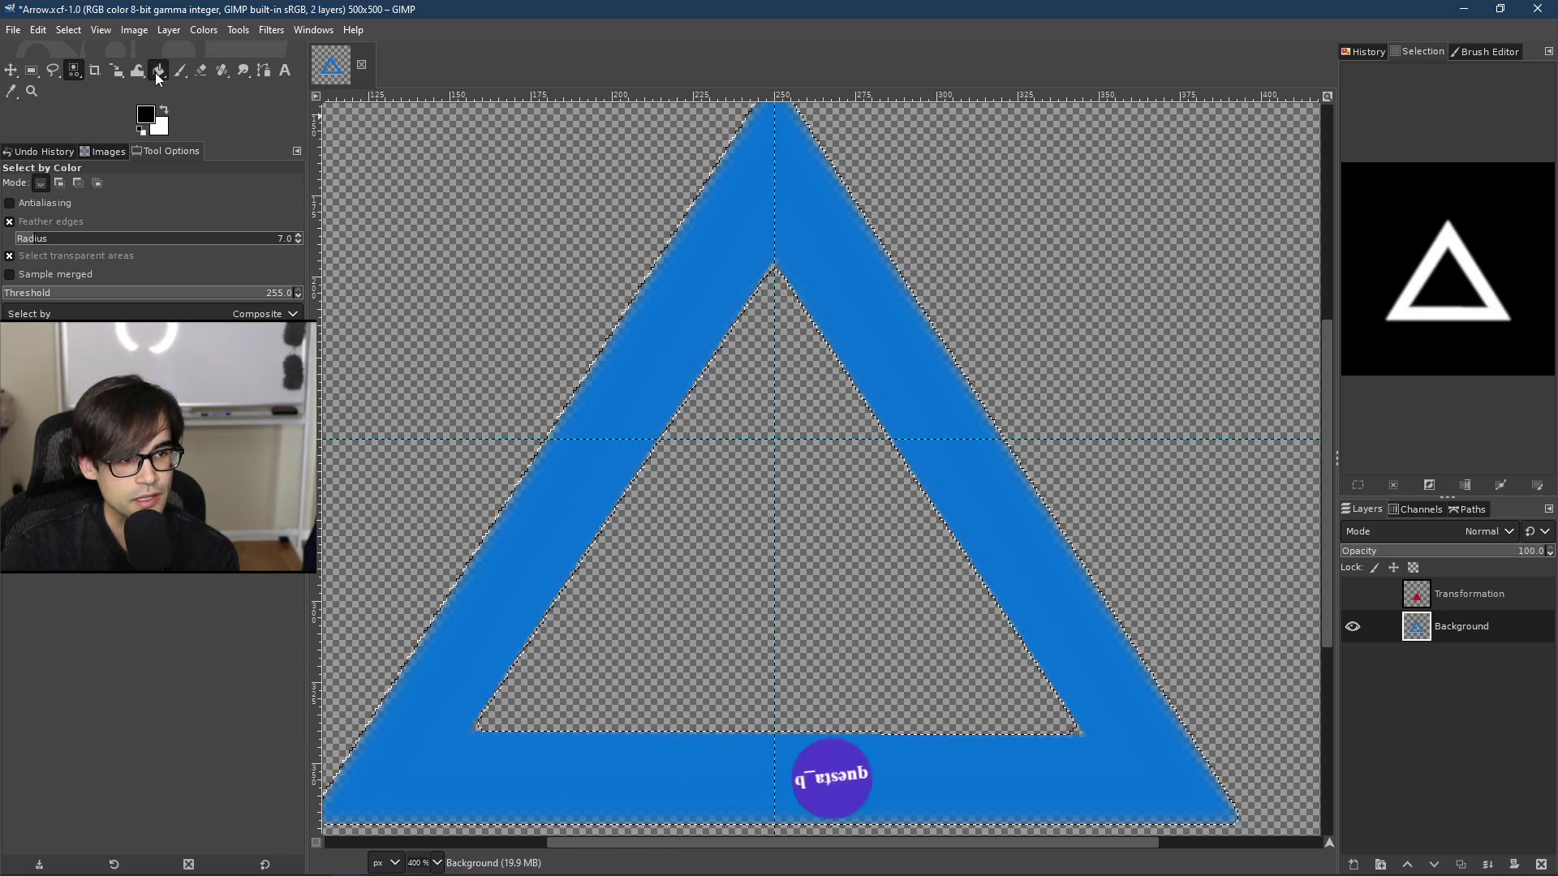
{"action": "left_click", "coordinate": [661, 293]}
{"action": "scroll", "coordinate": [873, 350], "scroll_direction": "down", "scroll_amount": 4}
{"action": "scroll", "coordinate": [872, 349], "scroll_direction": "up", "scroll_amount": 12}
{"action": "scroll", "coordinate": [718, 358], "scroll_direction": "down", "scroll_amount": 13}
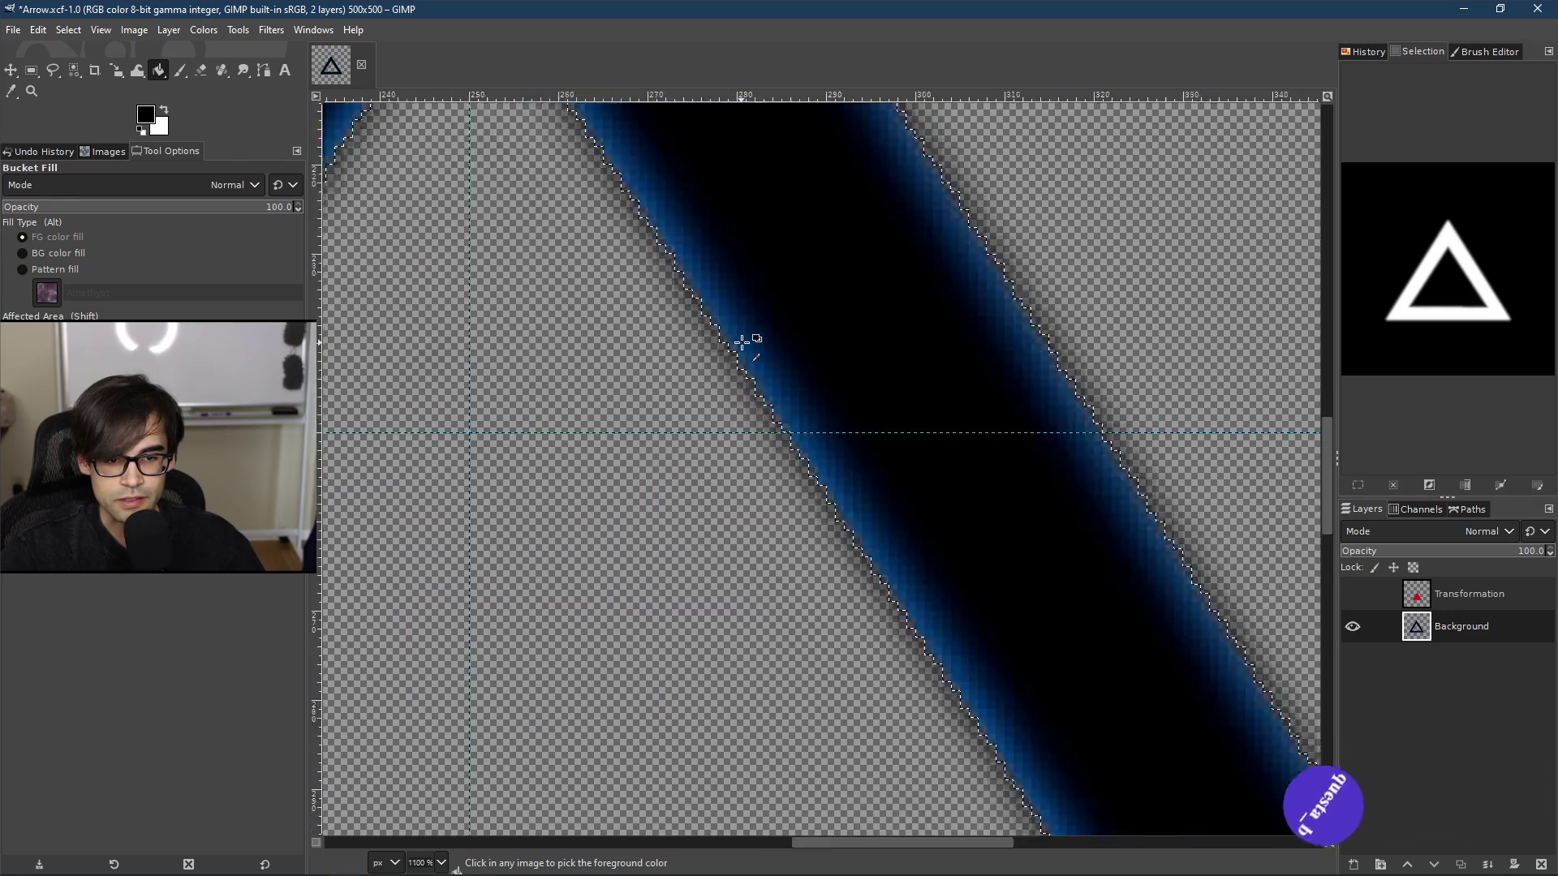
{"action": "scroll", "coordinate": [751, 347], "scroll_direction": "up", "scroll_amount": 3}
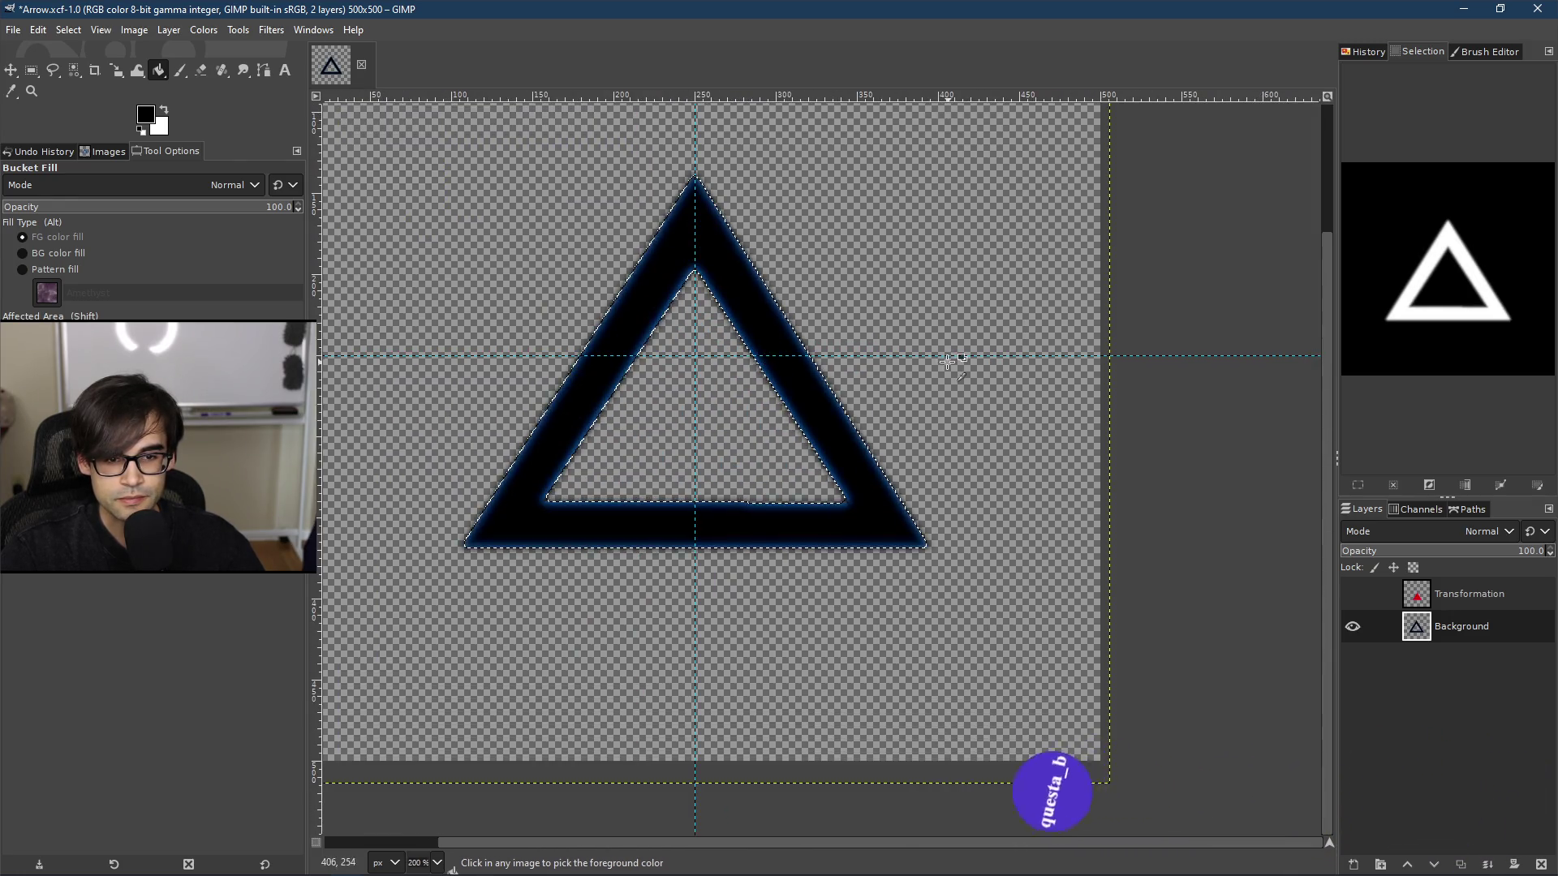
{"action": "scroll", "coordinate": [756, 350], "scroll_direction": "up", "scroll_amount": 1}
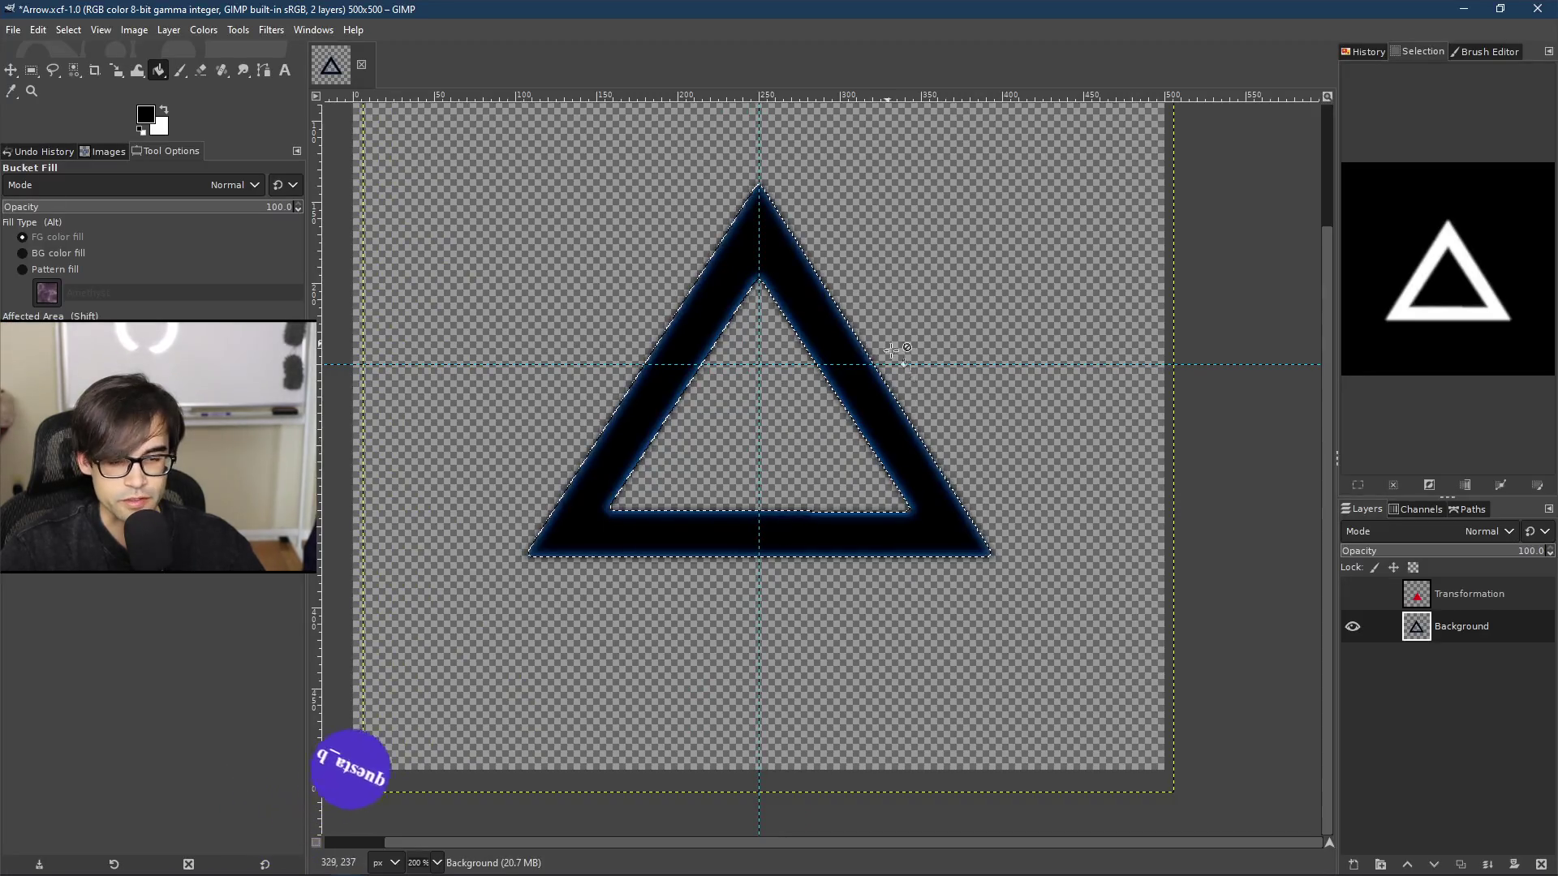
{"action": "scroll", "coordinate": [843, 446], "scroll_direction": "down", "scroll_amount": 2}
{"action": "scroll", "coordinate": [885, 418], "scroll_direction": "up", "scroll_amount": 4}
{"action": "scroll", "coordinate": [794, 305], "scroll_direction": "up", "scroll_amount": 2}
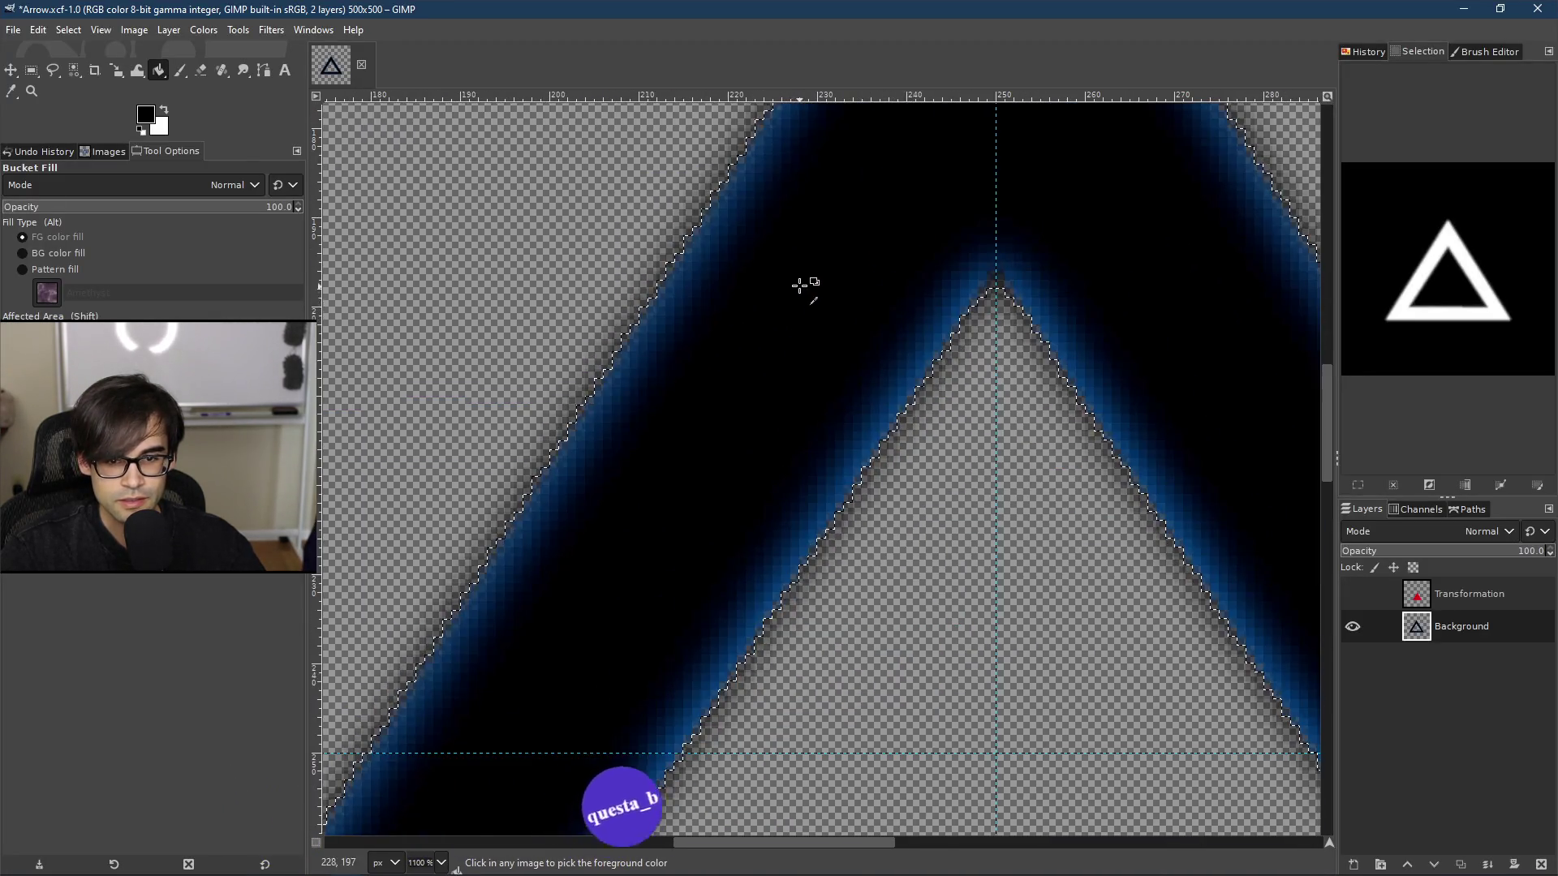
{"action": "scroll", "coordinate": [806, 285], "scroll_direction": "down", "scroll_amount": 4}
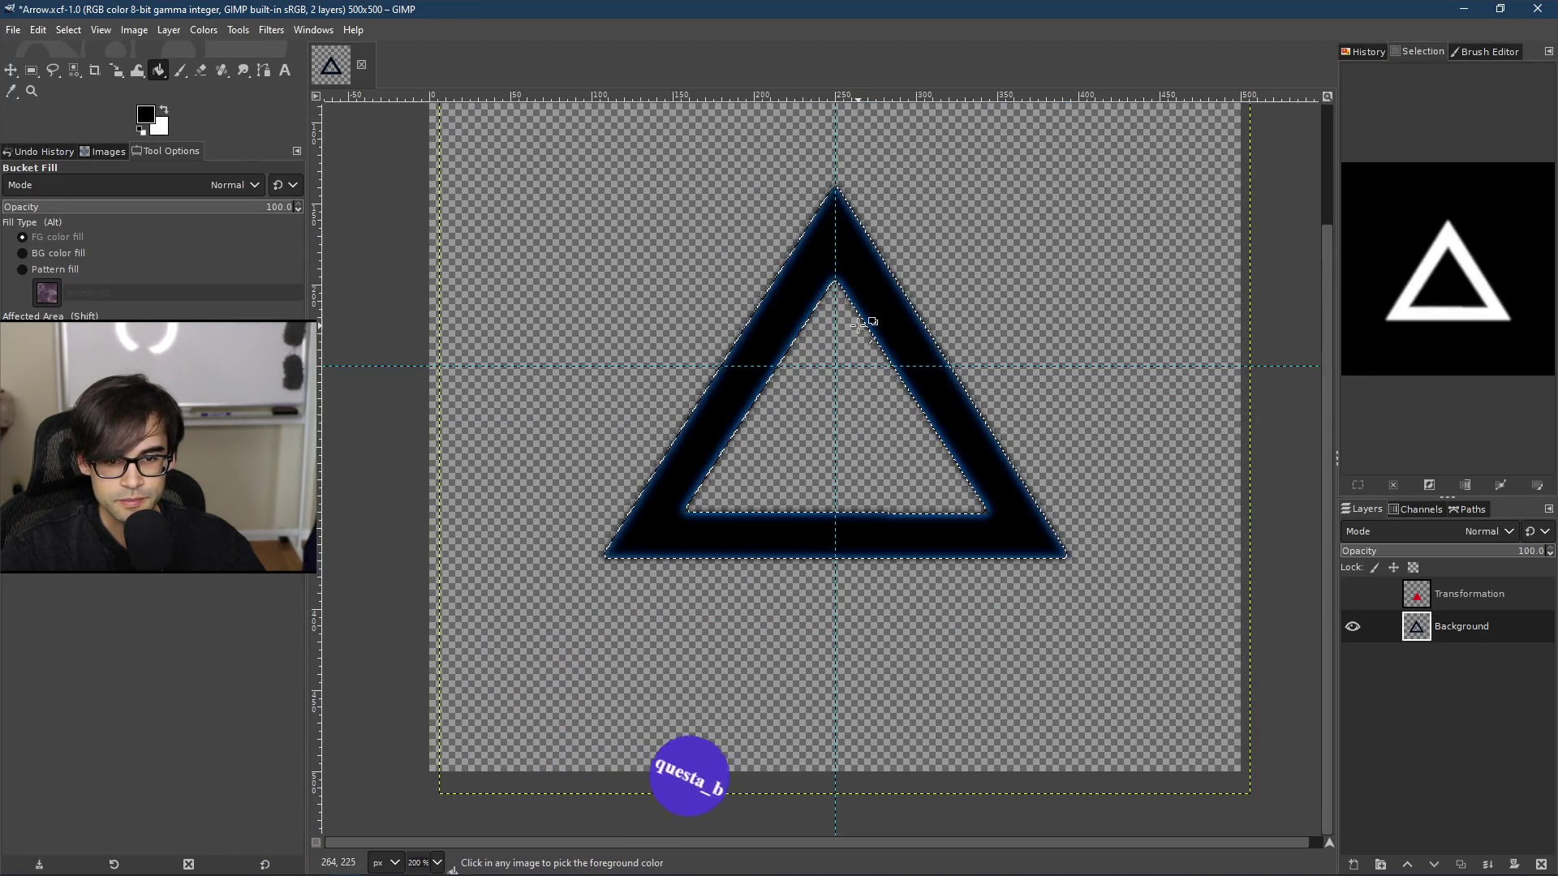
Step: Export the image as Arrow.png into the UI Support folder with default PNG settings
{"action": "left_click", "coordinate": [14, 30]}
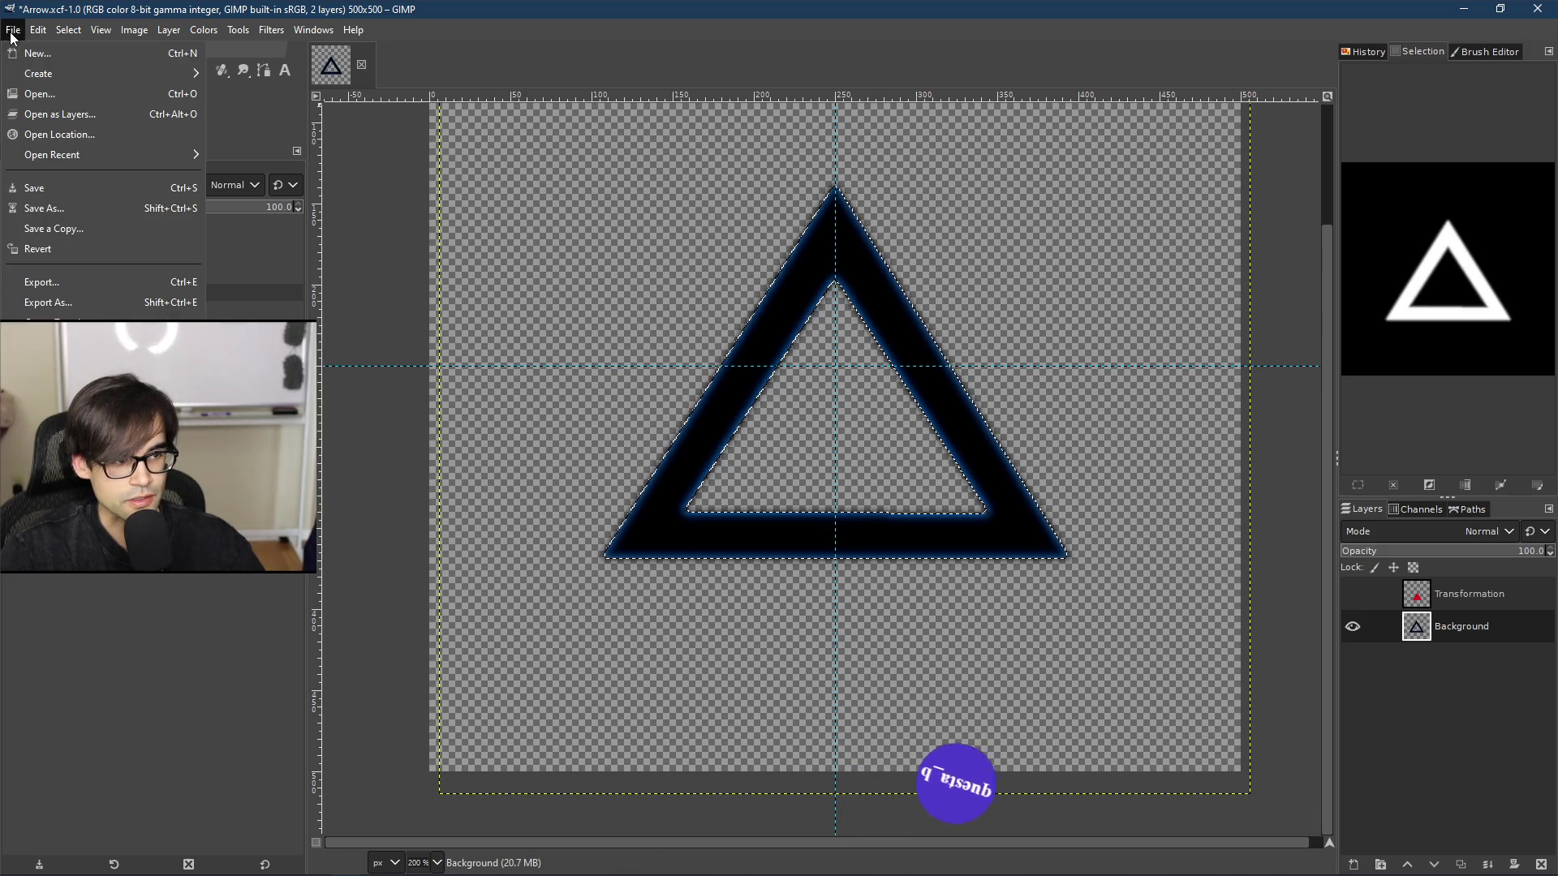
{"action": "left_click", "coordinate": [81, 302]}
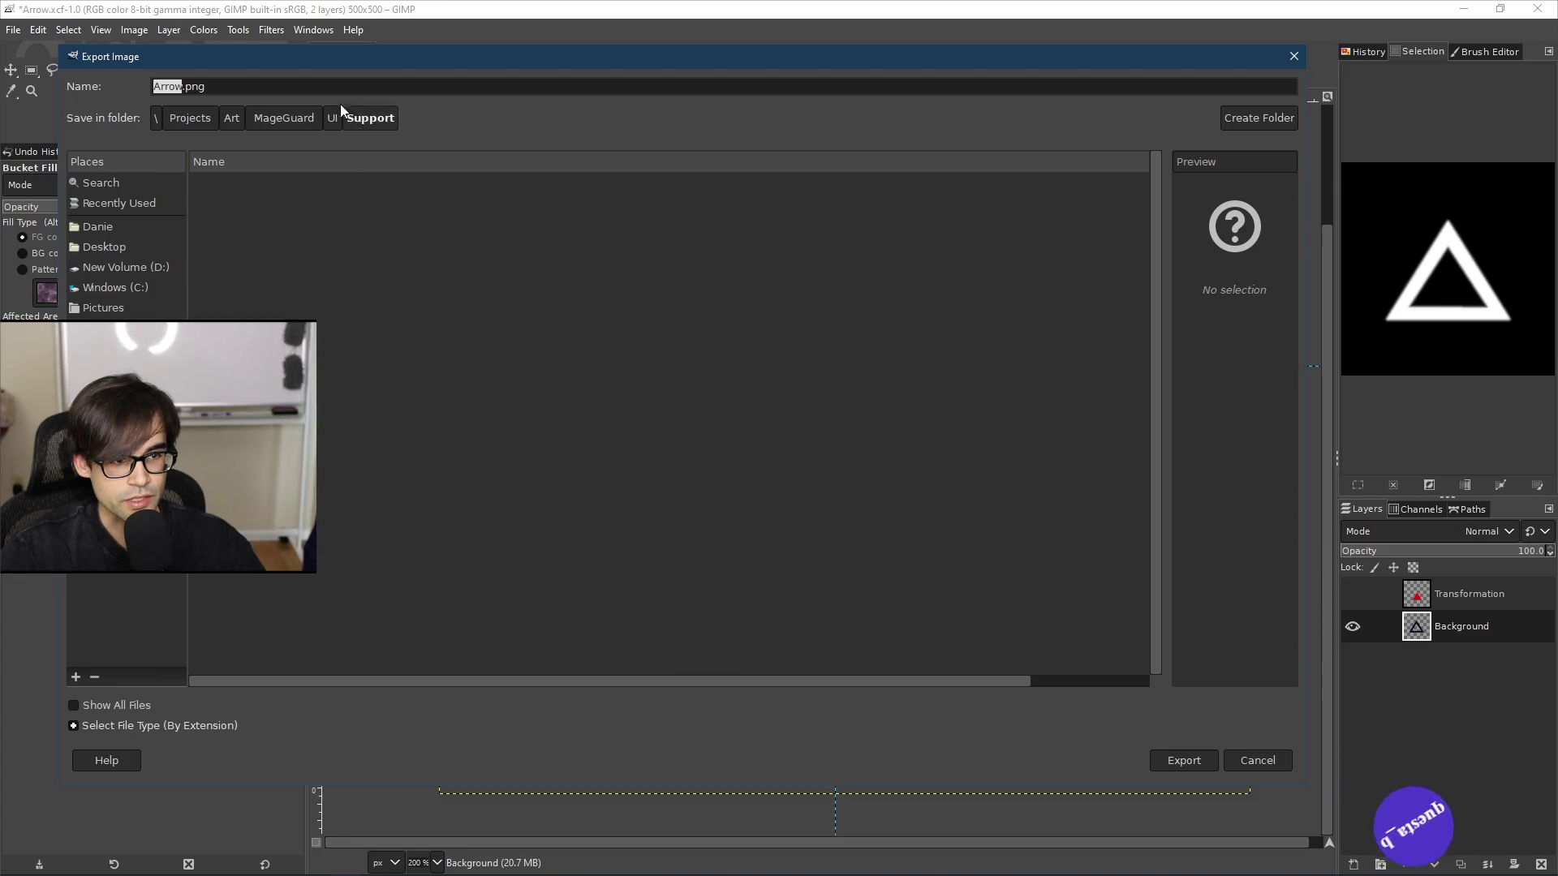
{"action": "left_click", "coordinate": [1183, 761]}
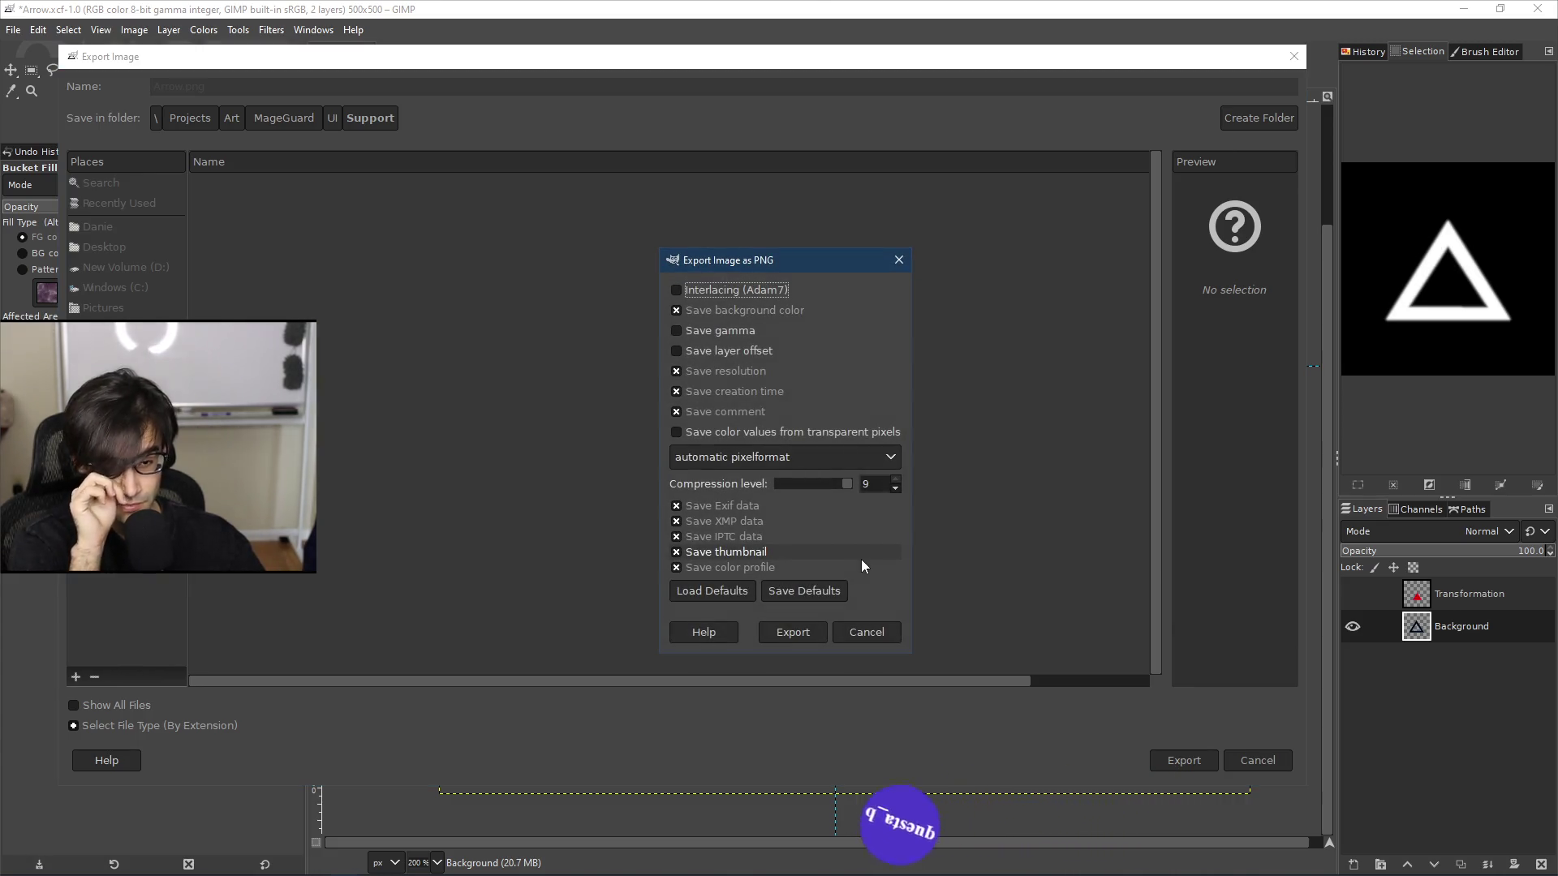
{"action": "left_click", "coordinate": [803, 634]}
{"action": "scroll", "coordinate": [867, 479], "scroll_direction": "down", "scroll_amount": 3}
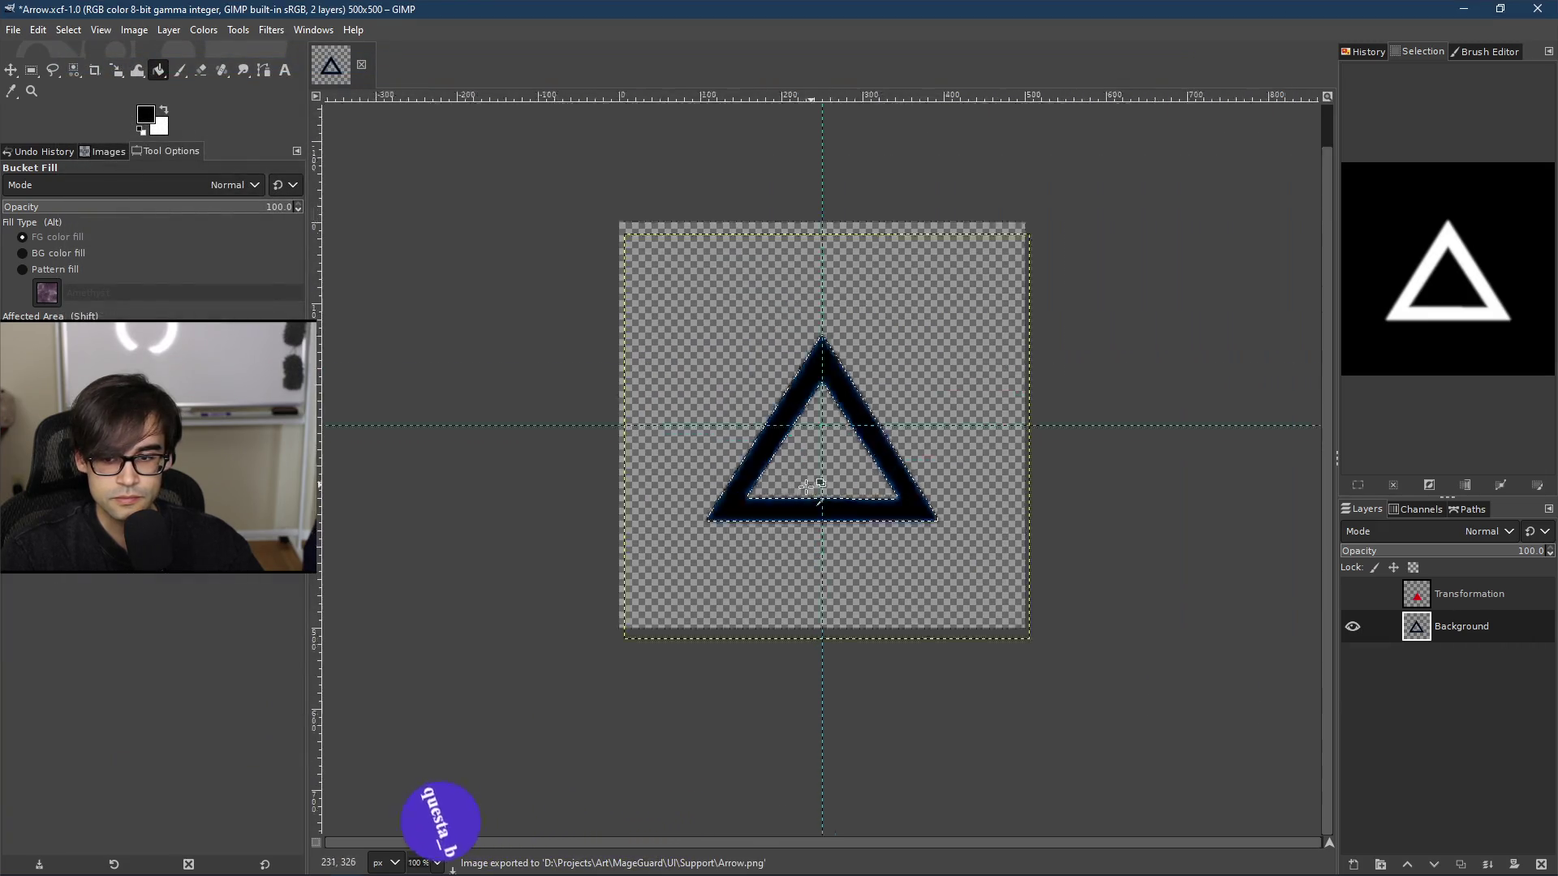
{"action": "scroll", "coordinate": [814, 404], "scroll_direction": "up", "scroll_amount": 2}
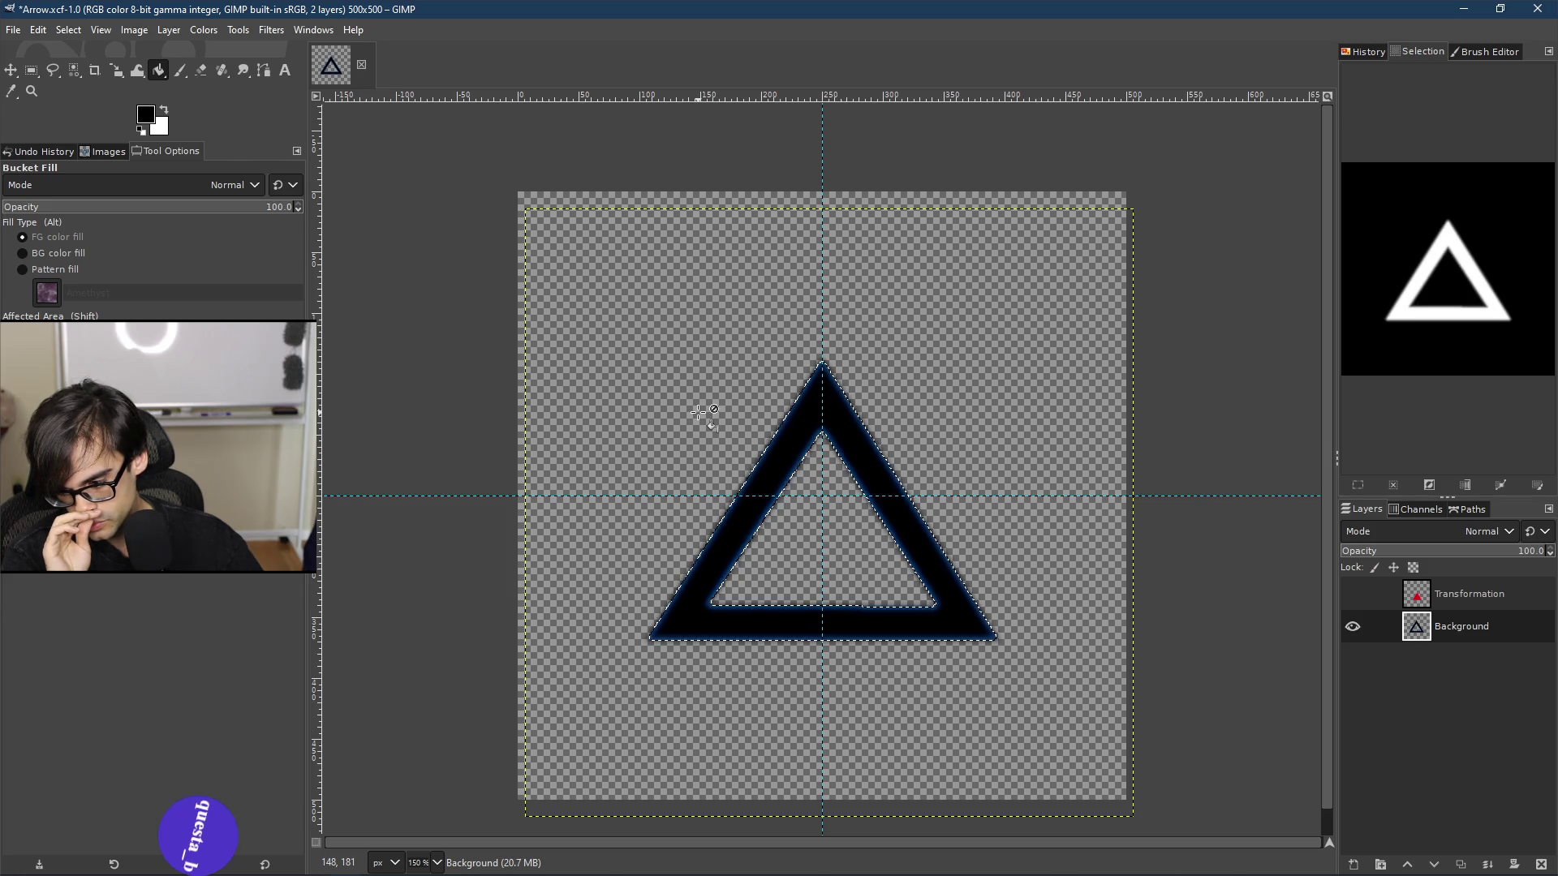
{"action": "left_click", "coordinate": [18, 33]}
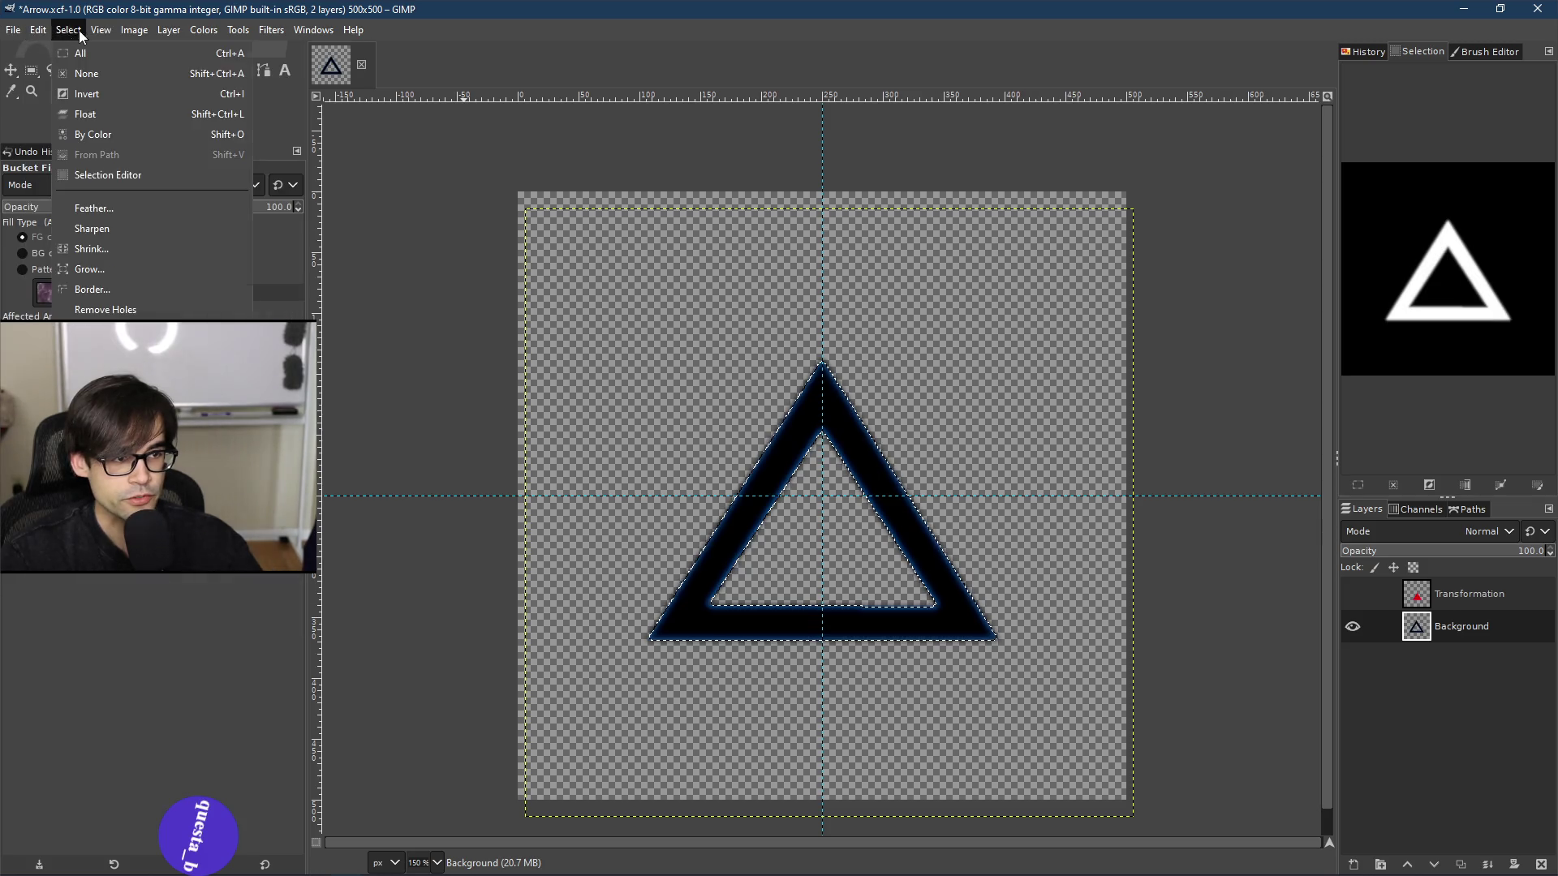
Step: Resize the Arrow canvas to 256 × 256 px without resizing layers
{"action": "mouse_move", "coordinate": [68, 30]}
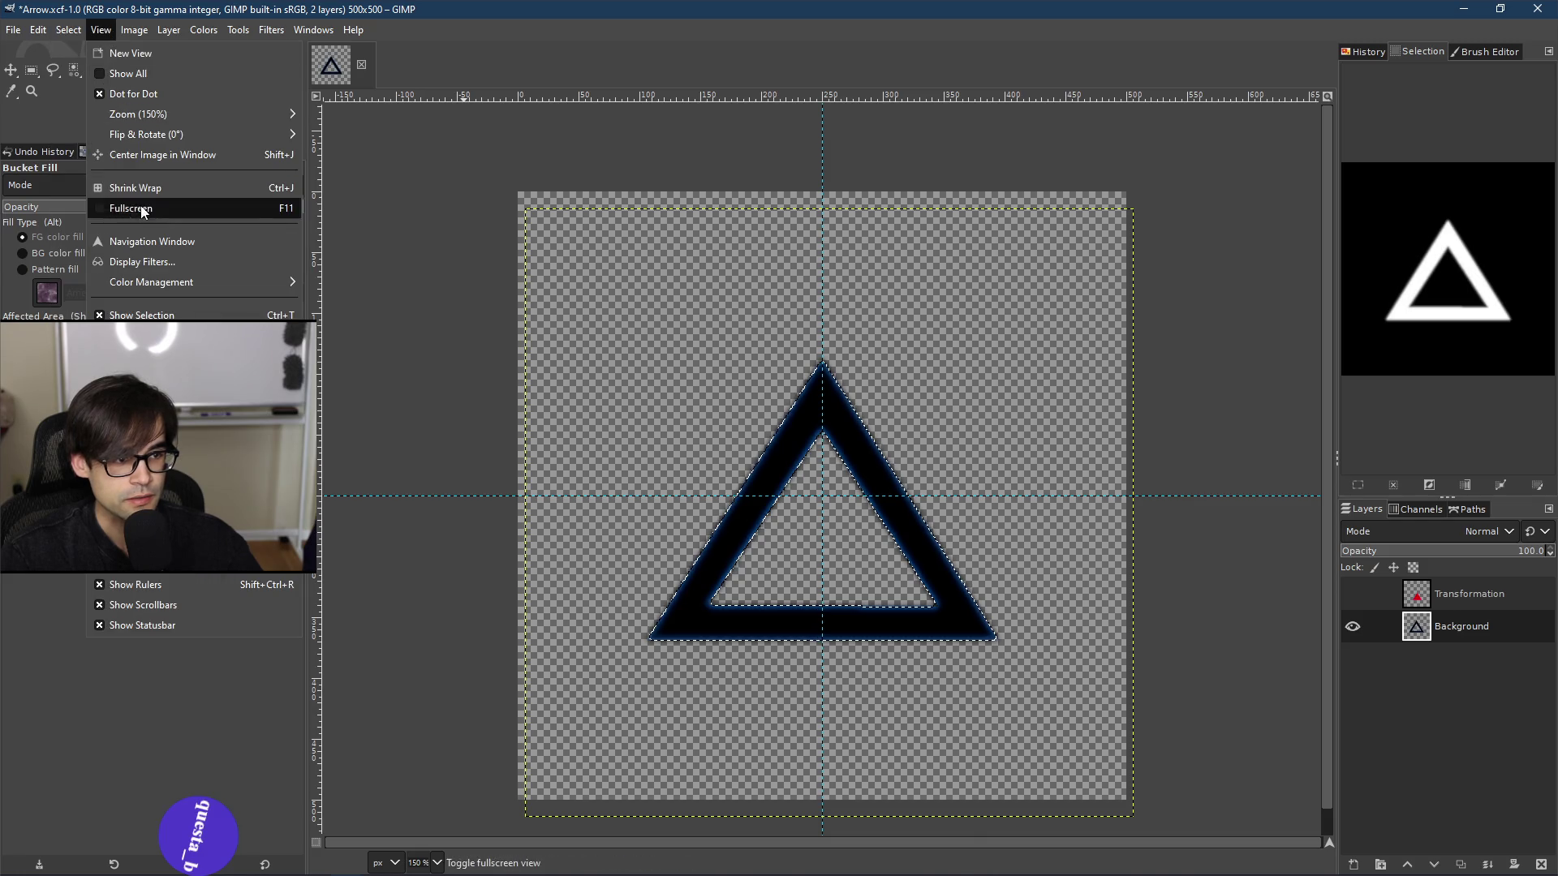
{"action": "mouse_move", "coordinate": [138, 37]}
{"action": "left_click", "coordinate": [195, 178]}
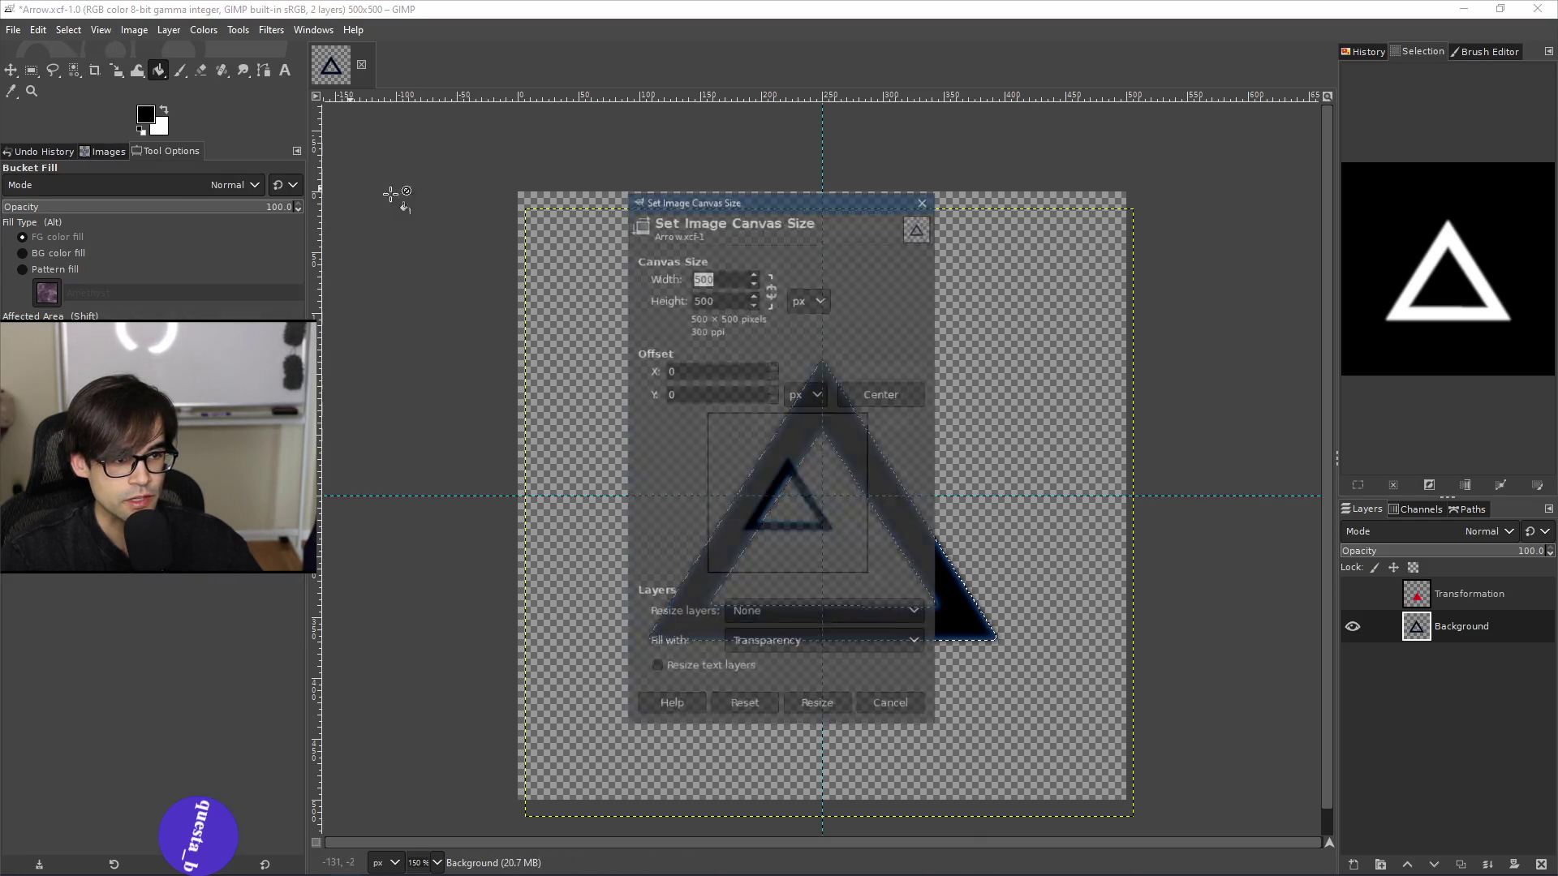
{"action": "type", "text": "128"}
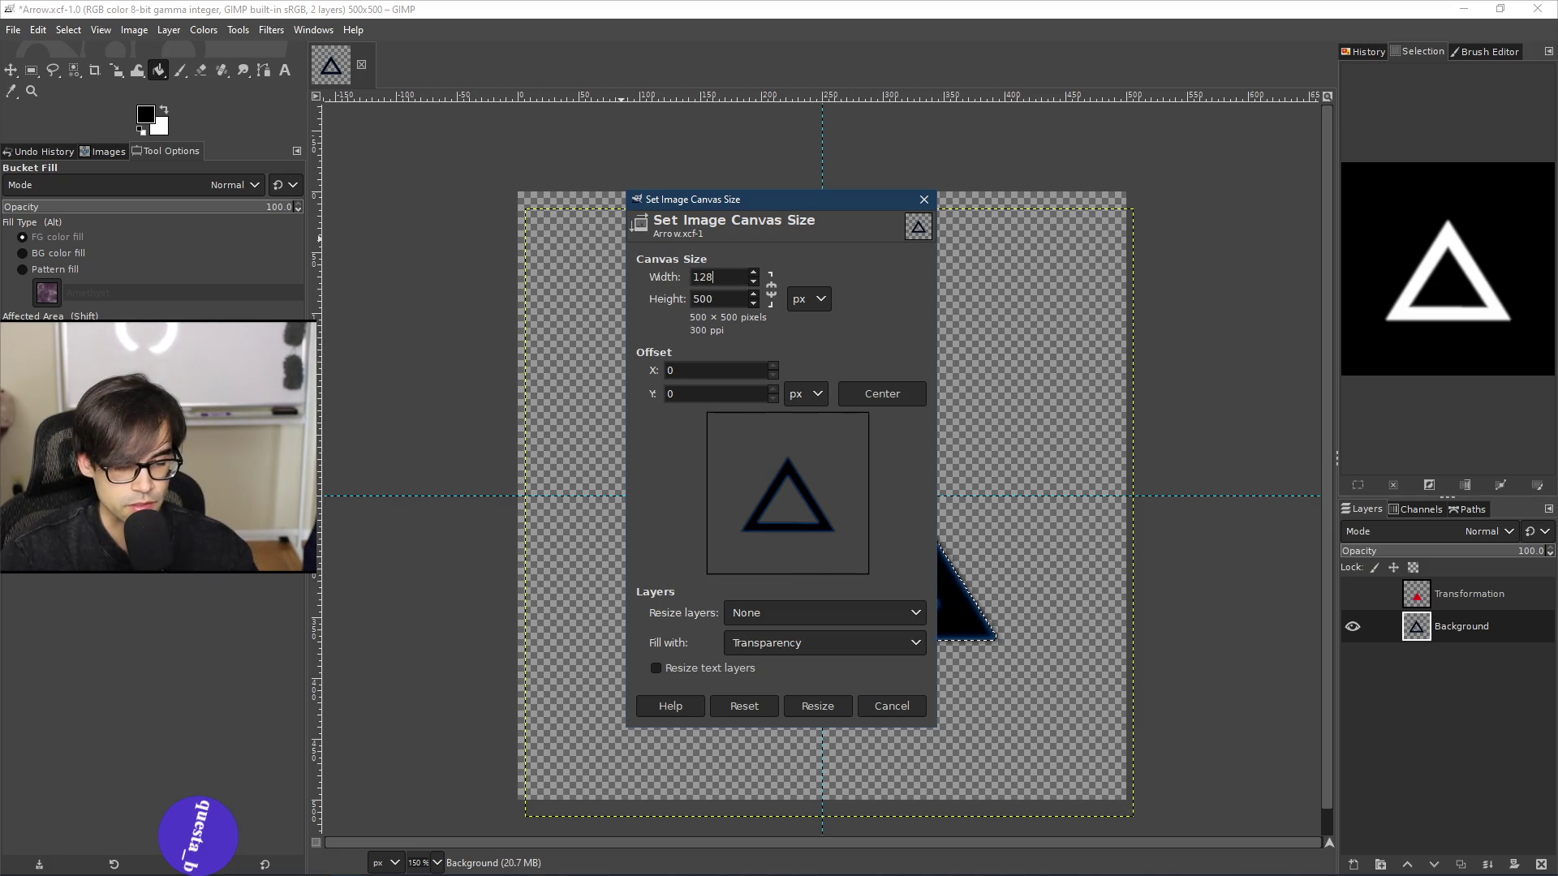
{"action": "double_click", "coordinate": [708, 299]}
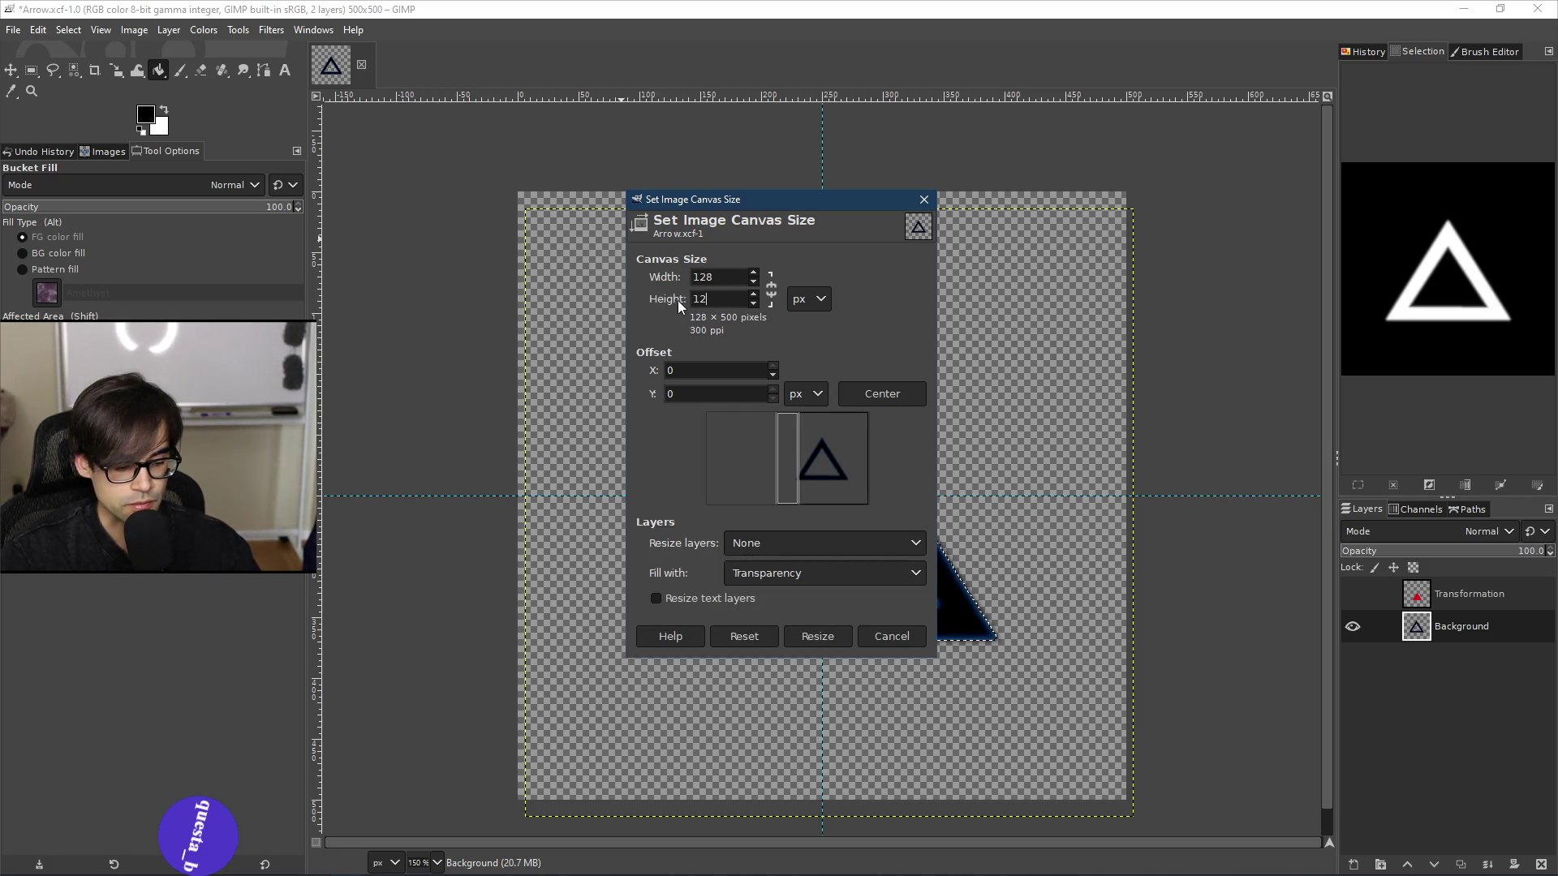
{"action": "type", "text": "8"}
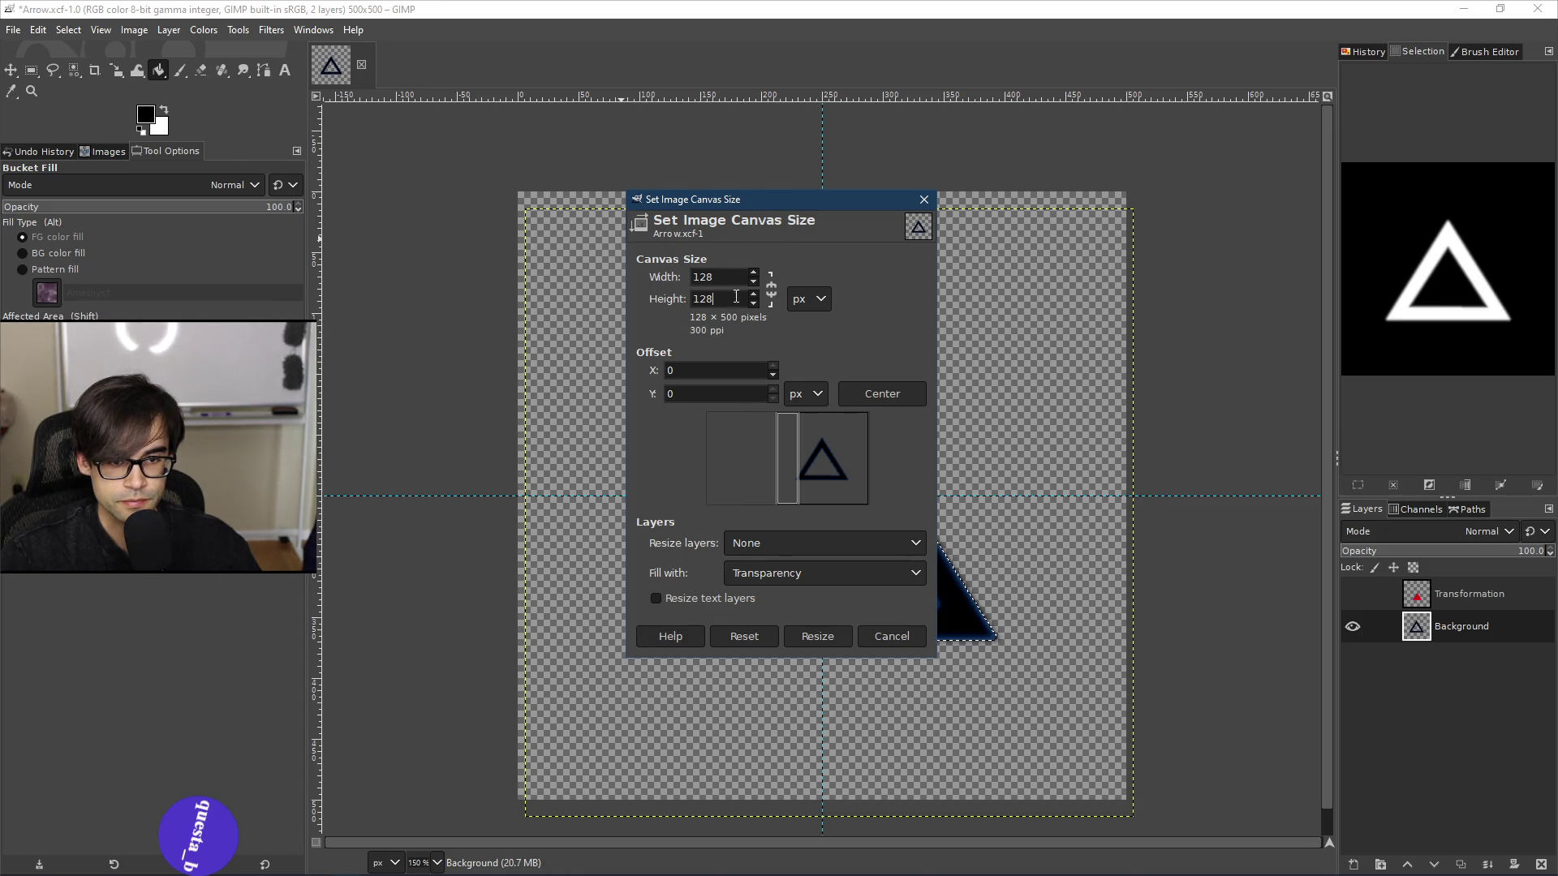
{"action": "key", "text": "shift+Tab"}
{"action": "type", "text": "256"}
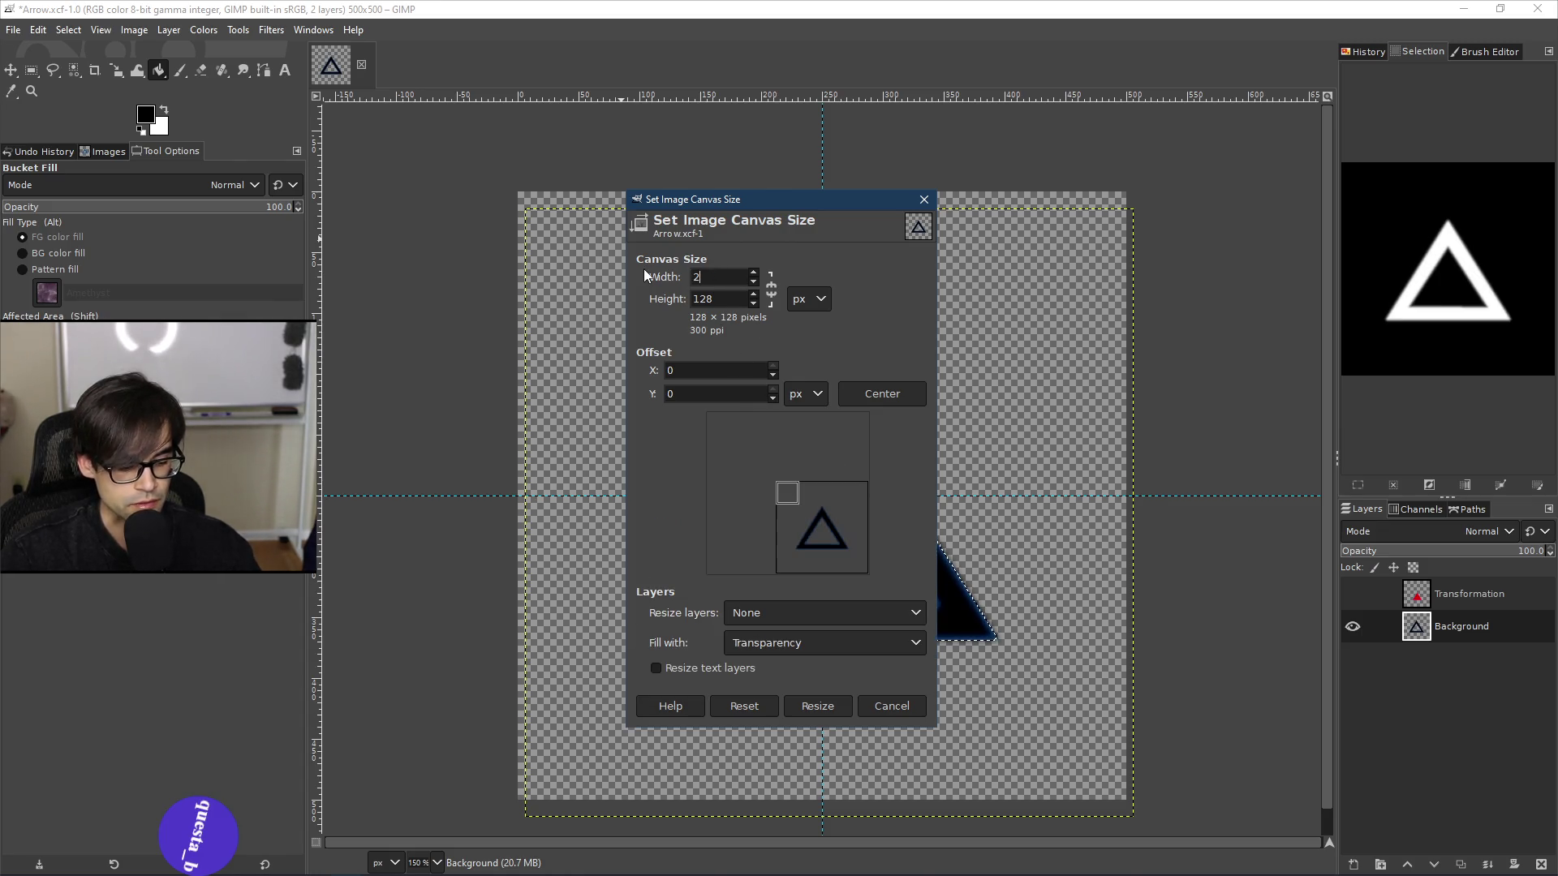
{"action": "key", "text": "Tab"}
{"action": "type", "text": "256"}
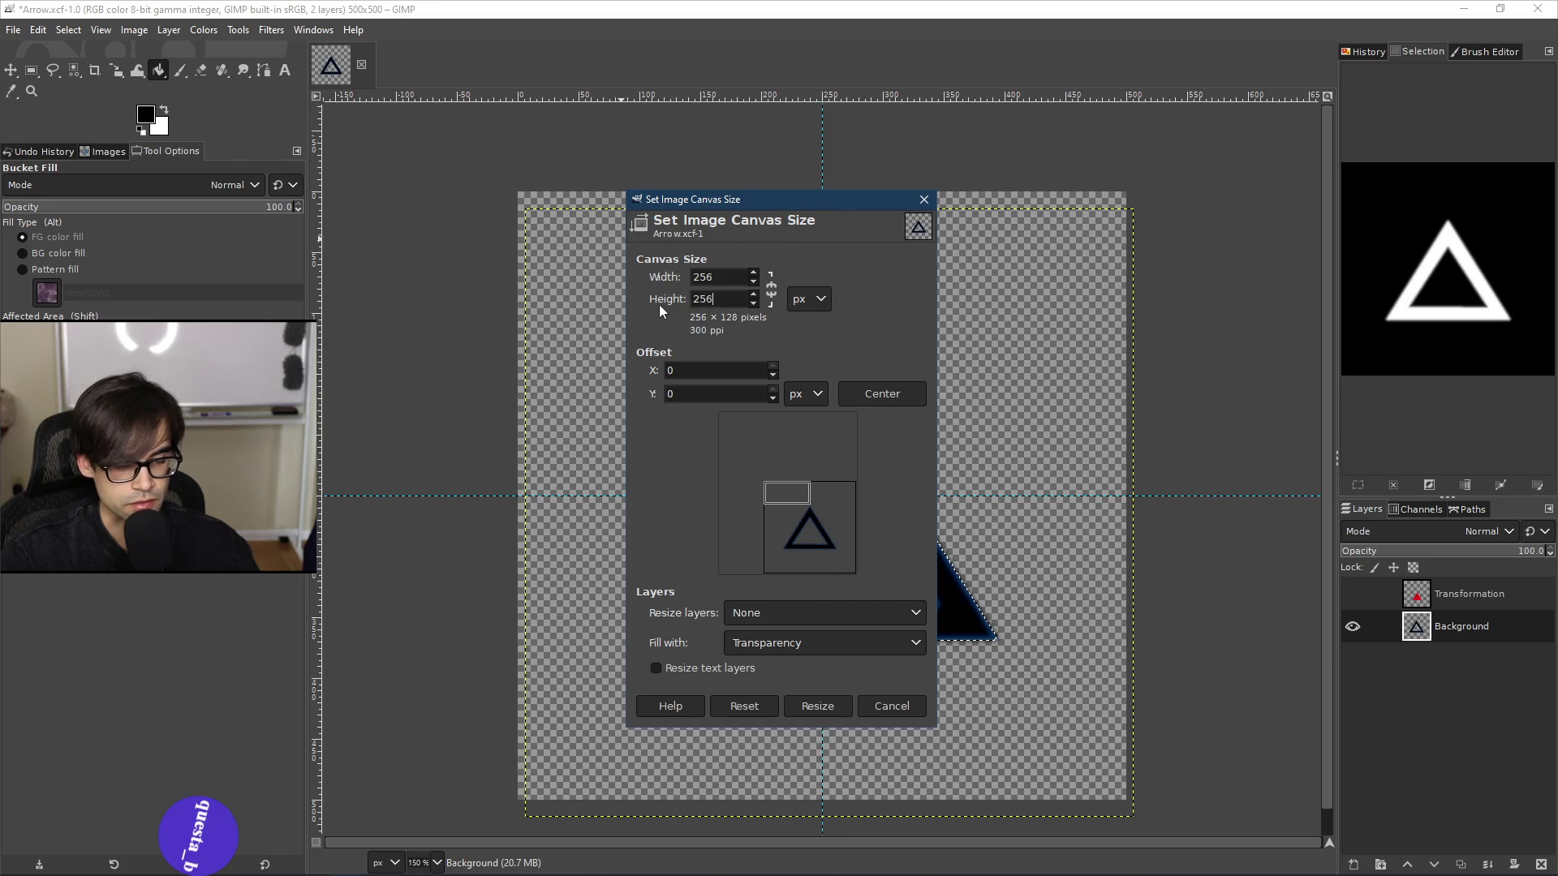
{"action": "left_click", "coordinate": [806, 711]}
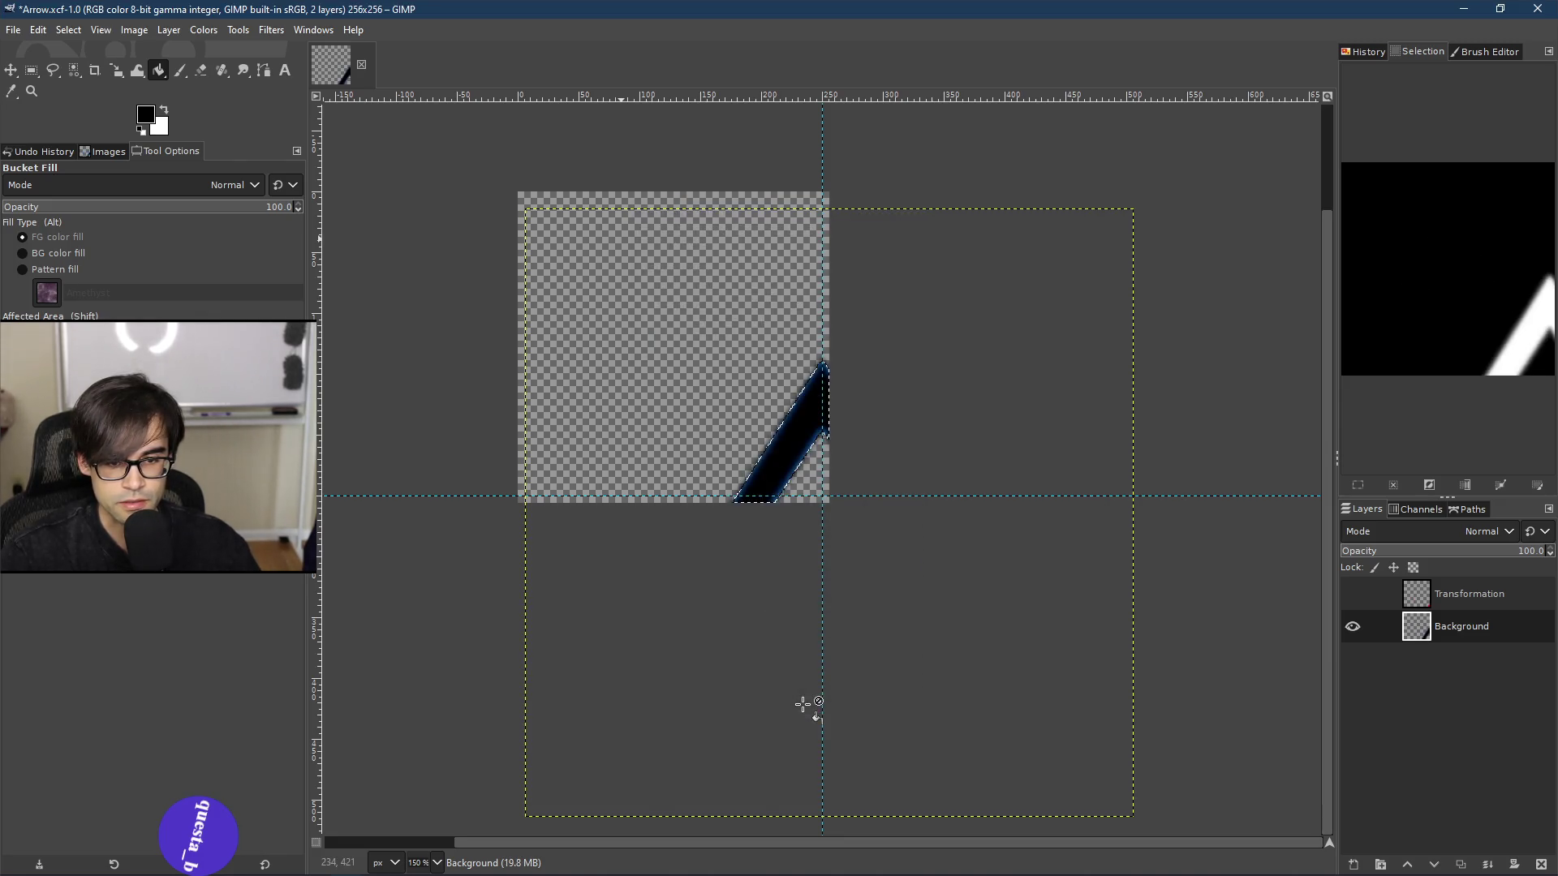
Step: Move the triangle layer up-left into the canvas and delete the Transformation layer
{"action": "left_click", "coordinate": [1452, 633]}
{"action": "left_click", "coordinate": [10, 72]}
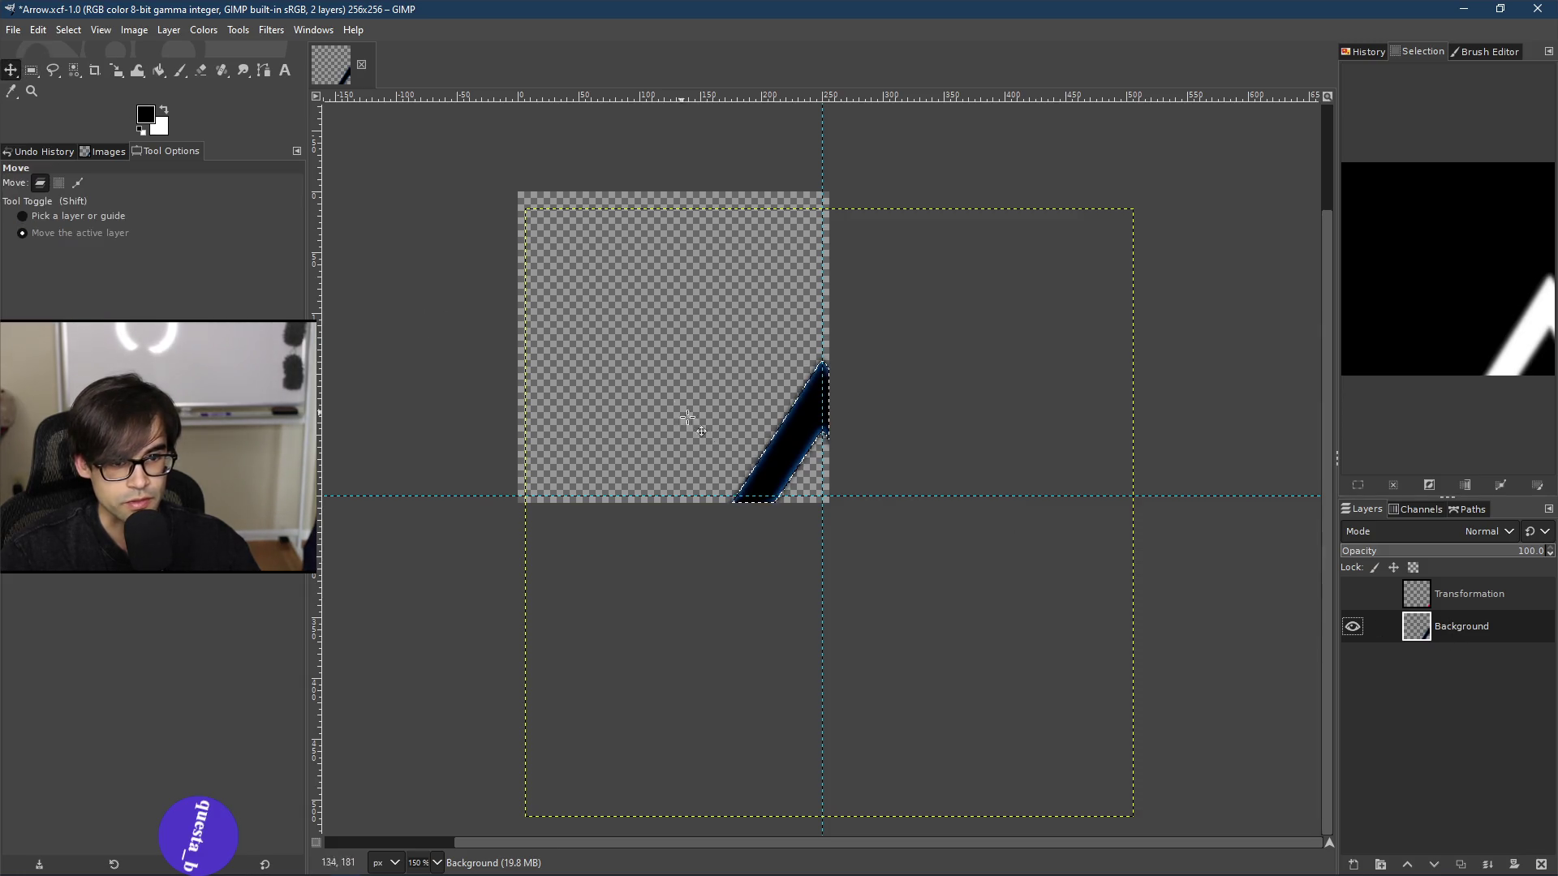
{"action": "mouse_move", "coordinate": [789, 461]}
{"action": "left_mouse_down"}
{"action": "mouse_move", "coordinate": [629, 373]}
{"action": "mouse_move", "coordinate": [768, 389]}
{"action": "mouse_move", "coordinate": [668, 324]}
{"action": "mouse_move", "coordinate": [684, 344]}
{"action": "mouse_move", "coordinate": [700, 336]}
{"action": "left_mouse_up"}
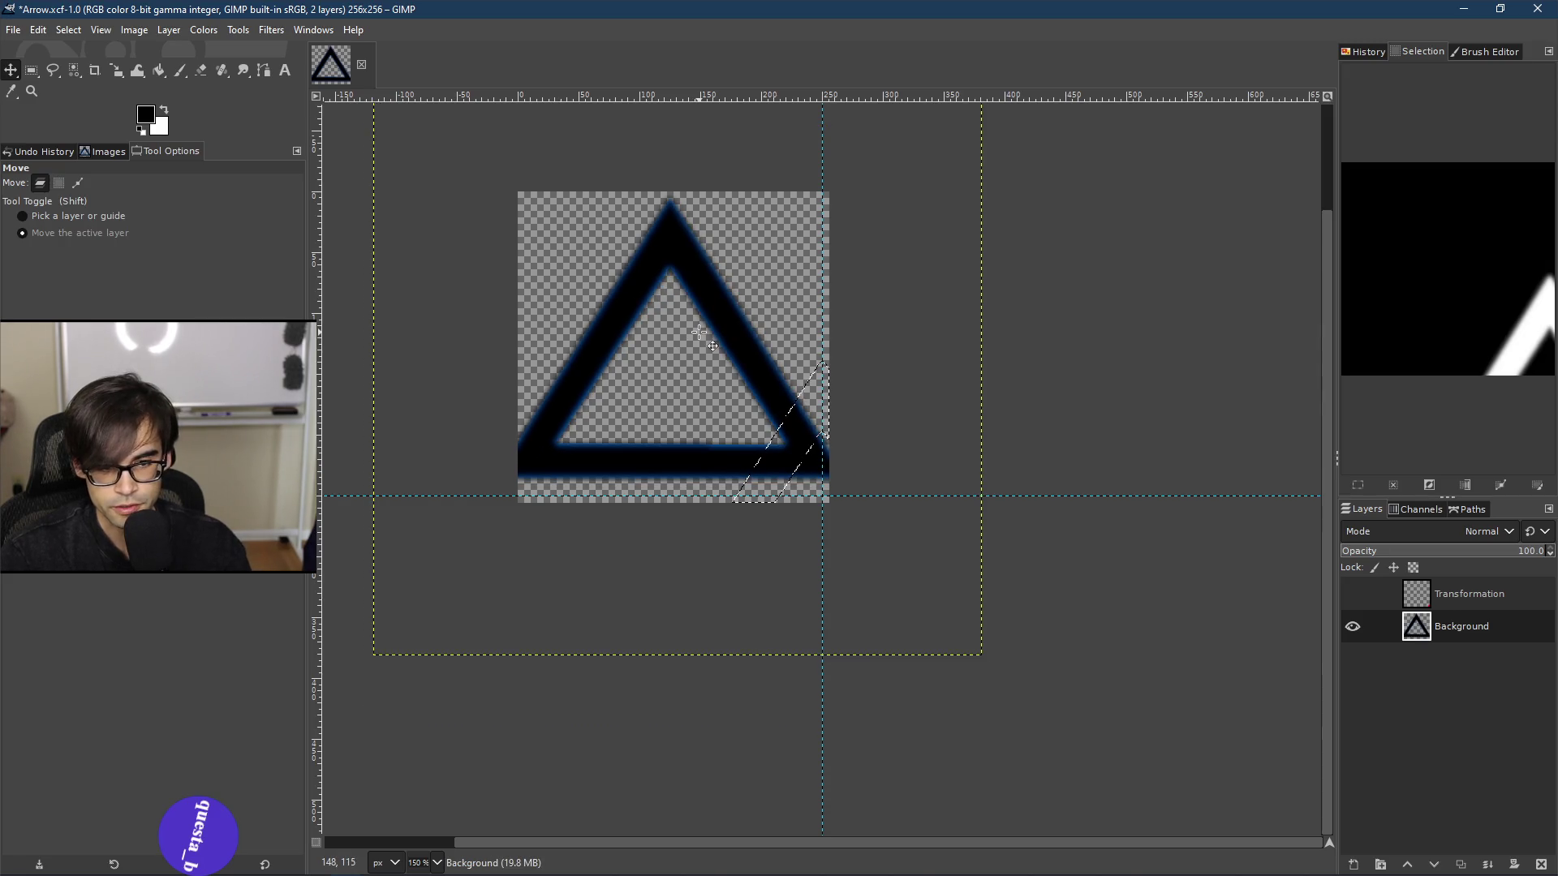
{"action": "right_click", "coordinate": [1484, 607]}
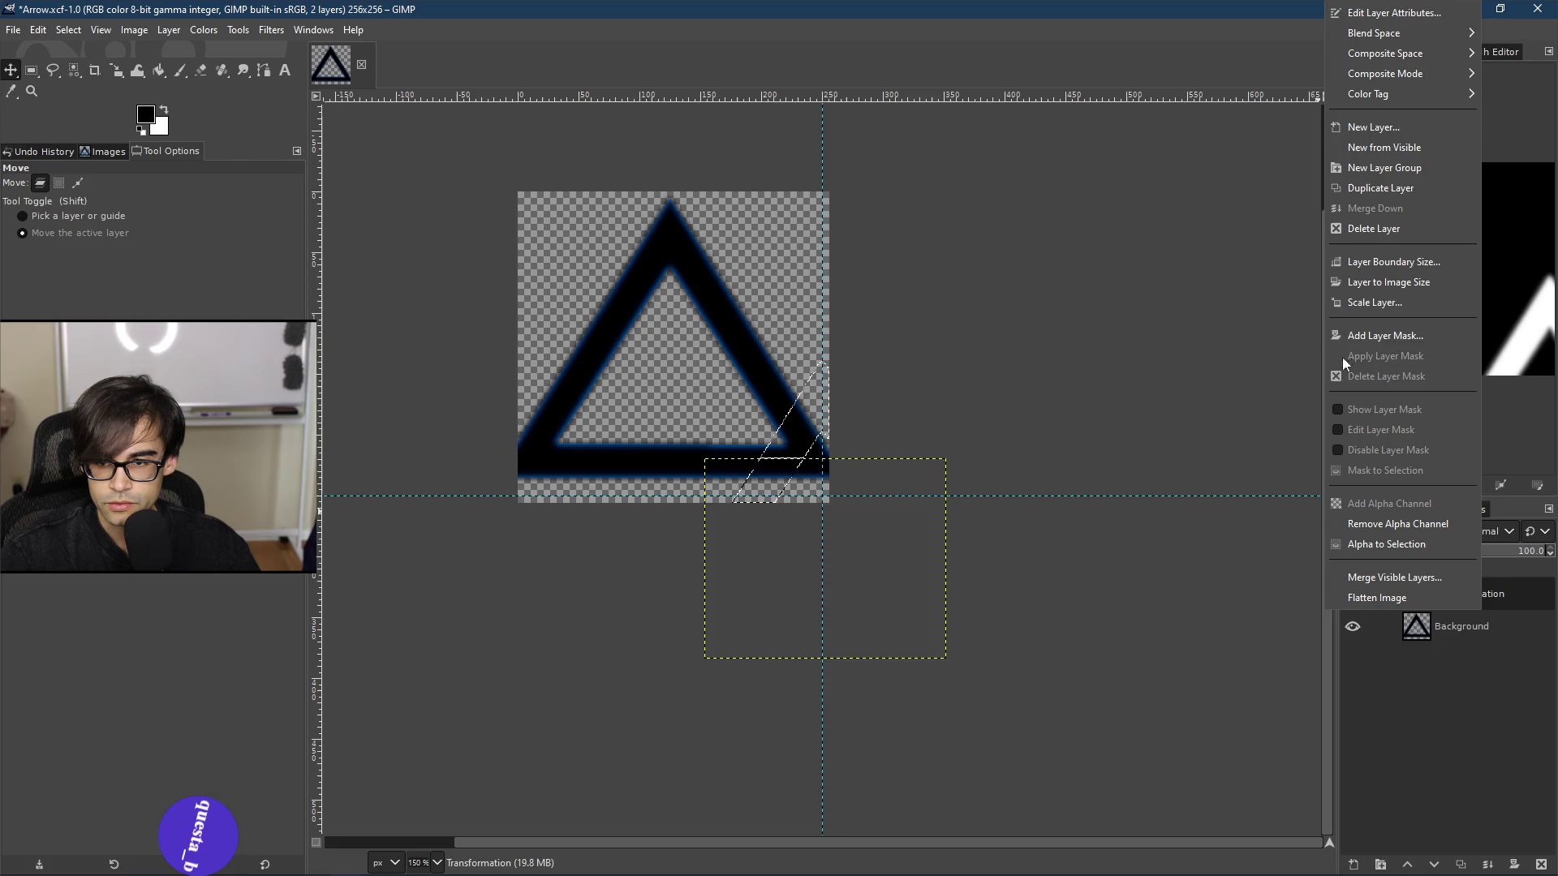
{"action": "left_click", "coordinate": [1379, 229]}
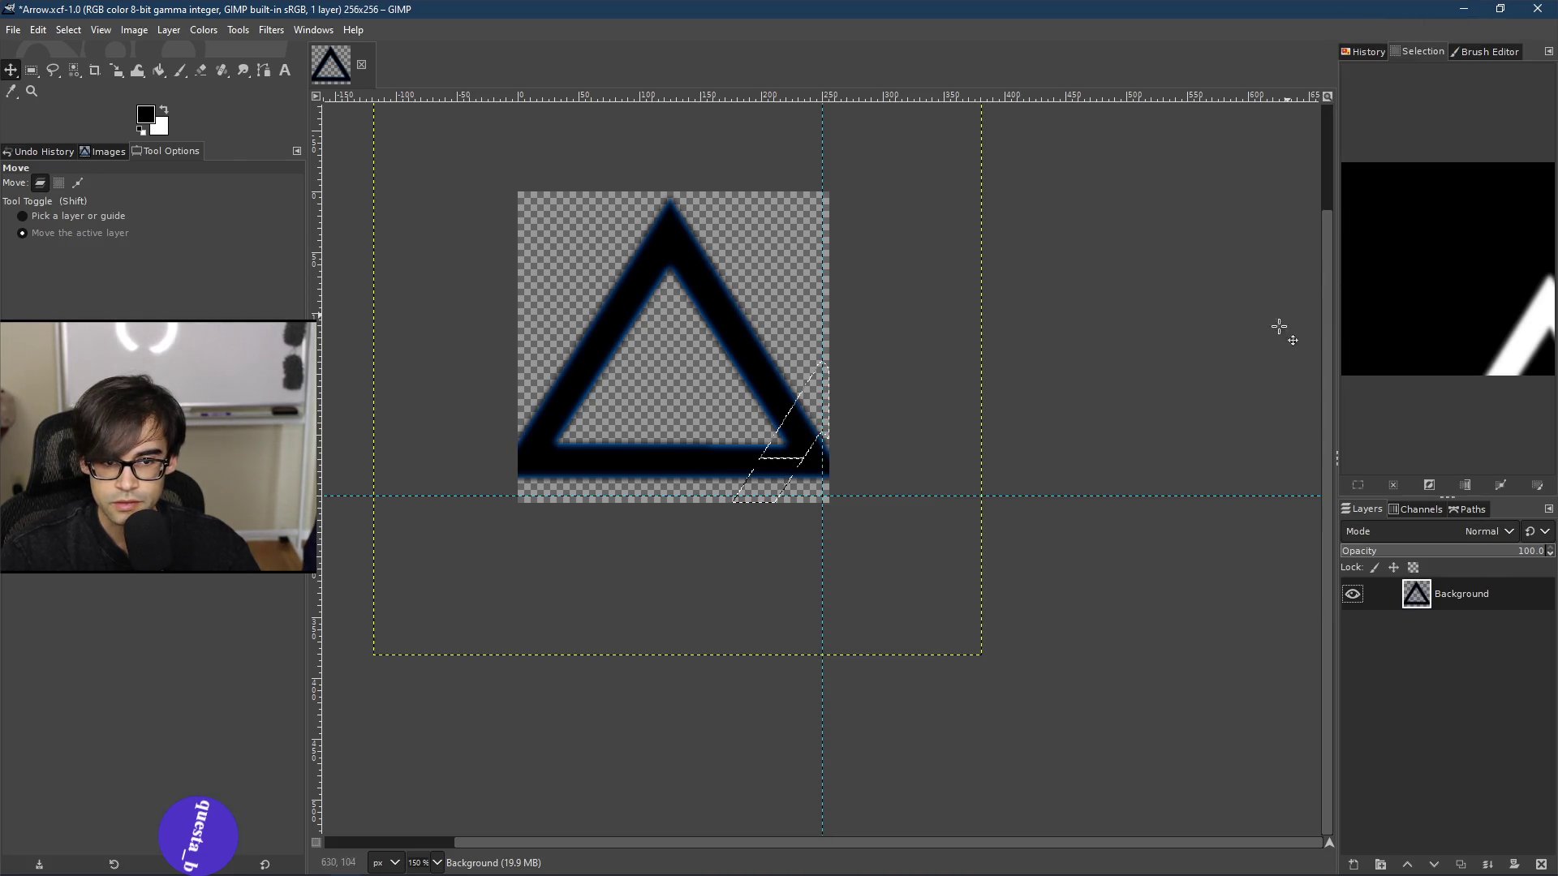
Step: Start scaling the selection, then clear the selection to cancel the pending scale
{"action": "left_click", "coordinate": [137, 71]}
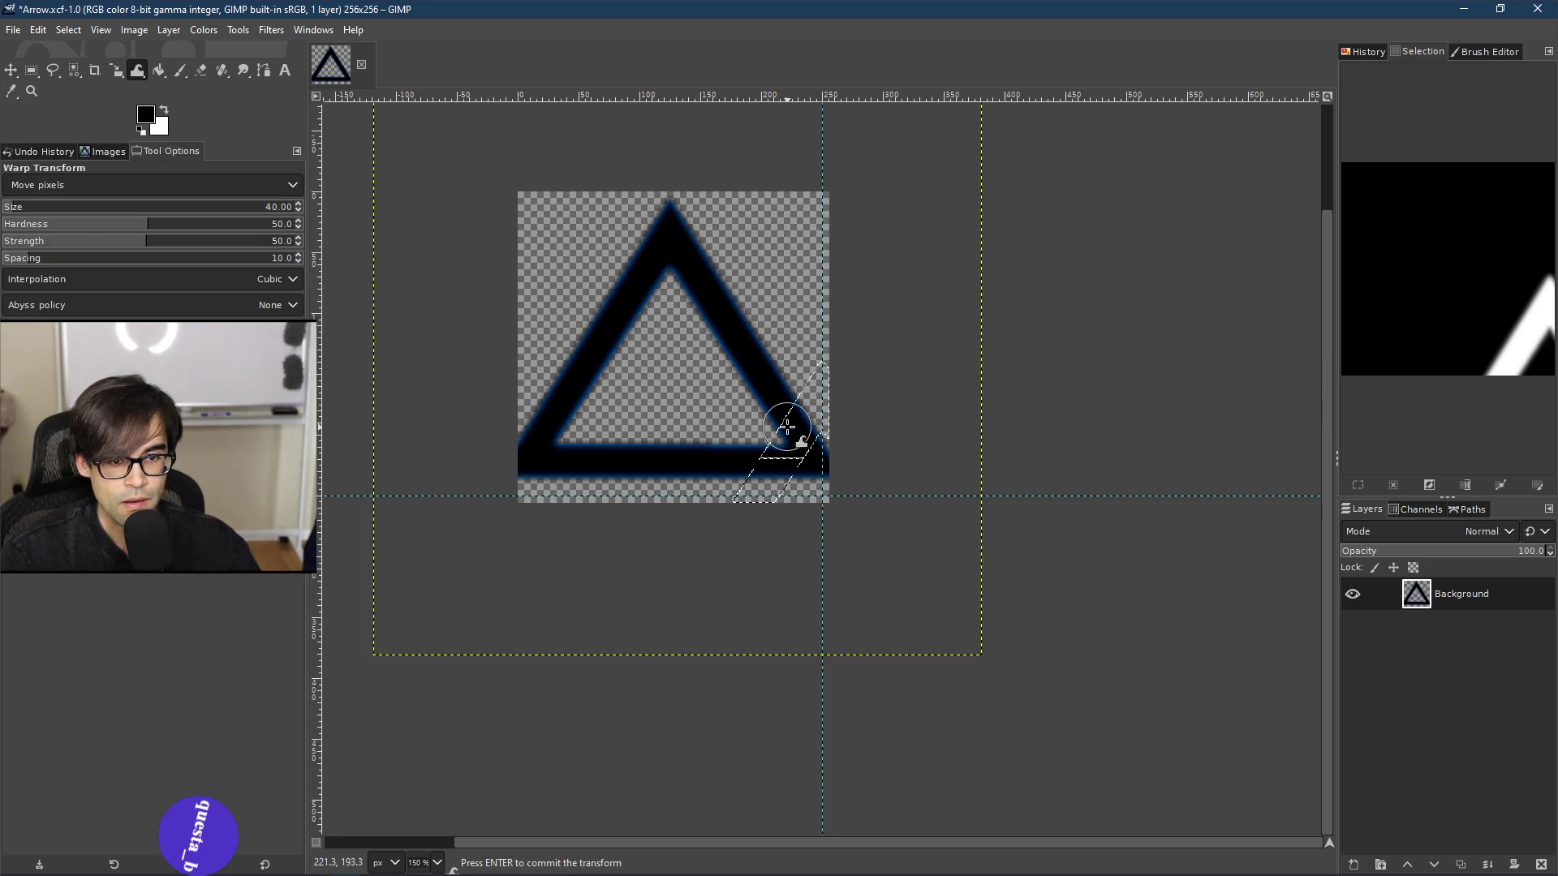
{"action": "left_click", "coordinate": [122, 72]}
{"action": "left_click", "coordinate": [786, 463]}
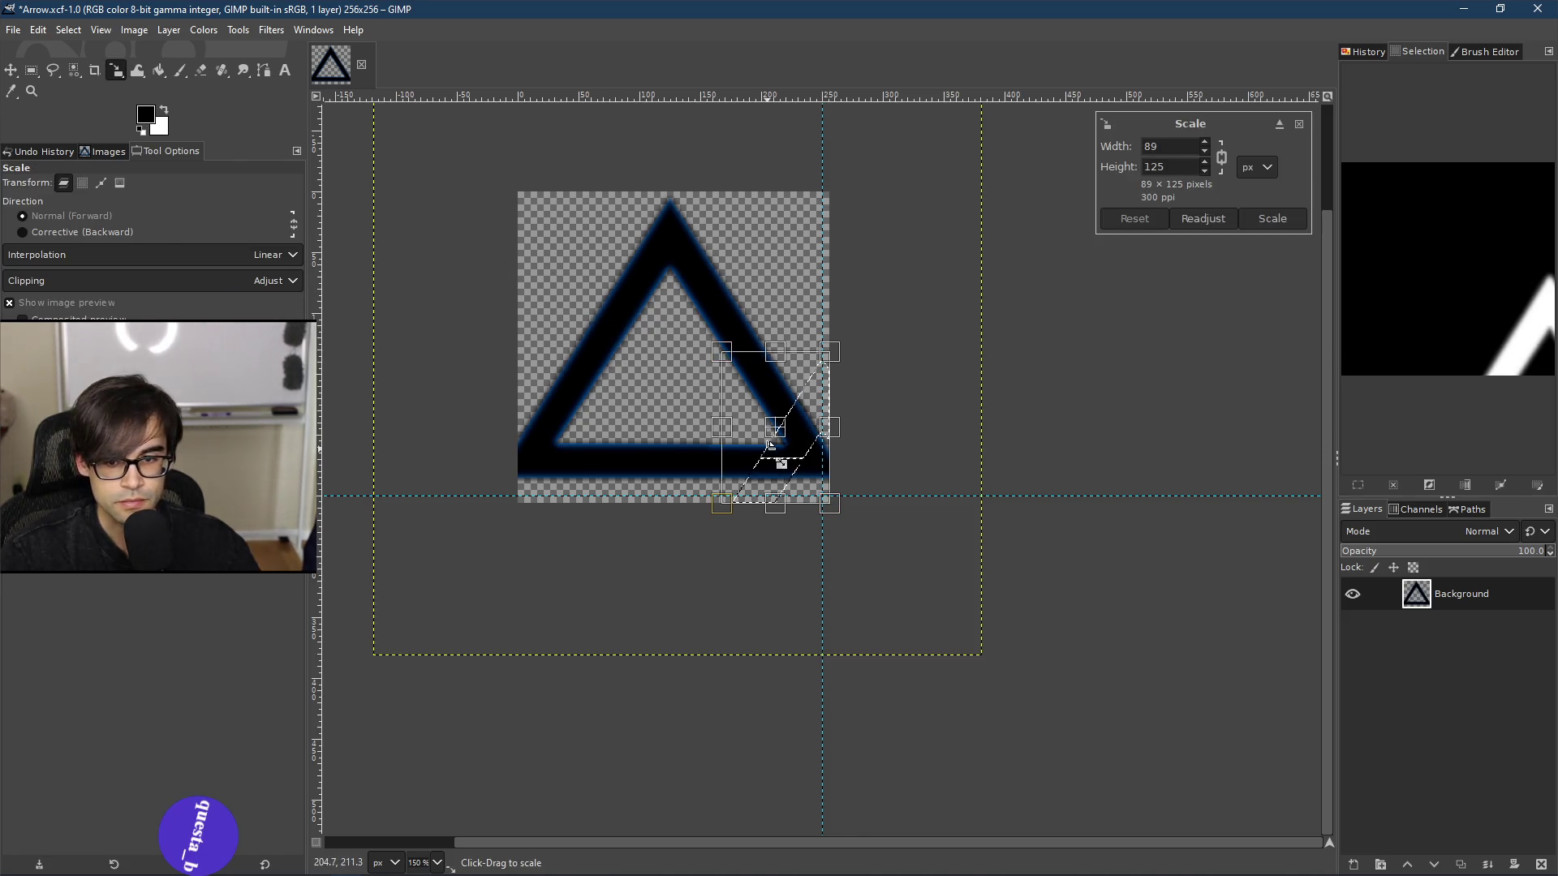
{"action": "right_click", "coordinate": [627, 334]}
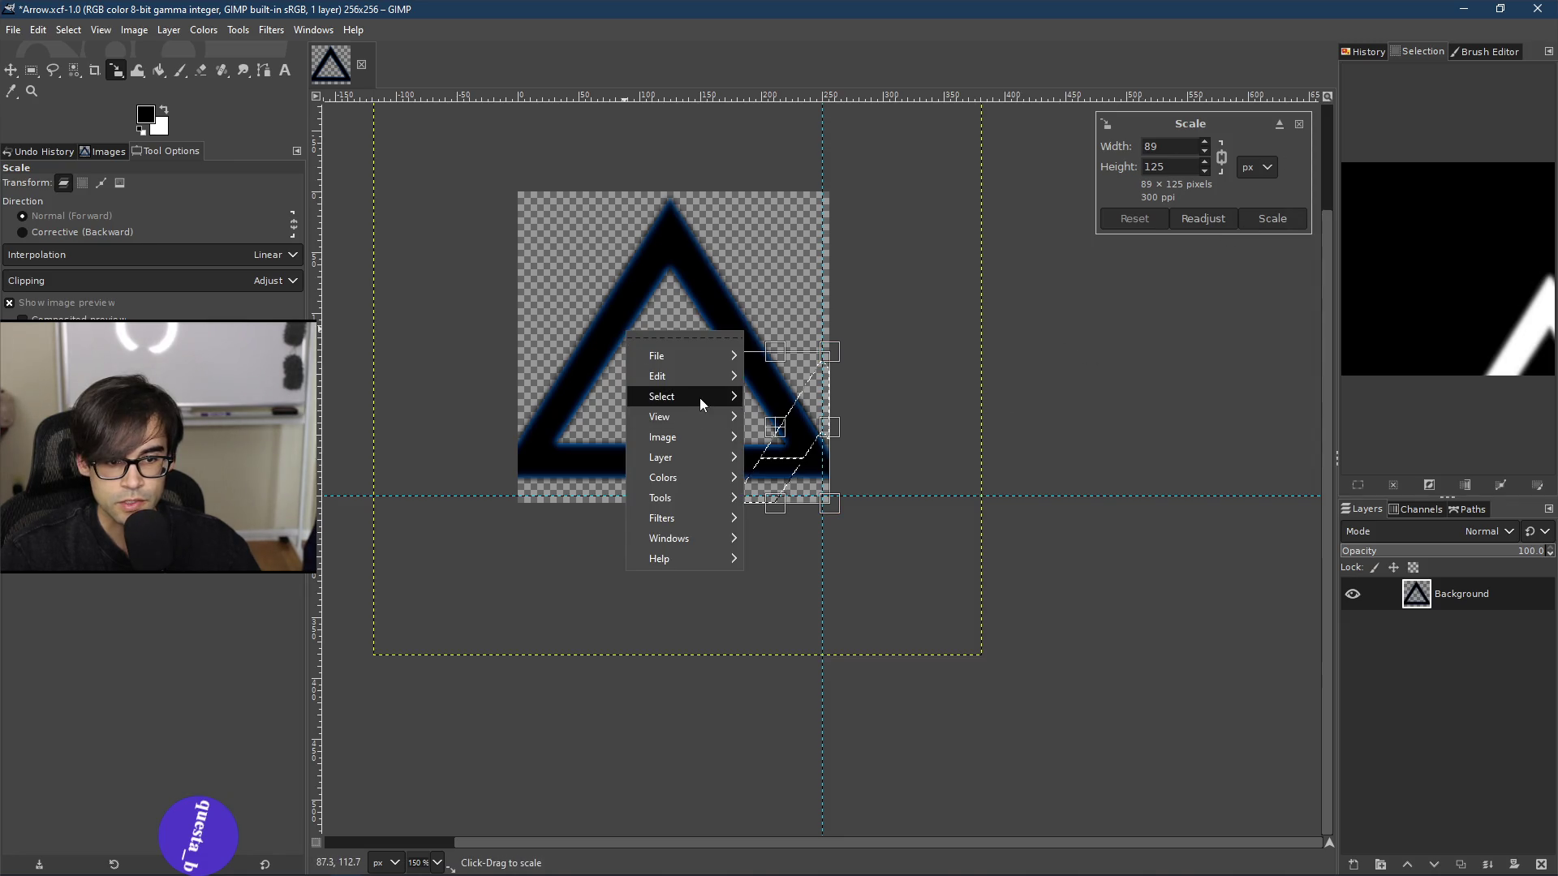
{"action": "mouse_move", "coordinate": [701, 397]}
{"action": "left_click", "coordinate": [845, 449]}
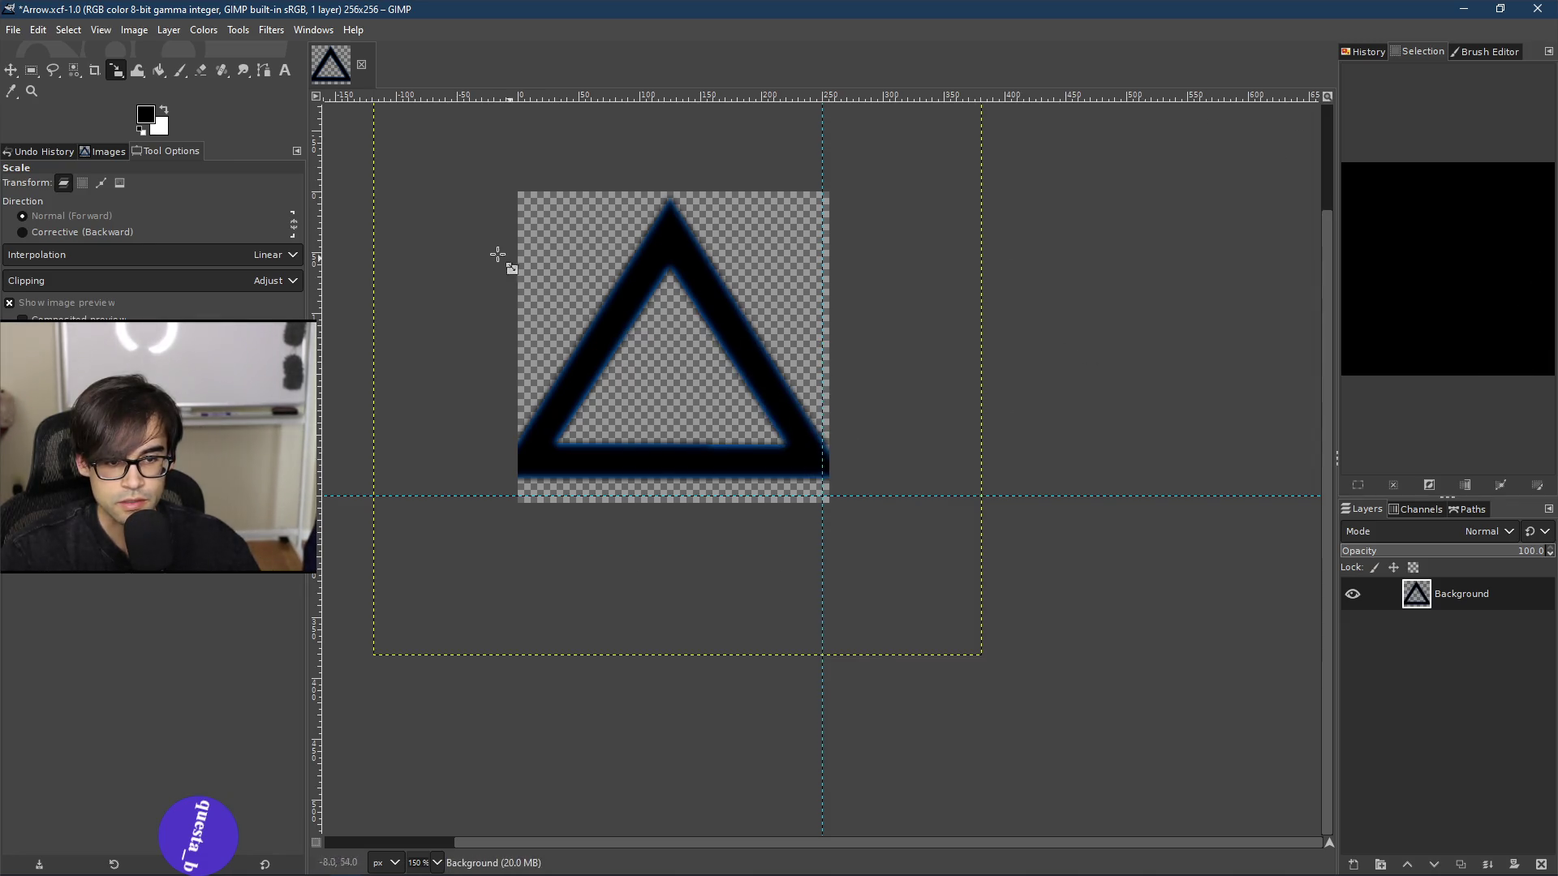
Step: Select all and shrink the triangle to 224×224, nudging it right and down before applying
{"action": "right_click", "coordinate": [631, 287]}
{"action": "mouse_move", "coordinate": [691, 353]}
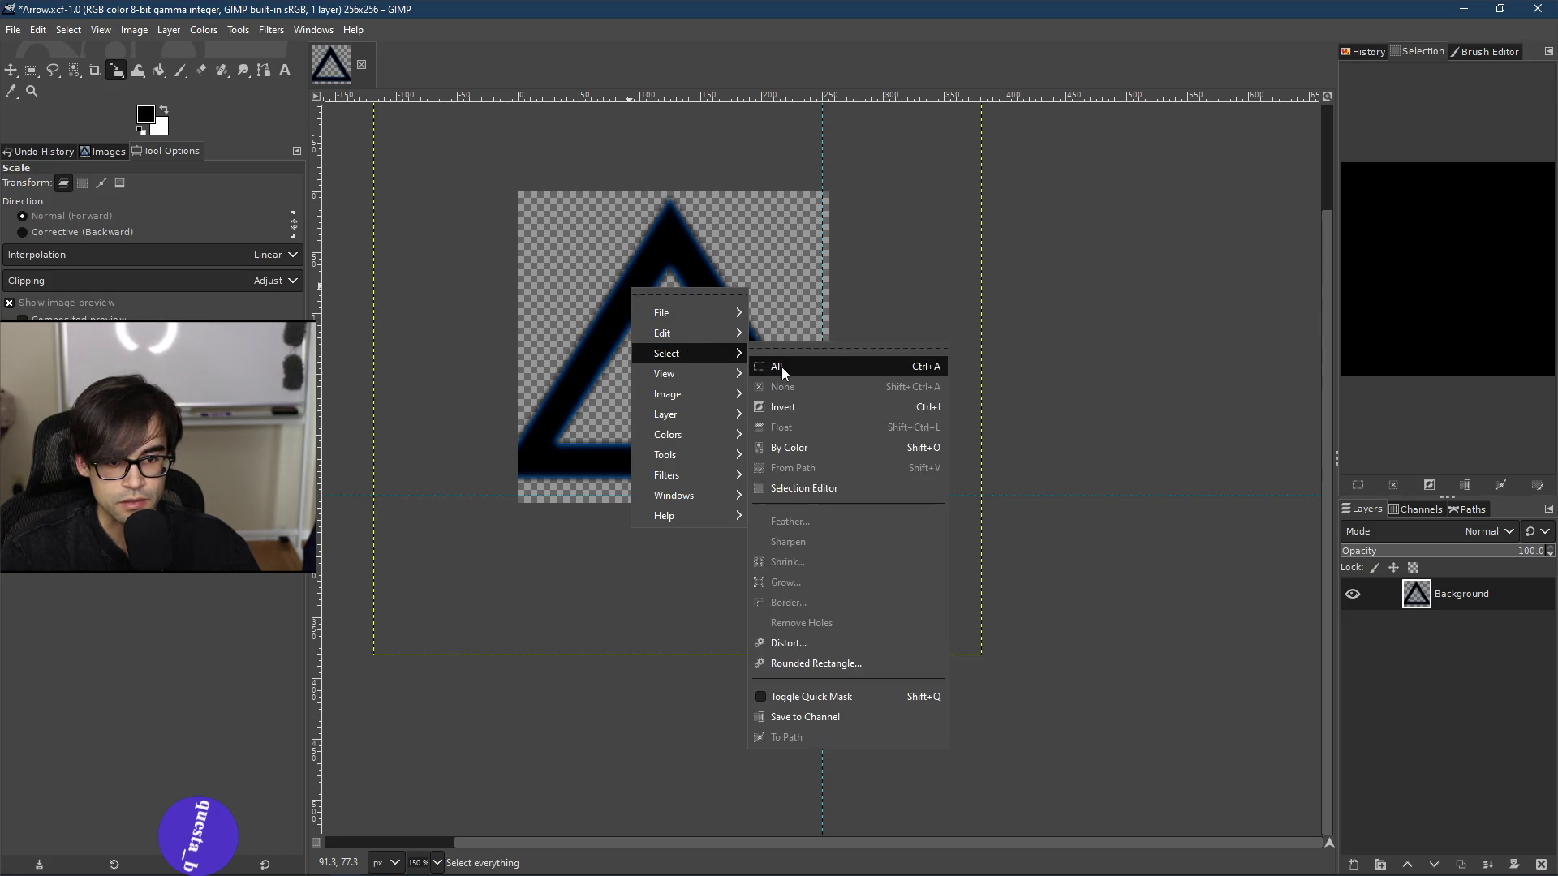
{"action": "left_click", "coordinate": [779, 368]}
{"action": "left_click", "coordinate": [673, 349]}
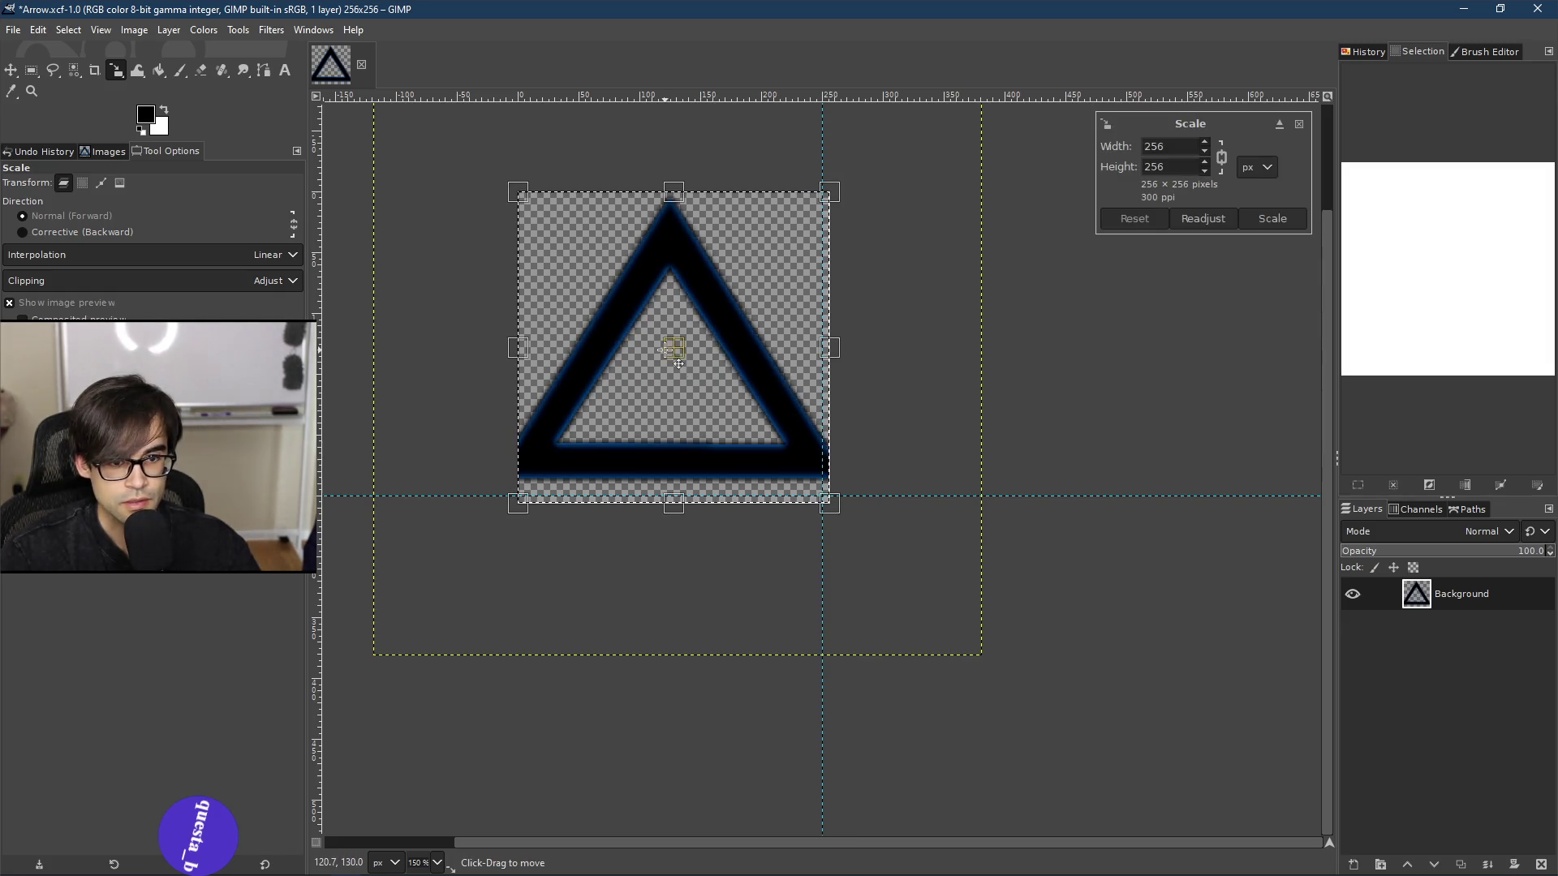
{"action": "left_click_drag", "start_coordinate": [812, 491], "coordinate": [771, 468]}
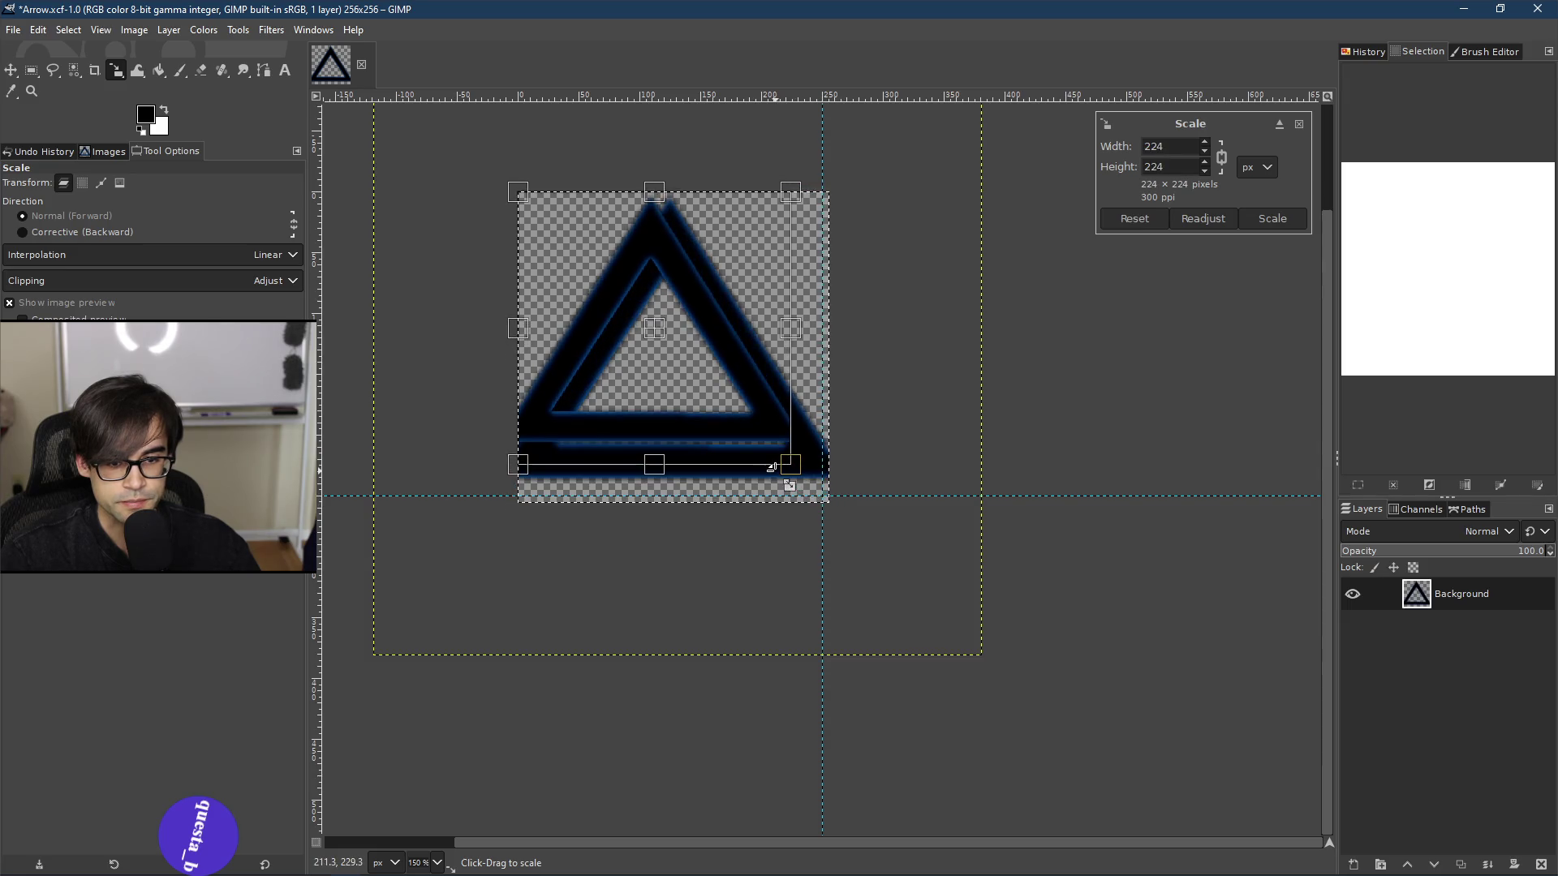
{"action": "left_click_drag", "start_coordinate": [671, 343], "coordinate": [684, 358]}
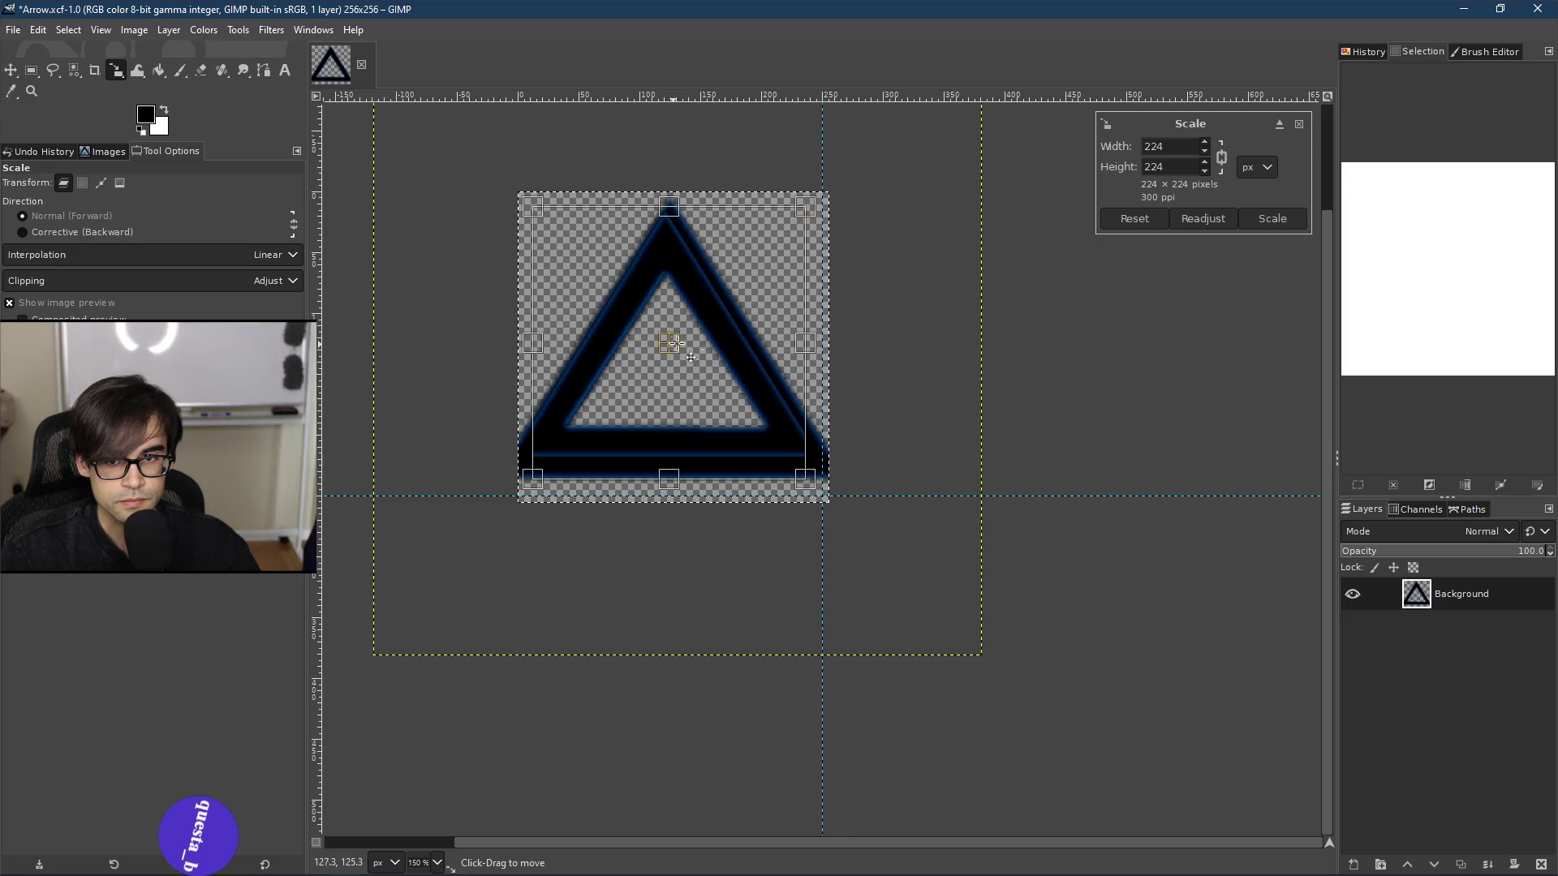
{"action": "left_click_drag", "start_coordinate": [676, 339], "coordinate": [686, 361]}
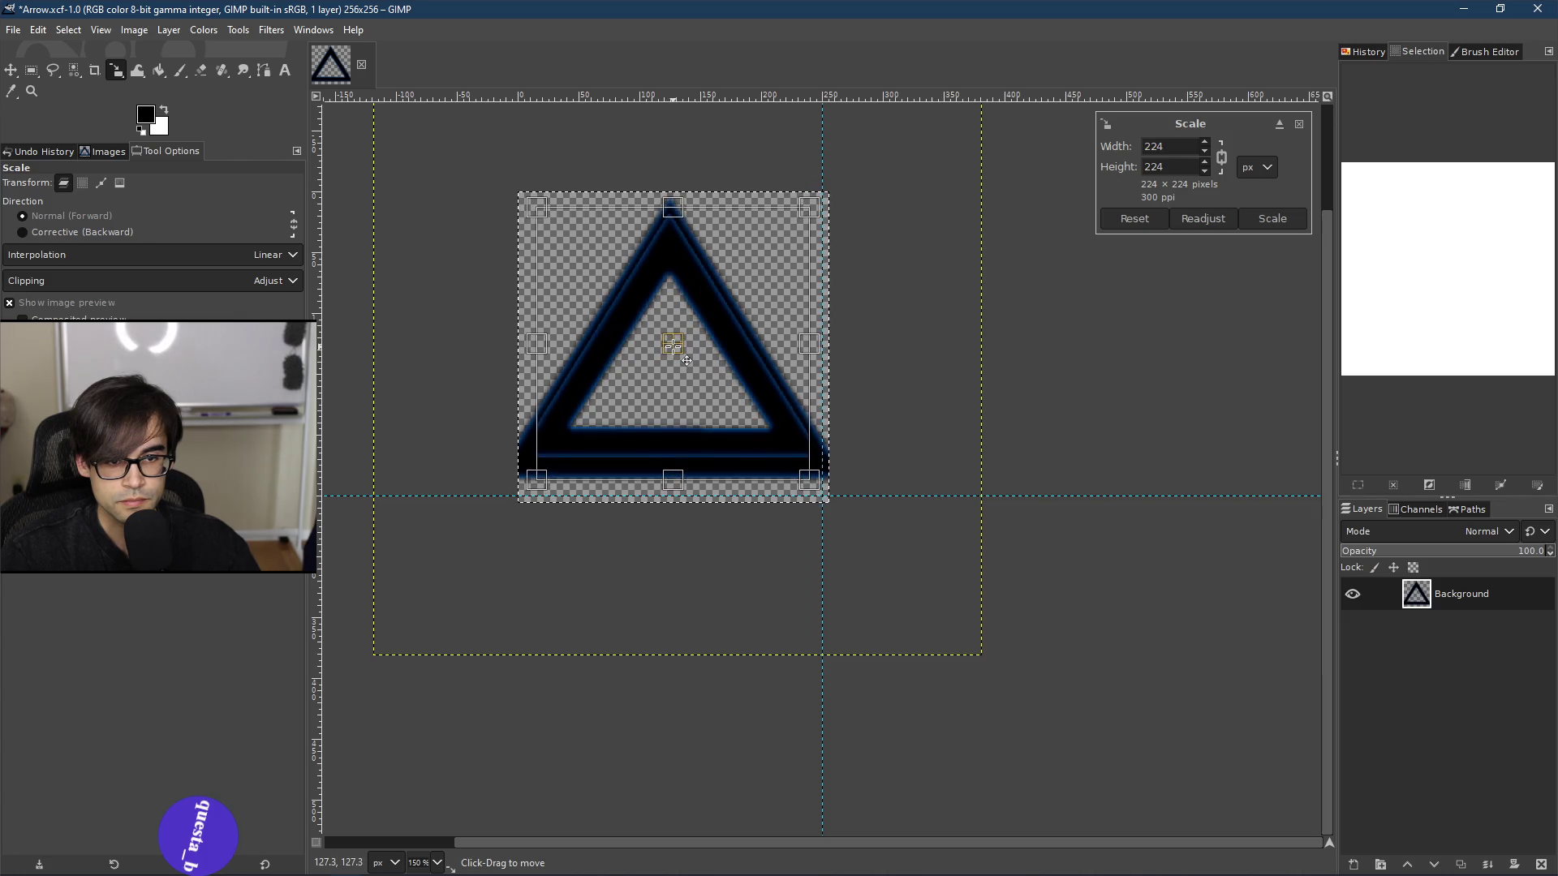
{"action": "left_click", "coordinate": [1272, 221]}
Step: Undo the 224×224 scaling of the triangle
{"action": "scroll", "coordinate": [560, 369], "scroll_direction": "up", "scroll_amount": 5}
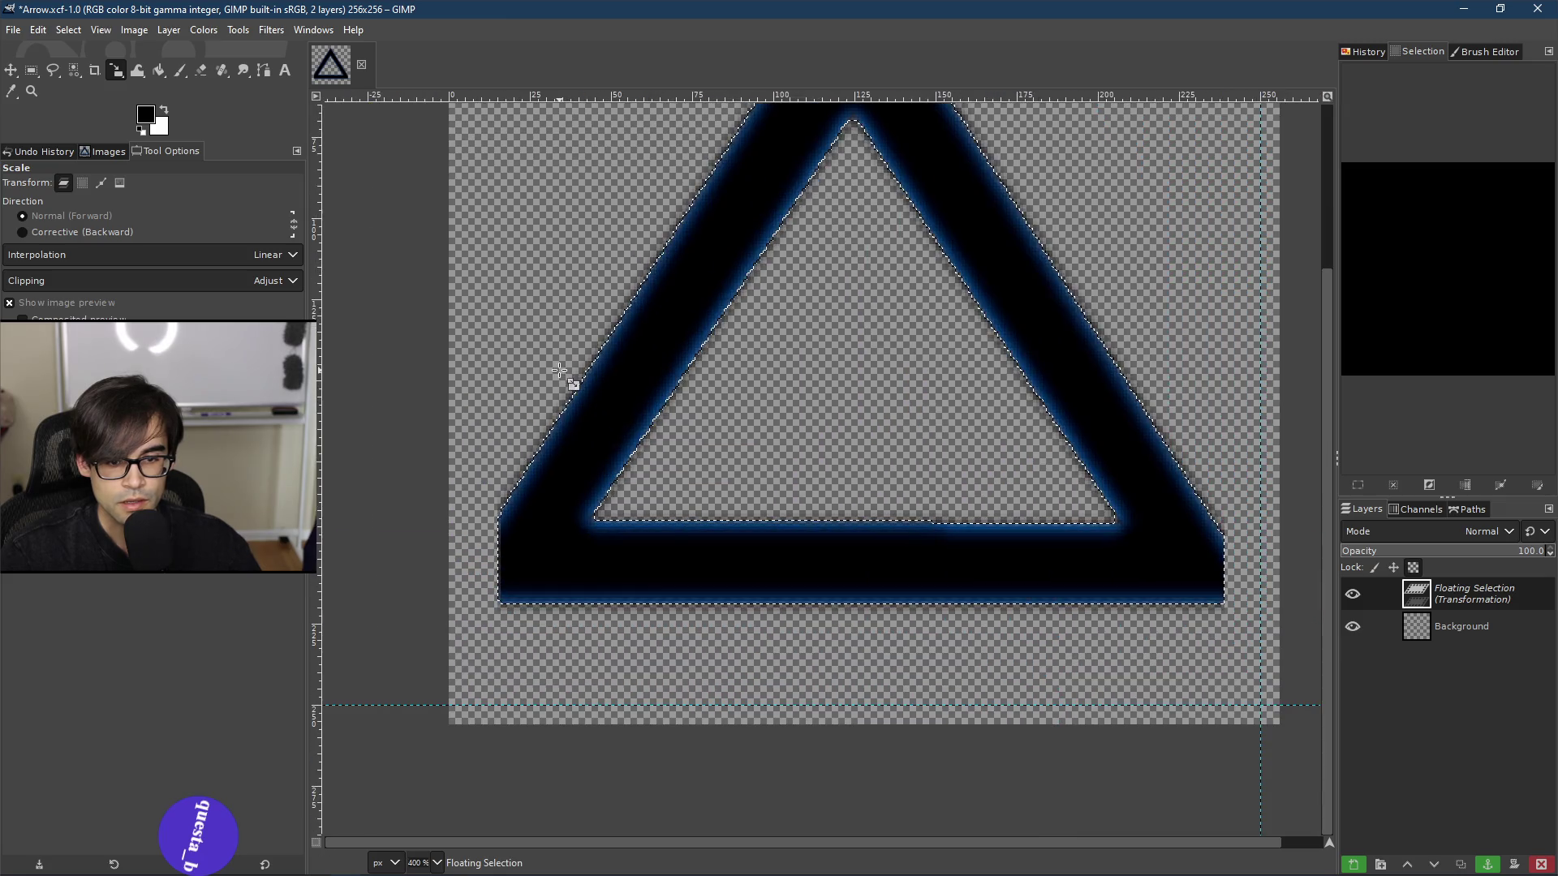
{"action": "scroll", "coordinate": [486, 539], "scroll_direction": "down", "scroll_amount": 4}
{"action": "key", "text": "ctrl+z"}
{"action": "key", "text": "ctrl+z"}
{"action": "key", "text": "ctrl+z"}
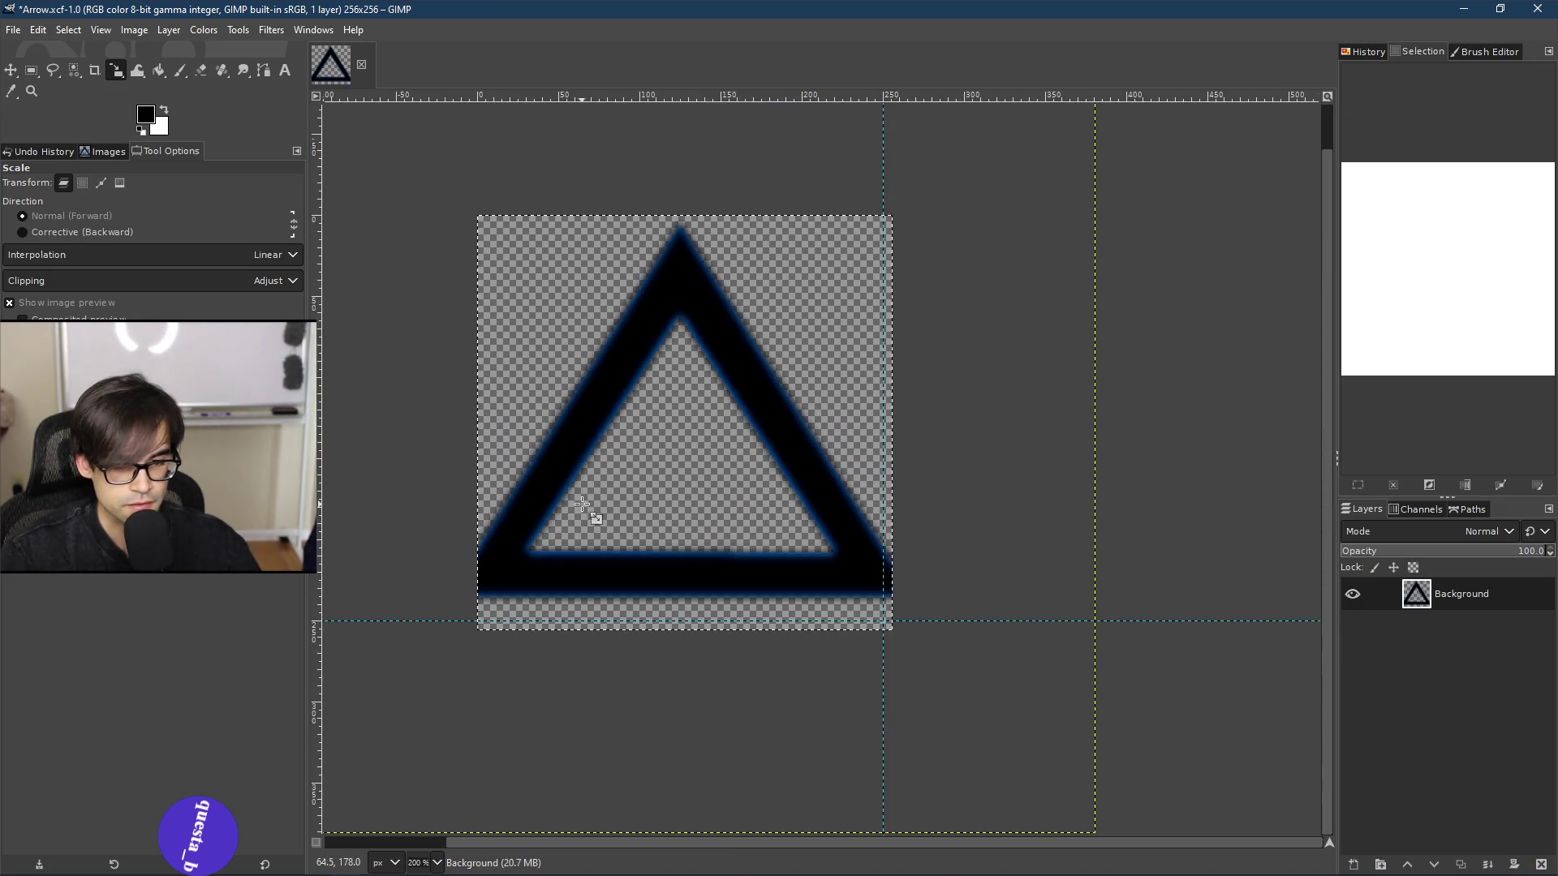
Step: Undo back to the 500×500 image and select the whole image
{"action": "key", "text": "ctrl+z"}
{"action": "key", "text": "ctrl+z"}
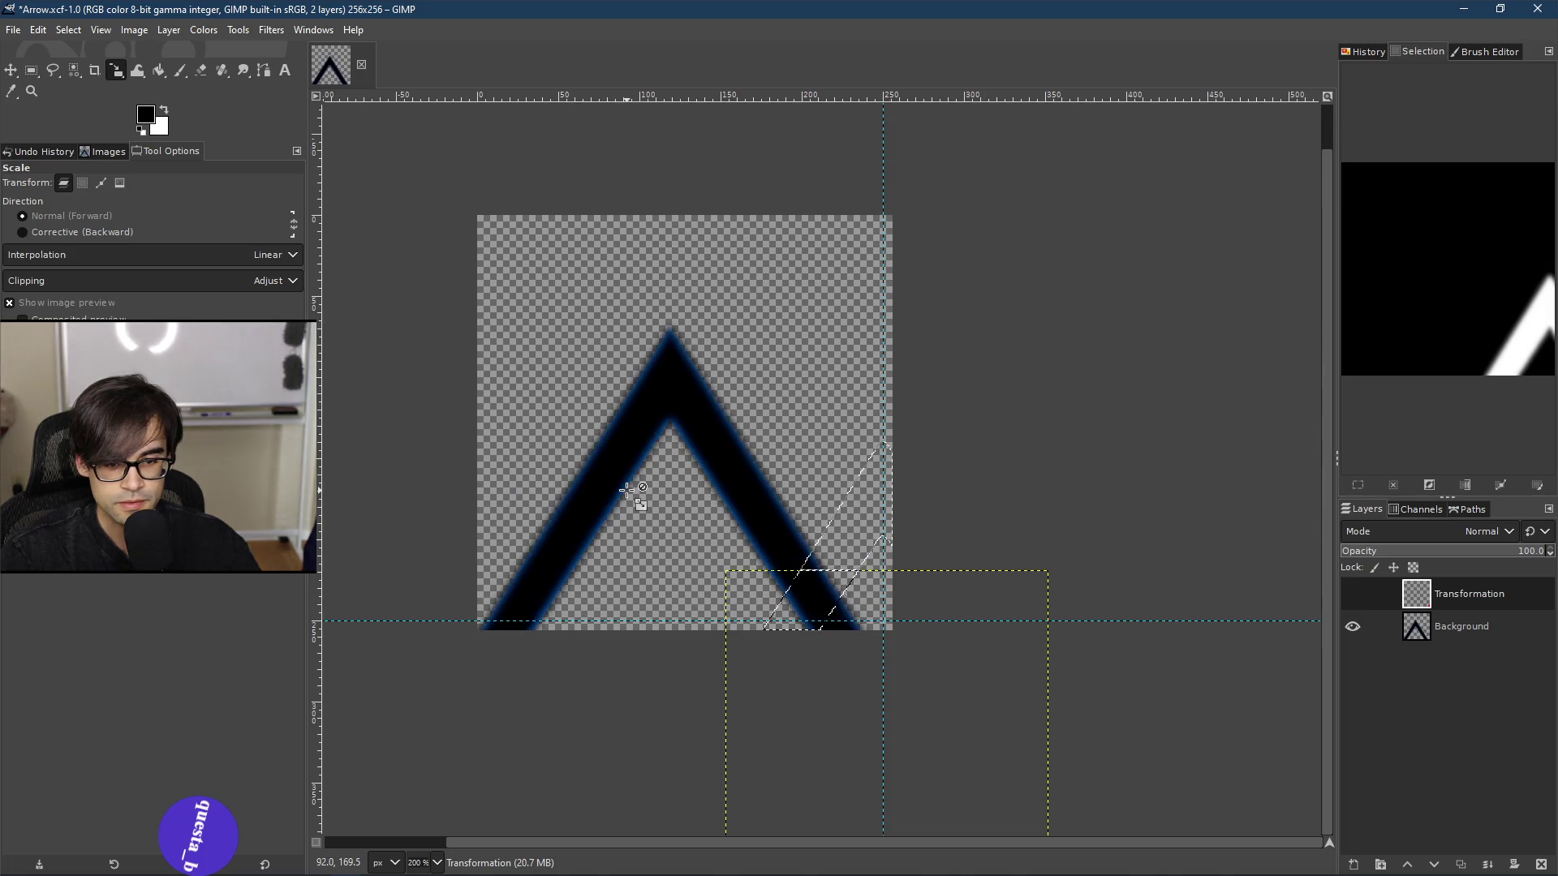
{"action": "key", "text": "ctrl+z"}
{"action": "key", "text": "ctrl+z"}
{"action": "key", "text": "ctrl+z"}
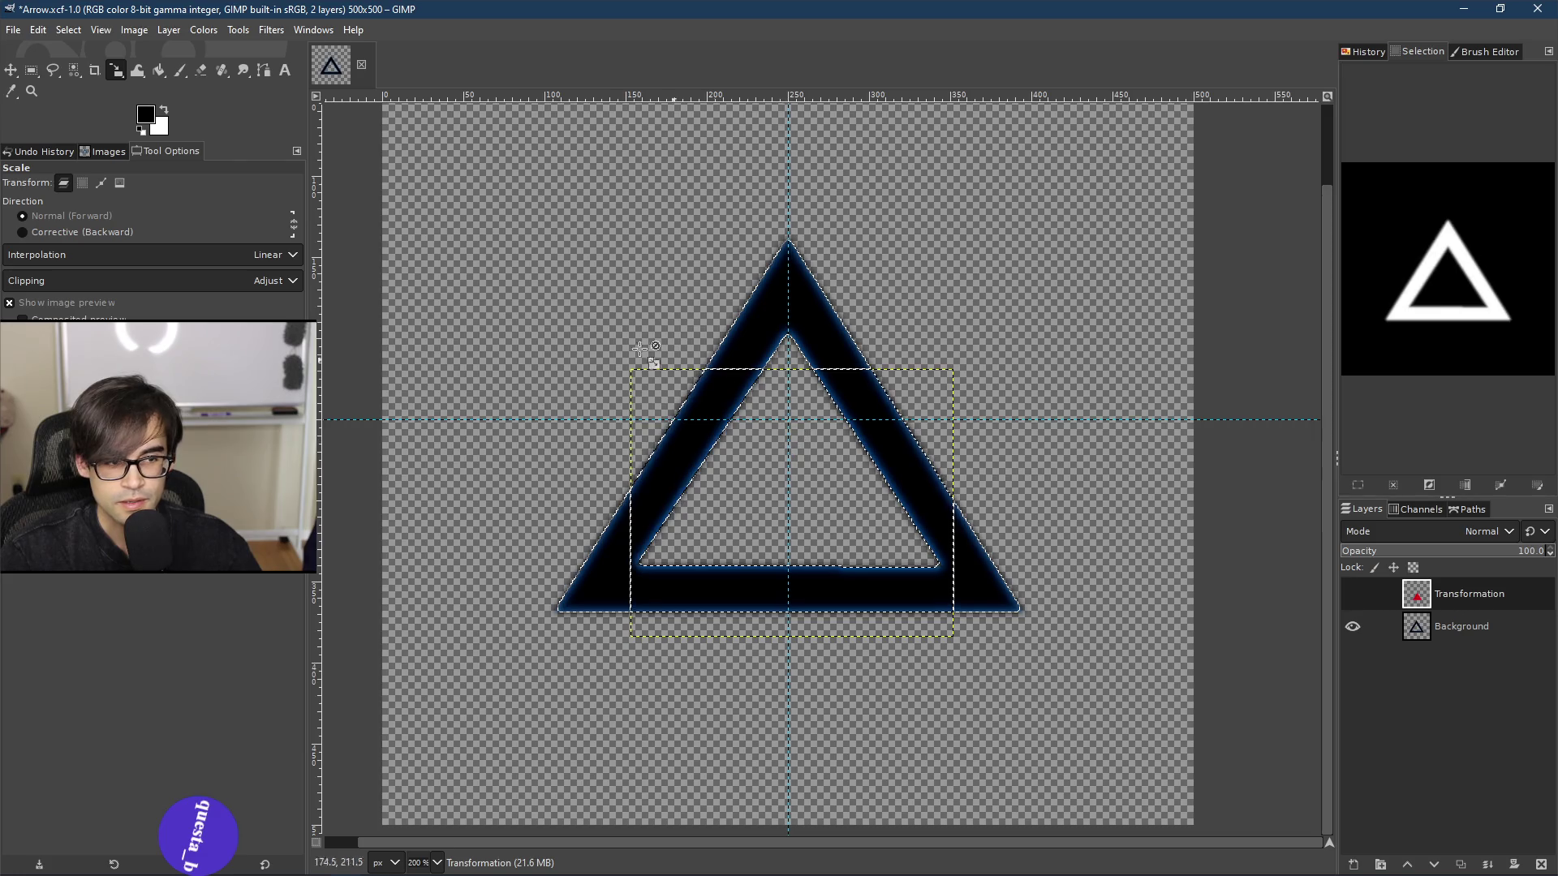
{"action": "right_click", "coordinate": [729, 369]}
{"action": "mouse_move", "coordinate": [816, 440]}
{"action": "left_click", "coordinate": [893, 440]}
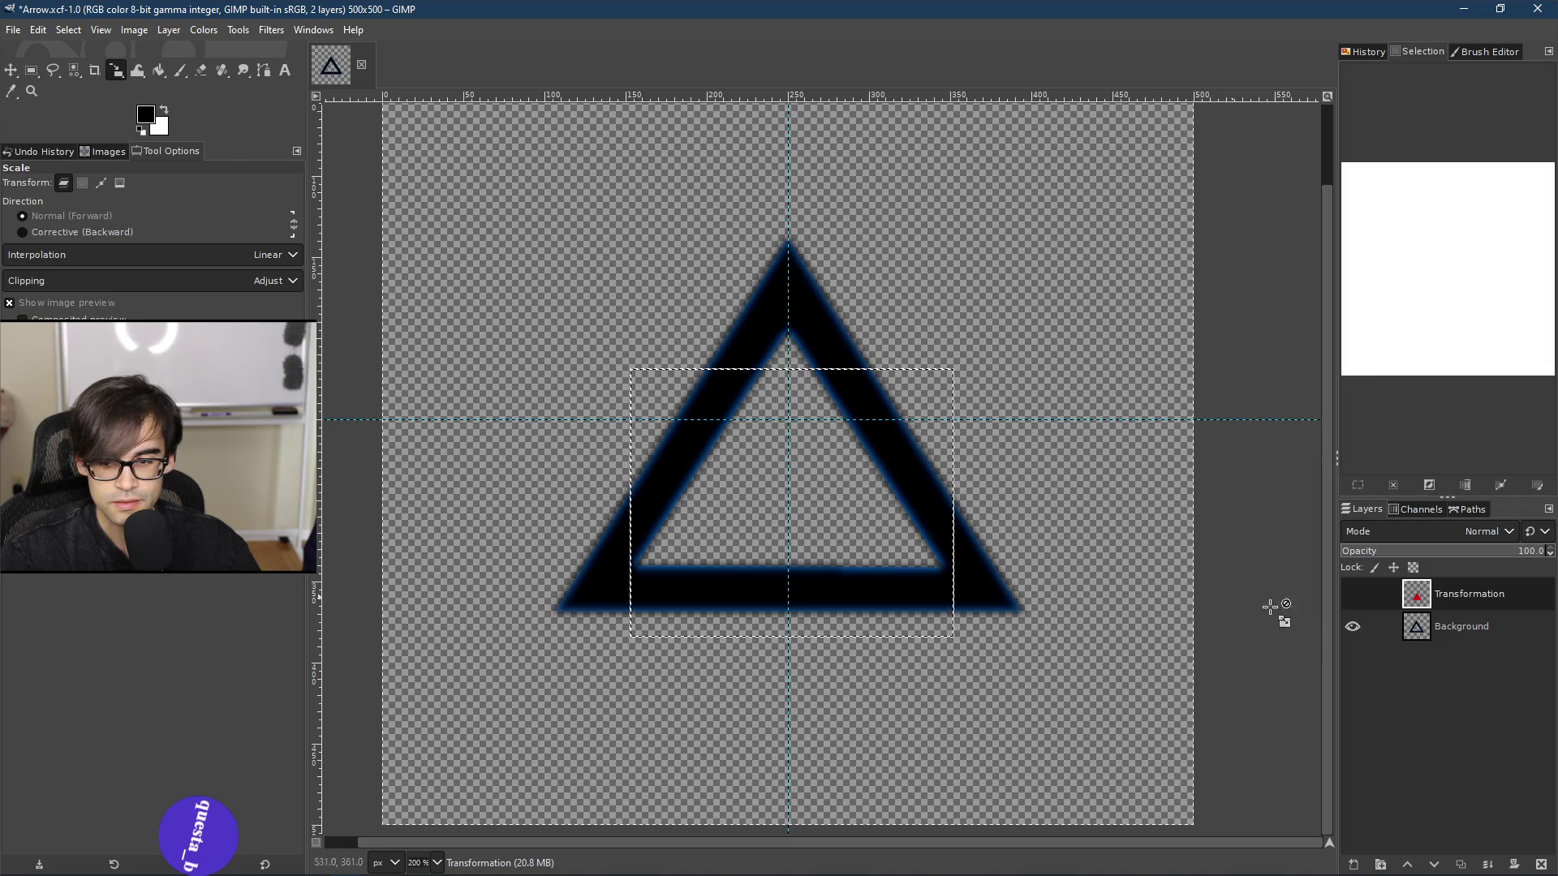
Step: Delete the Transformation layer, leaving only the Background layer
{"action": "right_click", "coordinate": [1296, 597]}
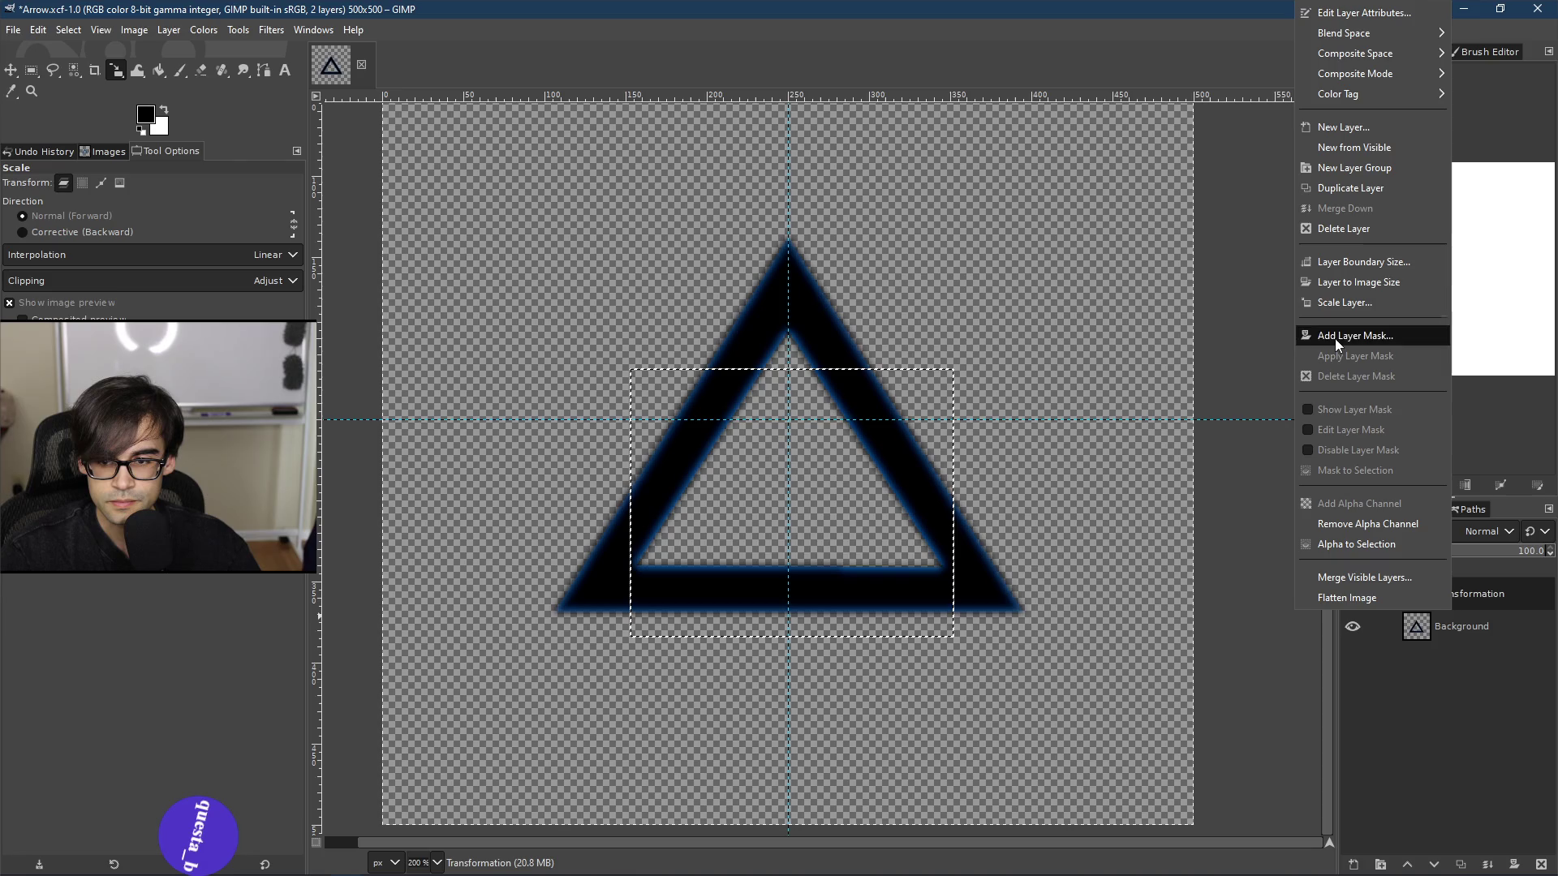
{"action": "left_click", "coordinate": [1445, 669]}
{"action": "right_click", "coordinate": [1056, 529]}
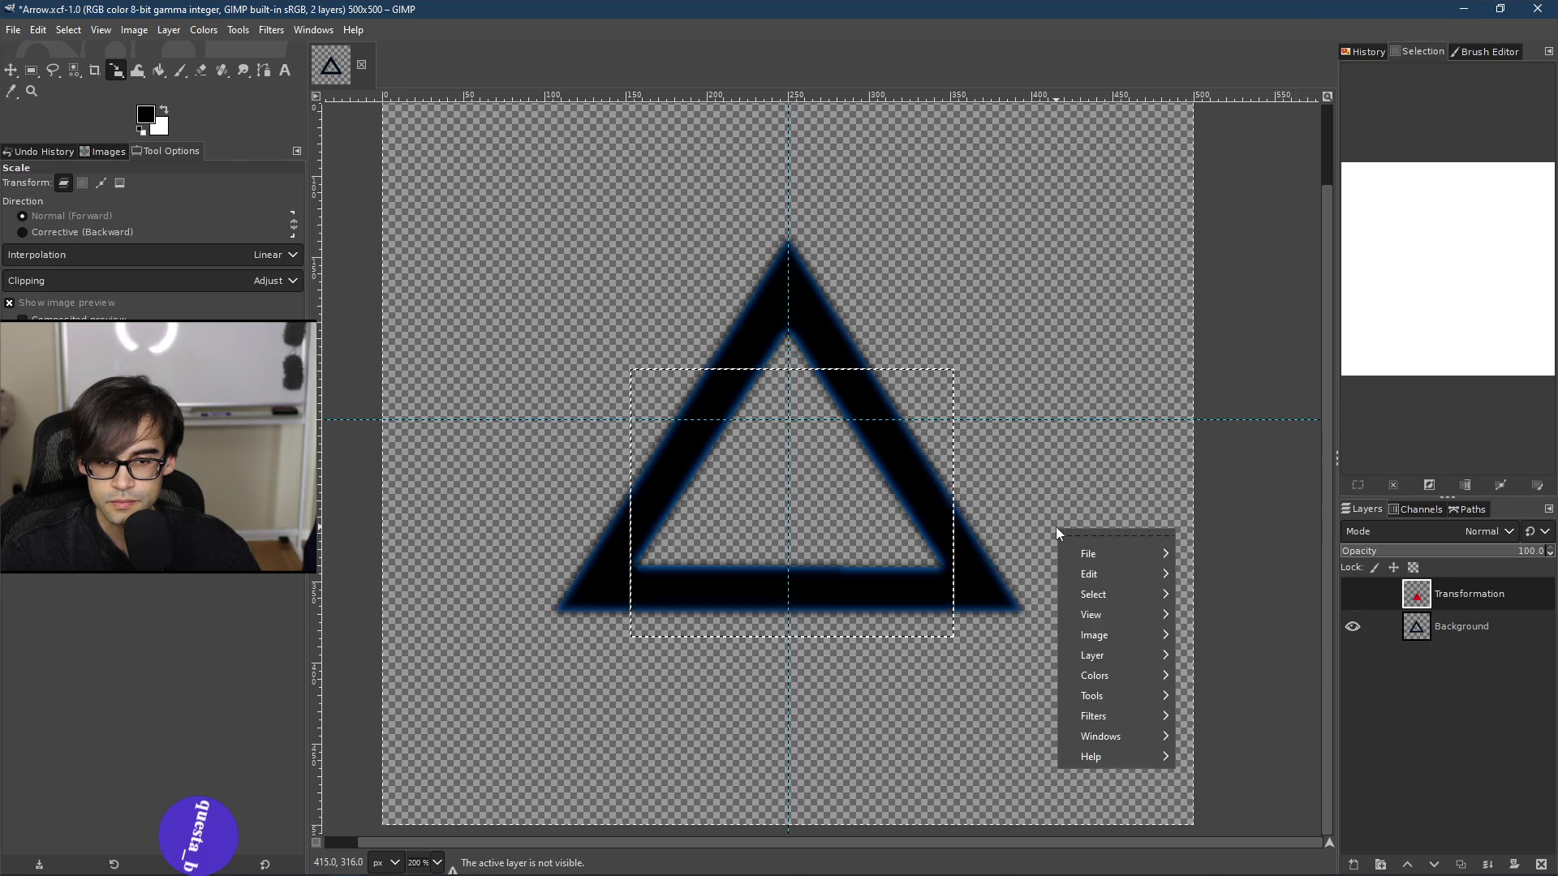
{"action": "mouse_move", "coordinate": [1123, 595]}
{"action": "left_click", "coordinate": [1293, 504]}
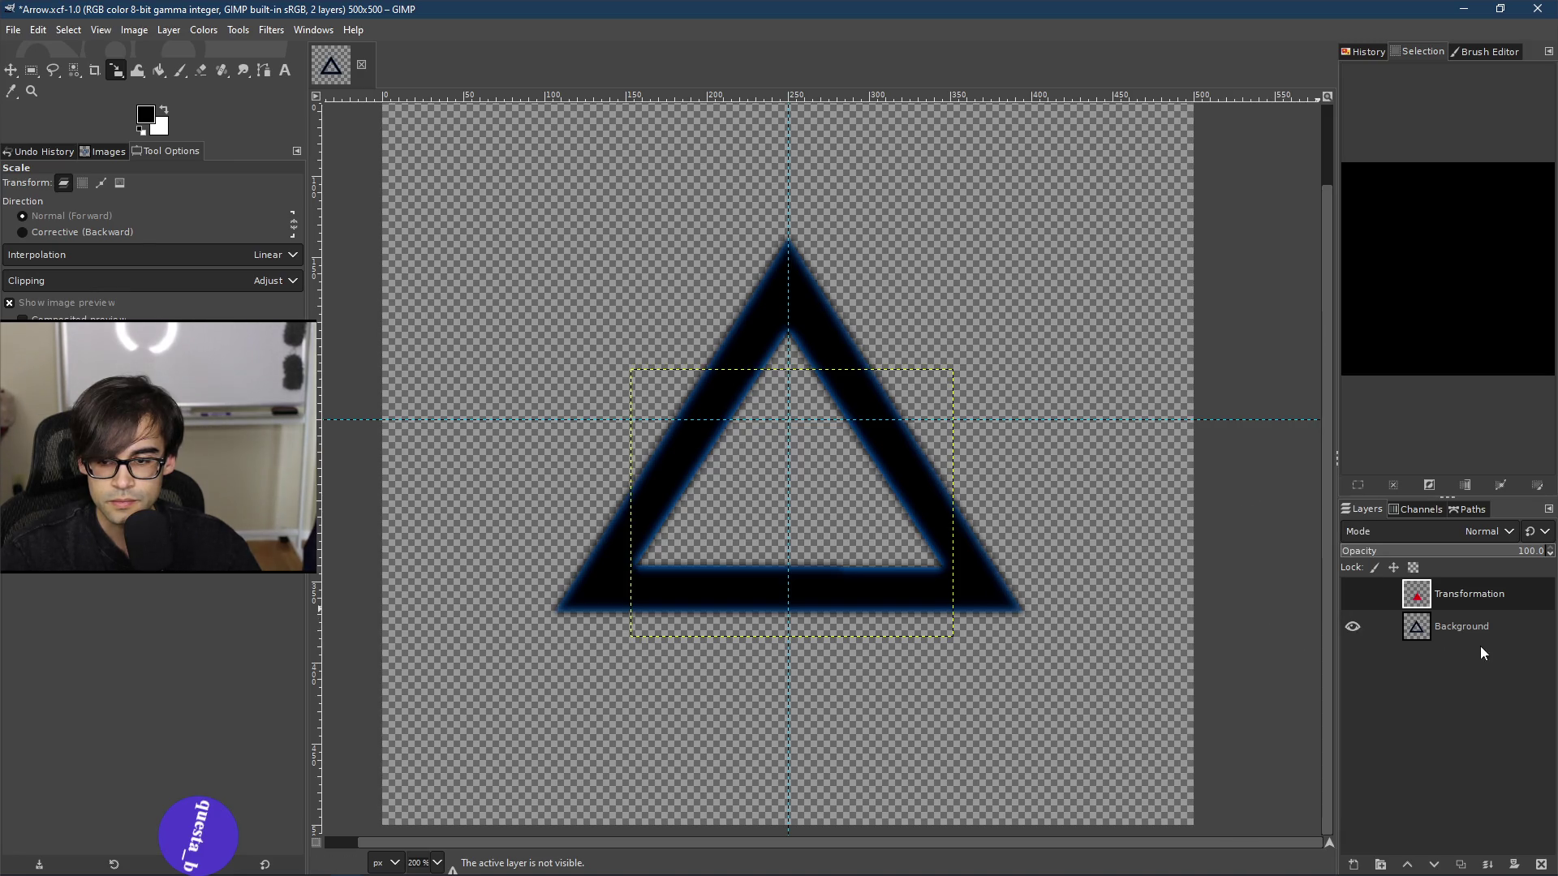
{"action": "right_click", "coordinate": [1466, 593]}
{"action": "left_click", "coordinate": [1356, 229]}
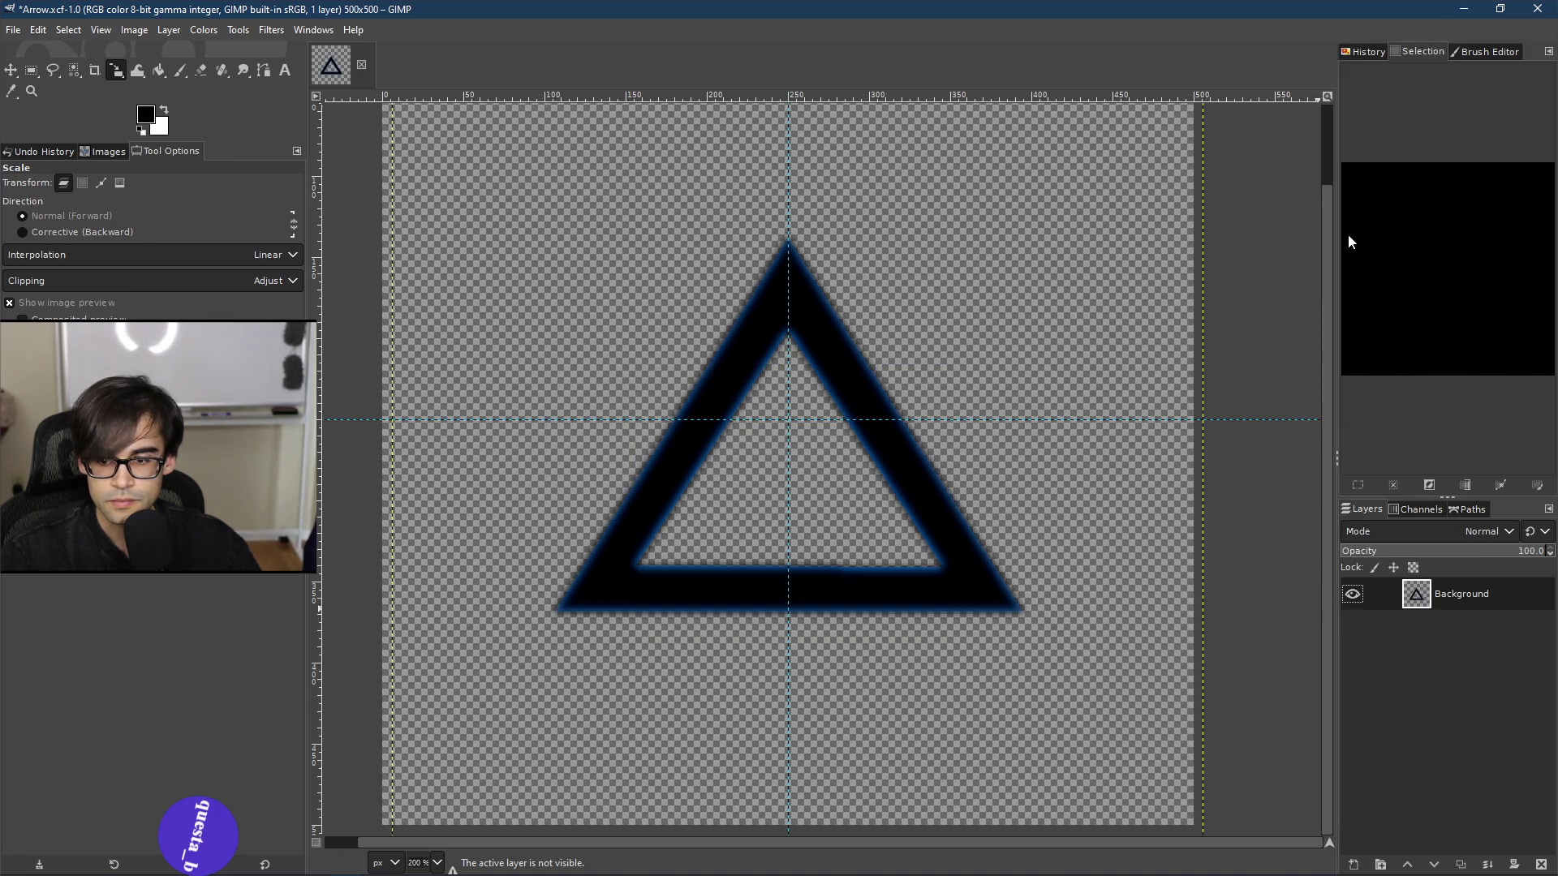
{"action": "right_click", "coordinate": [892, 386]}
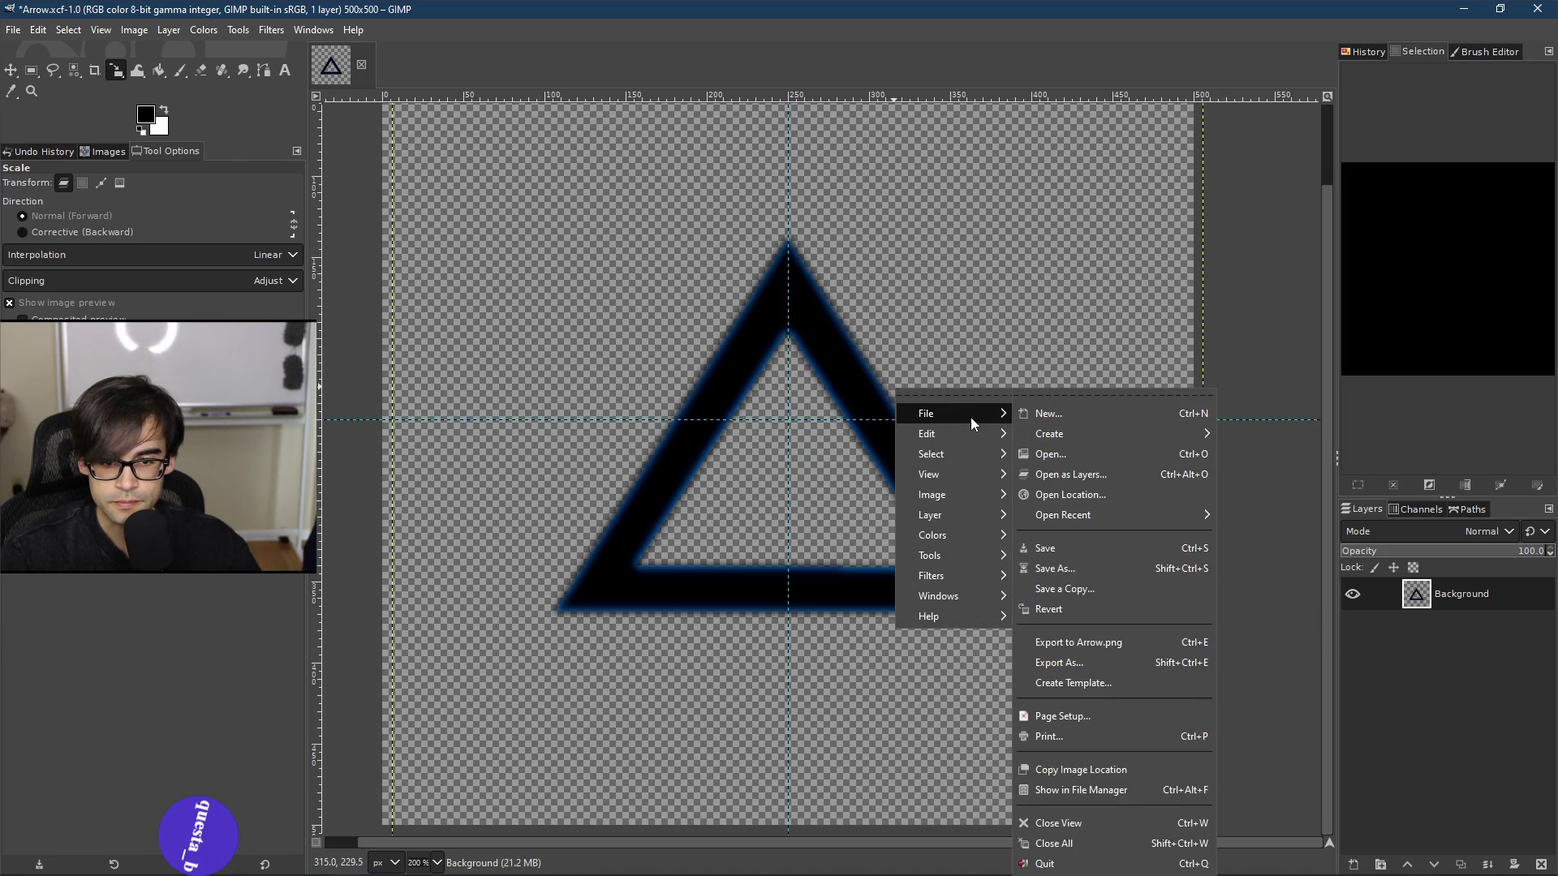
Step: Select the whole image and shrink the triangle to about 330×325
{"action": "mouse_move", "coordinate": [957, 454]}
{"action": "left_click", "coordinate": [1041, 466]}
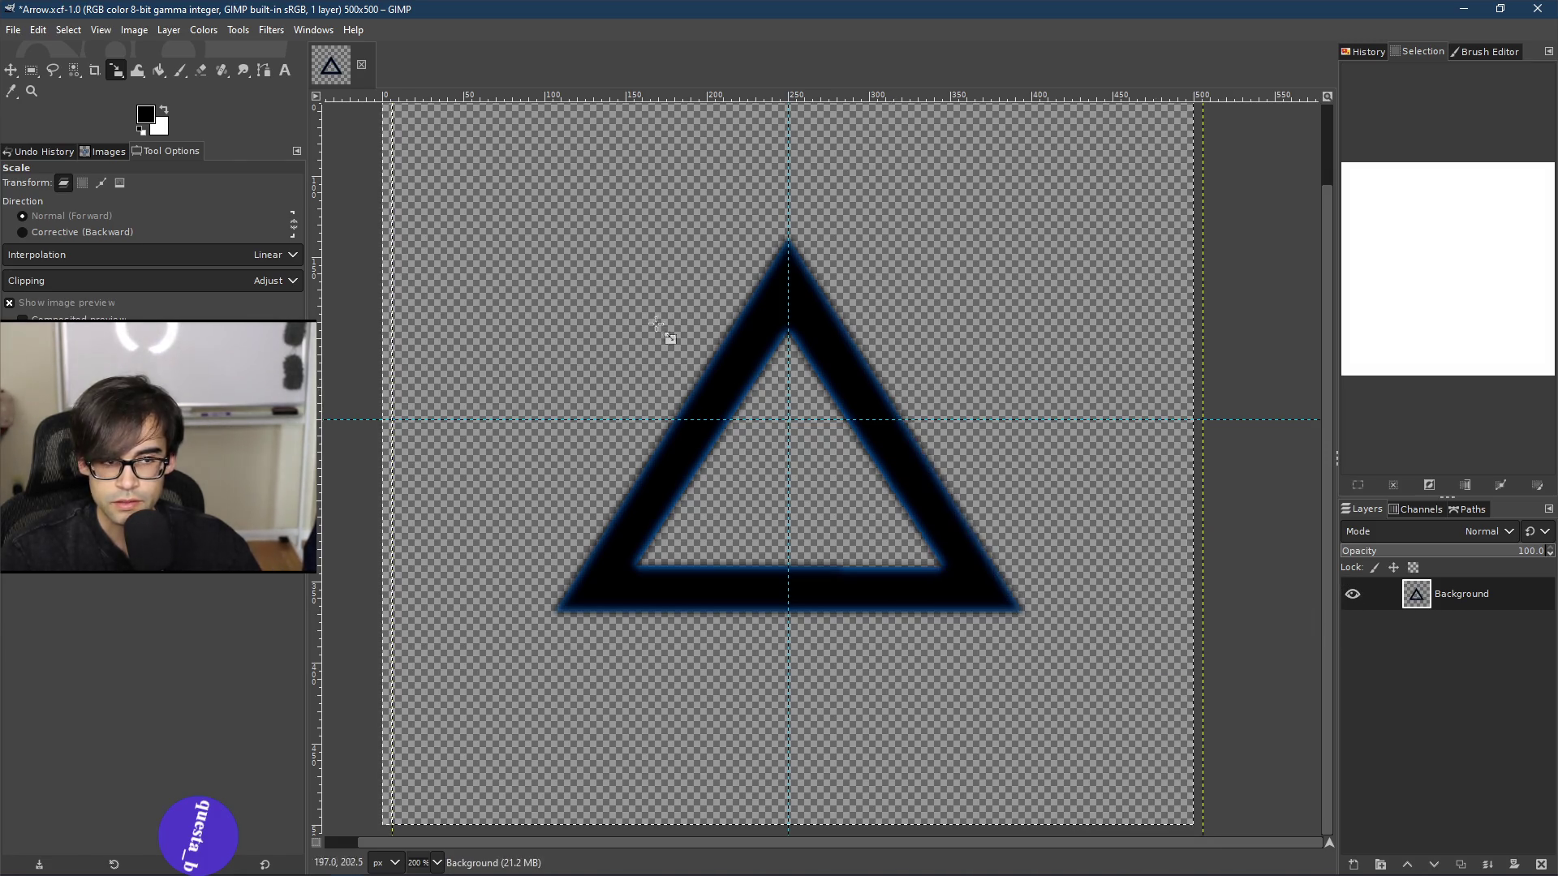
{"action": "left_click", "coordinate": [775, 462]}
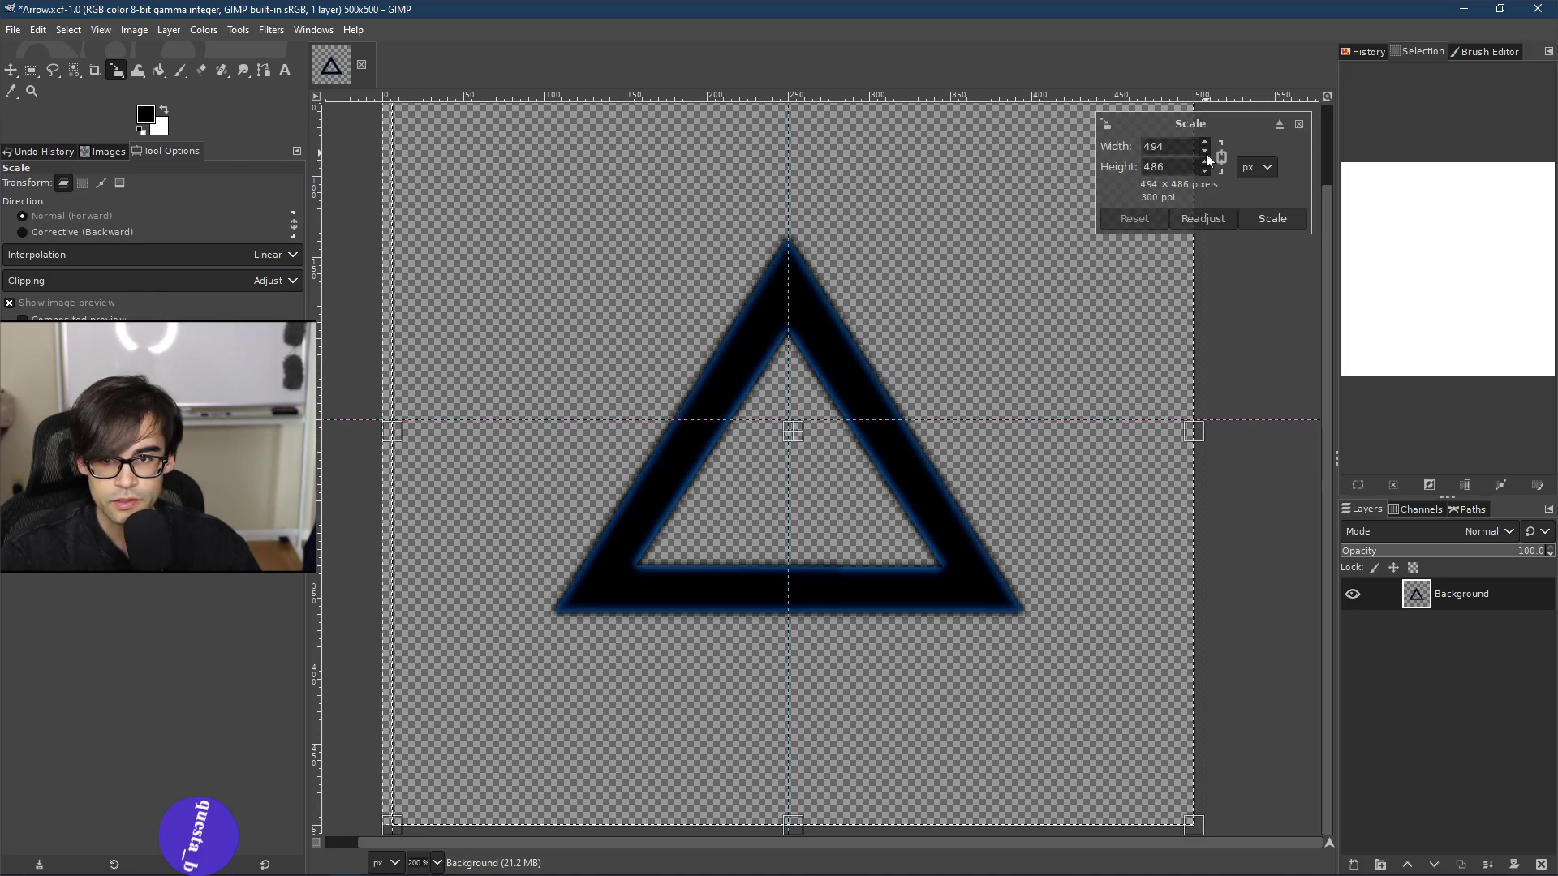
{"action": "left_click_drag", "start_coordinate": [1205, 152], "coordinate": [1205, 152]}
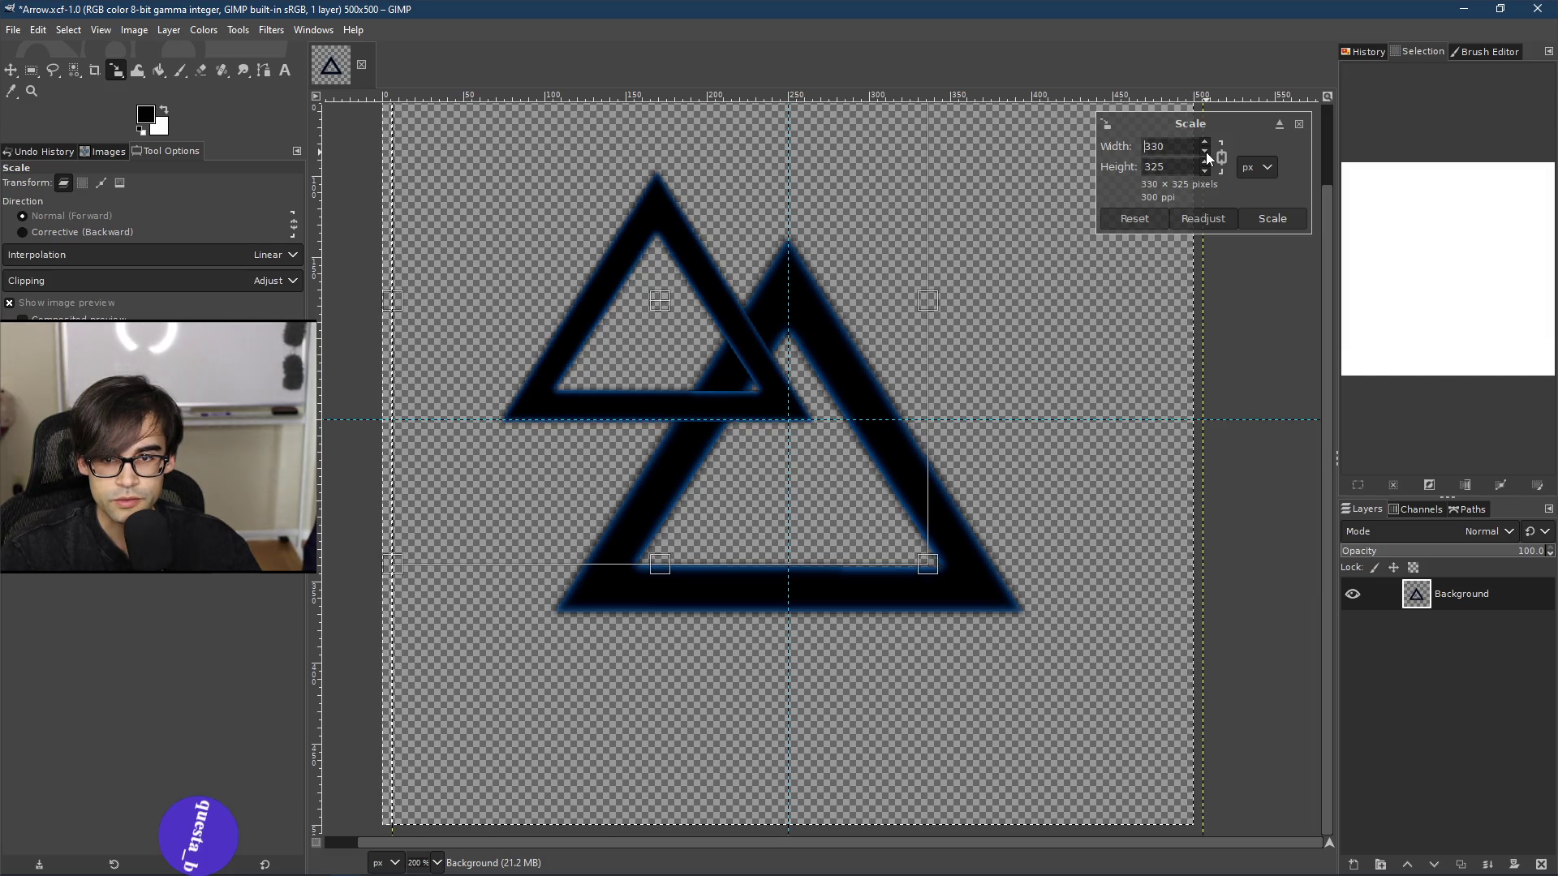
{"action": "left_click", "coordinate": [1270, 219]}
{"action": "scroll", "coordinate": [821, 450], "scroll_direction": "down", "scroll_amount": 3, "text": "ctrl"}
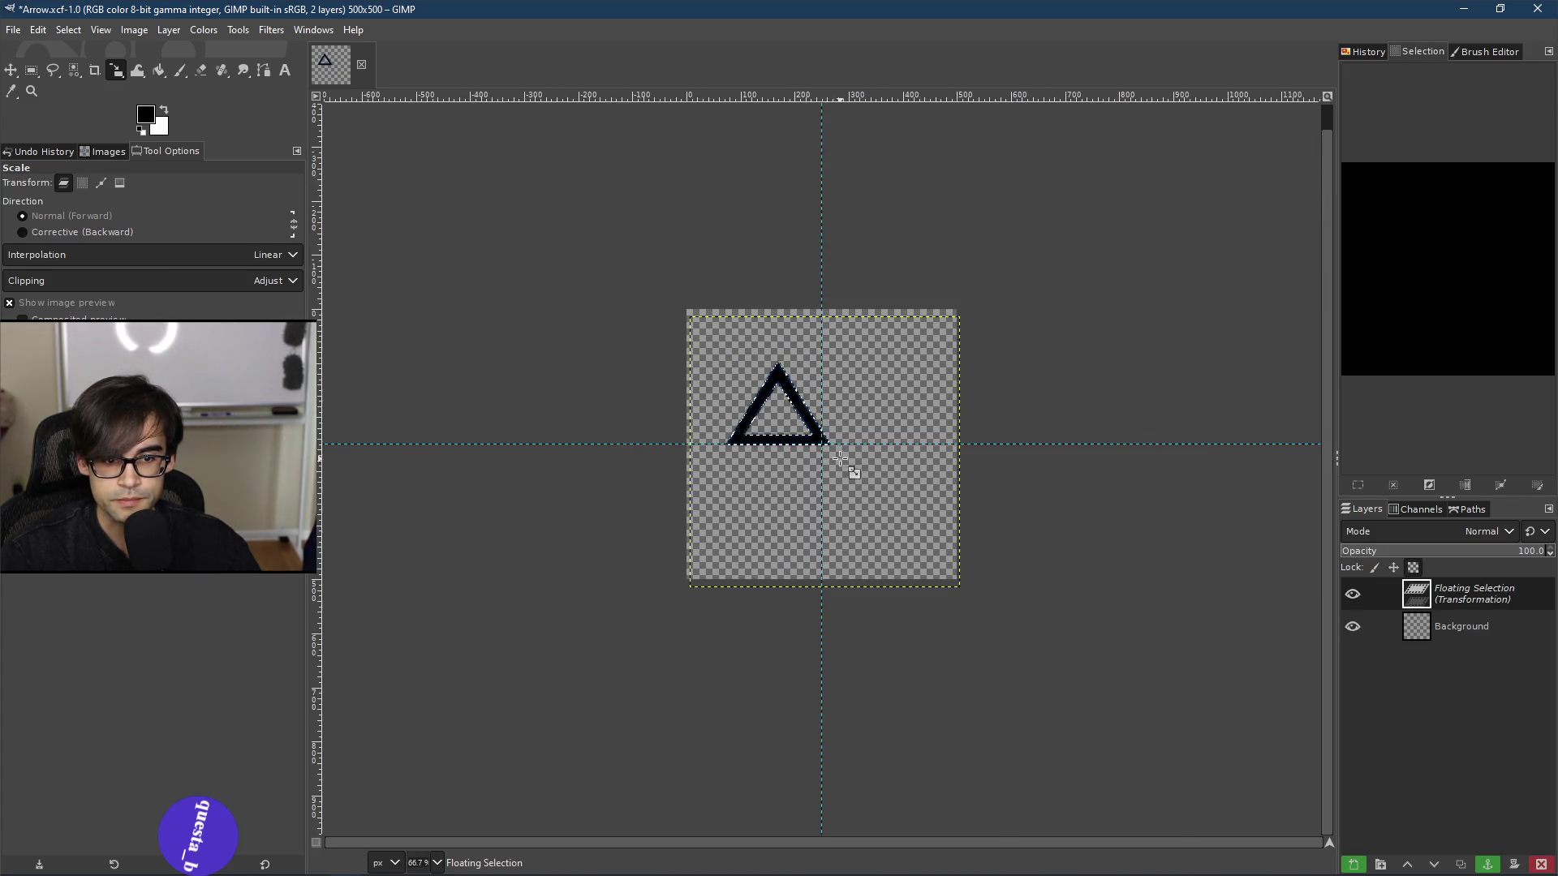
{"action": "scroll", "coordinate": [747, 376], "scroll_direction": "up", "scroll_amount": 3, "text": "ctrl"}
Step: Move the small triangle to the top-left, make it its own layer, and delete Background
{"action": "left_click", "coordinate": [11, 70]}
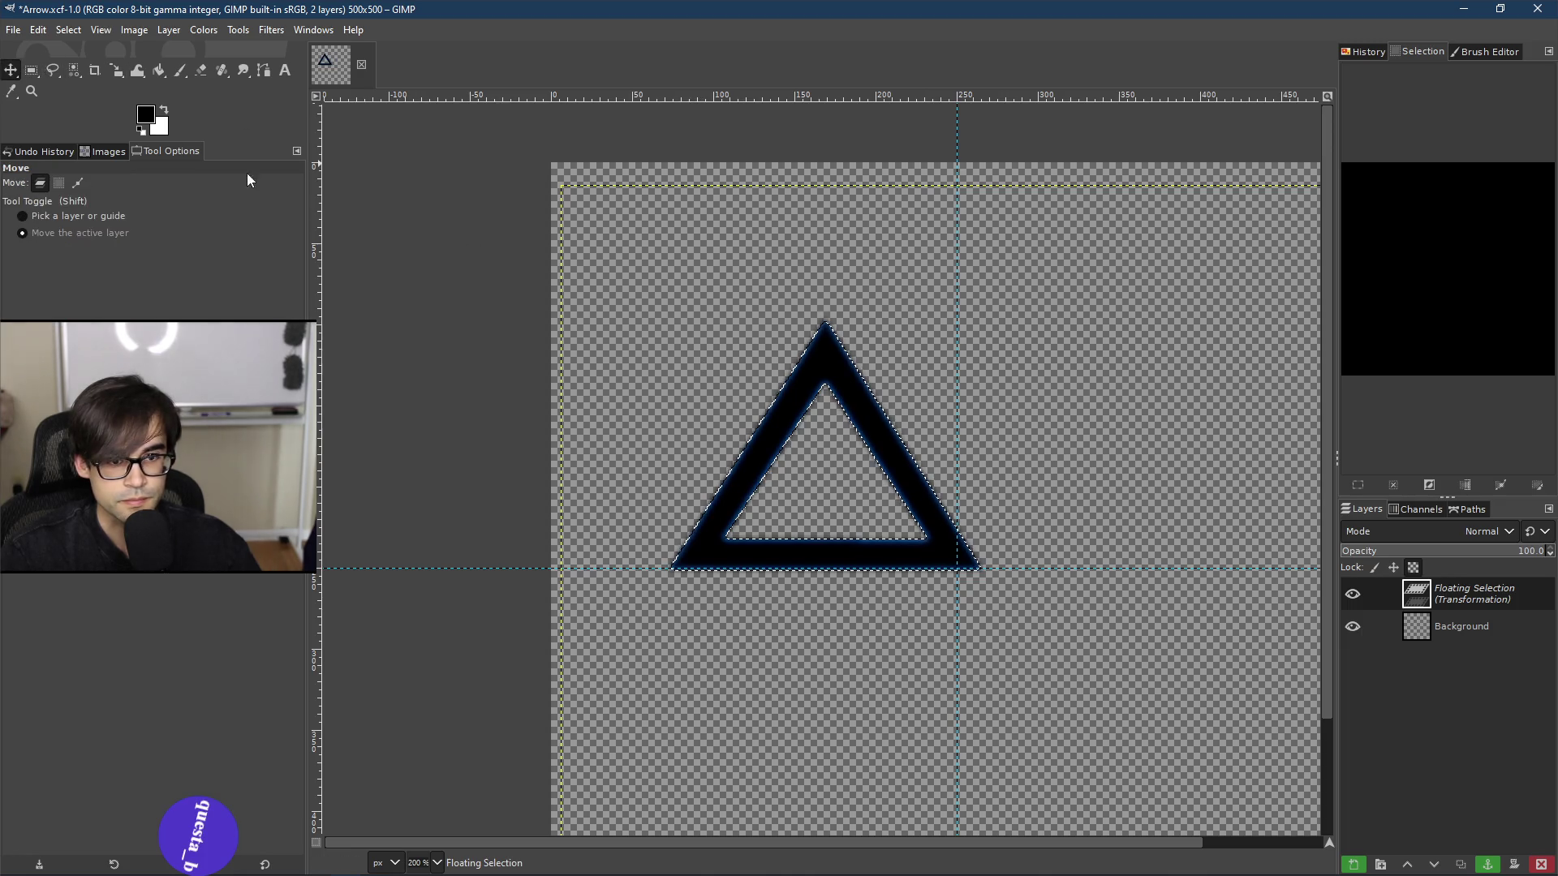
{"action": "mouse_move", "coordinate": [857, 483]}
{"action": "left_mouse_down"}
{"action": "mouse_move", "coordinate": [704, 329]}
{"action": "mouse_move", "coordinate": [741, 329]}
{"action": "left_mouse_up"}
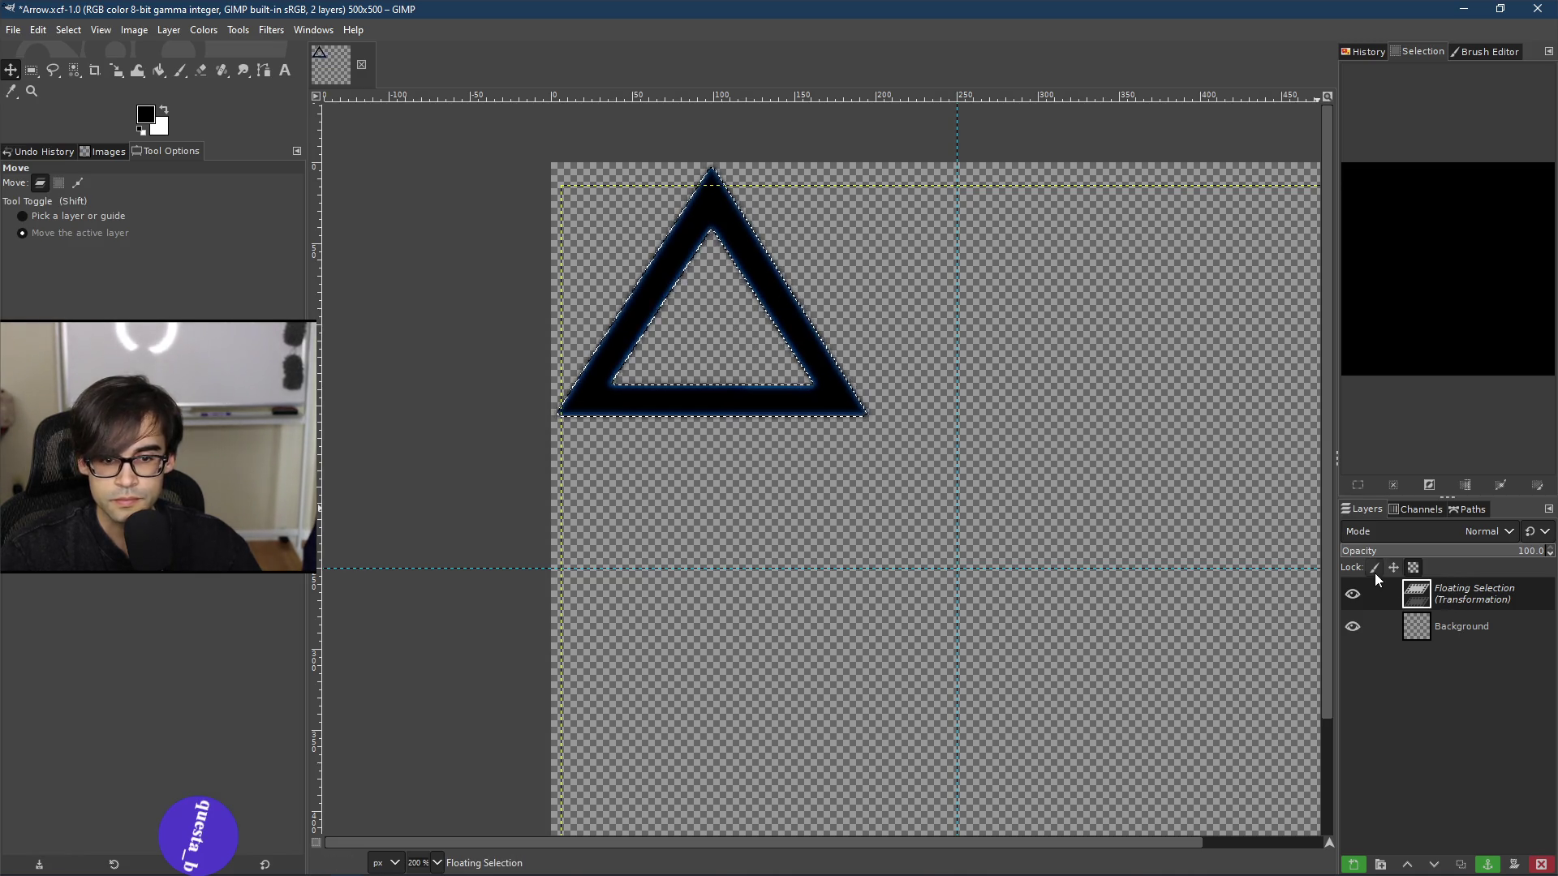
{"action": "right_click", "coordinate": [1467, 601]}
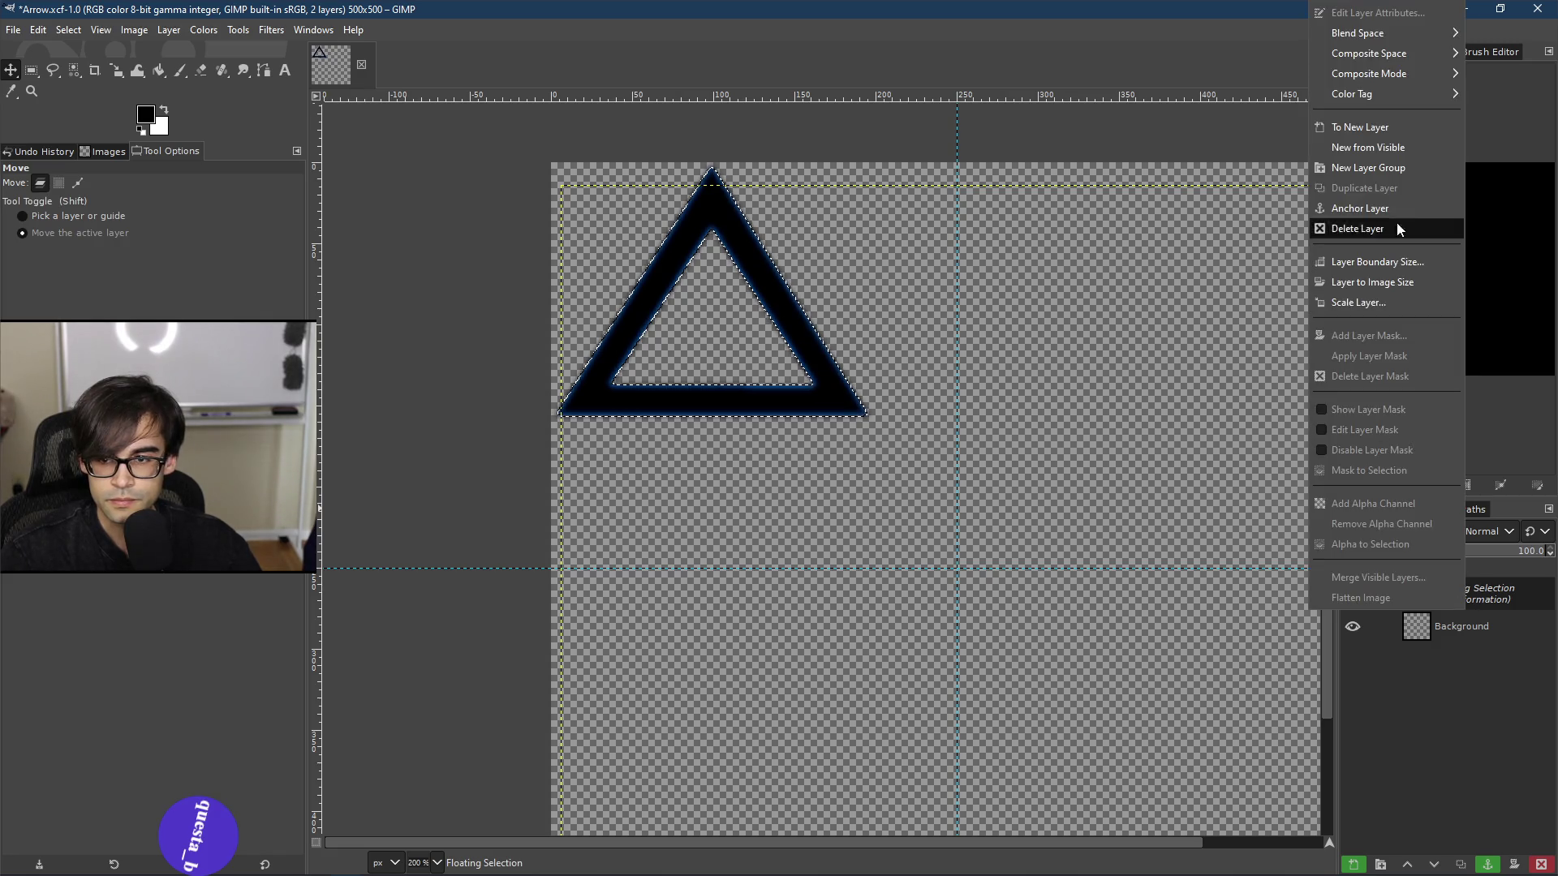
{"action": "left_click", "coordinate": [1377, 130]}
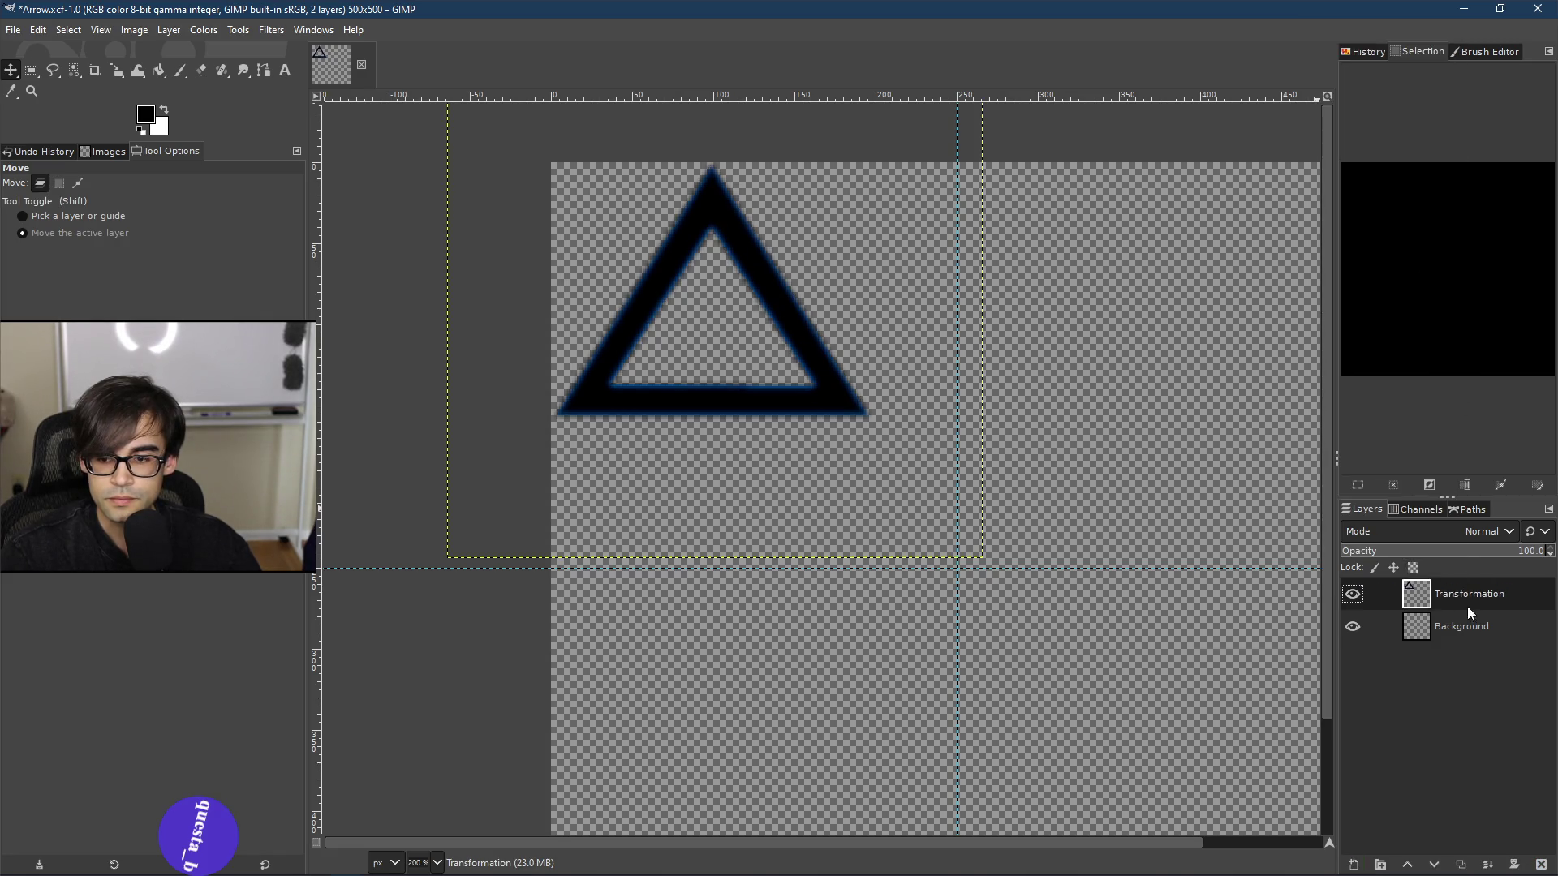
{"action": "right_click", "coordinate": [1458, 628]}
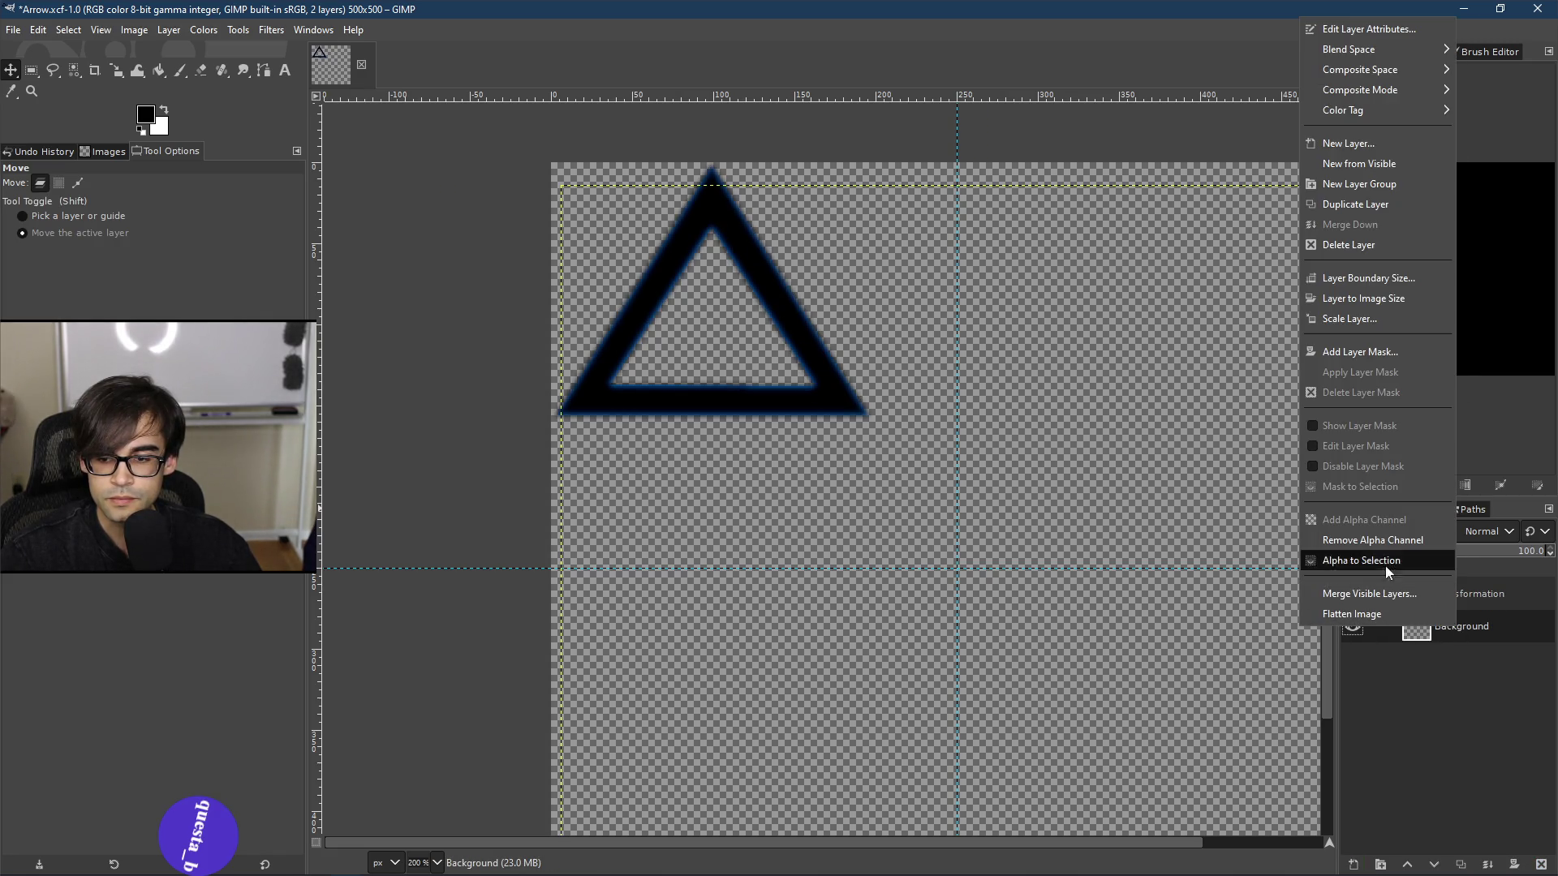
{"action": "left_click", "coordinate": [1346, 246]}
{"action": "left_click", "coordinate": [133, 30]}
Step: Resize the Arrow canvas to 256×256
{"action": "left_click", "coordinate": [134, 30]}
{"action": "left_click", "coordinate": [134, 30]}
{"action": "left_click", "coordinate": [192, 182]}
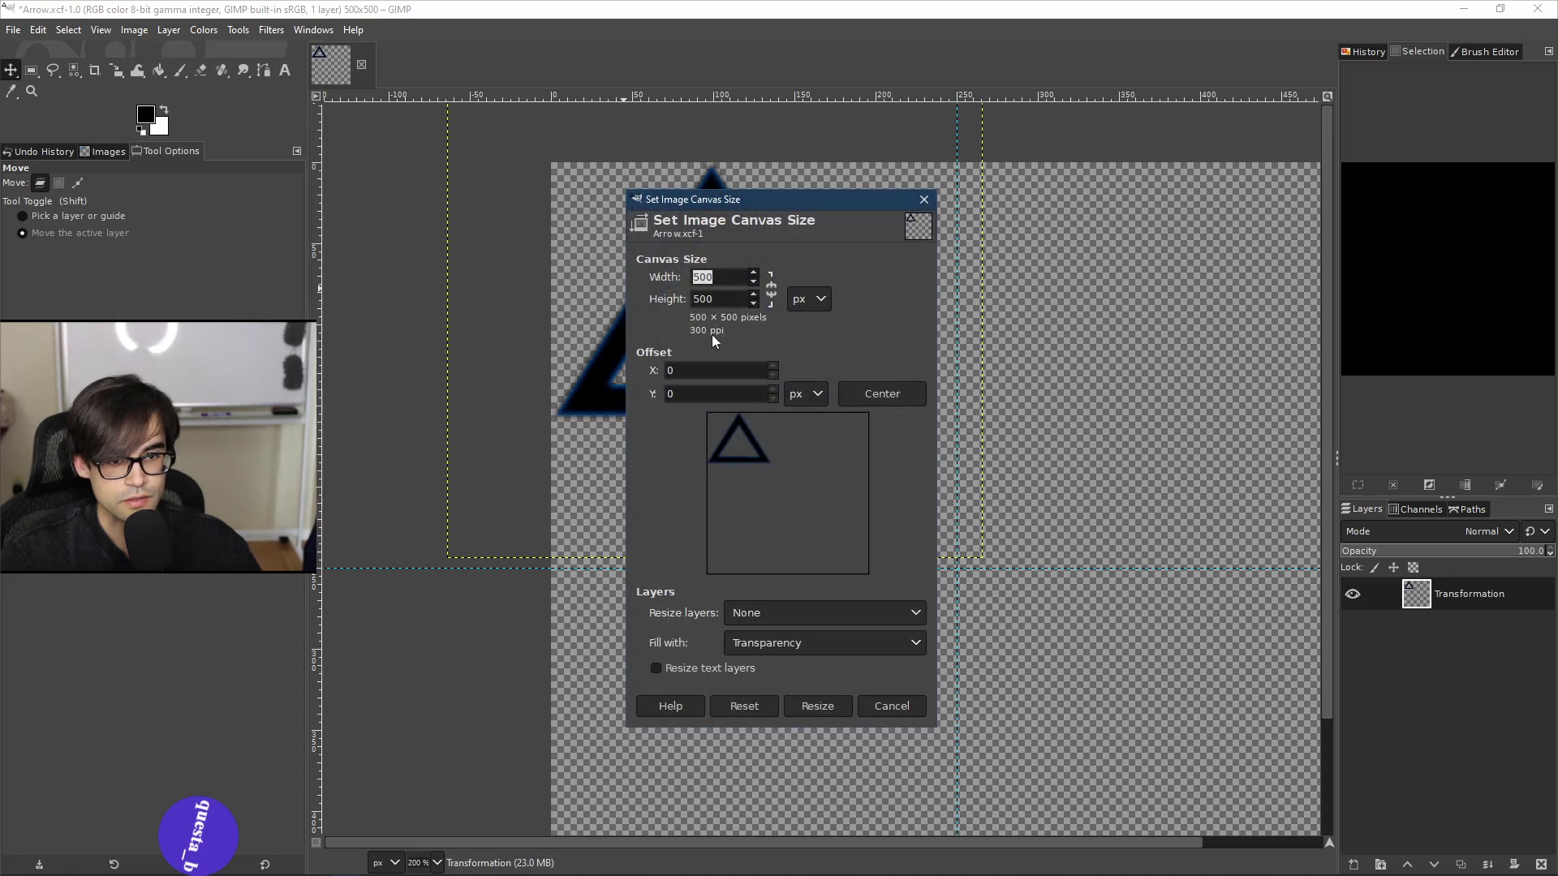
{"action": "type", "text": "256"}
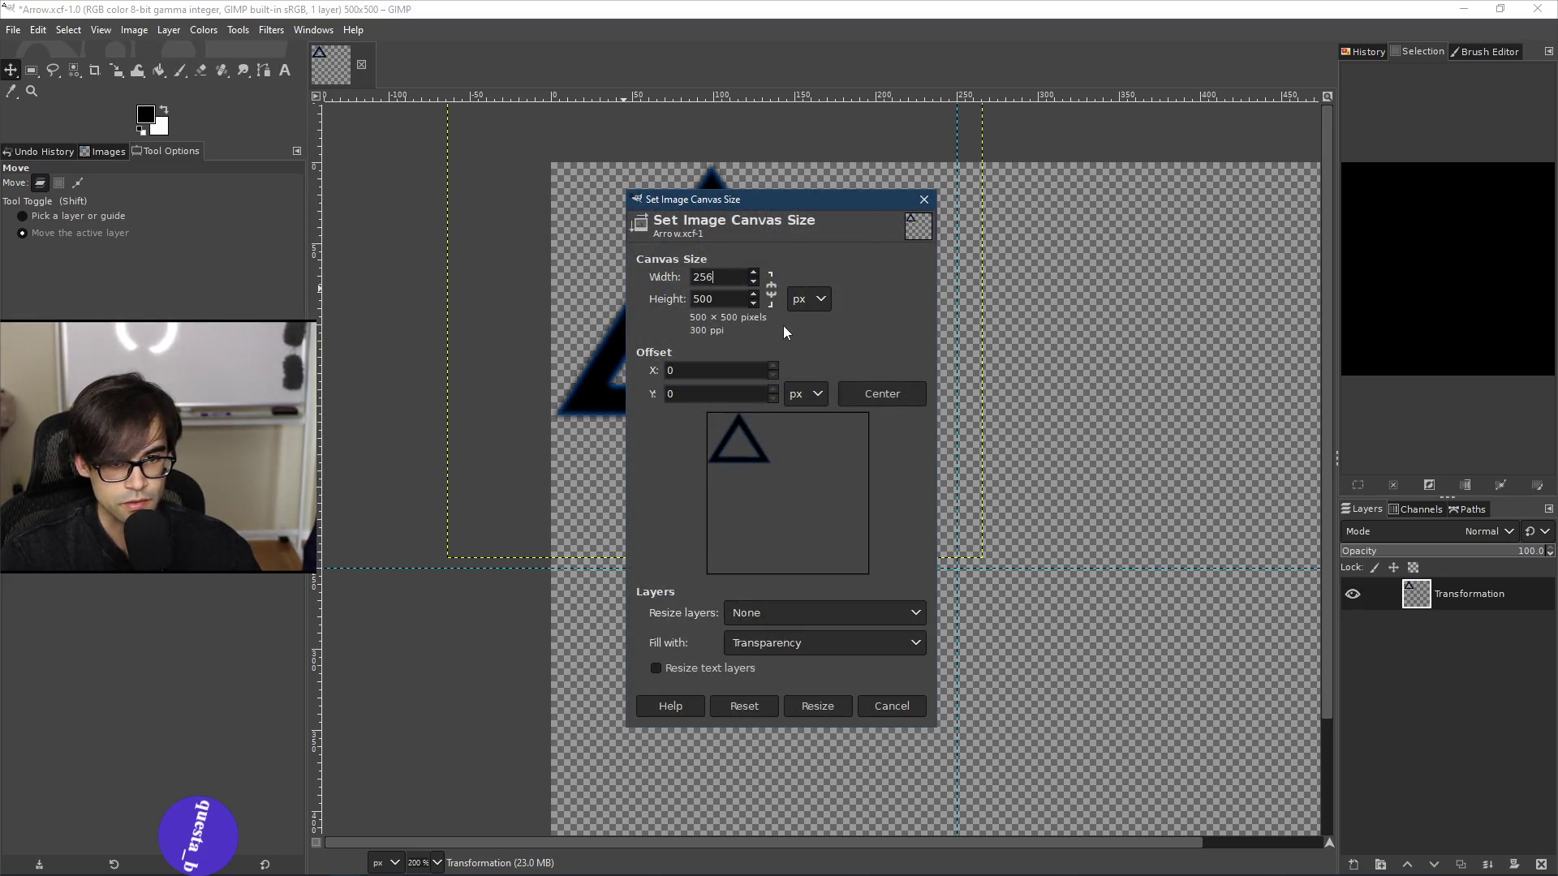
{"action": "double_click", "coordinate": [716, 300]}
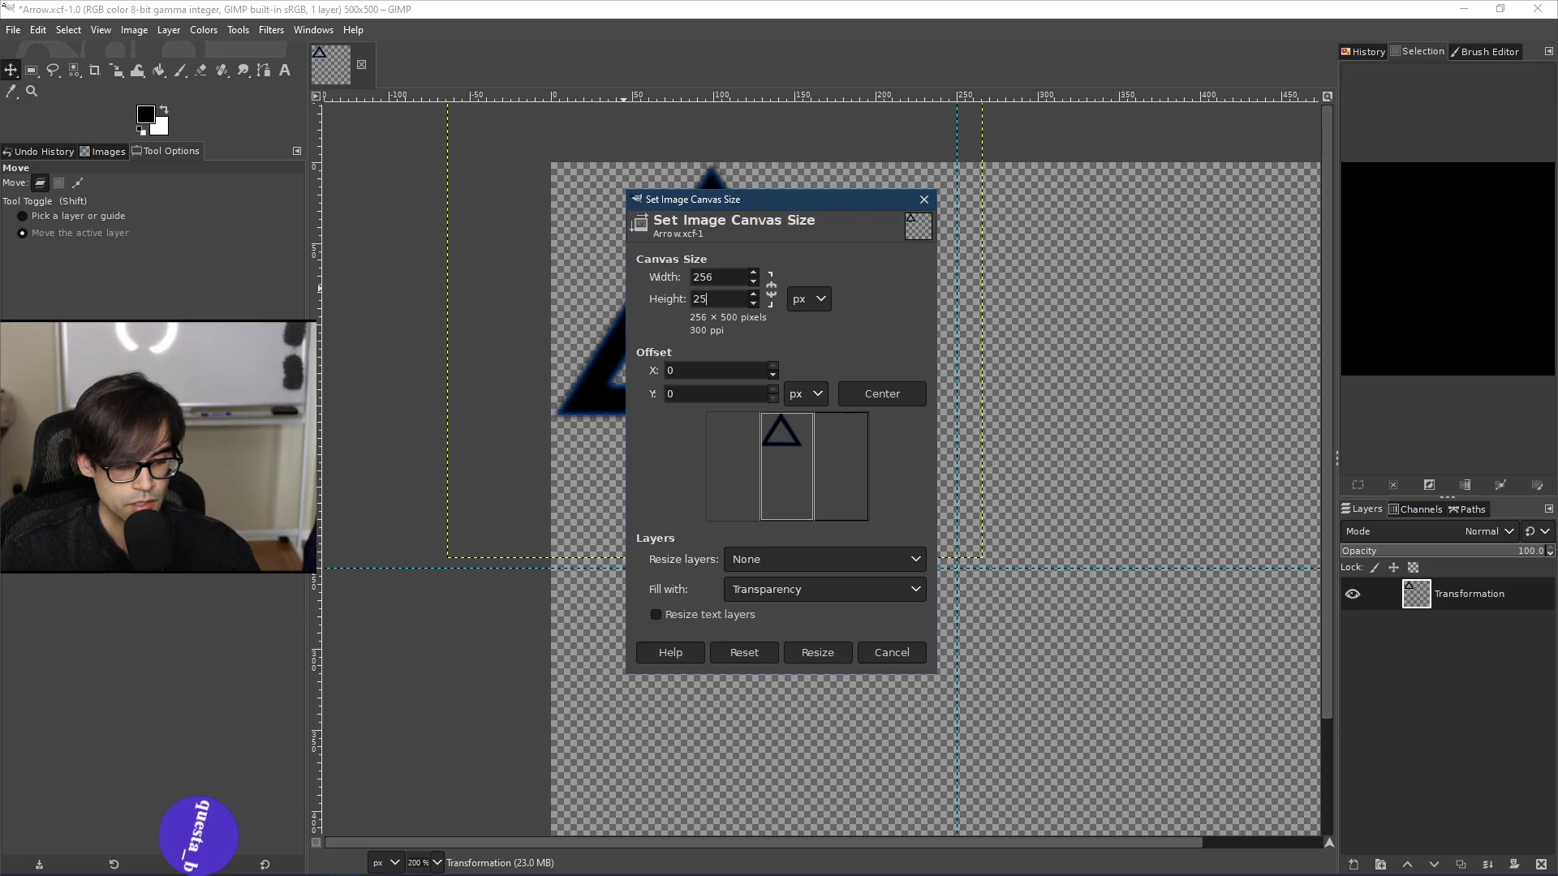
{"action": "type", "text": "6"}
{"action": "key", "text": "Tab"}
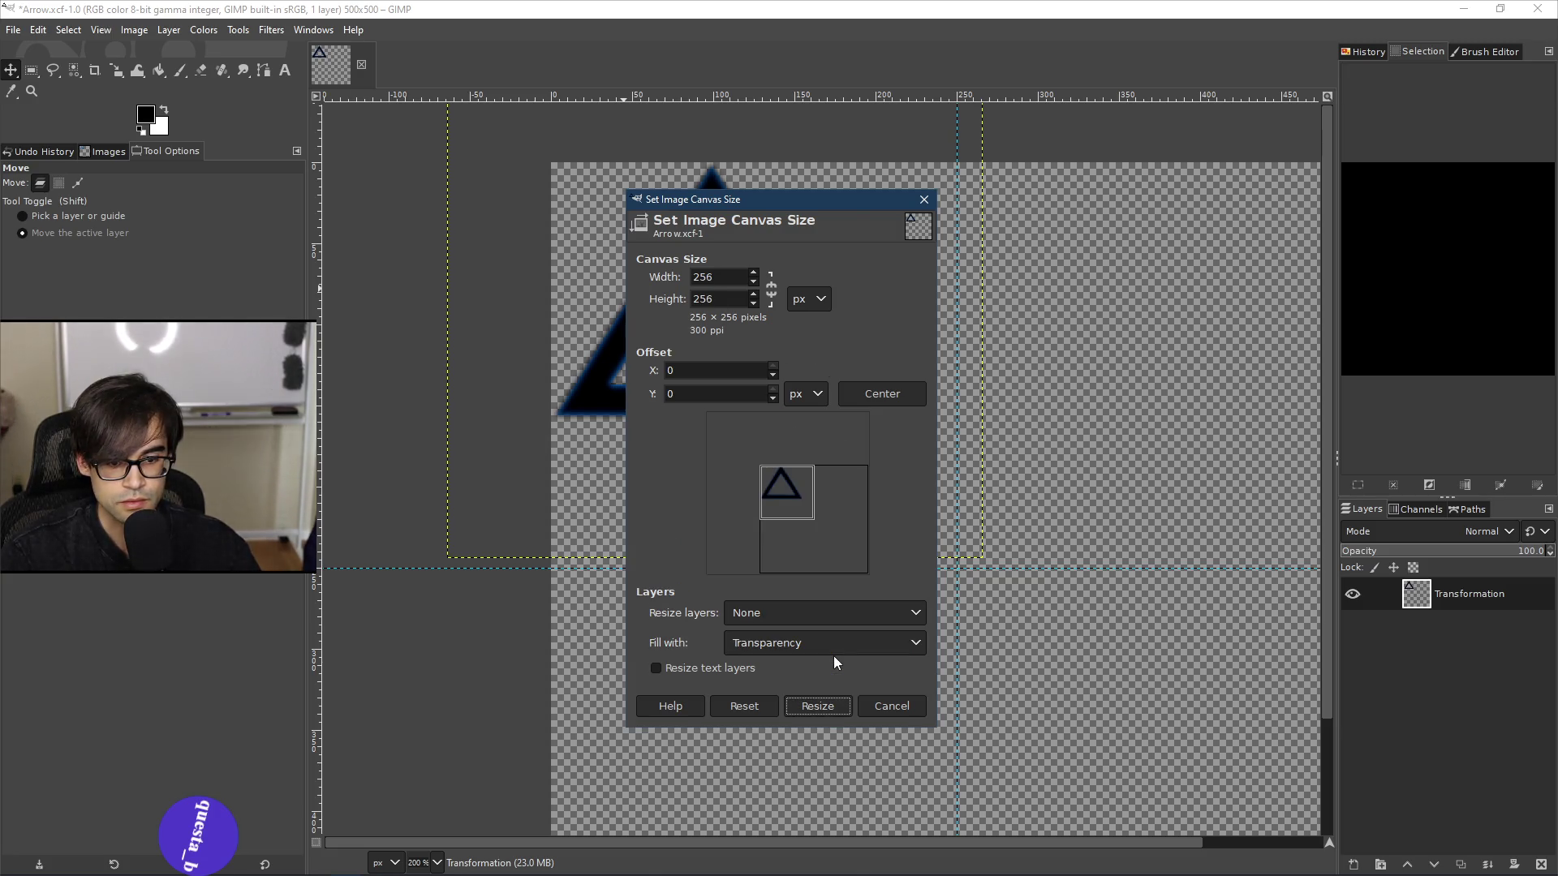
{"action": "left_click", "coordinate": [809, 704]}
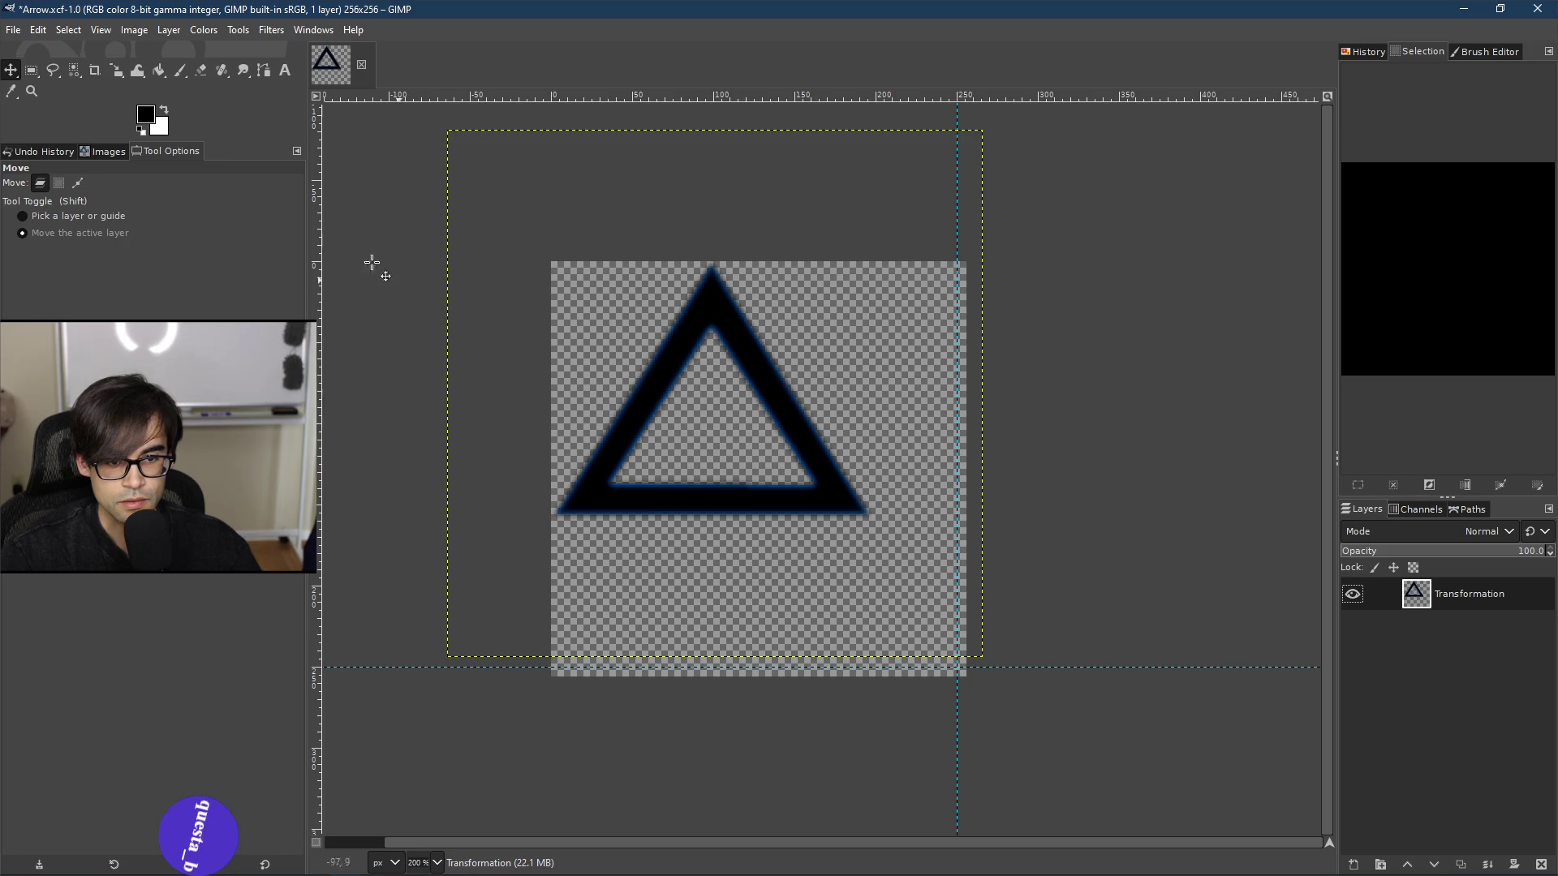
Step: Scale the triangle layer up to 423×417 and recentre it on the canvas
{"action": "mouse_move", "coordinate": [736, 403]}
{"action": "left_mouse_down"}
{"action": "mouse_move", "coordinate": [777, 484]}
{"action": "mouse_move", "coordinate": [781, 456]}
{"action": "left_mouse_up"}
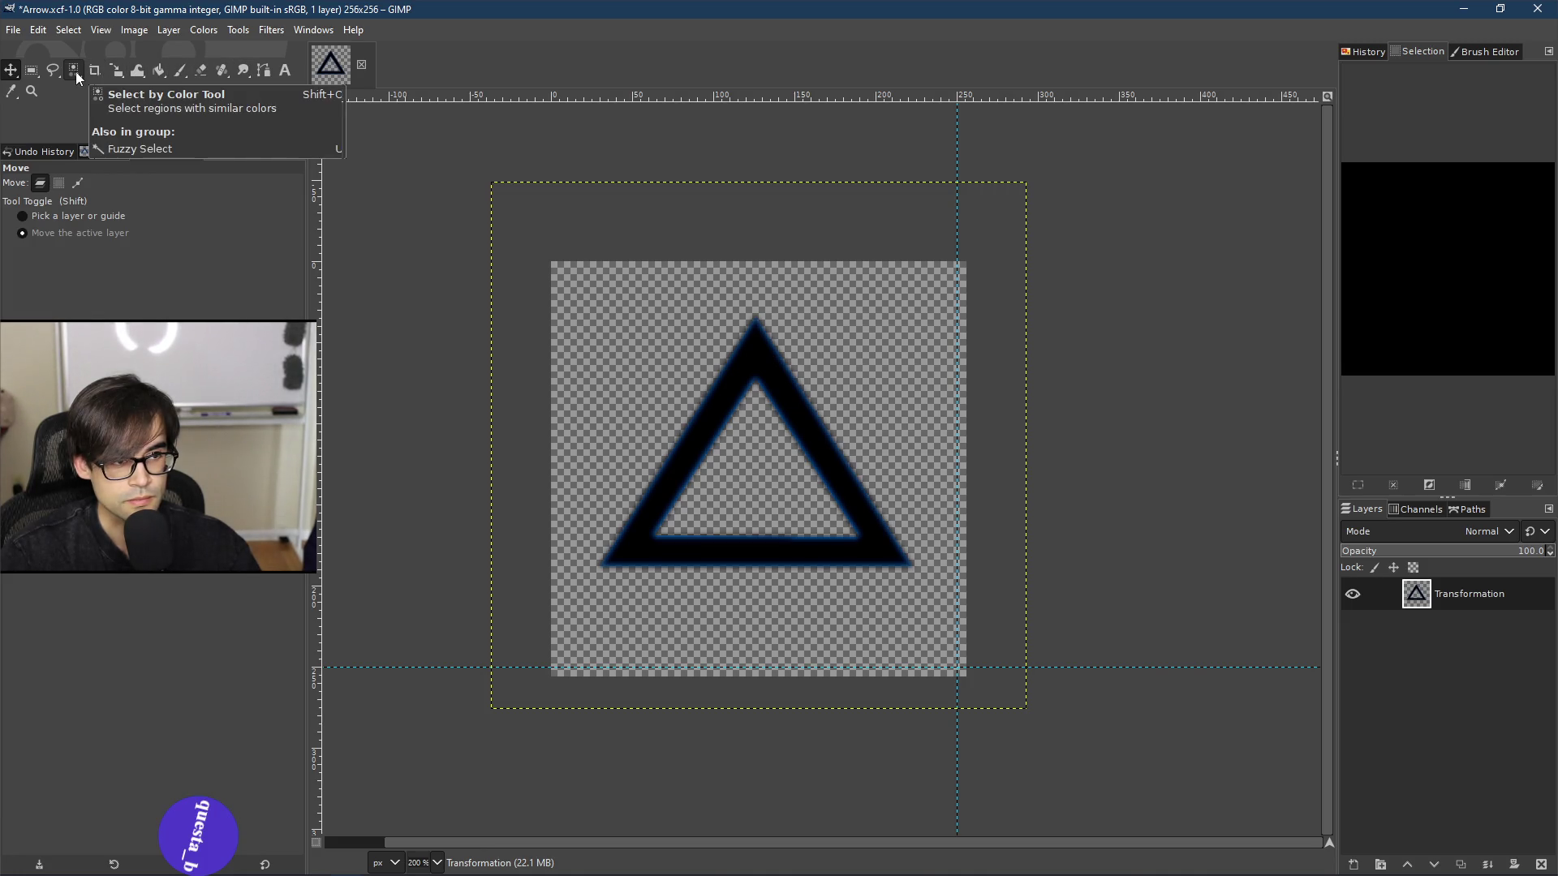
{"action": "left_click", "coordinate": [117, 71]}
{"action": "left_click", "coordinate": [761, 449]}
{"action": "left_click_drag", "start_coordinate": [1022, 186], "coordinate": [1055, 180]}
{"action": "left_click_drag", "start_coordinate": [502, 713], "coordinate": [415, 768]}
{"action": "mouse_move", "coordinate": [753, 462]}
{"action": "left_mouse_down"}
{"action": "mouse_move", "coordinate": [767, 510]}
{"action": "mouse_move", "coordinate": [767, 472]}
{"action": "left_mouse_up"}
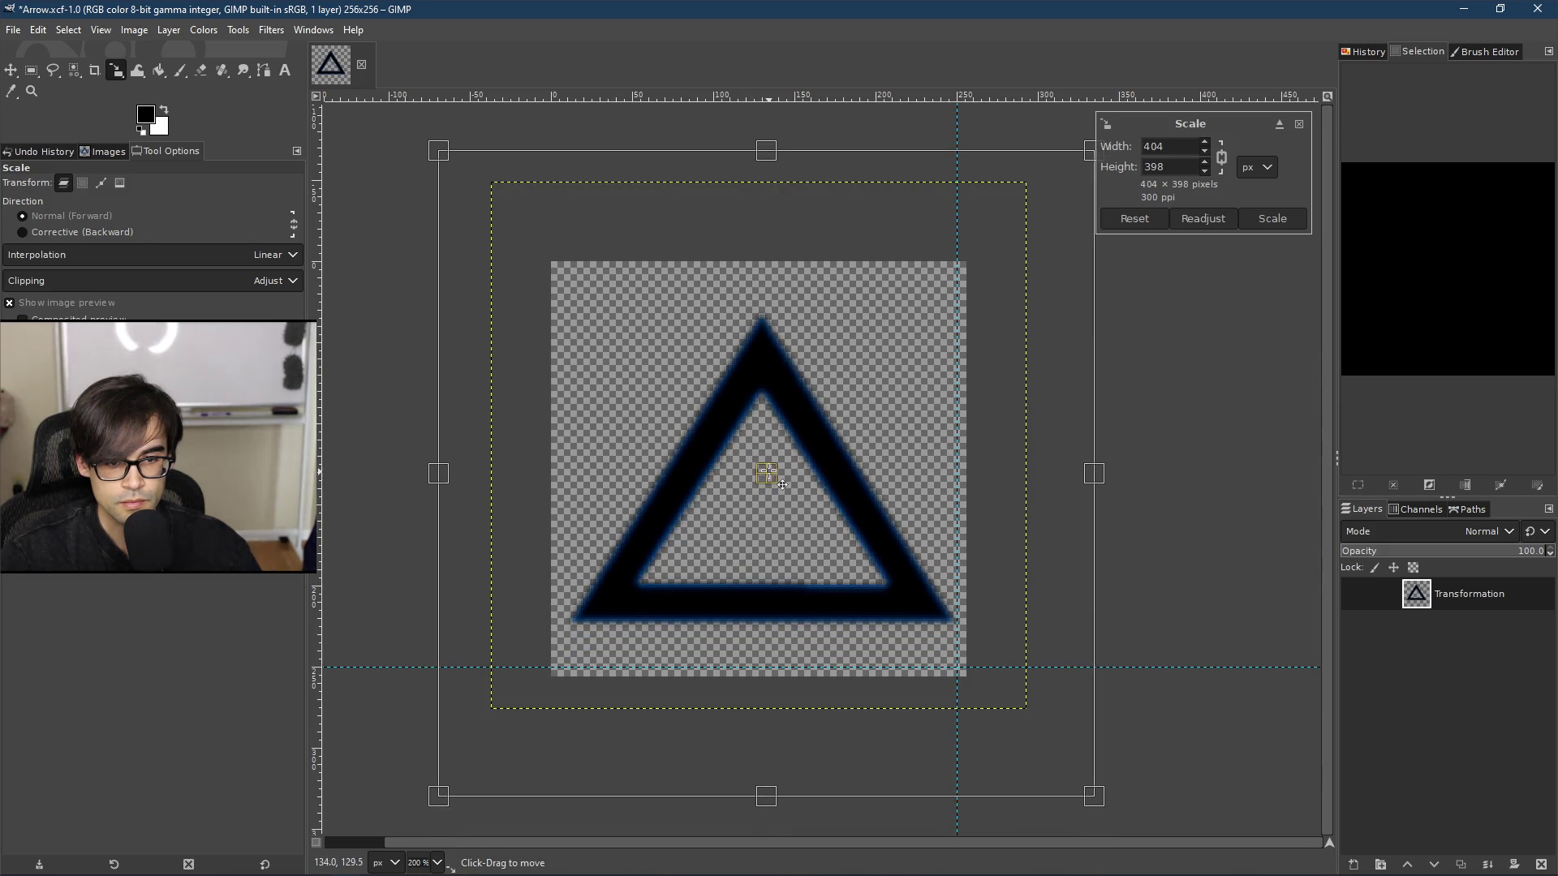
{"action": "left_click_drag", "start_coordinate": [1088, 150], "coordinate": [1127, 122]}
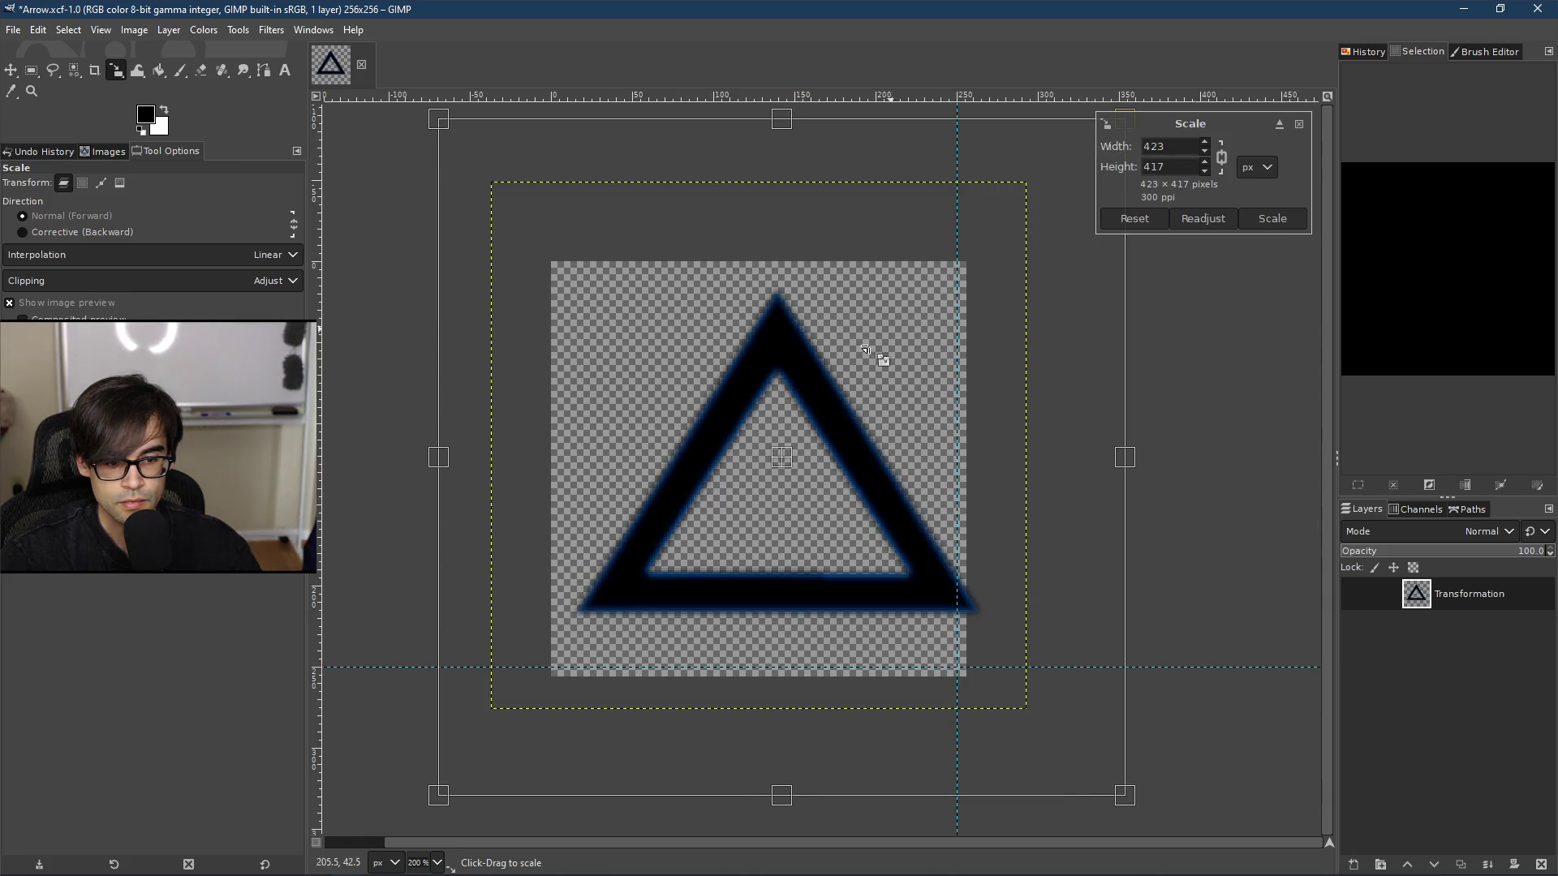
{"action": "mouse_move", "coordinate": [775, 450]}
{"action": "left_mouse_down"}
{"action": "mouse_move", "coordinate": [758, 464]}
{"action": "mouse_move", "coordinate": [770, 493]}
{"action": "left_mouse_up"}
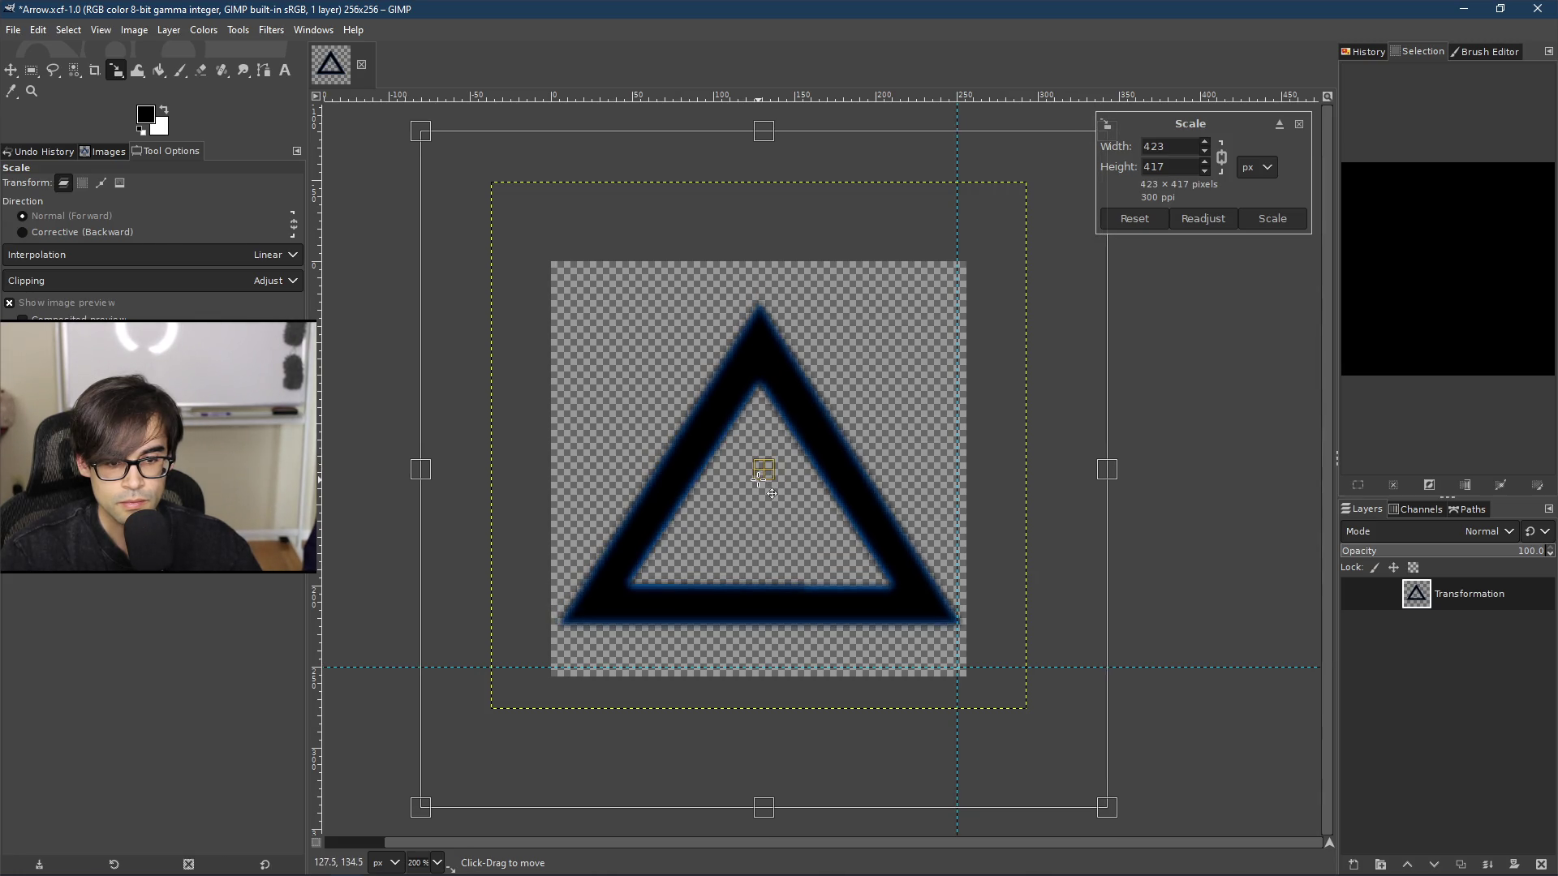
{"action": "left_click", "coordinate": [1269, 219]}
Step: Check the scaled arrow at several zoom levels and save it as Arrow.xcf
{"action": "key", "text": "1"}
{"action": "key", "text": "2"}
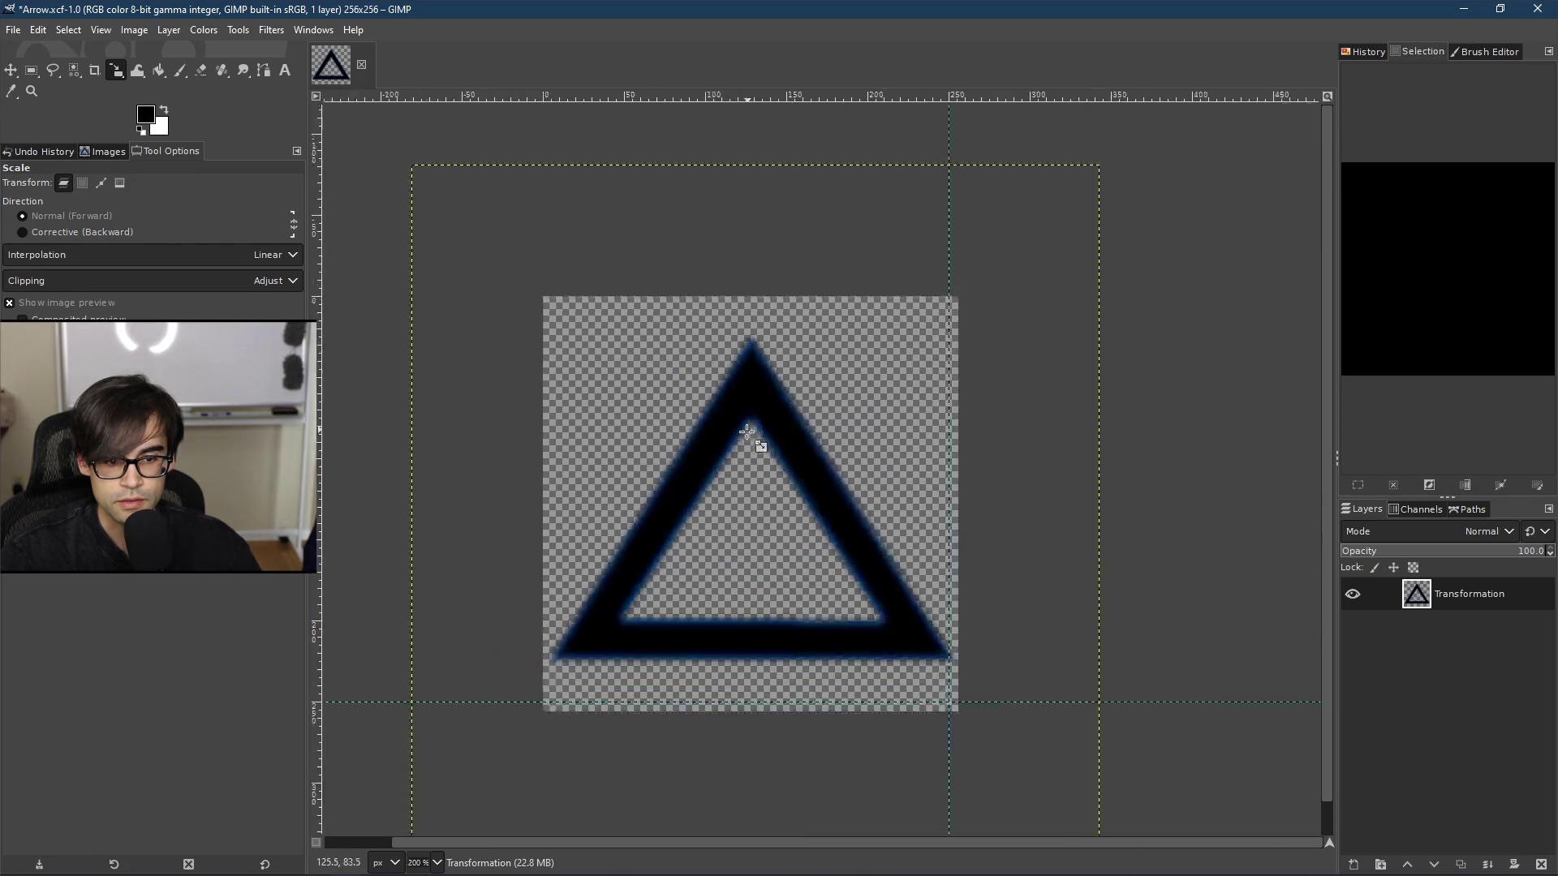
{"action": "key", "text": "4"}
{"action": "key", "text": "2"}
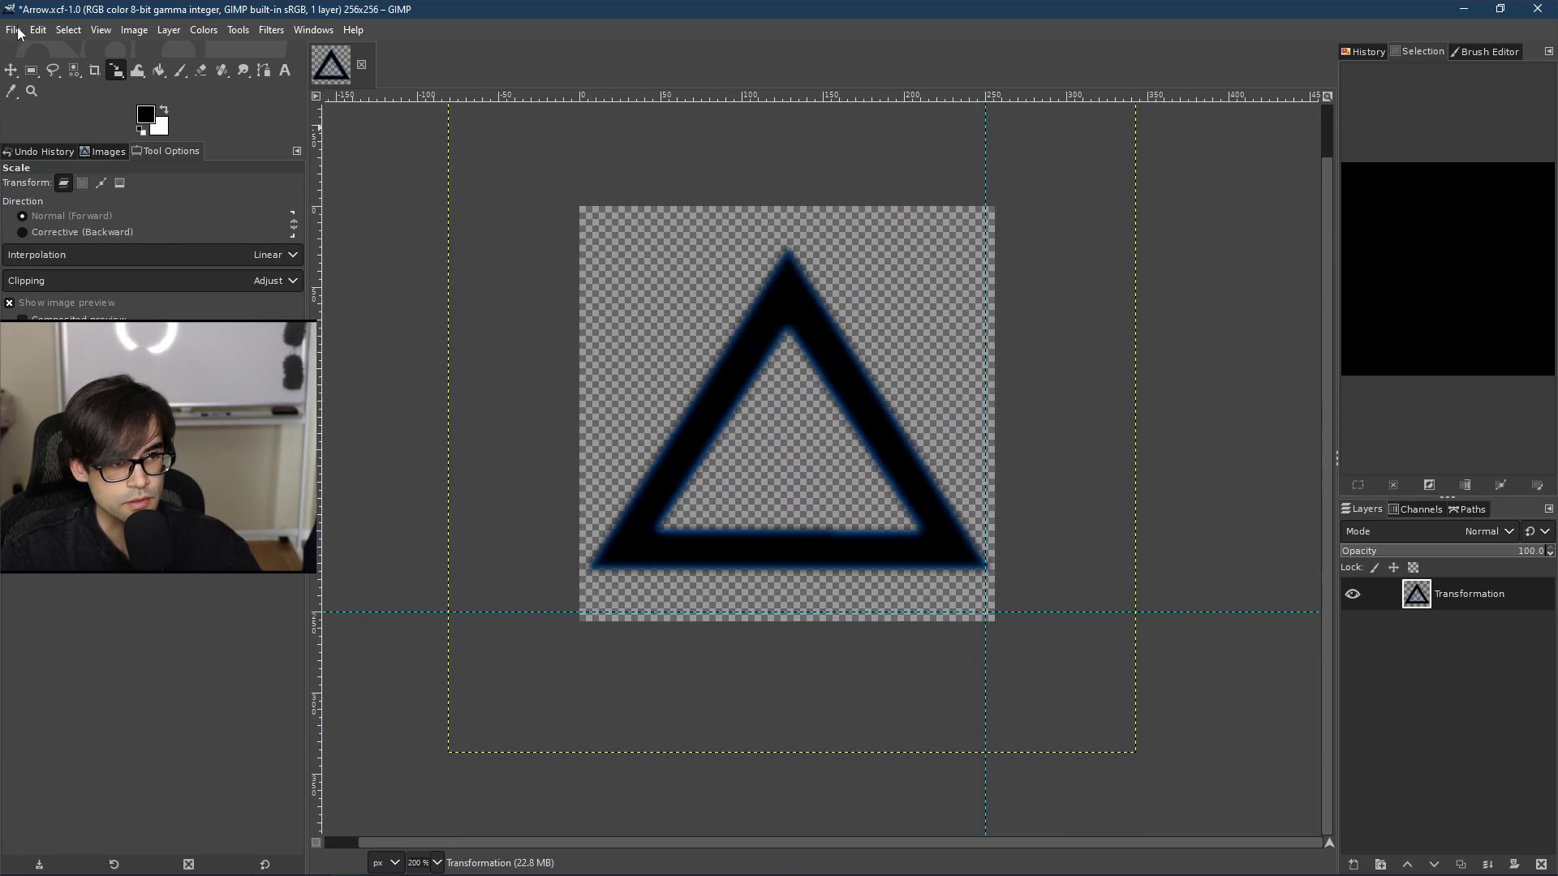
{"action": "key", "text": "ctrl+s"}
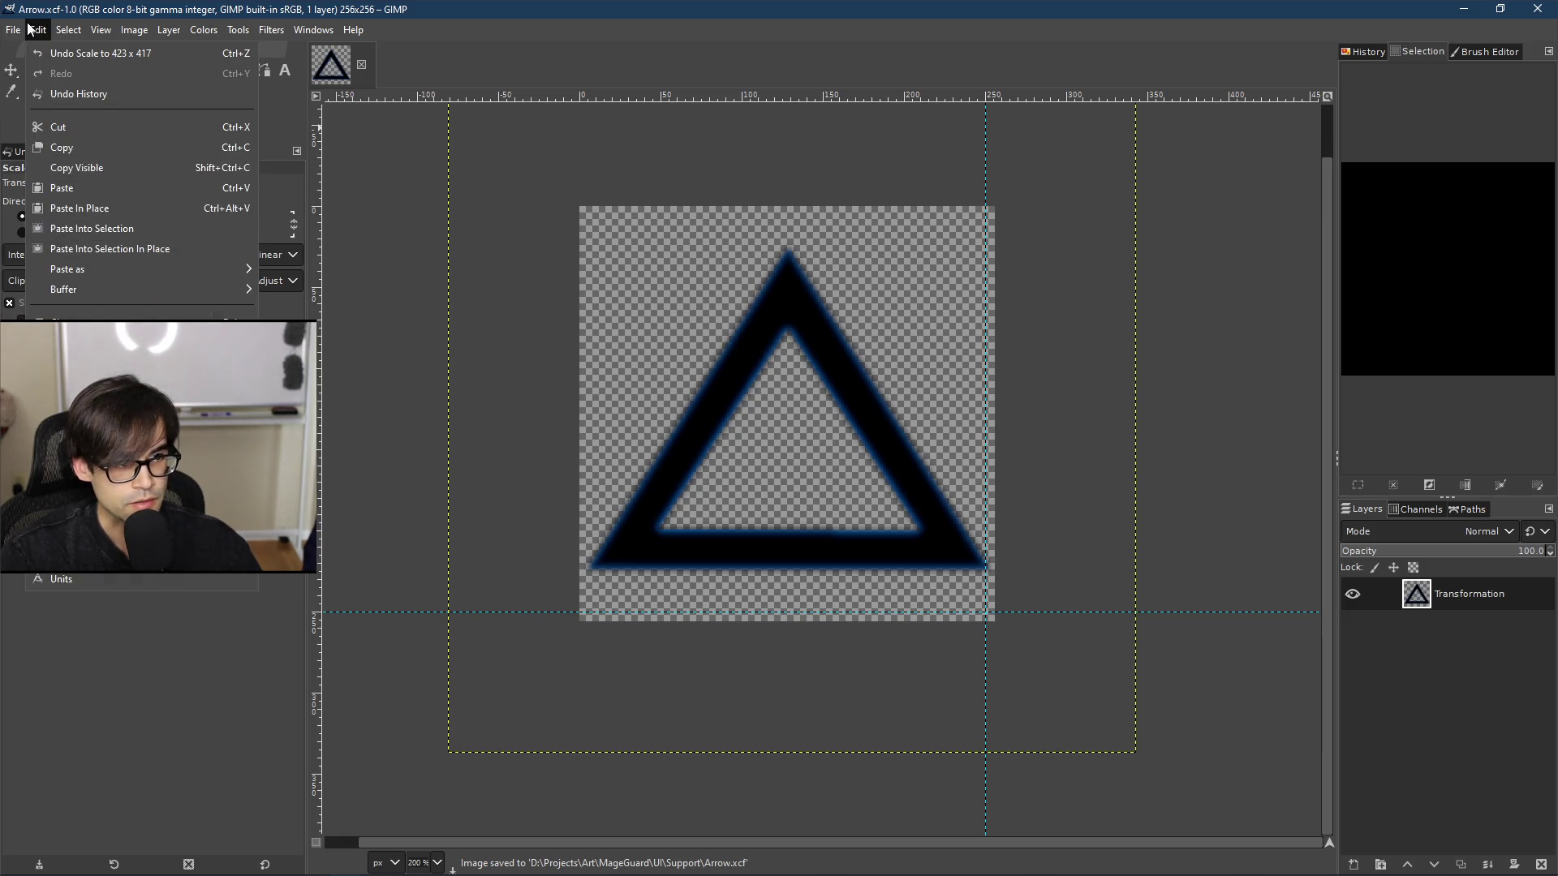
Step: Export the image over the existing Arrow.png and close GIMP
{"action": "left_click", "coordinate": [100, 305]}
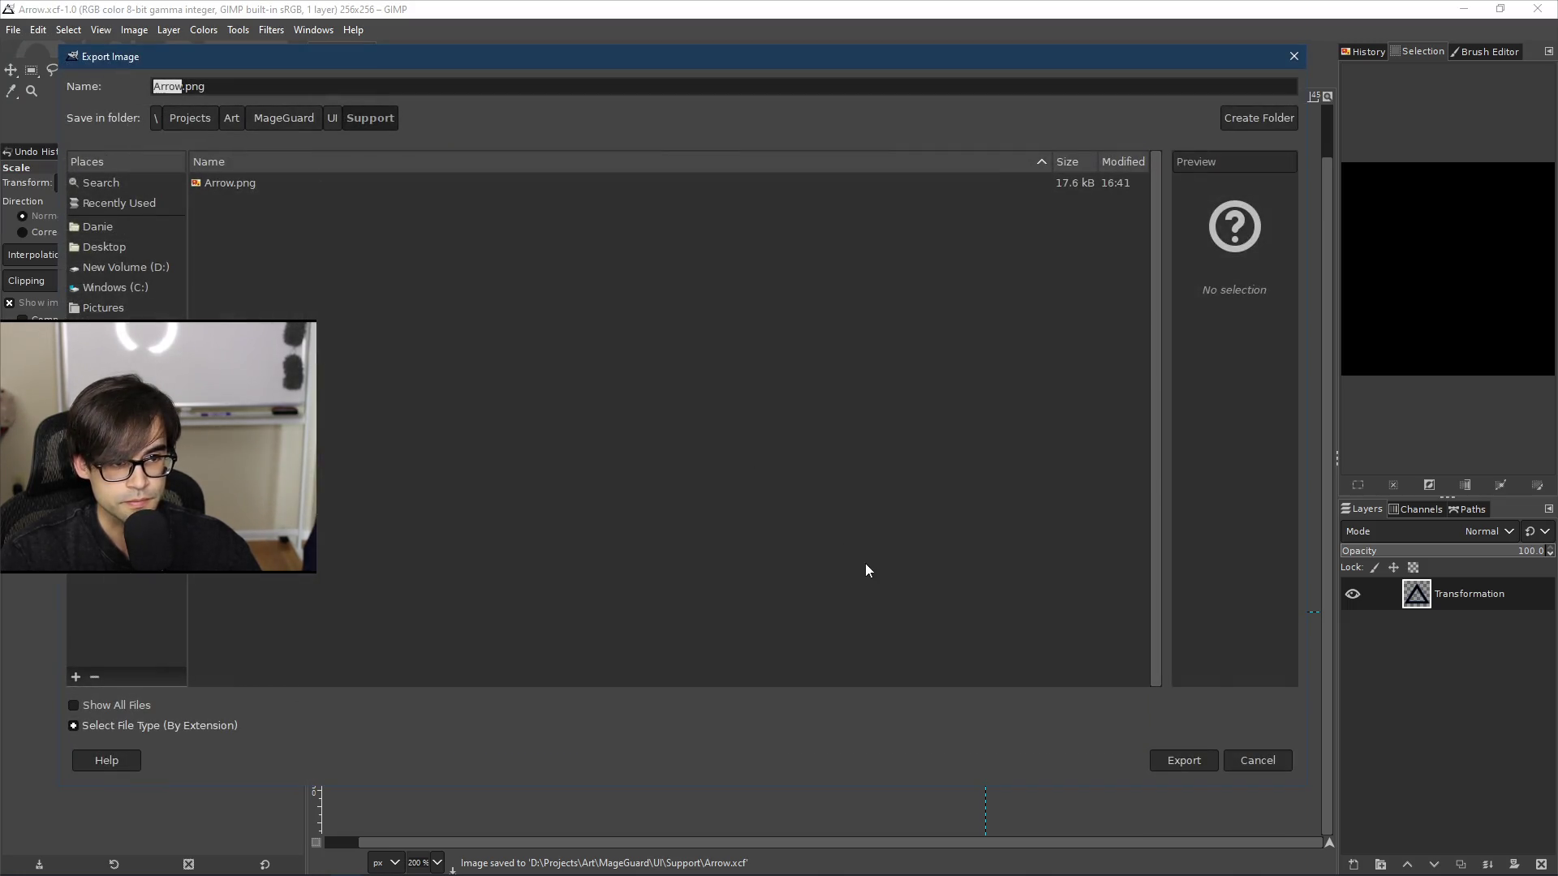
{"action": "left_click", "coordinate": [304, 188]}
{"action": "left_click", "coordinate": [1206, 761]}
{"action": "left_click", "coordinate": [769, 492]}
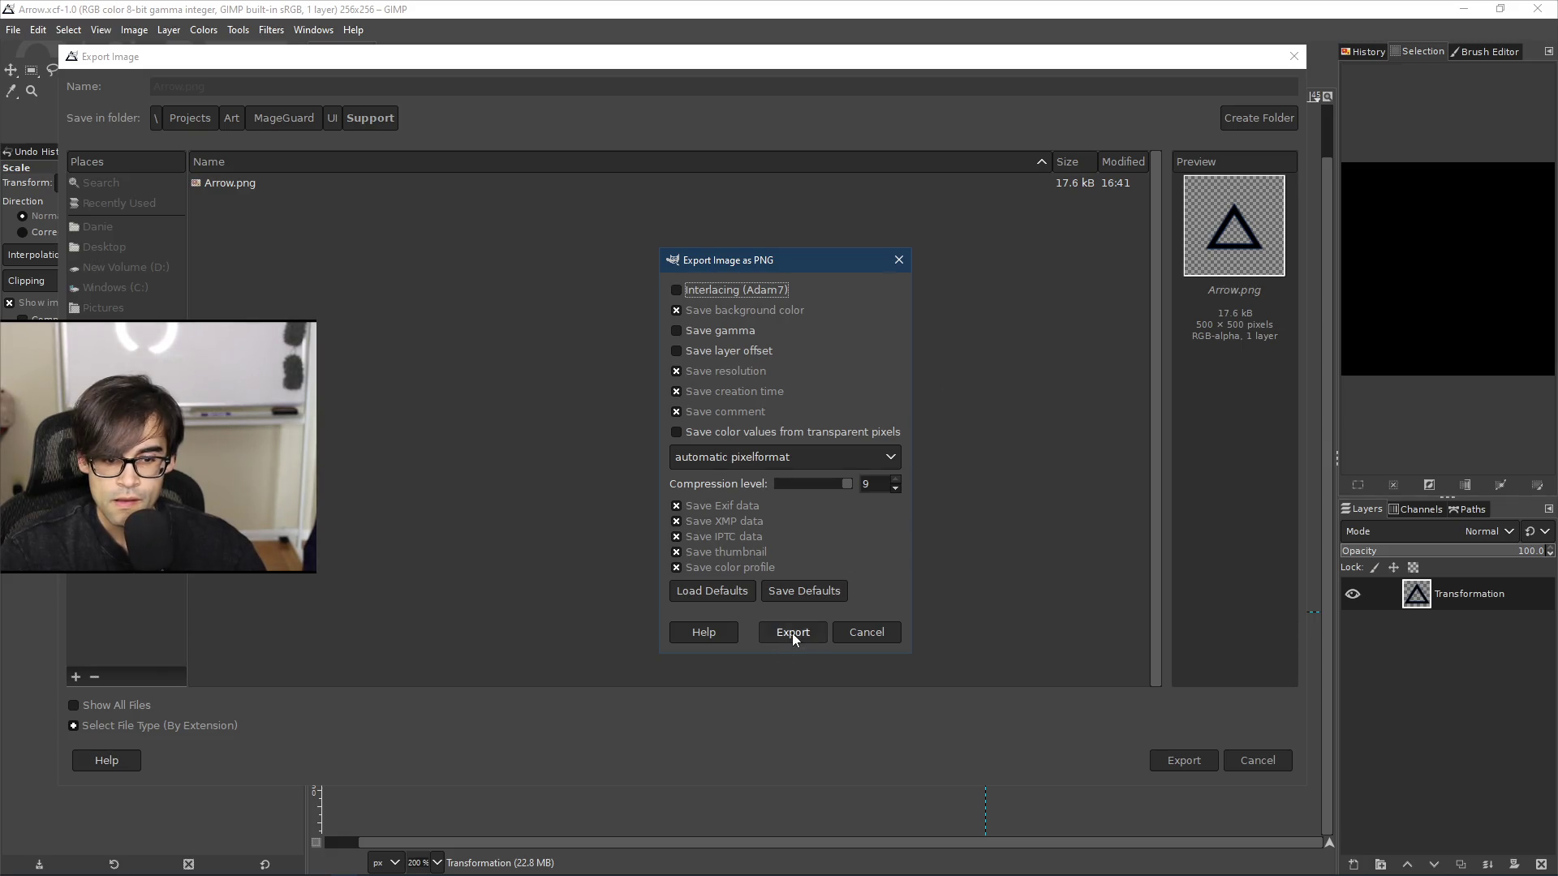
{"action": "left_click", "coordinate": [792, 628]}
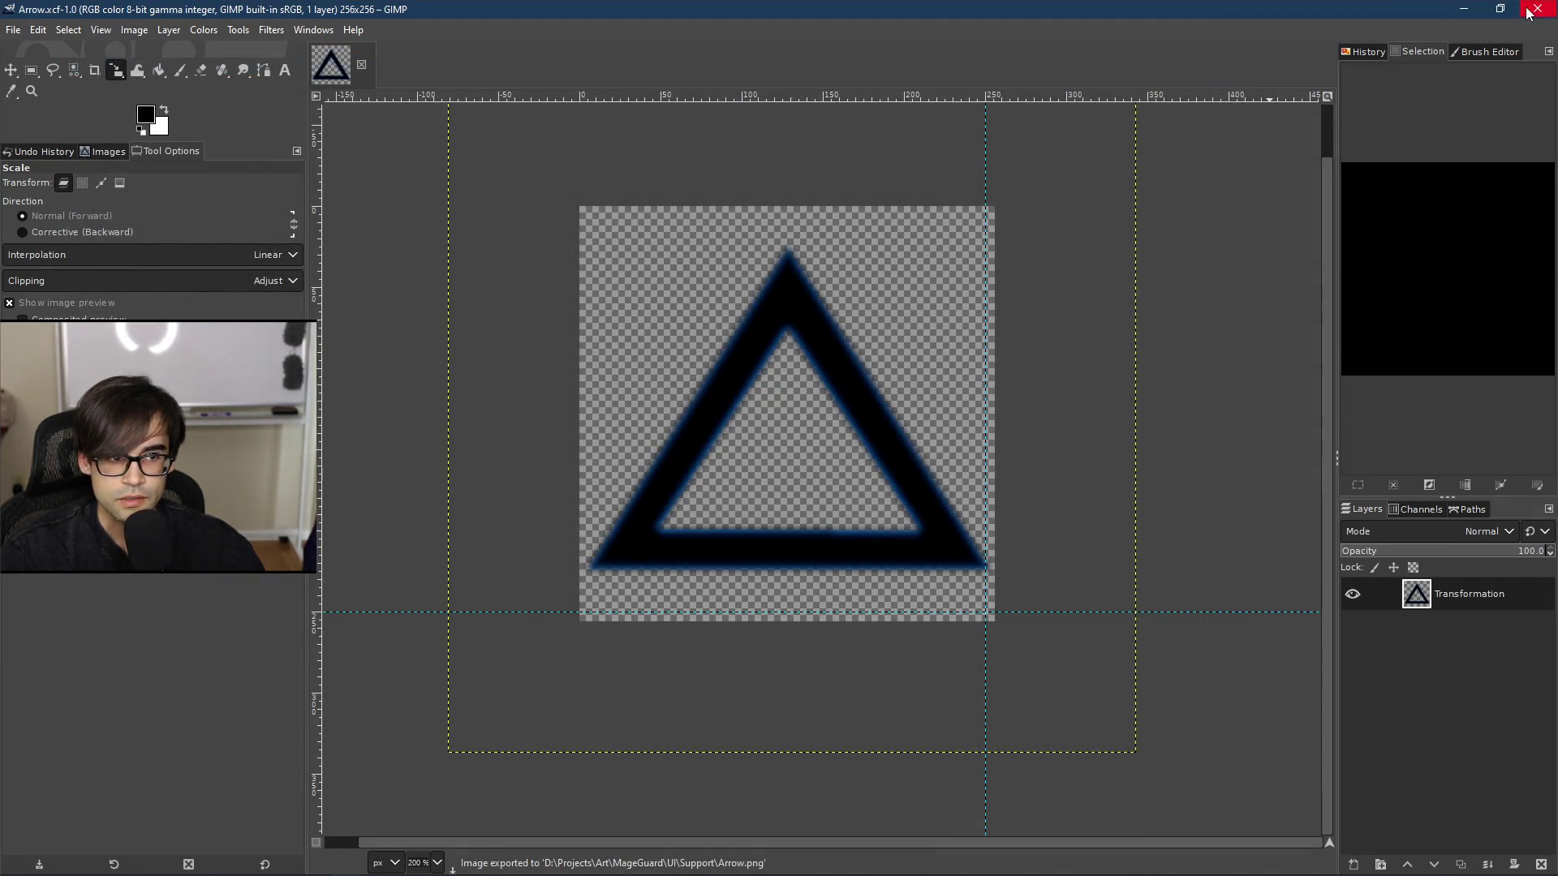
{"action": "left_click", "coordinate": [1477, 9]}
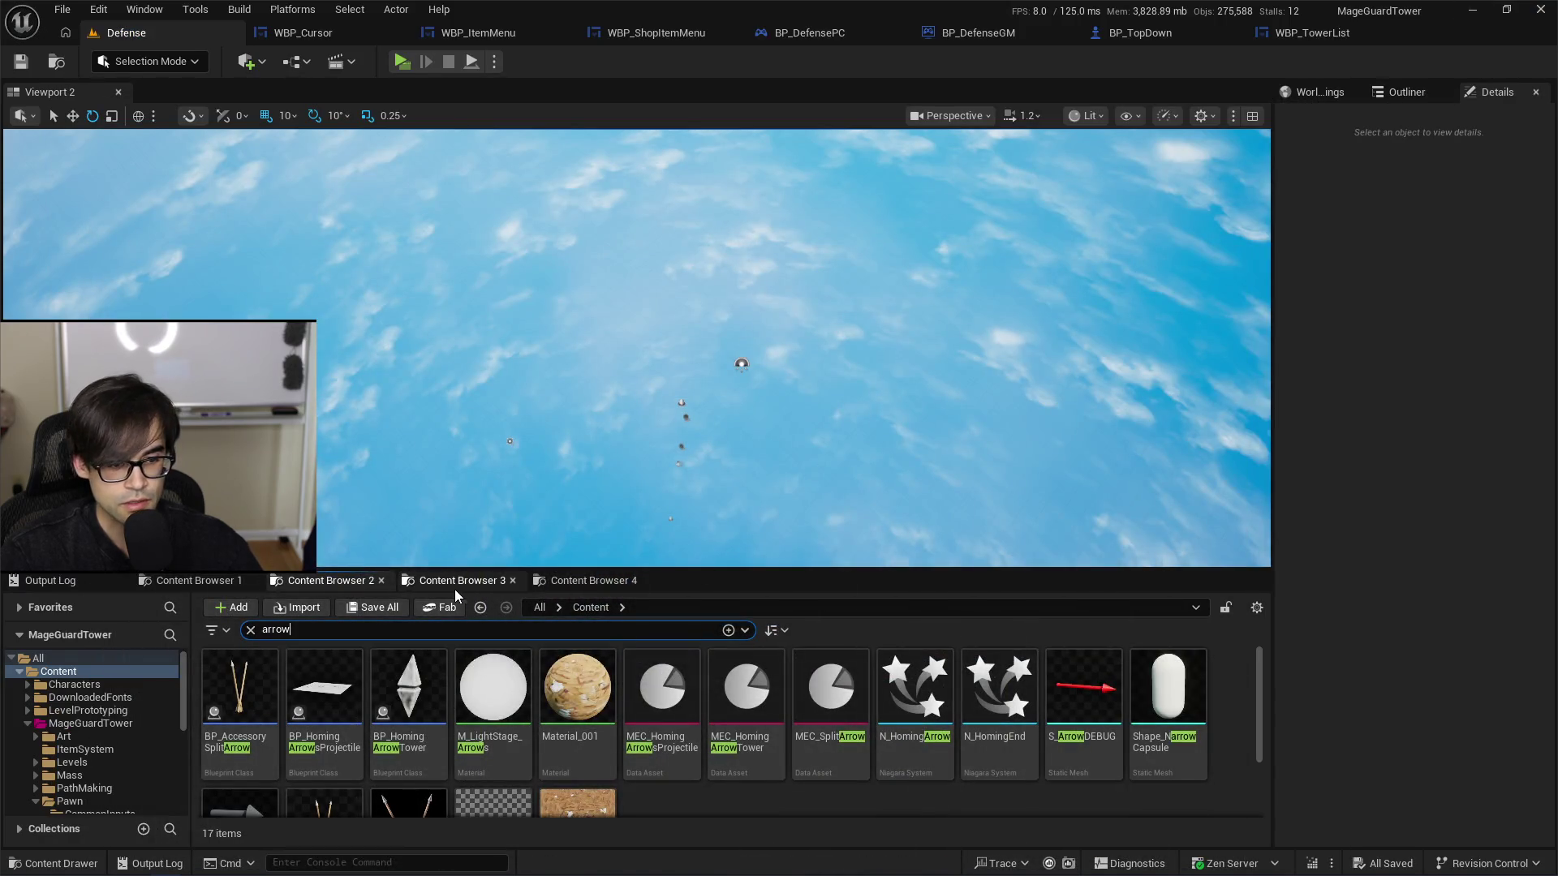
Step: Navigate the Content Browser to MageGuardTower > Art > UI
{"action": "left_click", "coordinate": [453, 585]}
{"action": "left_click", "coordinate": [573, 582]}
{"action": "left_click", "coordinate": [474, 581]}
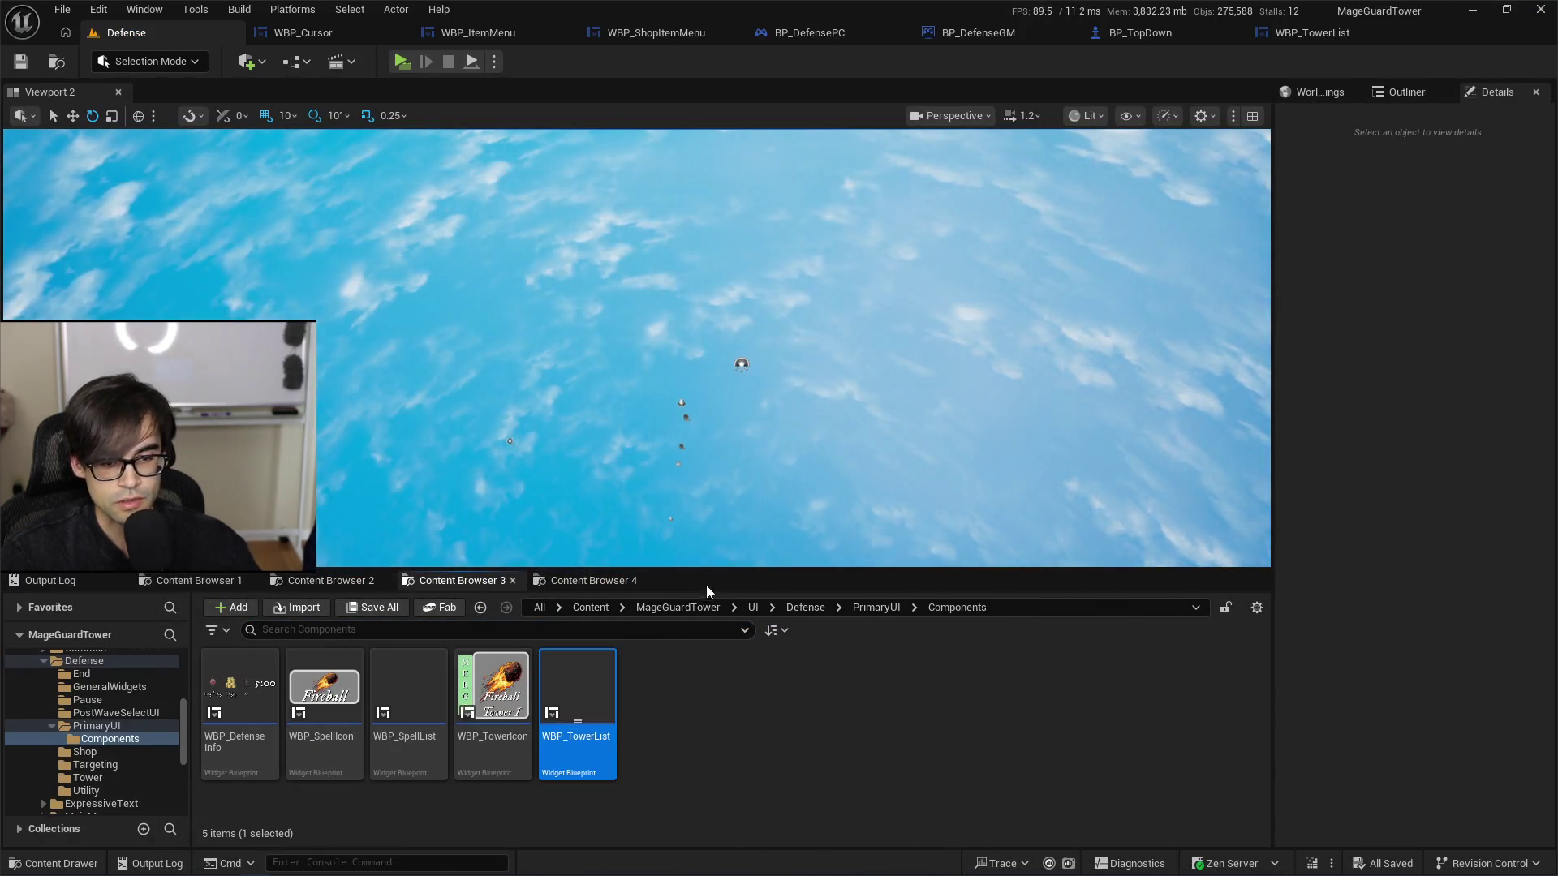
{"action": "left_click", "coordinate": [685, 610]}
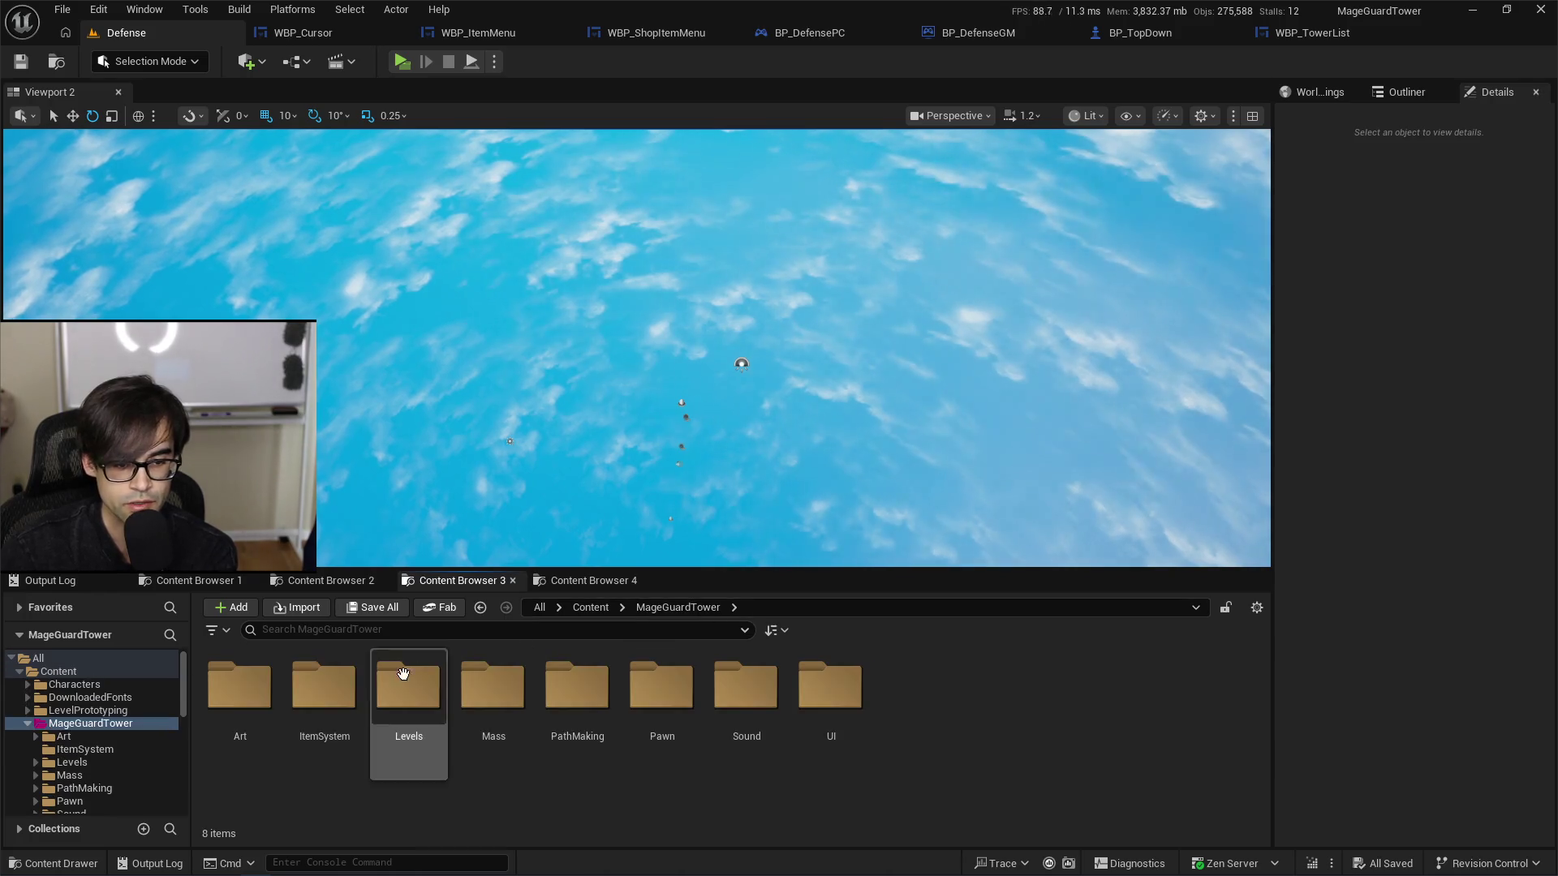
{"action": "double_click", "coordinate": [257, 673]}
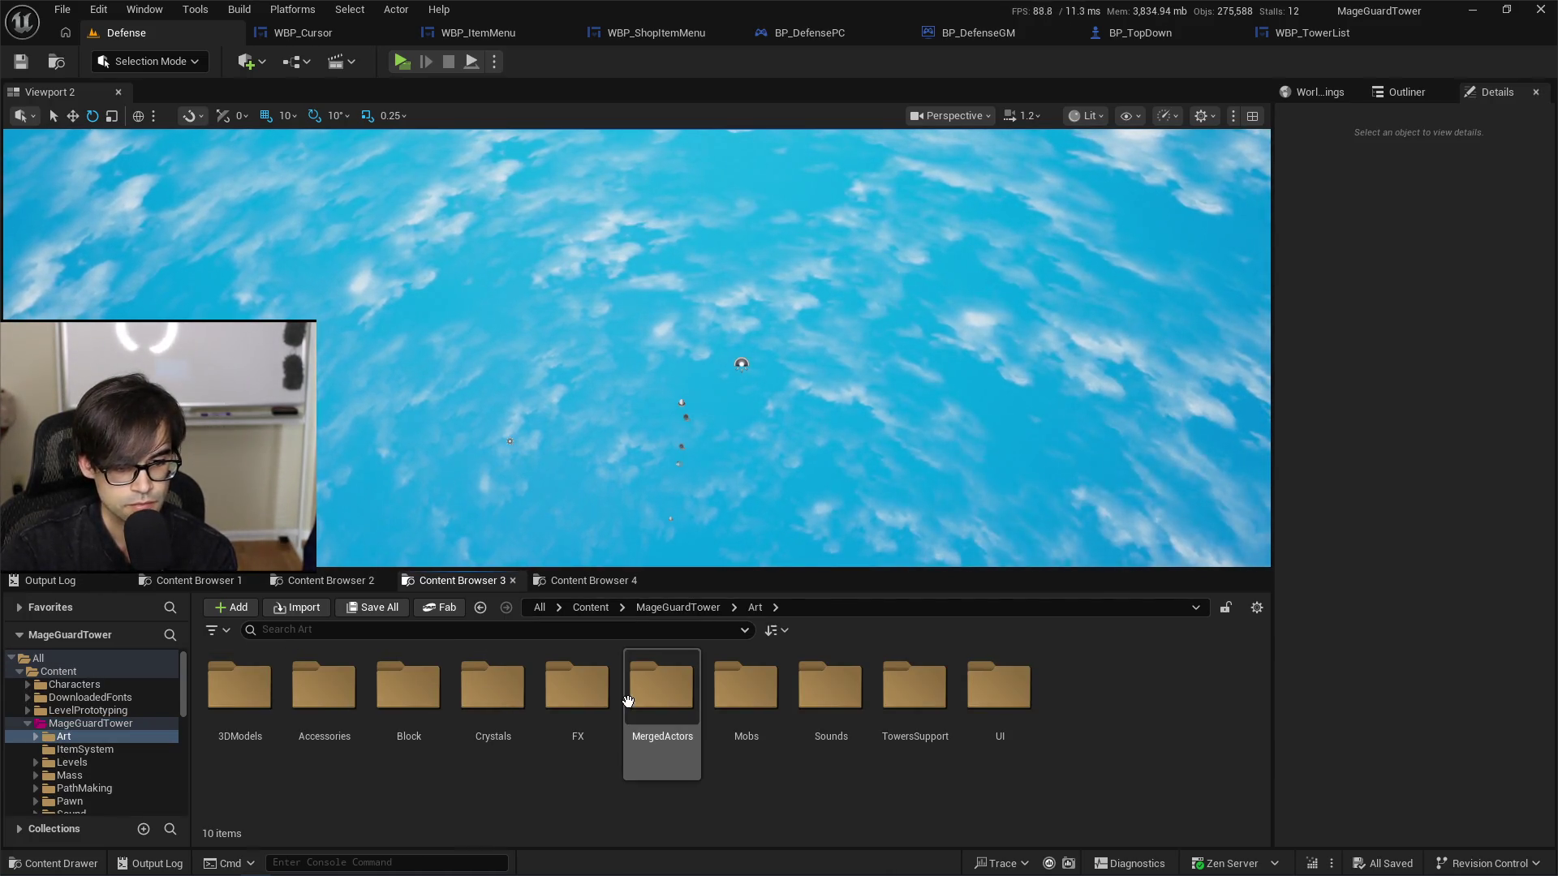
{"action": "double_click", "coordinate": [999, 689]}
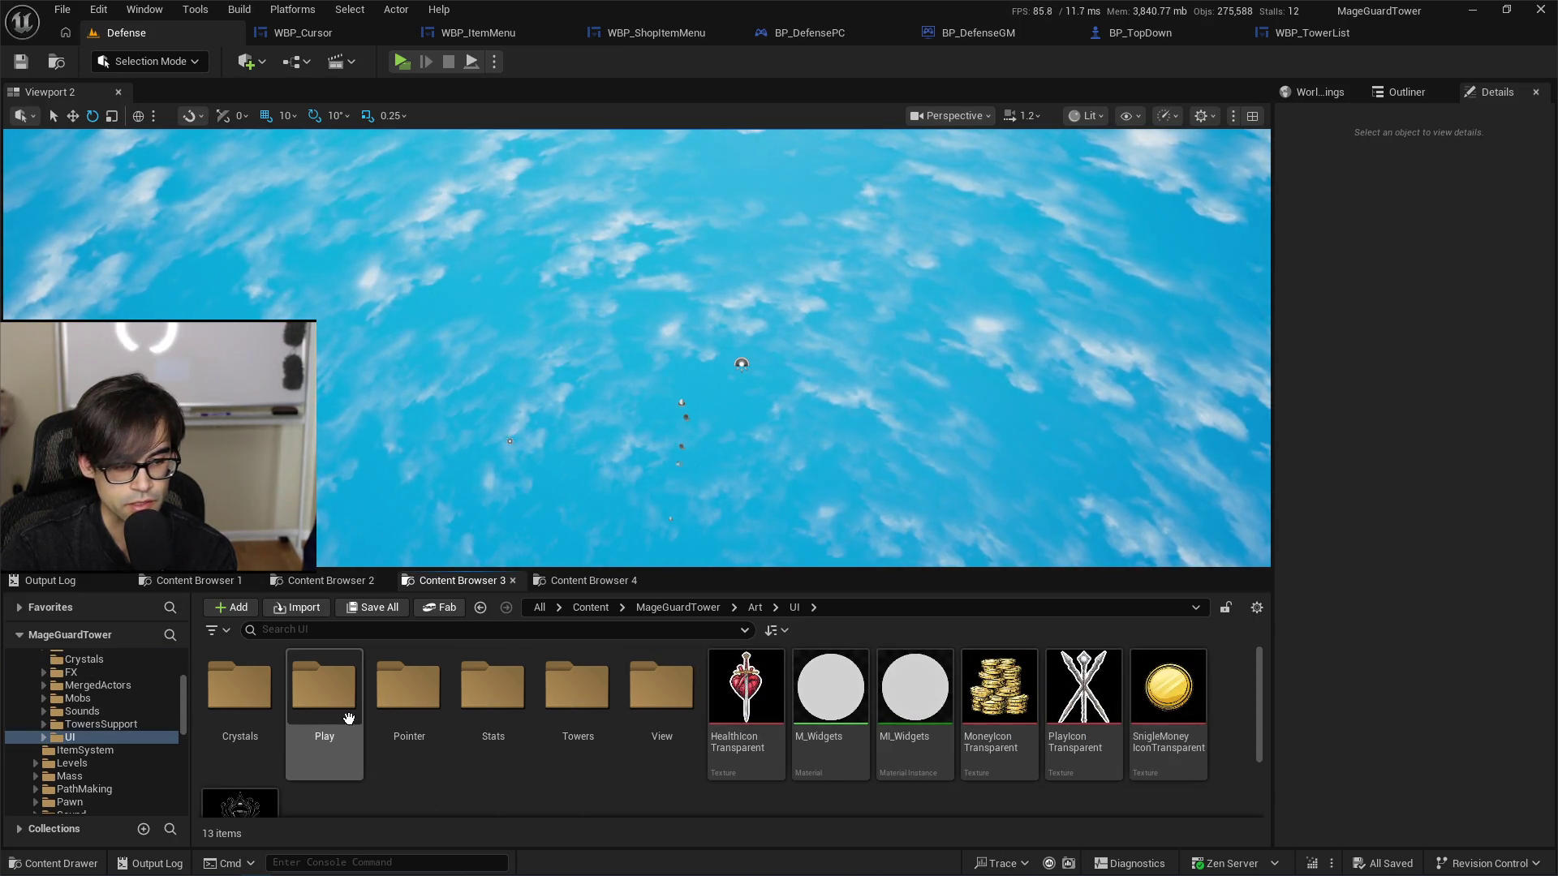
Step: Create a new folder named Support inside Art/UI
{"action": "scroll", "coordinate": [650, 739], "scroll_direction": "down", "scroll_amount": 2}
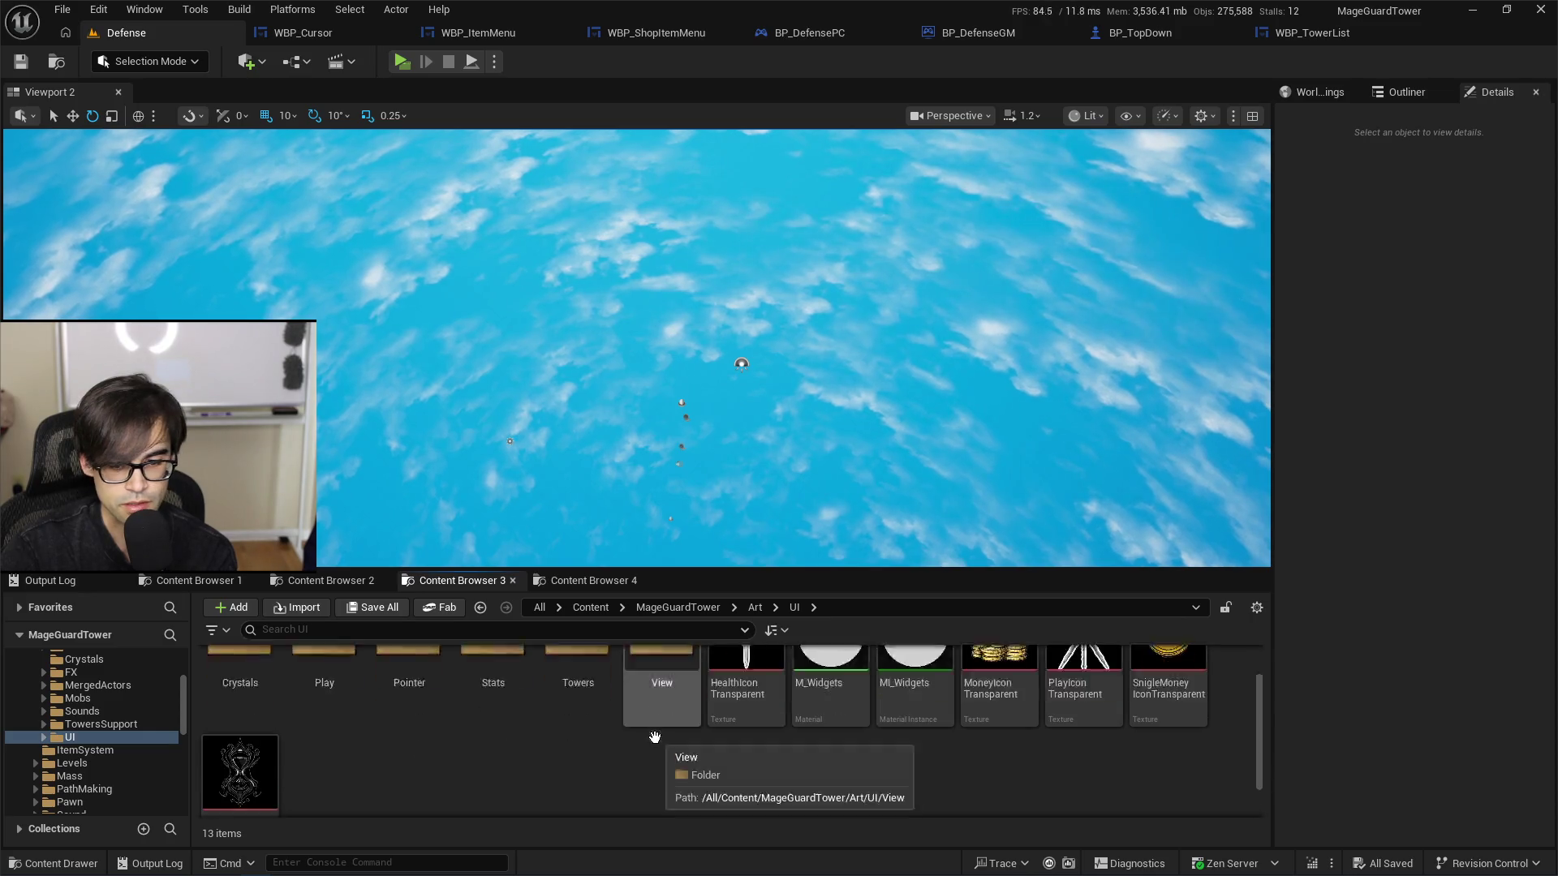
{"action": "right_click", "coordinate": [659, 728]}
{"action": "left_click", "coordinate": [771, 167]}
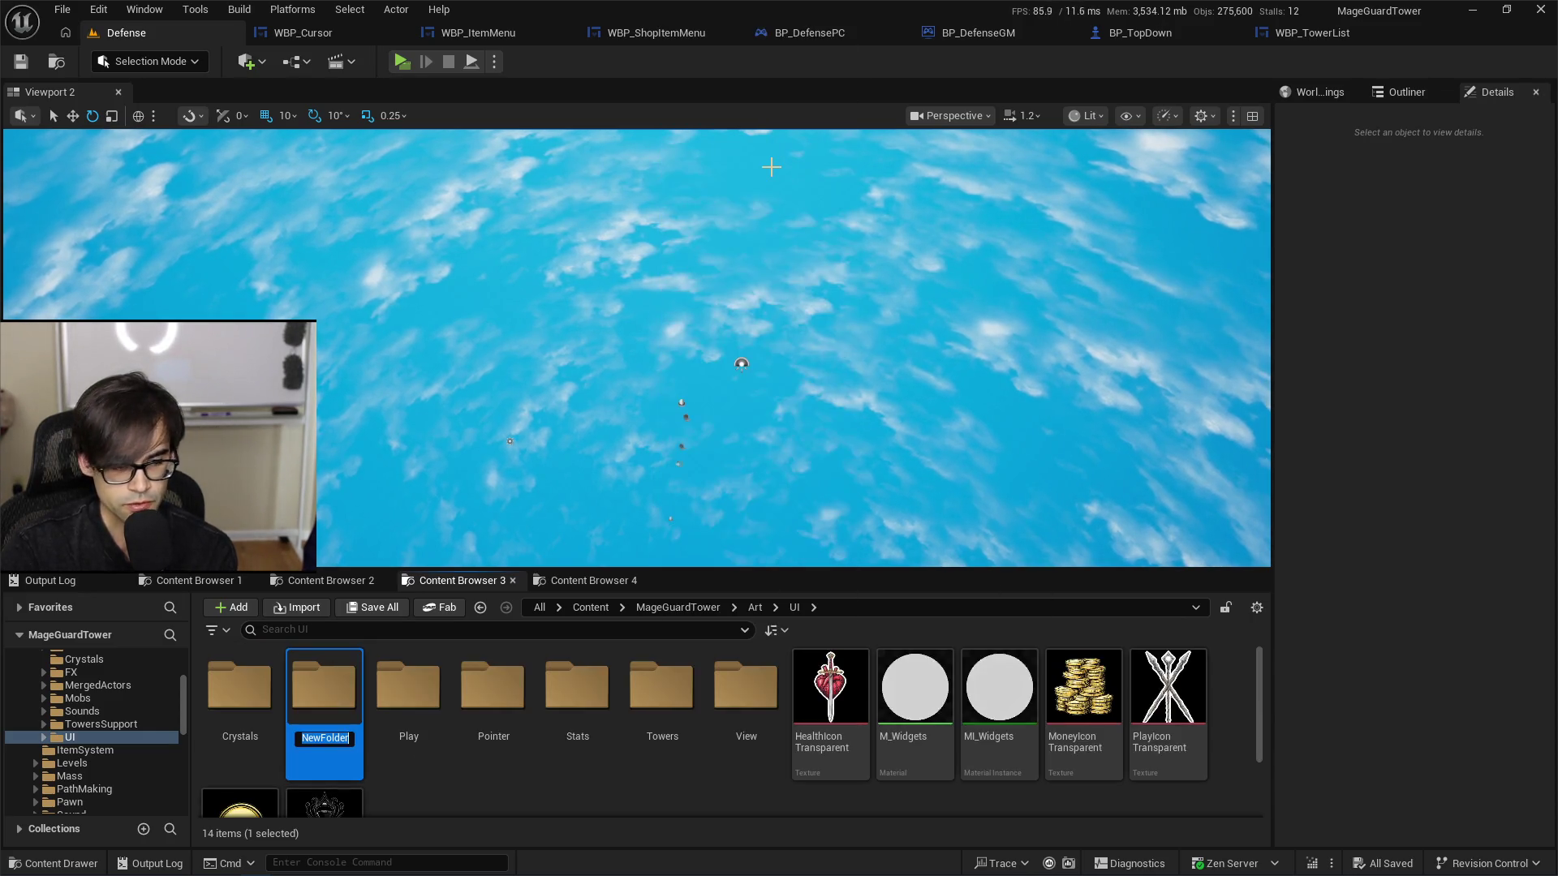
{"action": "type", "text": "Support"}
{"action": "key", "text": "Return"}
{"action": "key", "text": "Return"}
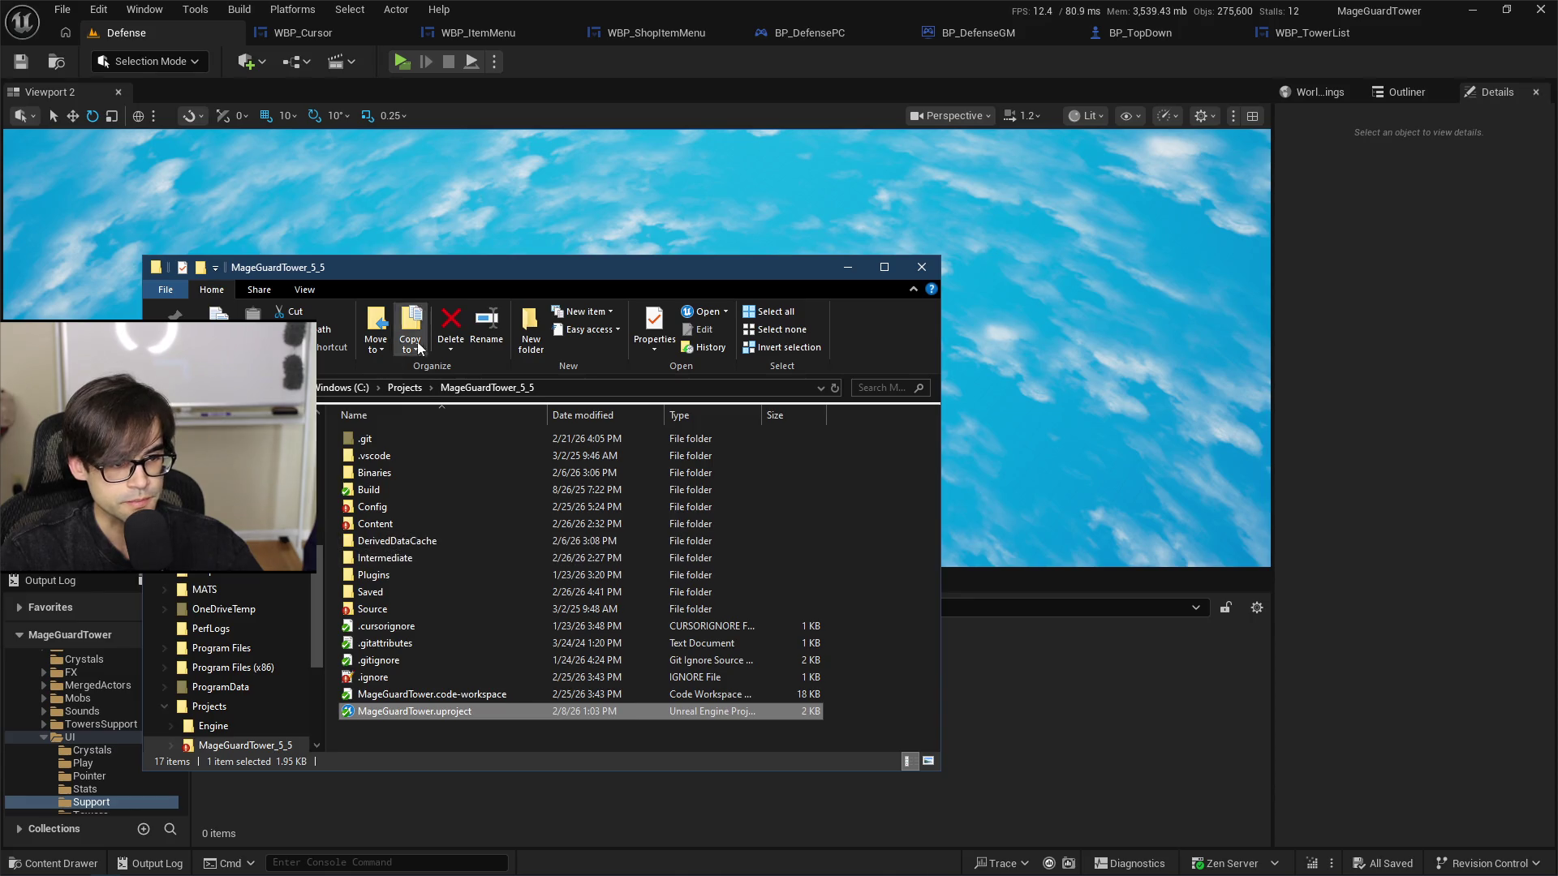
Step: Open a new File Explorer window at D:\Projects\Art\MageGuard\UI\Support
{"action": "key", "text": "super+e"}
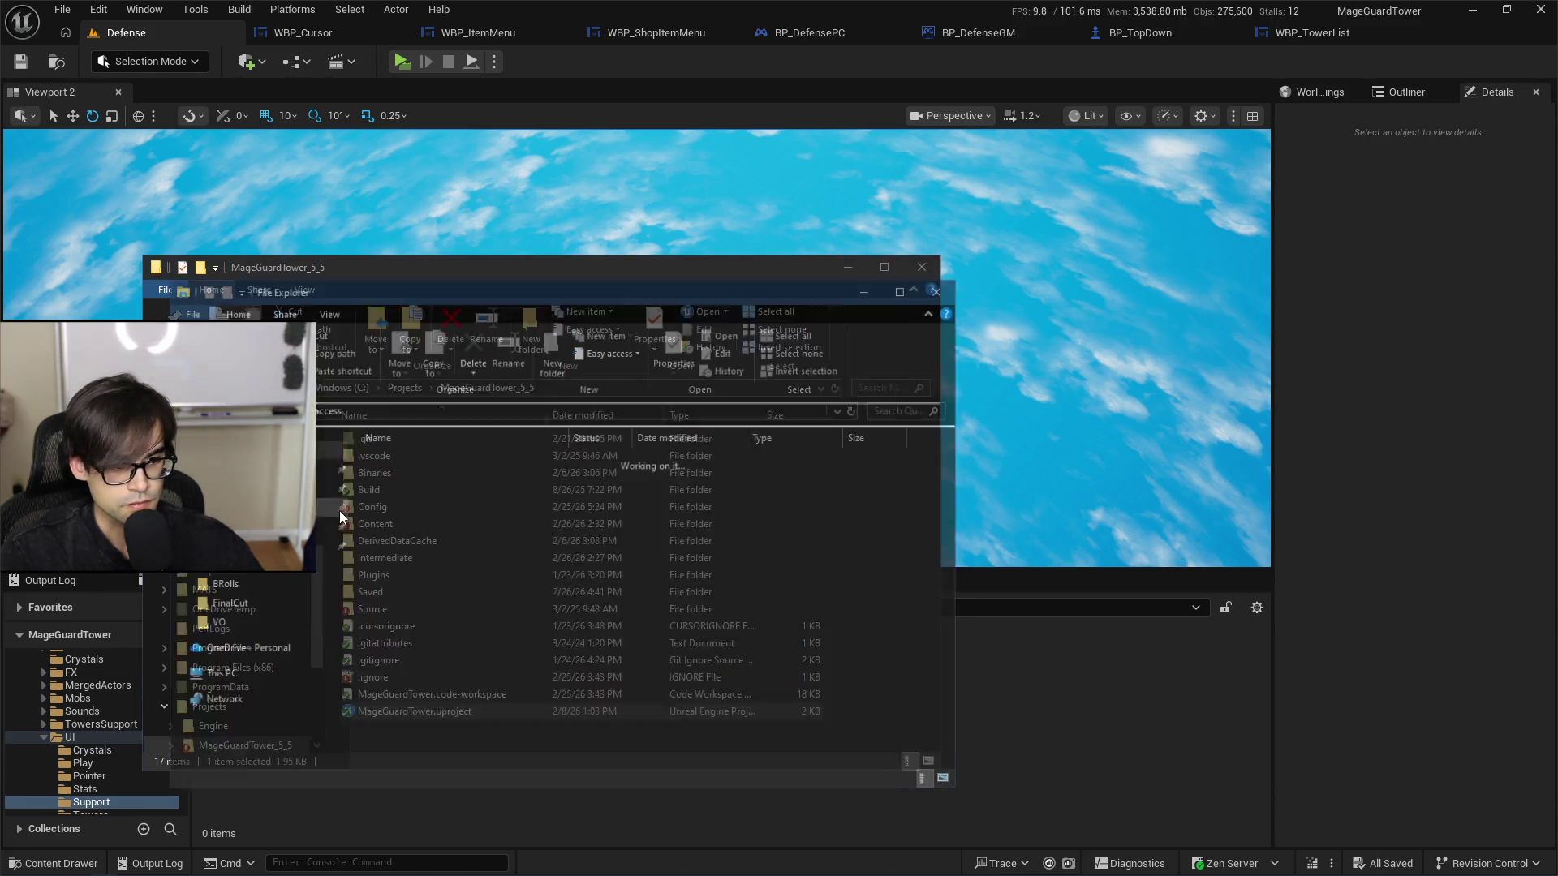
{"action": "scroll", "coordinate": [235, 576], "scroll_direction": "down", "scroll_amount": 3}
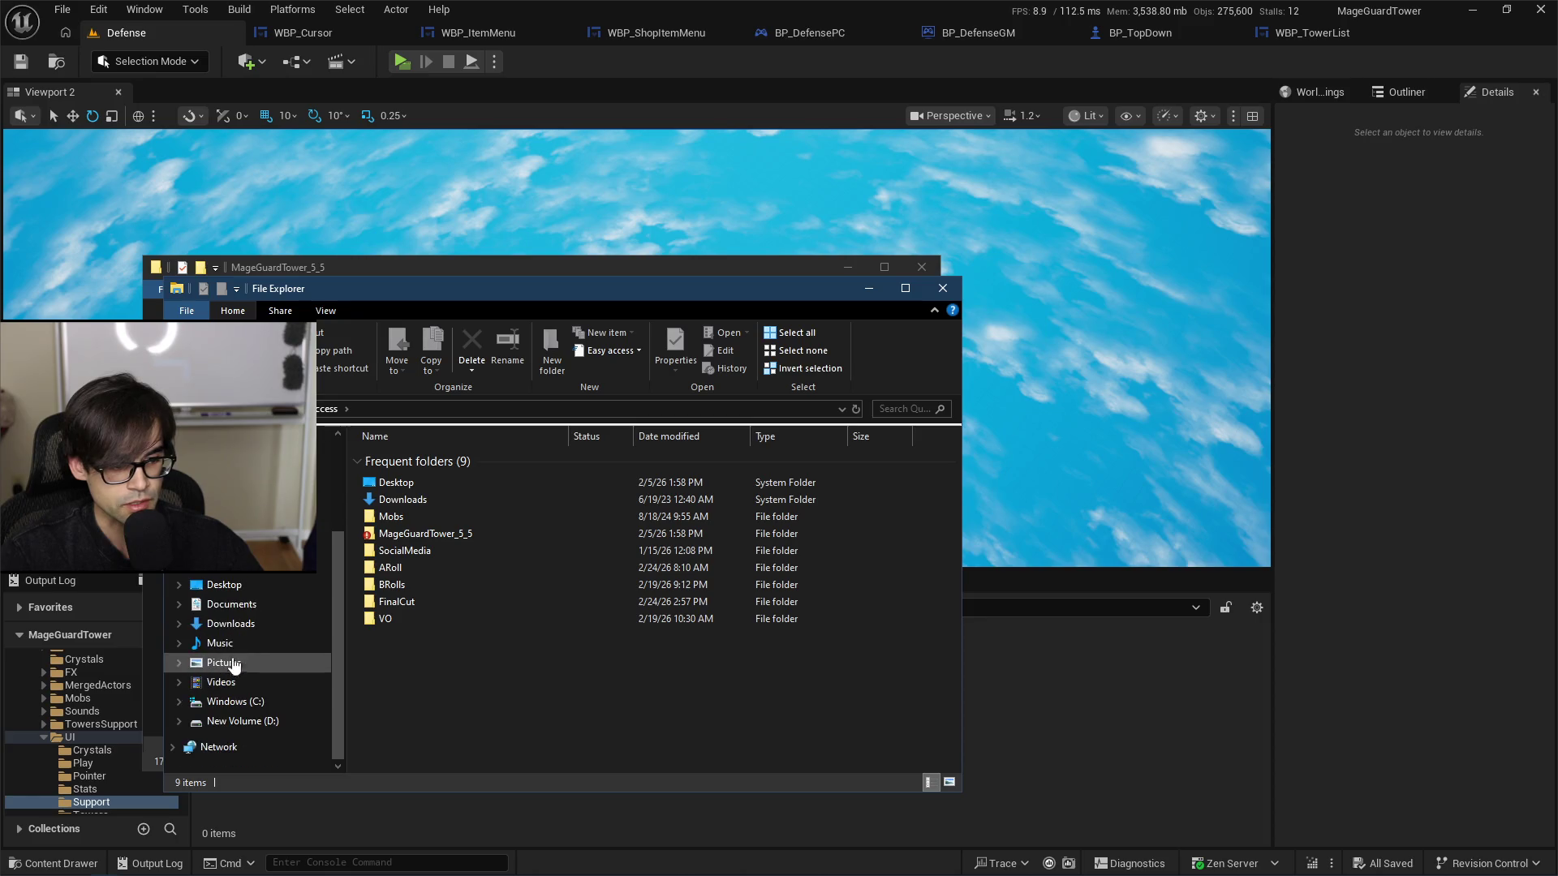
{"action": "left_click", "coordinate": [243, 721]}
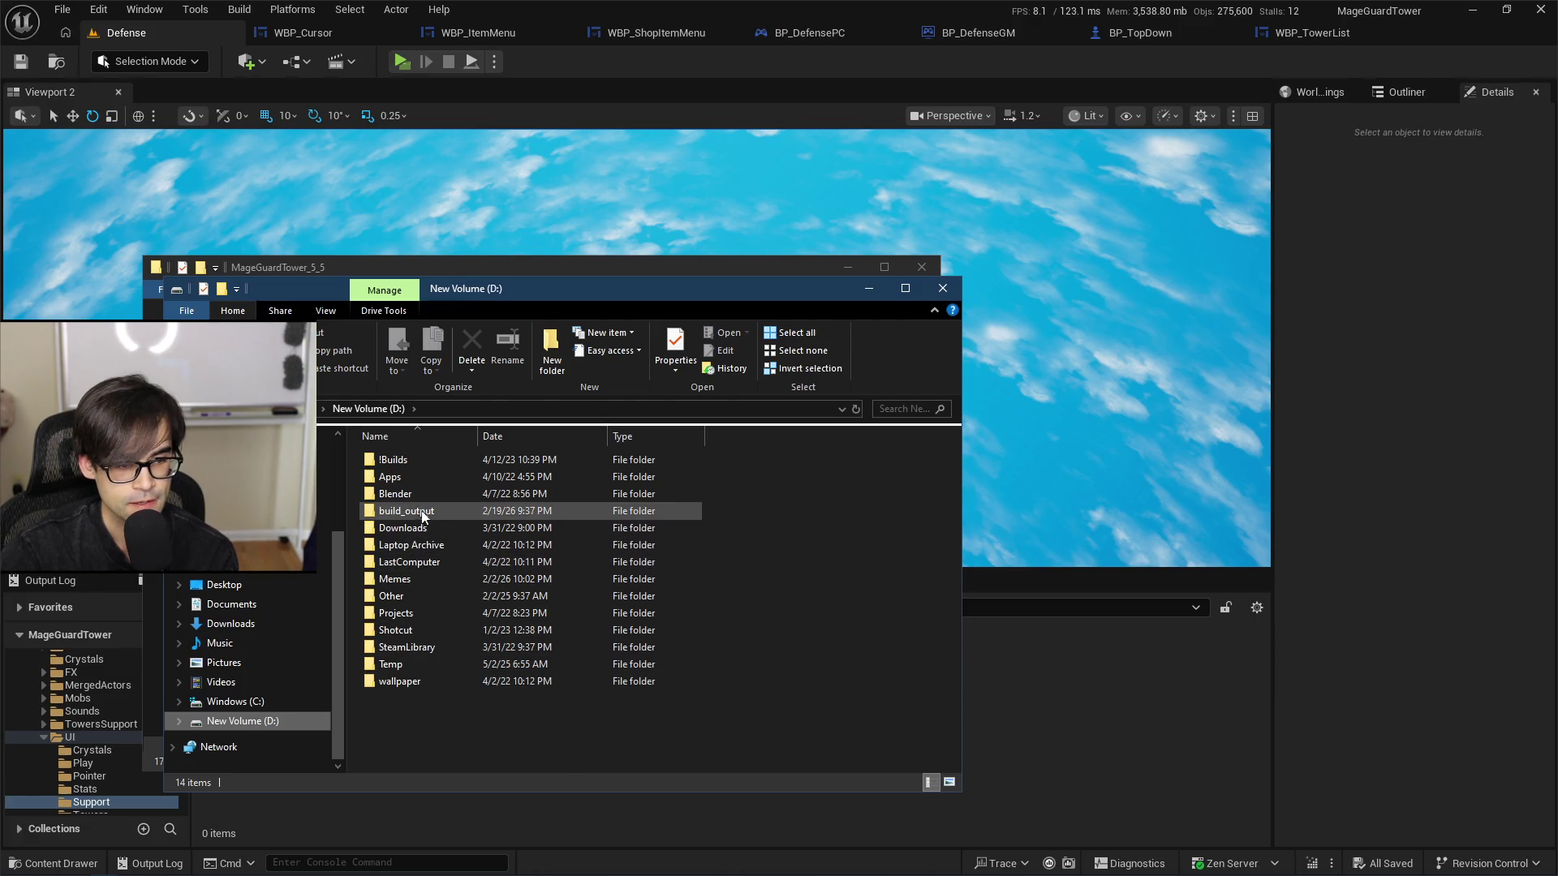
{"action": "double_click", "coordinate": [416, 612]}
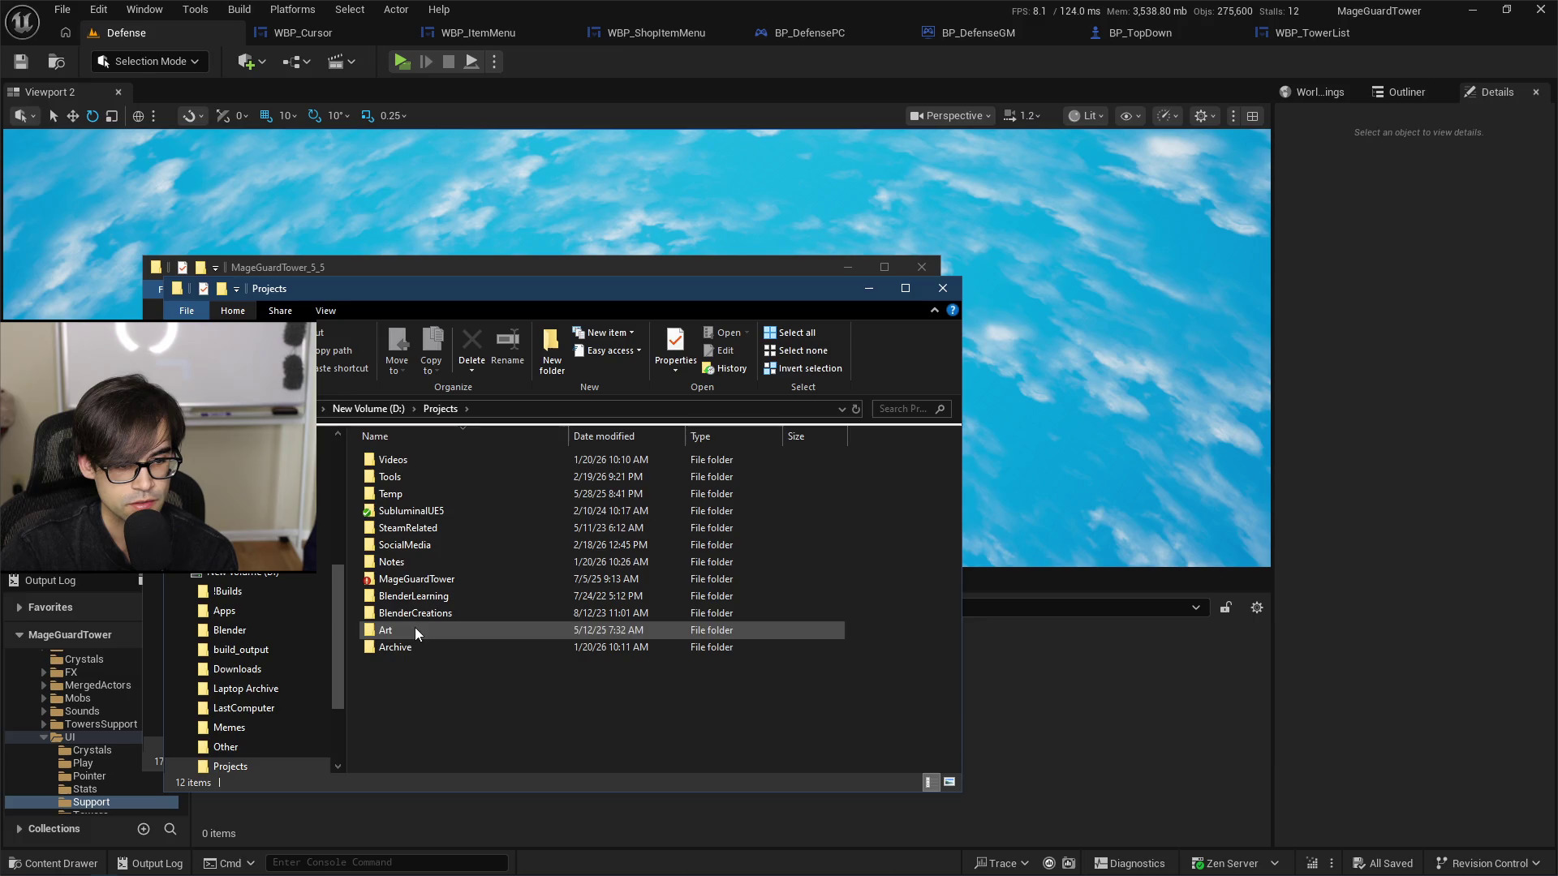
{"action": "double_click", "coordinate": [424, 474]}
{"action": "double_click", "coordinate": [422, 460]}
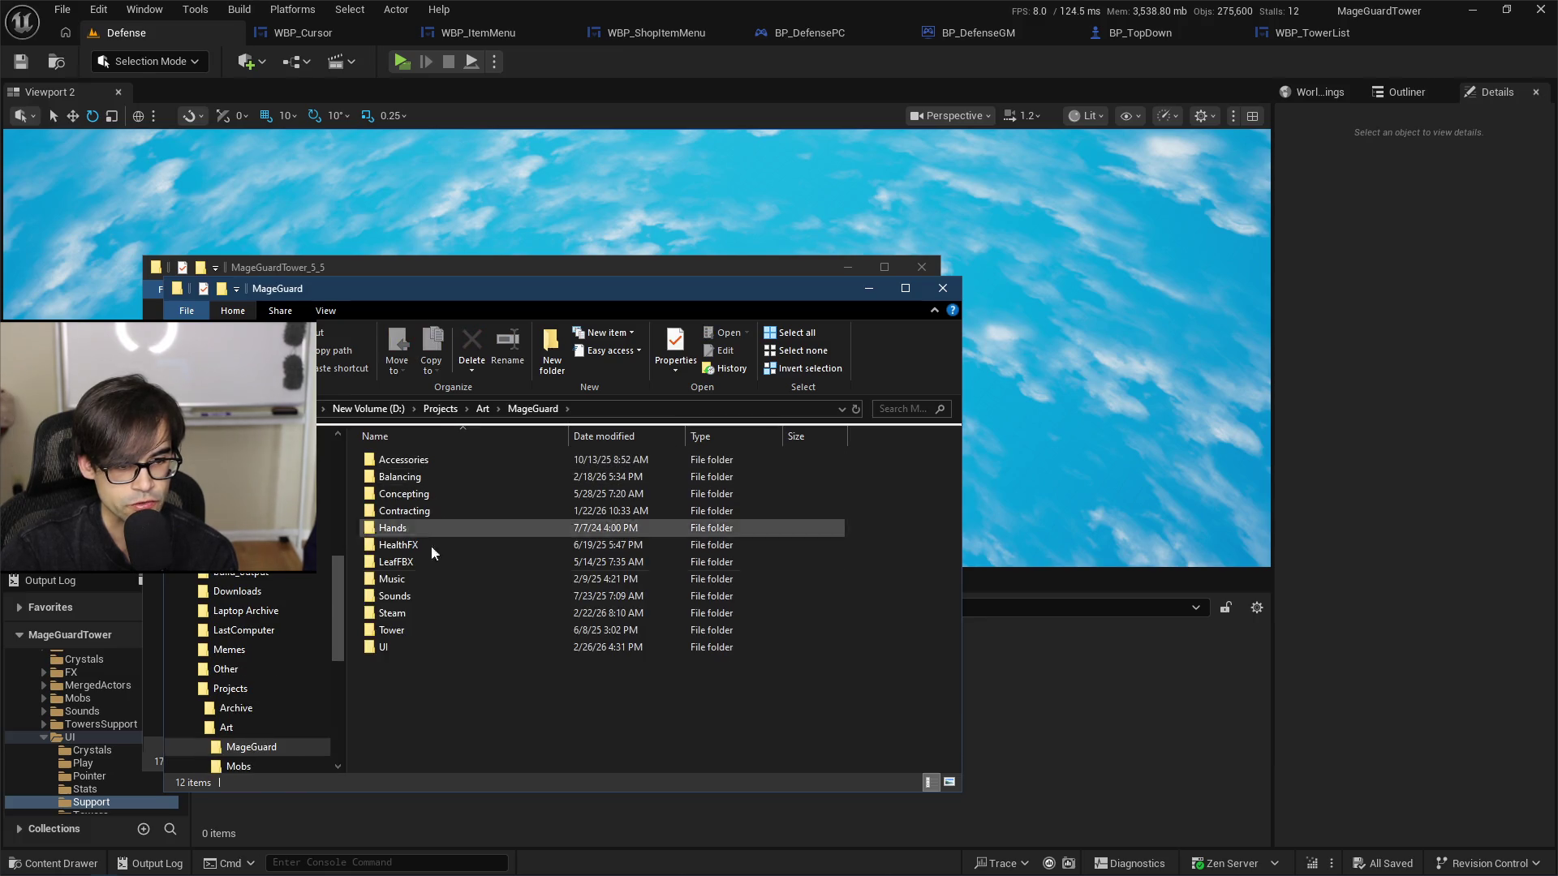
{"action": "left_click", "coordinate": [416, 641]}
{"action": "double_click", "coordinate": [416, 639]}
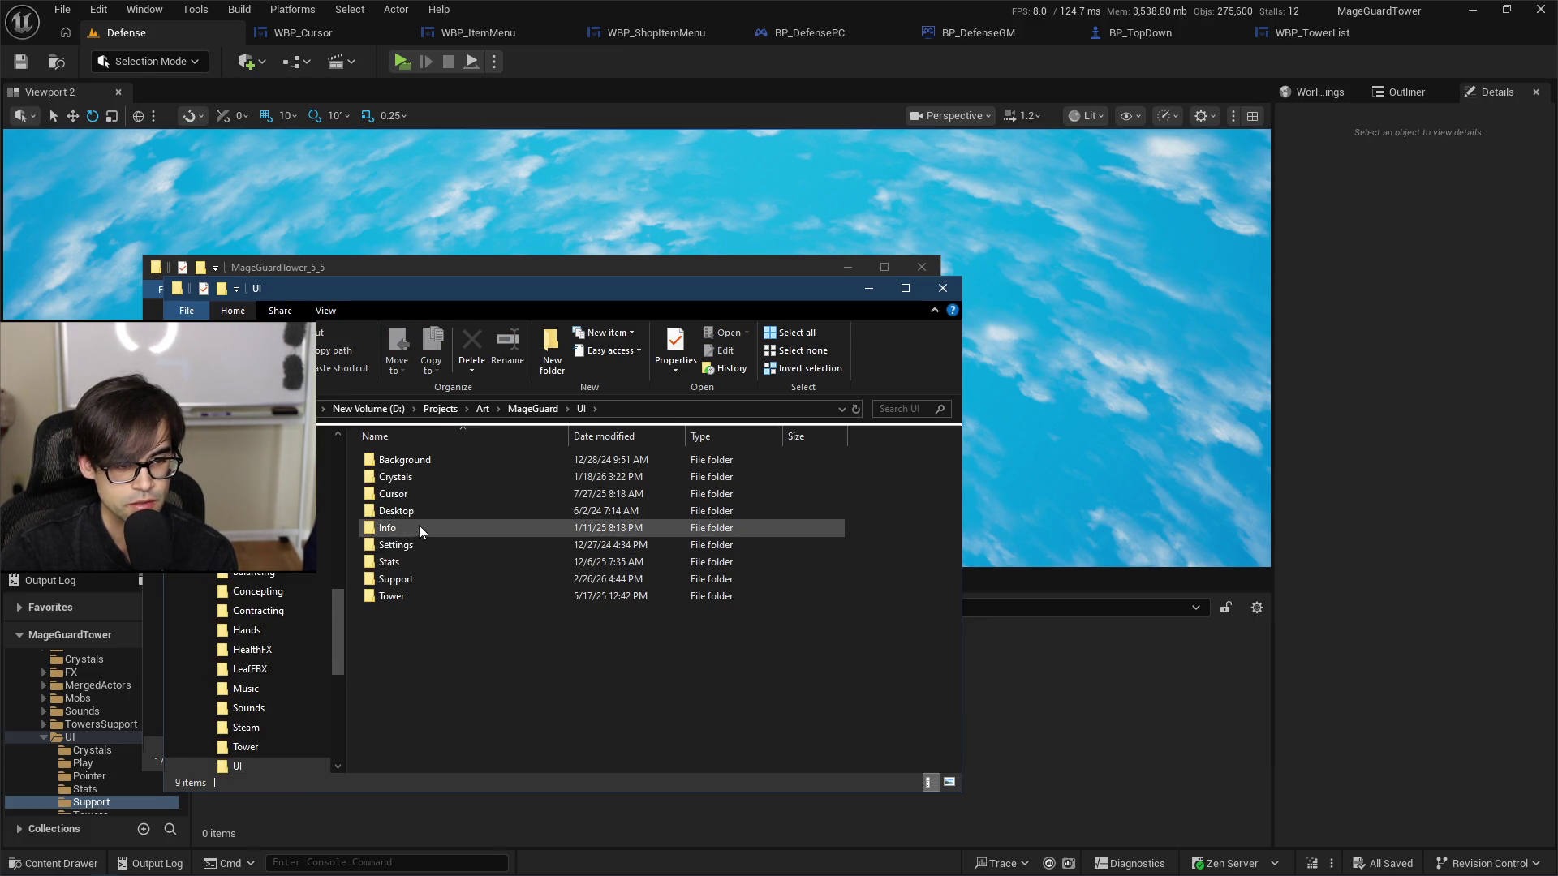
{"action": "left_click", "coordinate": [414, 584]}
{"action": "double_click", "coordinate": [413, 584]}
Step: Drag Arrow.png from Explorer into Unreal's Support folder to import it
{"action": "left_click_drag", "start_coordinate": [568, 292], "coordinate": [469, 194]}
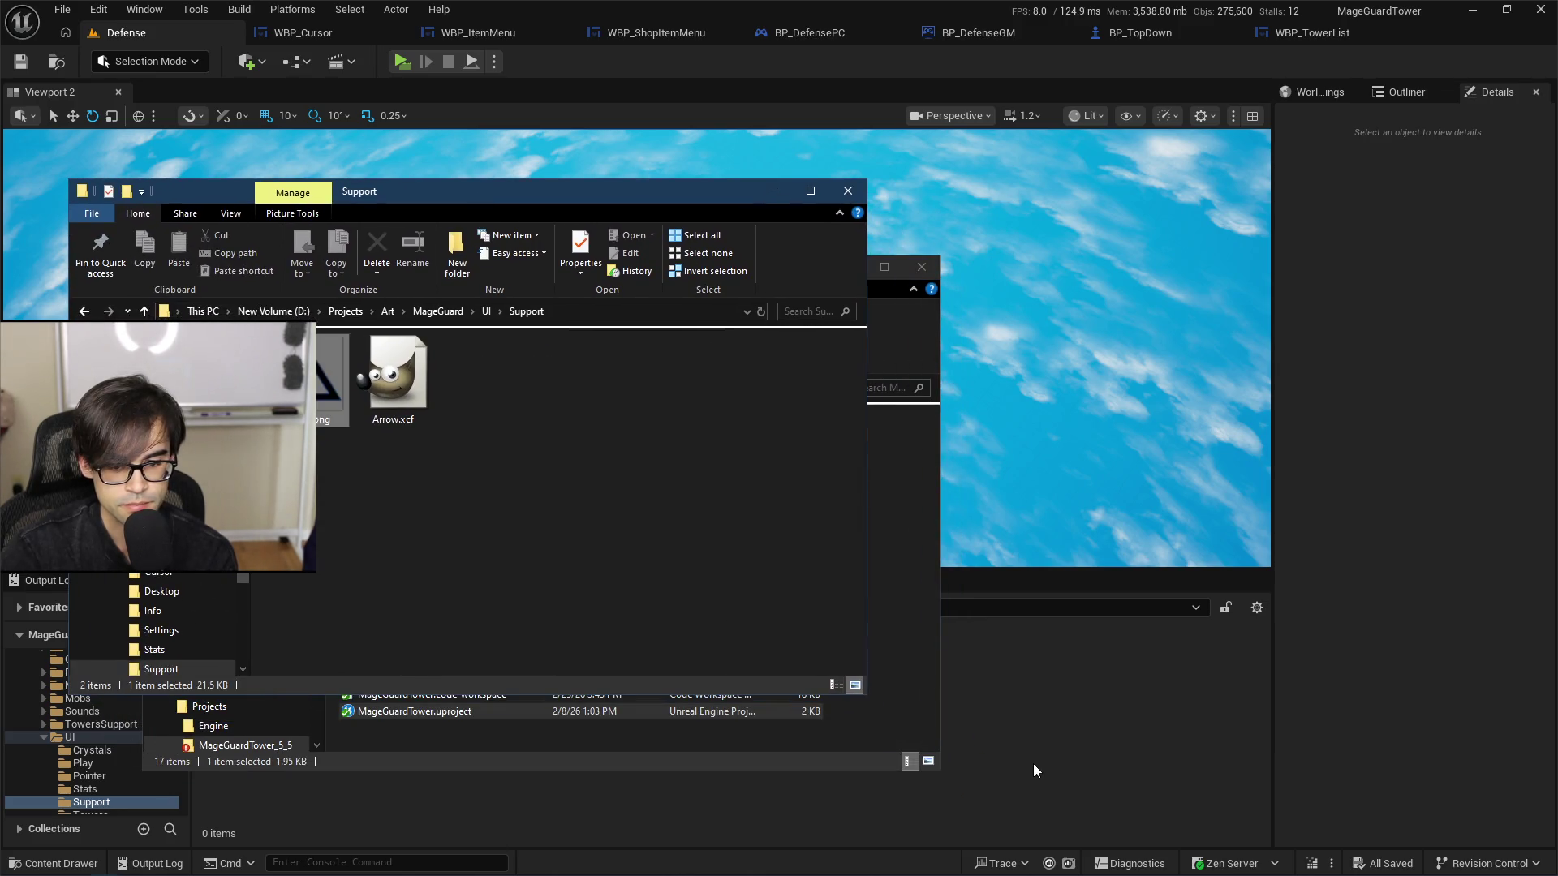
{"action": "left_click", "coordinate": [412, 413]}
{"action": "mouse_move", "coordinate": [316, 382]}
{"action": "left_mouse_down"}
{"action": "mouse_move", "coordinate": [446, 591]}
{"action": "mouse_move", "coordinate": [971, 759]}
{"action": "left_mouse_up"}
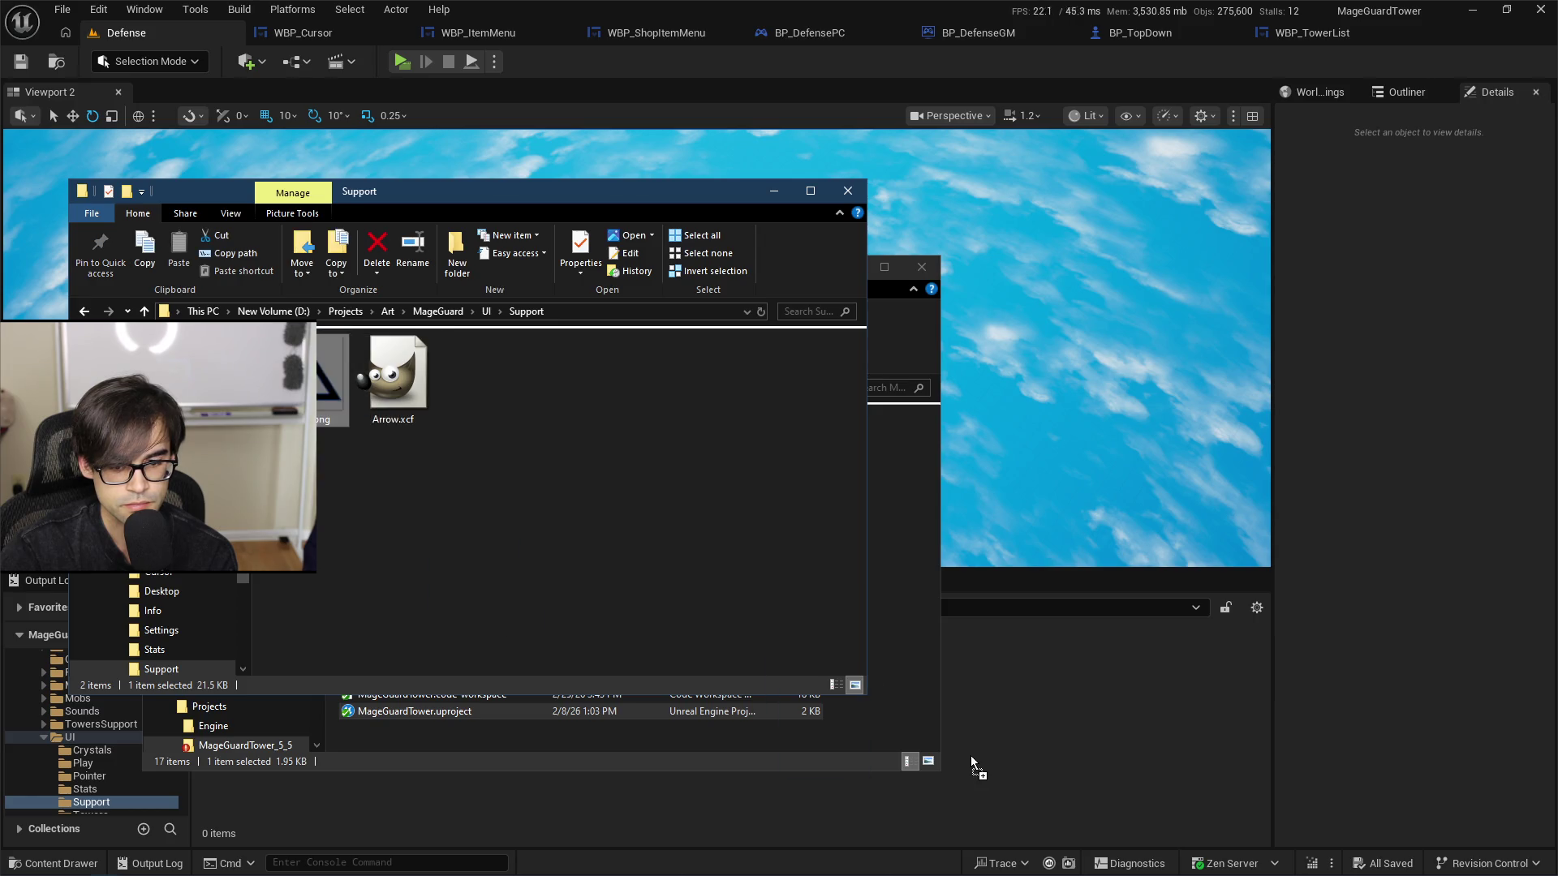
Step: Minimise both Explorer windows, inspect the imported Arrow texture, and return to WBP_TowerList
{"action": "left_click", "coordinate": [780, 196]}
{"action": "left_click", "coordinate": [835, 266]}
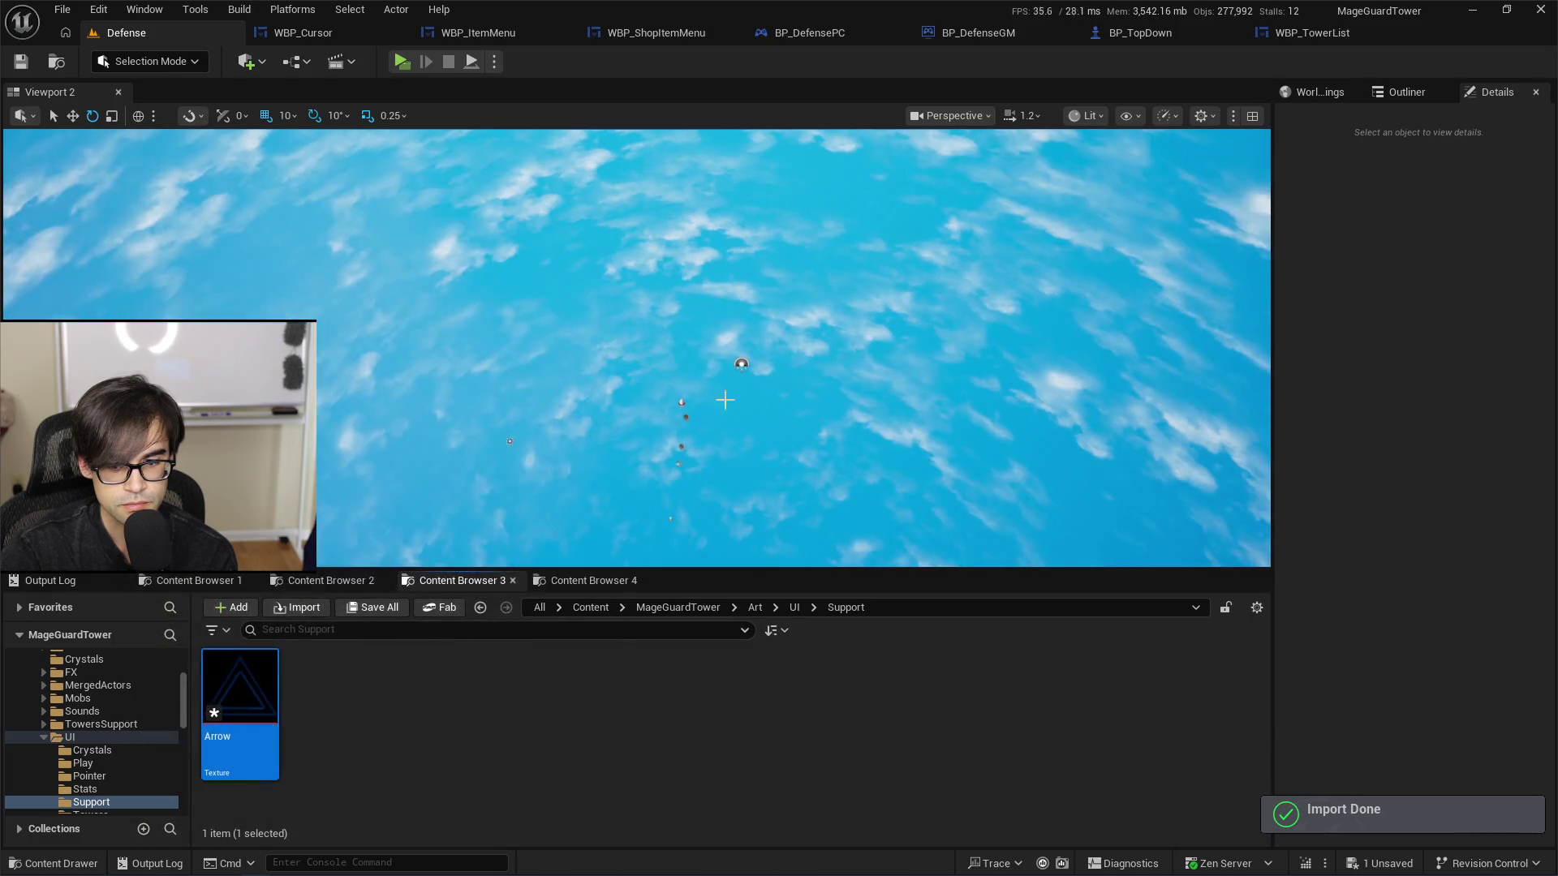
{"action": "double_click", "coordinate": [248, 685]}
{"action": "scroll", "coordinate": [569, 459], "scroll_direction": "up", "scroll_amount": 2}
{"action": "scroll", "coordinate": [580, 460], "scroll_direction": "down", "scroll_amount": 1}
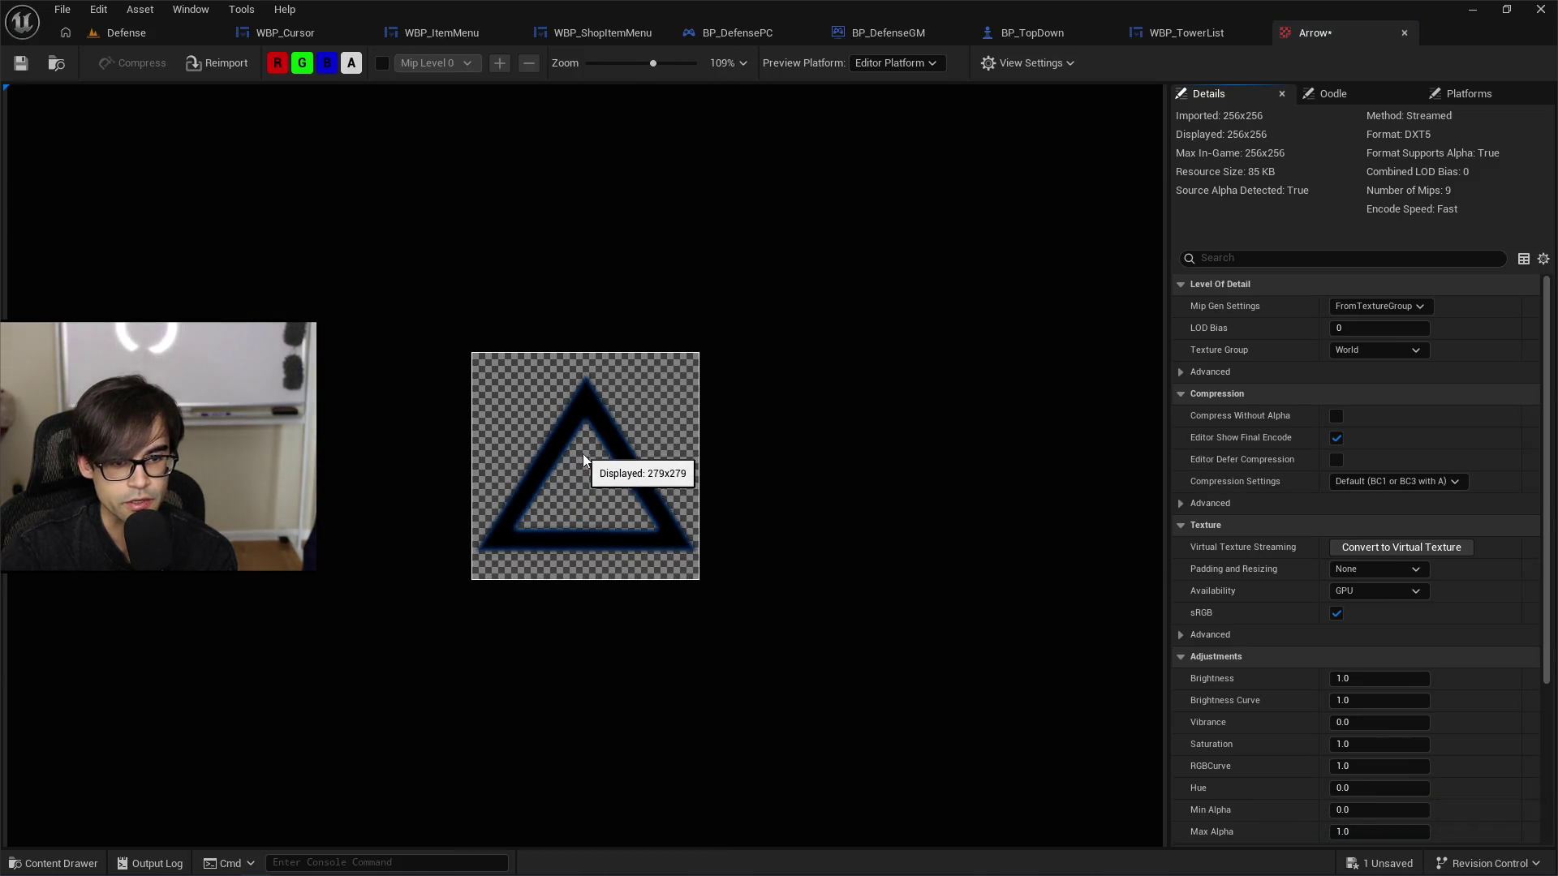
{"action": "left_click", "coordinate": [1186, 32]}
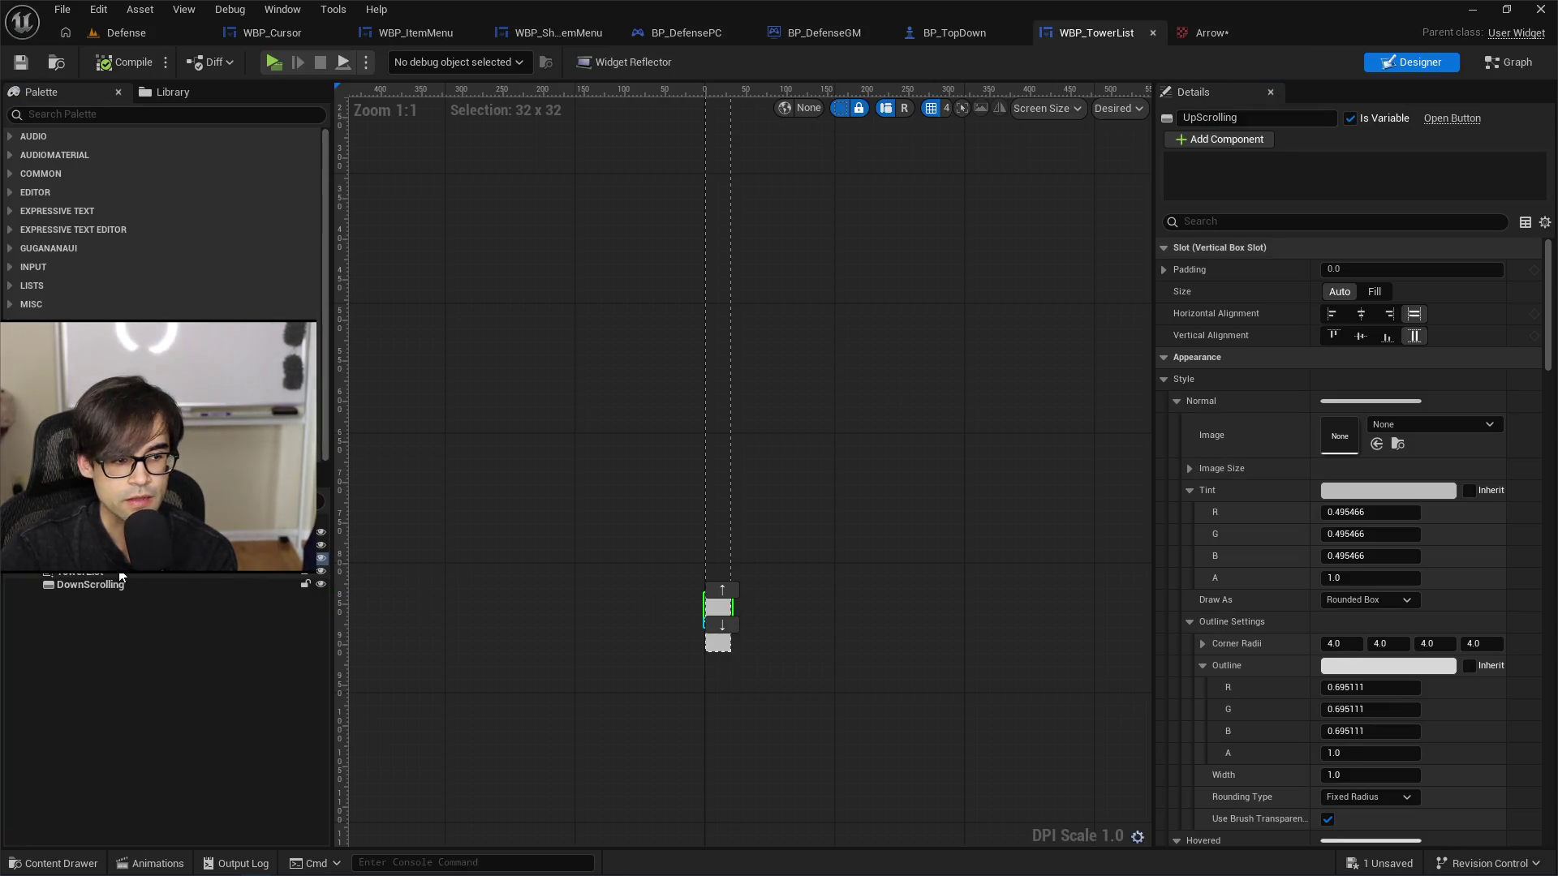
Step: Collapse the button's Normal, Hovered, Pressed, Disabled, foreground and padding style sections
{"action": "left_click", "coordinate": [1180, 401]}
{"action": "left_click", "coordinate": [1183, 422]}
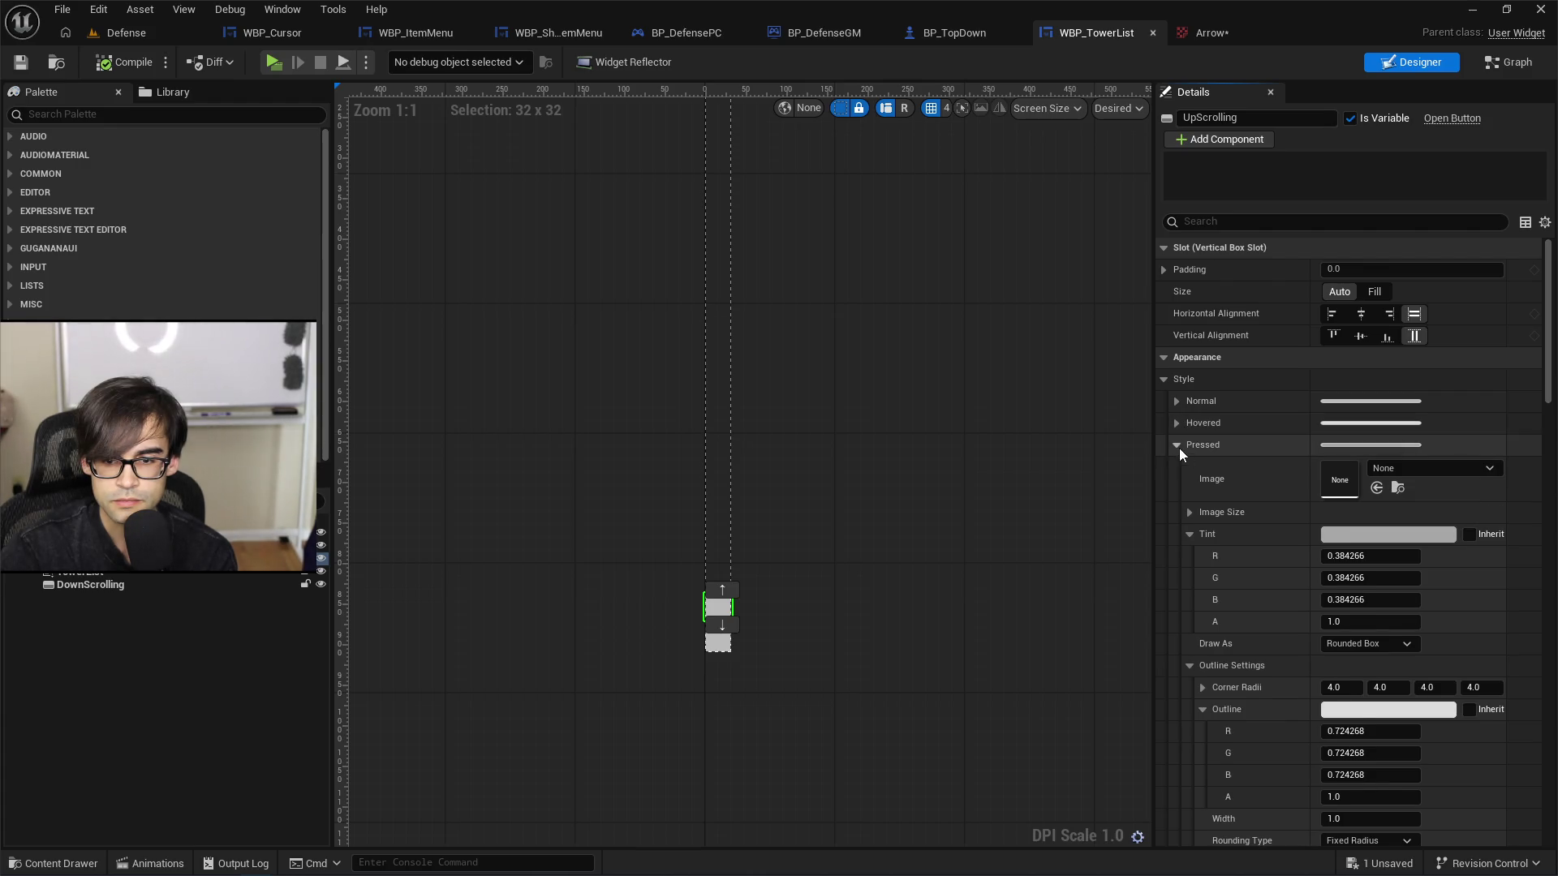
{"action": "left_click", "coordinate": [1178, 444]}
{"action": "left_click", "coordinate": [1176, 467]}
{"action": "left_click", "coordinate": [1176, 488]}
{"action": "left_click", "coordinate": [1176, 510]}
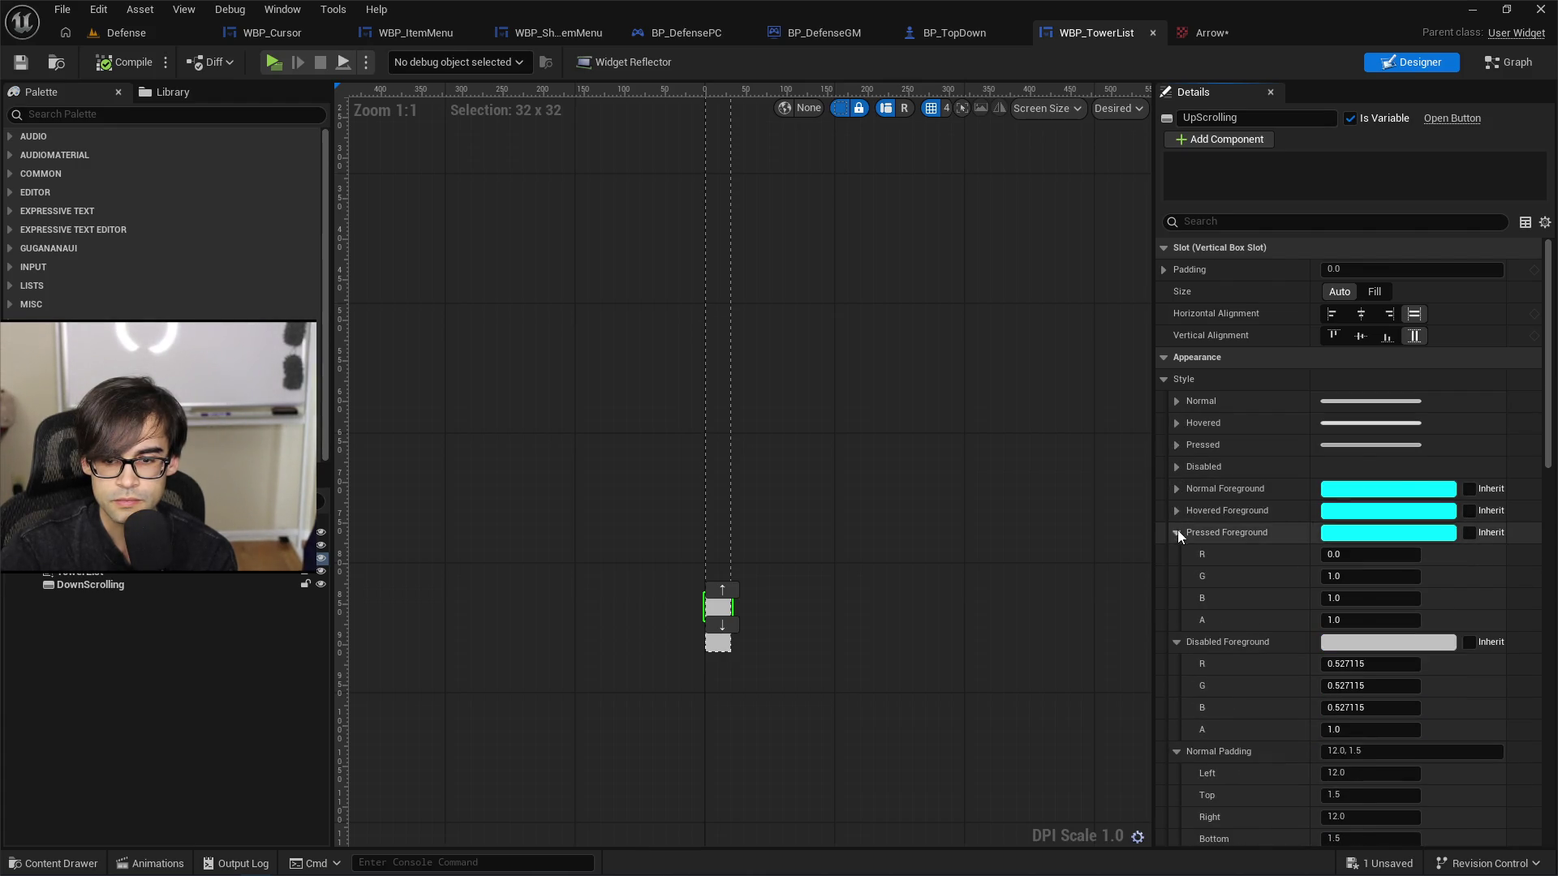
{"action": "left_click", "coordinate": [1176, 533]}
{"action": "left_click", "coordinate": [1176, 554]}
{"action": "left_click", "coordinate": [1175, 576]}
{"action": "left_click", "coordinate": [1179, 598]}
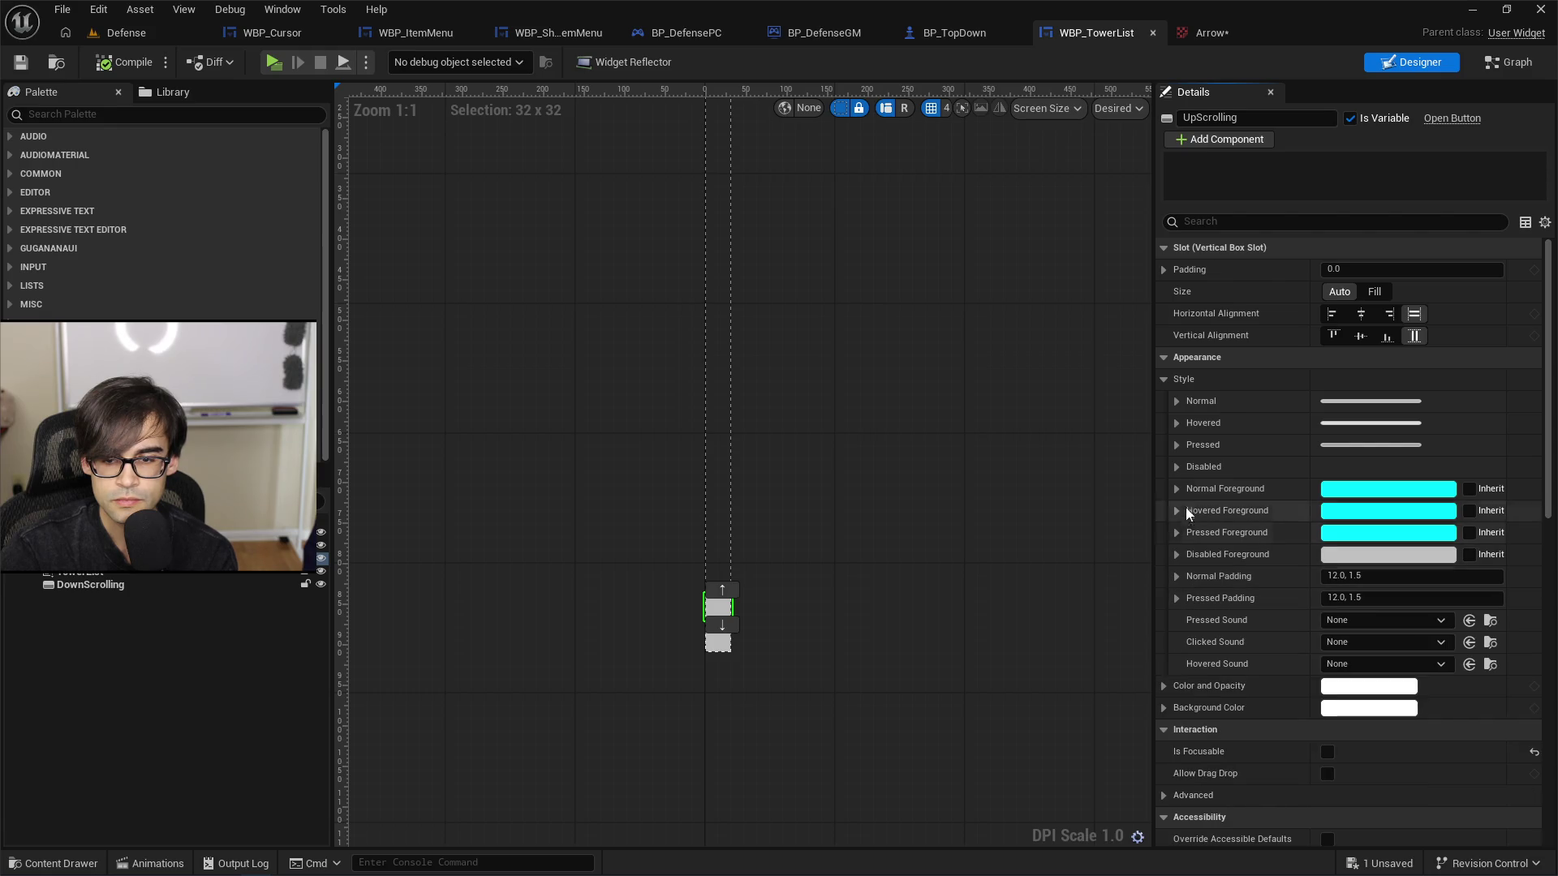
Step: Set the UpScrolling button's Normal image to the Arrow texture found by searching 'arrow'
{"action": "left_click", "coordinate": [1177, 401]}
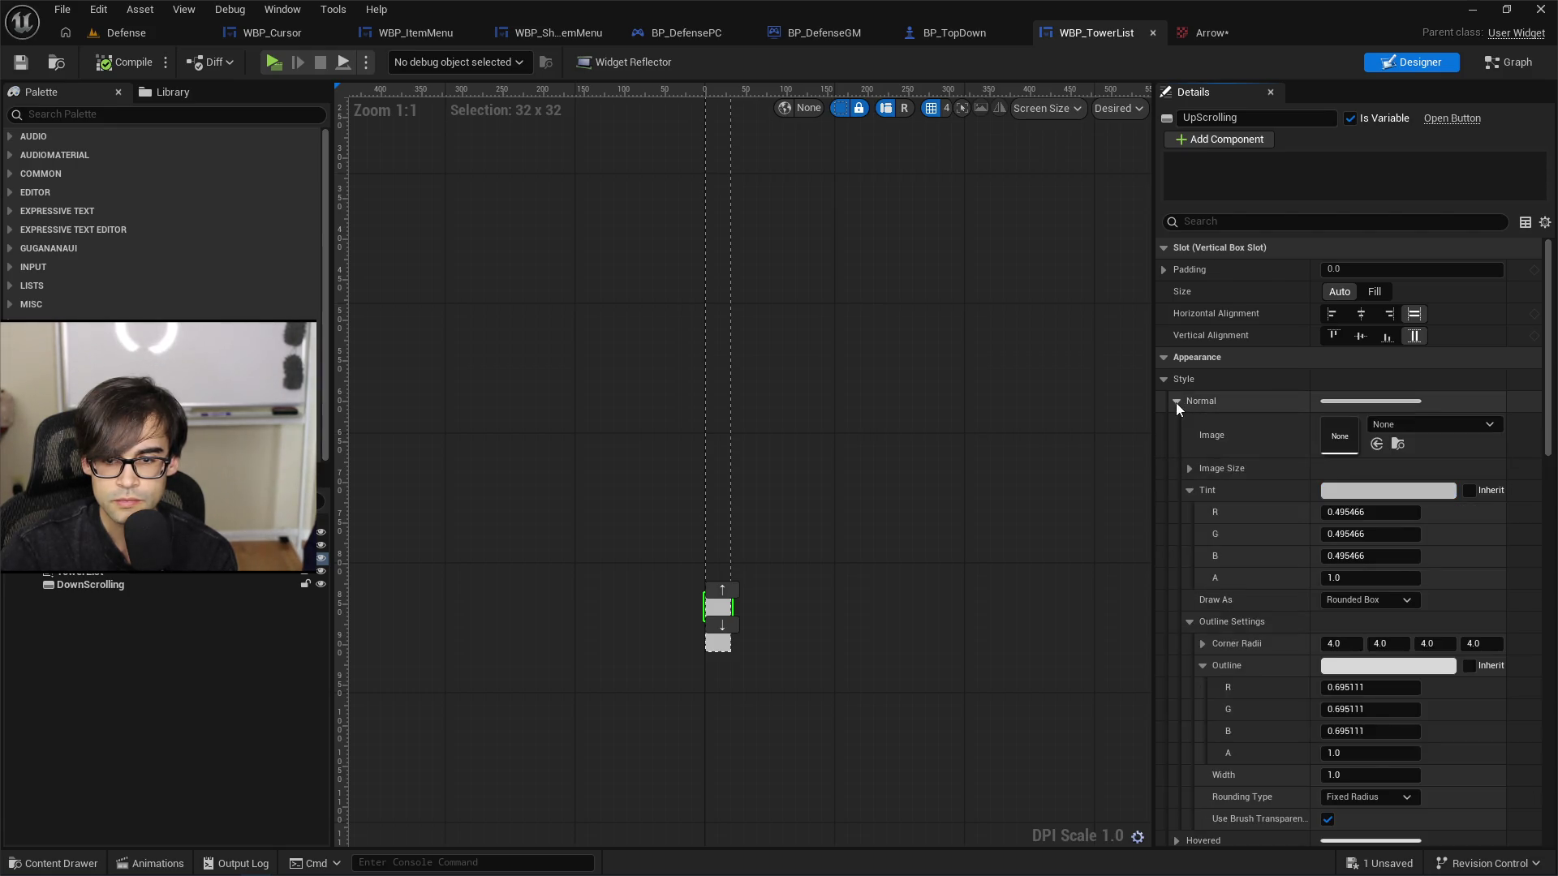
{"action": "left_click", "coordinate": [1395, 428]}
{"action": "type", "text": "arrow"}
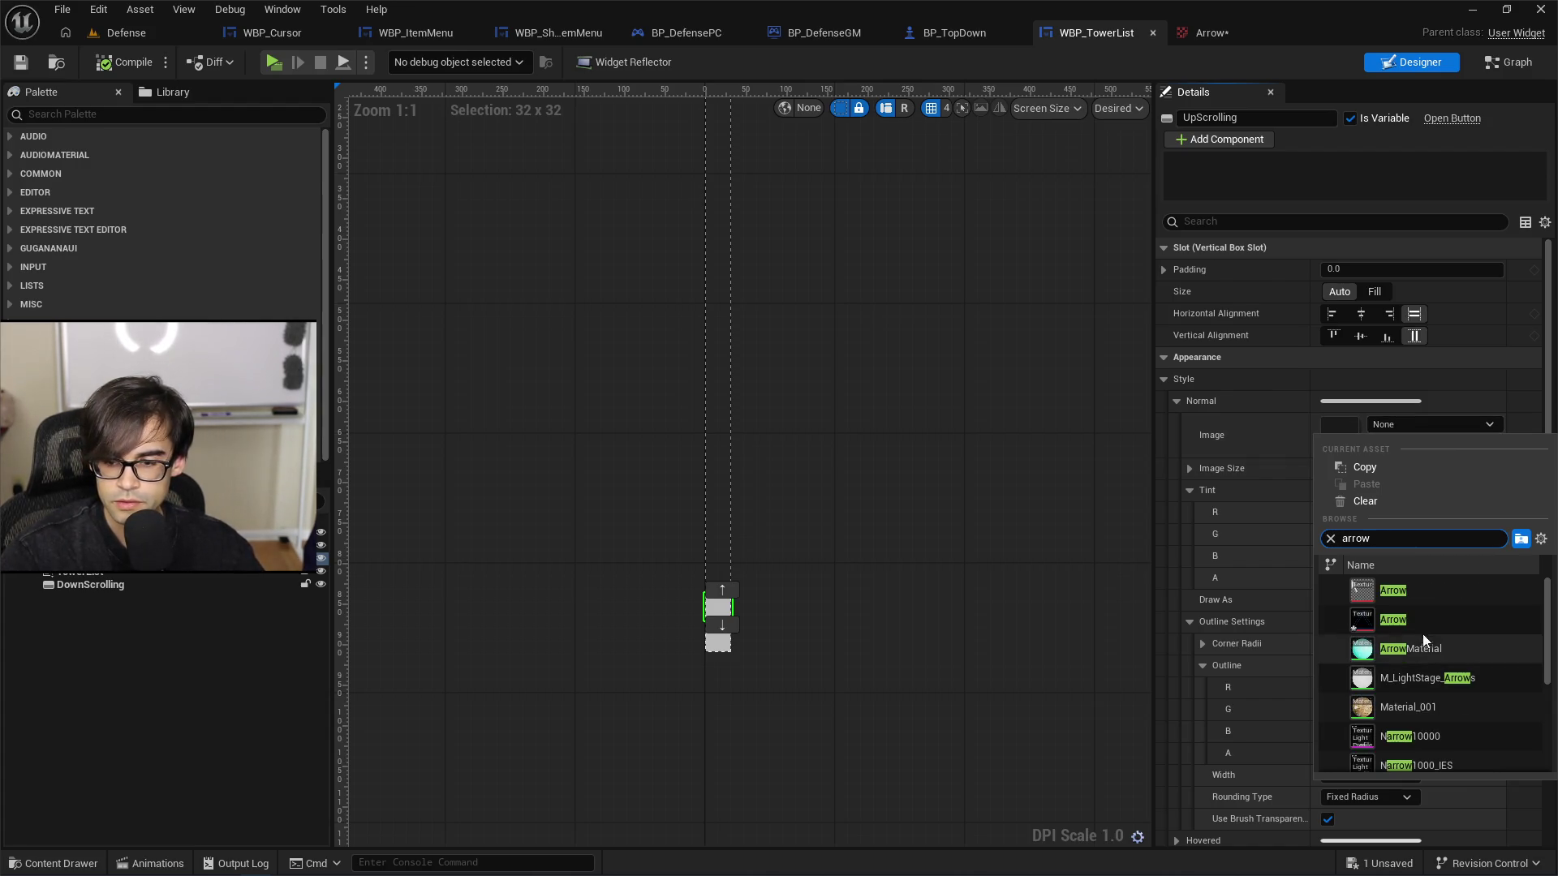
{"action": "left_click", "coordinate": [1424, 623]}
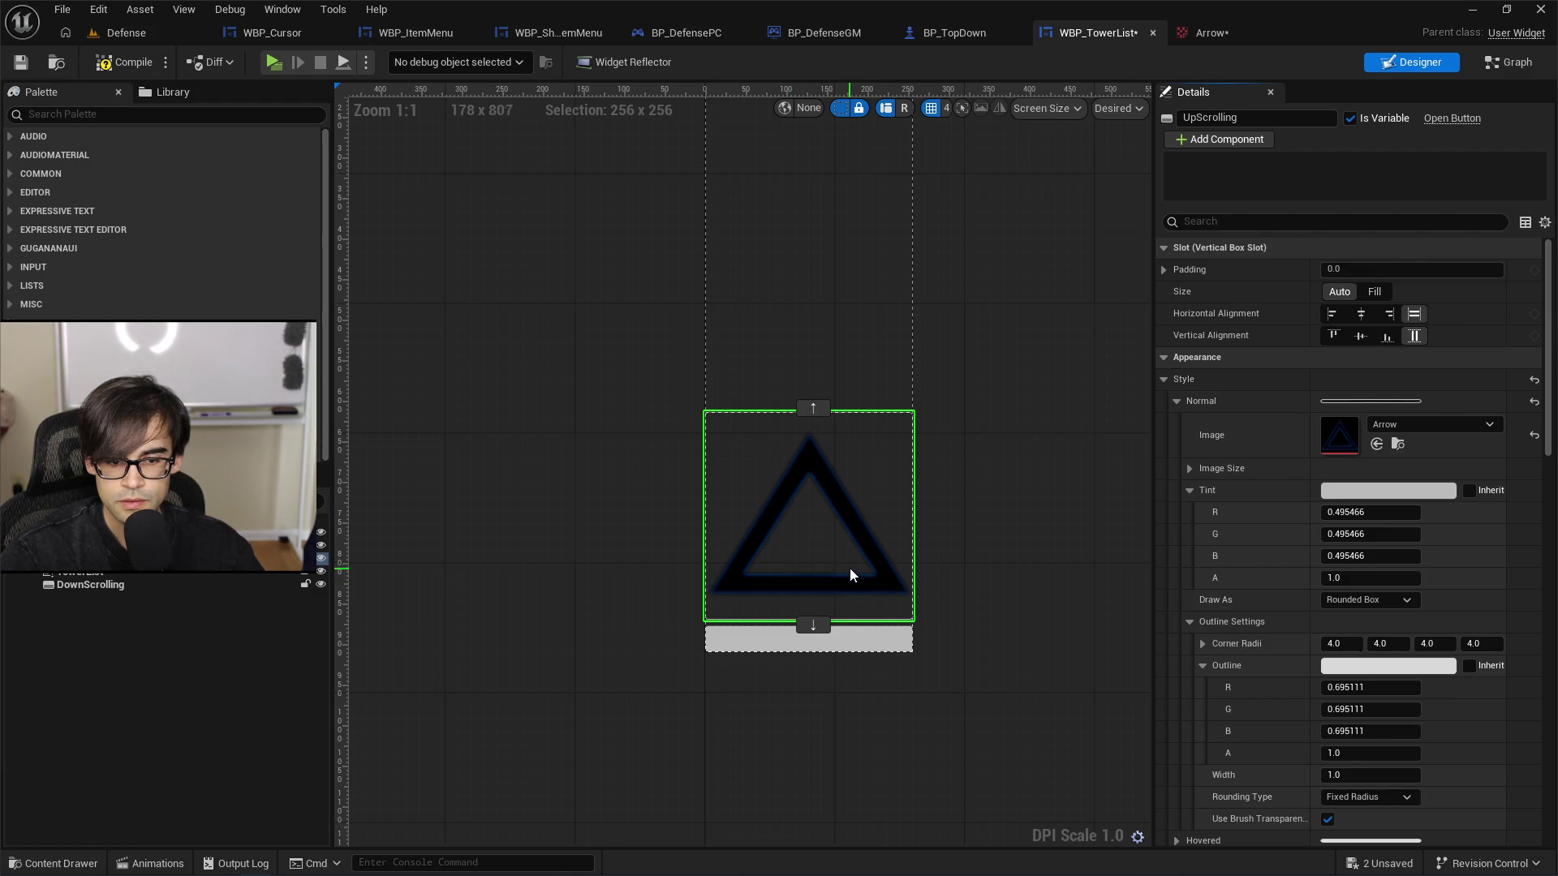
{"action": "scroll", "coordinate": [850, 573], "scroll_direction": "down", "scroll_amount": 2}
{"action": "scroll", "coordinate": [873, 515], "scroll_direction": "down", "scroll_amount": 2}
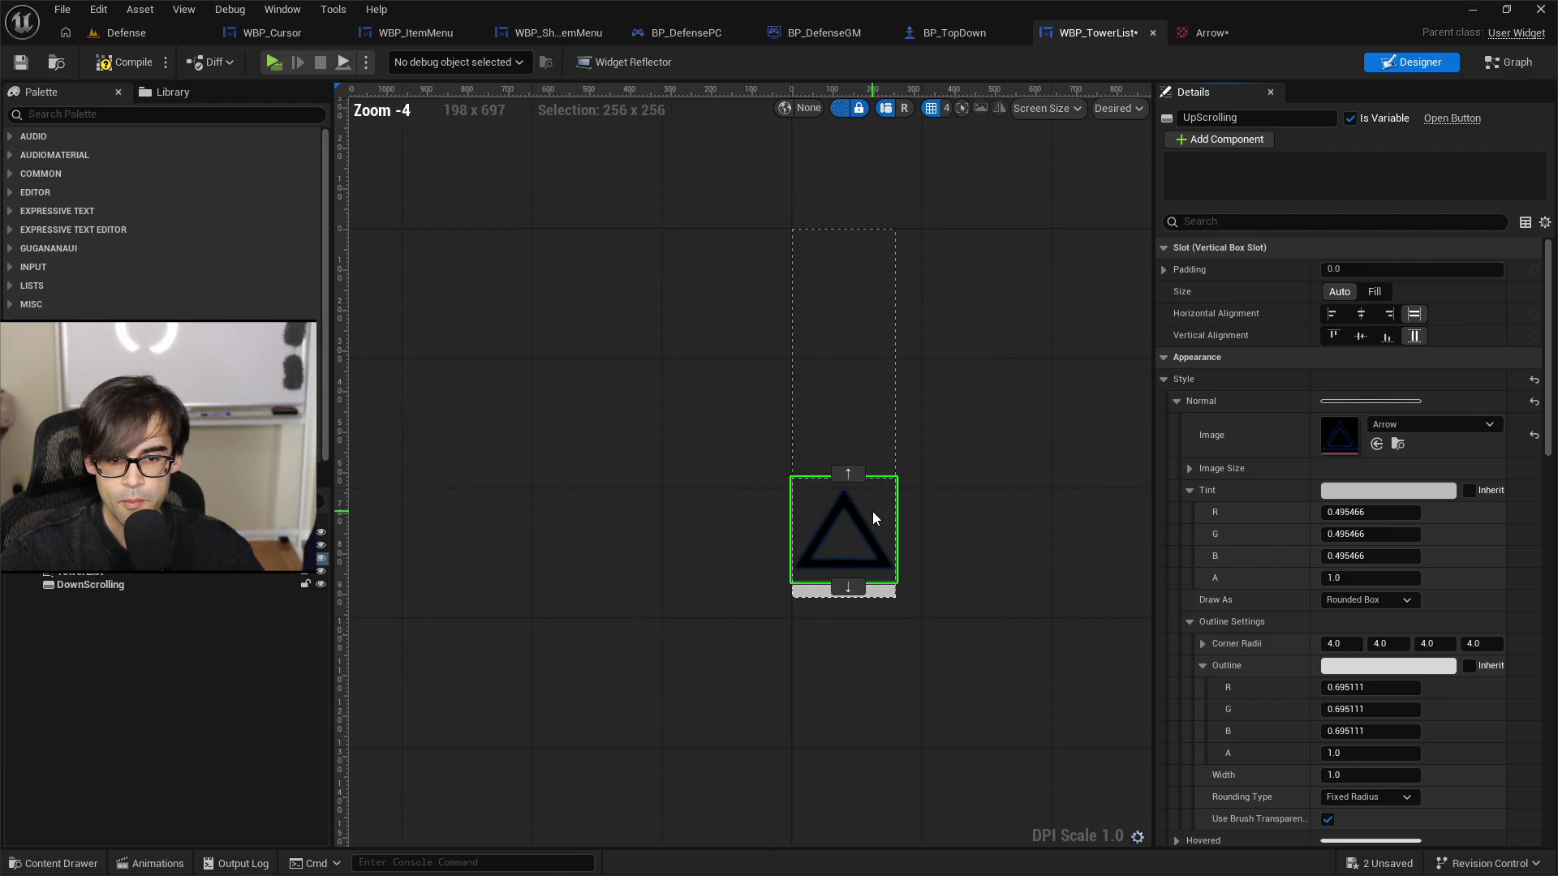
{"action": "scroll", "coordinate": [873, 511], "scroll_direction": "up", "scroll_amount": 4}
{"action": "left_click", "coordinate": [121, 32]}
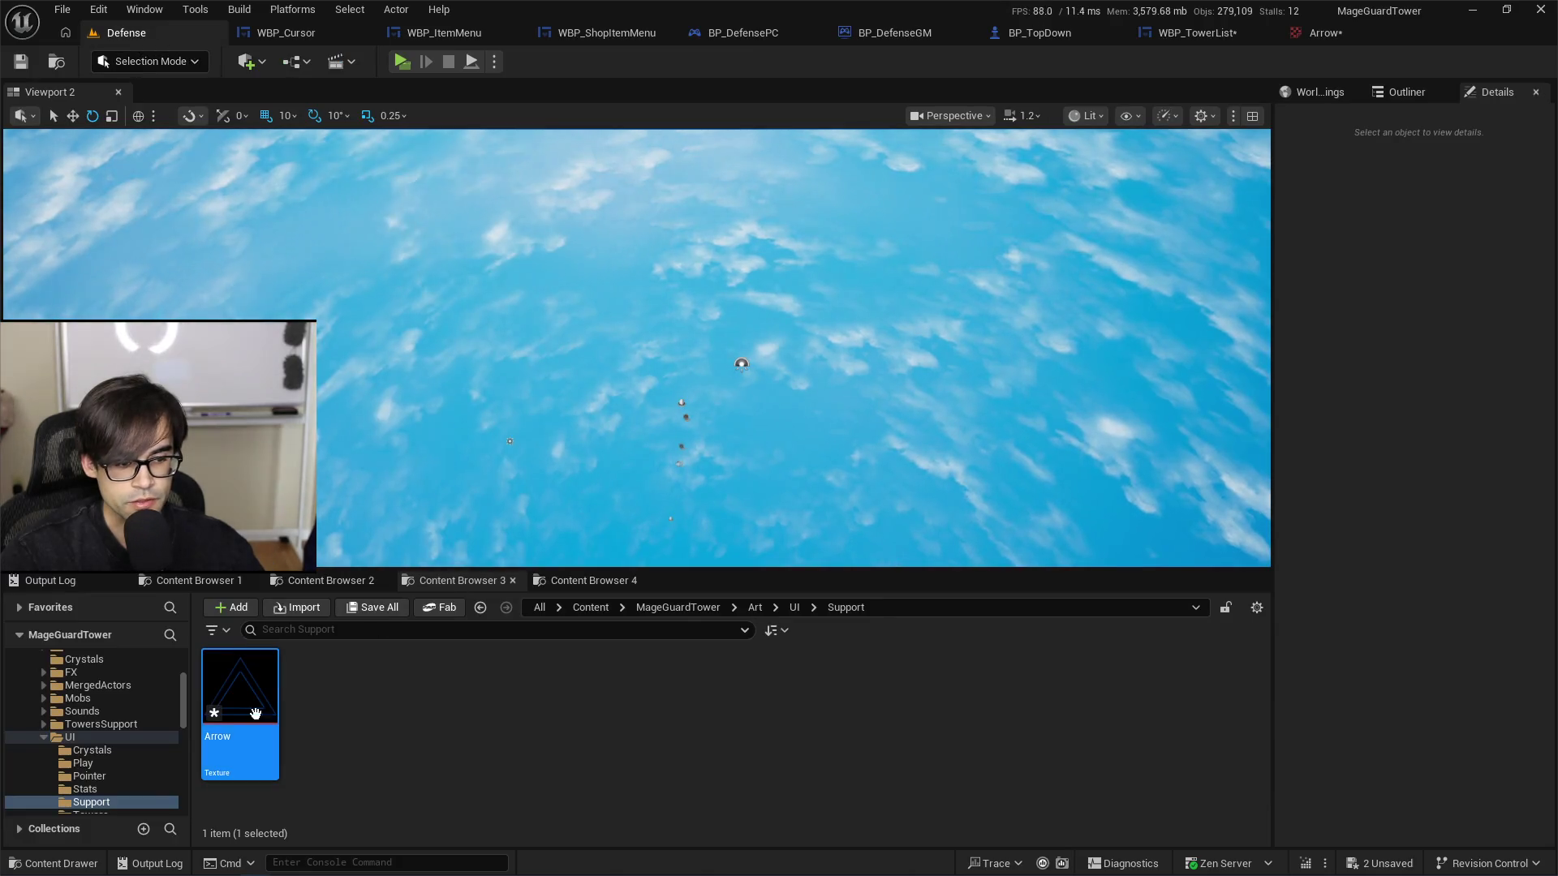
Step: Prefix the Arrow texture's name with 'T_Scroll' to make T_ScrollArrow, then view it
{"action": "key", "text": "F2"}
{"action": "key", "text": "Home"}
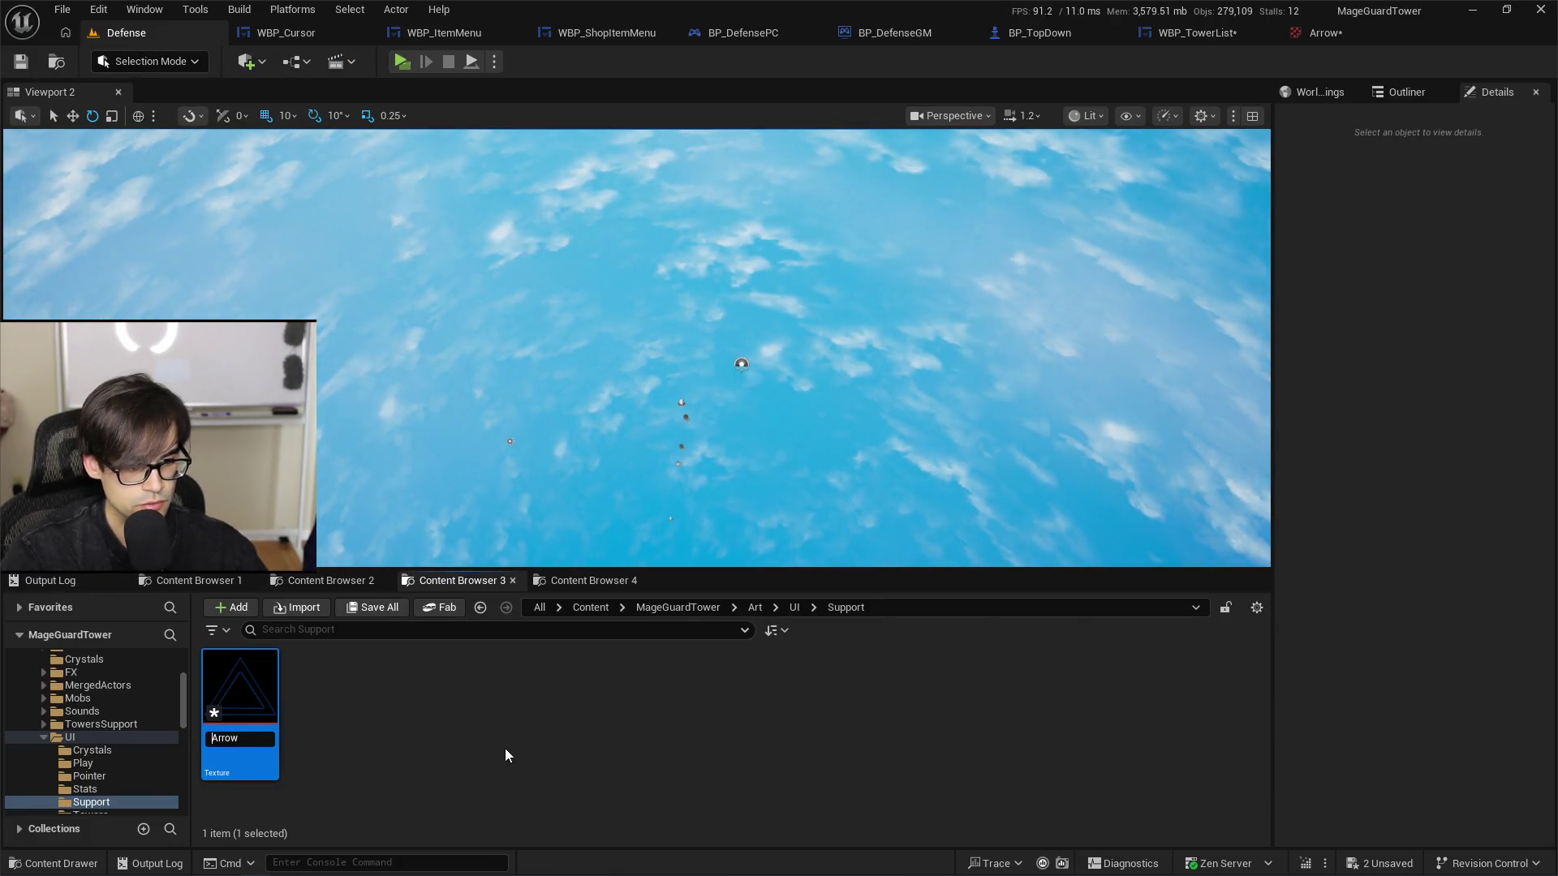
{"action": "type", "text": "T_"}
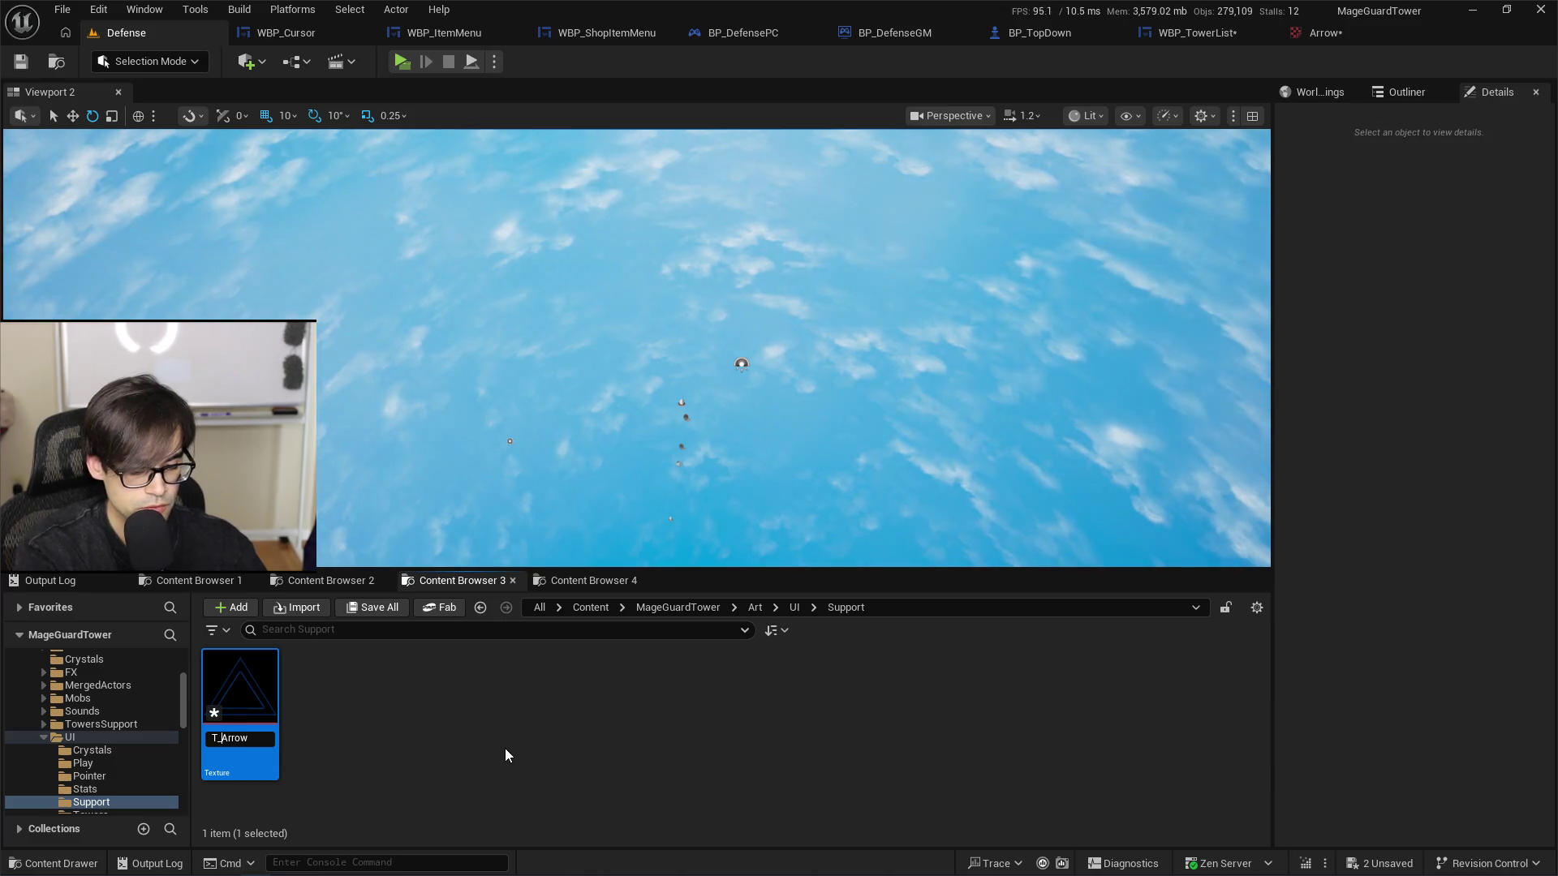
{"action": "type", "text": "Scroll"}
{"action": "key", "text": "Return"}
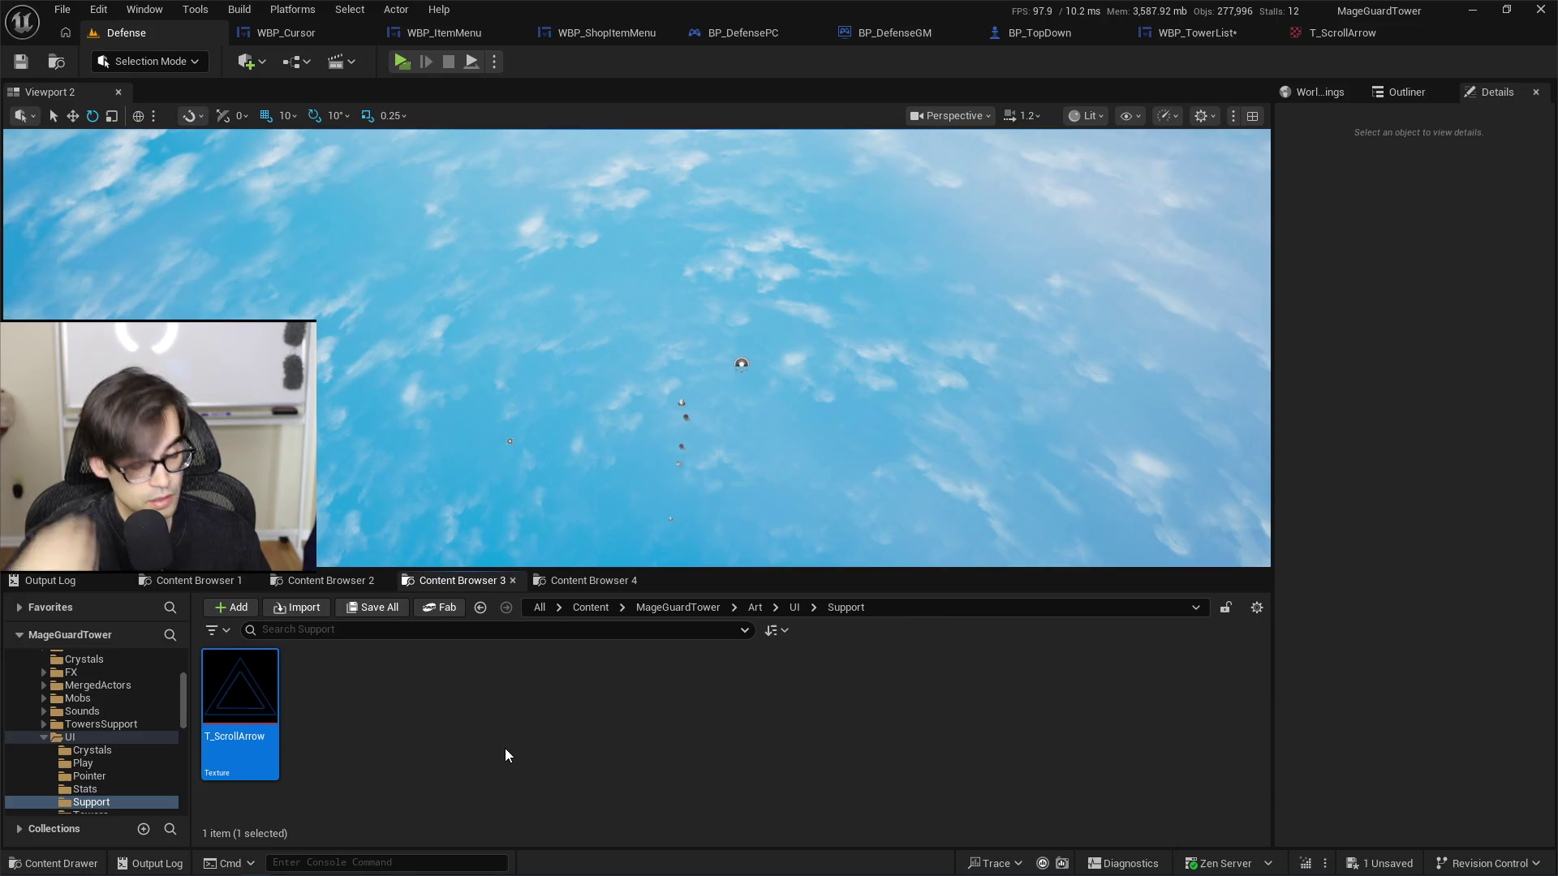
{"action": "left_click", "coordinate": [1330, 34]}
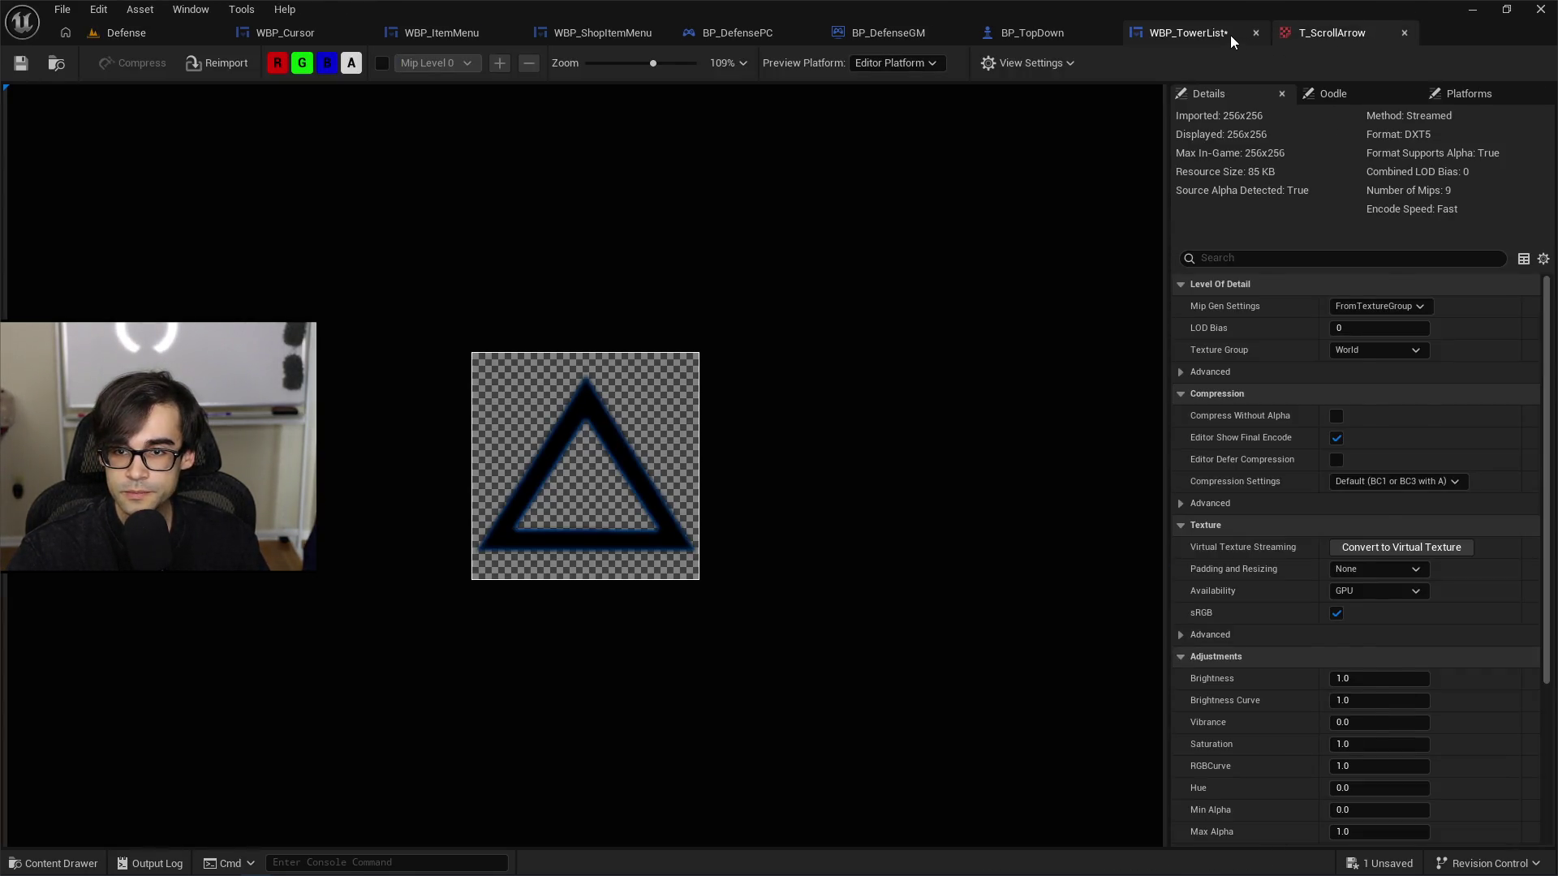
Step: Compile and save WBP_TowerList and set the up-scroll button's Draw As to Image
{"action": "left_click", "coordinate": [1231, 42]}
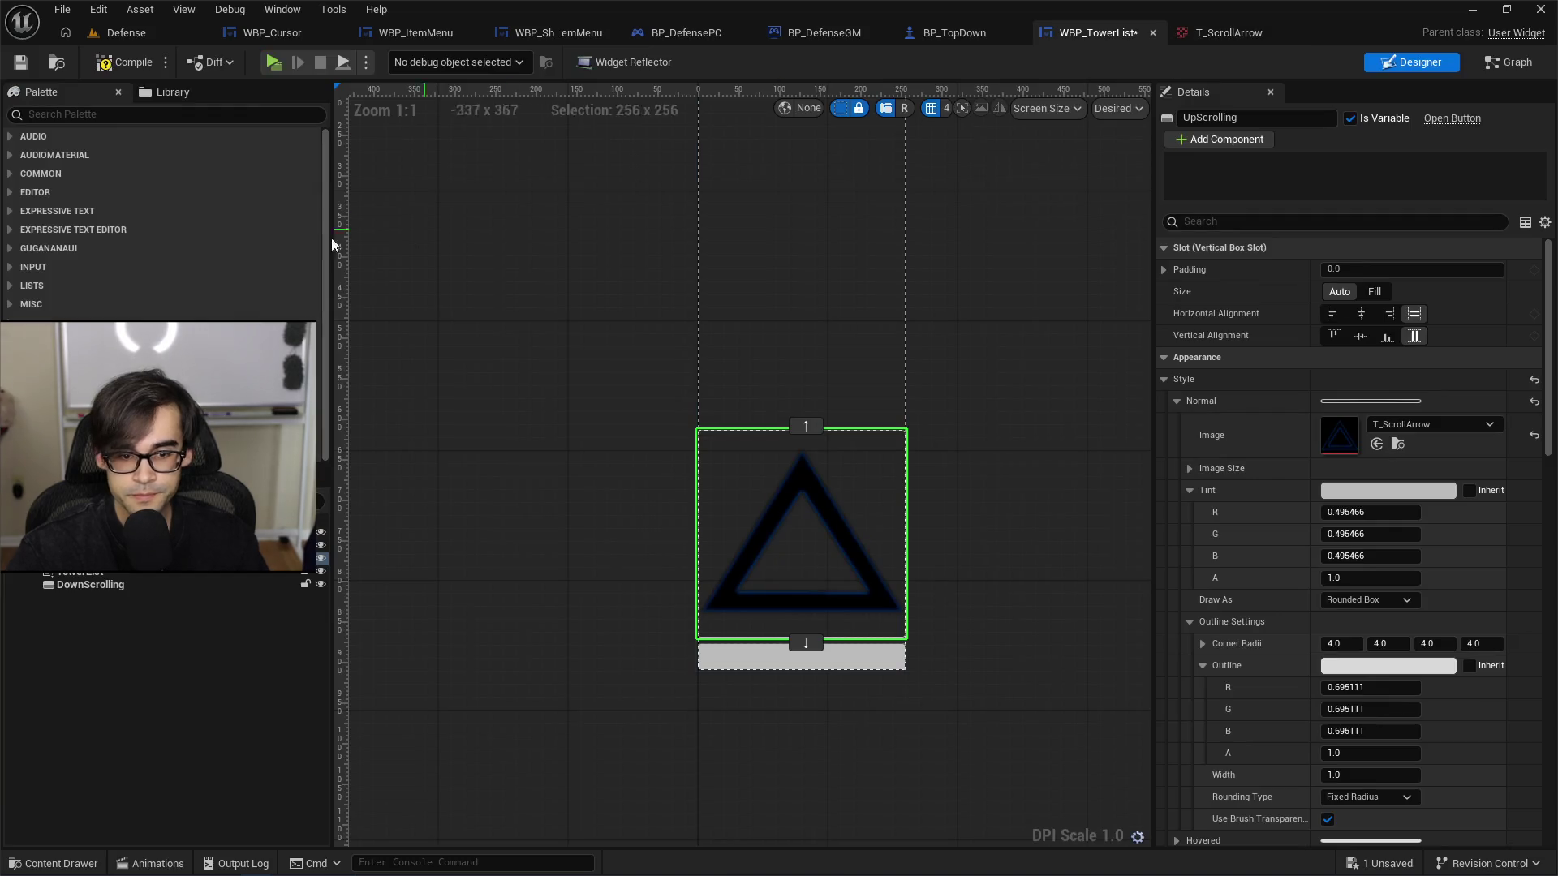
{"action": "left_click", "coordinate": [22, 63]}
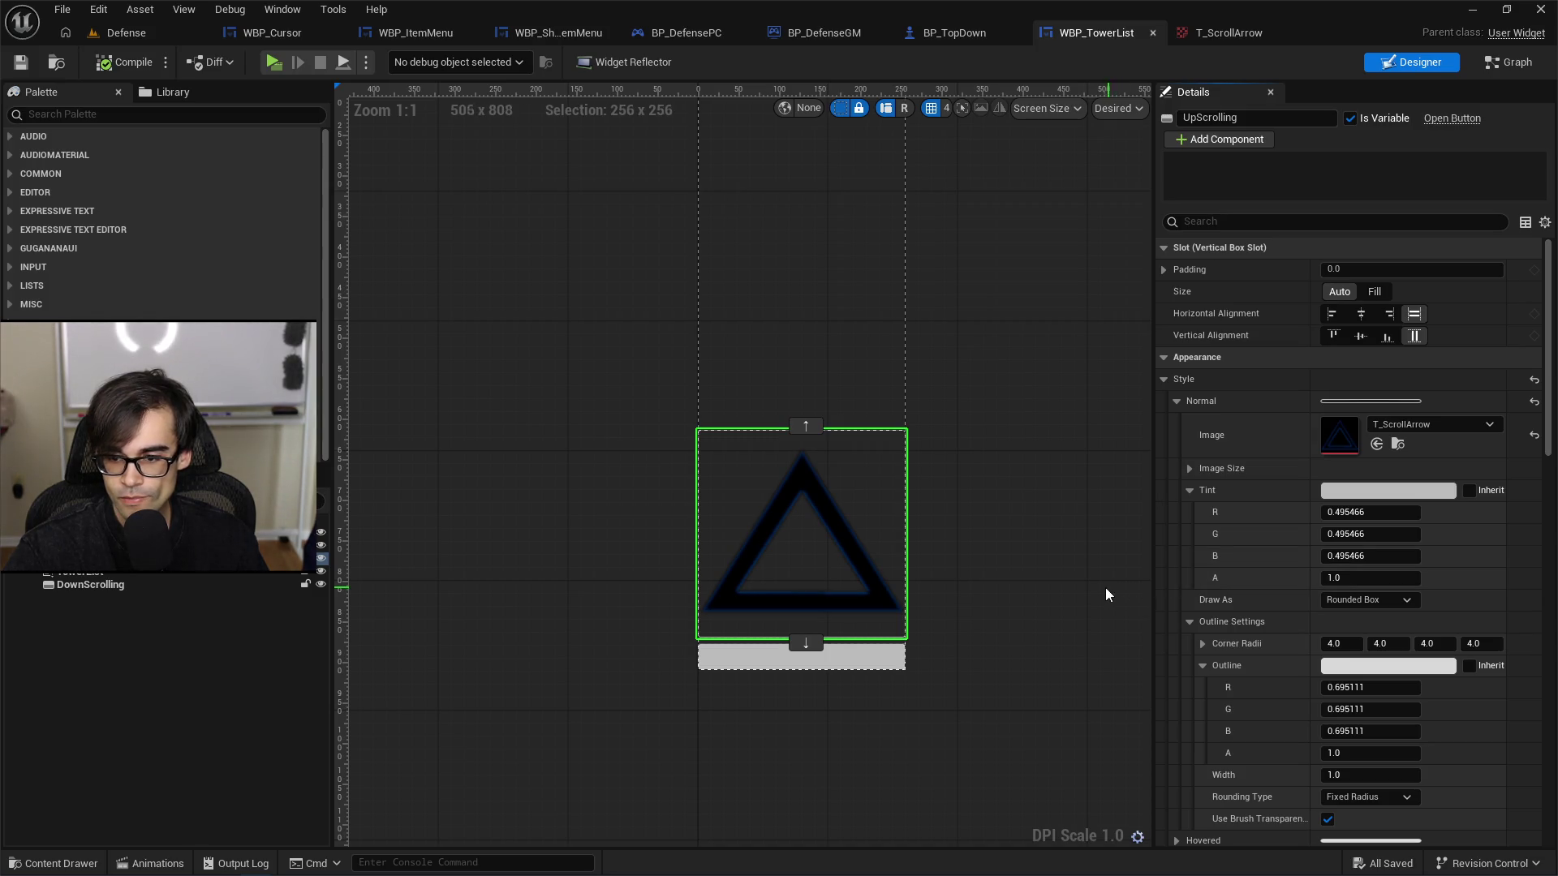
{"action": "left_click", "coordinate": [1380, 597]}
{"action": "left_click", "coordinate": [1352, 655]}
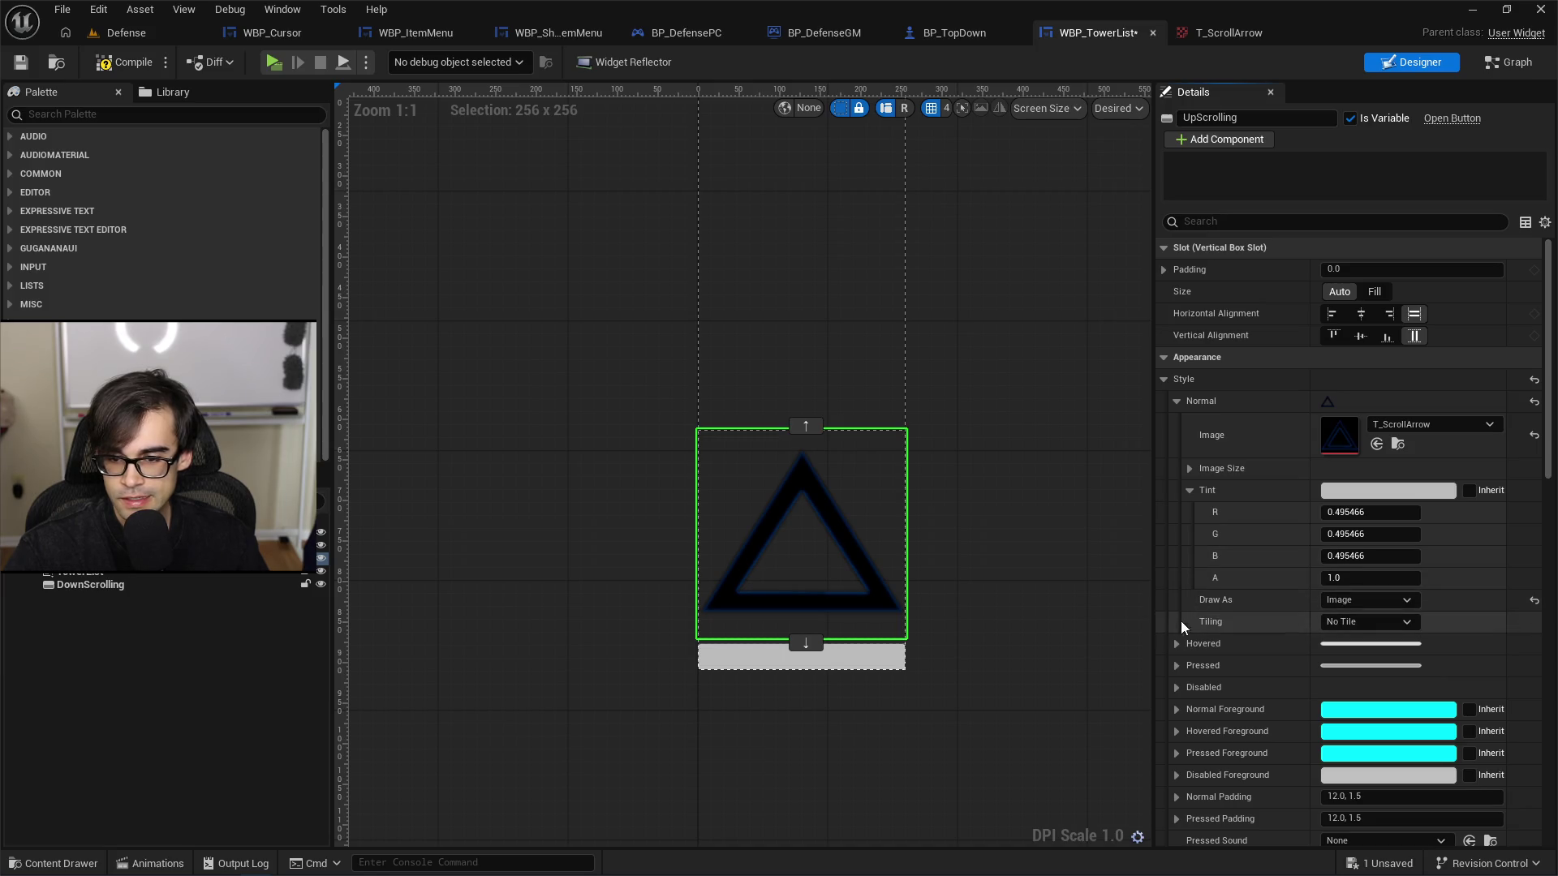
Step: Set the up-scroll button's T_ScrollArrow Image Size to 128 x 128
{"action": "left_click", "coordinate": [1190, 469]}
{"action": "left_click", "coordinate": [1367, 492]}
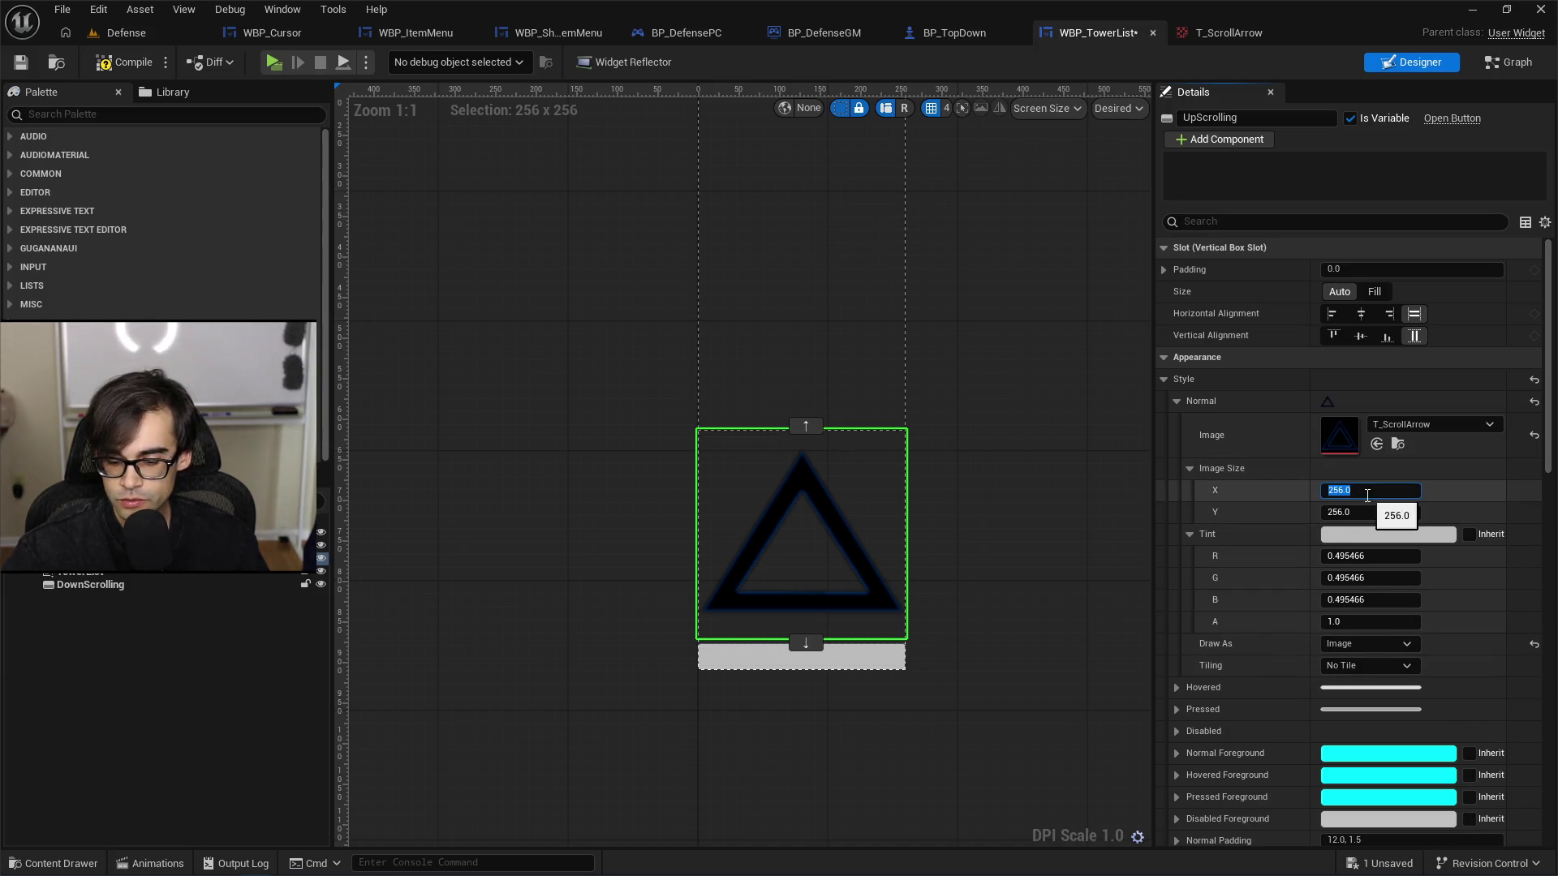
{"action": "key", "text": "Tab"}
{"action": "type", "text": "128"}
{"action": "key", "text": "Return"}
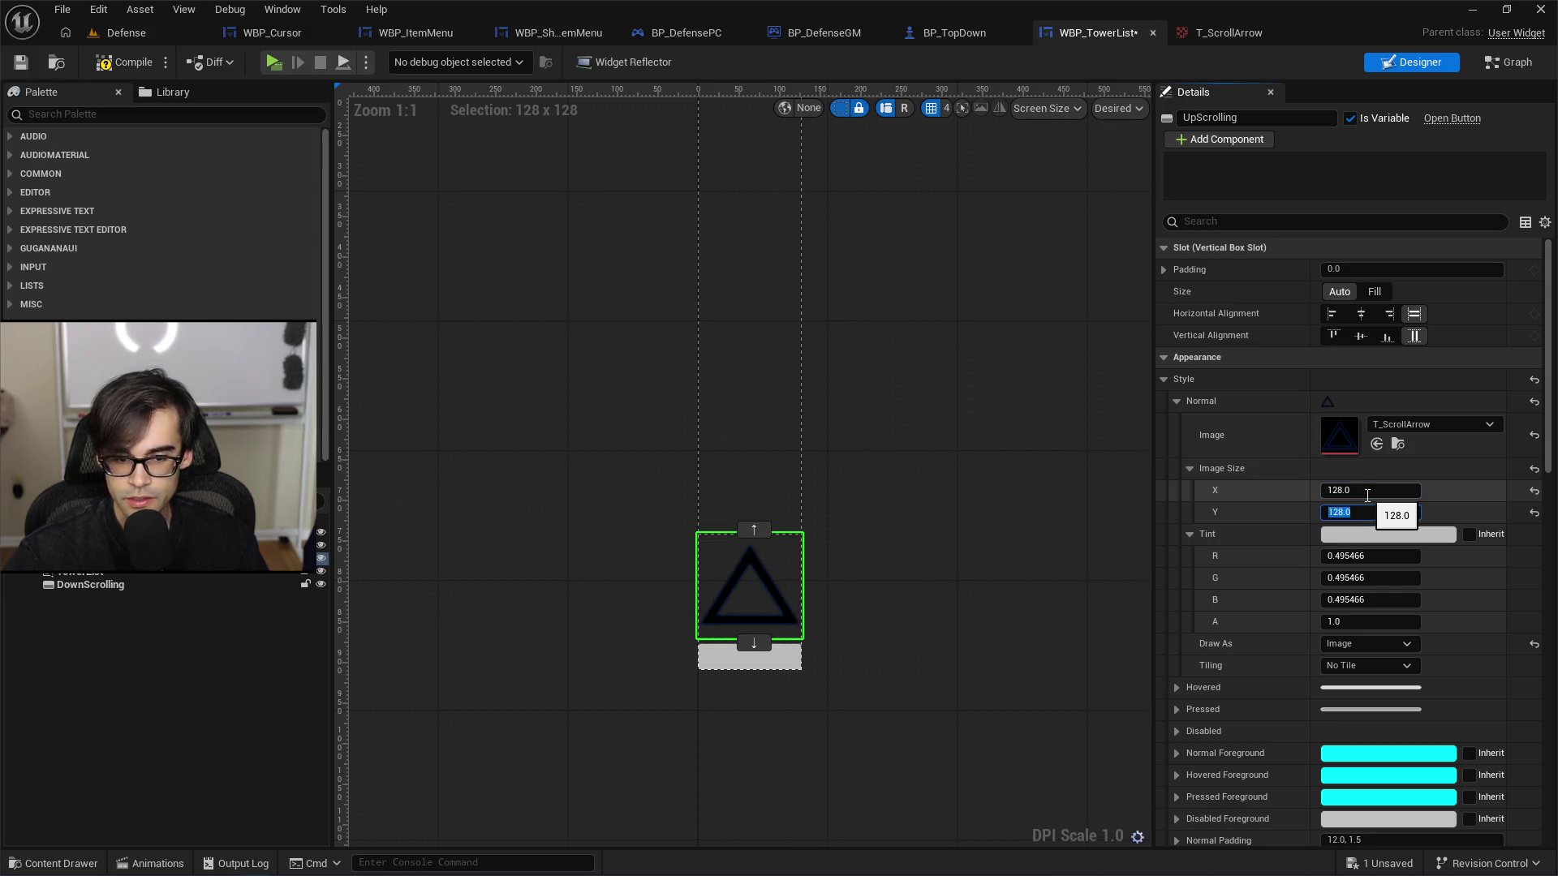
{"action": "scroll", "coordinate": [792, 584], "scroll_direction": "down", "scroll_amount": 4}
{"action": "scroll", "coordinate": [829, 582], "scroll_direction": "up", "scroll_amount": 4}
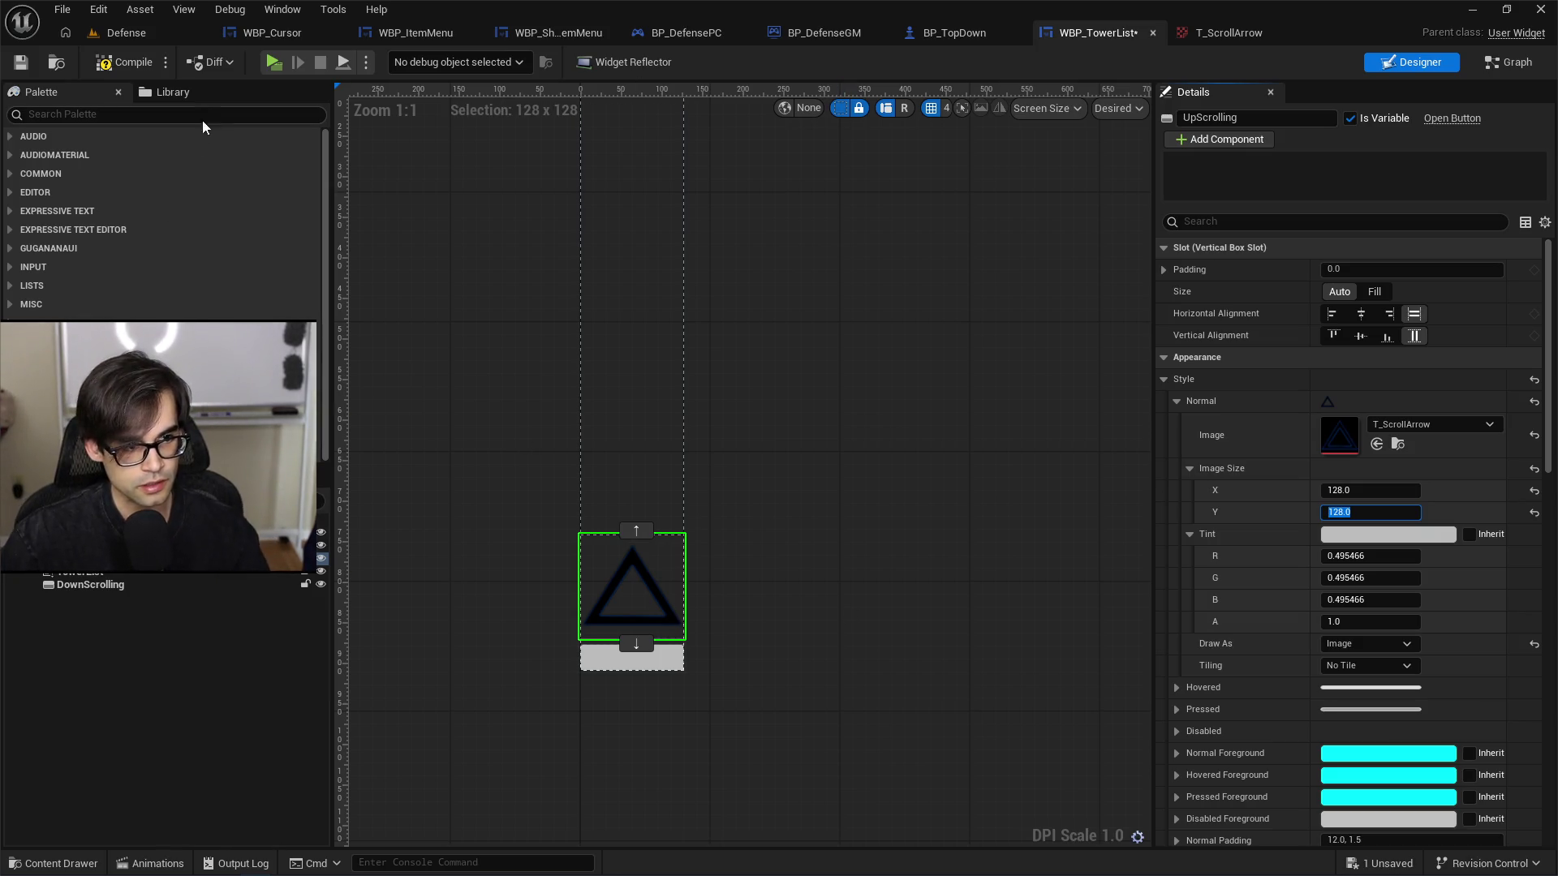
Step: Add a WBP_TowerIcon from the Palette search above the DownScrolling button
{"action": "type", "text": "tower"}
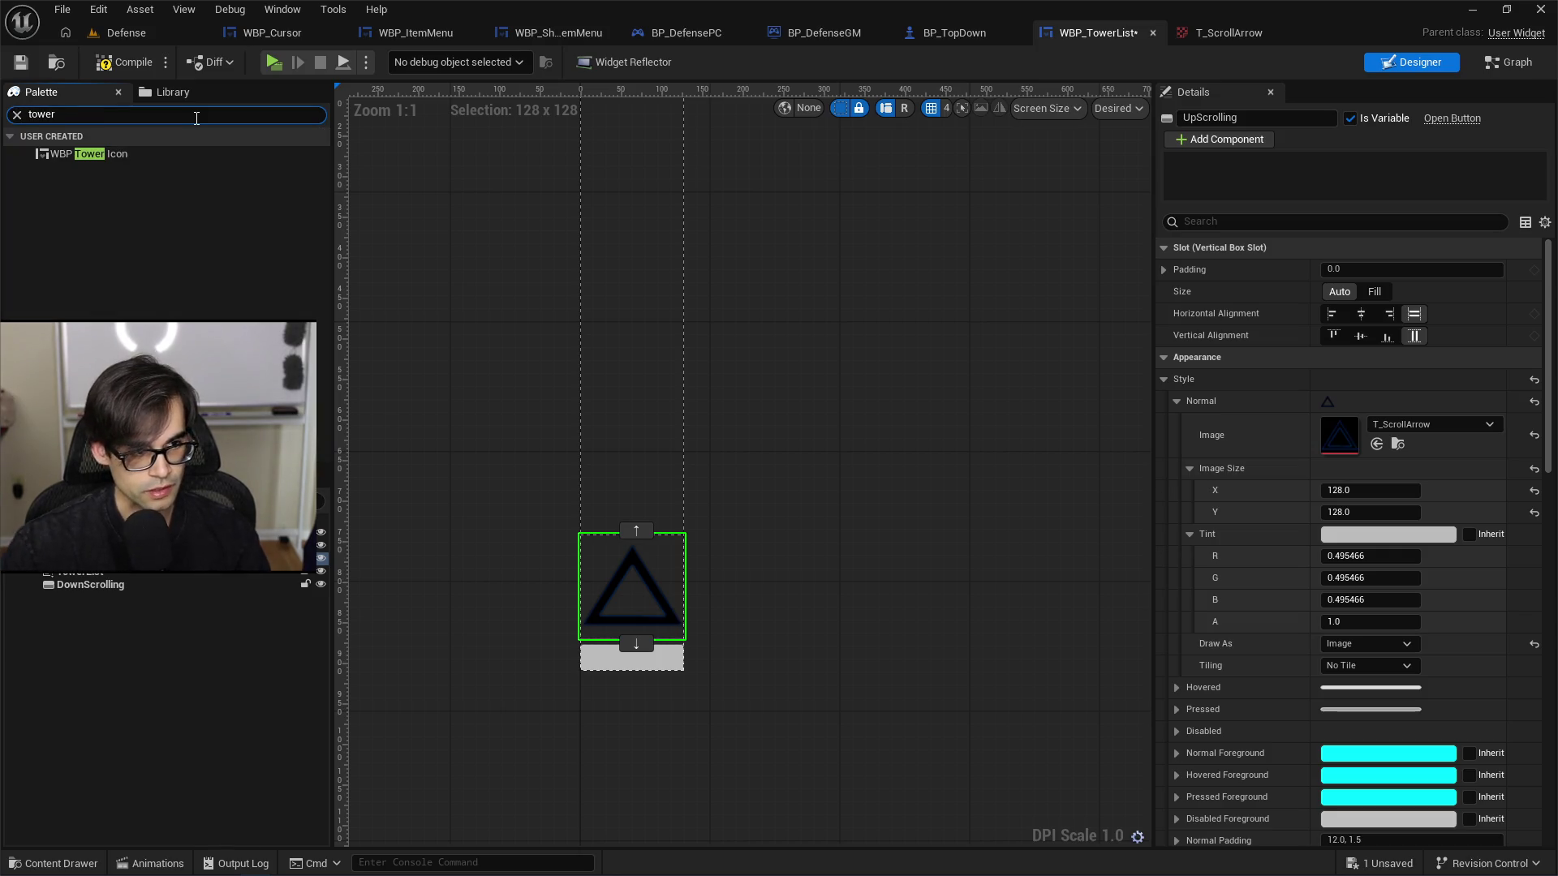
{"action": "left_click", "coordinate": [103, 154]}
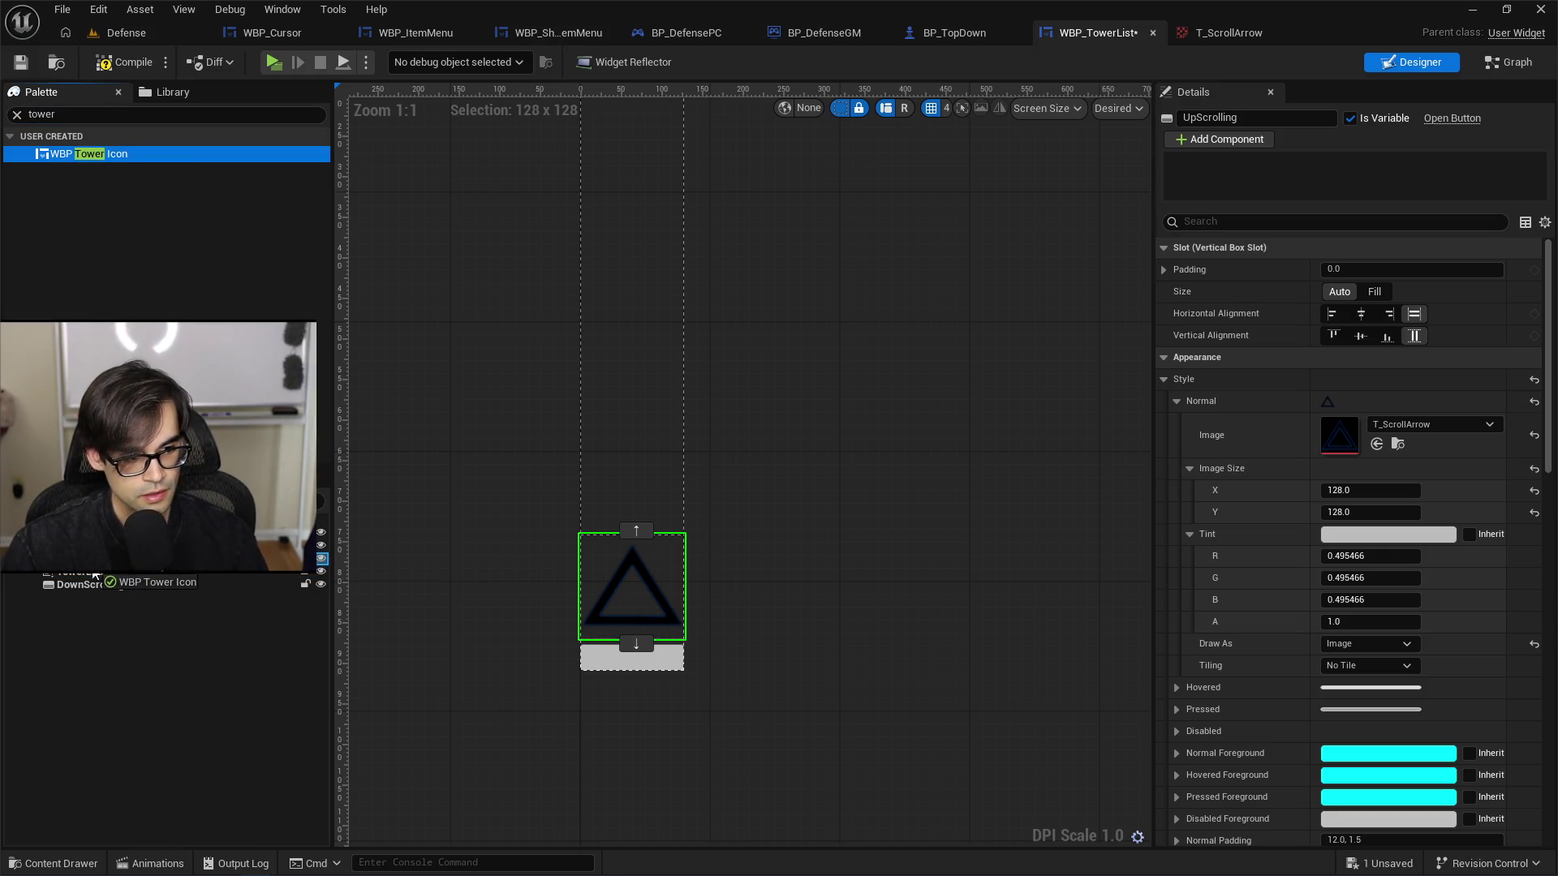
{"action": "left_click_drag", "start_coordinate": [107, 577], "coordinate": [107, 577]}
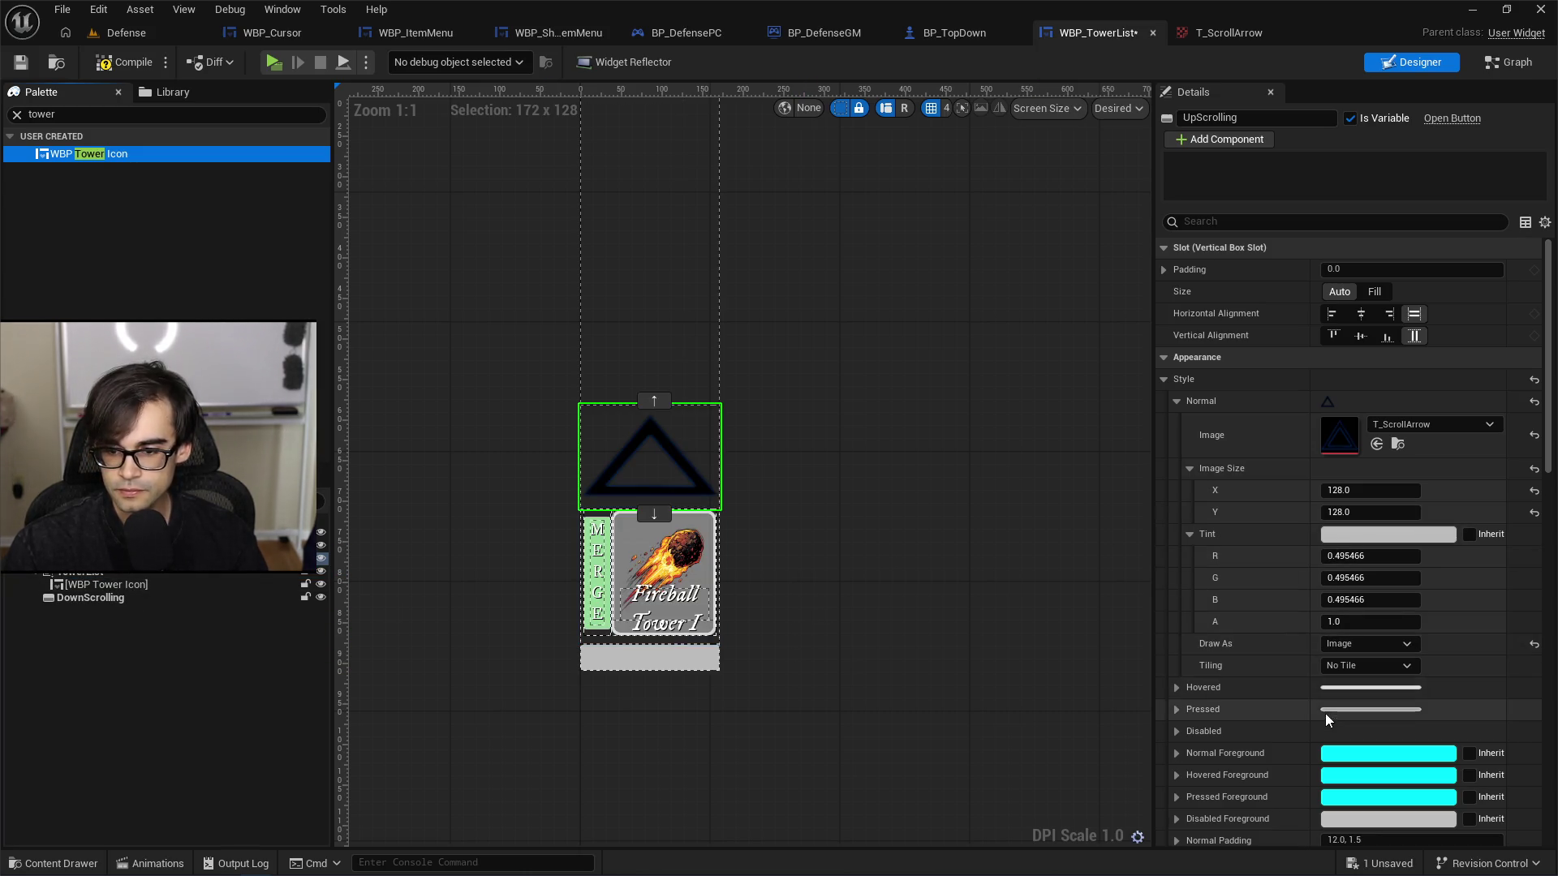
Step: Try Rounded Box as the Draw As style, revert to Image, and reopen the choices
{"action": "left_click", "coordinate": [1363, 645]}
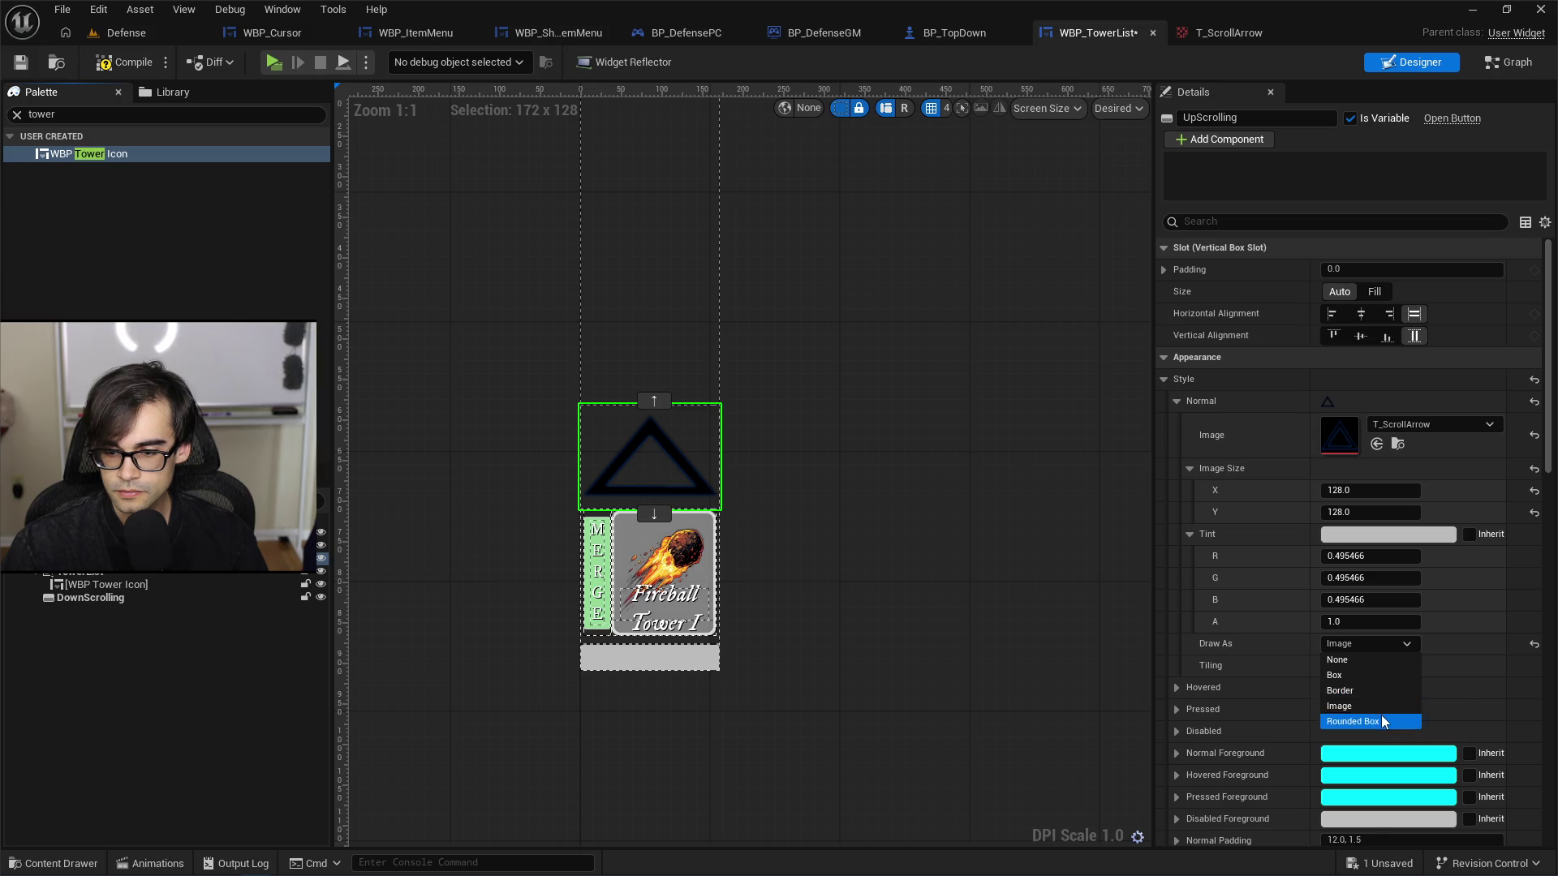
{"action": "left_click", "coordinate": [1381, 714]}
{"action": "left_click", "coordinate": [1391, 643]}
{"action": "left_click", "coordinate": [1375, 705]}
Step: Try the None and Box draw styles on the up arrow, then return to Image
{"action": "left_click", "coordinate": [1394, 640]}
{"action": "left_click", "coordinate": [1375, 659]}
{"action": "left_click", "coordinate": [1385, 639]}
{"action": "left_click", "coordinate": [1365, 677]}
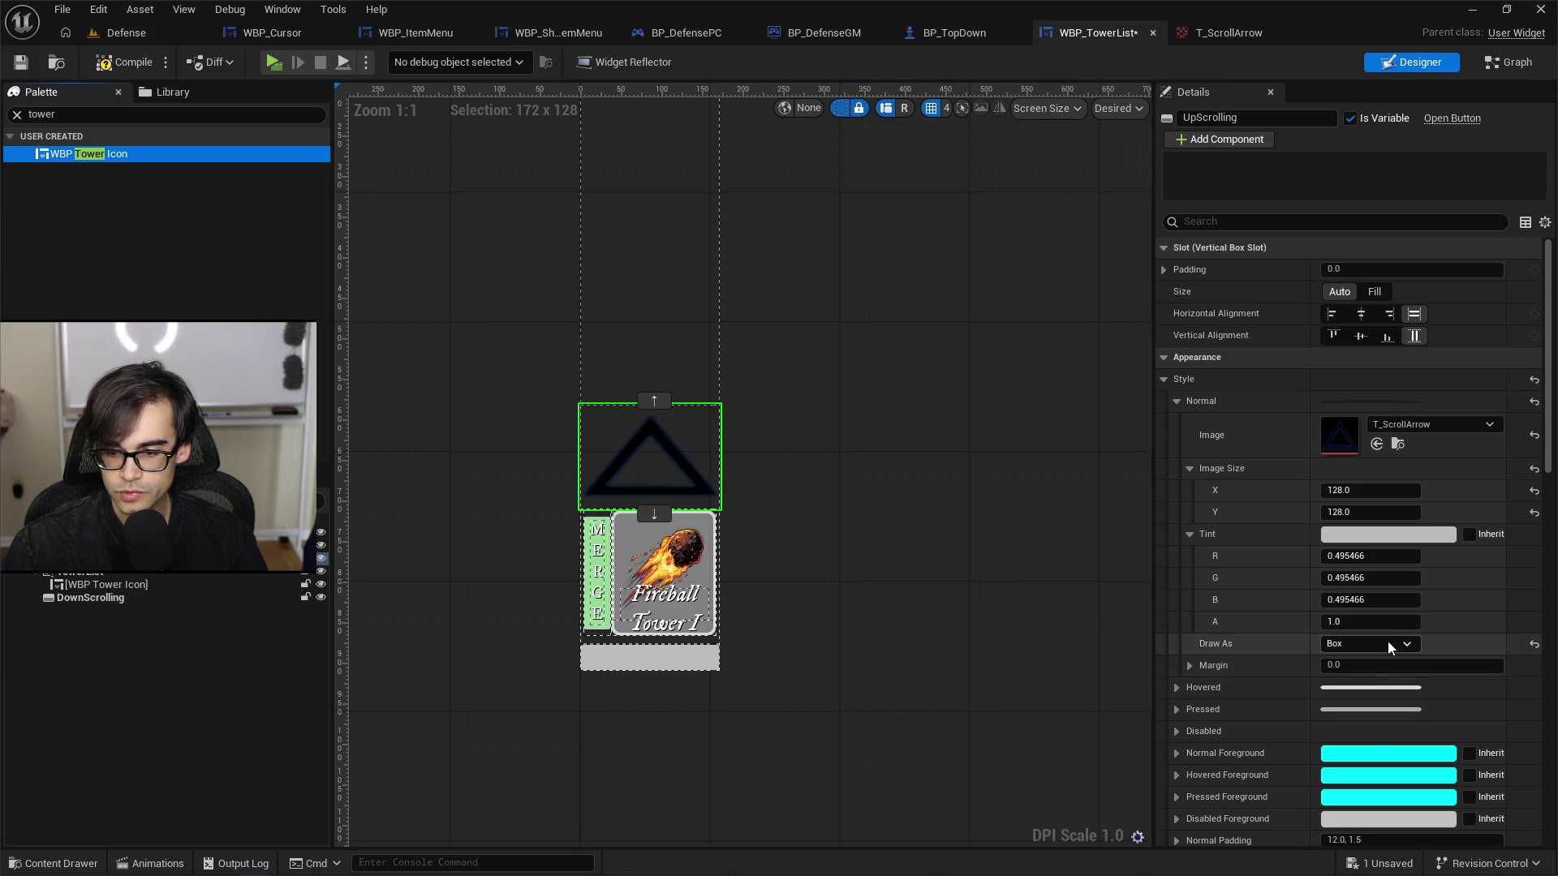
{"action": "left_click", "coordinate": [1387, 641]}
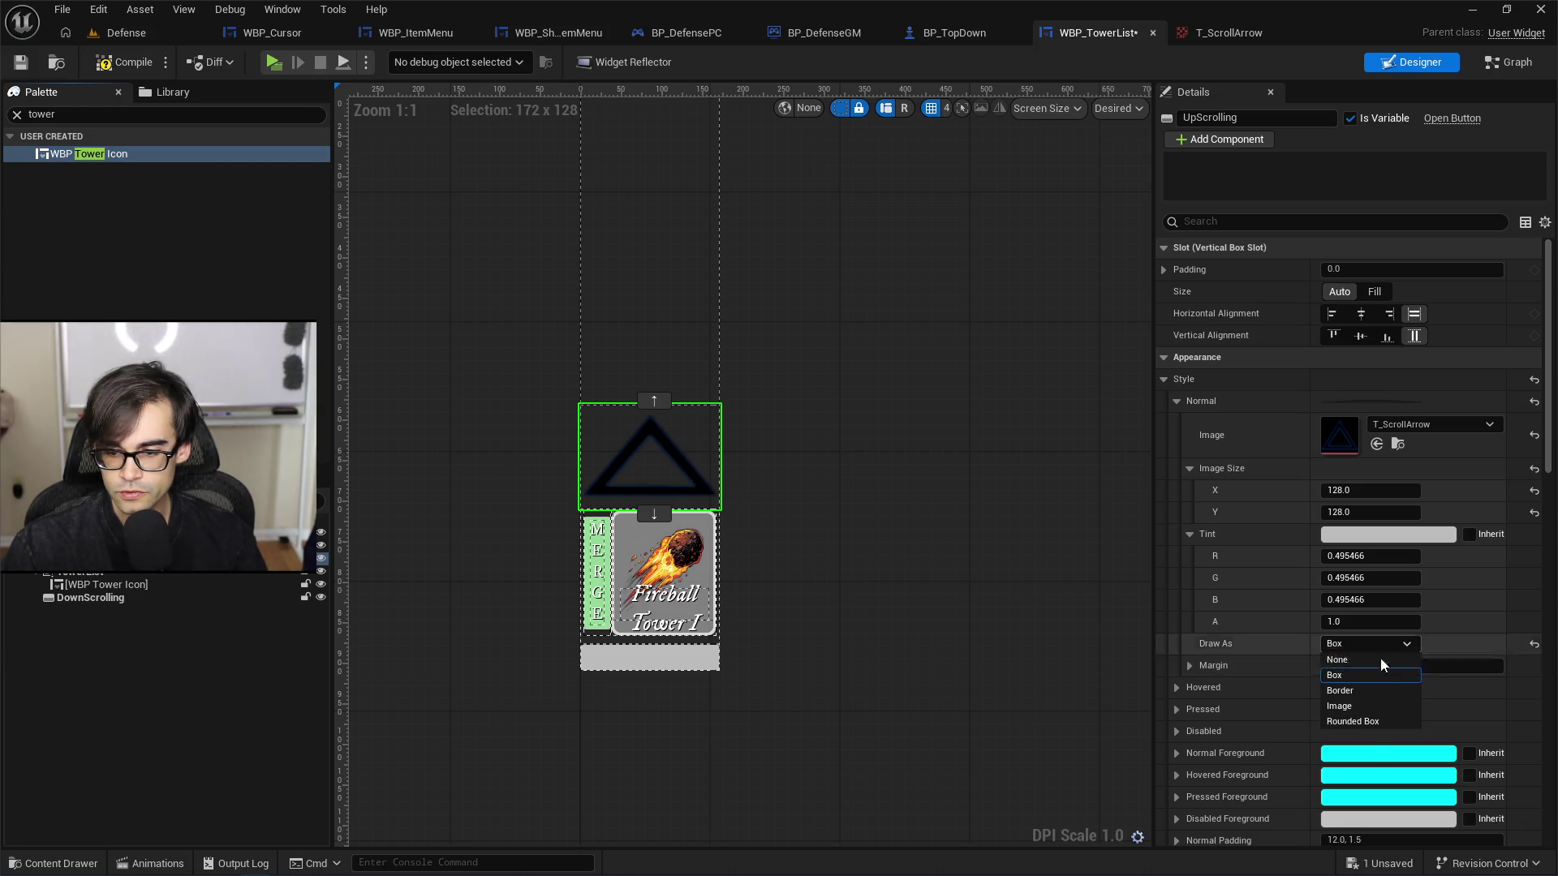
{"action": "left_click", "coordinate": [1360, 705]}
Step: Resize the up arrow image from 256 back to 128 x 128
{"action": "left_click", "coordinate": [1369, 490]}
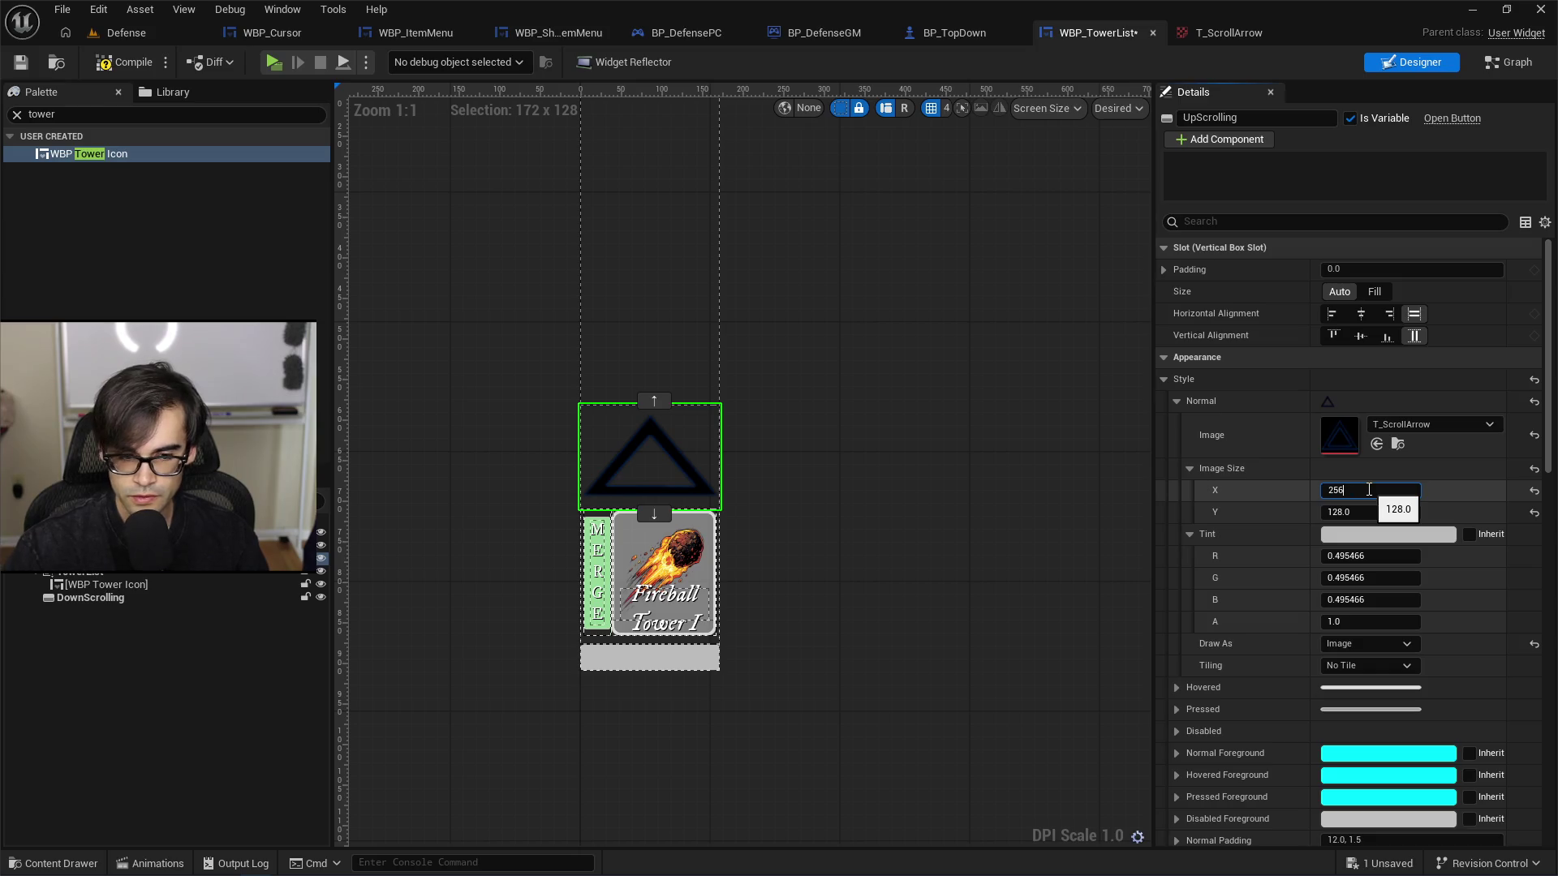
{"action": "key", "text": "Tab"}
{"action": "key", "text": "Return"}
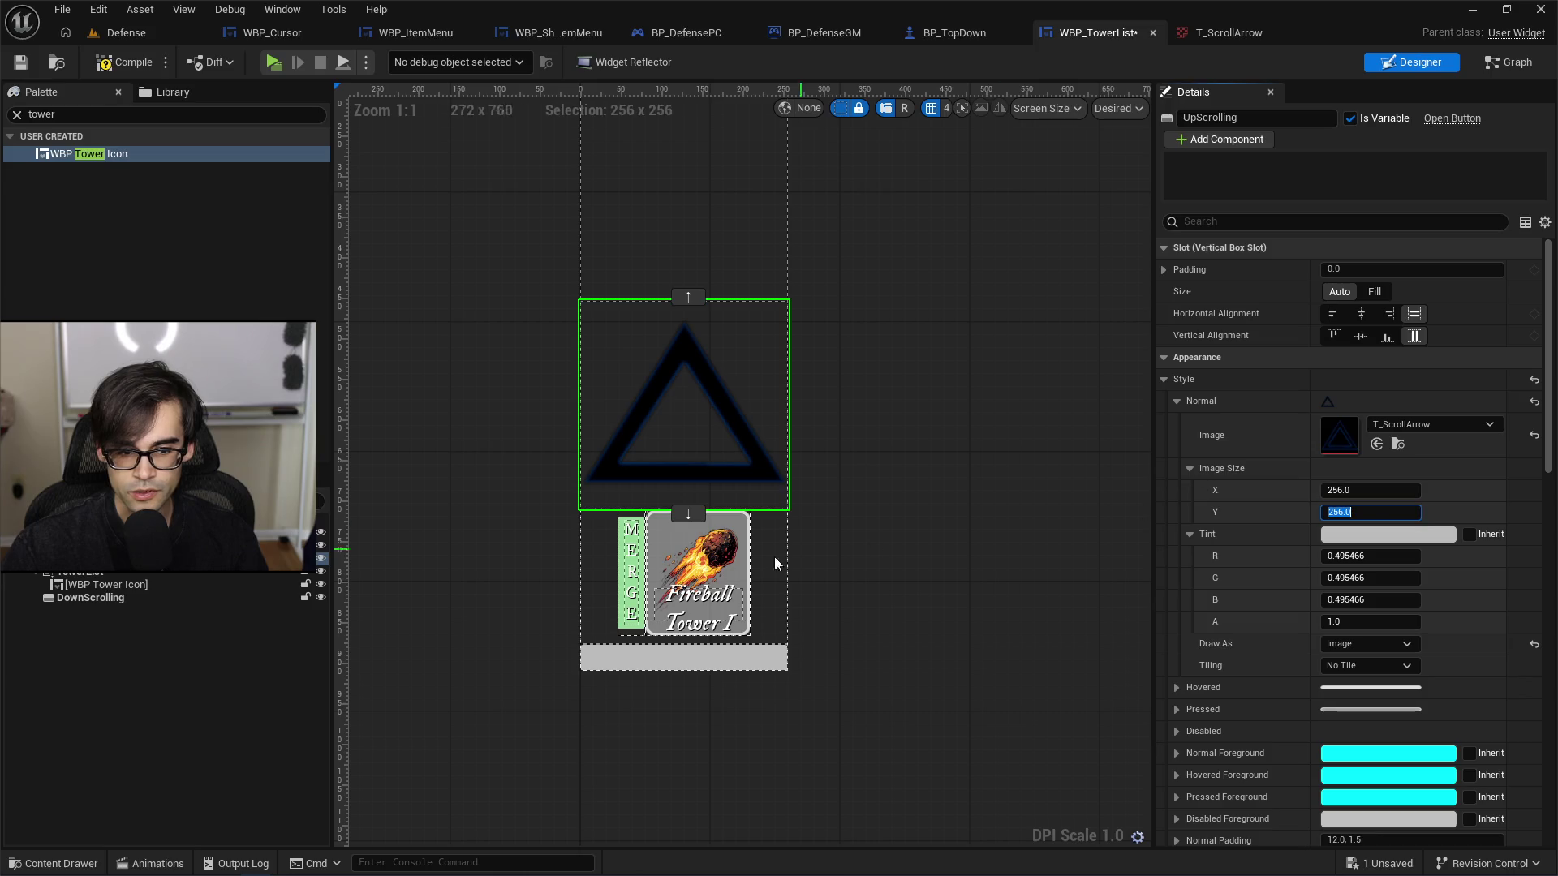
{"action": "left_click_drag", "start_coordinate": [1369, 490], "coordinate": [1298, 490]}
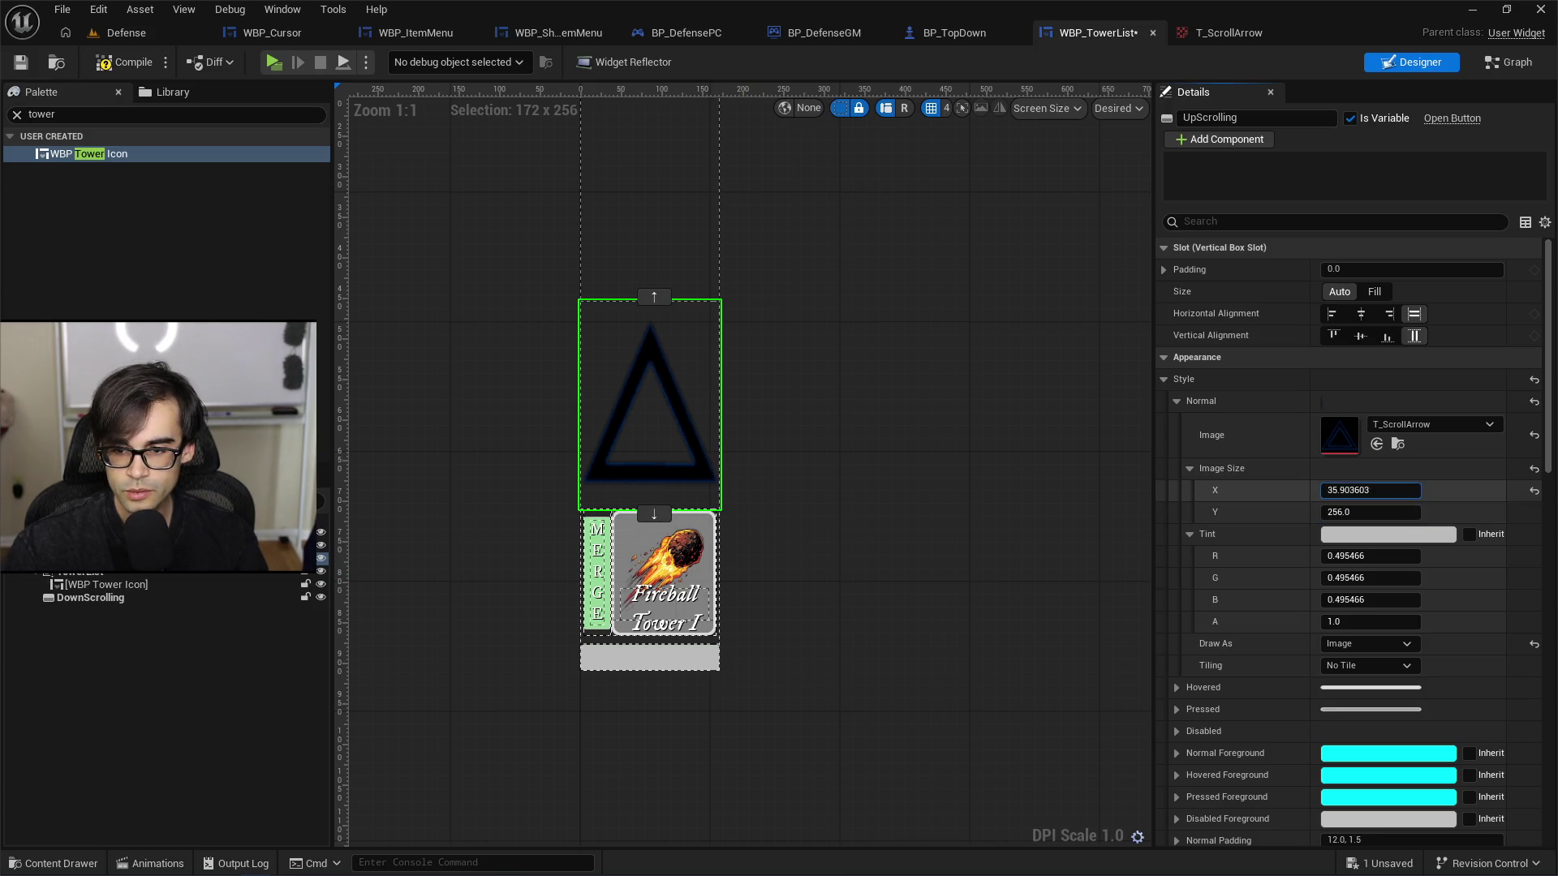
{"action": "left_click", "coordinate": [684, 582]}
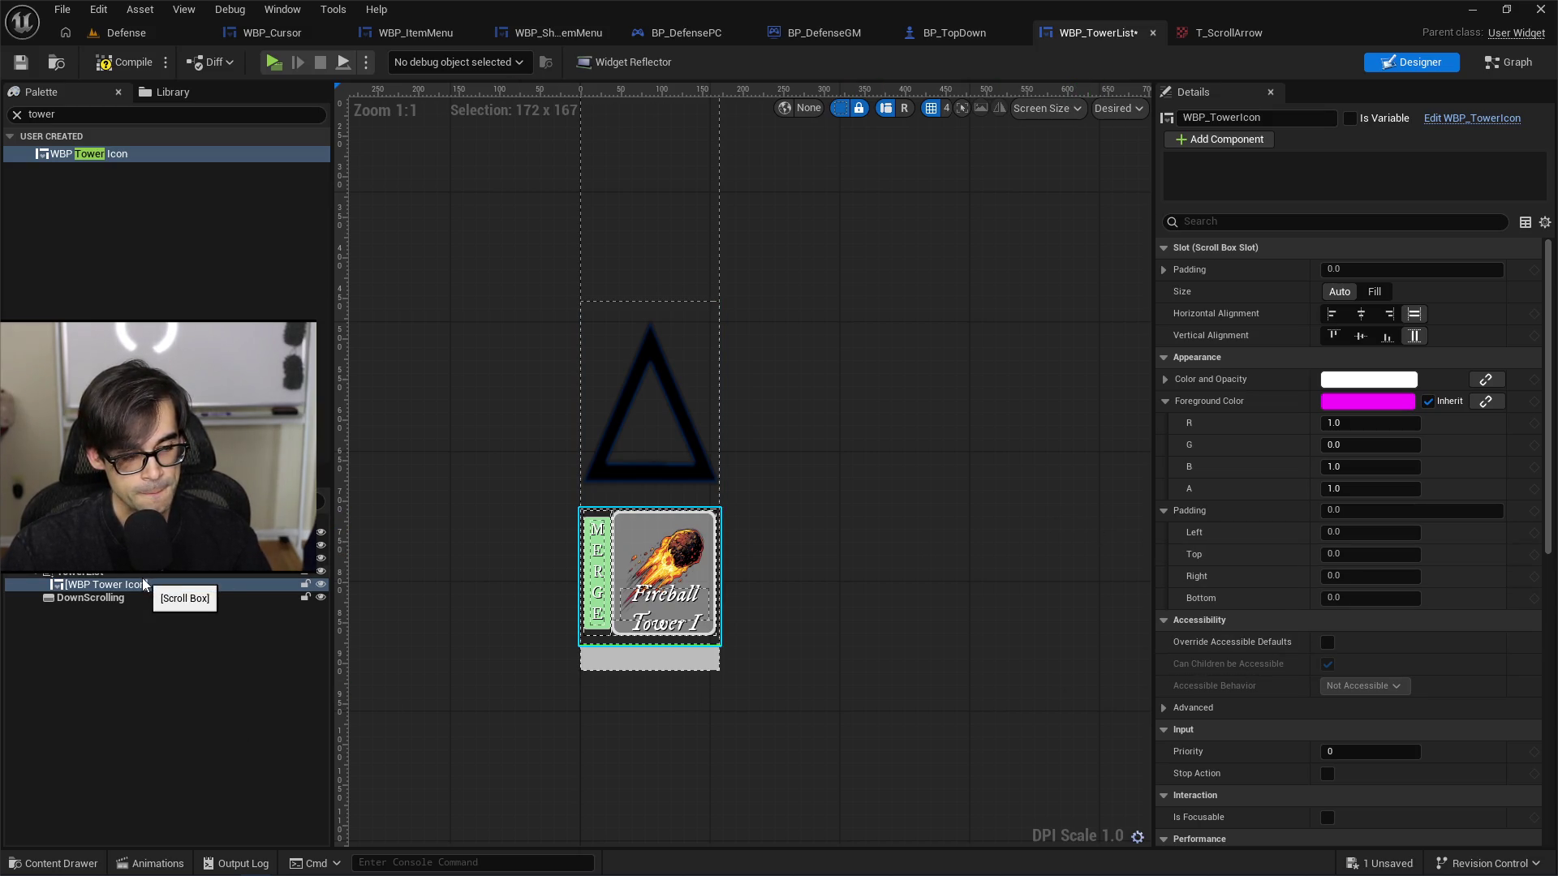
{"action": "left_click", "coordinate": [665, 417]}
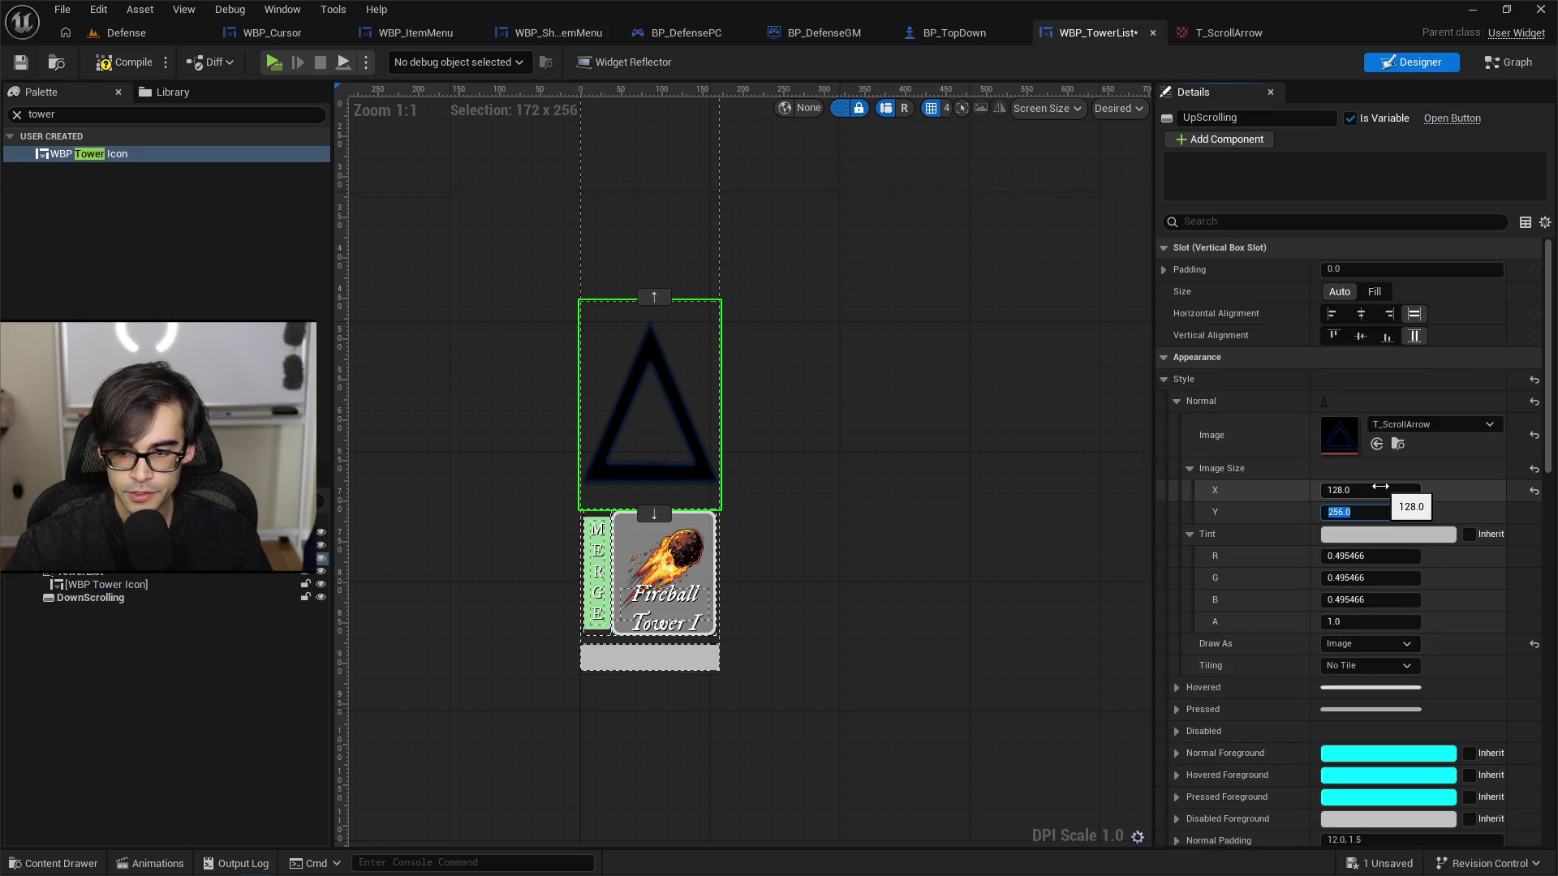
{"action": "type", "text": "128"}
{"action": "key", "text": "Return"}
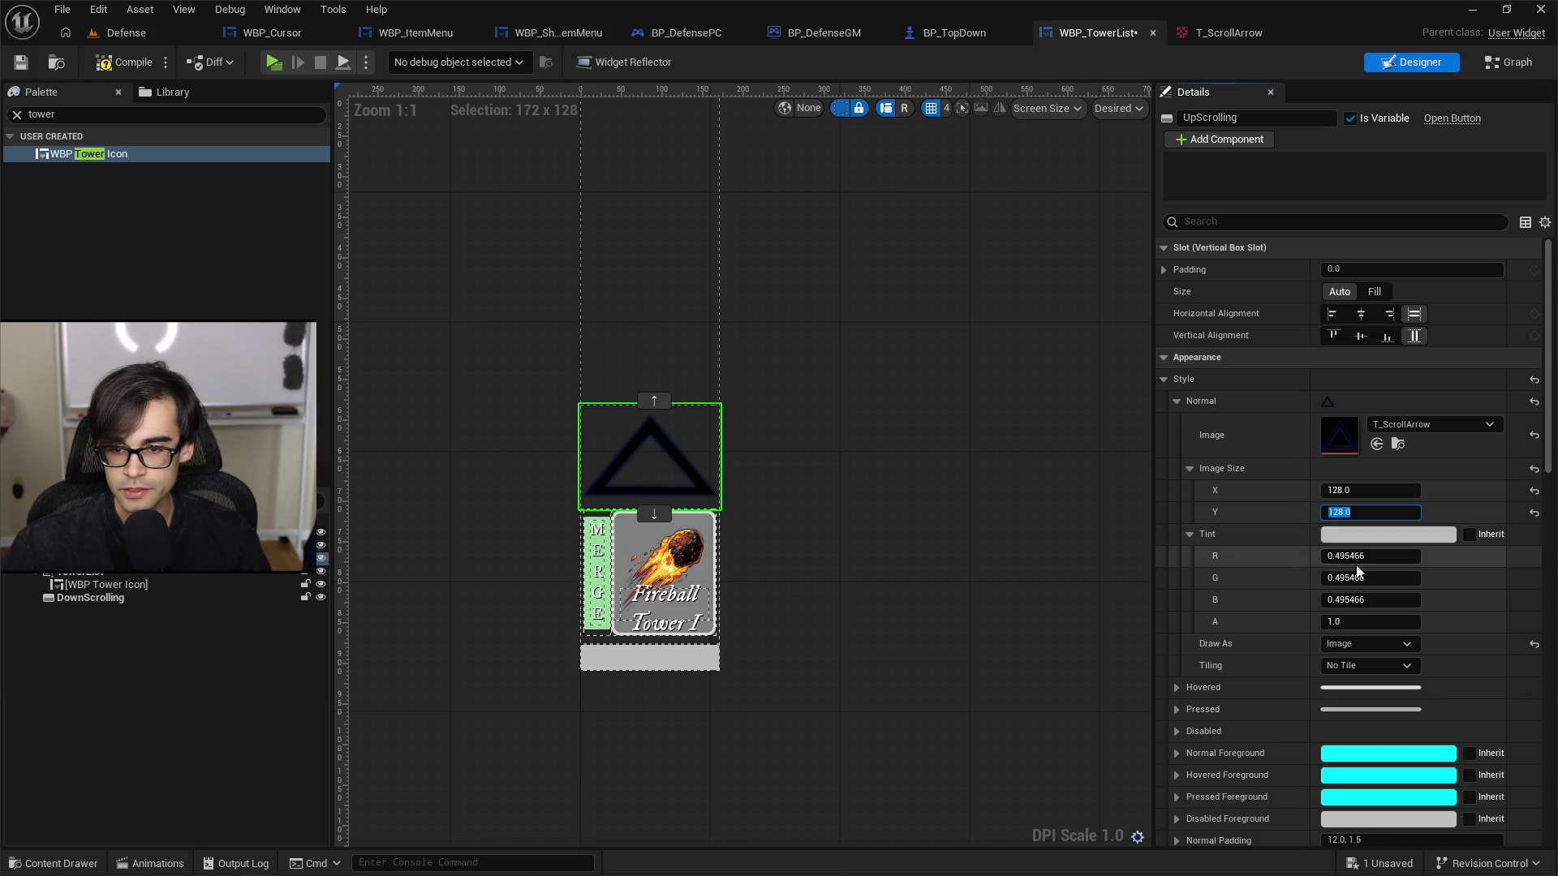
Step: Centre the up arrow horizontally and vertically in its slot
{"action": "left_click", "coordinate": [1361, 314]}
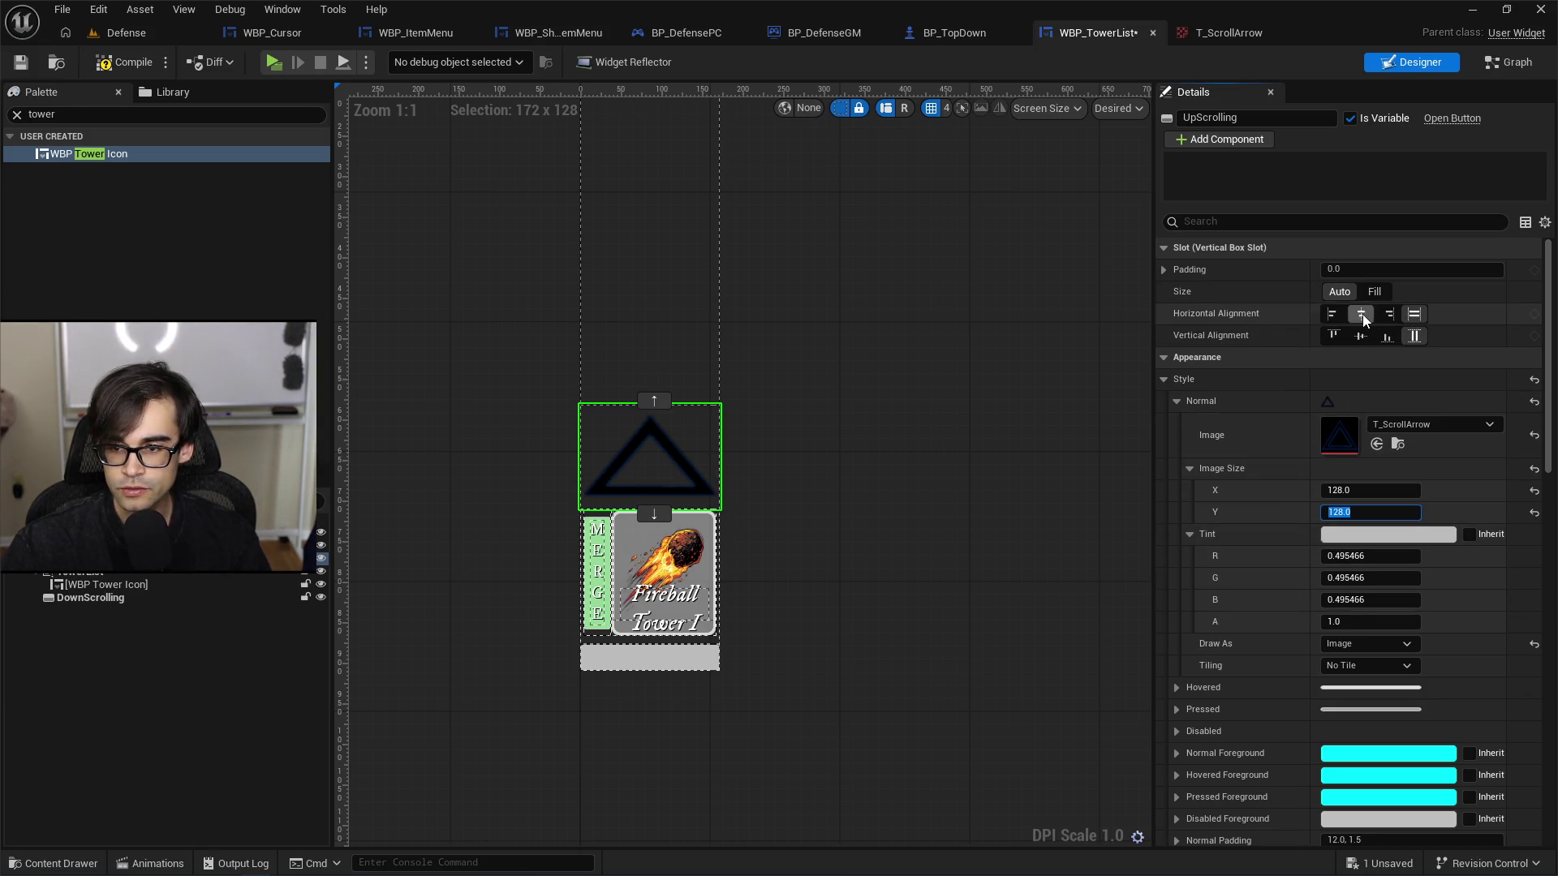
{"action": "left_click", "coordinate": [1361, 335]}
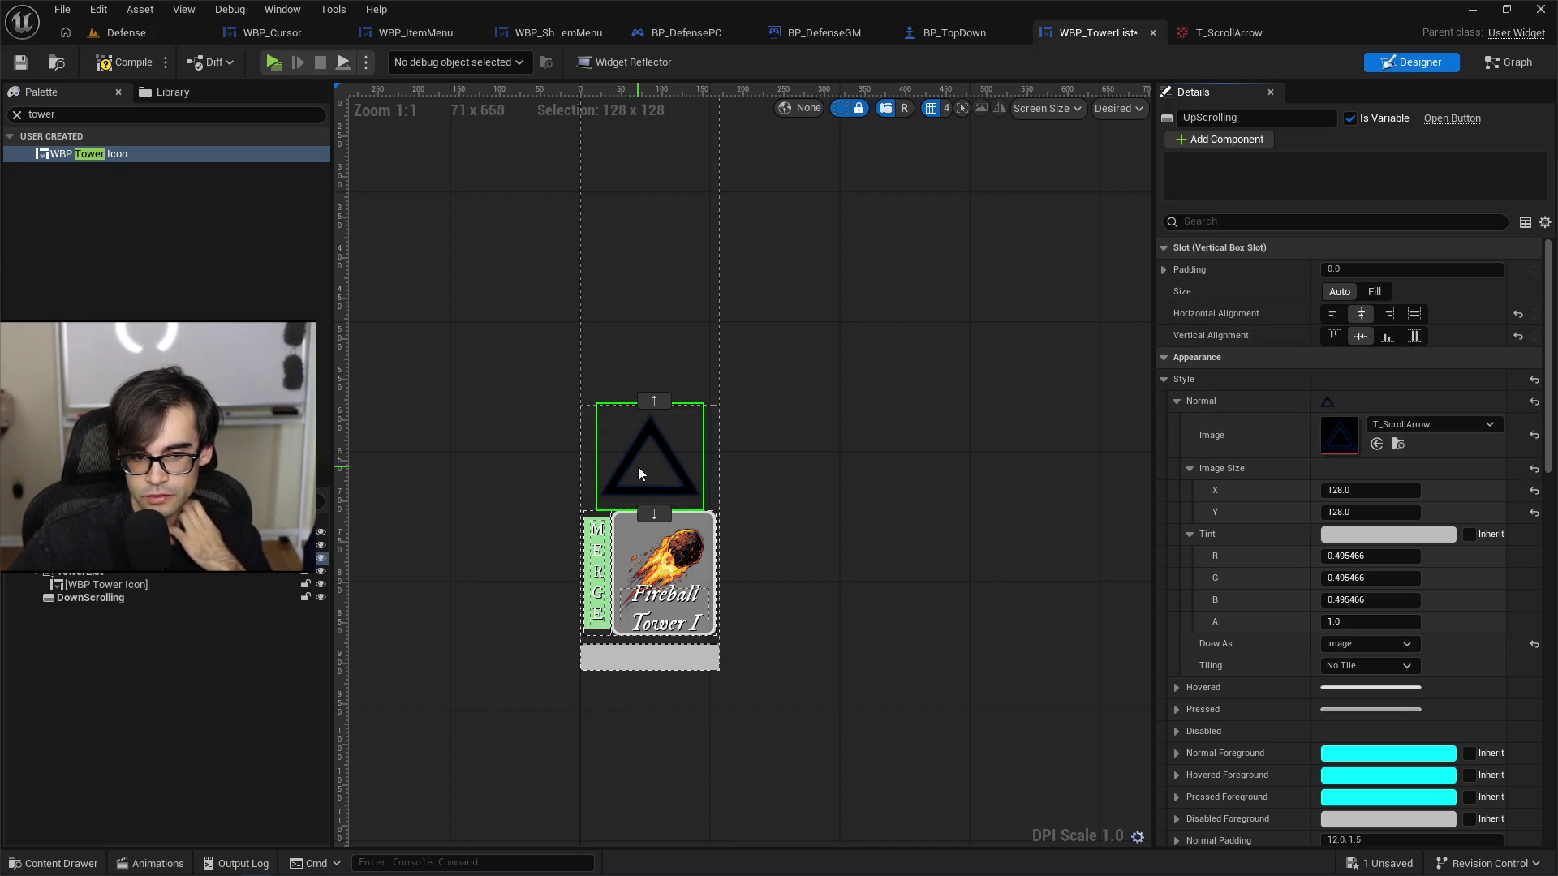
{"action": "scroll", "coordinate": [1290, 600], "scroll_direction": "down", "scroll_amount": 1}
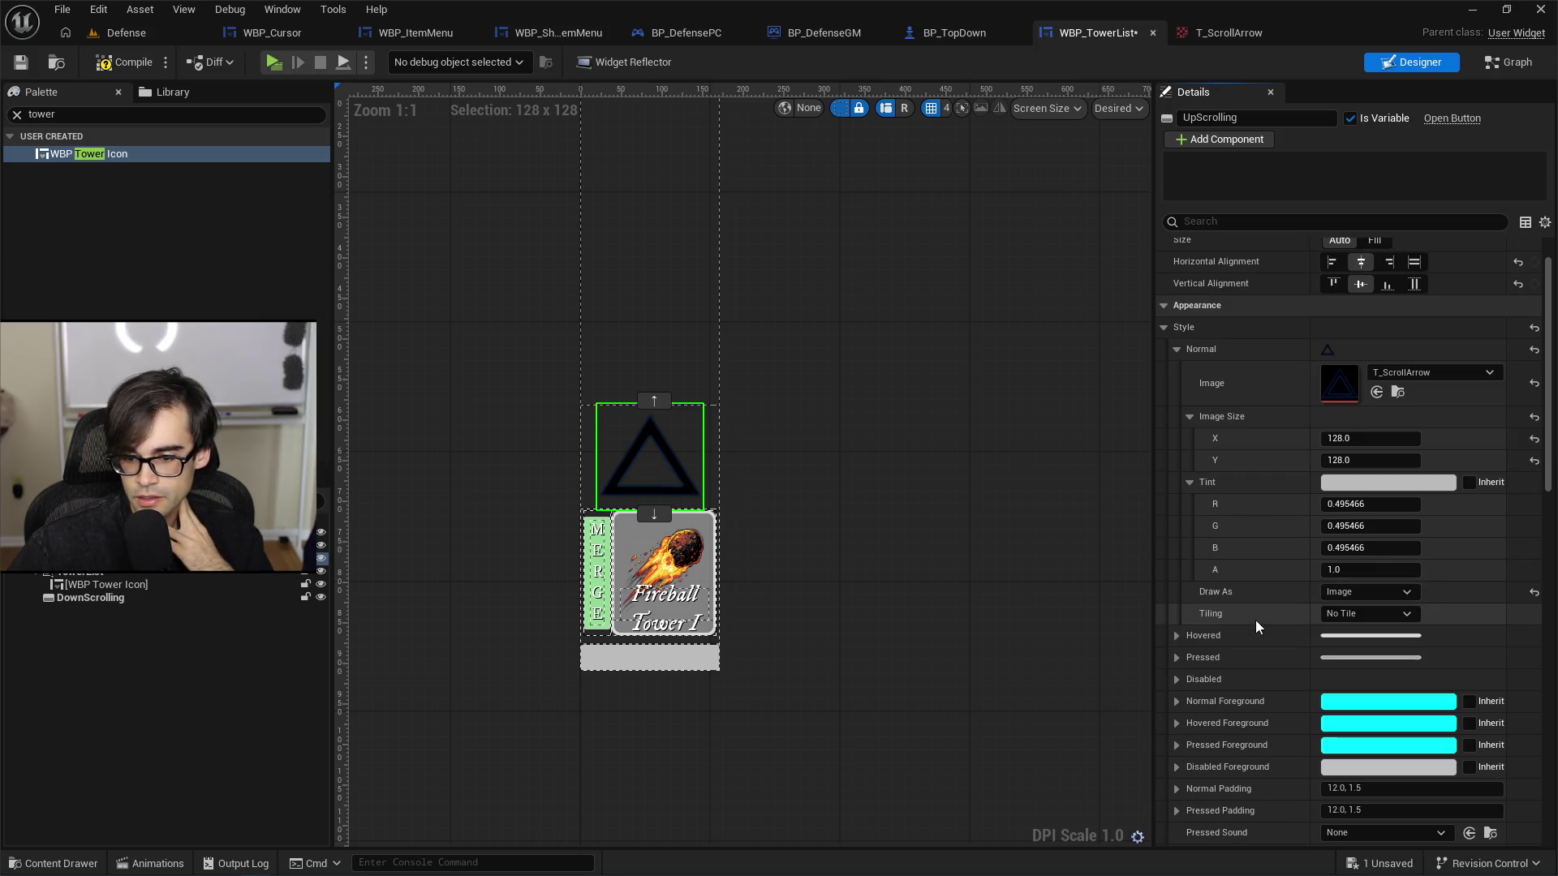
Step: Copy UpScrolling's Normal image and paste T_ScrollArrow into its Hovered image
{"action": "left_click", "coordinate": [1177, 636]}
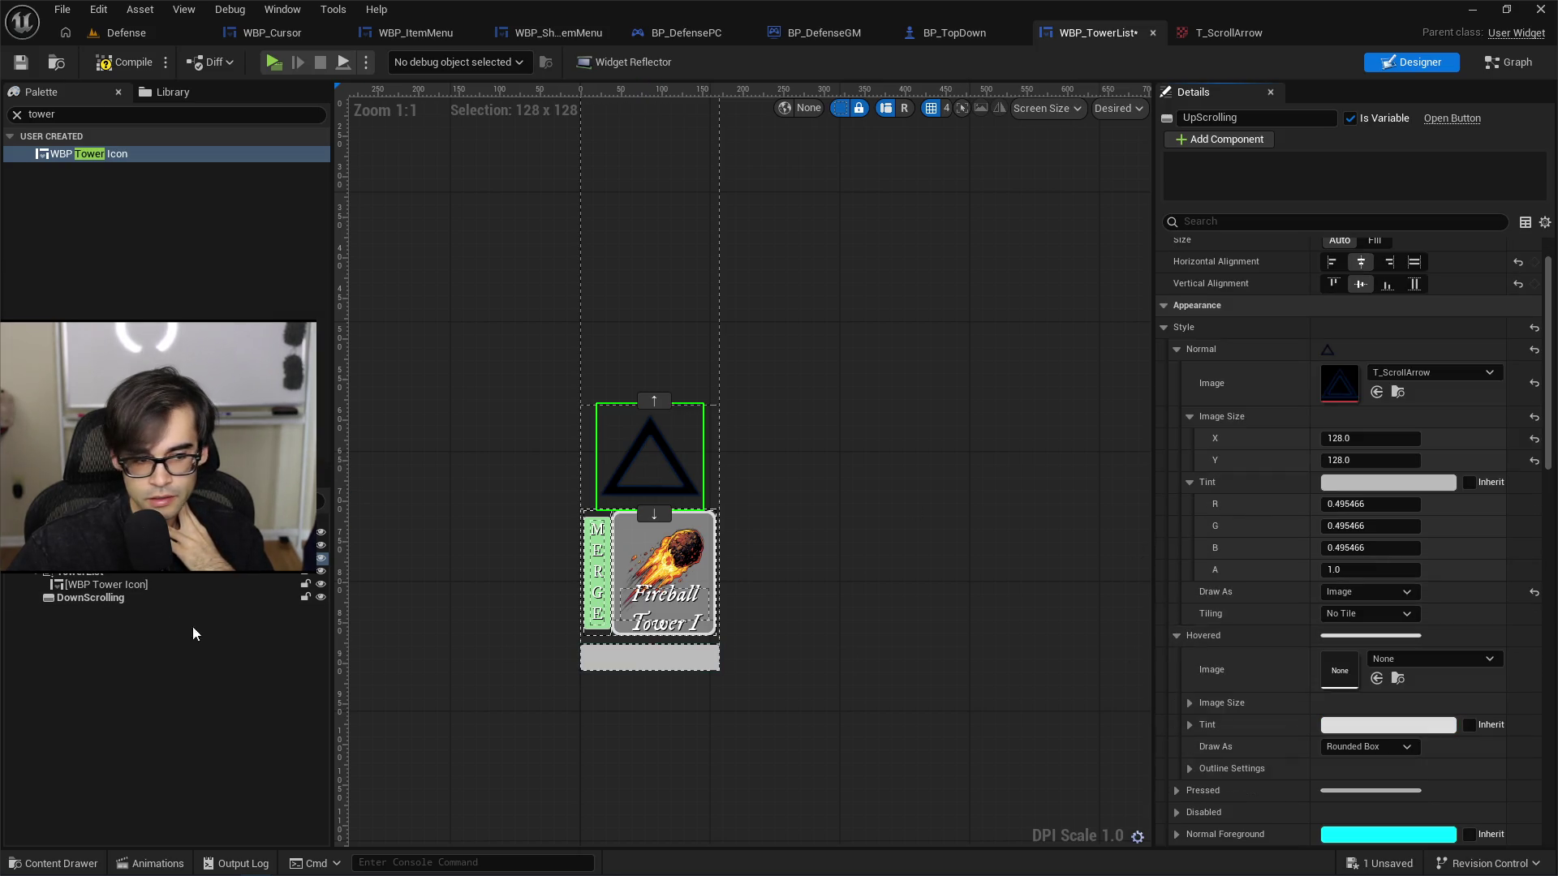
{"action": "right_click", "coordinate": [1345, 404]}
{"action": "right_click", "coordinate": [1274, 399]}
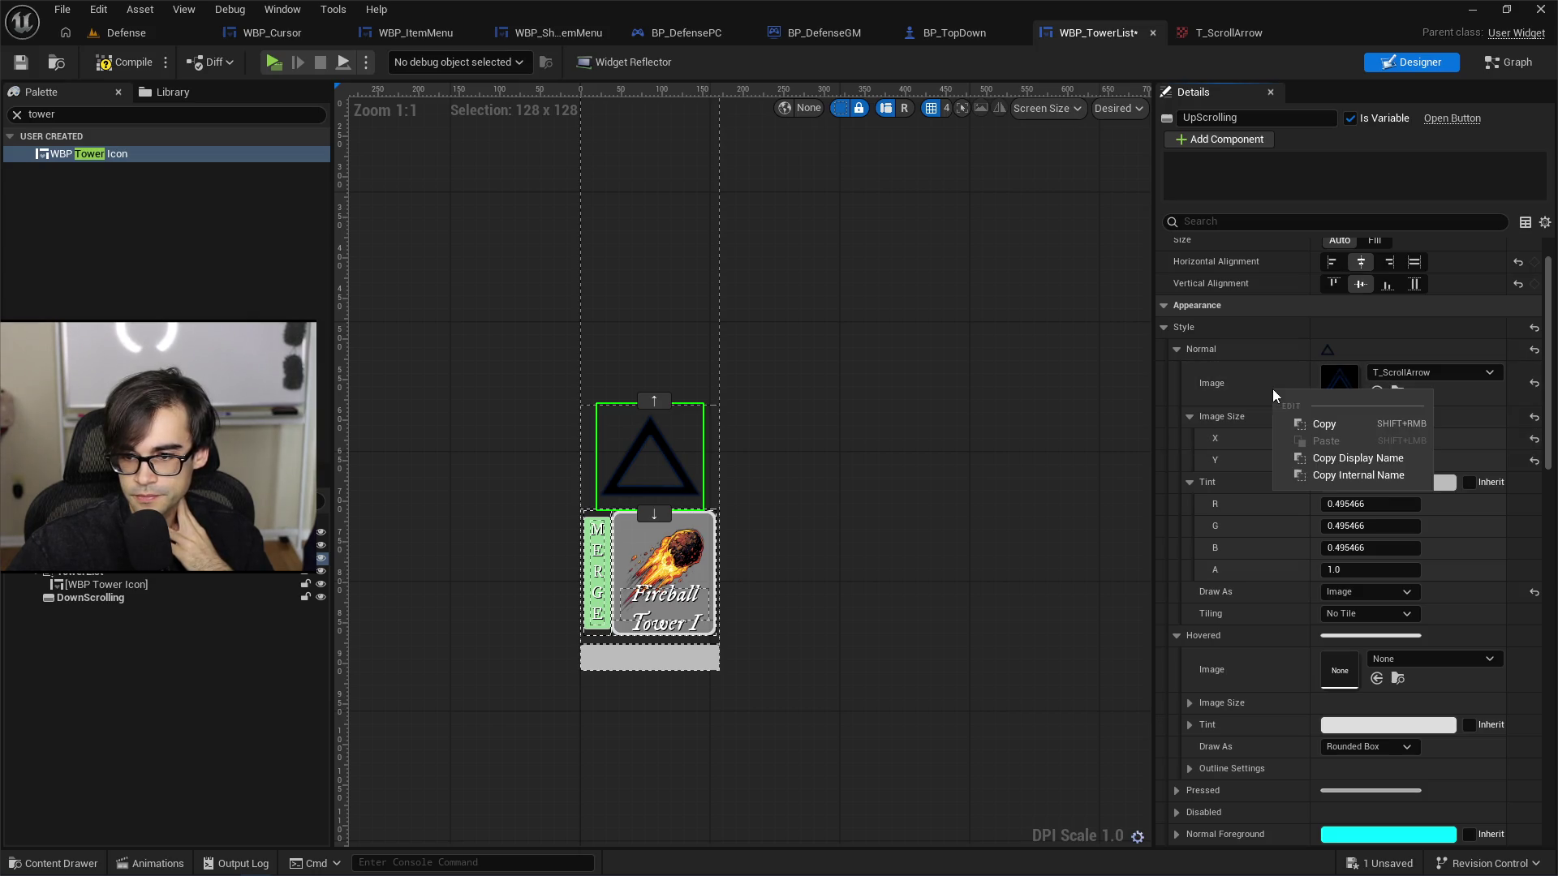
{"action": "left_click", "coordinate": [1308, 423]}
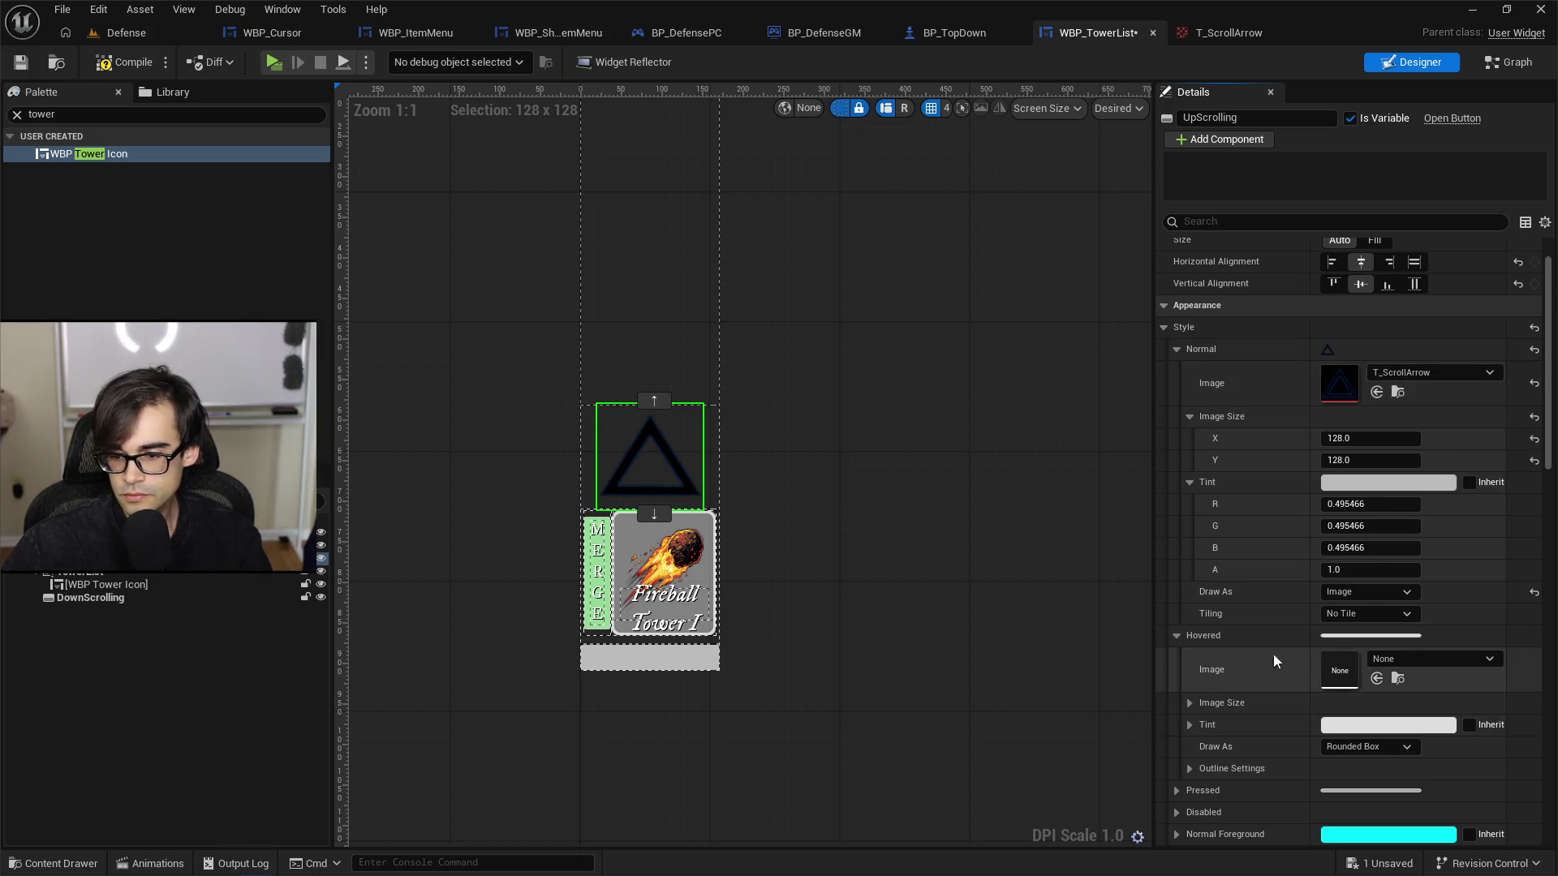
{"action": "right_click", "coordinate": [1226, 665]}
{"action": "left_click", "coordinate": [1257, 702]}
{"action": "left_click", "coordinate": [1177, 635]}
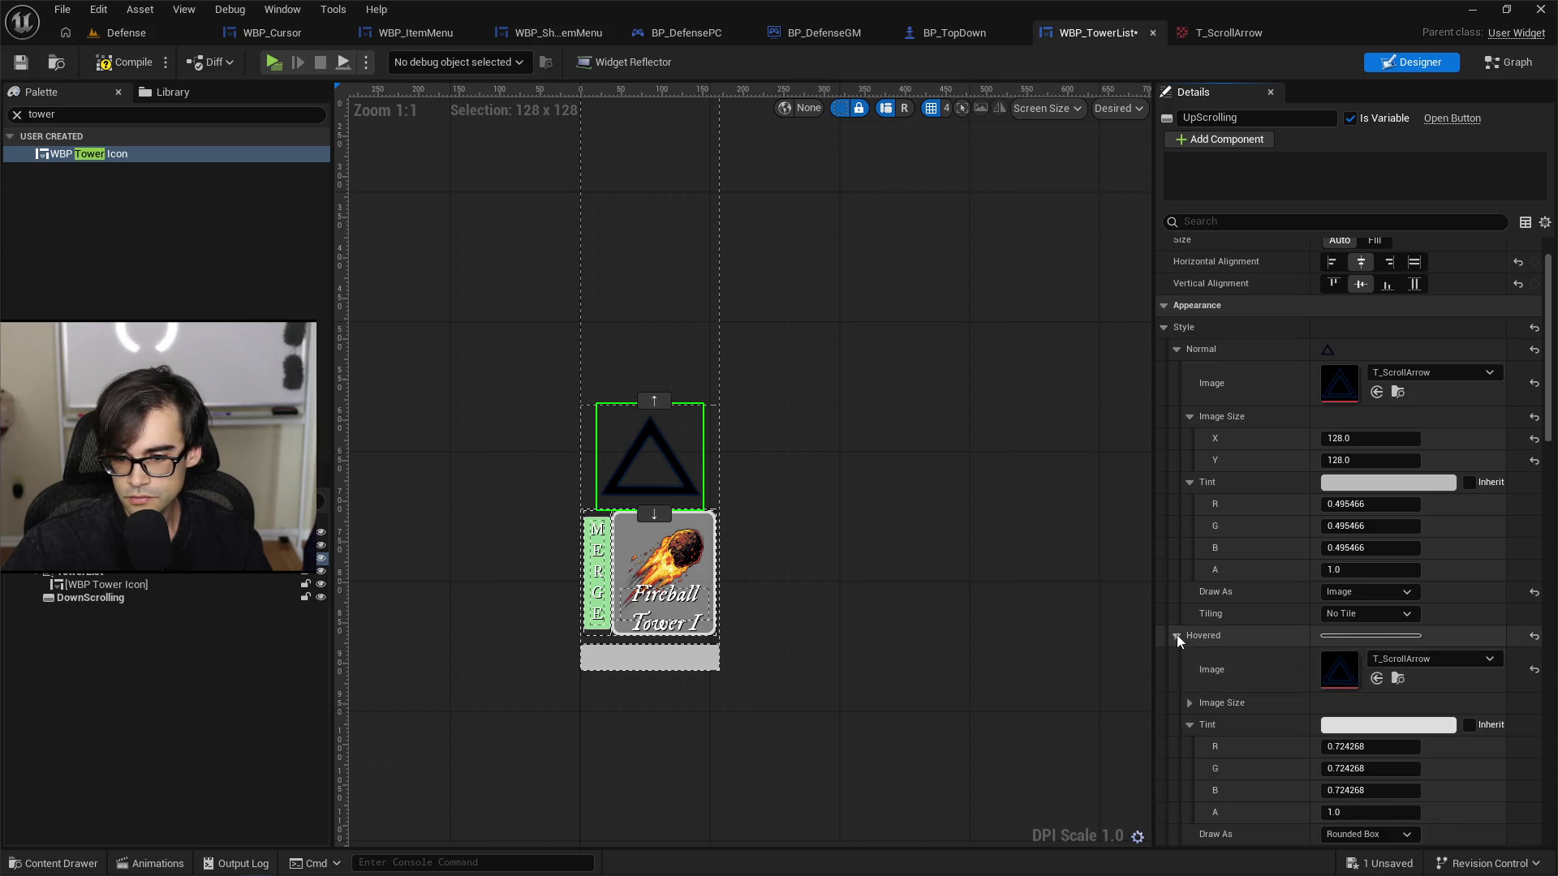
Step: Check the Pressed style settings, then select the DownScrolling button
{"action": "left_click", "coordinate": [1177, 658]}
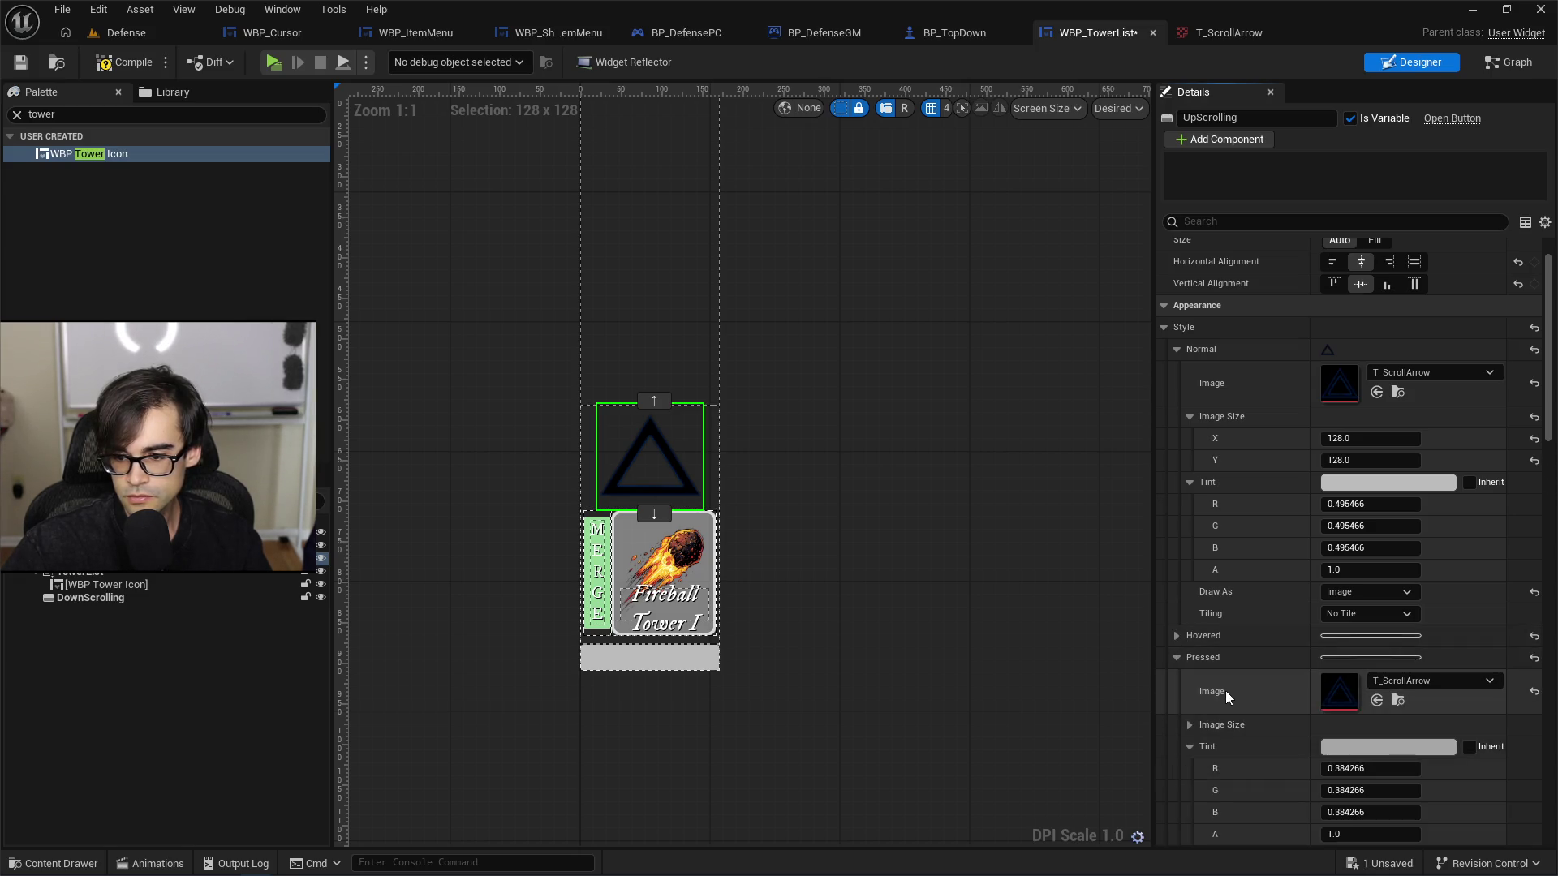
{"action": "scroll", "coordinate": [1287, 714], "scroll_direction": "down", "scroll_amount": 5}
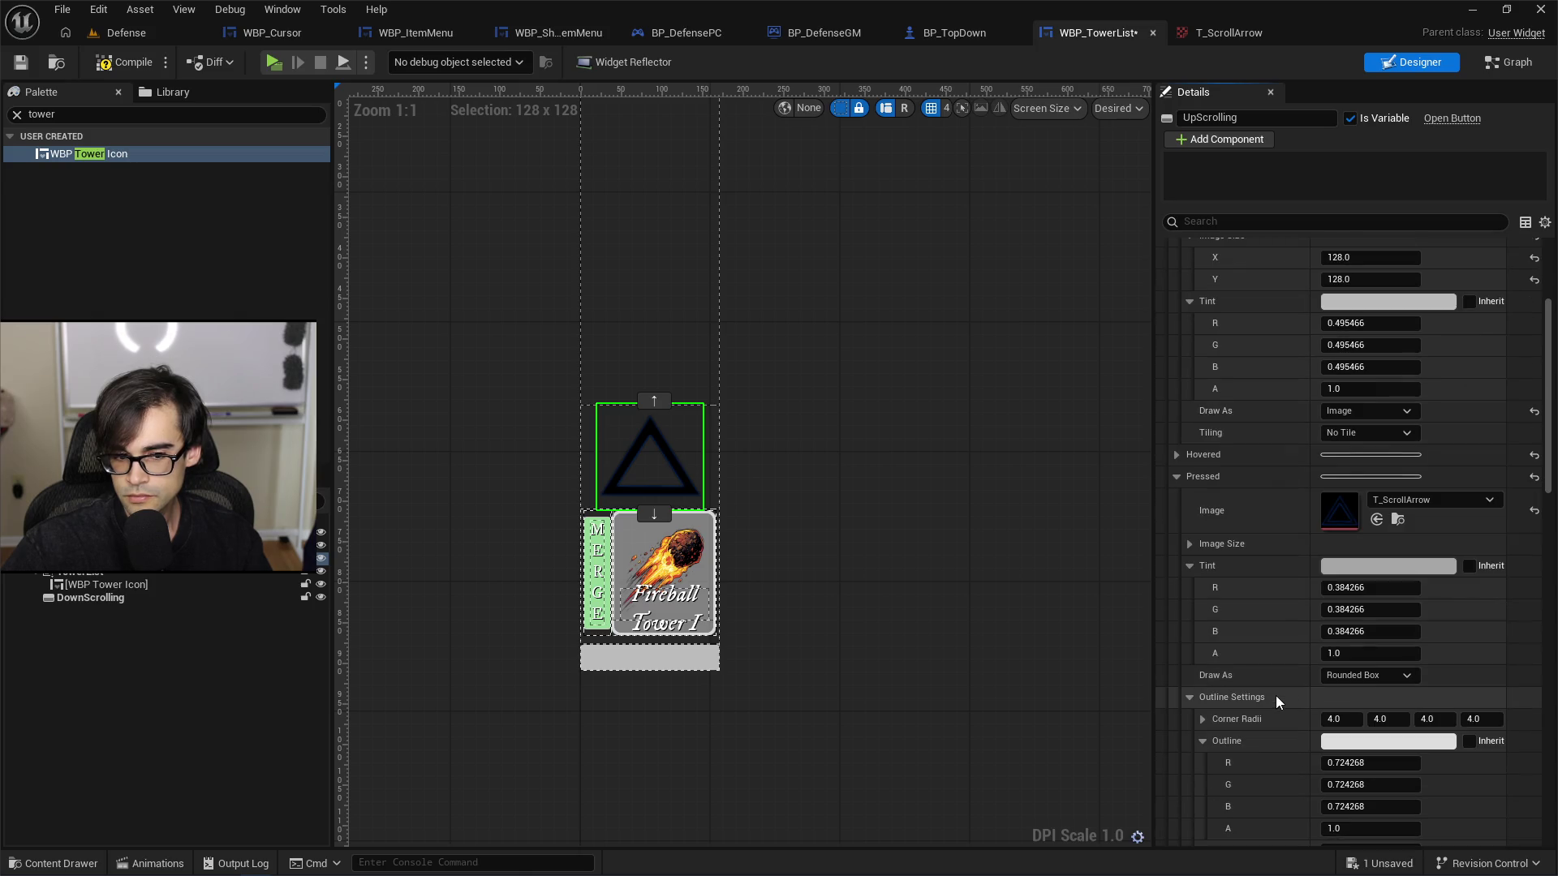
{"action": "scroll", "coordinate": [1279, 692], "scroll_direction": "up", "scroll_amount": 2}
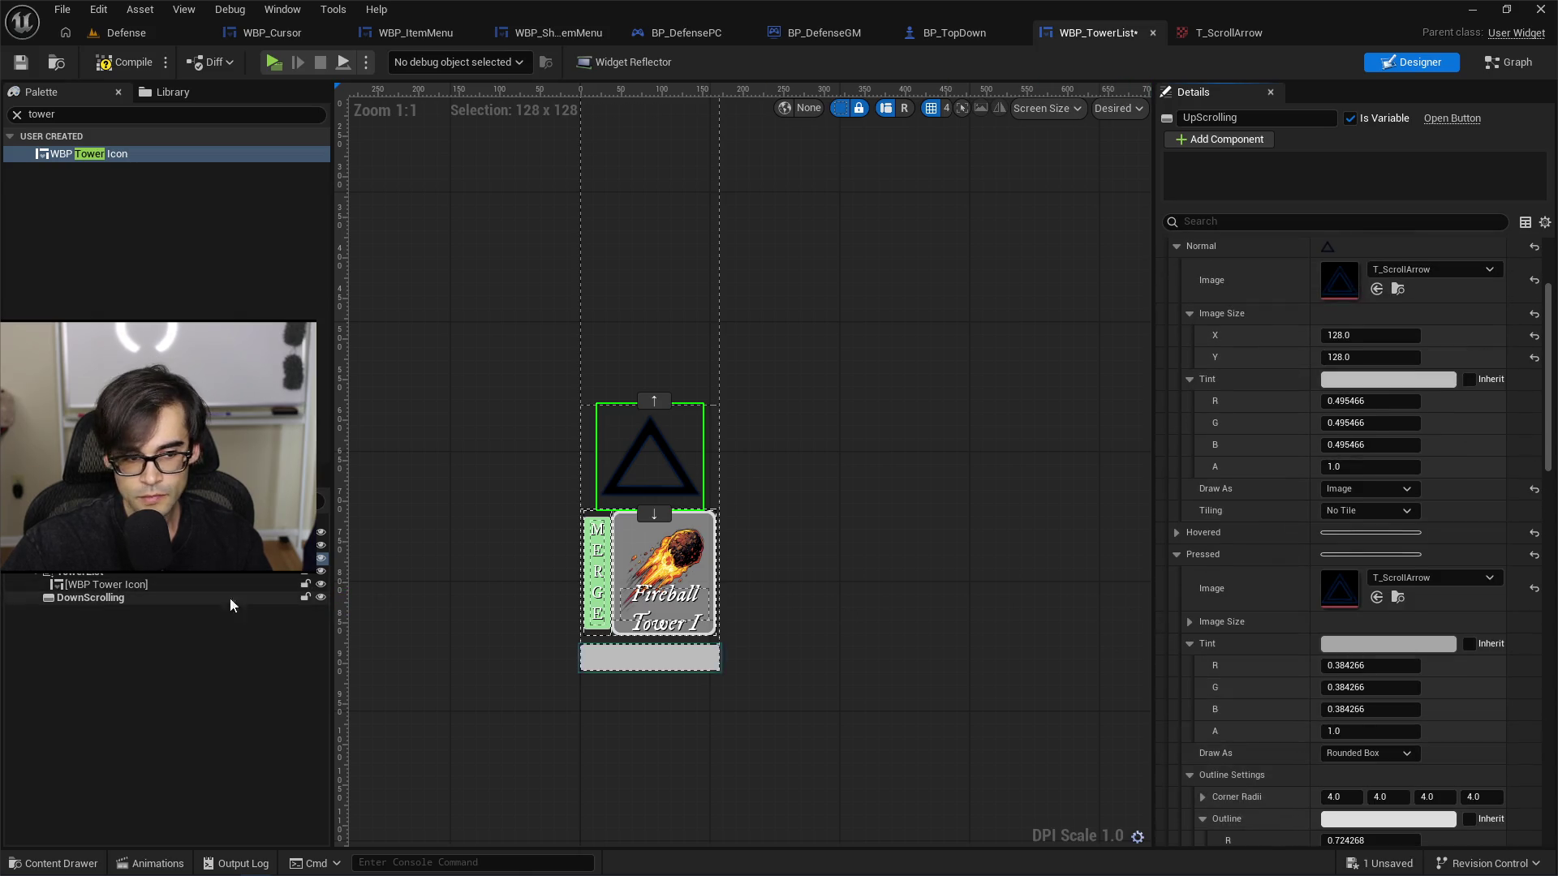
{"action": "left_click", "coordinate": [113, 597]}
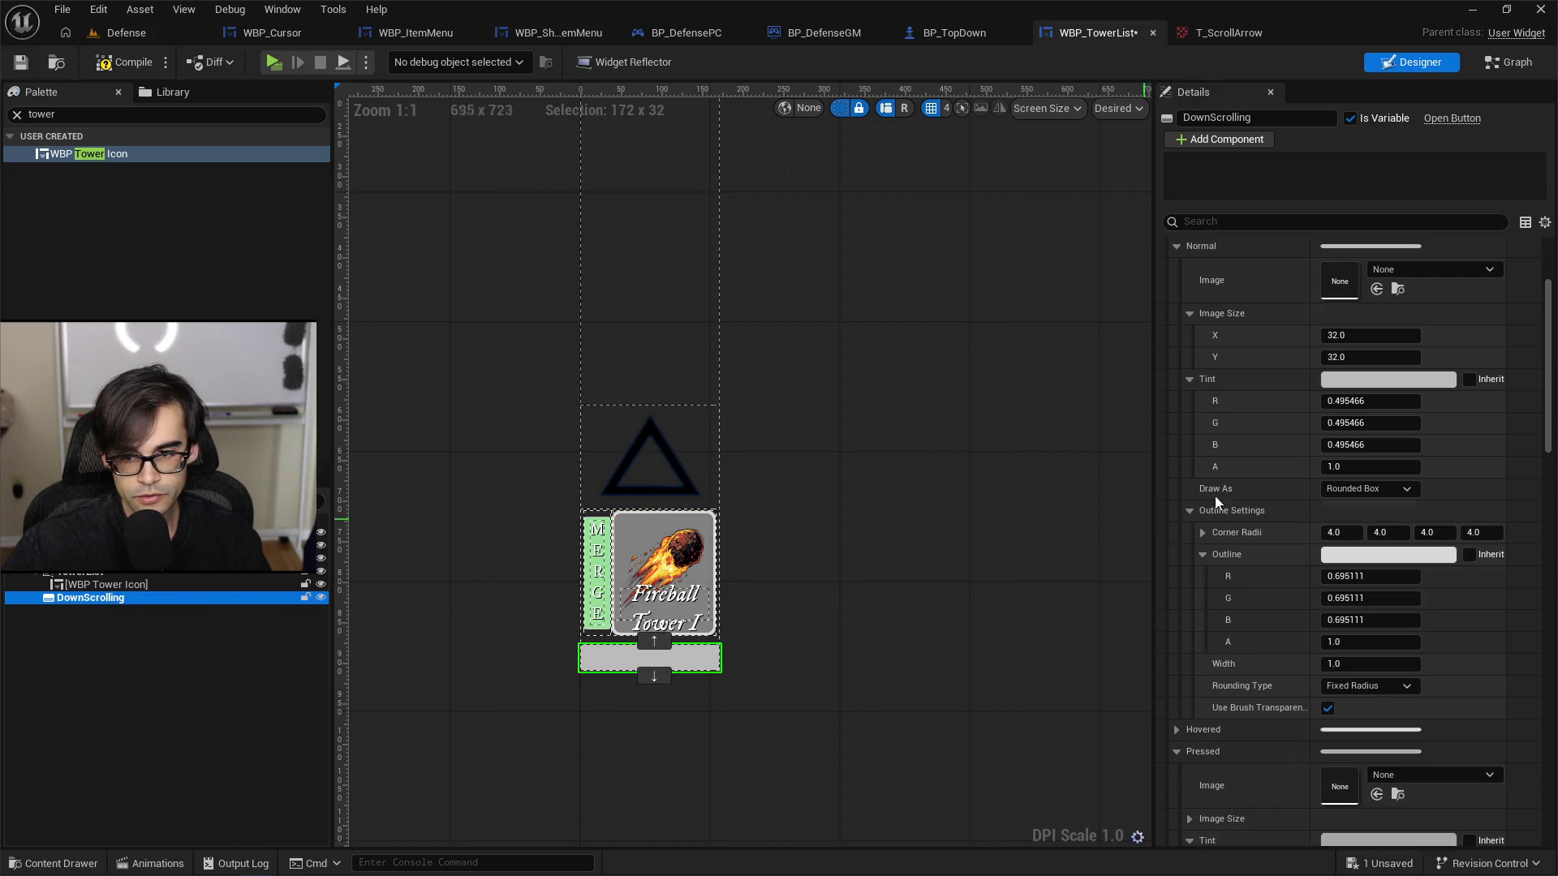
Step: Paste T_ScrollArrow into DownScrolling's Normal and Hovered image slots
{"action": "key", "text": "ctrl+v"}
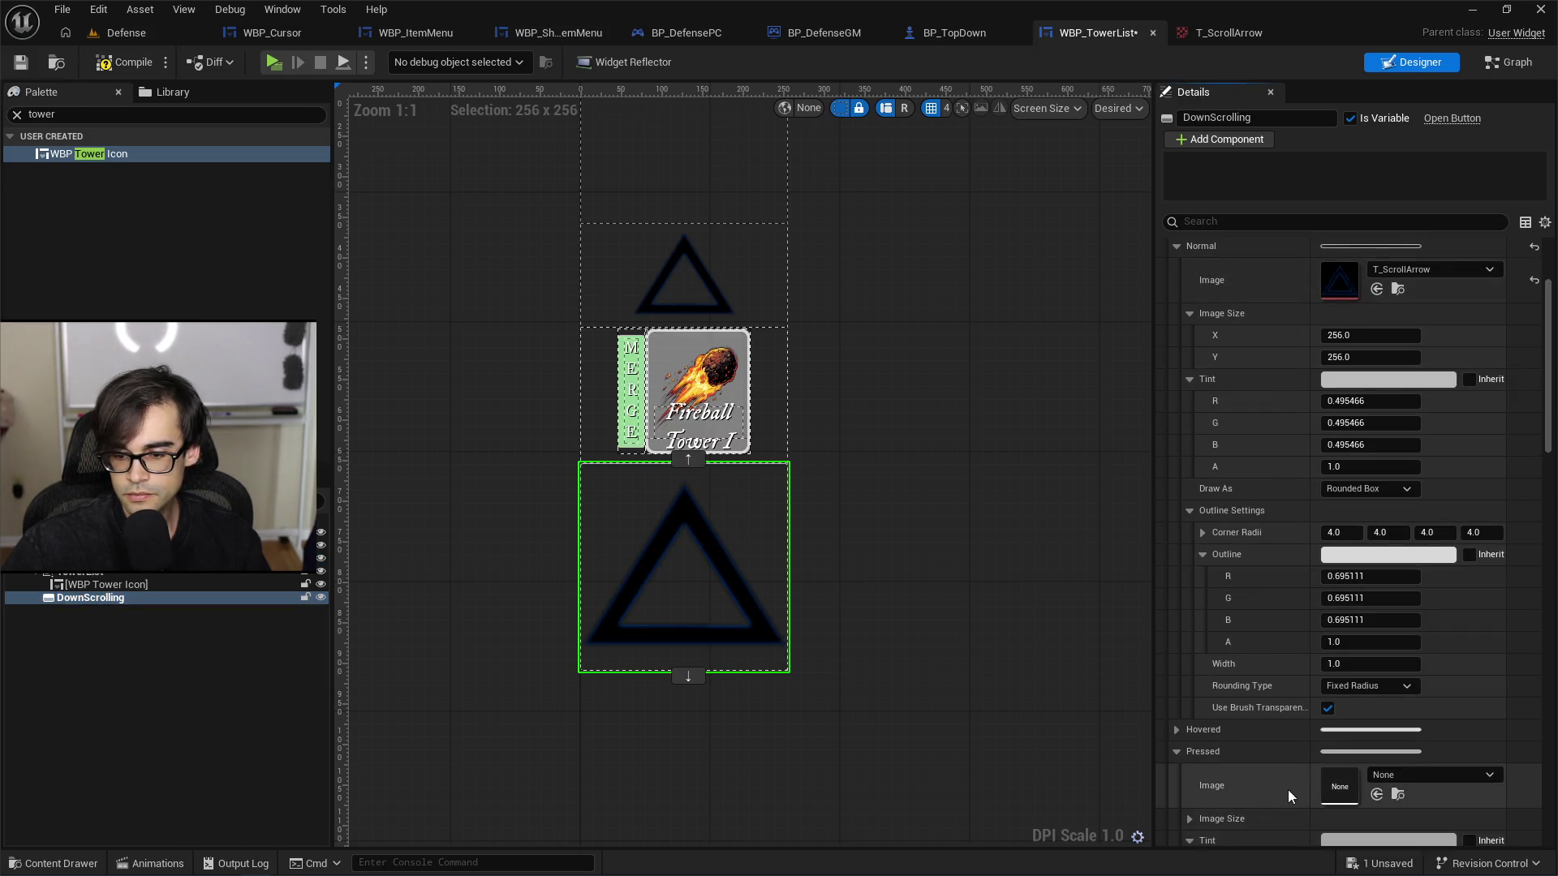
{"action": "scroll", "coordinate": [1285, 498], "scroll_direction": "up", "scroll_amount": 2}
{"action": "scroll", "coordinate": [1257, 537], "scroll_direction": "down", "scroll_amount": 5}
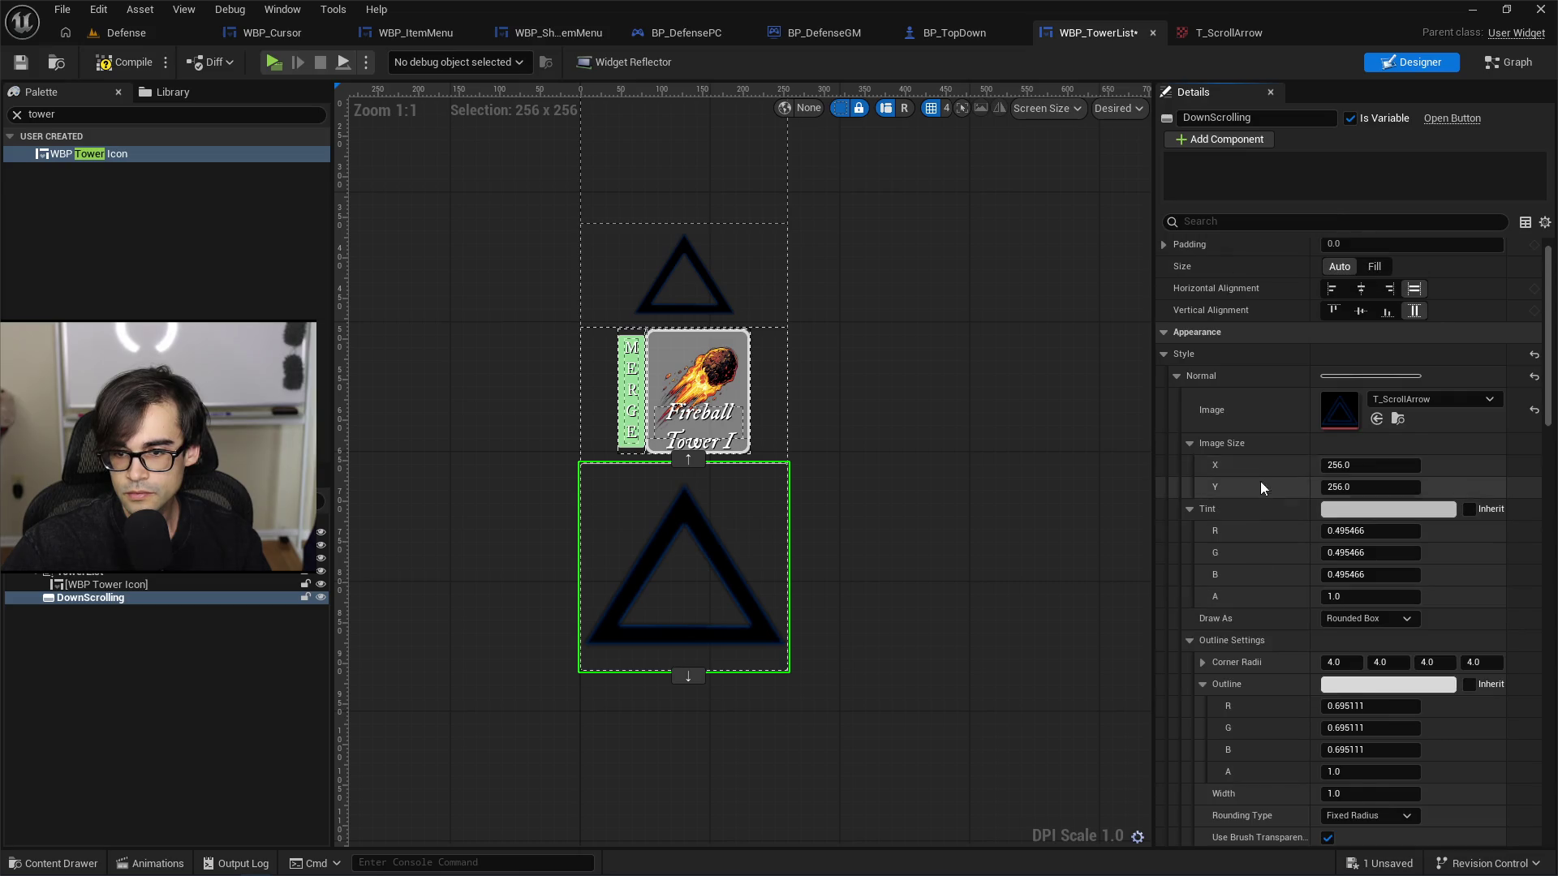
{"action": "scroll", "coordinate": [1230, 641], "scroll_direction": "down", "scroll_amount": 10}
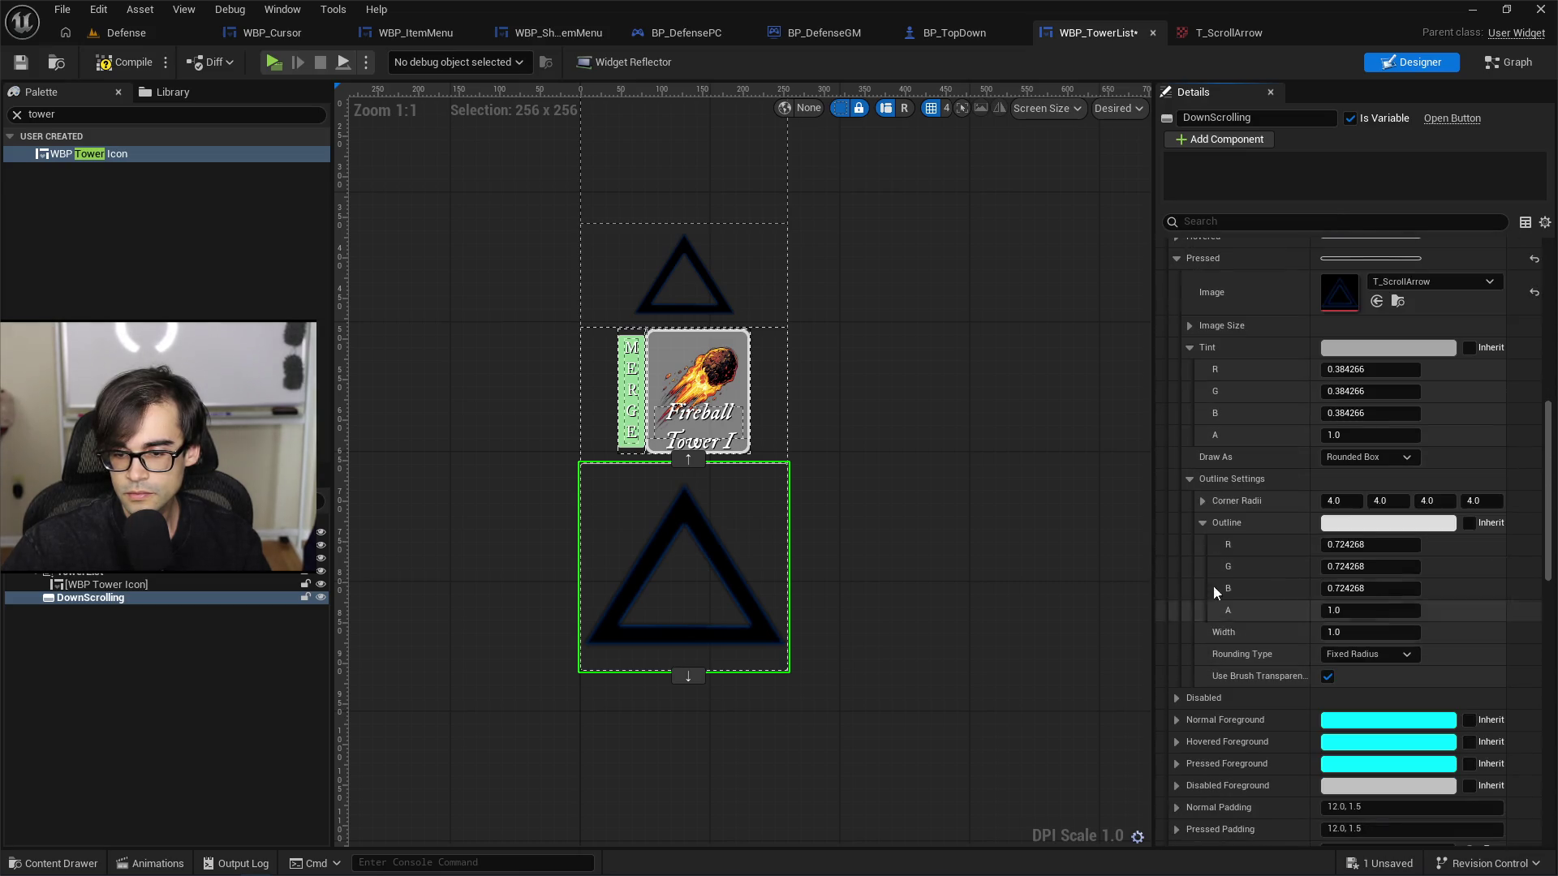
{"action": "scroll", "coordinate": [1190, 343], "scroll_direction": "up", "scroll_amount": 2}
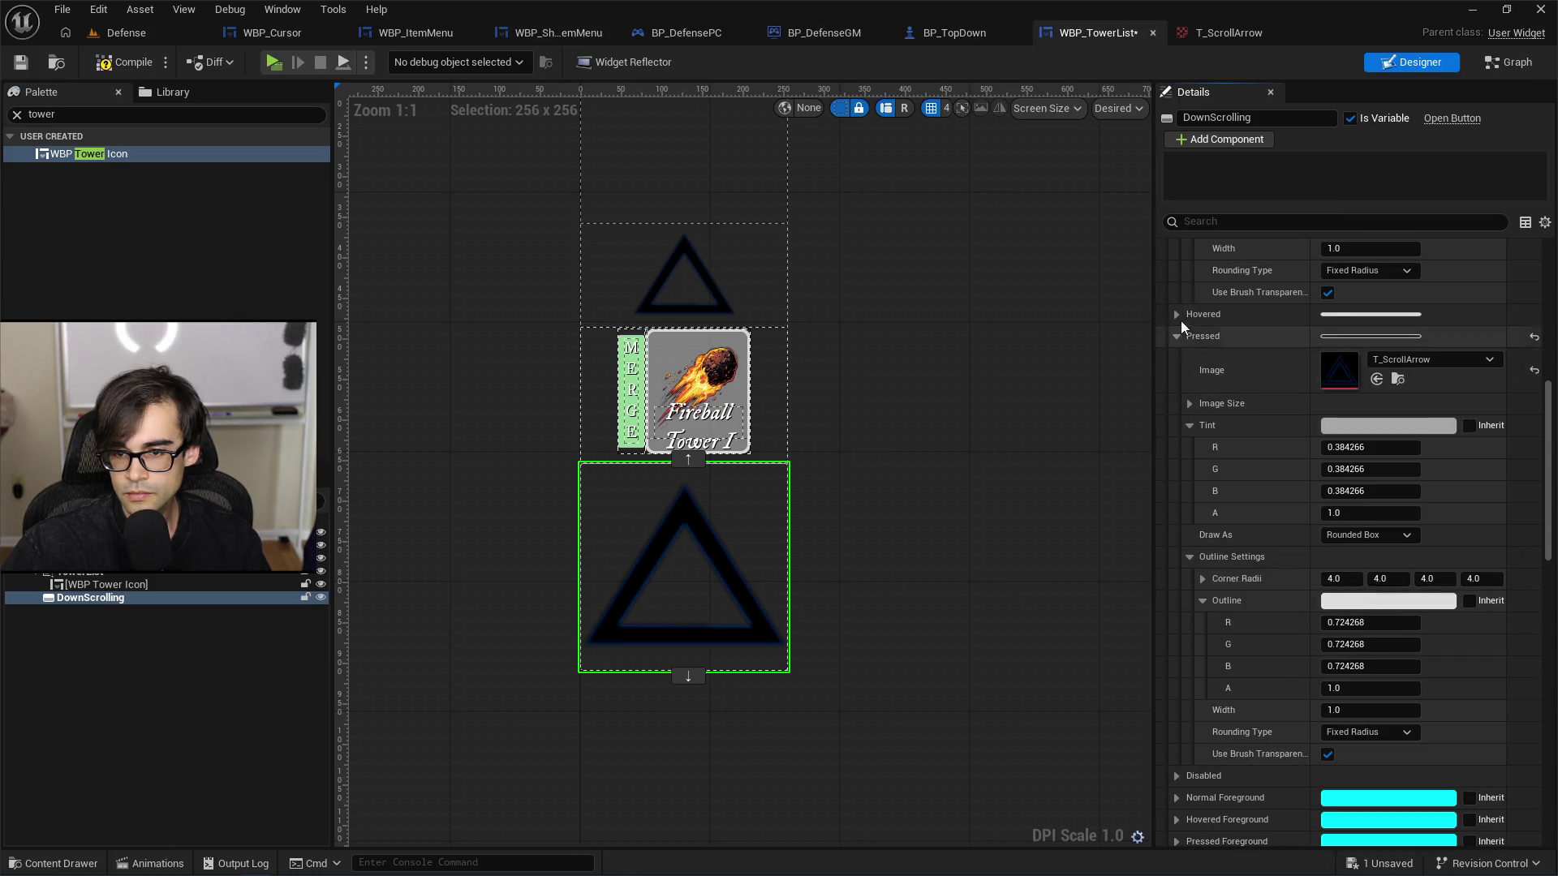
{"action": "left_click", "coordinate": [1178, 316]}
{"action": "right_click", "coordinate": [1253, 499], "text": "shift"}
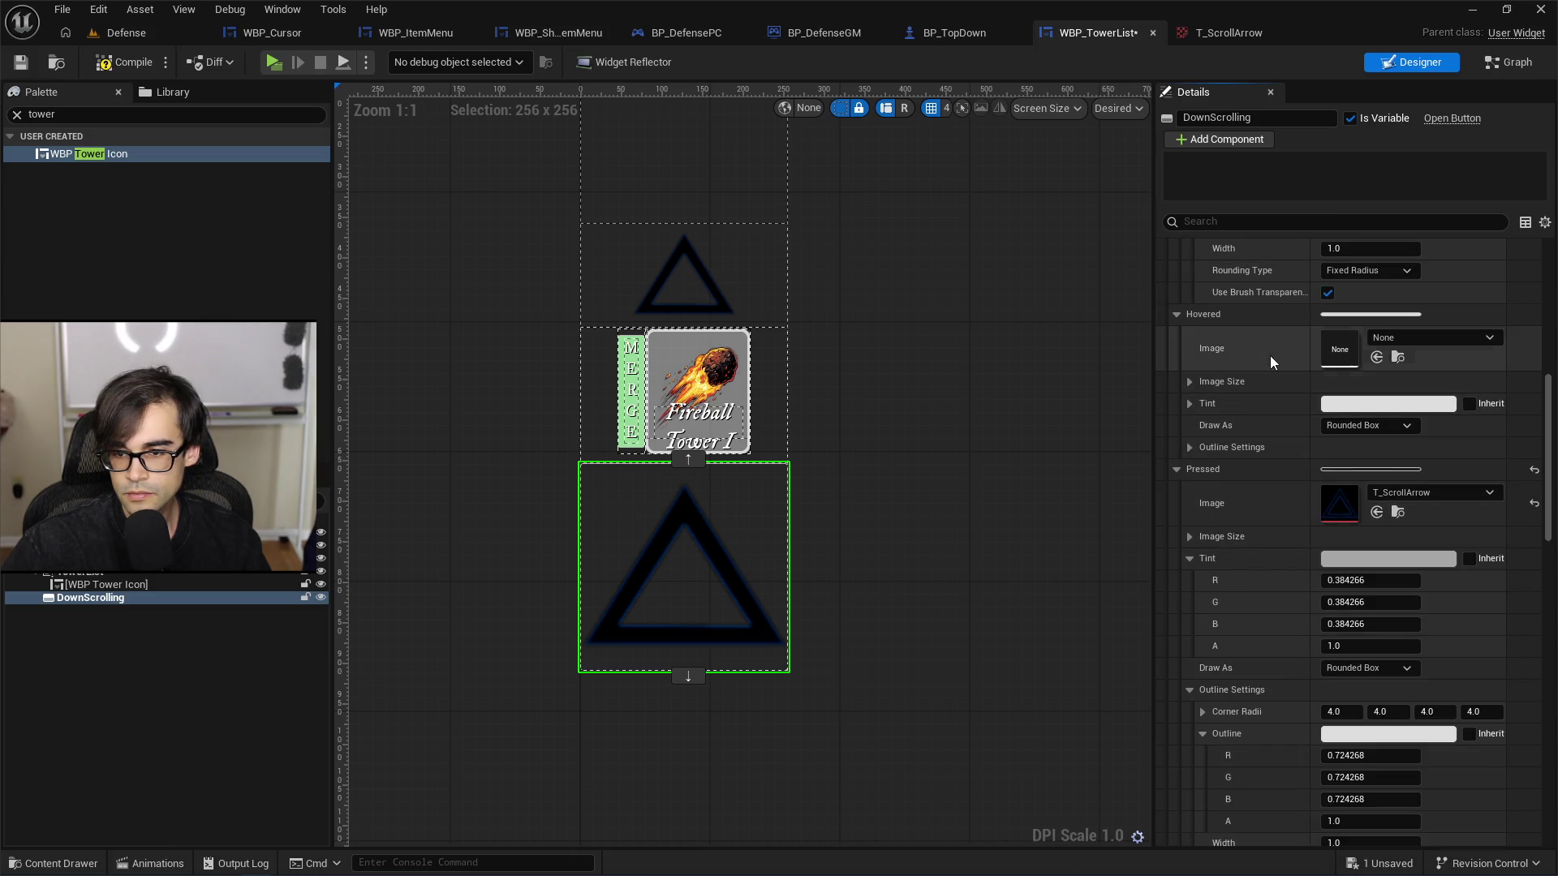
{"action": "left_click", "coordinate": [1268, 347], "text": "shift"}
{"action": "scroll", "coordinate": [1286, 470], "scroll_direction": "up", "scroll_amount": 10}
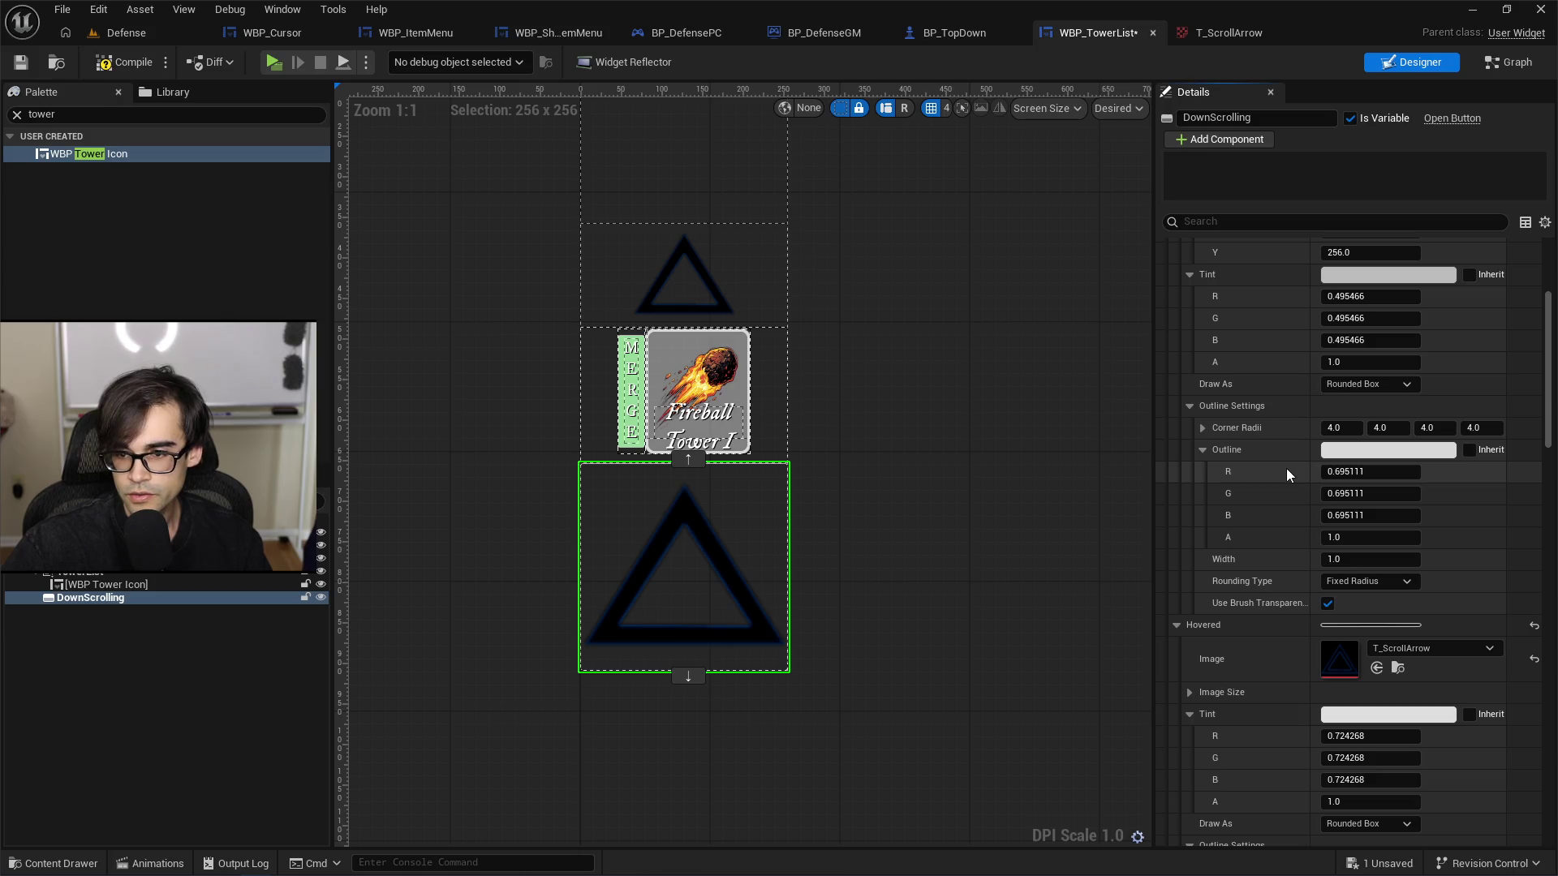
{"action": "scroll", "coordinate": [1269, 520], "scroll_direction": "up", "scroll_amount": 3}
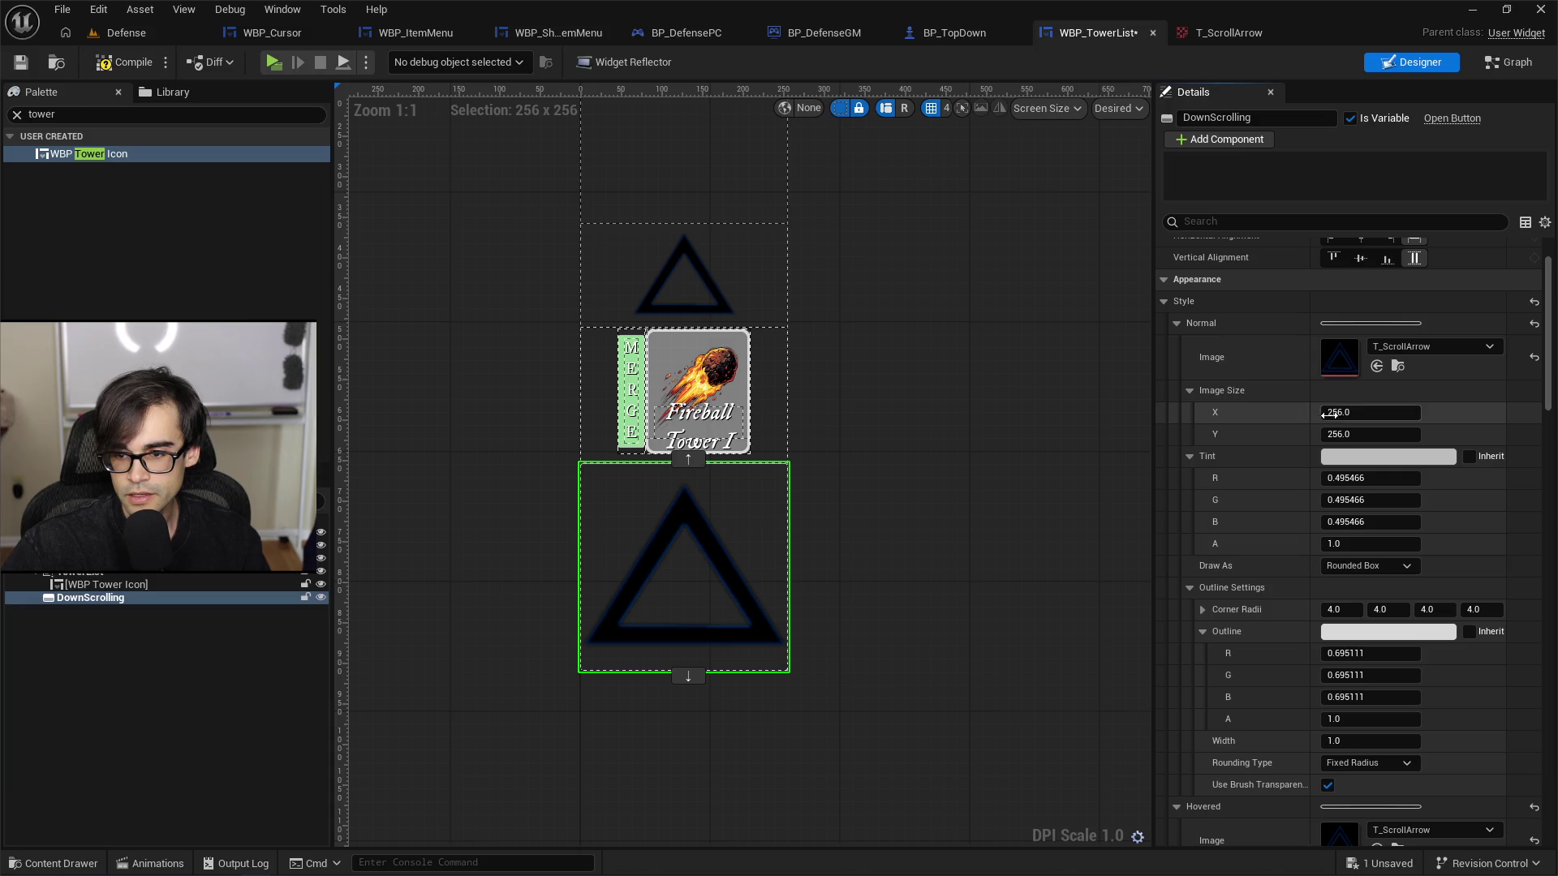
Step: Set DownScrolling's Normal, Hovered and Pressed image sizes to 128 x 128 and save
{"action": "type", "text": "8"}
{"action": "key", "text": "Return"}
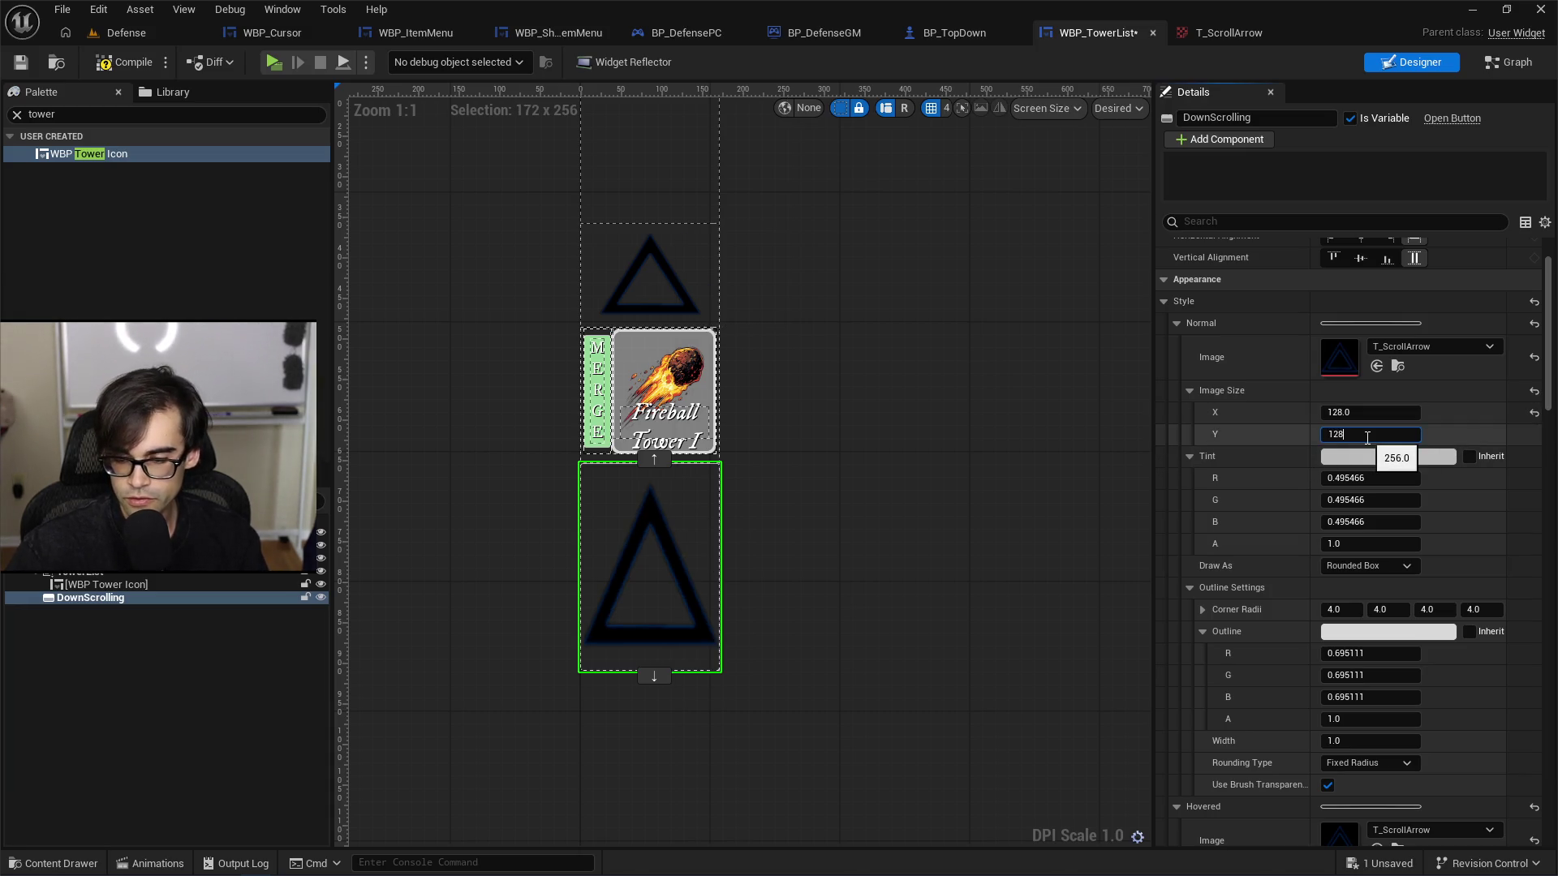
{"action": "key", "text": "Return"}
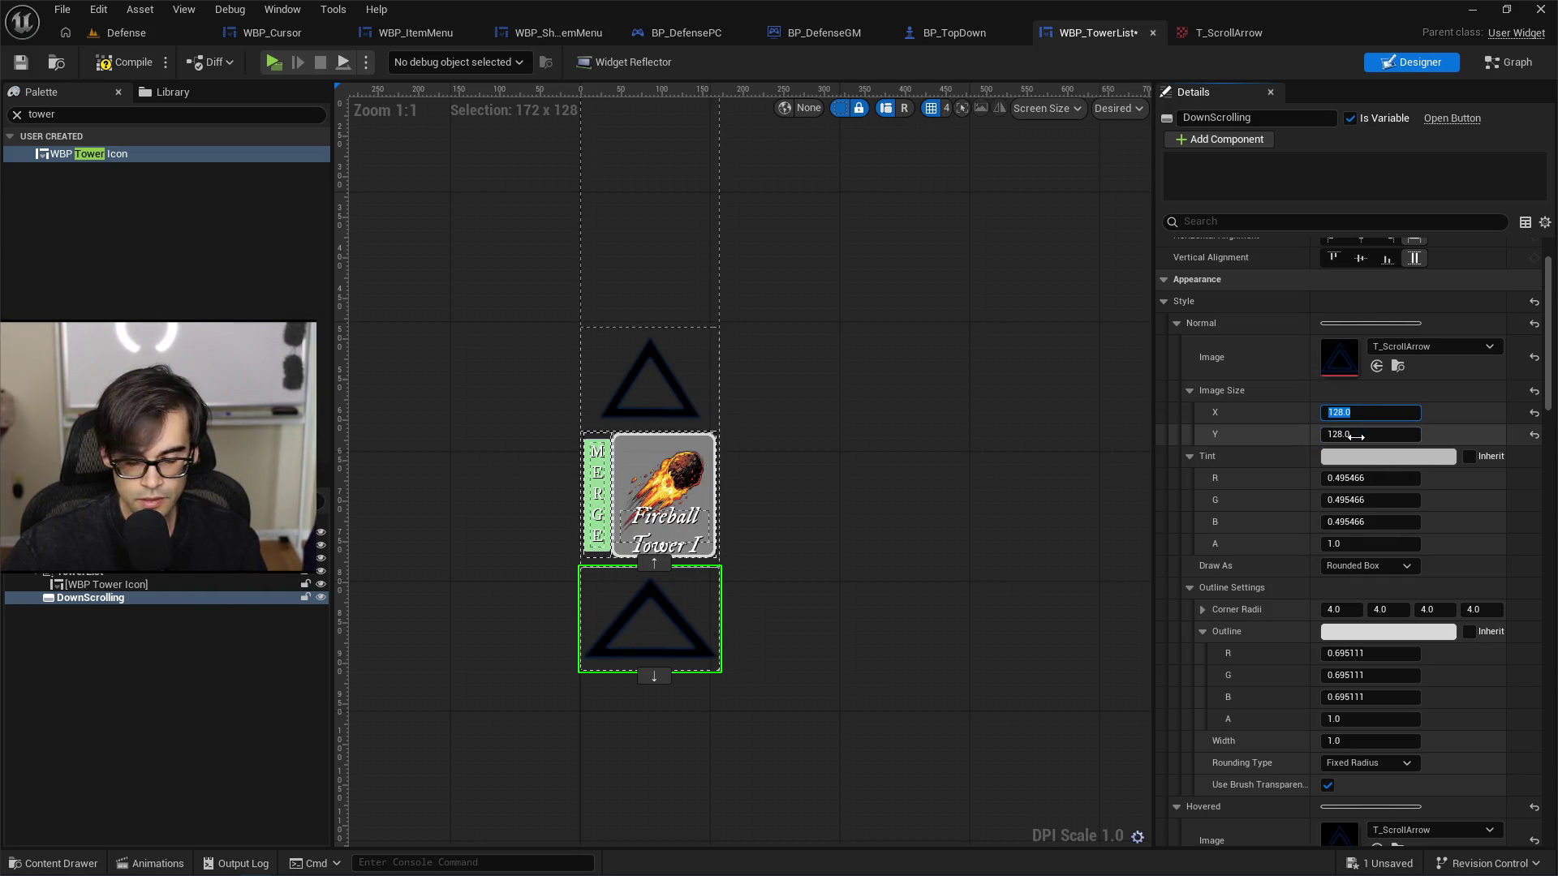
{"action": "scroll", "coordinate": [1382, 675], "scroll_direction": "down", "scroll_amount": 5}
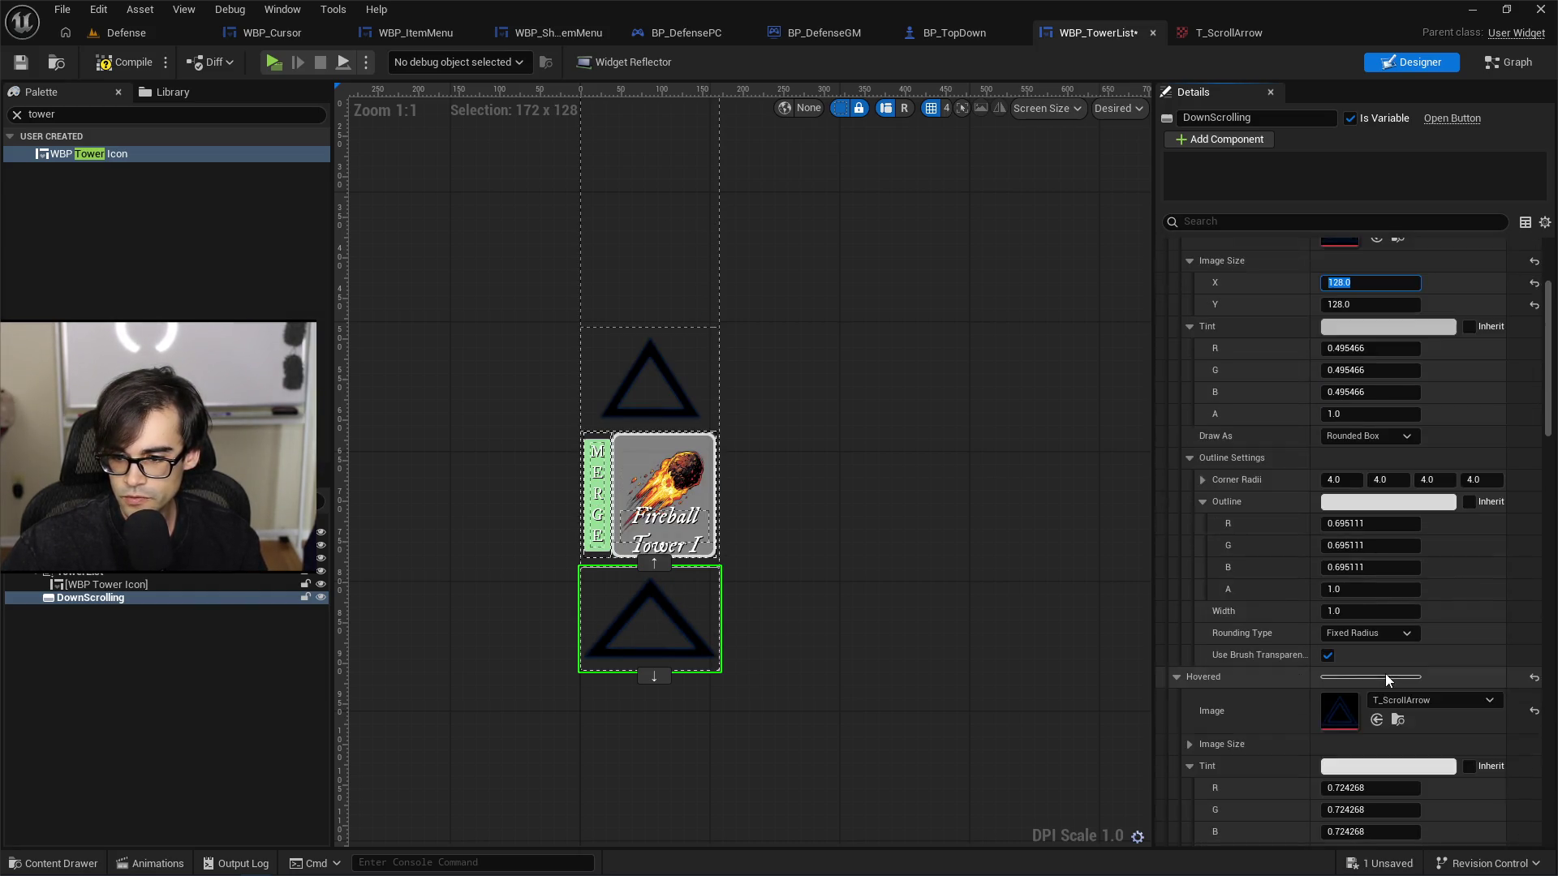
{"action": "left_click", "coordinate": [1192, 562]}
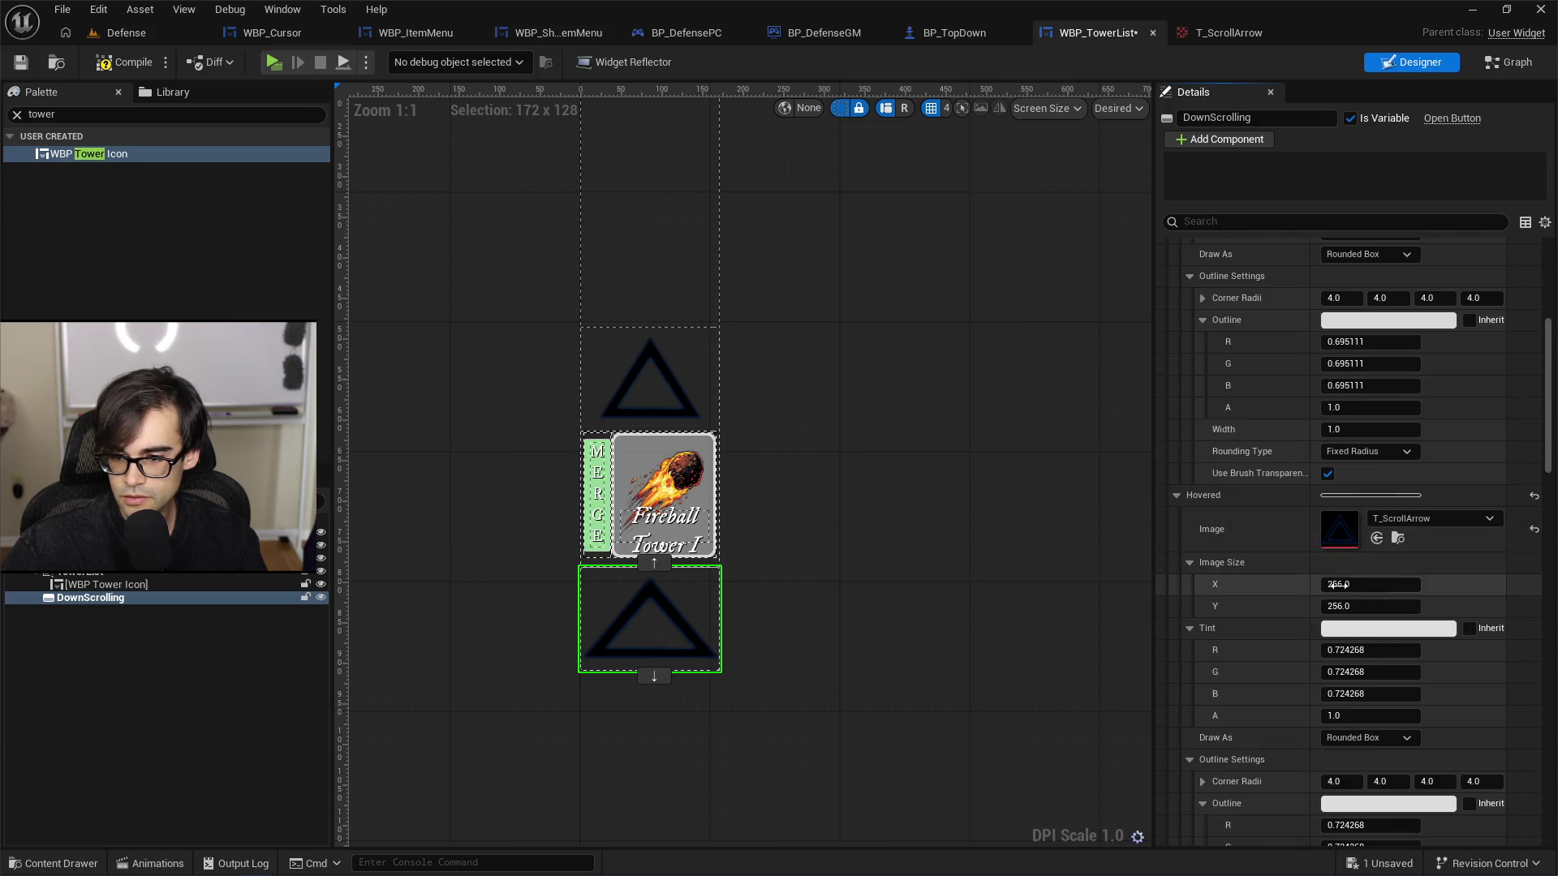
{"action": "key", "text": "Tab"}
{"action": "type", "text": "128.0"}
{"action": "scroll", "coordinate": [1285, 643], "scroll_direction": "down", "scroll_amount": 6}
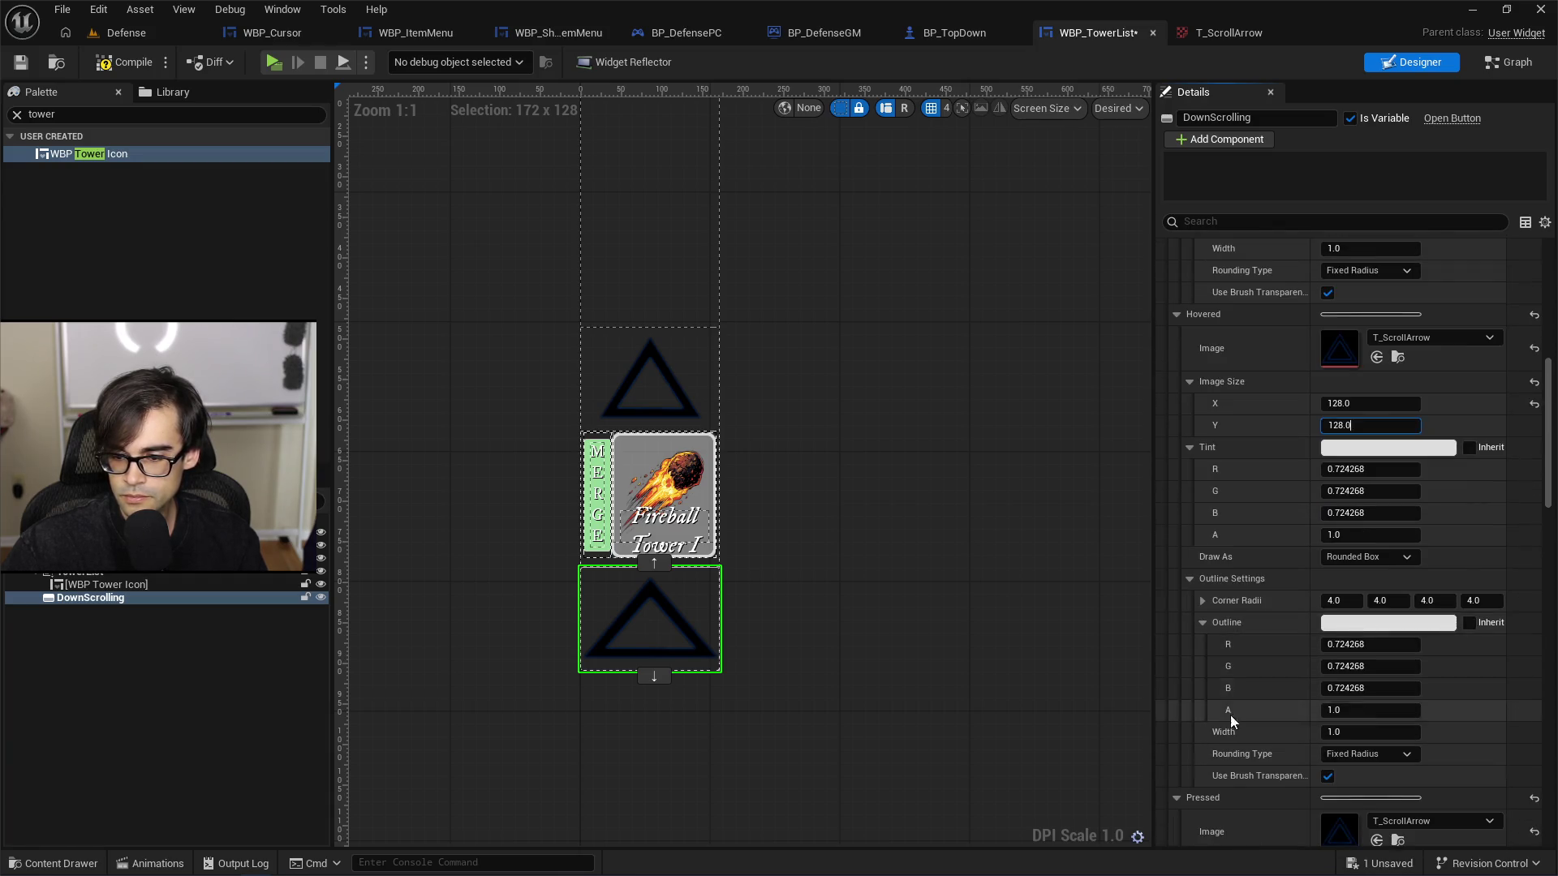
{"action": "left_click", "coordinate": [1194, 656]}
{"action": "left_click", "coordinate": [1370, 679]}
{"action": "type", "text": "128.0"}
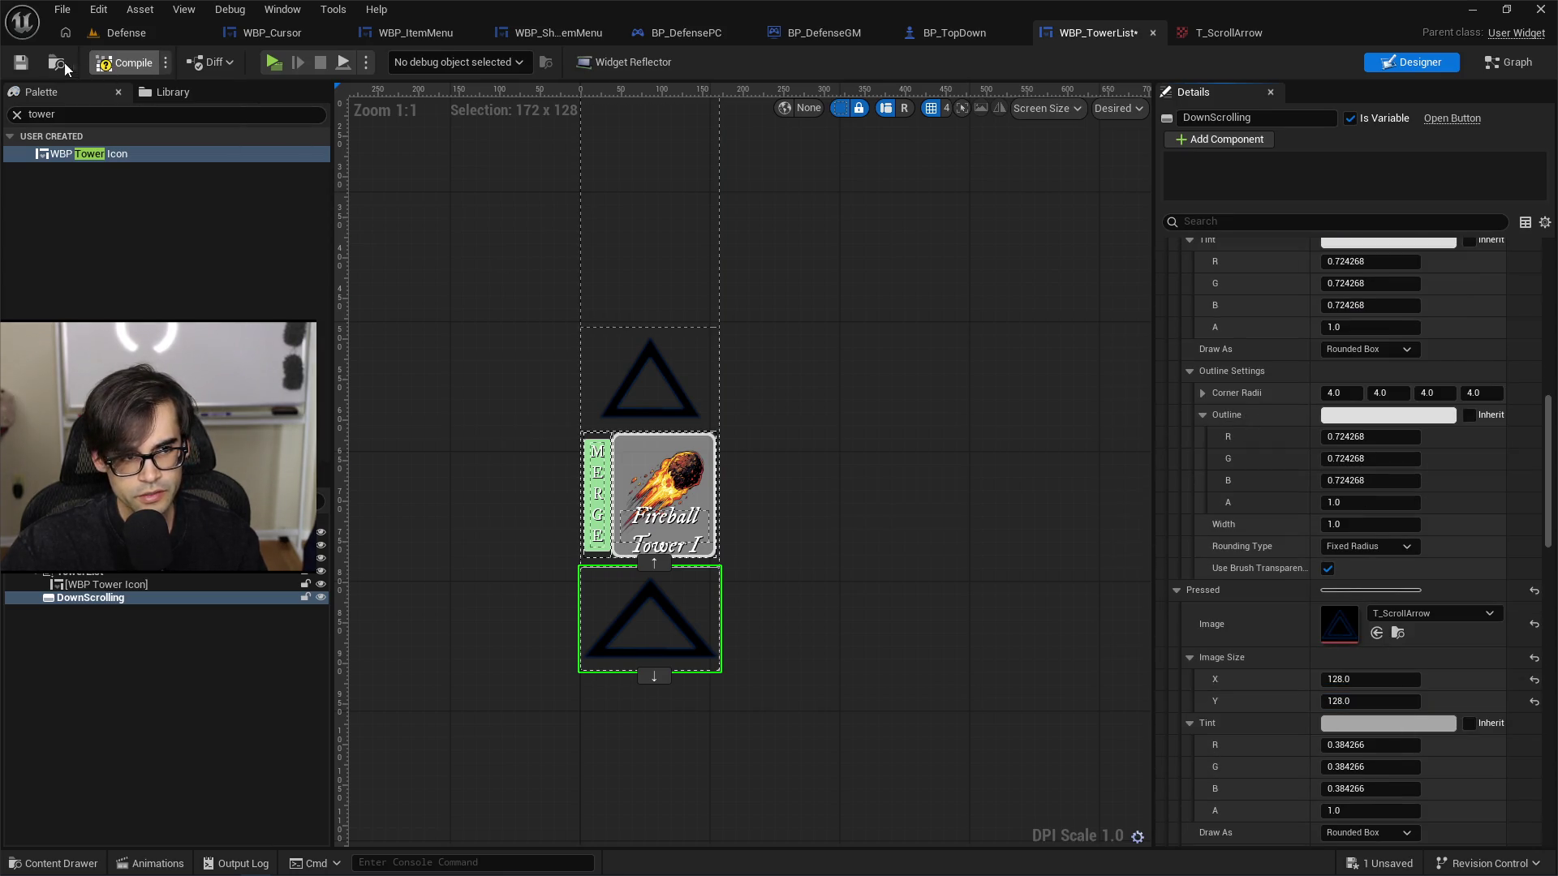
{"action": "left_click", "coordinate": [20, 62]}
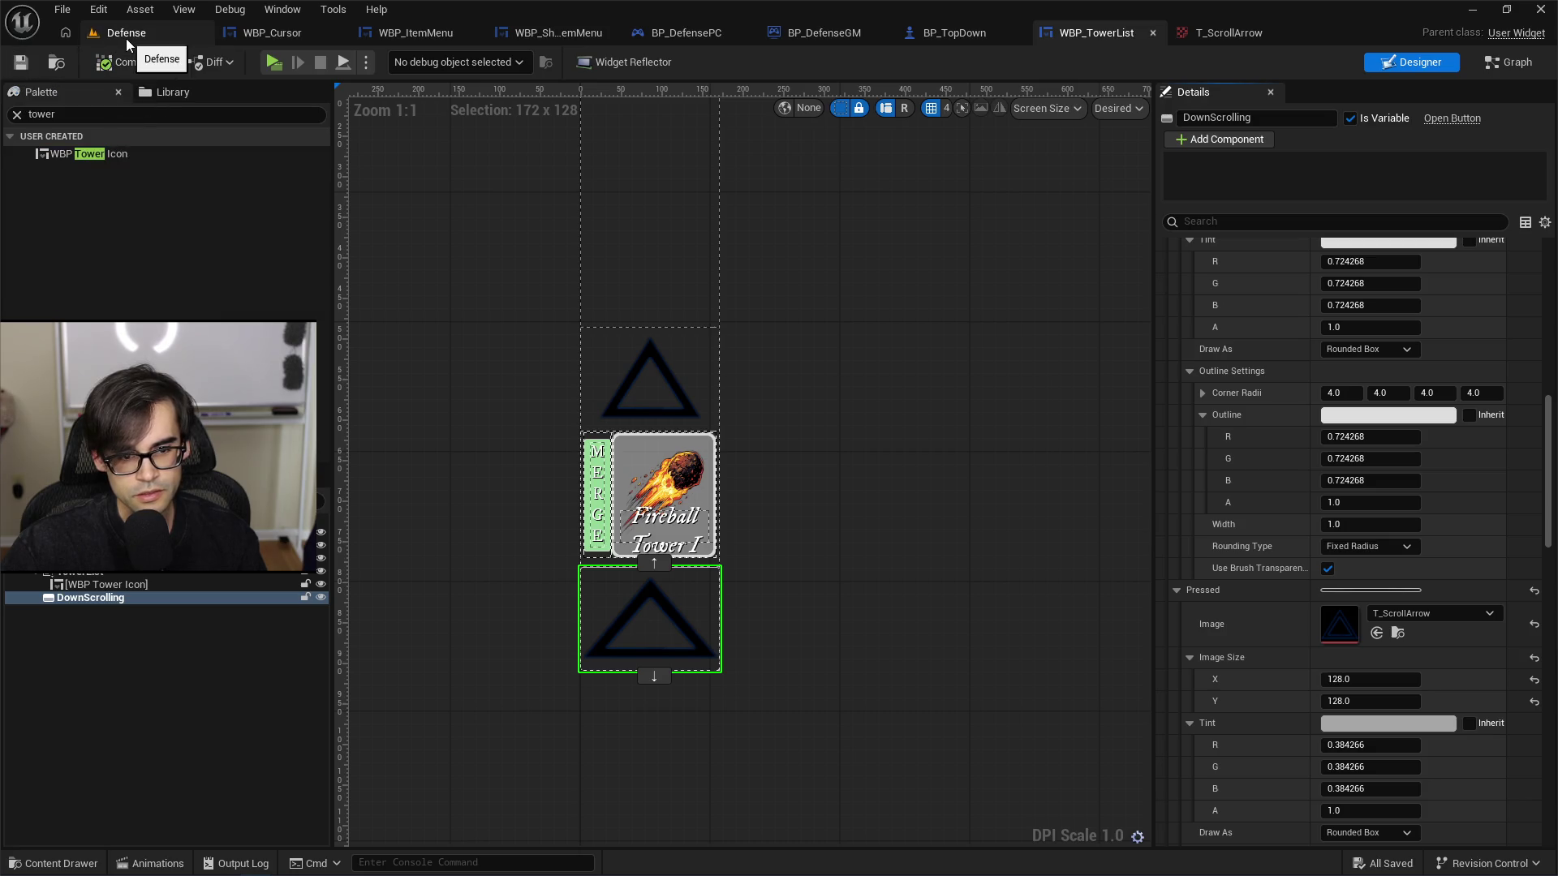
Step: Play the Defense level and add a Starry Tower with MageguardAddItem StarryTower 1
{"action": "left_click", "coordinate": [125, 38]}
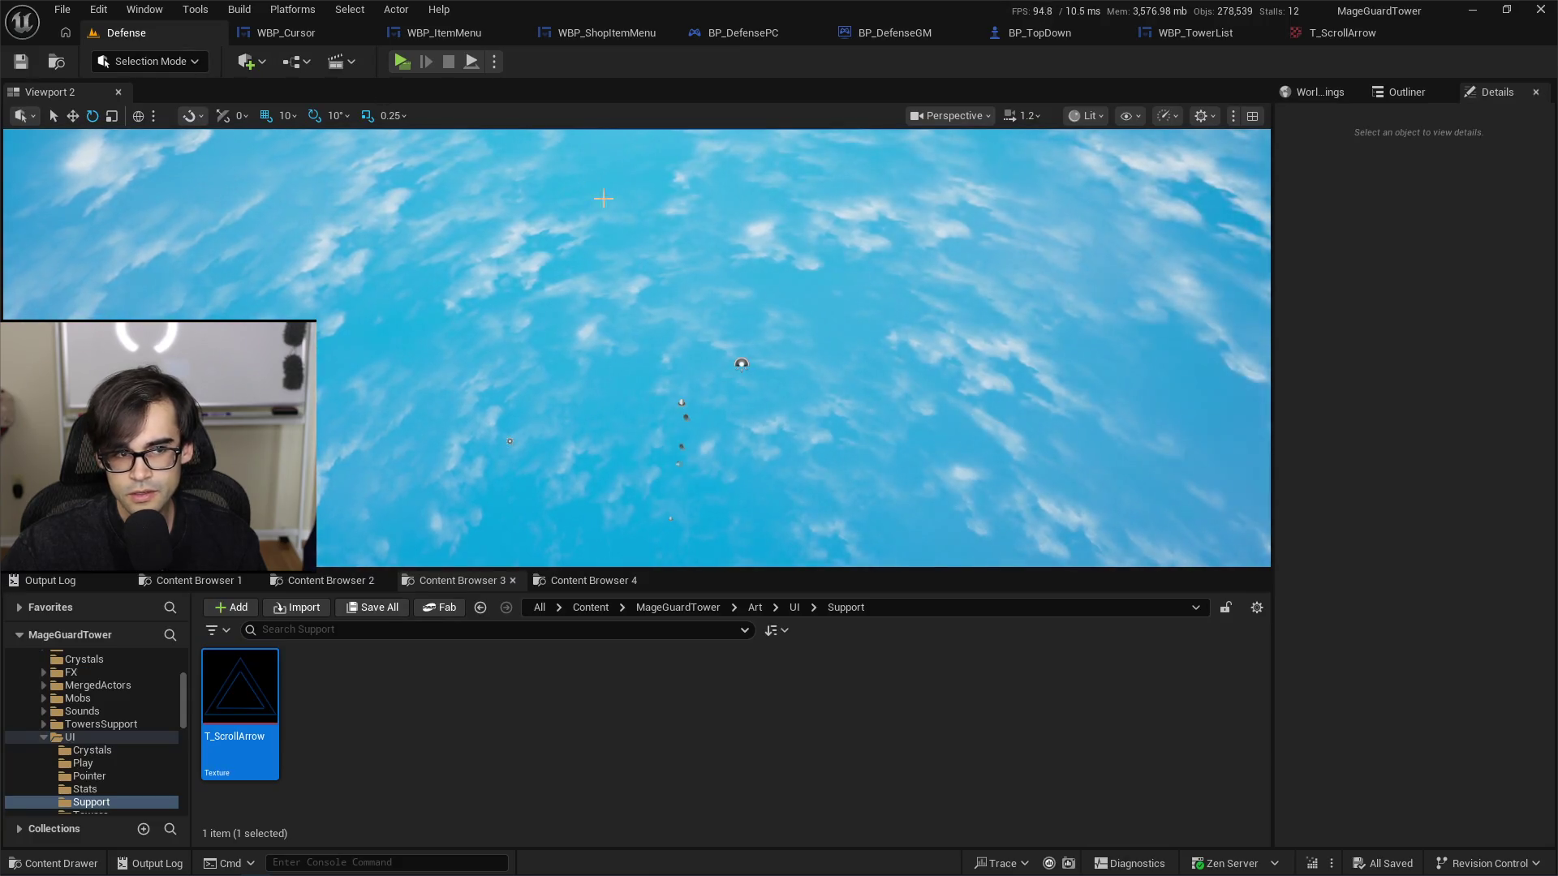
{"action": "left_click", "coordinate": [402, 63]}
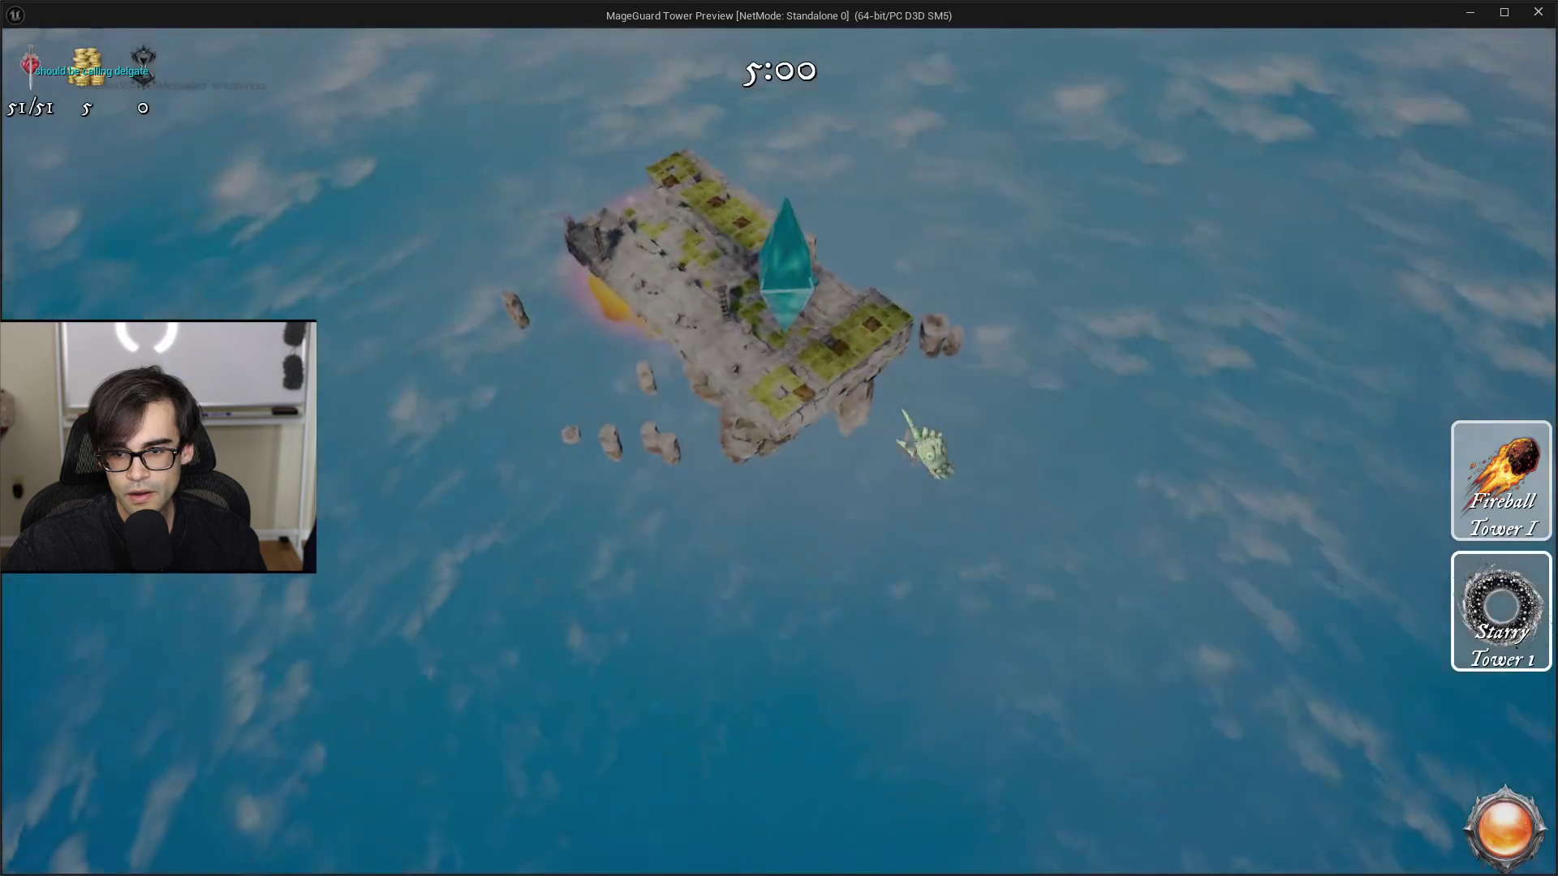
{"action": "key", "text": "grave"}
{"action": "key", "text": "Up"}
{"action": "key", "text": "Up"}
{"action": "key", "text": "Up"}
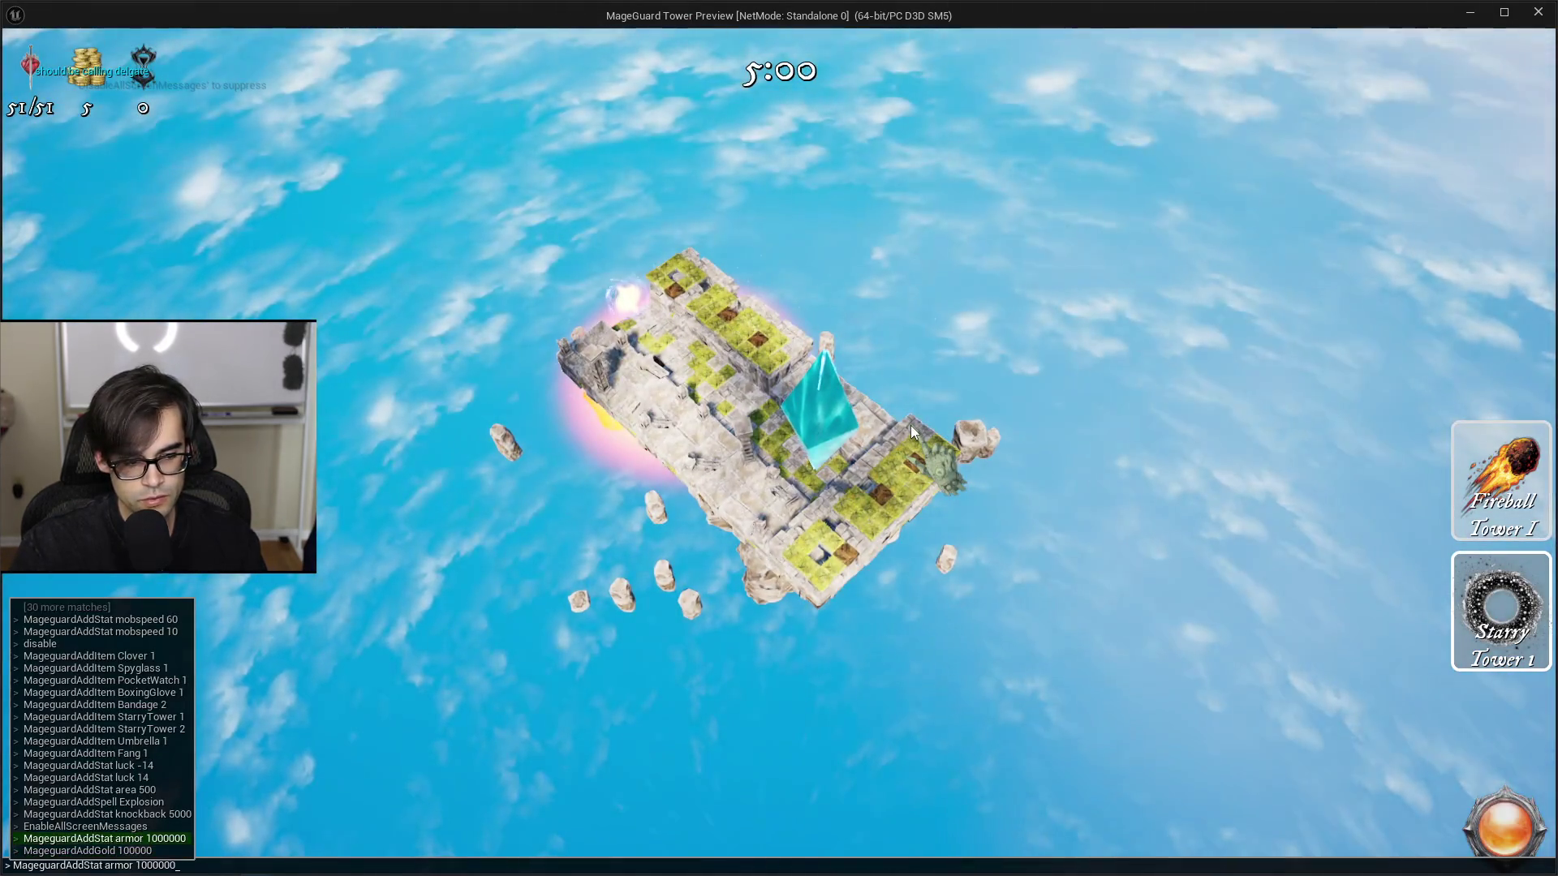
{"action": "key", "text": "Up"}
{"action": "key", "text": "Up"}
{"action": "key", "text": "Up"}
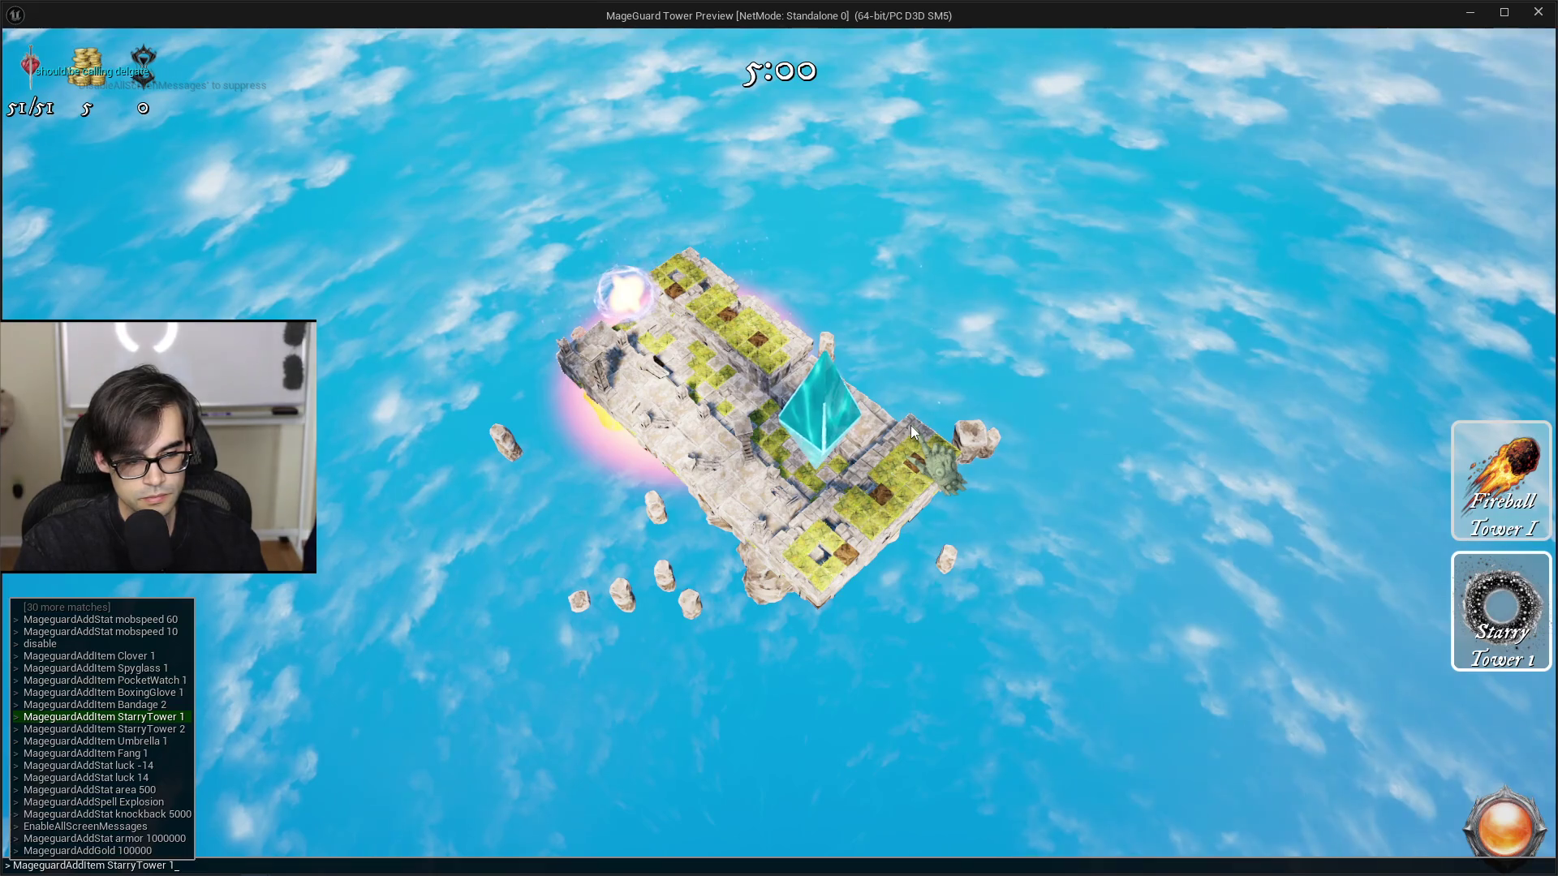
{"action": "key", "text": "Return"}
Step: Rerun the StarryTower command twice to overflow the tower list
{"action": "key", "text": "Up"}
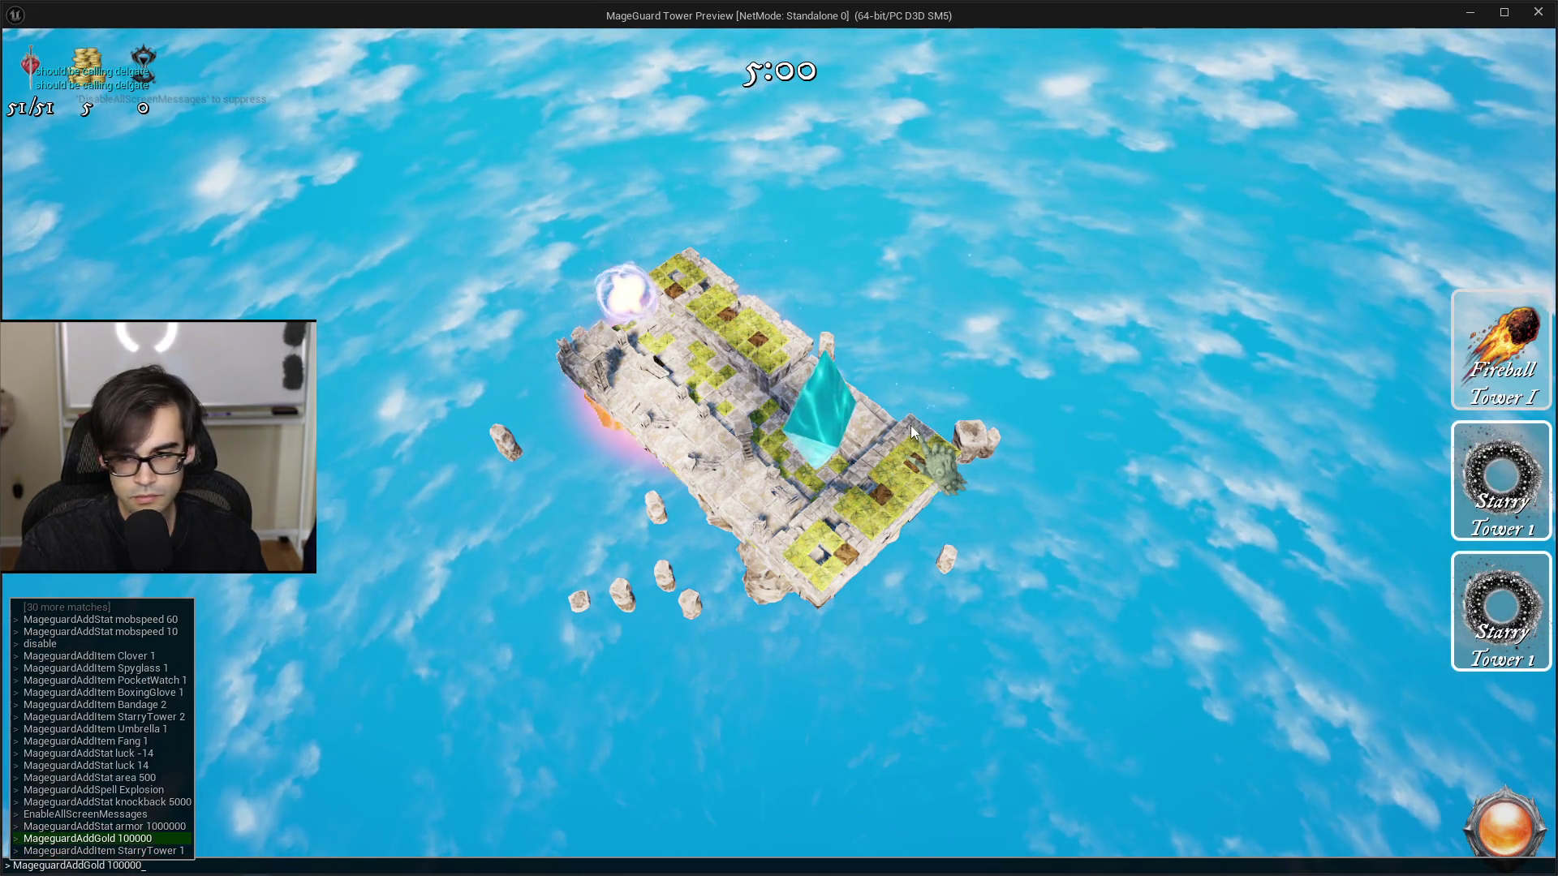
{"action": "key", "text": "Return"}
{"action": "key", "text": "Up"}
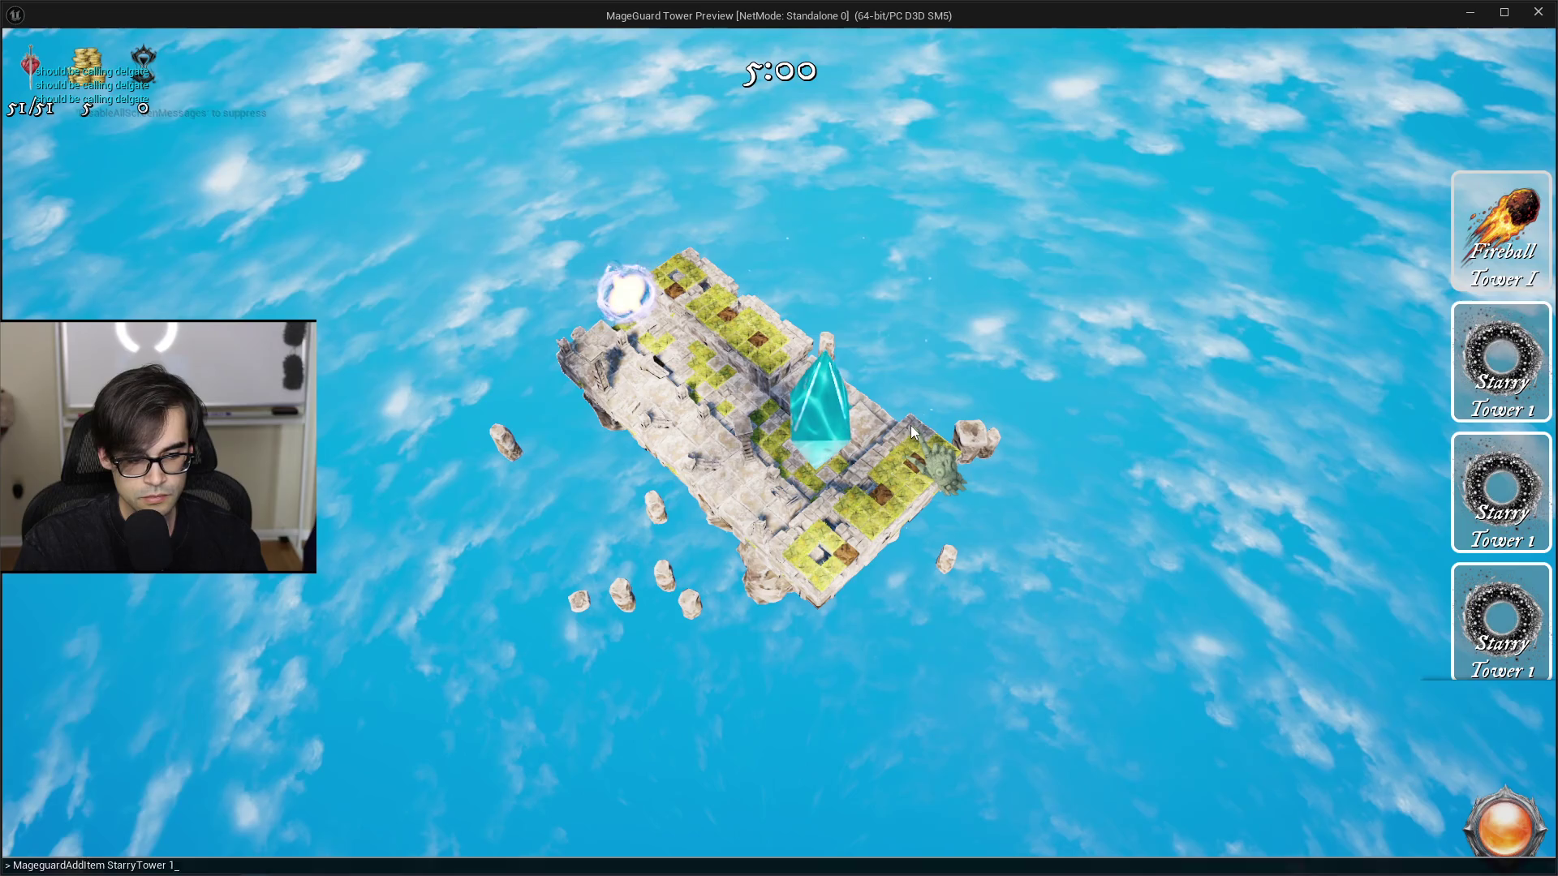
{"action": "key", "text": "Return"}
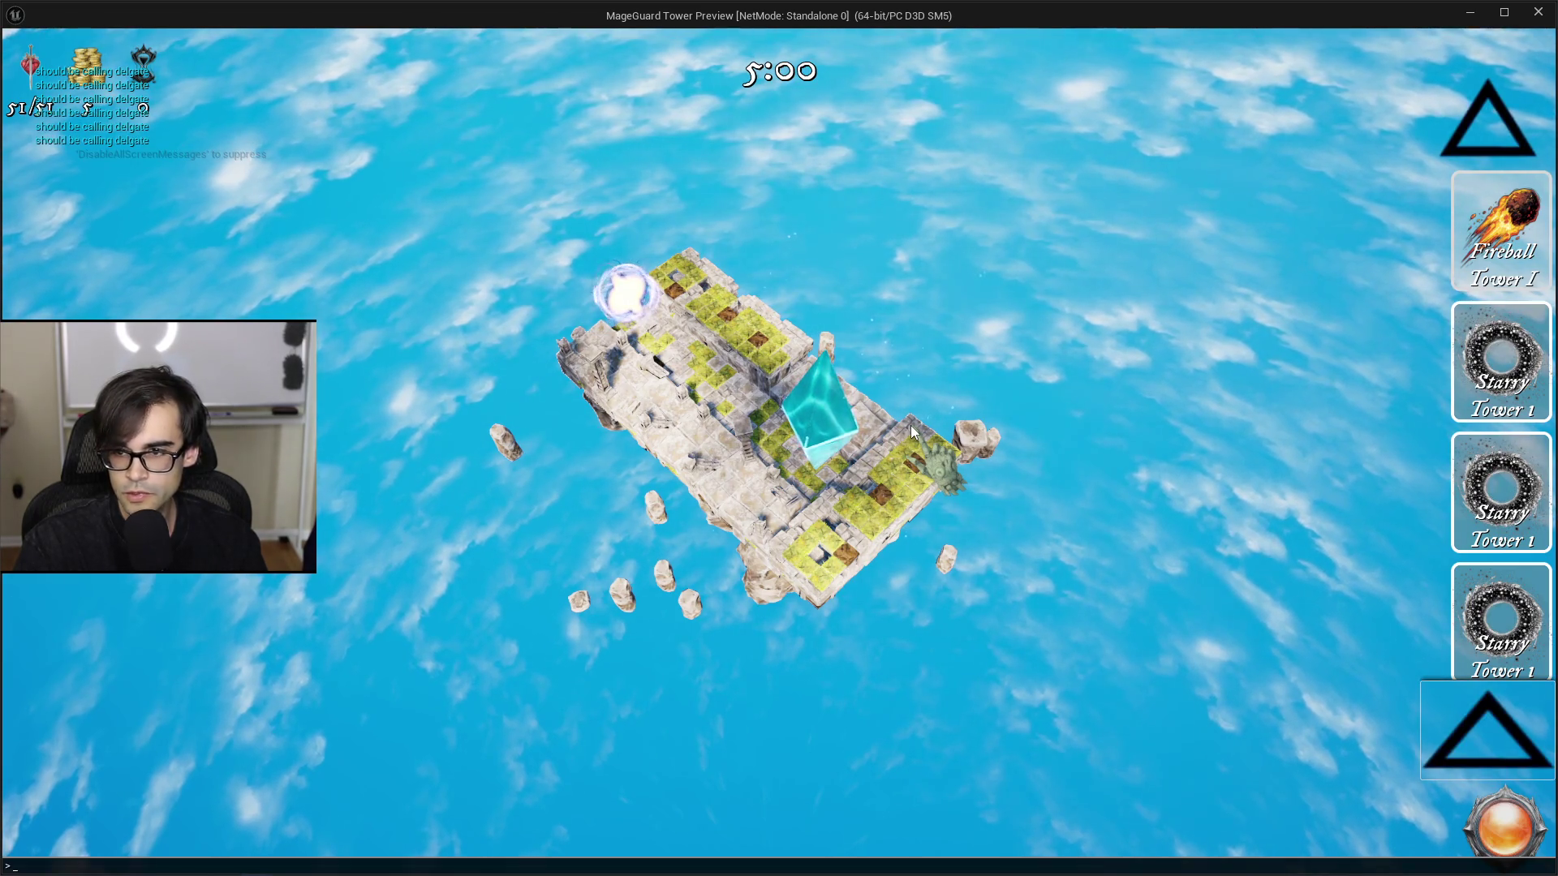
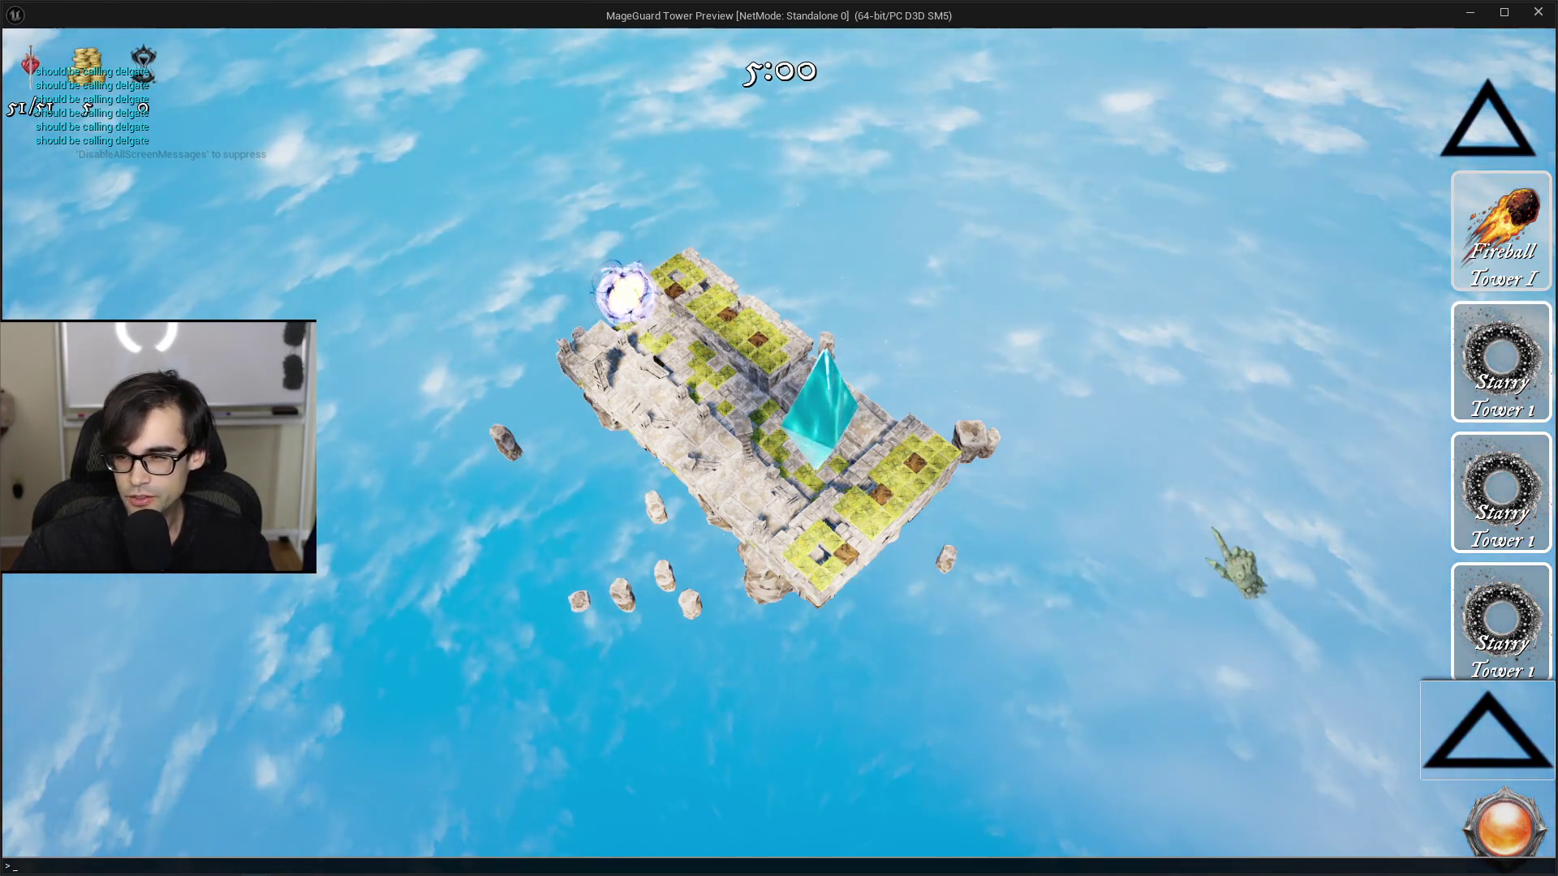
Step: Close the game preview and select the UpScrolling arrow in WBP_TowerList
{"action": "key", "text": "Escape"}
{"action": "left_click", "coordinate": [1192, 32]}
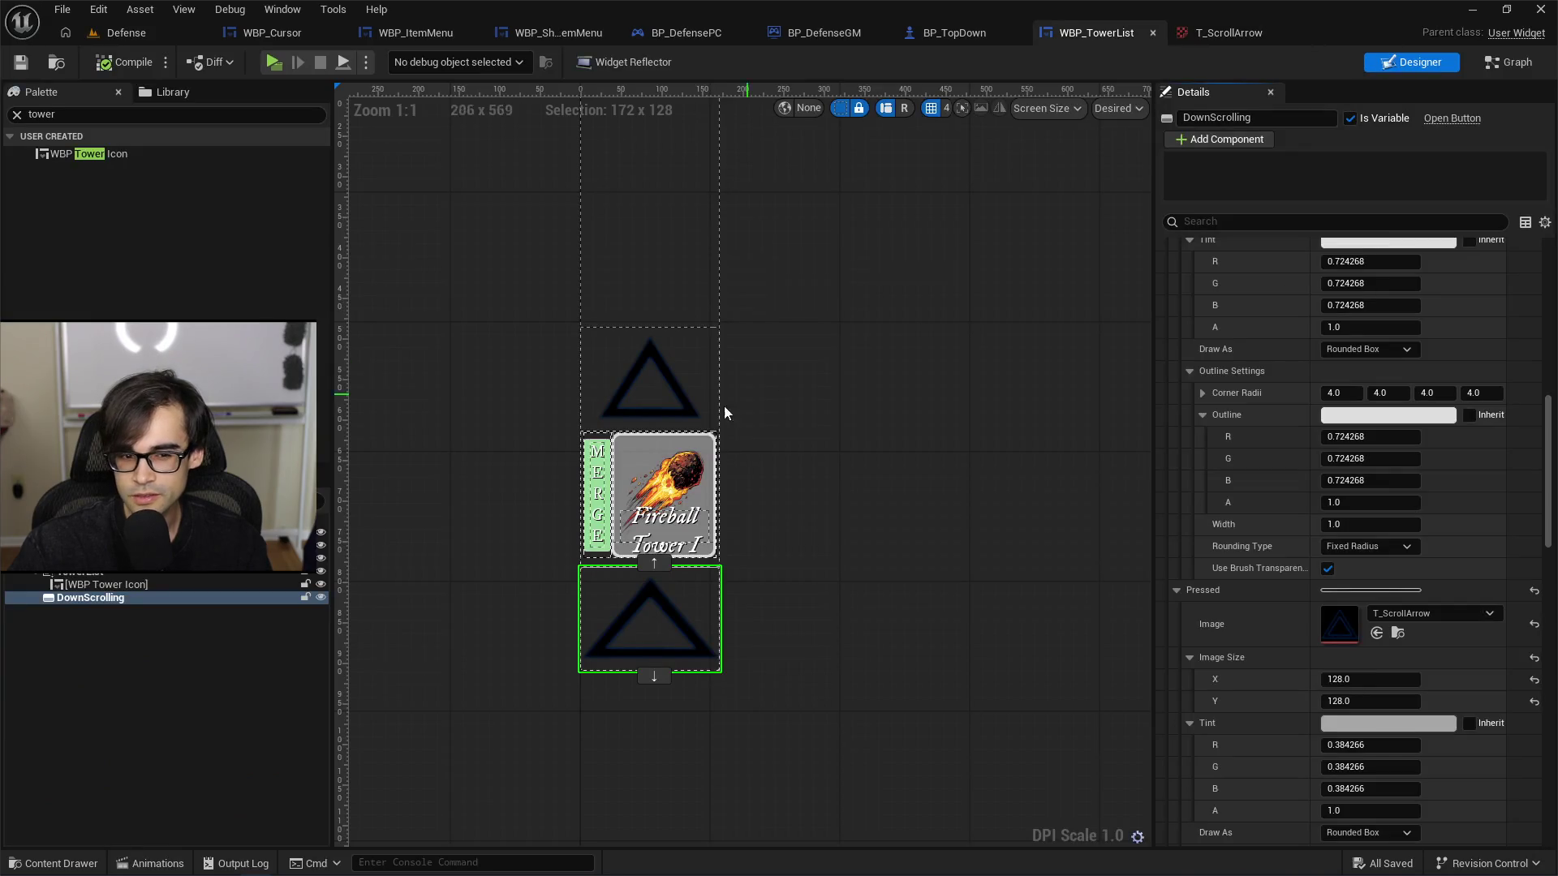
{"action": "left_click", "coordinate": [654, 378]}
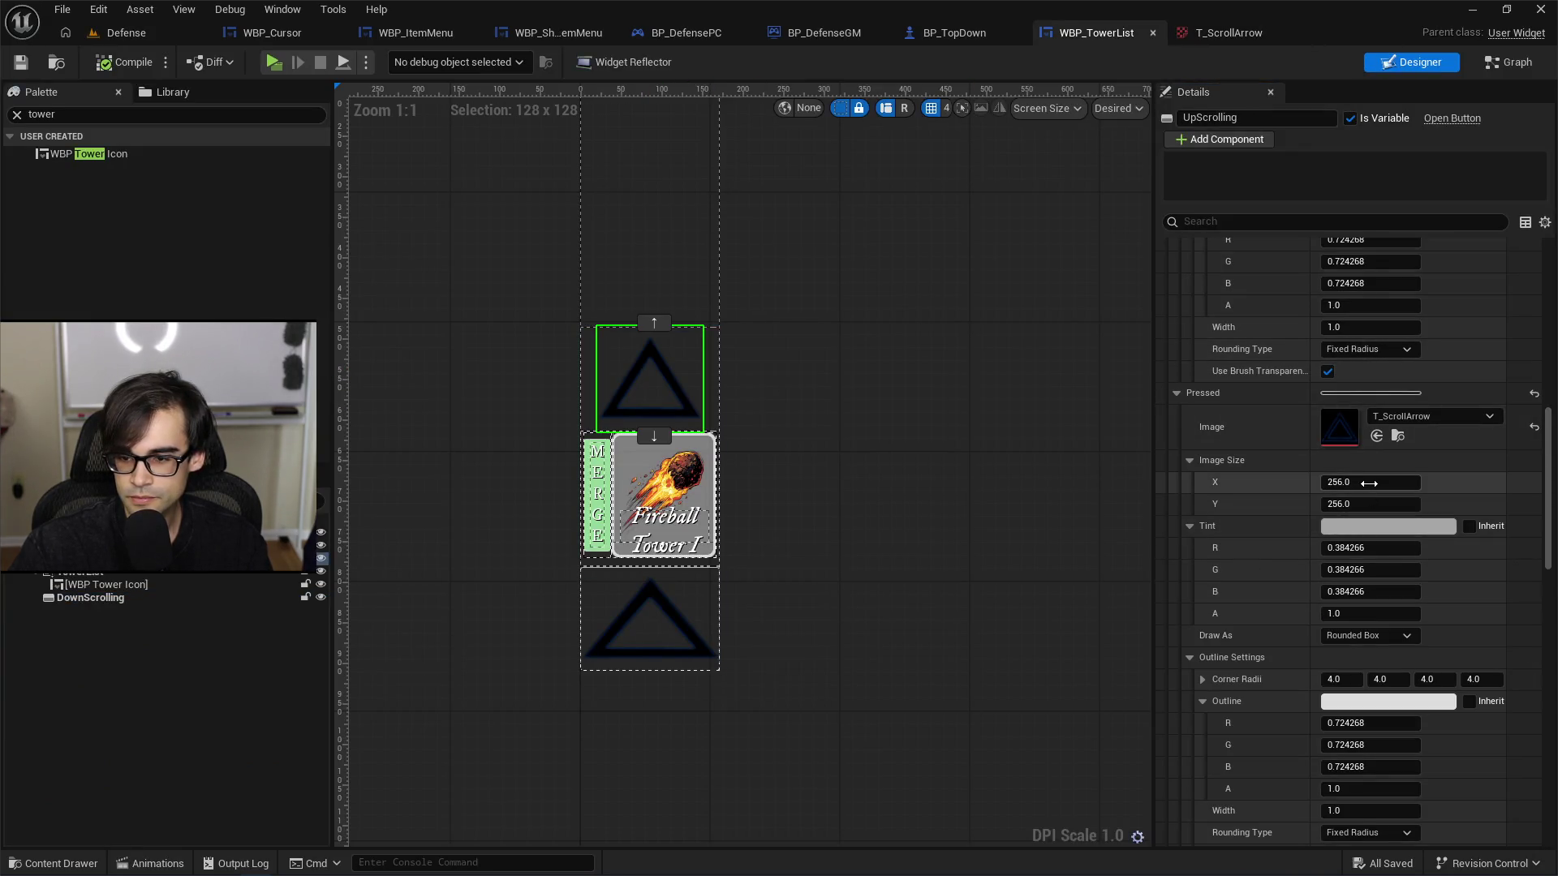
Step: Set UpScrolling's Normal, Hovered and Pressed image sizes to 64 x 64
{"action": "scroll", "coordinate": [1371, 478], "scroll_direction": "up", "scroll_amount": 10}
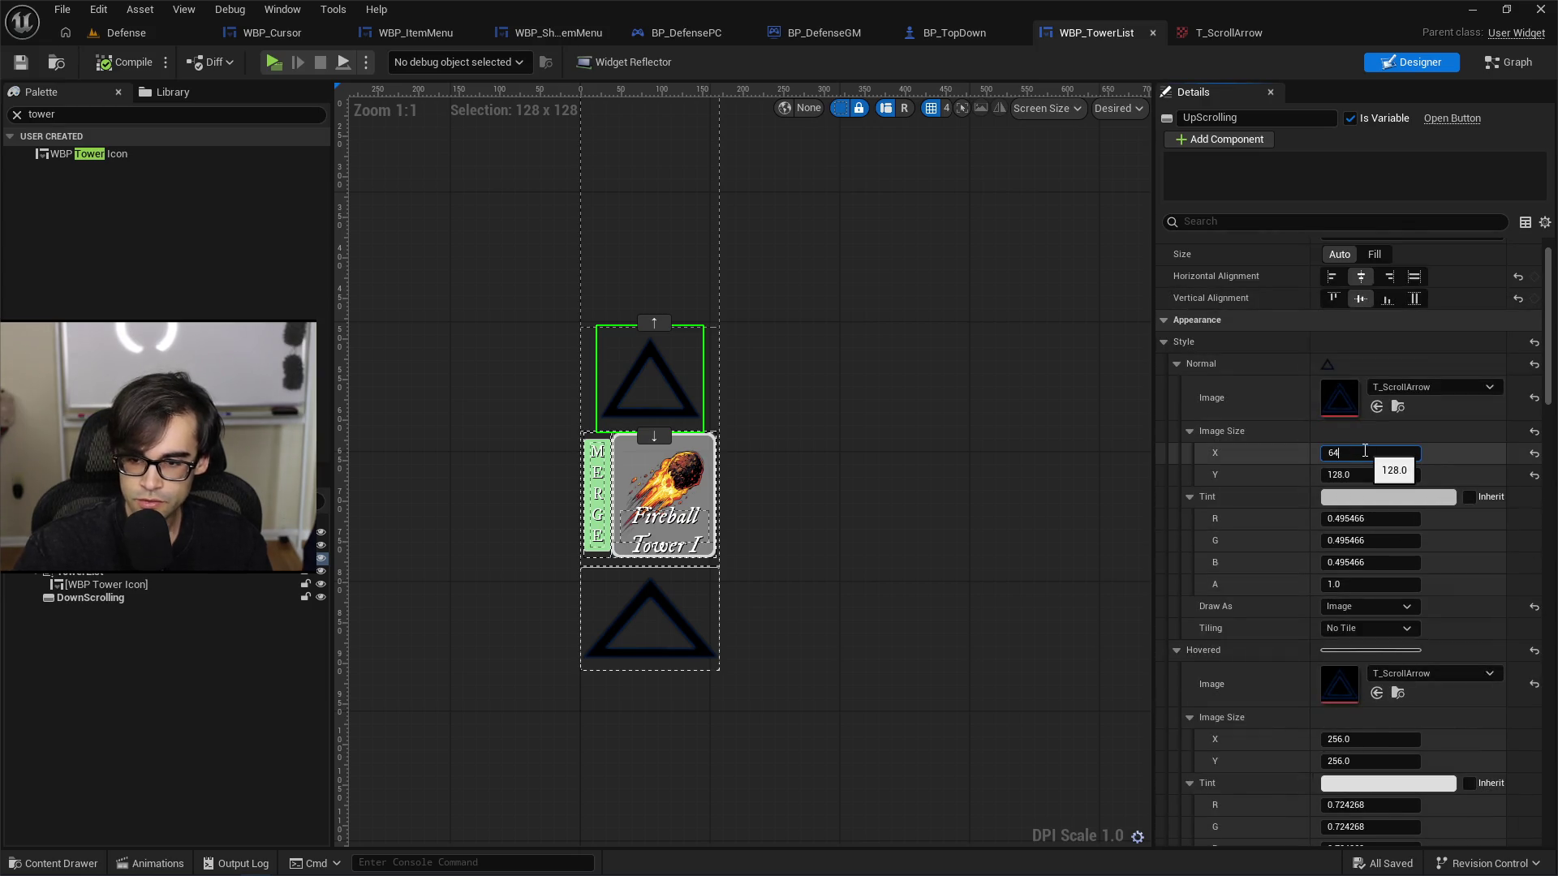
{"action": "key", "text": "Tab"}
{"action": "type", "text": "6"}
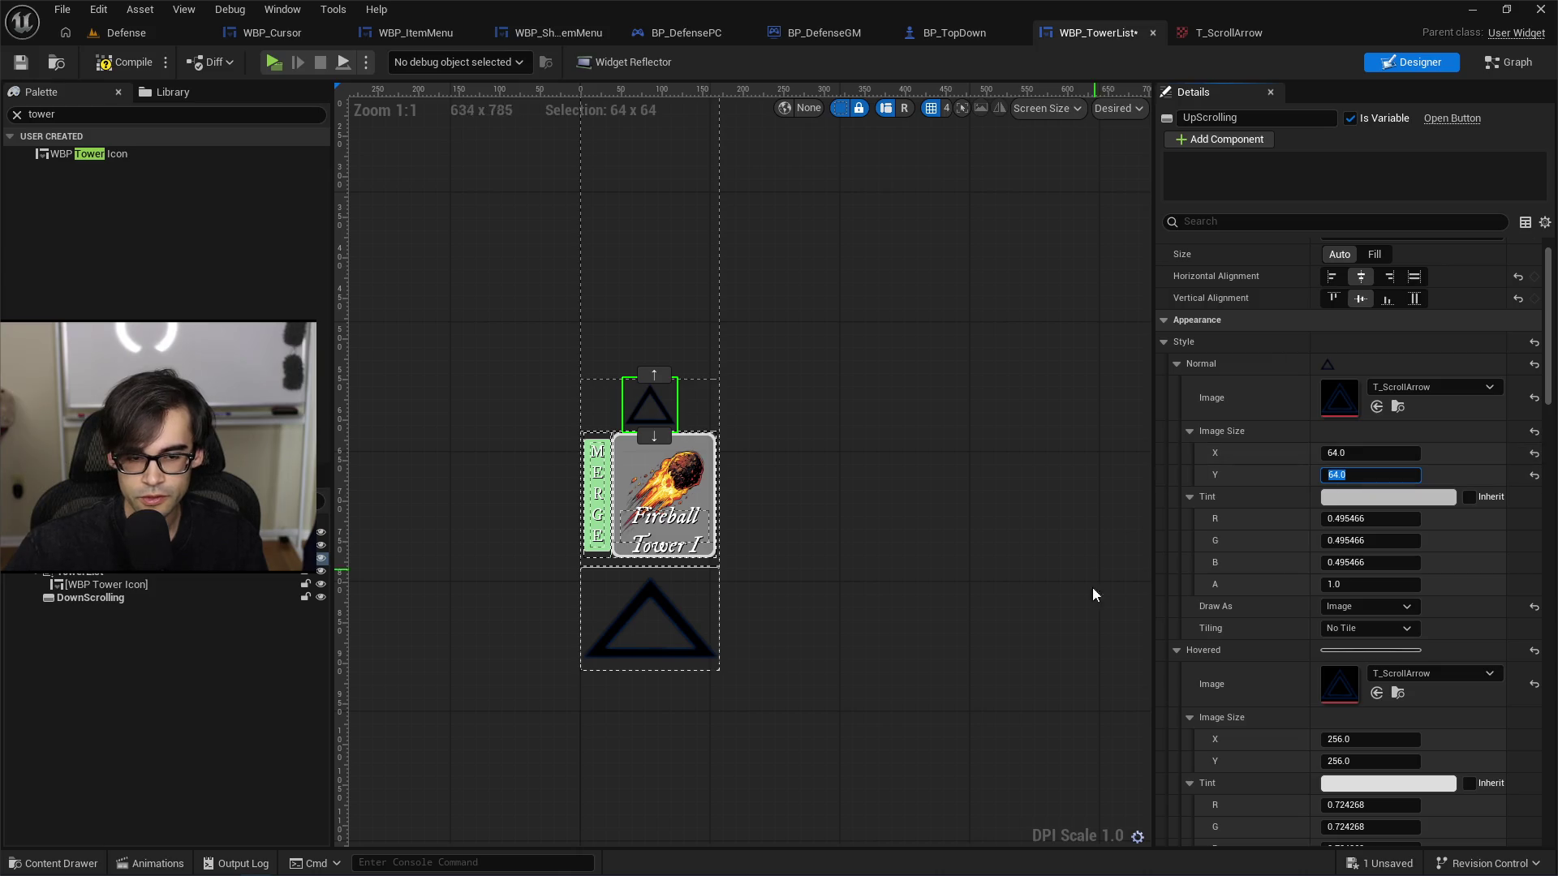
{"action": "scroll", "coordinate": [1338, 609], "scroll_direction": "down", "scroll_amount": 3}
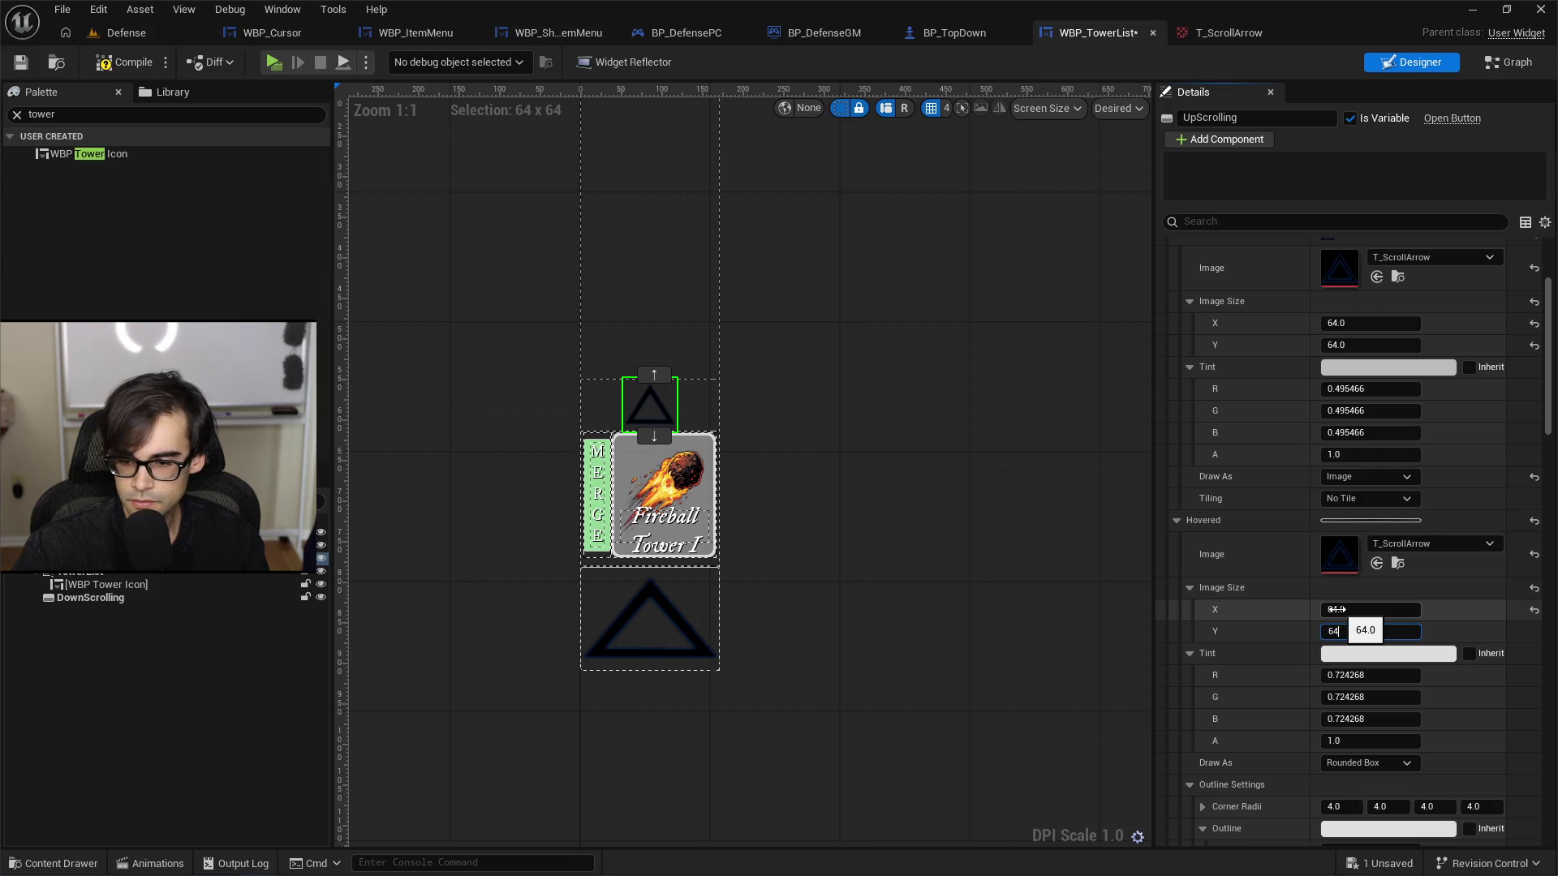
{"action": "scroll", "coordinate": [1462, 554], "scroll_direction": "down", "scroll_amount": 7}
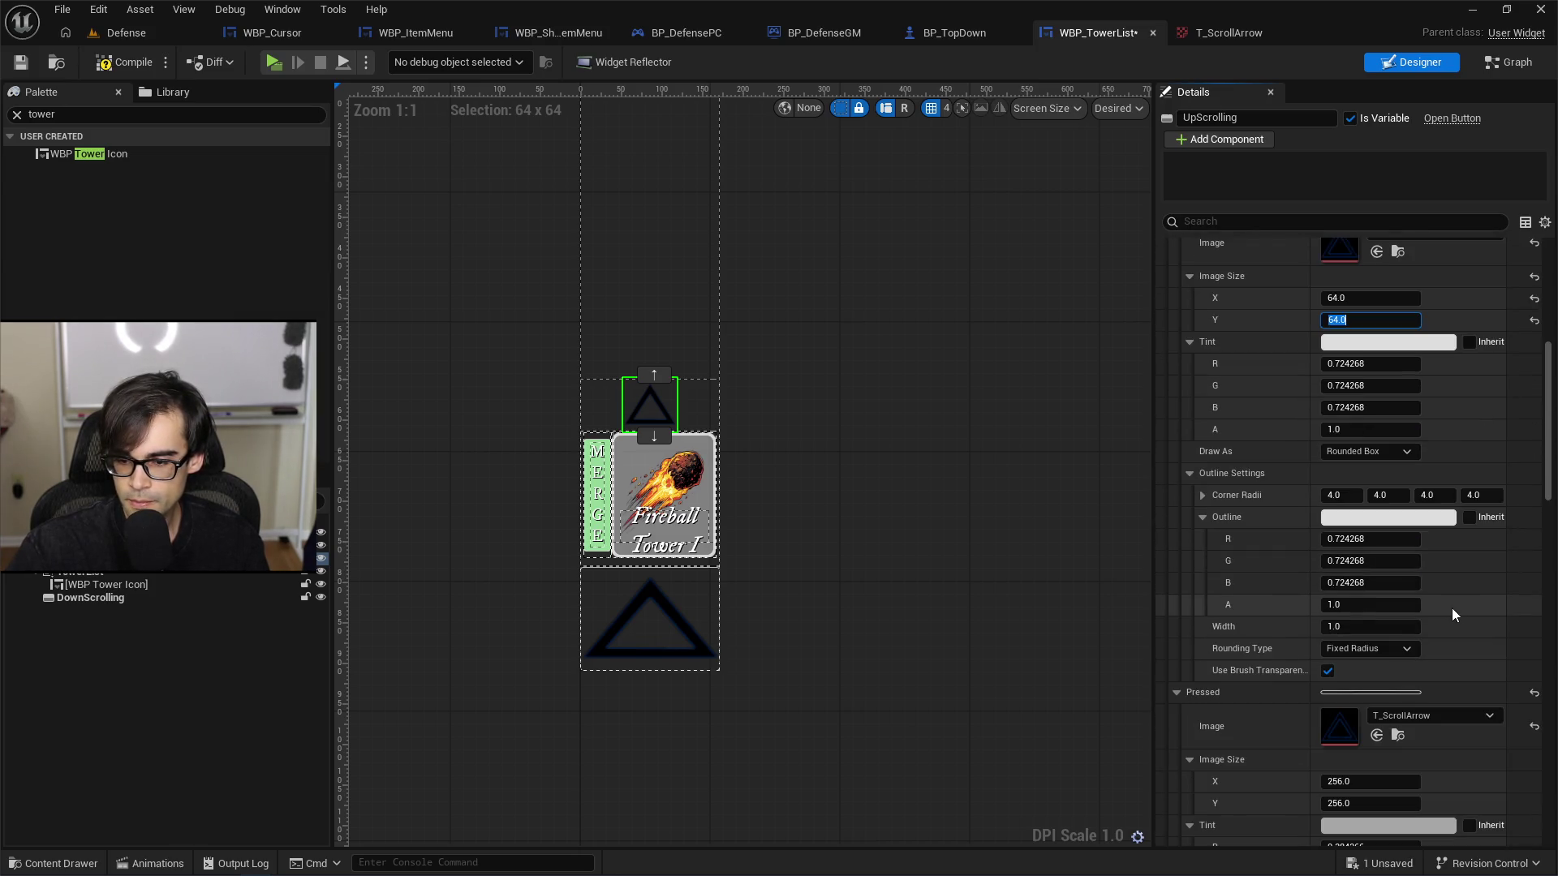
{"action": "scroll", "coordinate": [1452, 608], "scroll_direction": "up", "scroll_amount": 3}
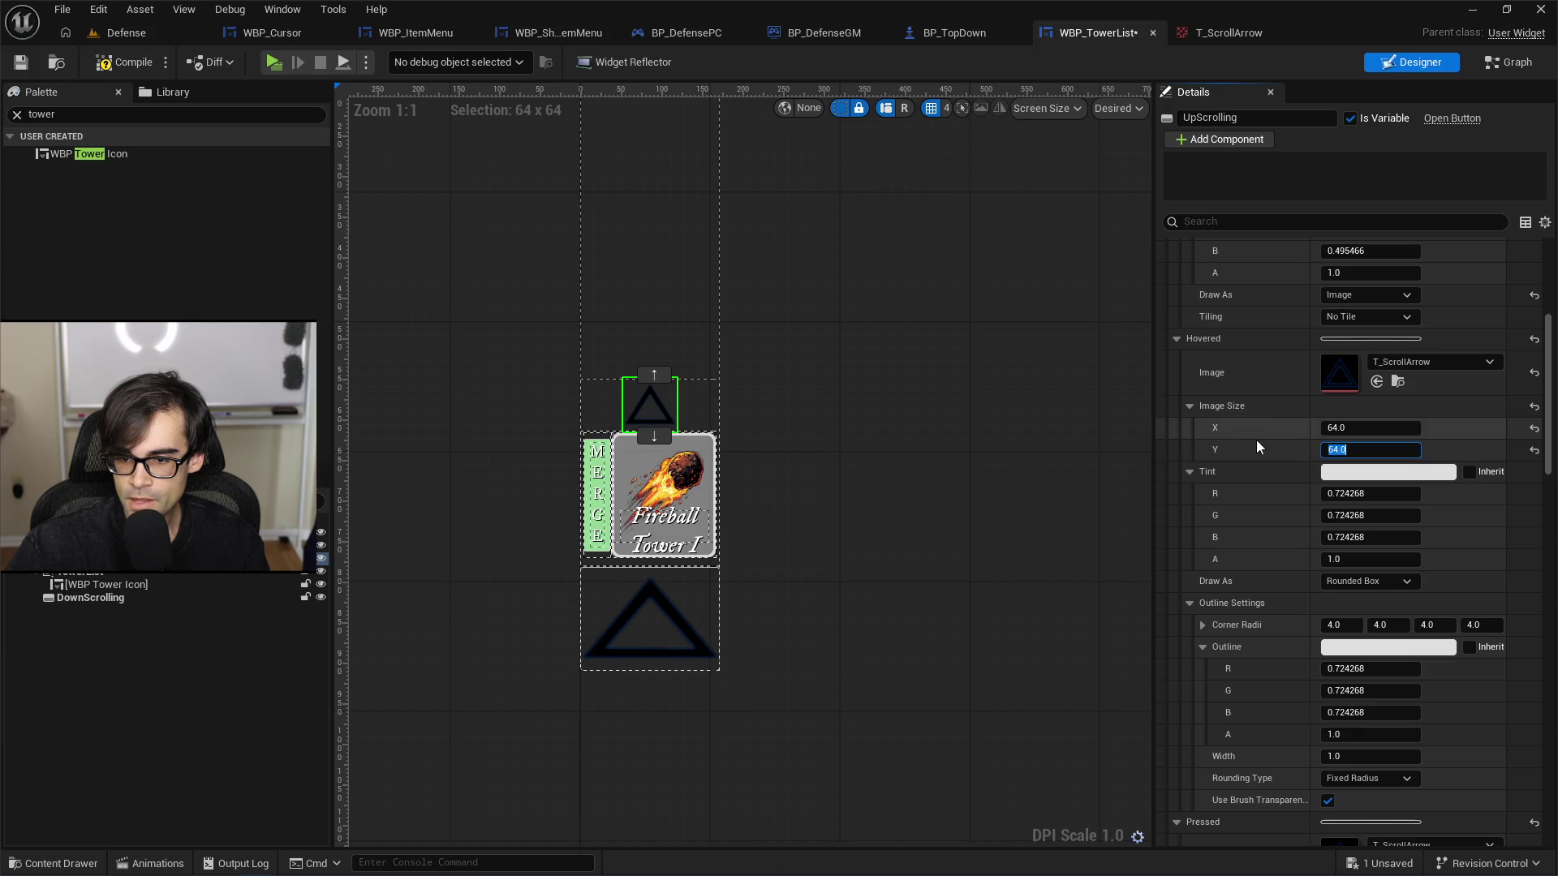
{"action": "left_click_drag", "start_coordinate": [1370, 428], "coordinate": [1347, 427]}
{"action": "scroll", "coordinate": [1374, 435], "scroll_direction": "up", "scroll_amount": 8}
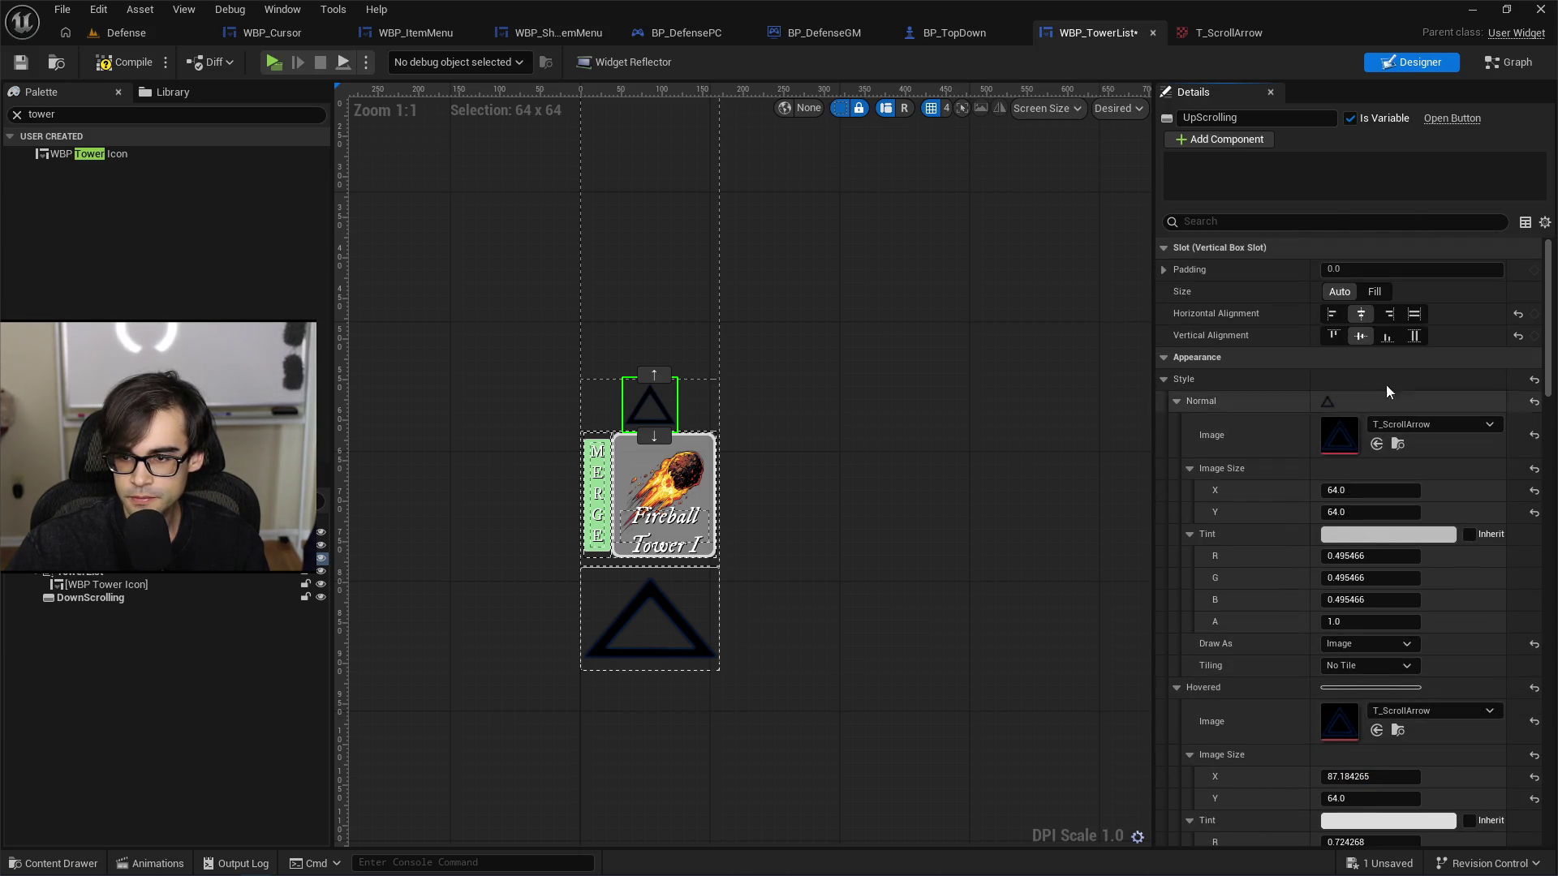
Step: Try full-width alignment on the top arrow, then restore it to centred
{"action": "left_click", "coordinate": [1412, 314]}
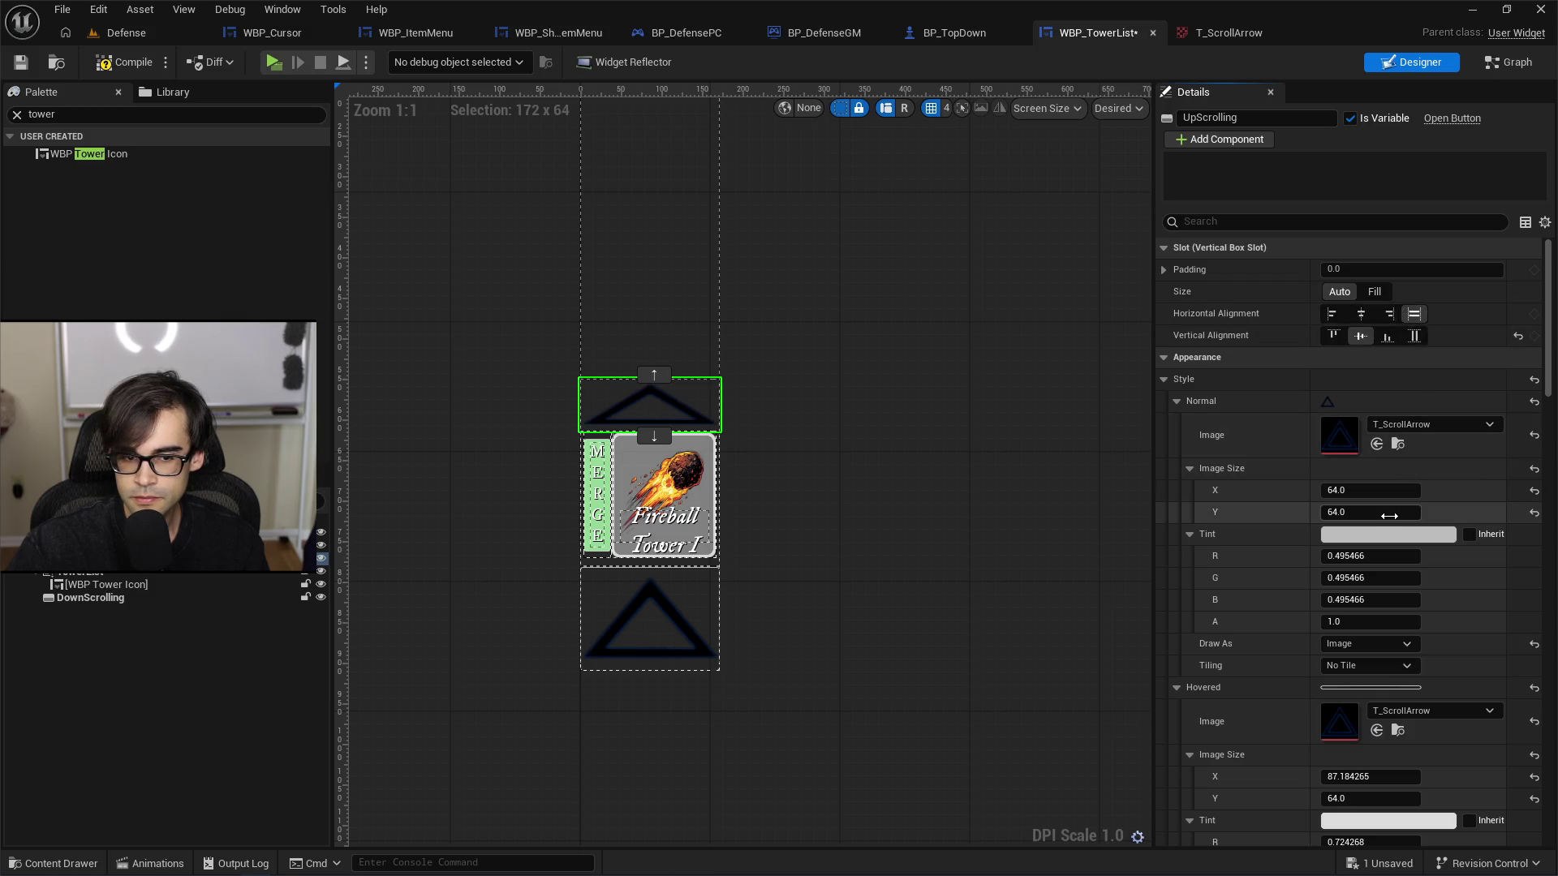
{"action": "left_click", "coordinate": [1363, 313]}
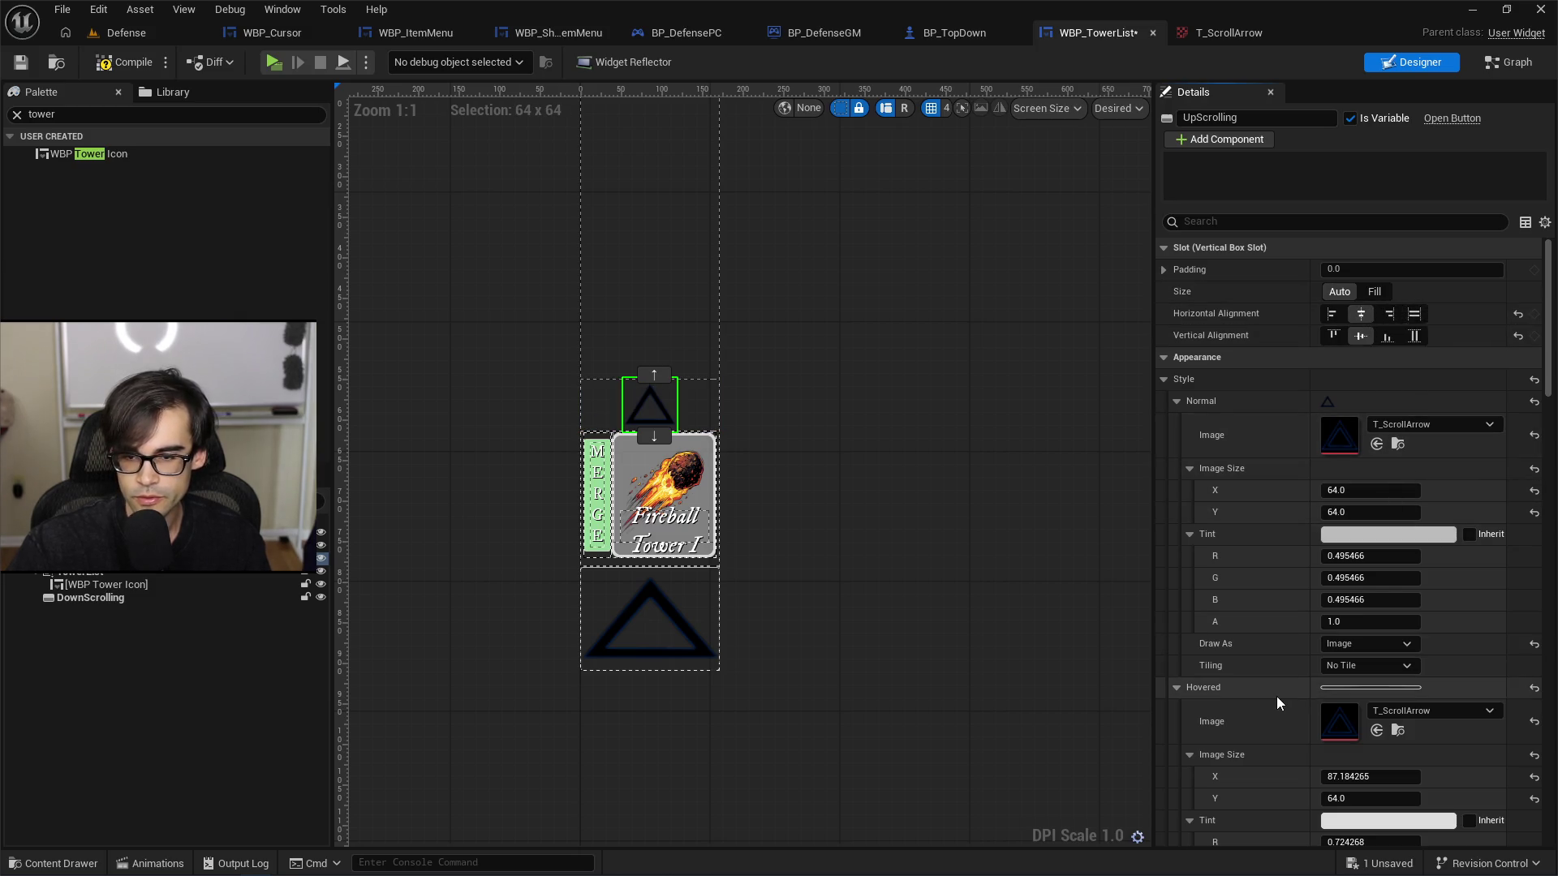
{"action": "scroll", "coordinate": [1277, 681], "scroll_direction": "down", "scroll_amount": 5}
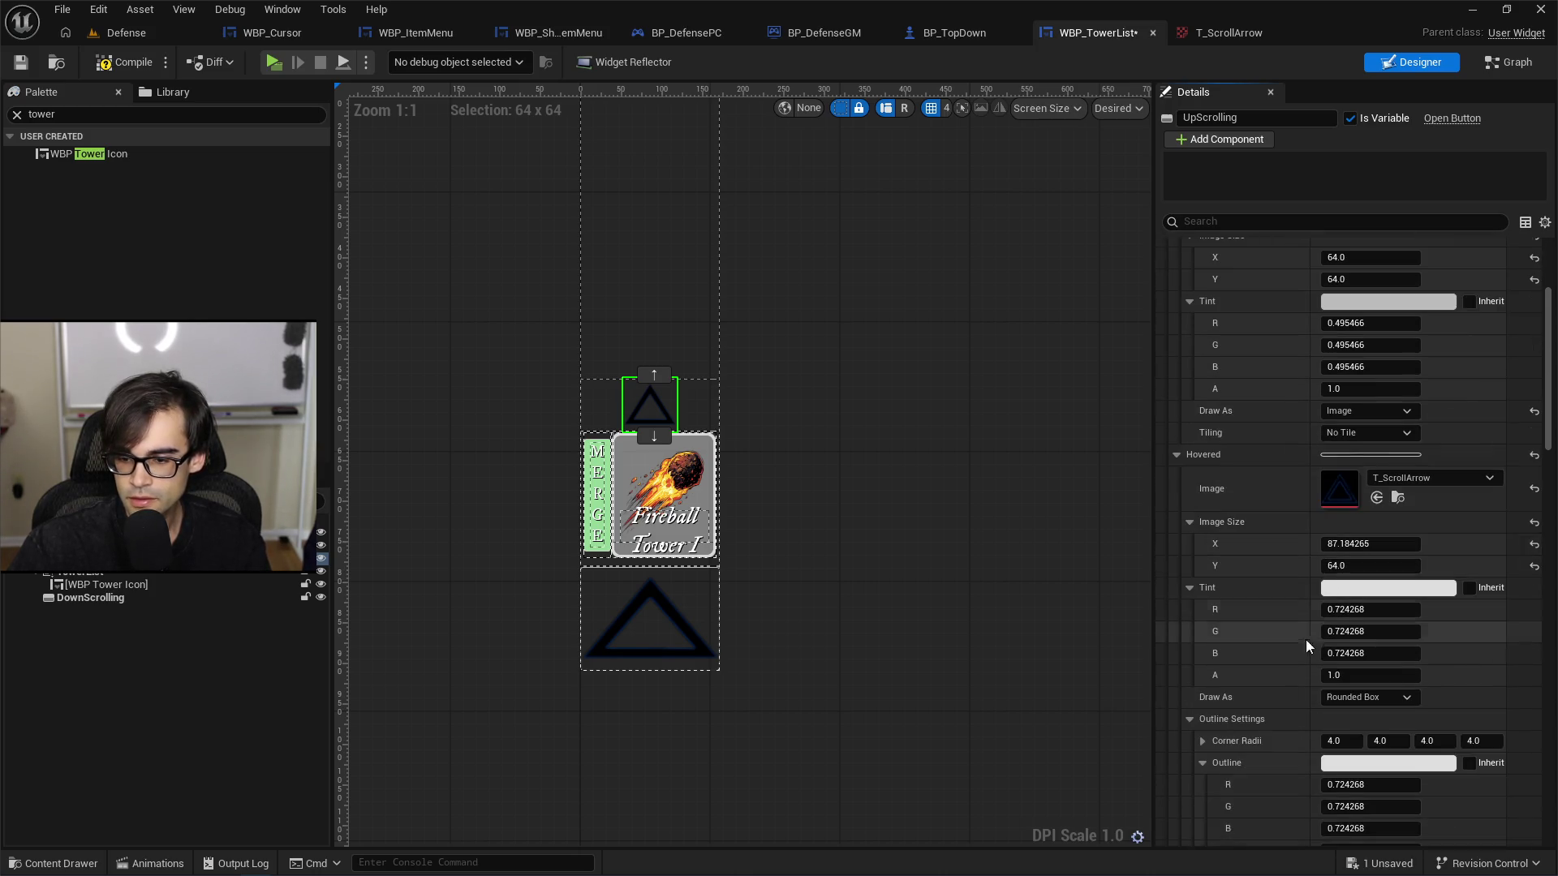
{"action": "scroll", "coordinate": [1308, 641], "scroll_direction": "down", "scroll_amount": 3}
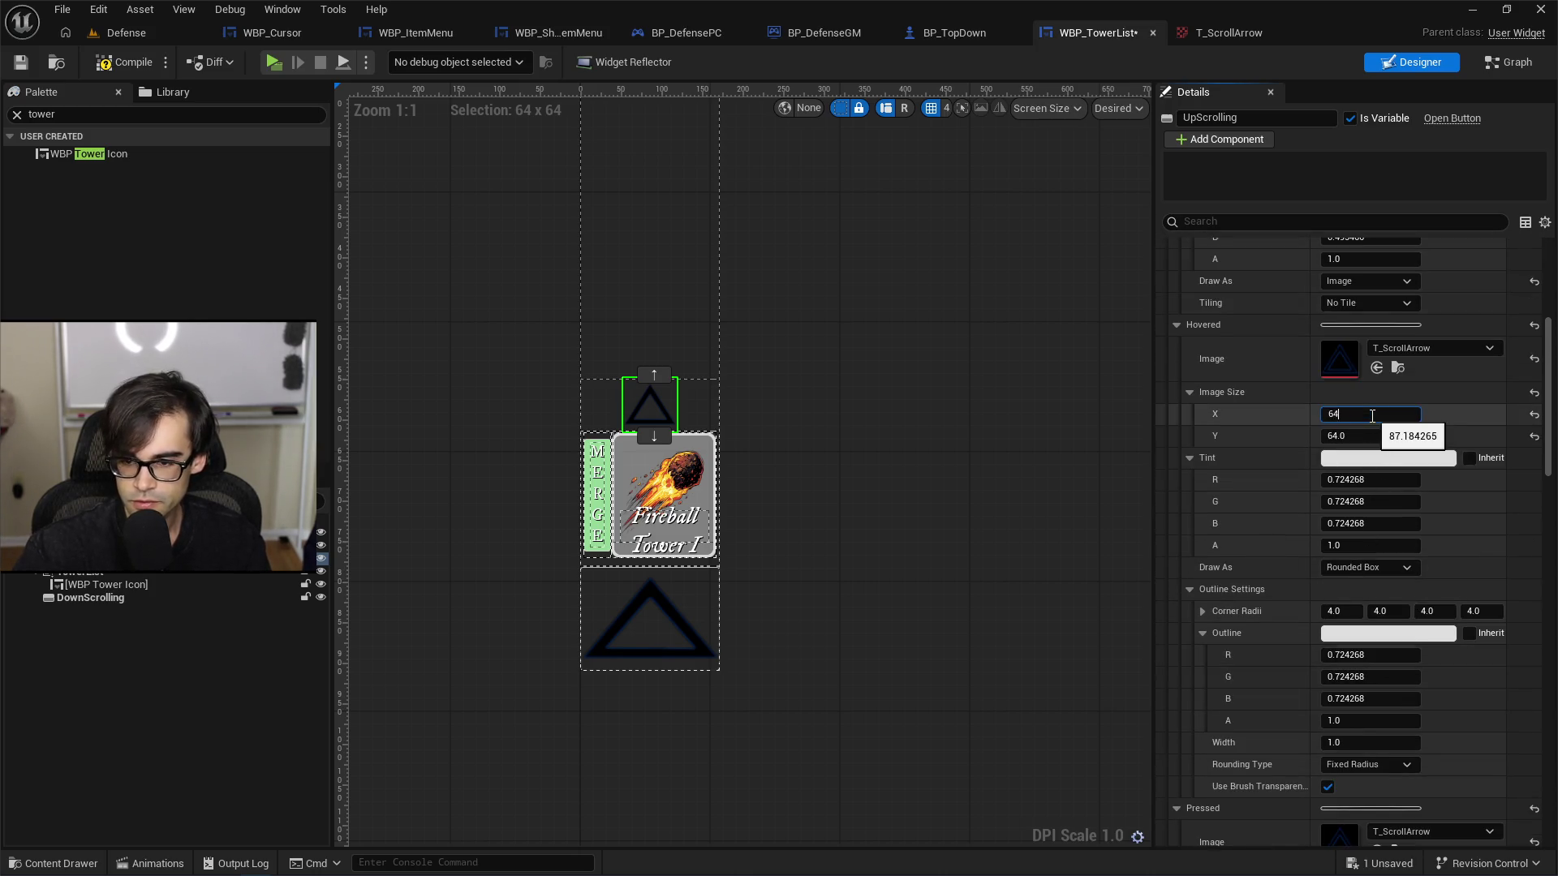
{"action": "scroll", "coordinate": [1367, 649], "scroll_direction": "down", "scroll_amount": 5}
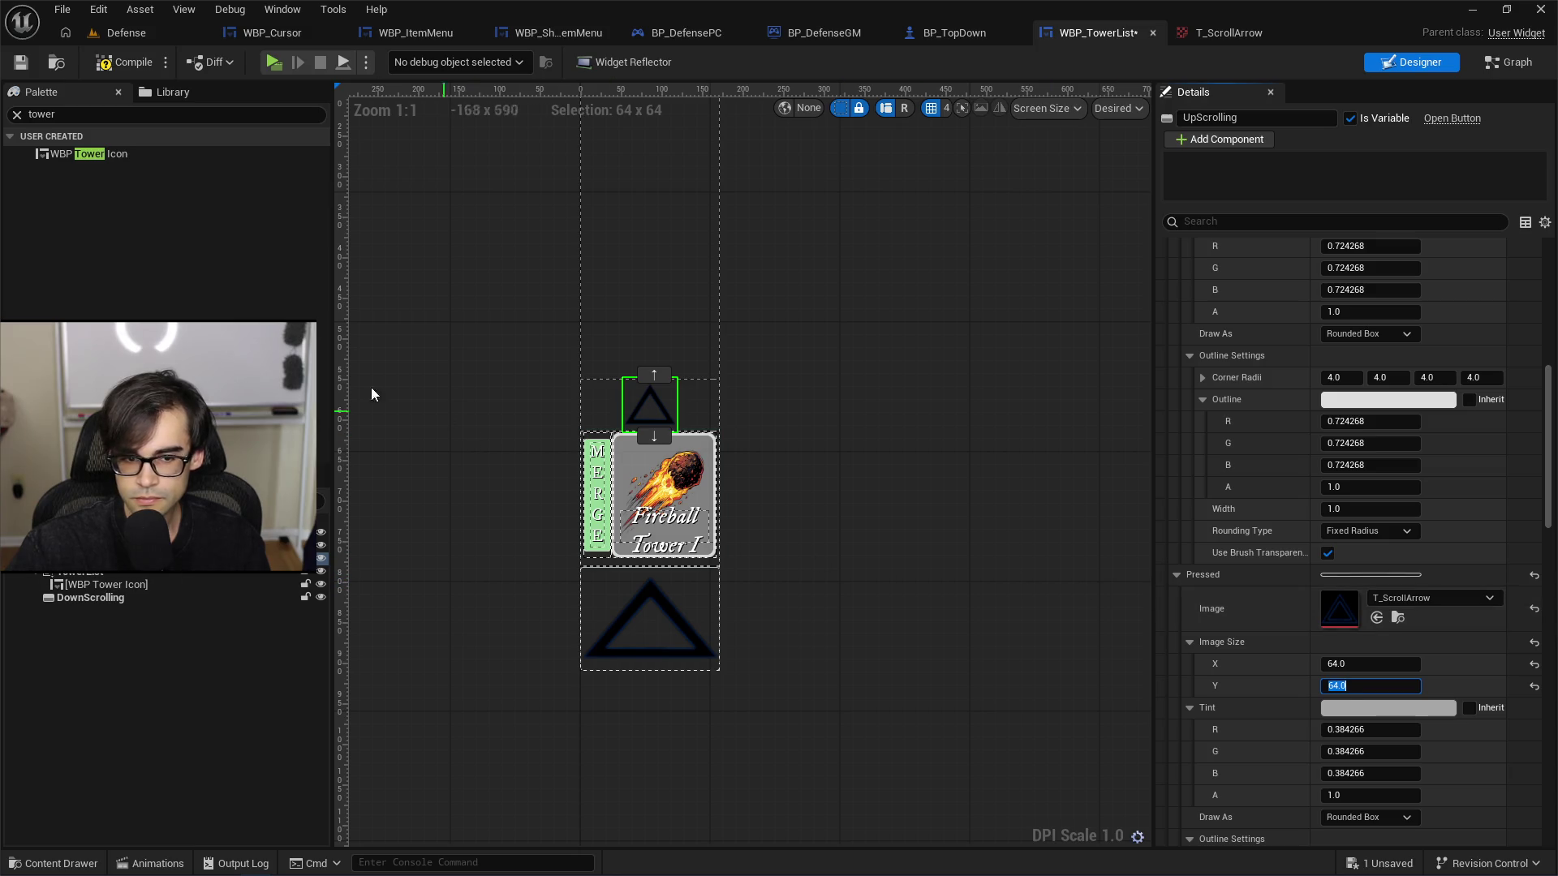
Step: Save WBP_TowerList, select DownScrolling and set its Normal image size to 64 x 64
{"action": "left_click", "coordinate": [24, 70]}
{"action": "left_click", "coordinate": [665, 637]}
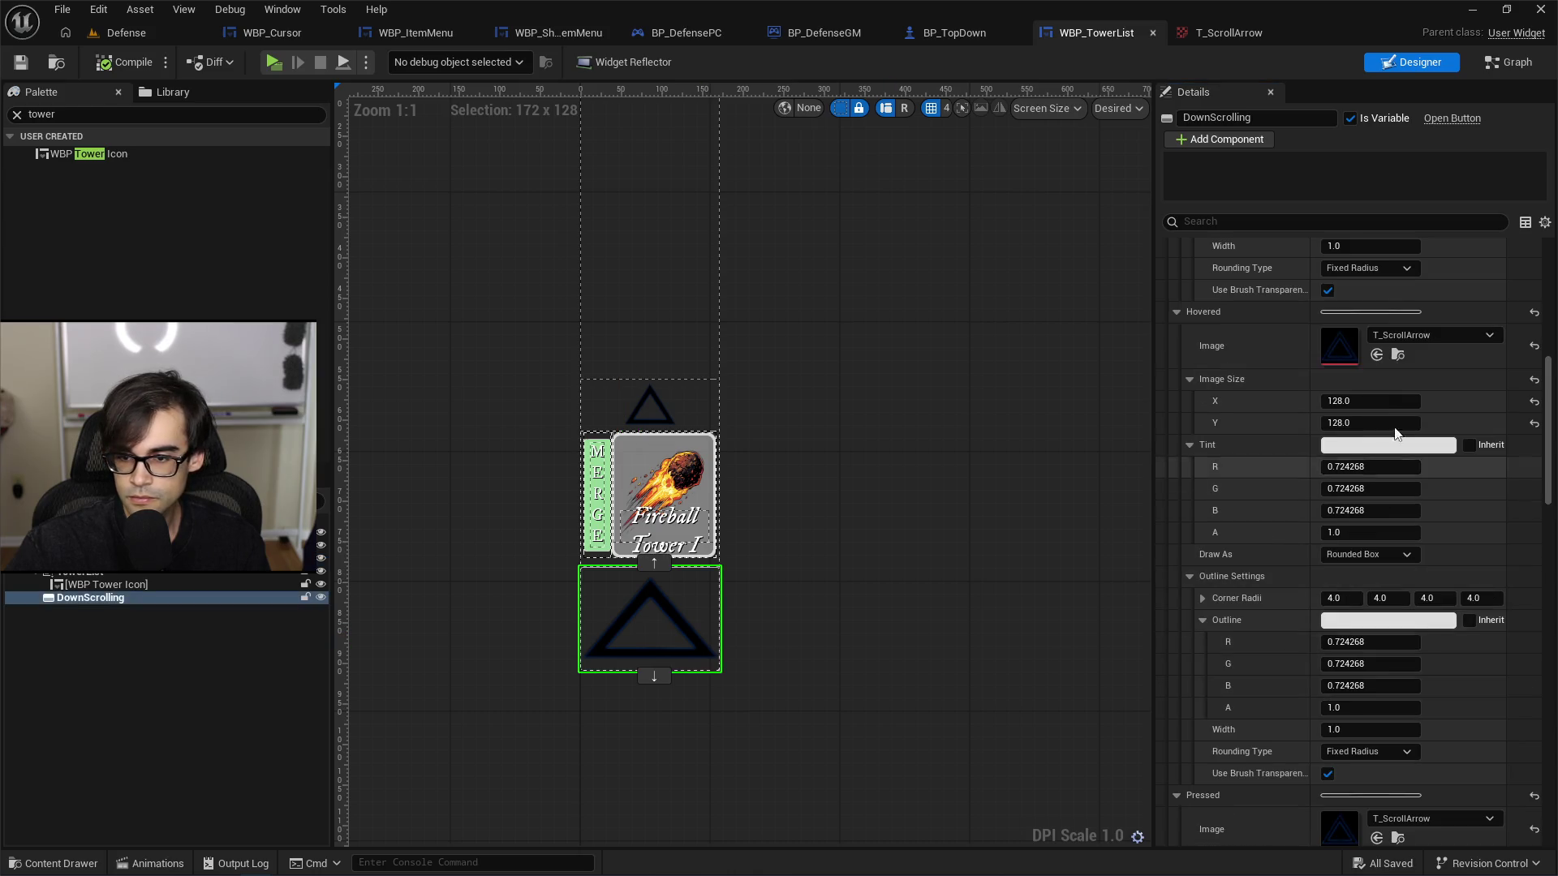
{"action": "scroll", "coordinate": [1401, 456], "scroll_direction": "up", "scroll_amount": 5}
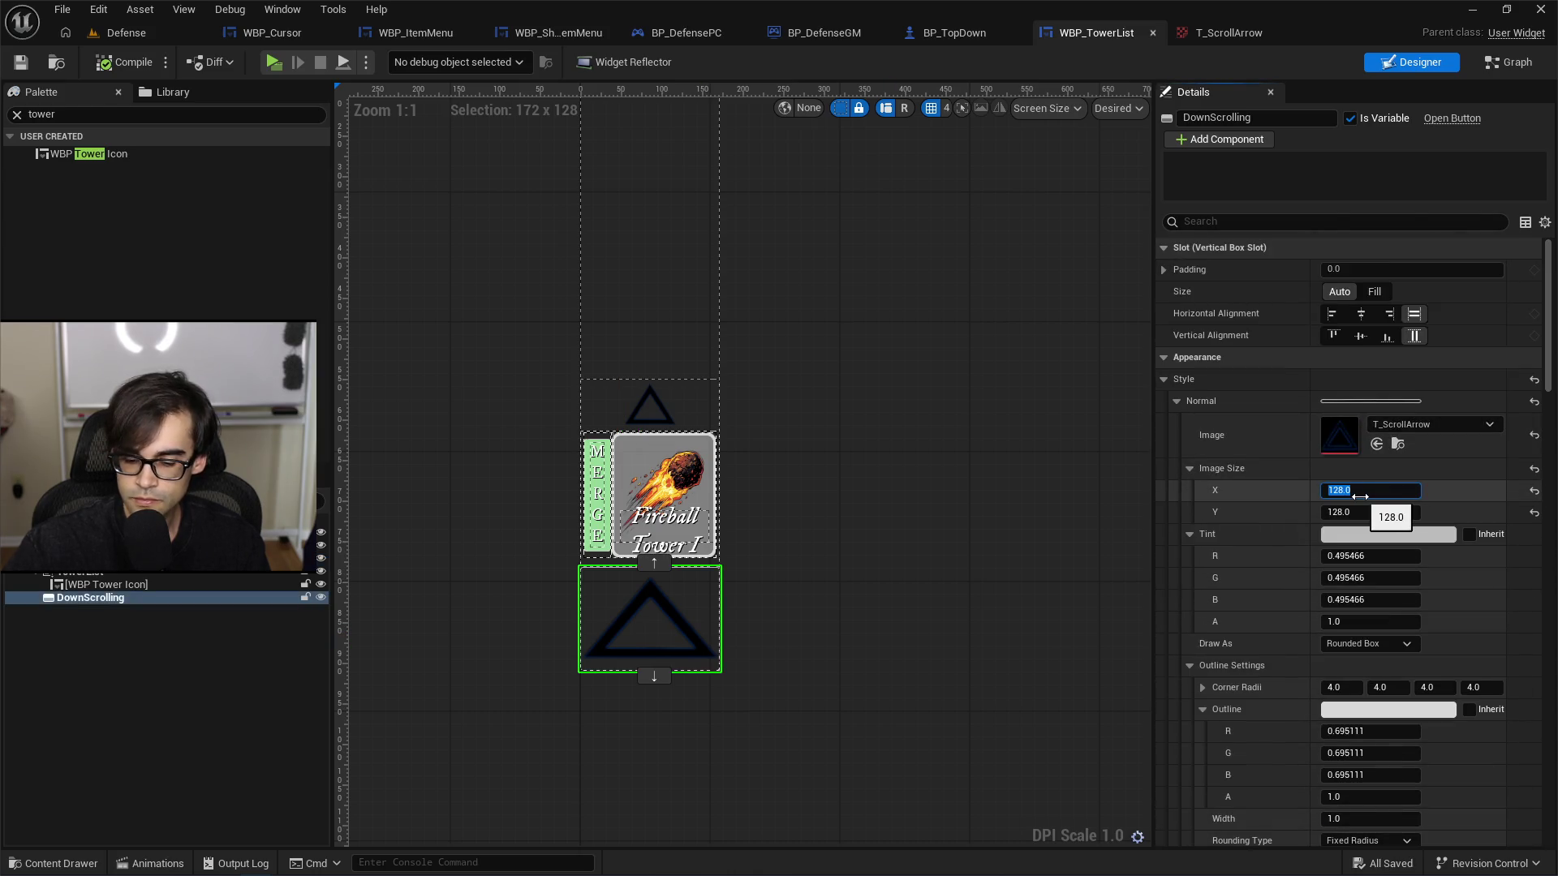
{"action": "key", "text": "Tab"}
{"action": "type", "text": "64"}
{"action": "key", "text": "Return"}
Step: Set DownScrolling's Hovered and Pressed image sizes to 64 x 64
{"action": "scroll", "coordinate": [1355, 568], "scroll_direction": "down", "scroll_amount": 8}
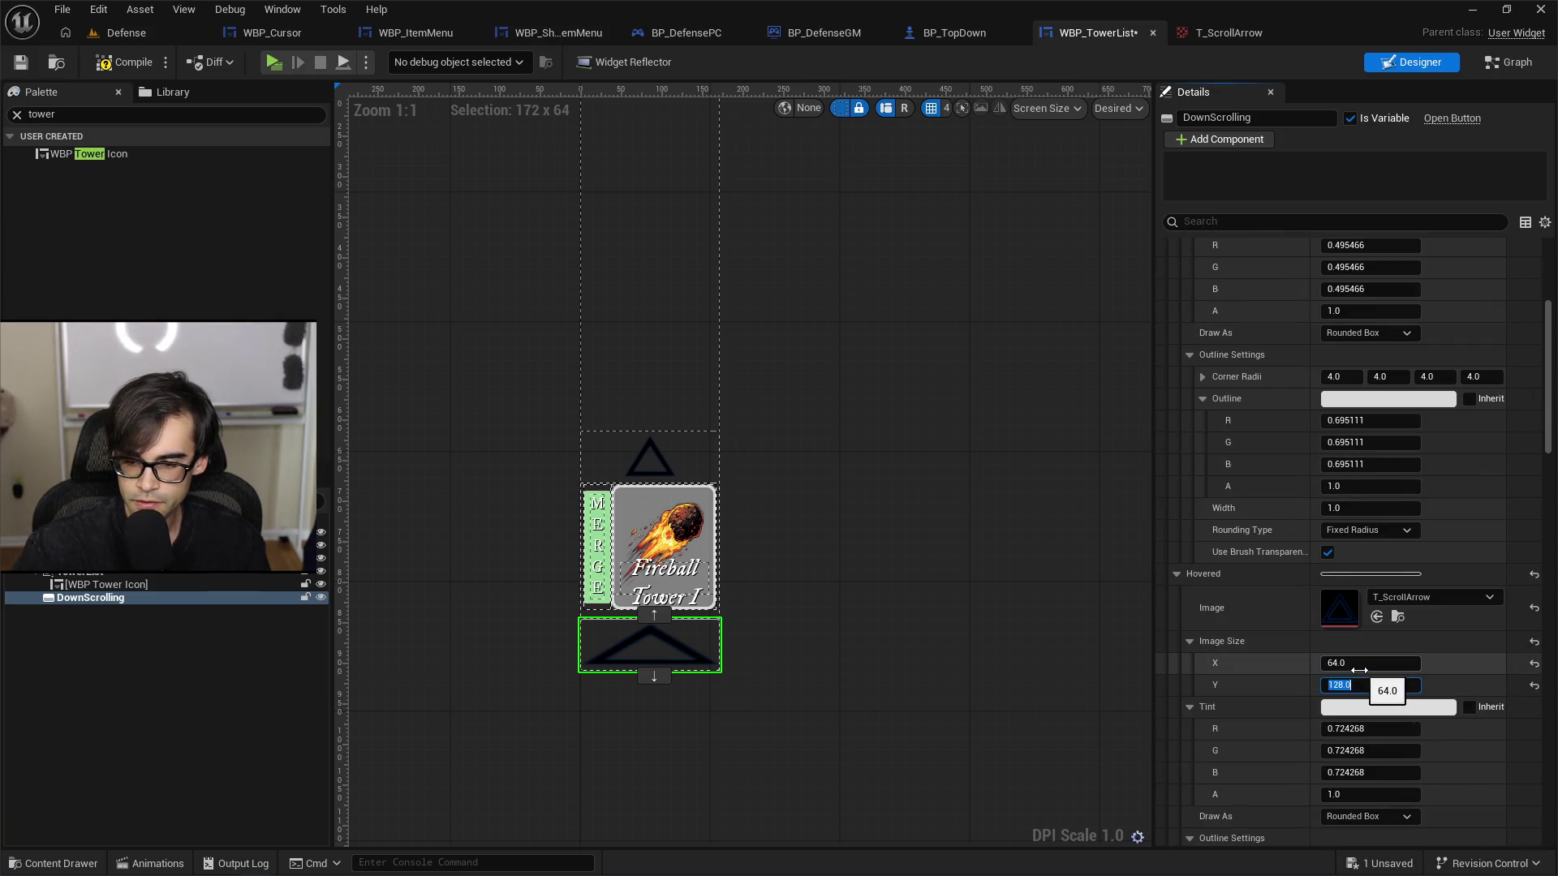
{"action": "scroll", "coordinate": [1380, 665], "scroll_direction": "down", "scroll_amount": 8}
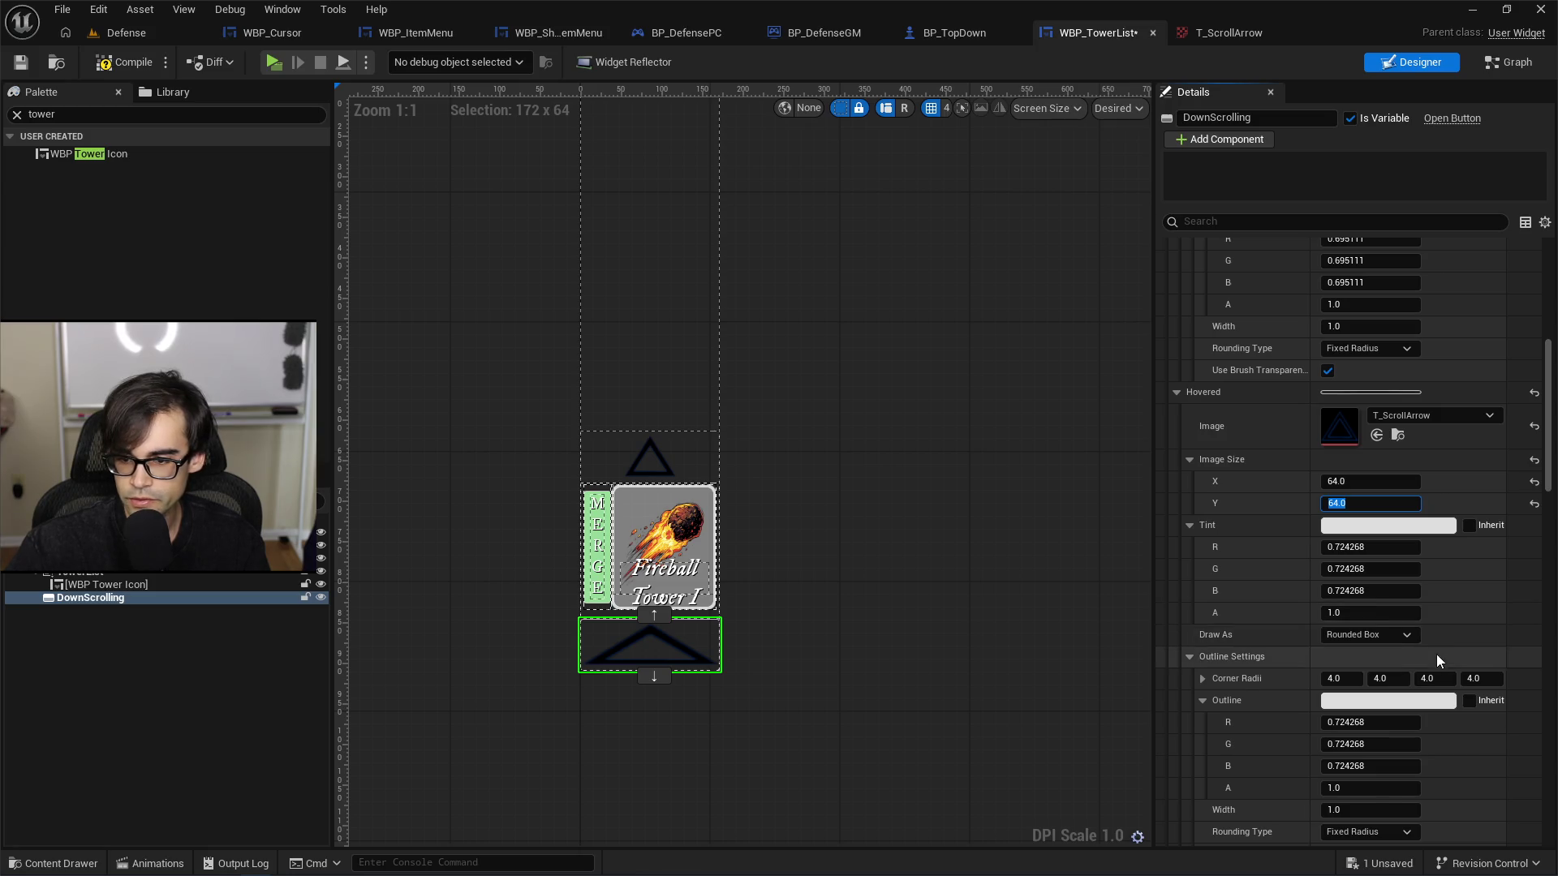
{"action": "scroll", "coordinate": [1371, 655], "scroll_direction": "down", "scroll_amount": 5}
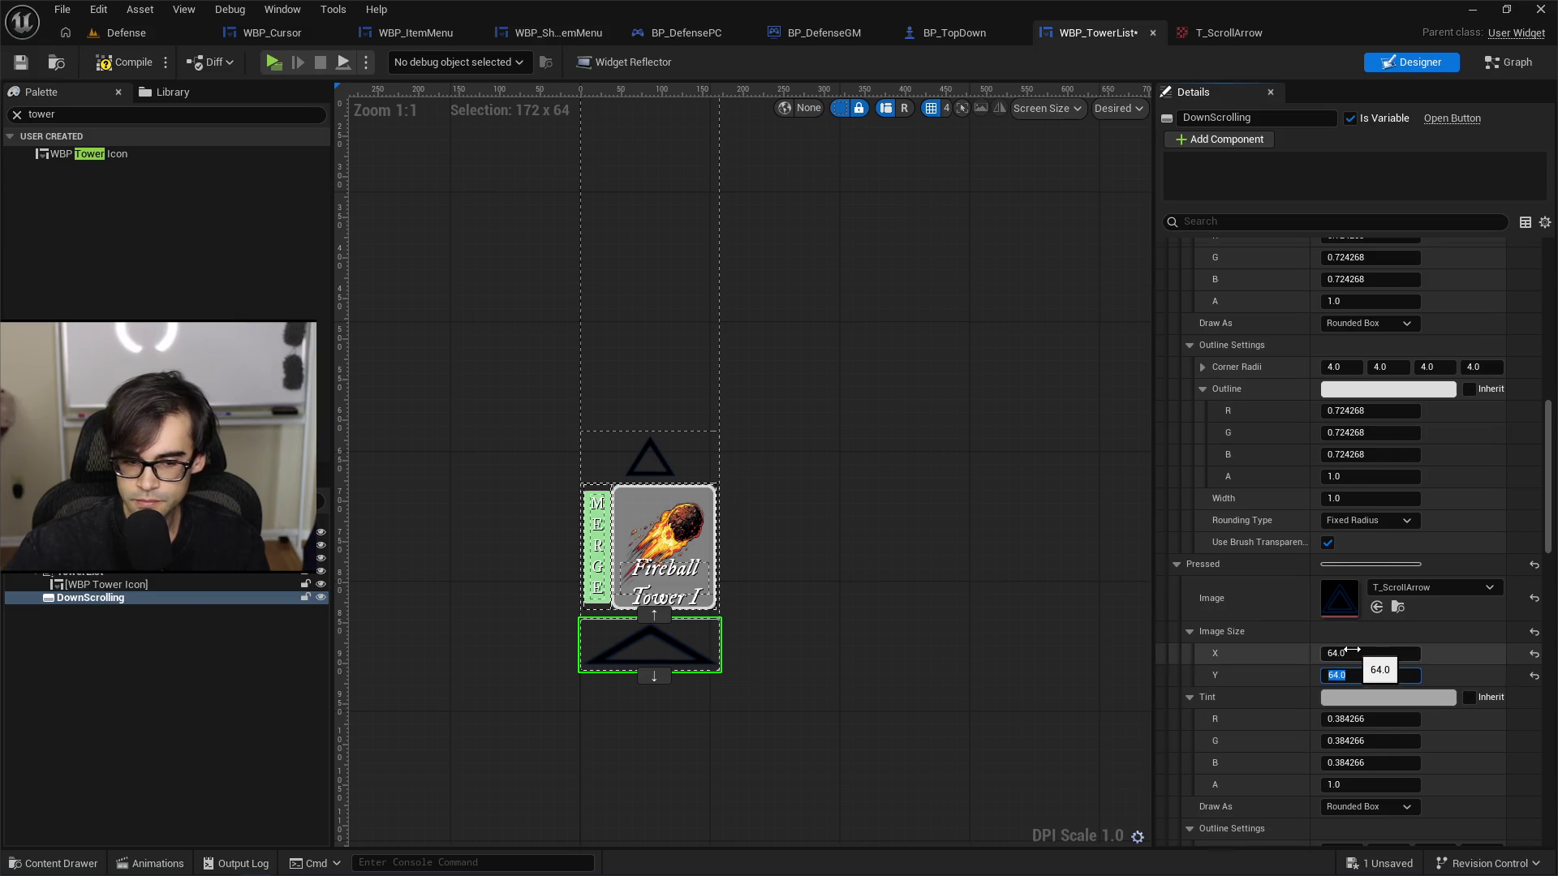
{"action": "scroll", "coordinate": [1351, 650], "scroll_direction": "down", "scroll_amount": 1}
{"action": "type", "text": "50.0"}
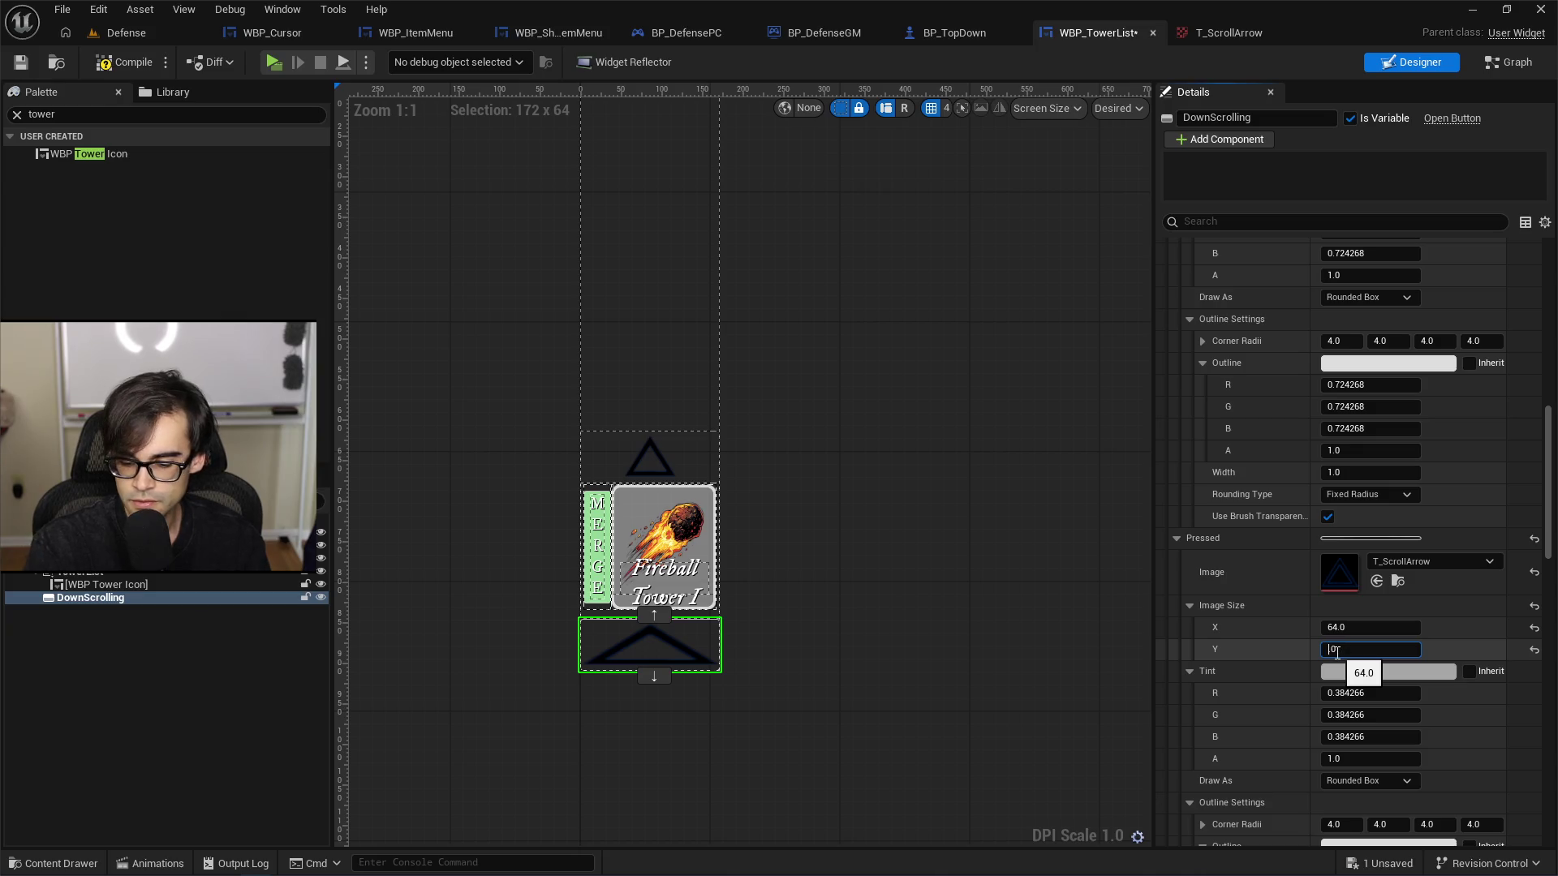
{"action": "left_click", "coordinate": [1368, 781]}
Step: Change DownScrolling's Pressed, Hovered and Normal Draw As from Rounded Box to Image, then reselect UpScrolling
{"action": "left_click", "coordinate": [1347, 826]}
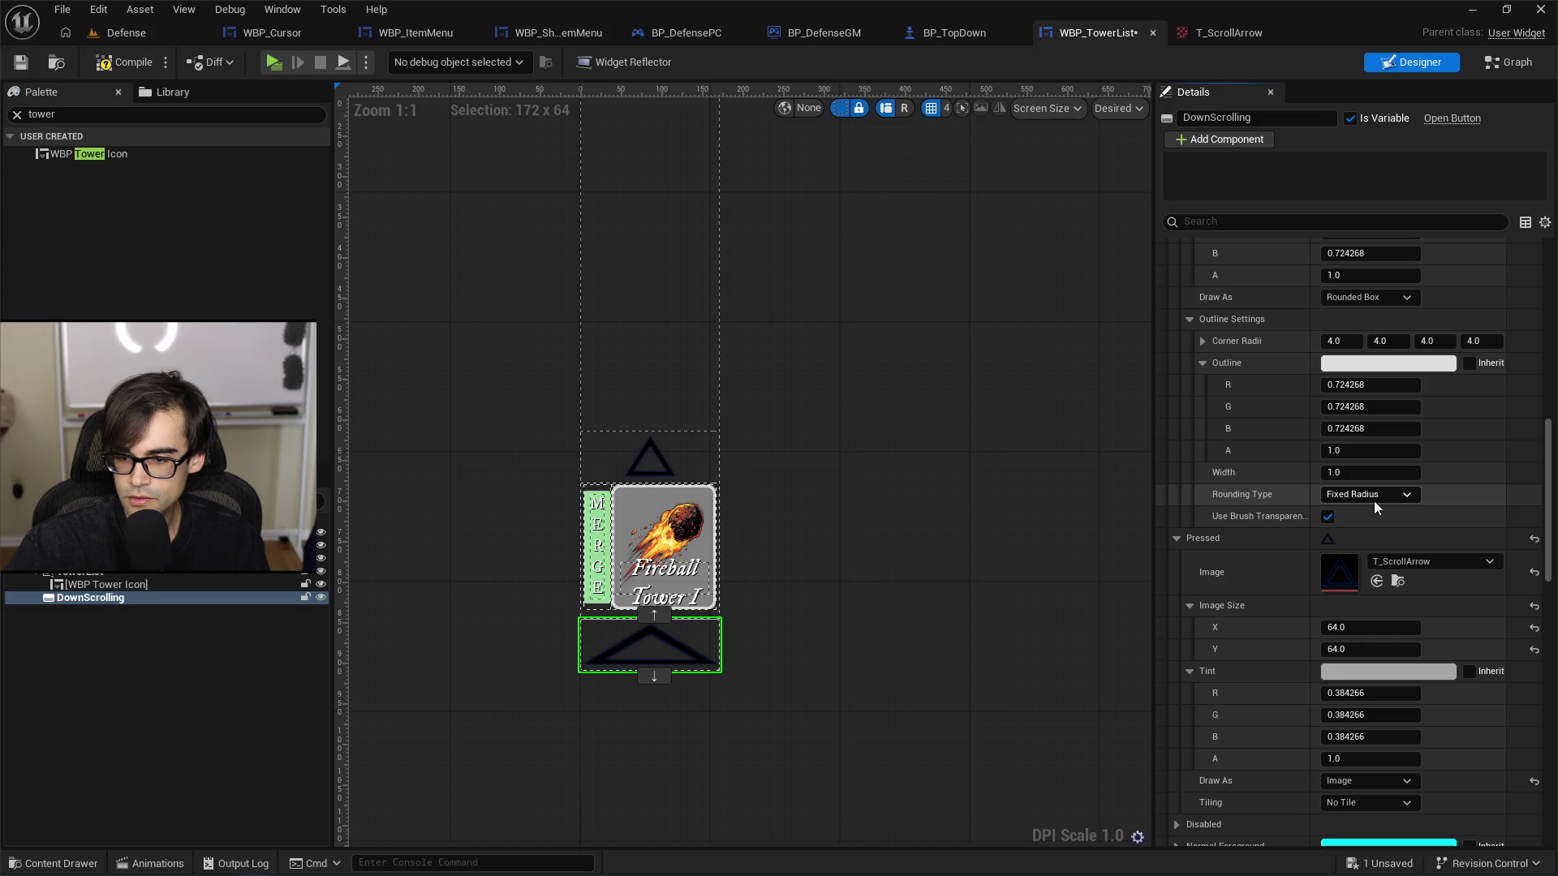
{"action": "scroll", "coordinate": [1377, 507], "scroll_direction": "up", "scroll_amount": 5}
{"action": "left_click", "coordinate": [1383, 429]}
{"action": "left_click", "coordinate": [1345, 489]}
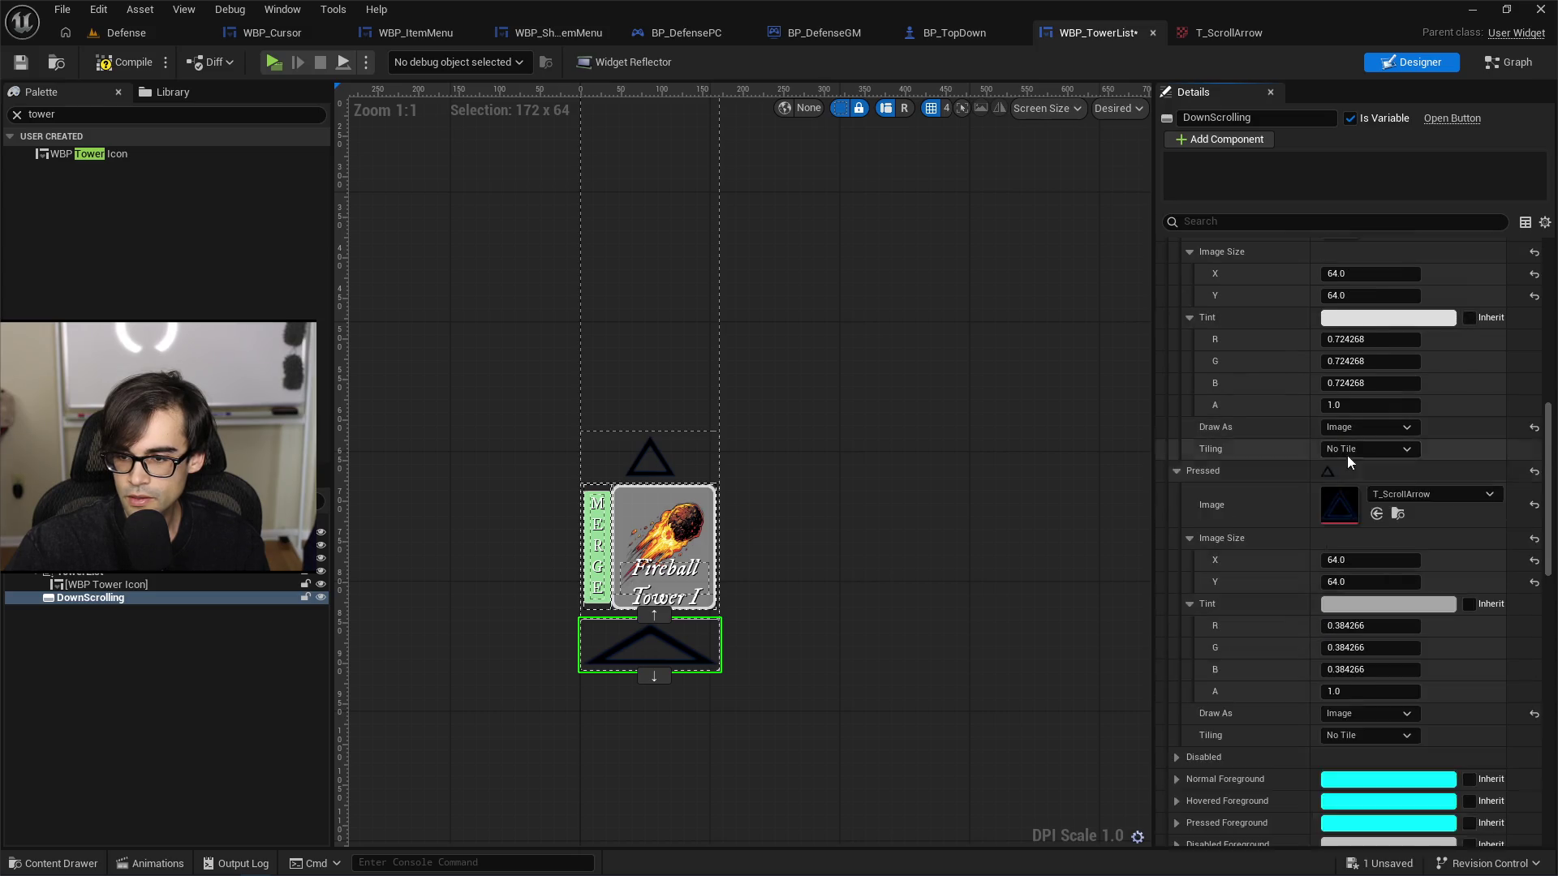
{"action": "scroll", "coordinate": [1361, 453], "scroll_direction": "up", "scroll_amount": 4}
{"action": "left_click", "coordinate": [1368, 439]}
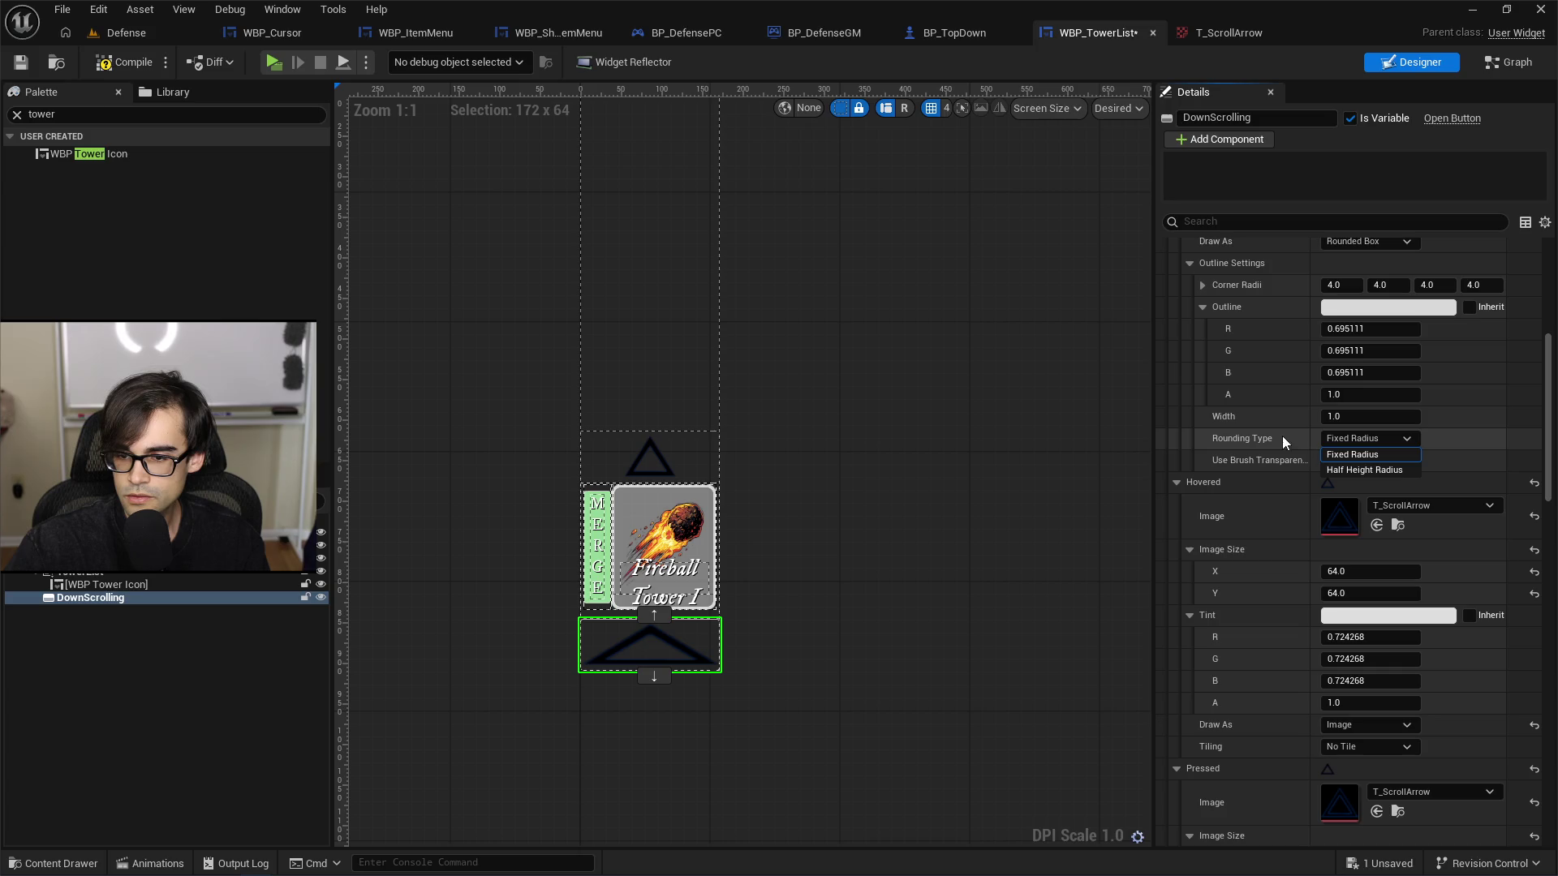
{"action": "scroll", "coordinate": [1363, 406], "scroll_direction": "up", "scroll_amount": 5}
{"action": "left_click", "coordinate": [1365, 371]}
{"action": "left_click", "coordinate": [1339, 437]}
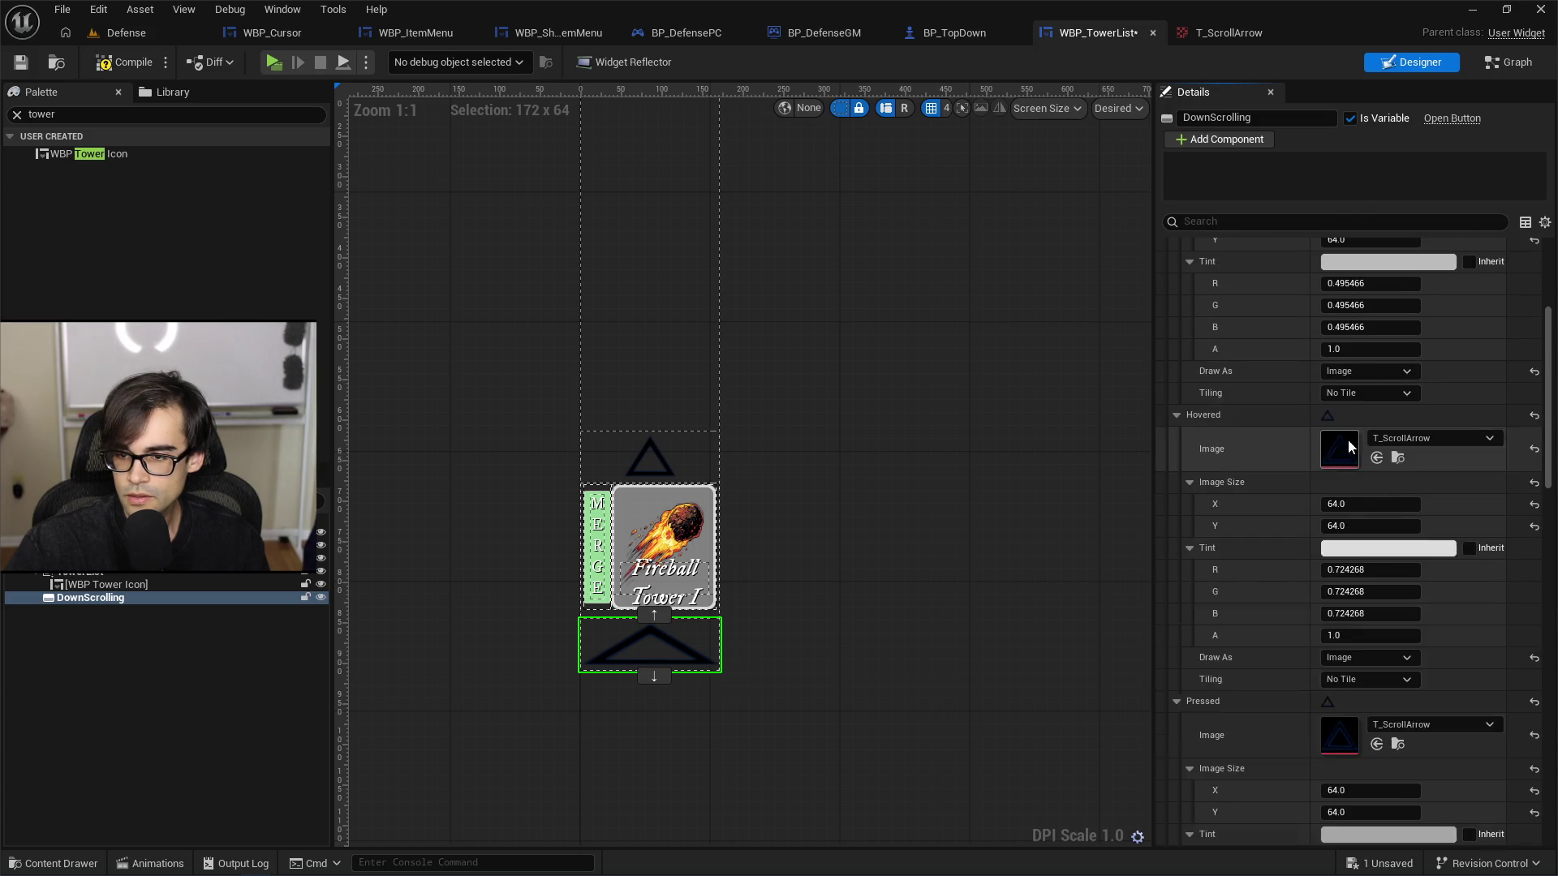
{"action": "scroll", "coordinate": [1335, 446], "scroll_direction": "up", "scroll_amount": 8}
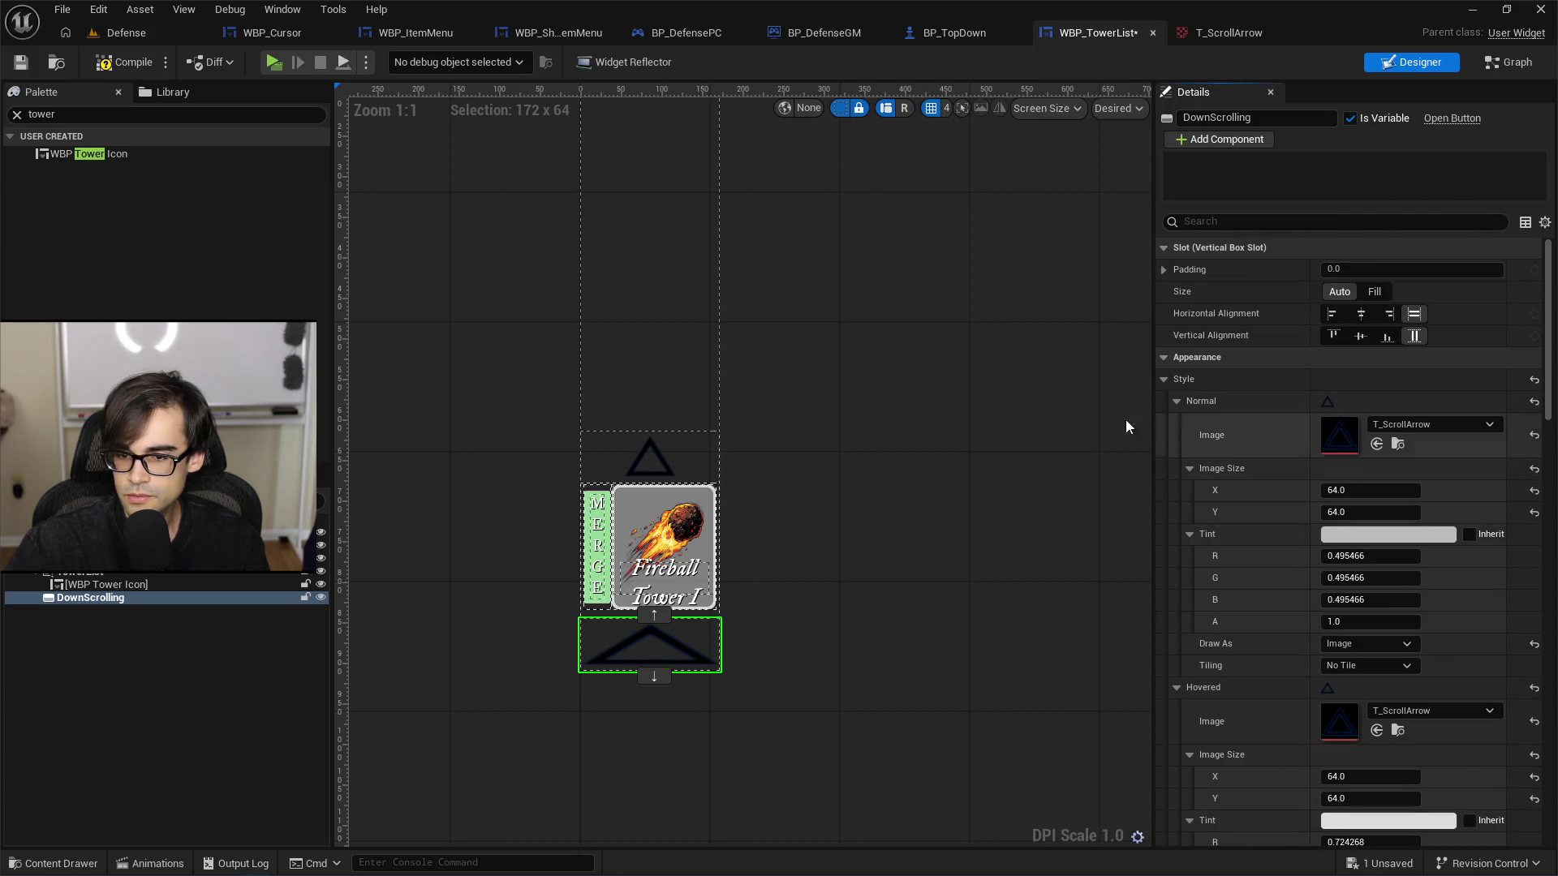
{"action": "left_click", "coordinate": [651, 460]}
{"action": "scroll", "coordinate": [1331, 503], "scroll_direction": "down", "scroll_amount": 10}
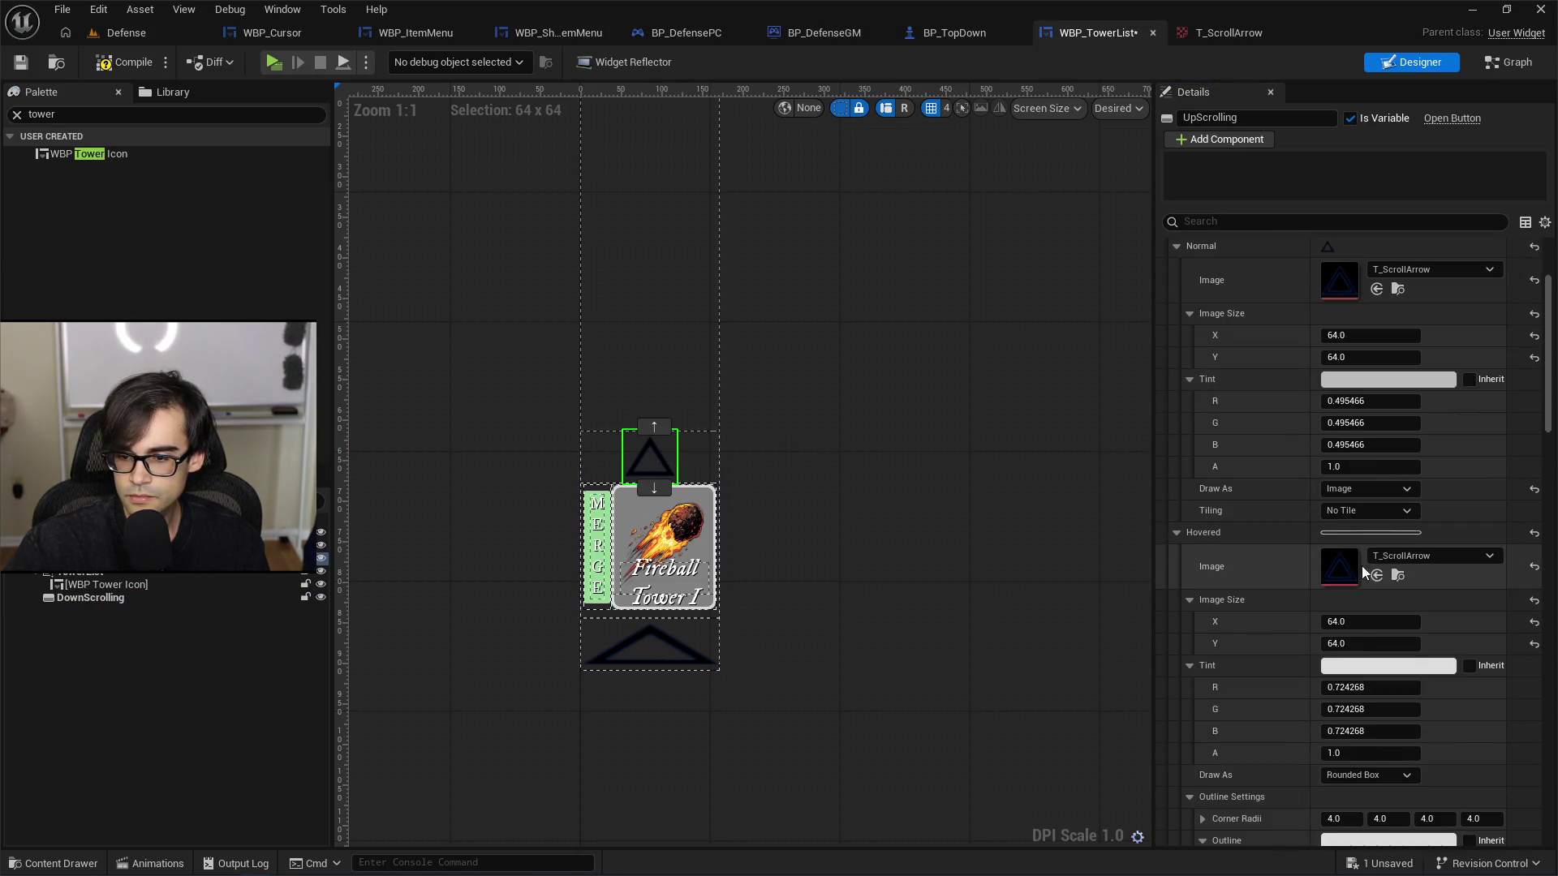
Step: Draw UpScrolling's Hovered and Pressed states as Image
{"action": "left_click", "coordinate": [1384, 627]}
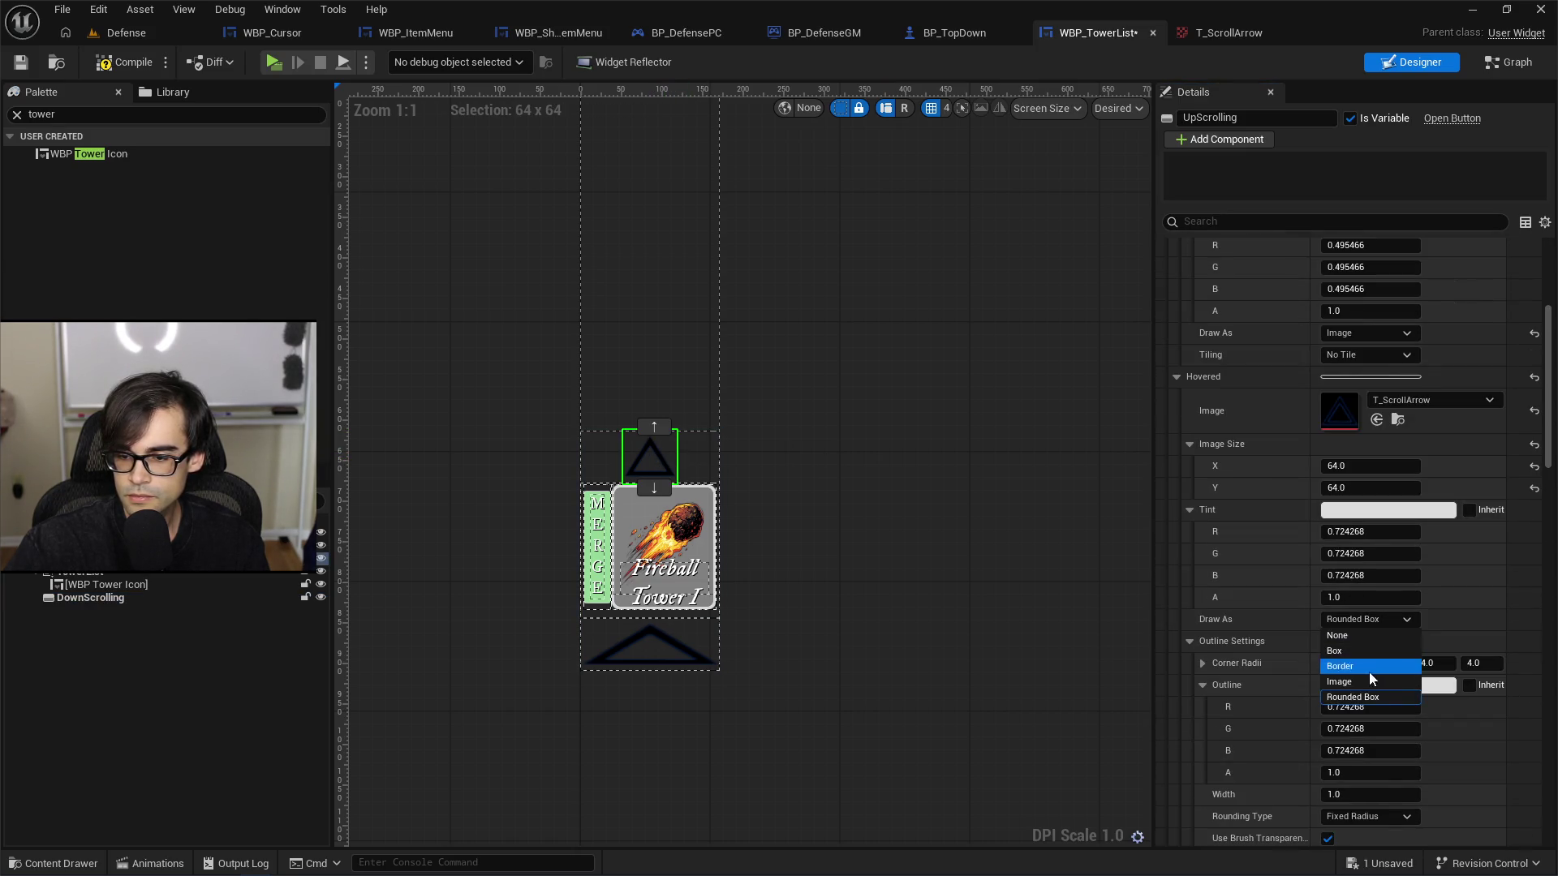
{"action": "left_click", "coordinate": [1367, 674]}
{"action": "scroll", "coordinate": [1214, 594], "scroll_direction": "down", "scroll_amount": 5}
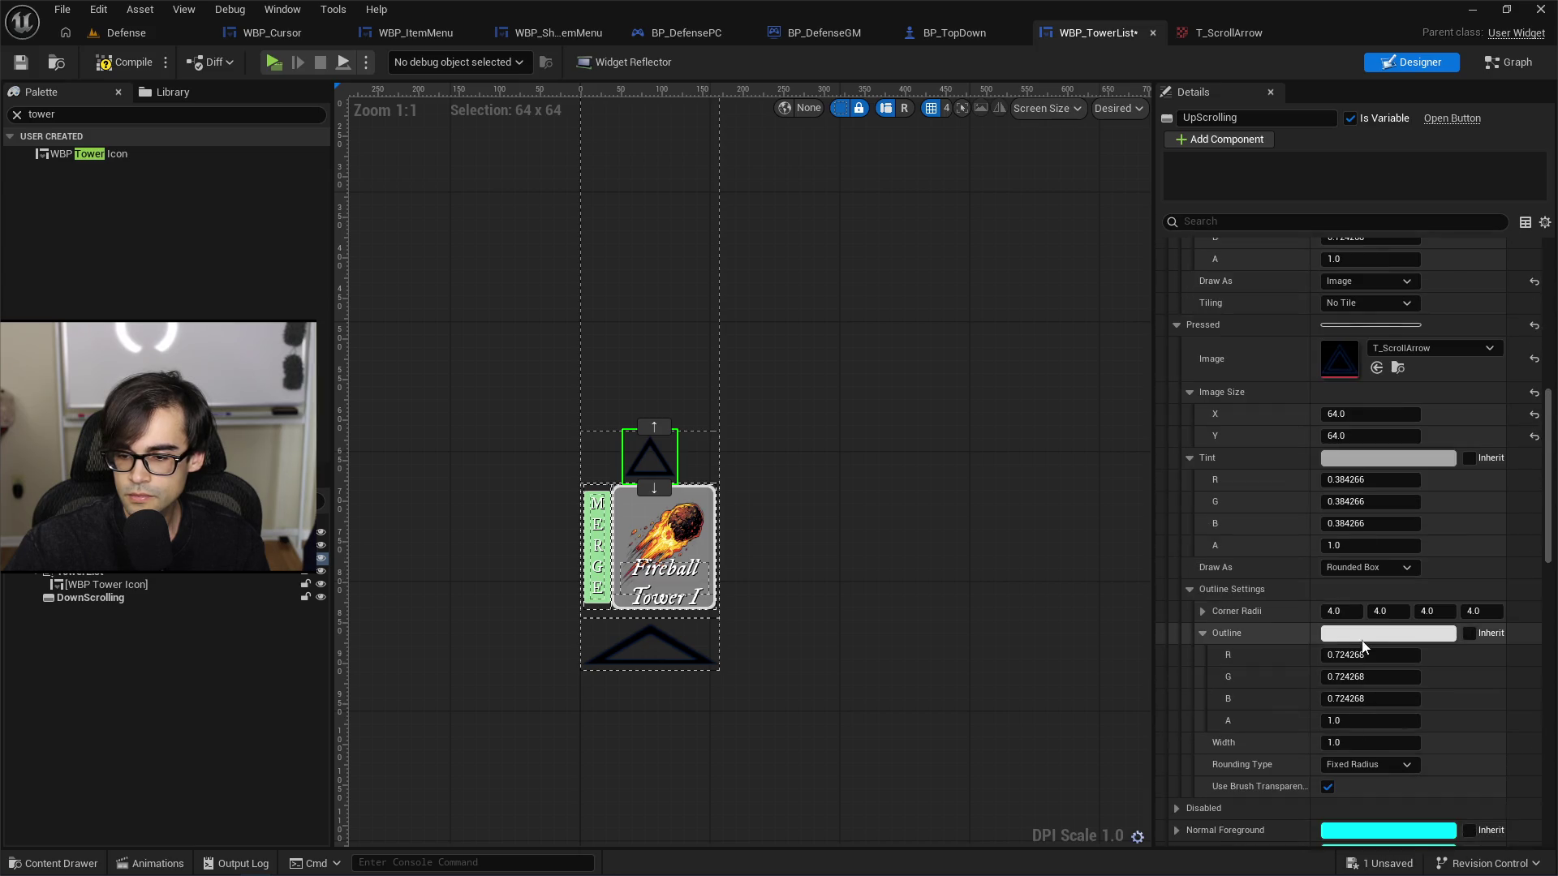
{"action": "left_click", "coordinate": [1371, 570]}
{"action": "left_click", "coordinate": [1361, 631]}
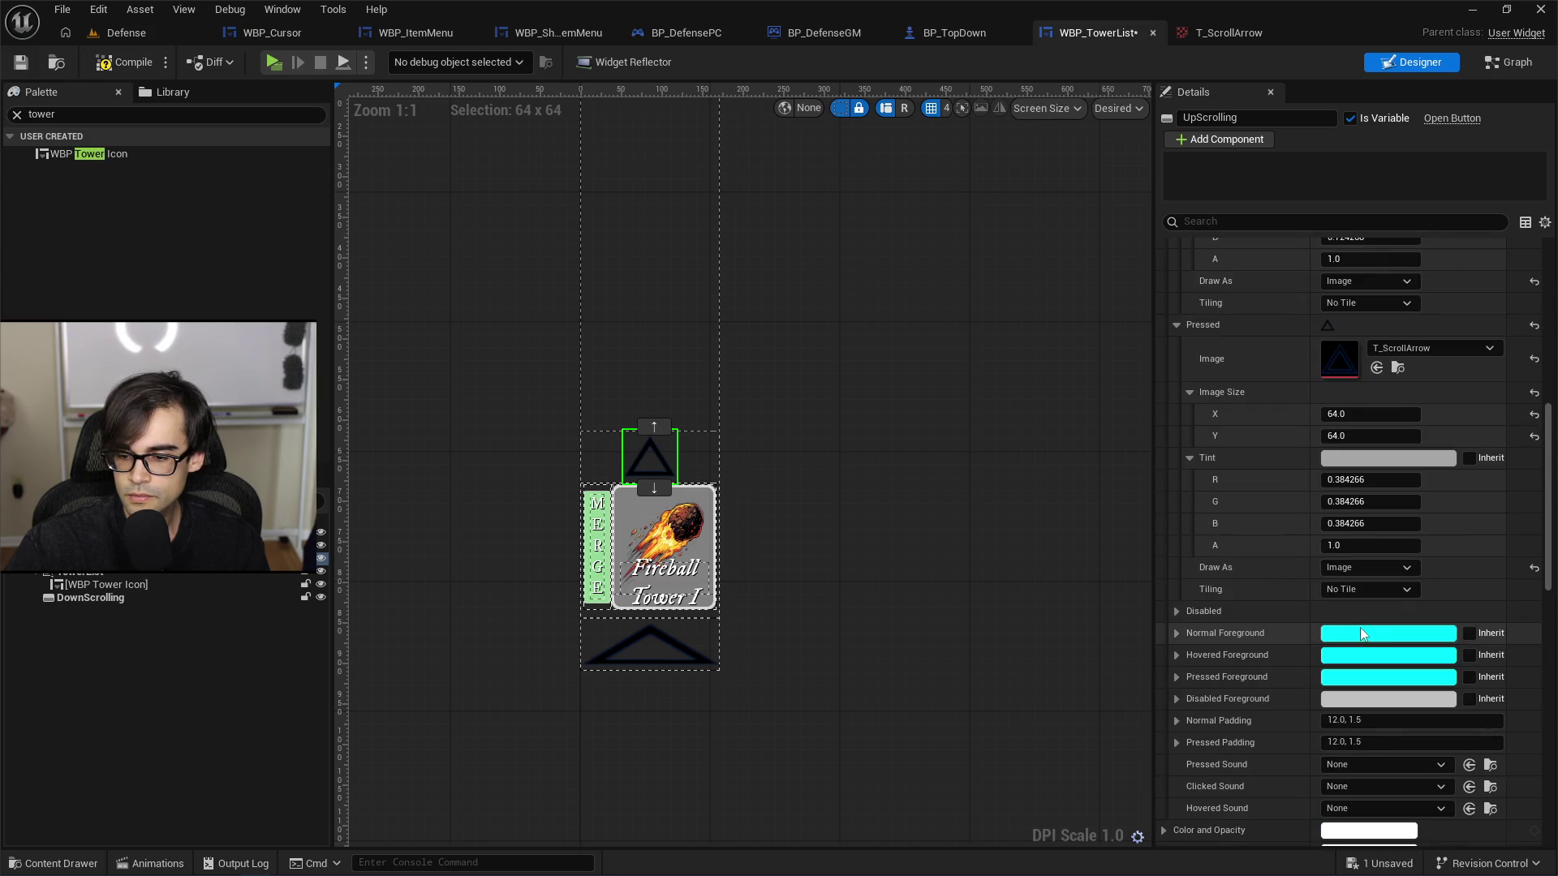
Step: Collapse the Pressed, Hovered and Normal tint rows and select DownScrolling
{"action": "left_click", "coordinate": [1189, 458]}
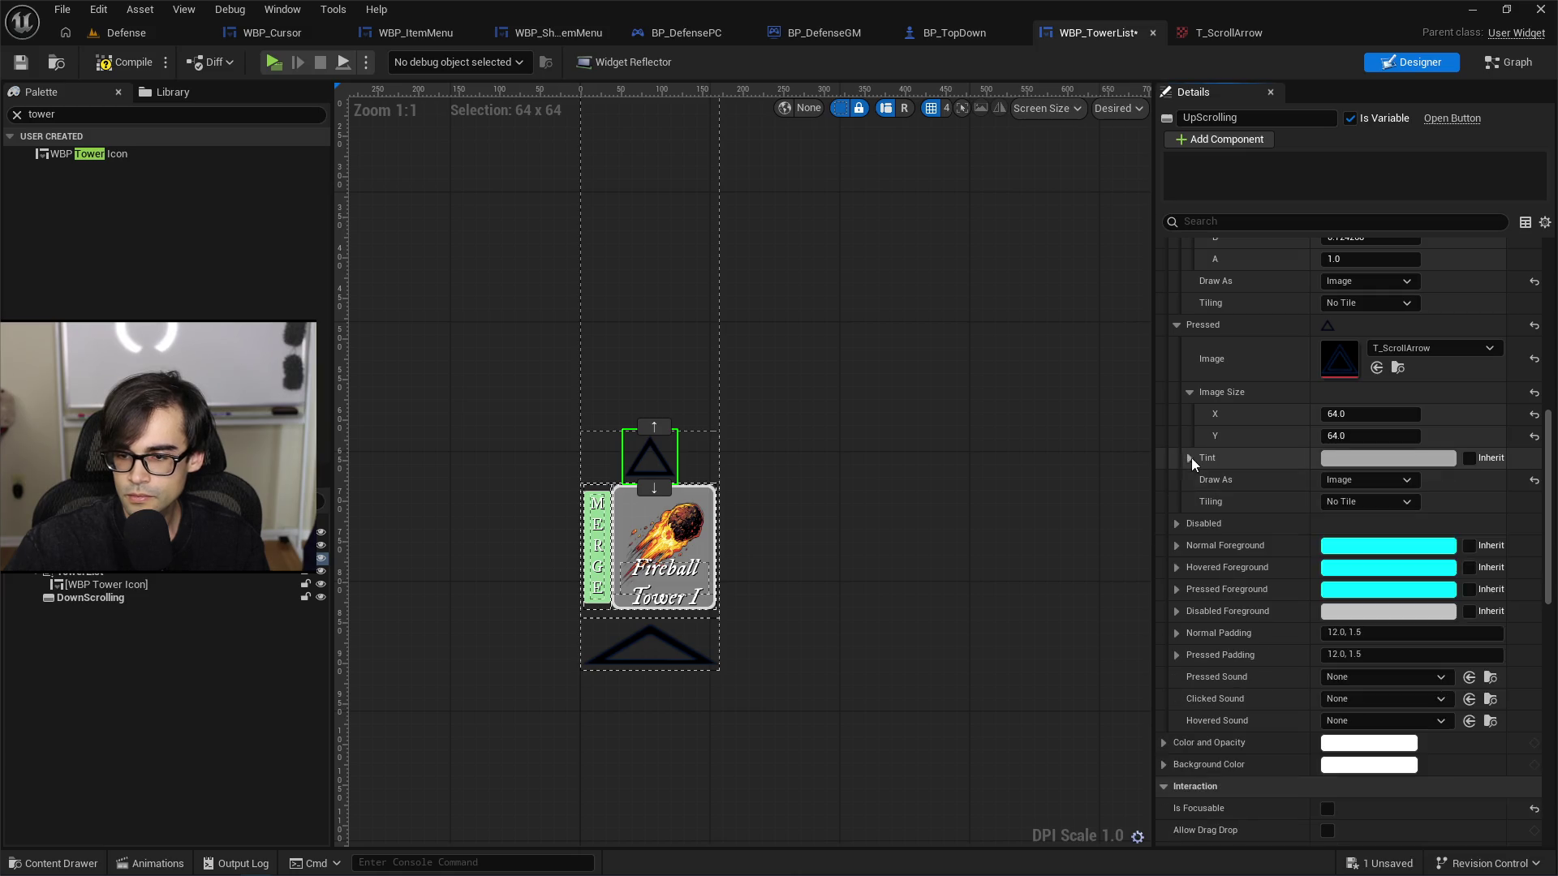
{"action": "scroll", "coordinate": [1191, 458], "scroll_direction": "up", "scroll_amount": 3}
{"action": "left_click", "coordinate": [1188, 328]}
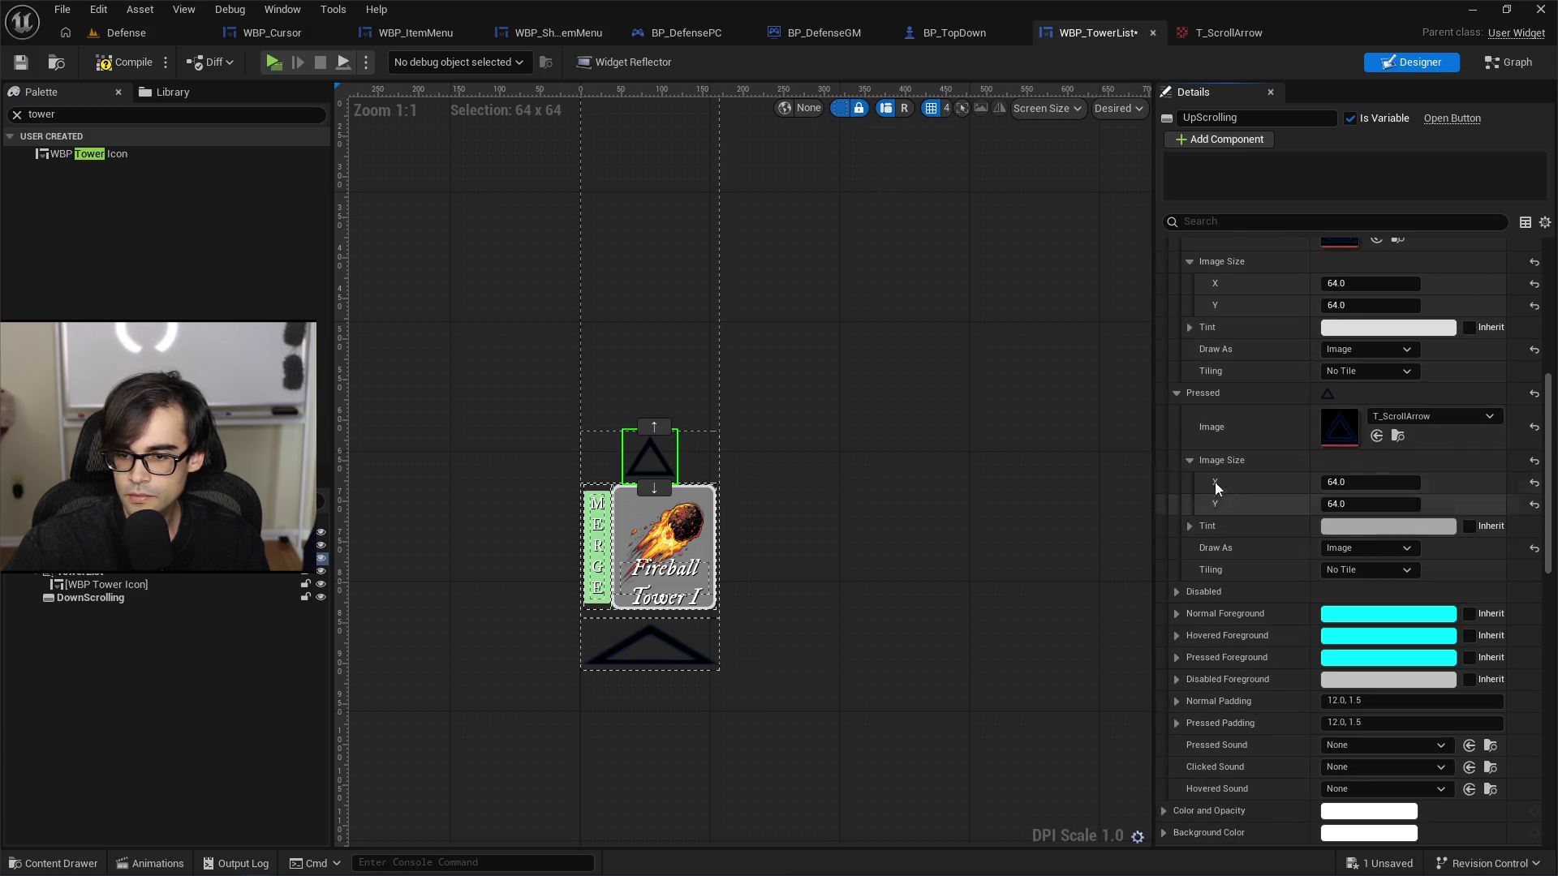
{"action": "scroll", "coordinate": [1230, 458], "scroll_direction": "up", "scroll_amount": 3}
{"action": "left_click", "coordinate": [1187, 328]}
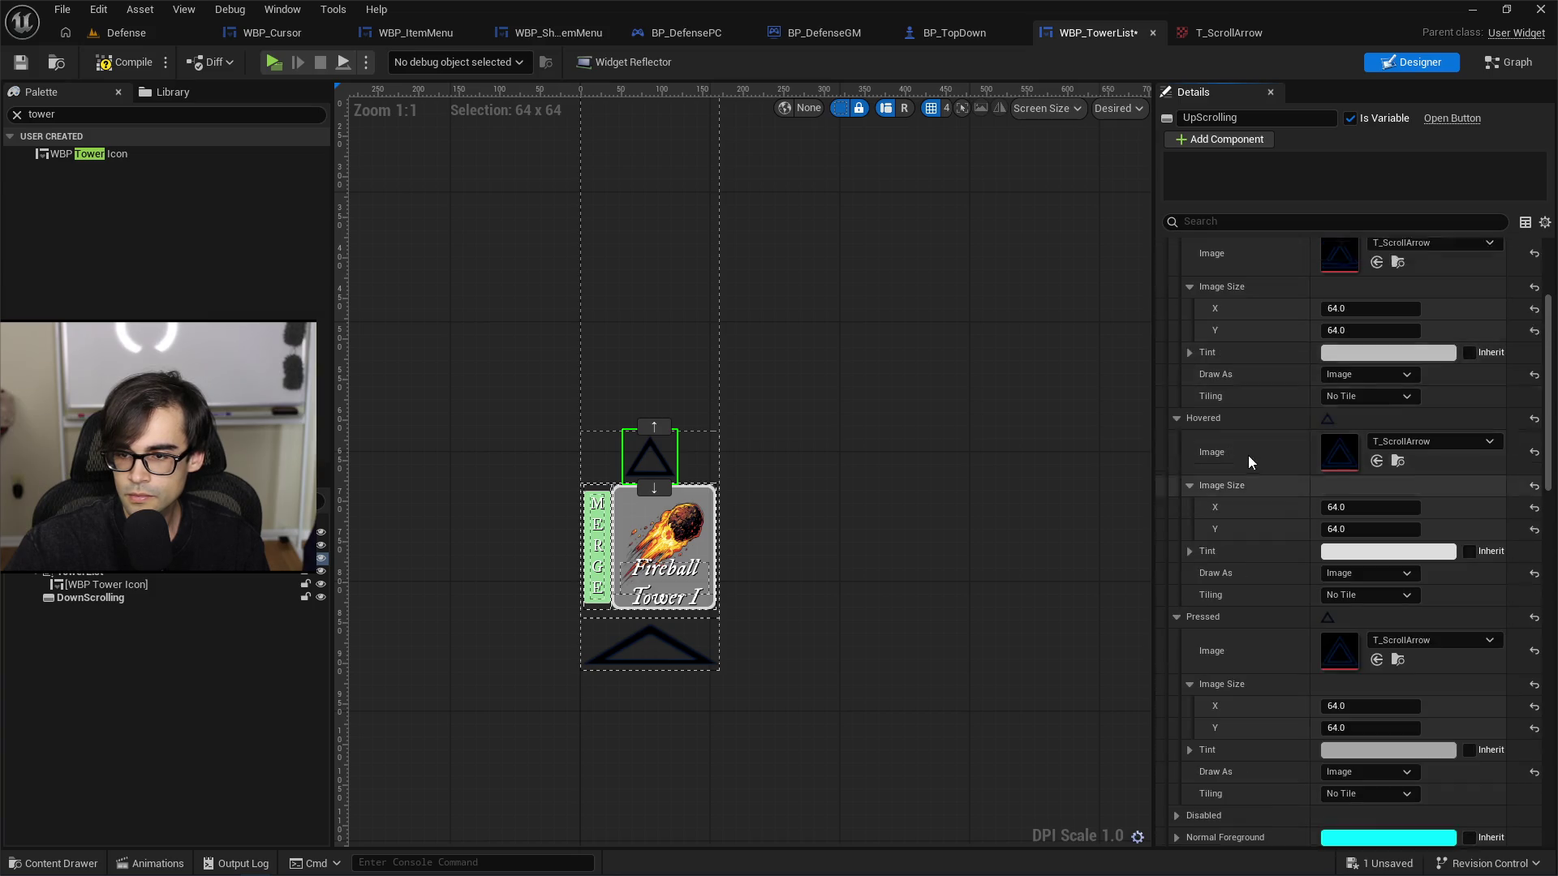
{"action": "scroll", "coordinate": [1248, 462], "scroll_direction": "up", "scroll_amount": 2}
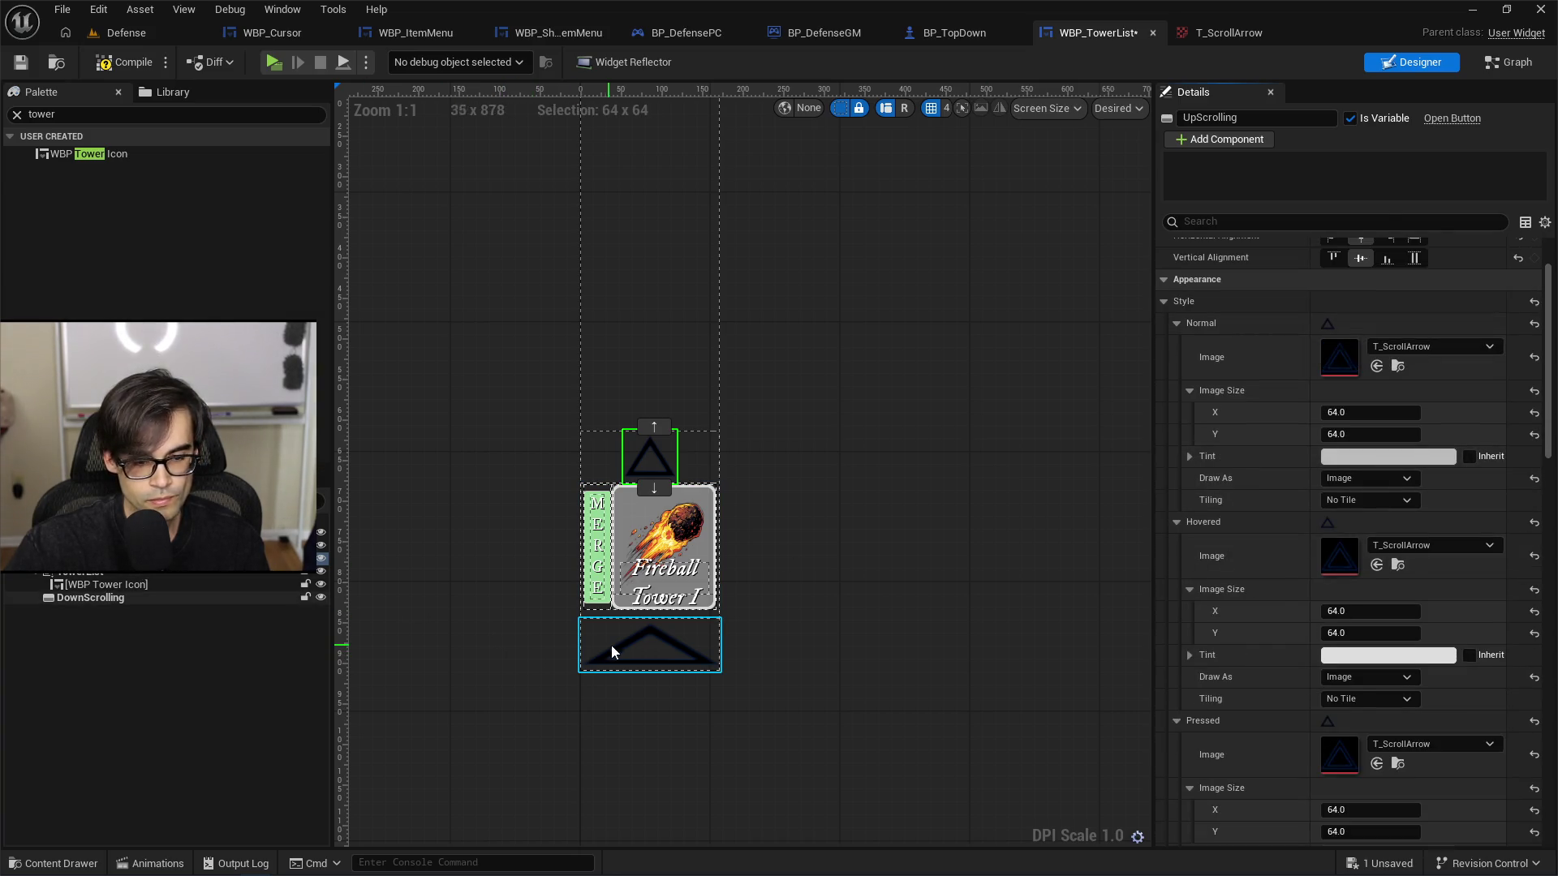
{"action": "left_click", "coordinate": [638, 651]}
{"action": "scroll", "coordinate": [1363, 313], "scroll_direction": "up", "scroll_amount": 2}
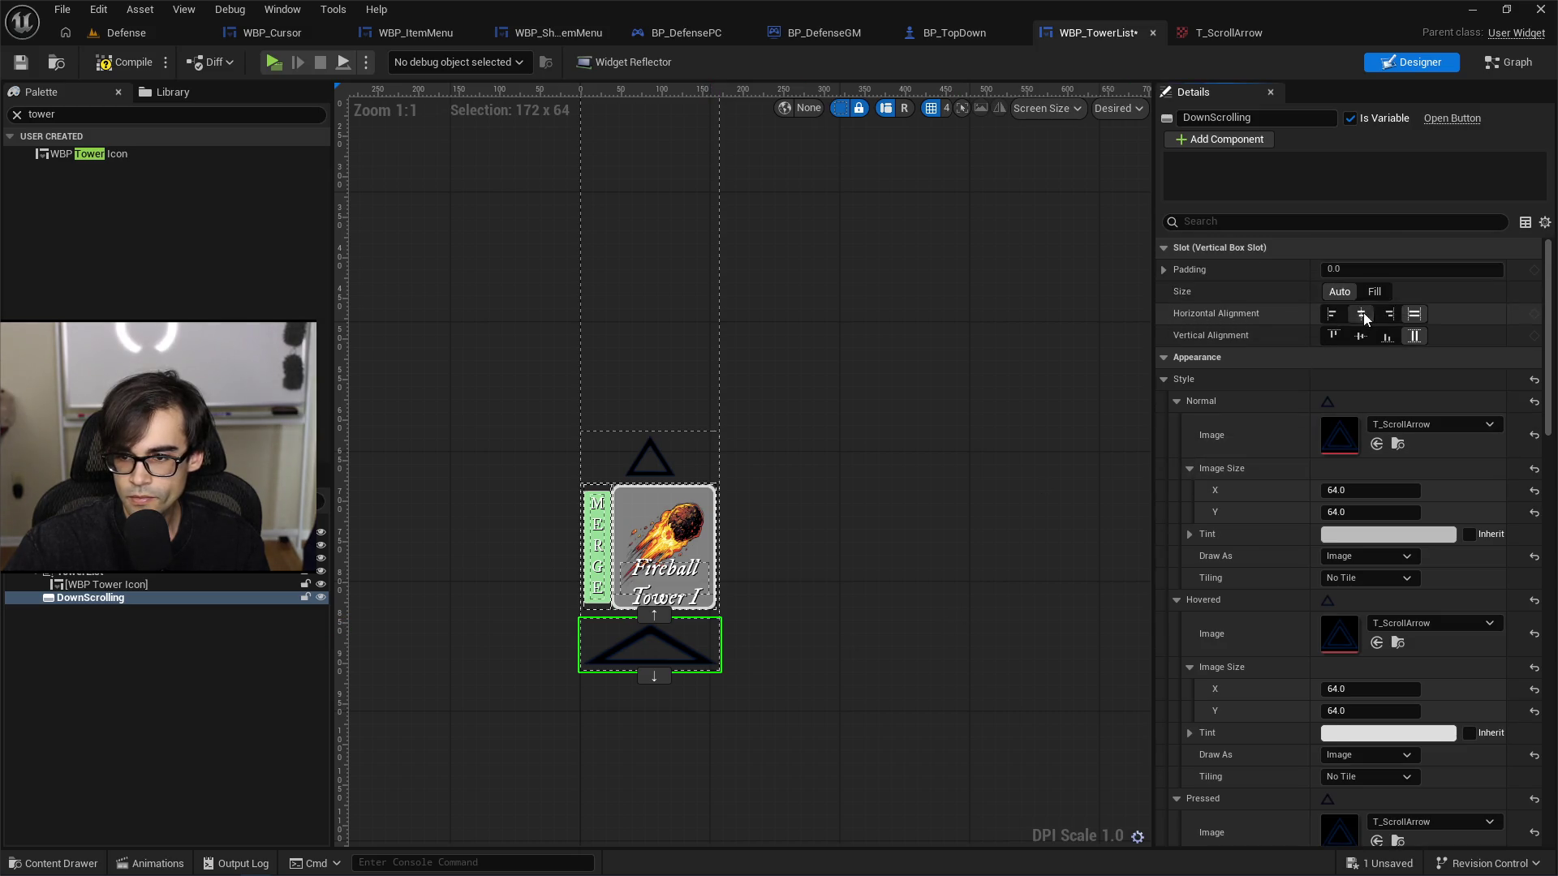
Step: Rotate DownScrolling to a 180° Render Transform Angle and save WBP_TowerList
{"action": "left_click", "coordinate": [21, 62]}
{"action": "scroll", "coordinate": [1313, 485], "scroll_direction": "down", "scroll_amount": 10}
{"action": "scroll", "coordinate": [1313, 485], "scroll_direction": "down", "scroll_amount": 8}
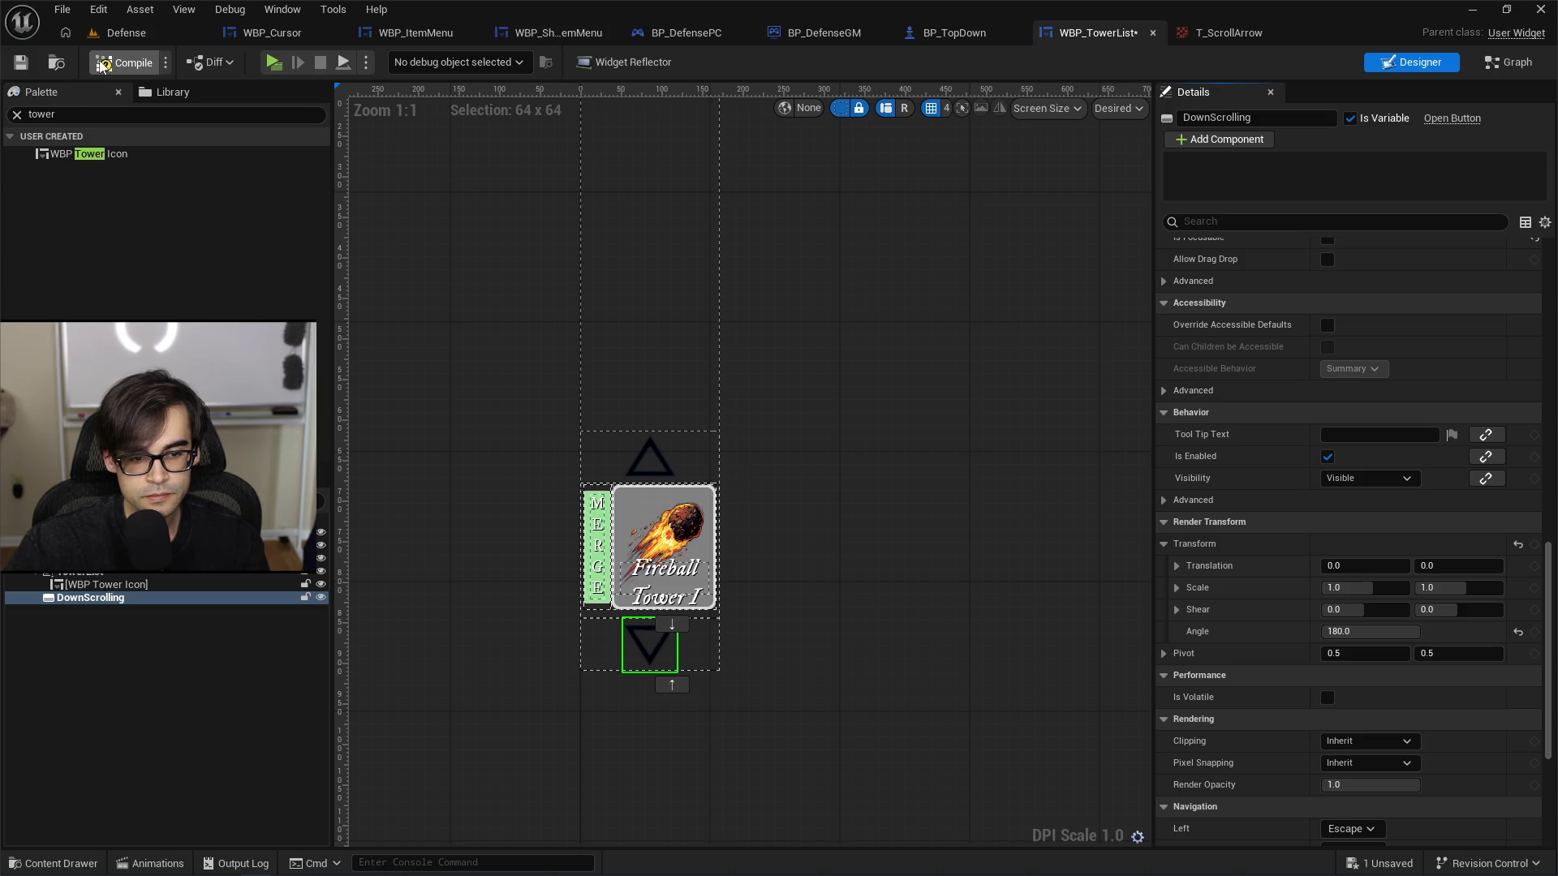
{"action": "left_click", "coordinate": [29, 73]}
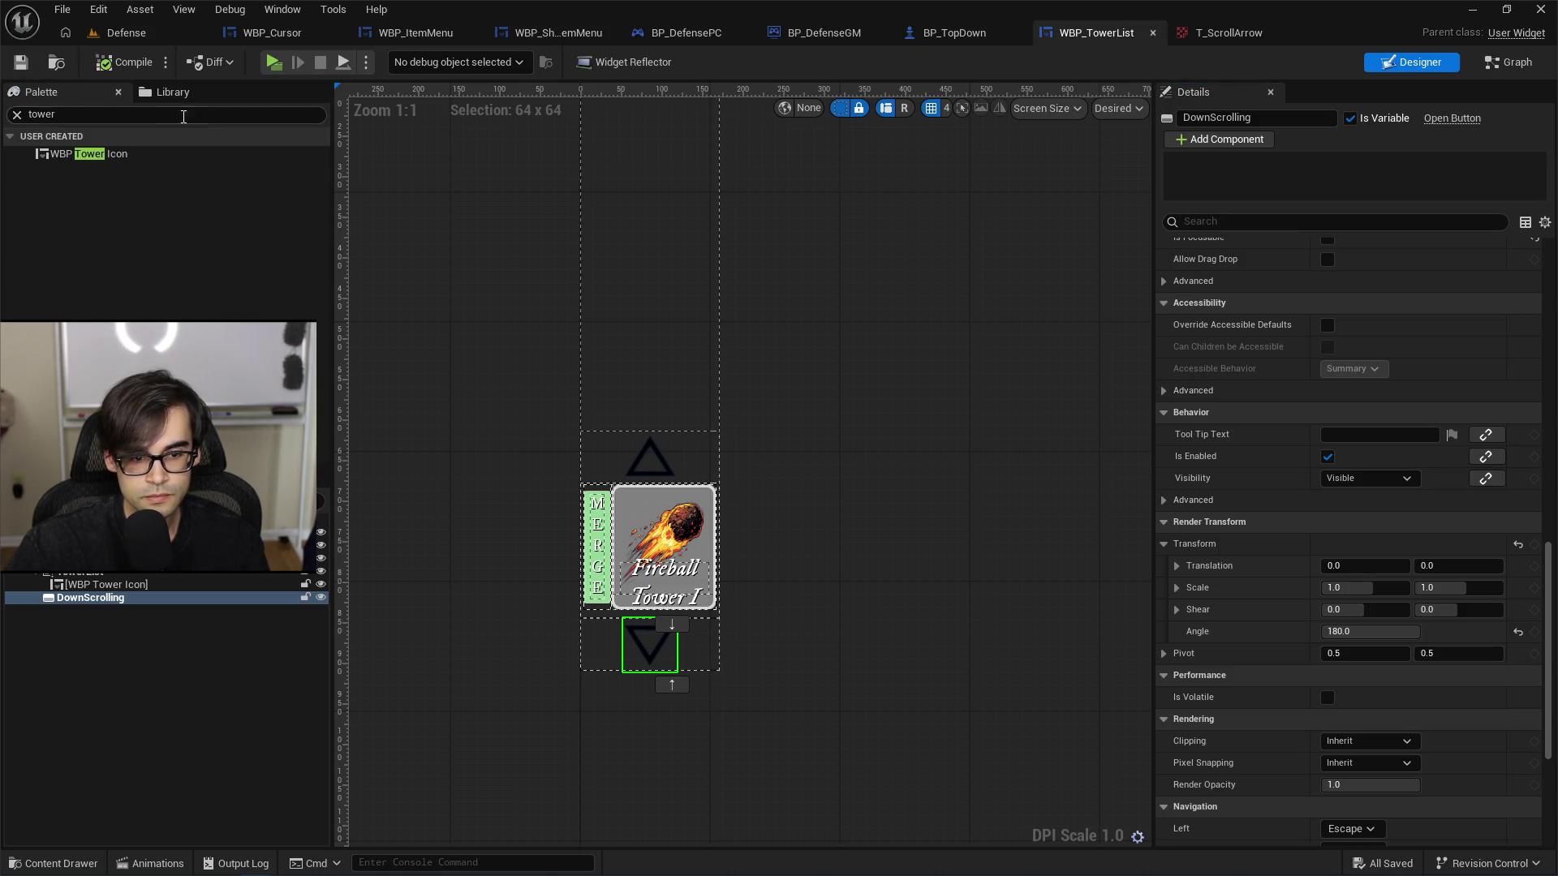
Step: Deselect the arrow and launch a Standalone Game preview from the Defense level
{"action": "left_click", "coordinate": [477, 390]}
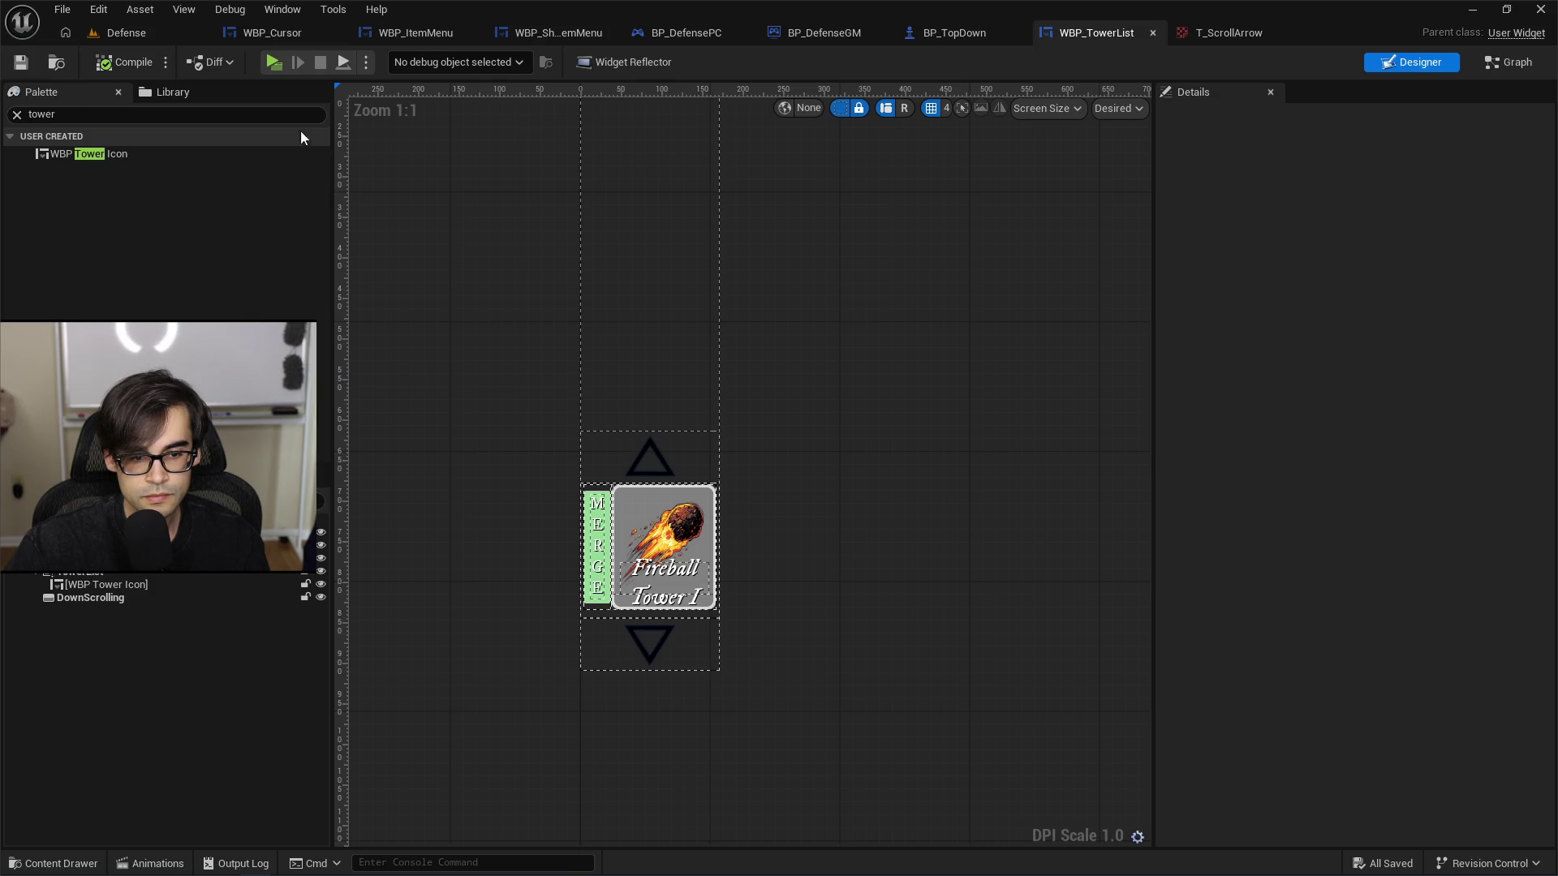
{"action": "left_click", "coordinate": [110, 33]}
{"action": "left_click", "coordinate": [402, 60]}
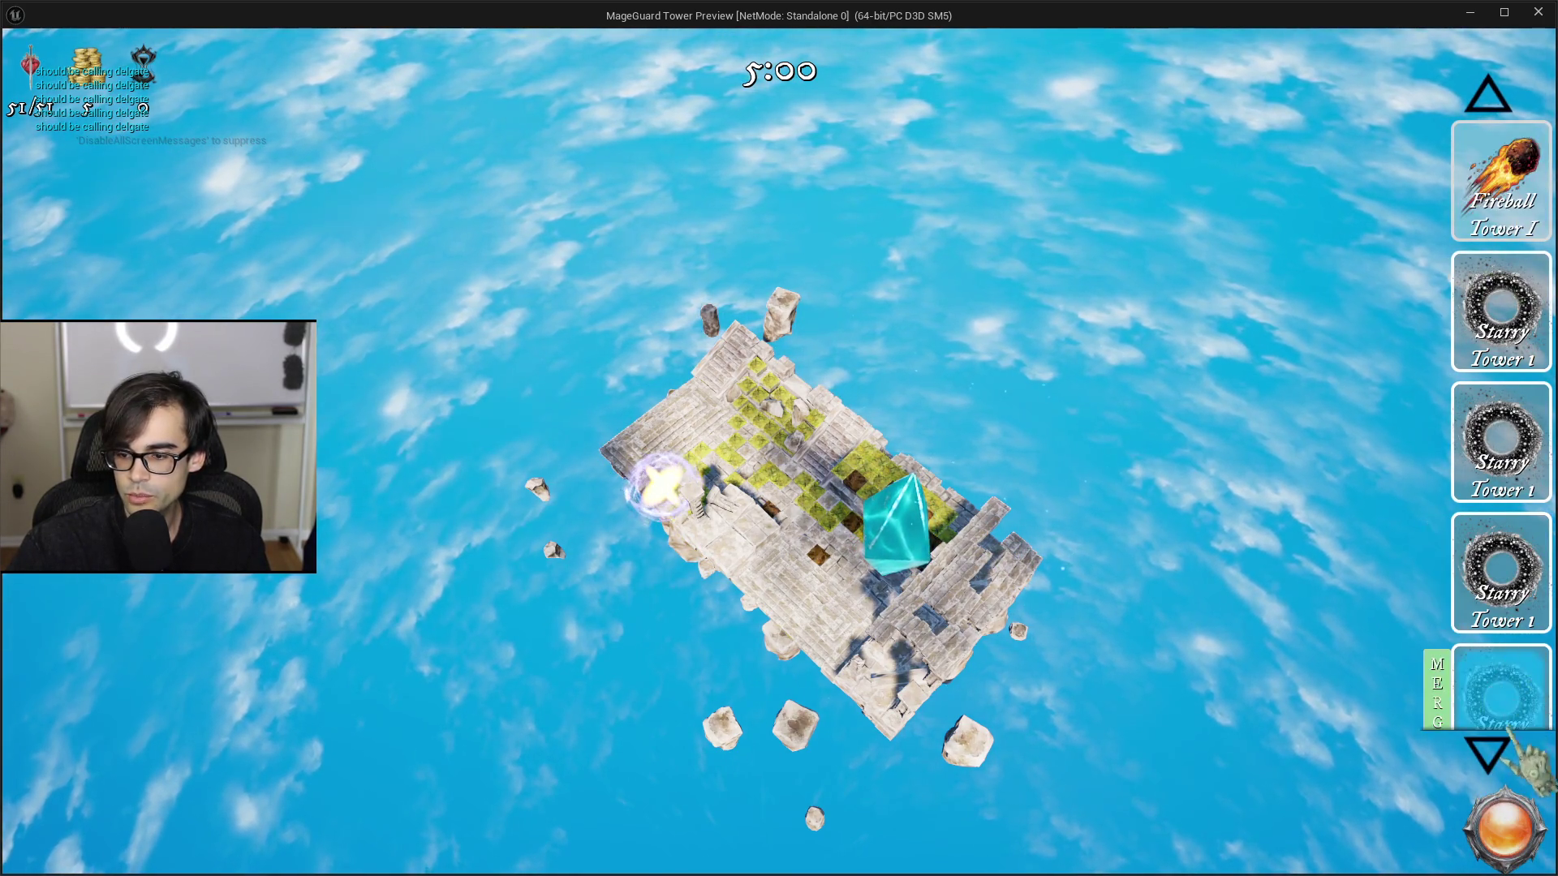
Step: Test the down arrow and pick a Starry Tower card in-game, then close the preview and view T_ScrollArrow
{"action": "left_click", "coordinate": [1491, 751]}
{"action": "left_click", "coordinate": [1491, 753]}
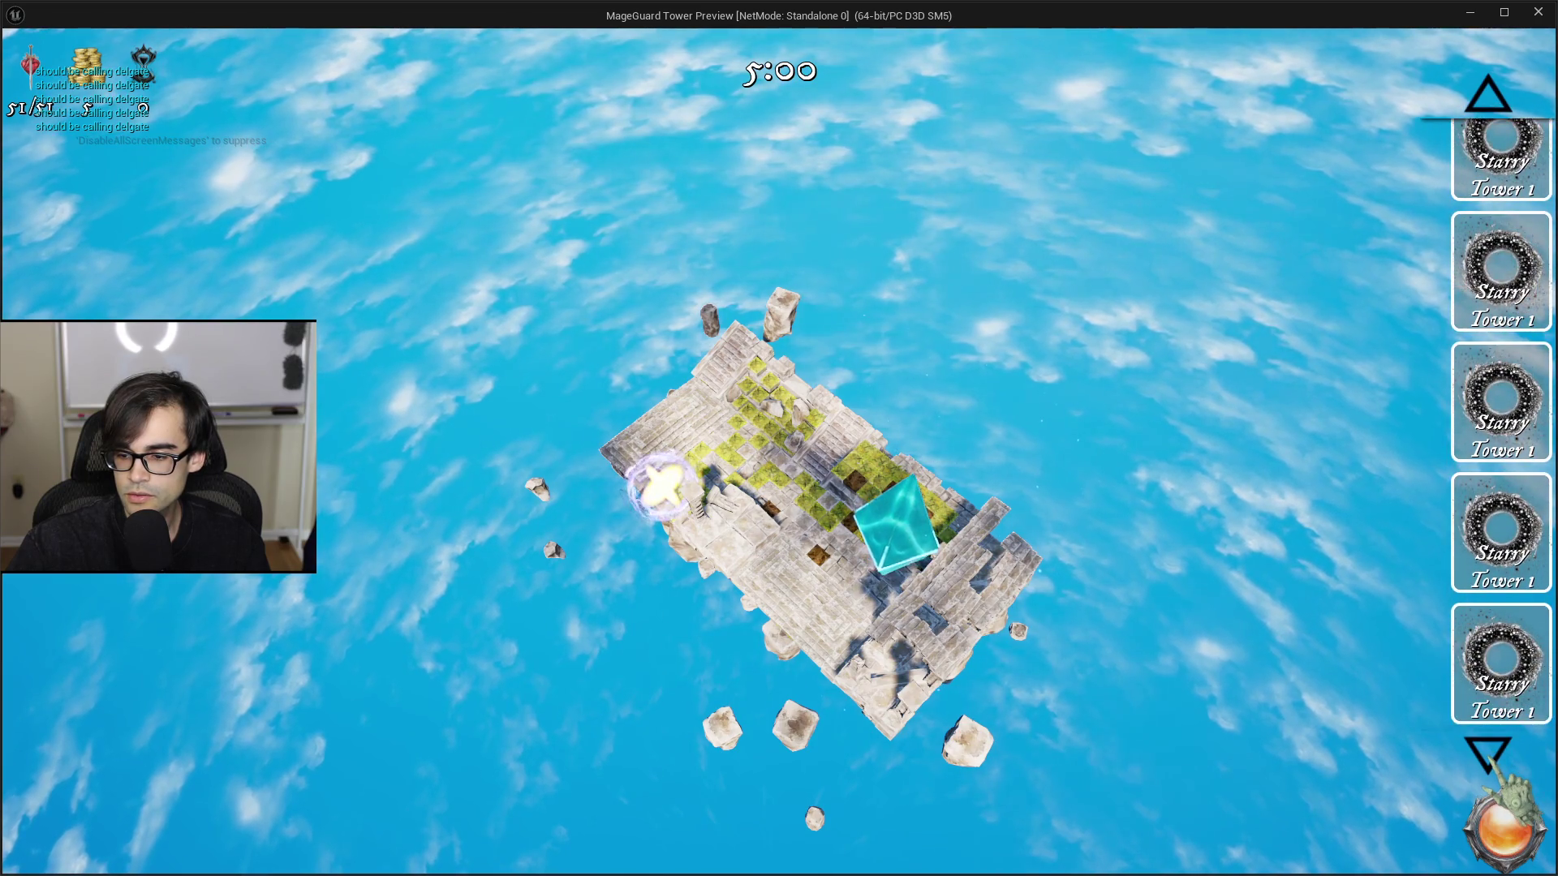
{"action": "scroll", "coordinate": [1500, 154], "scroll_direction": "up", "scroll_amount": 1}
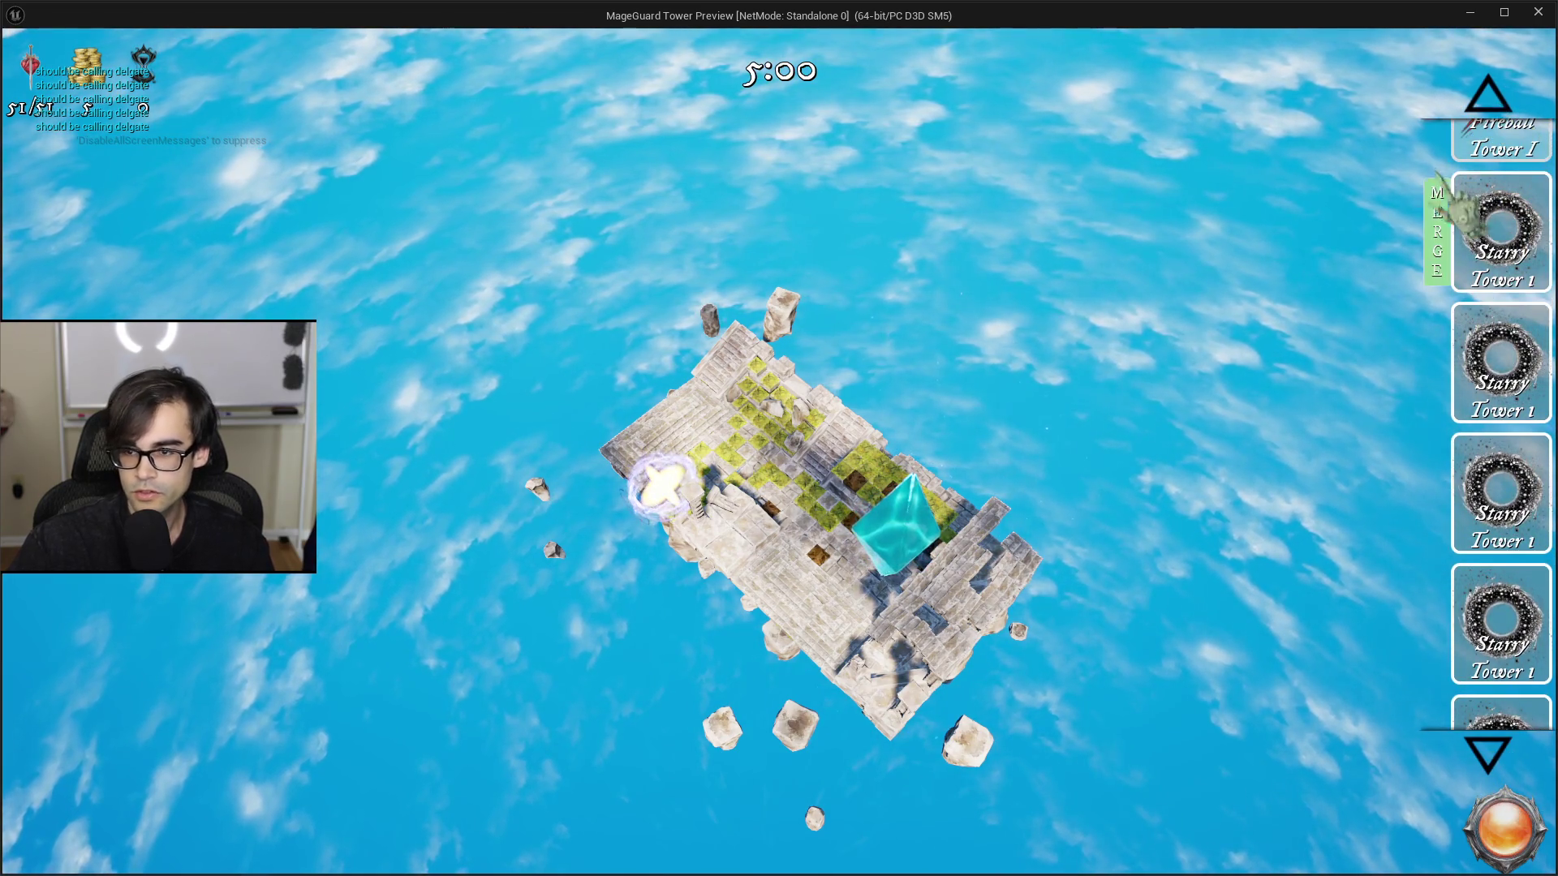
{"action": "left_click", "coordinate": [1495, 222]}
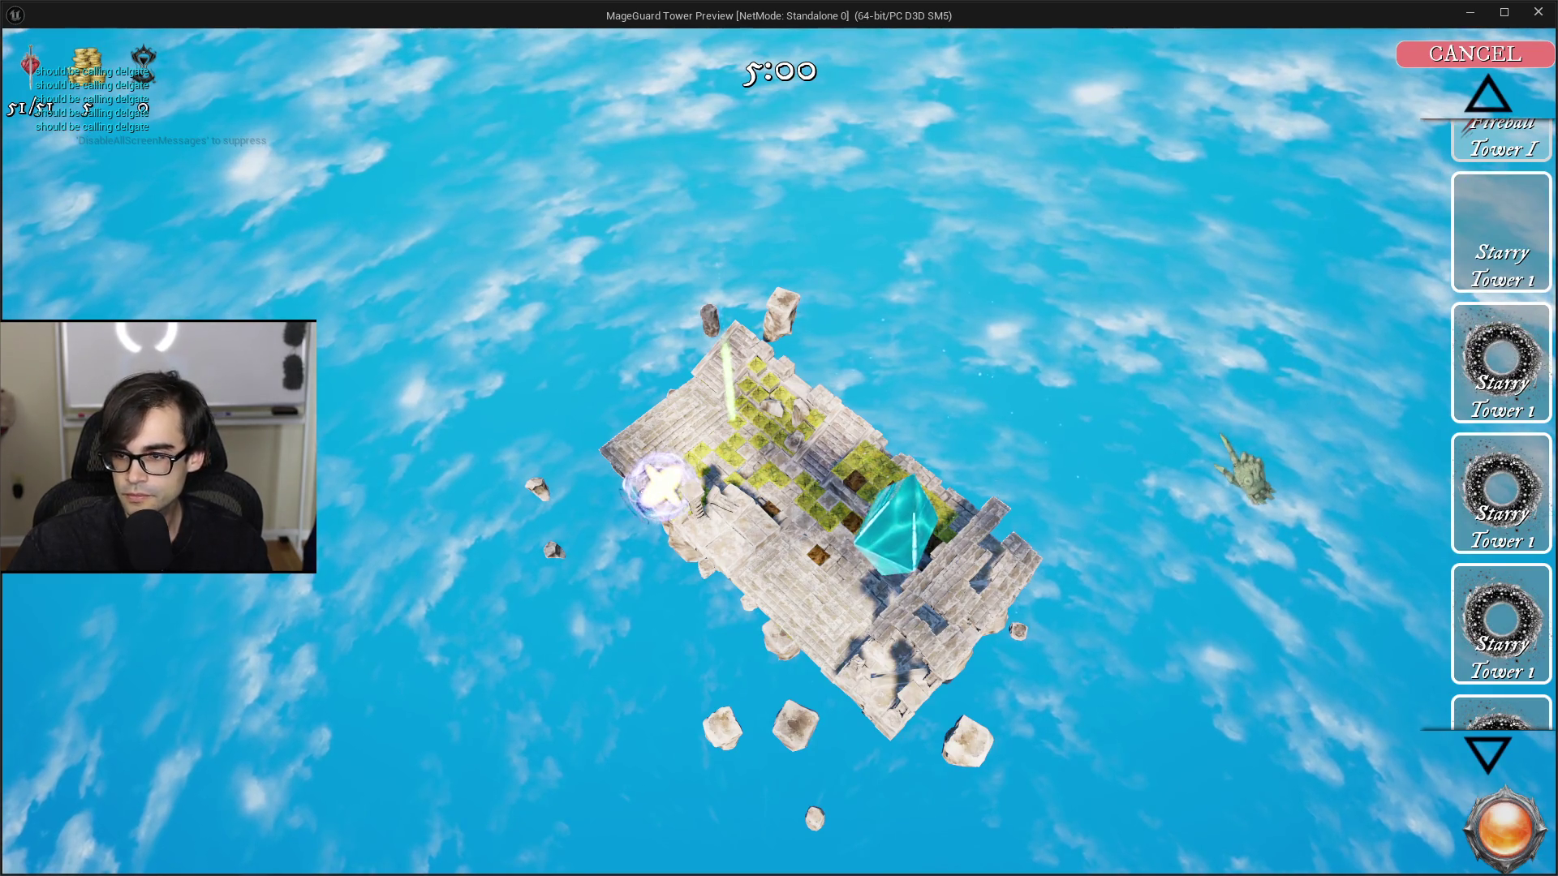
{"action": "scroll", "coordinate": [1497, 235], "scroll_direction": "up", "scroll_amount": 1}
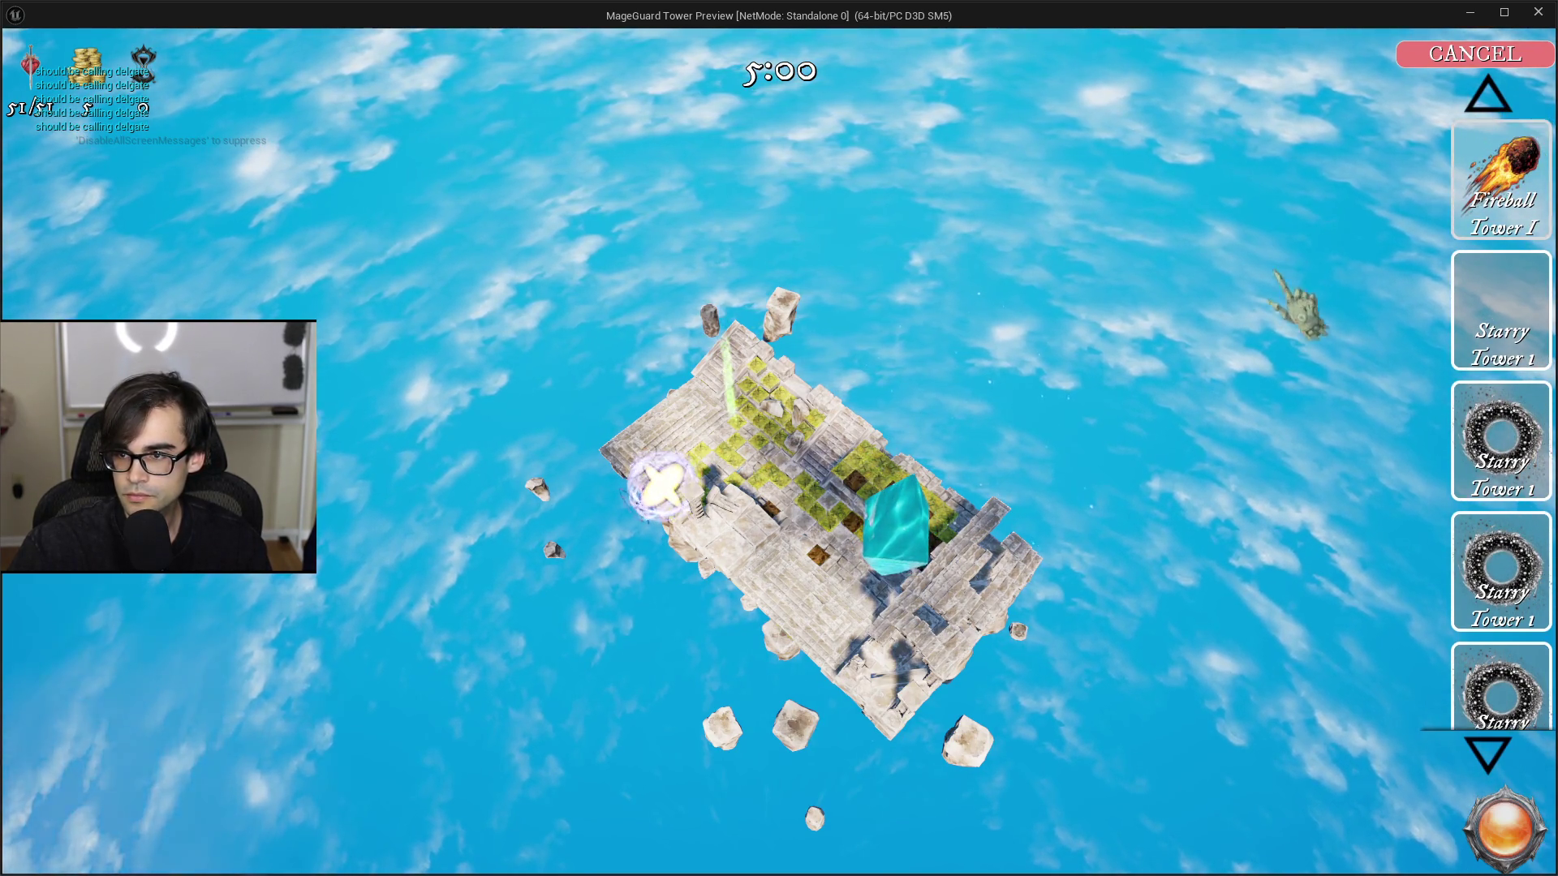
{"action": "key", "text": "Escape"}
{"action": "left_click", "coordinate": [1265, 34]}
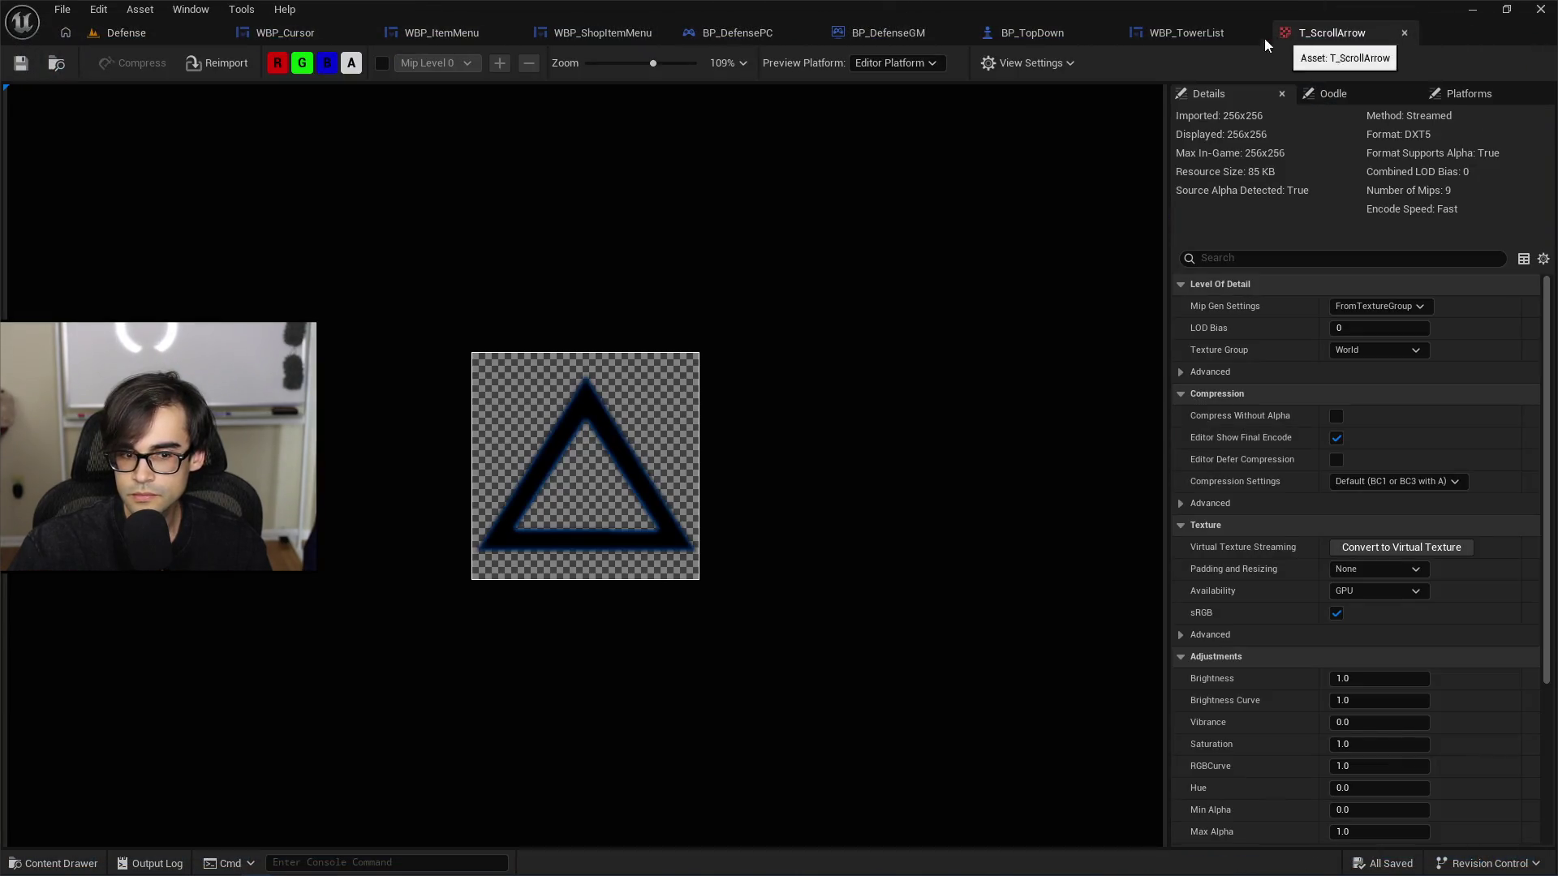
Step: Set Render Transform Translation X to 16 on UpScrolling and DownScrolling
{"action": "left_click", "coordinate": [1212, 34]}
{"action": "left_click", "coordinate": [649, 467]}
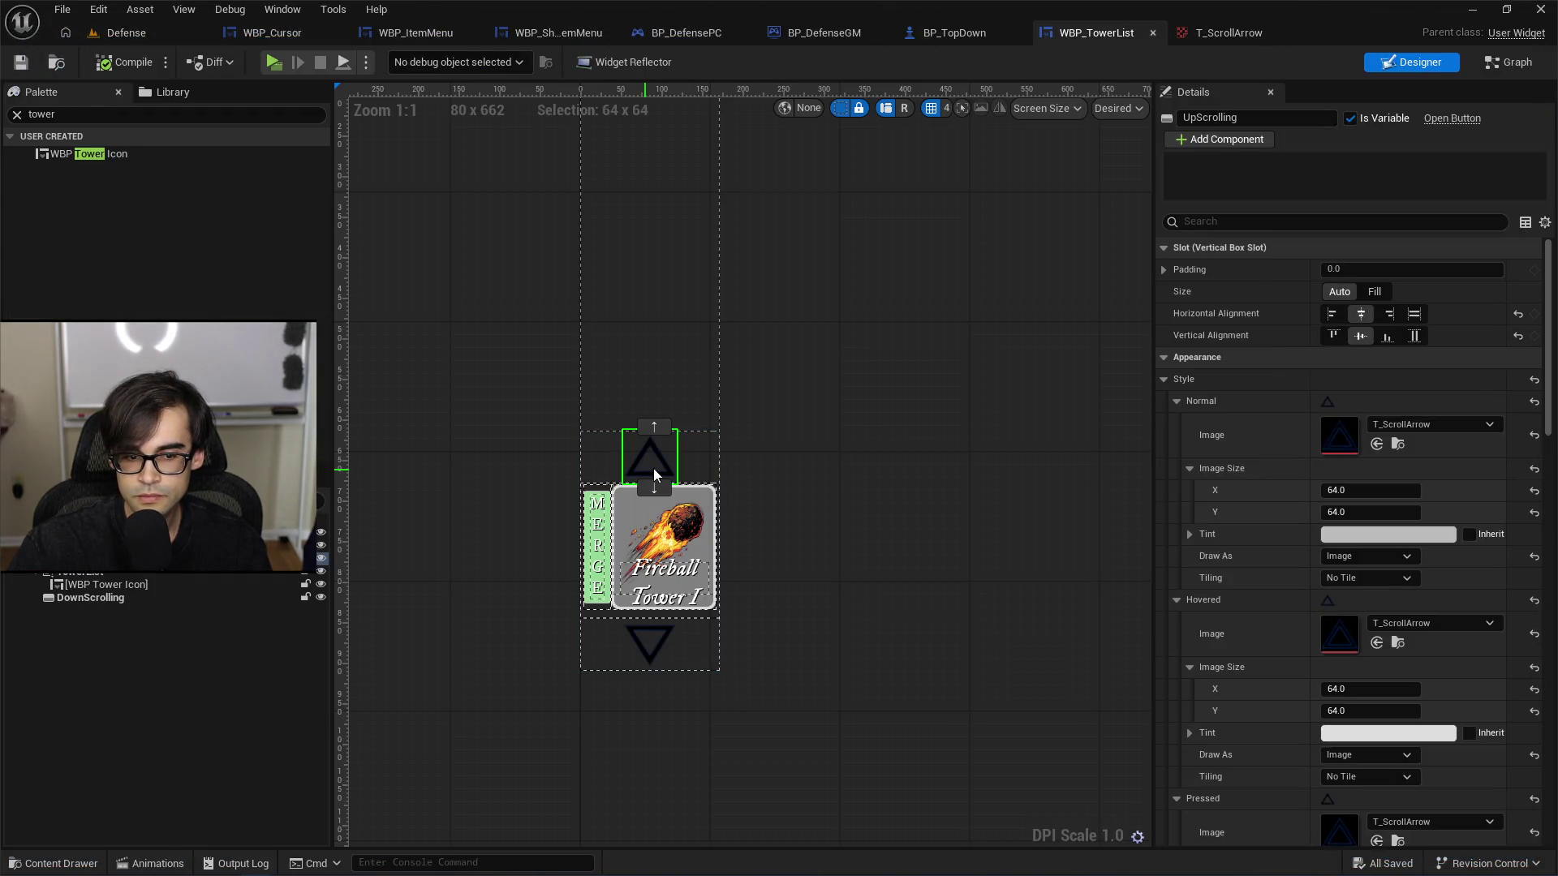
{"action": "scroll", "coordinate": [1186, 534], "scroll_direction": "down", "scroll_amount": 10}
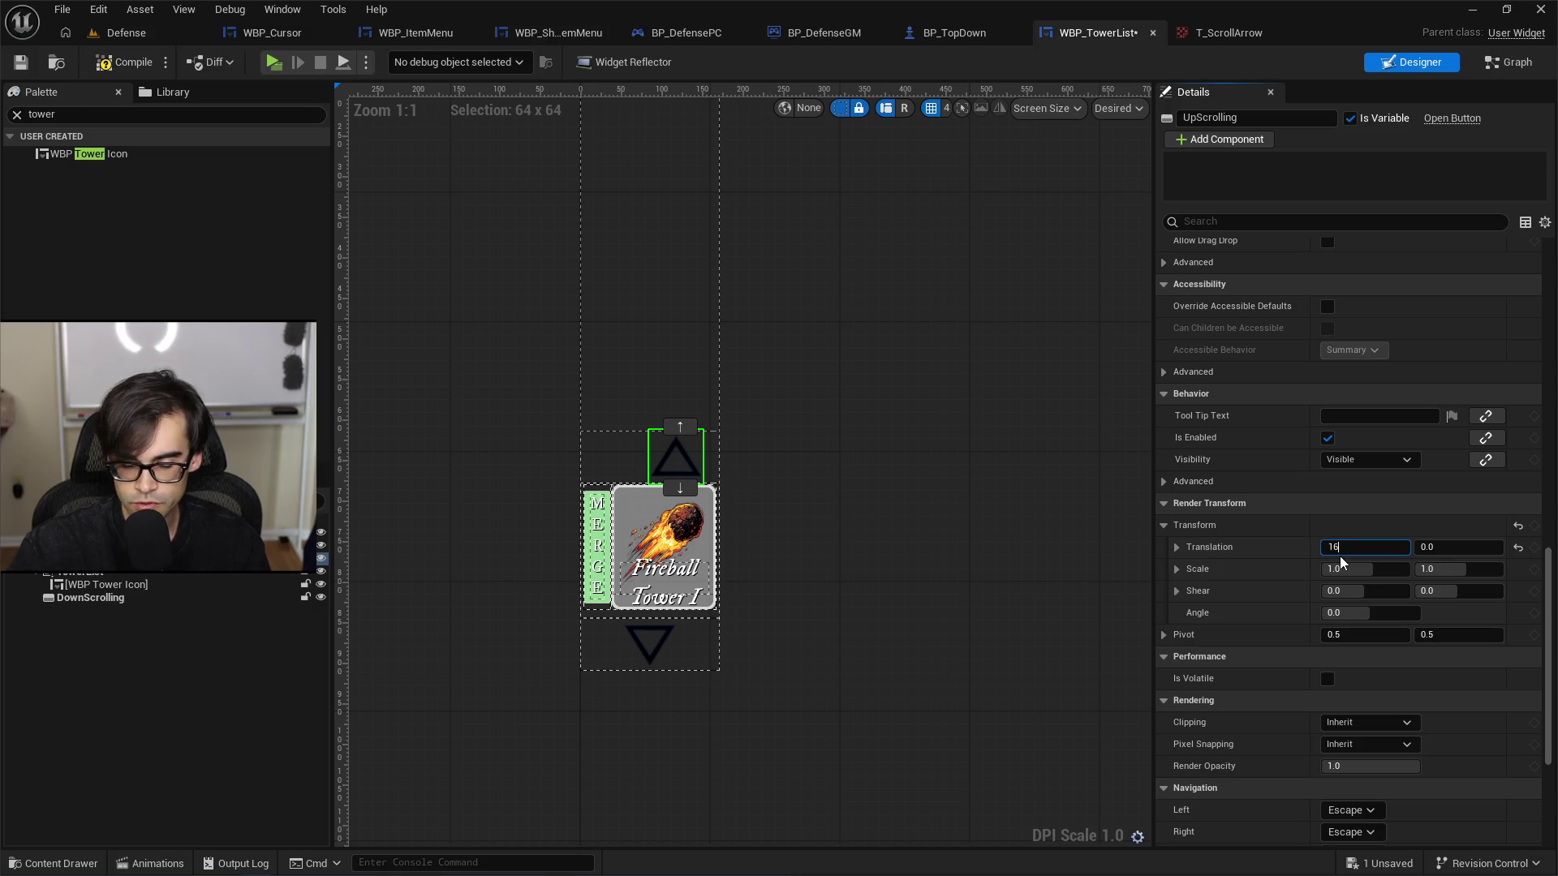
{"action": "left_click", "coordinate": [638, 632]}
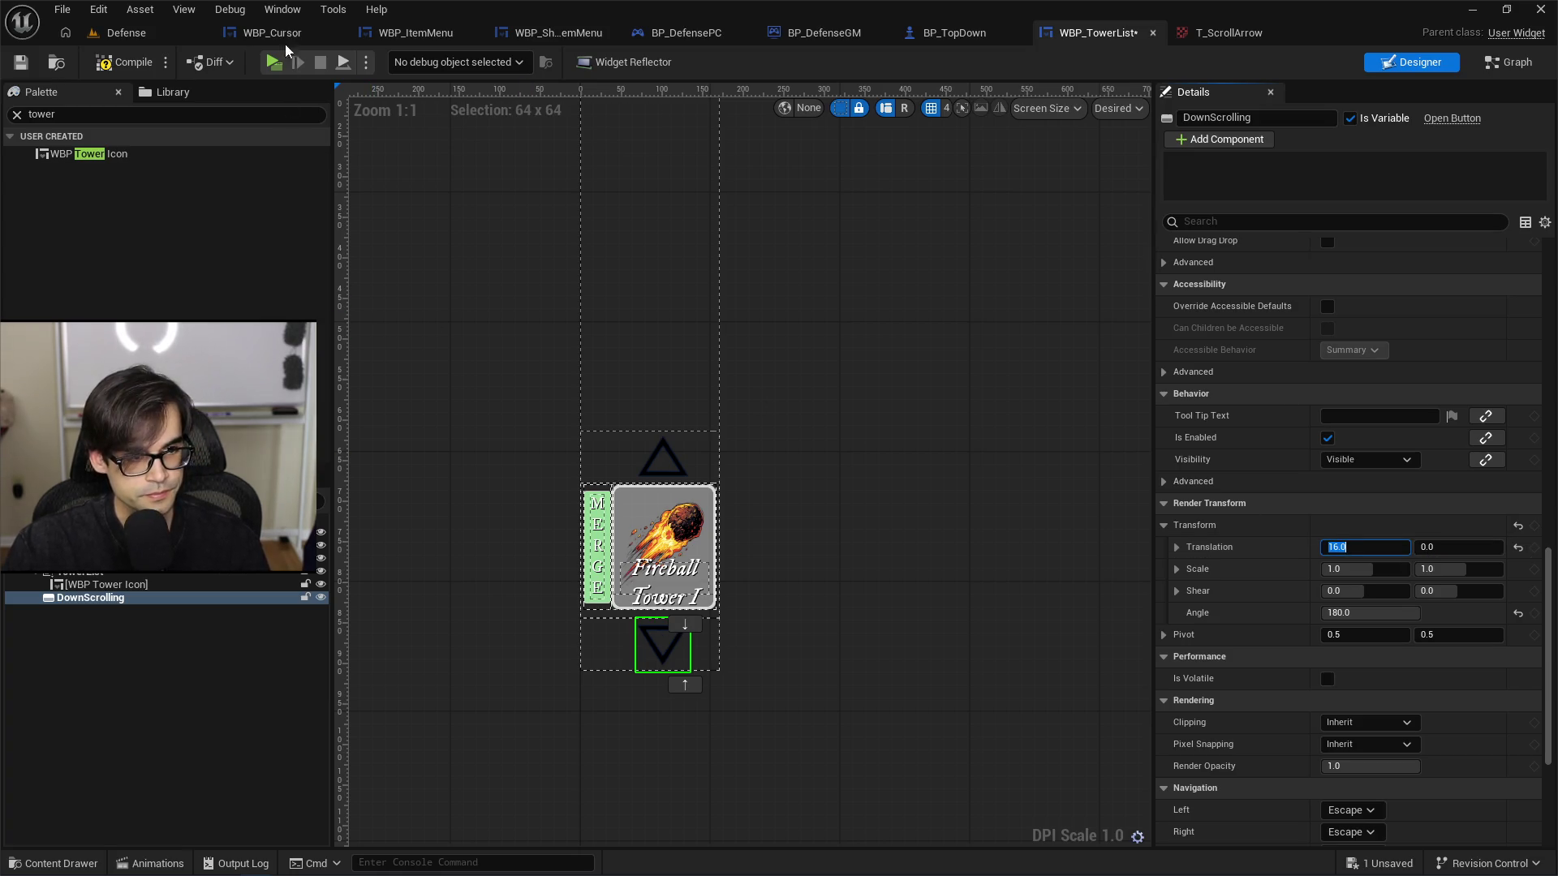
Step: Compile and save WBP_TowerList, then launch a Standalone Game preview from the Defense level
{"action": "left_click", "coordinate": [119, 66]}
{"action": "left_click", "coordinate": [20, 62]}
{"action": "left_click", "coordinate": [134, 32]}
{"action": "left_click", "coordinate": [402, 62]}
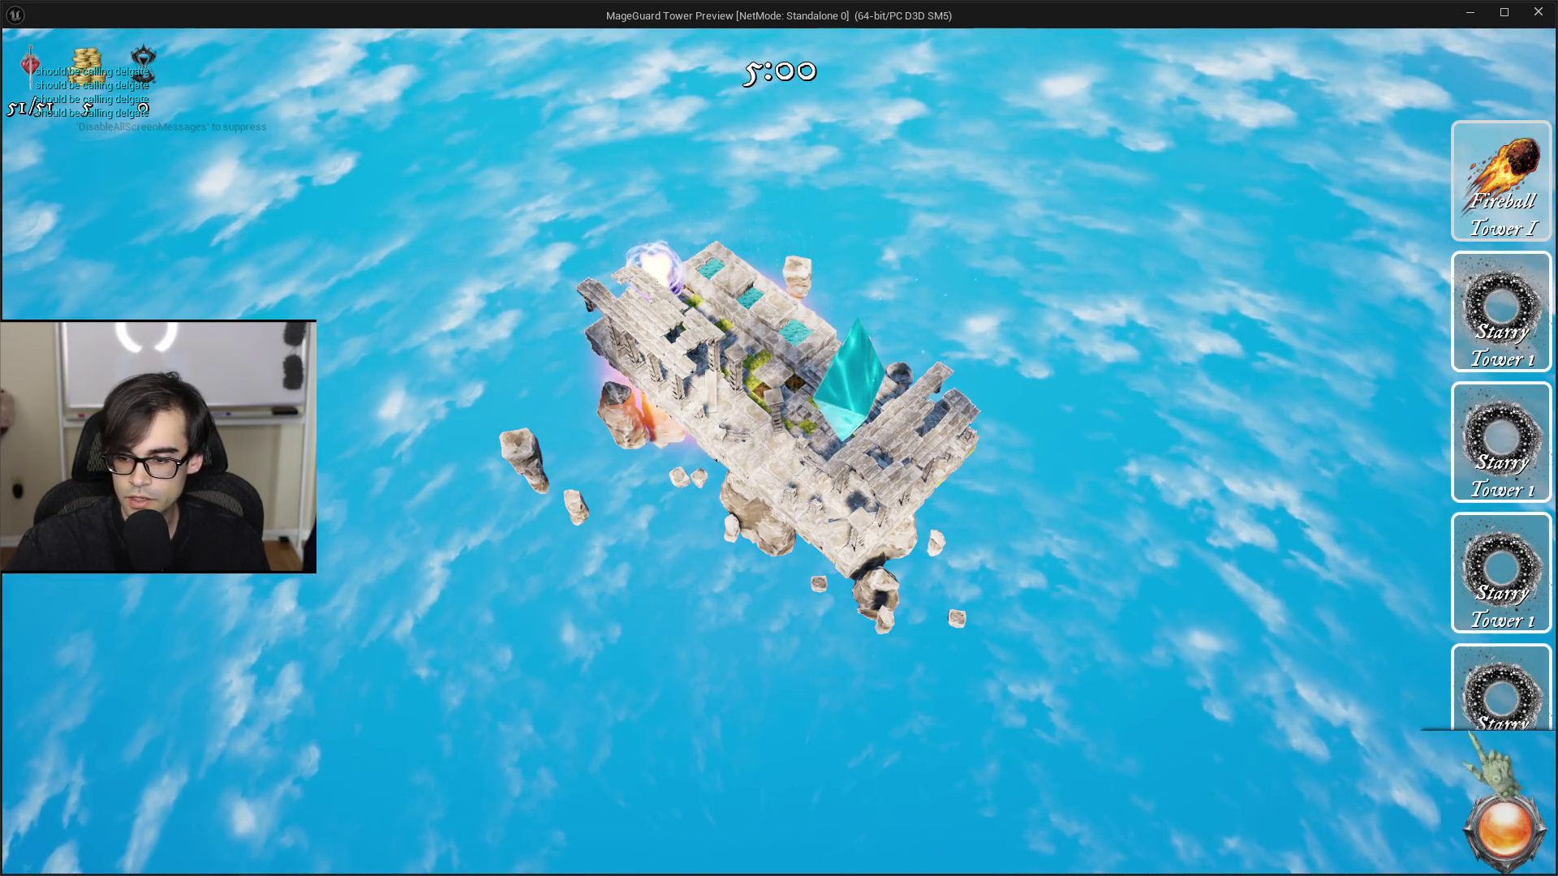
Step: Step the tower cards up and down twice with the in-game arrows, then close the preview
{"action": "mouse_move", "coordinate": [1544, 674]}
{"action": "scroll", "coordinate": [1544, 657], "scroll_direction": "down", "scroll_amount": 1}
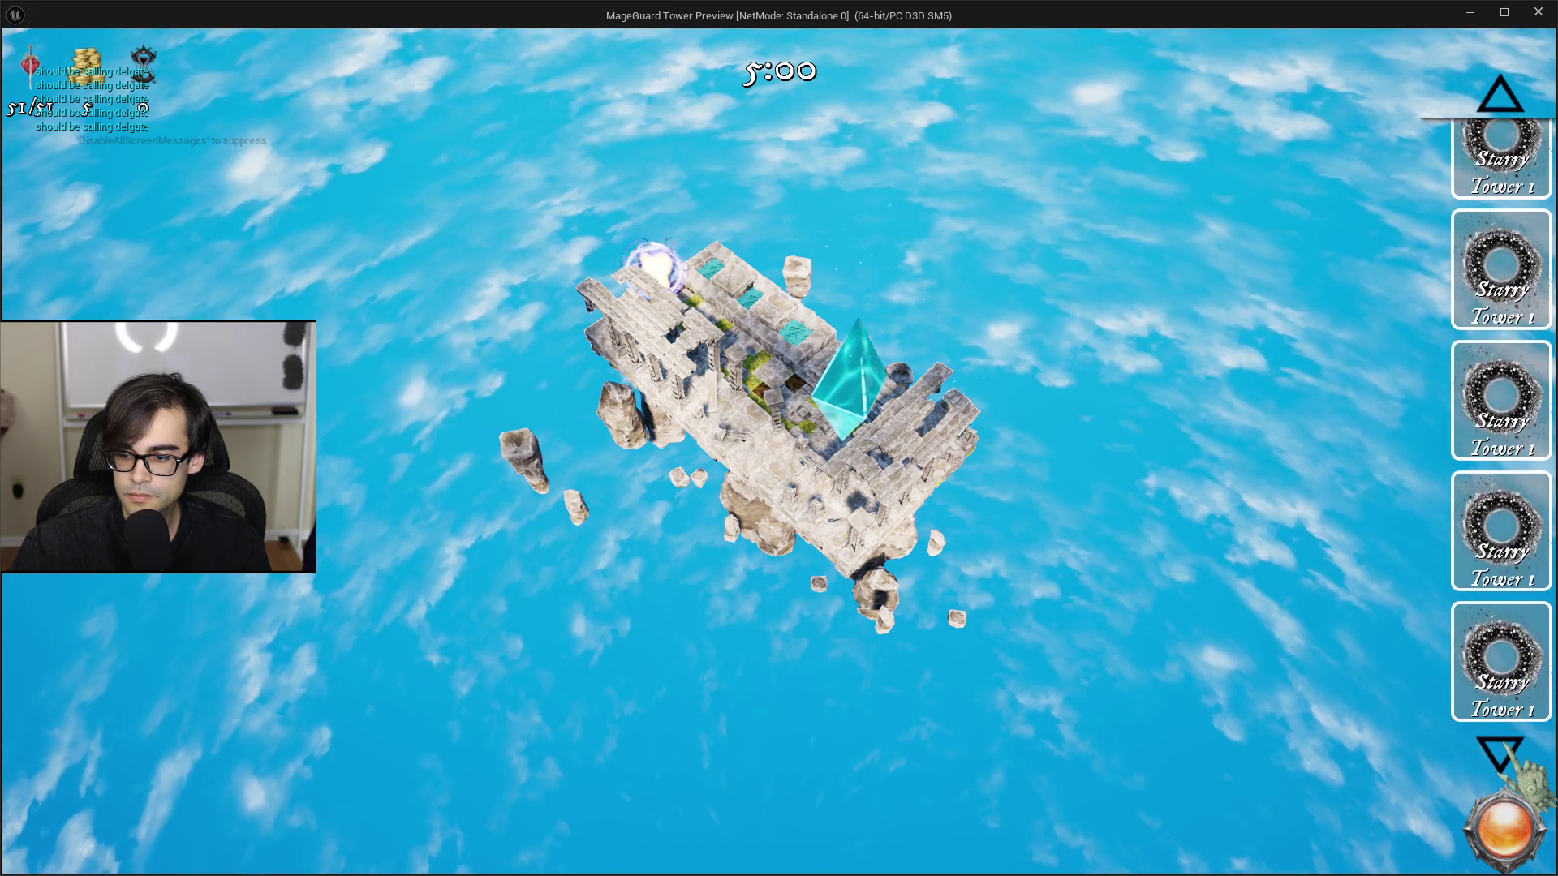
{"action": "left_click", "coordinate": [1500, 93]}
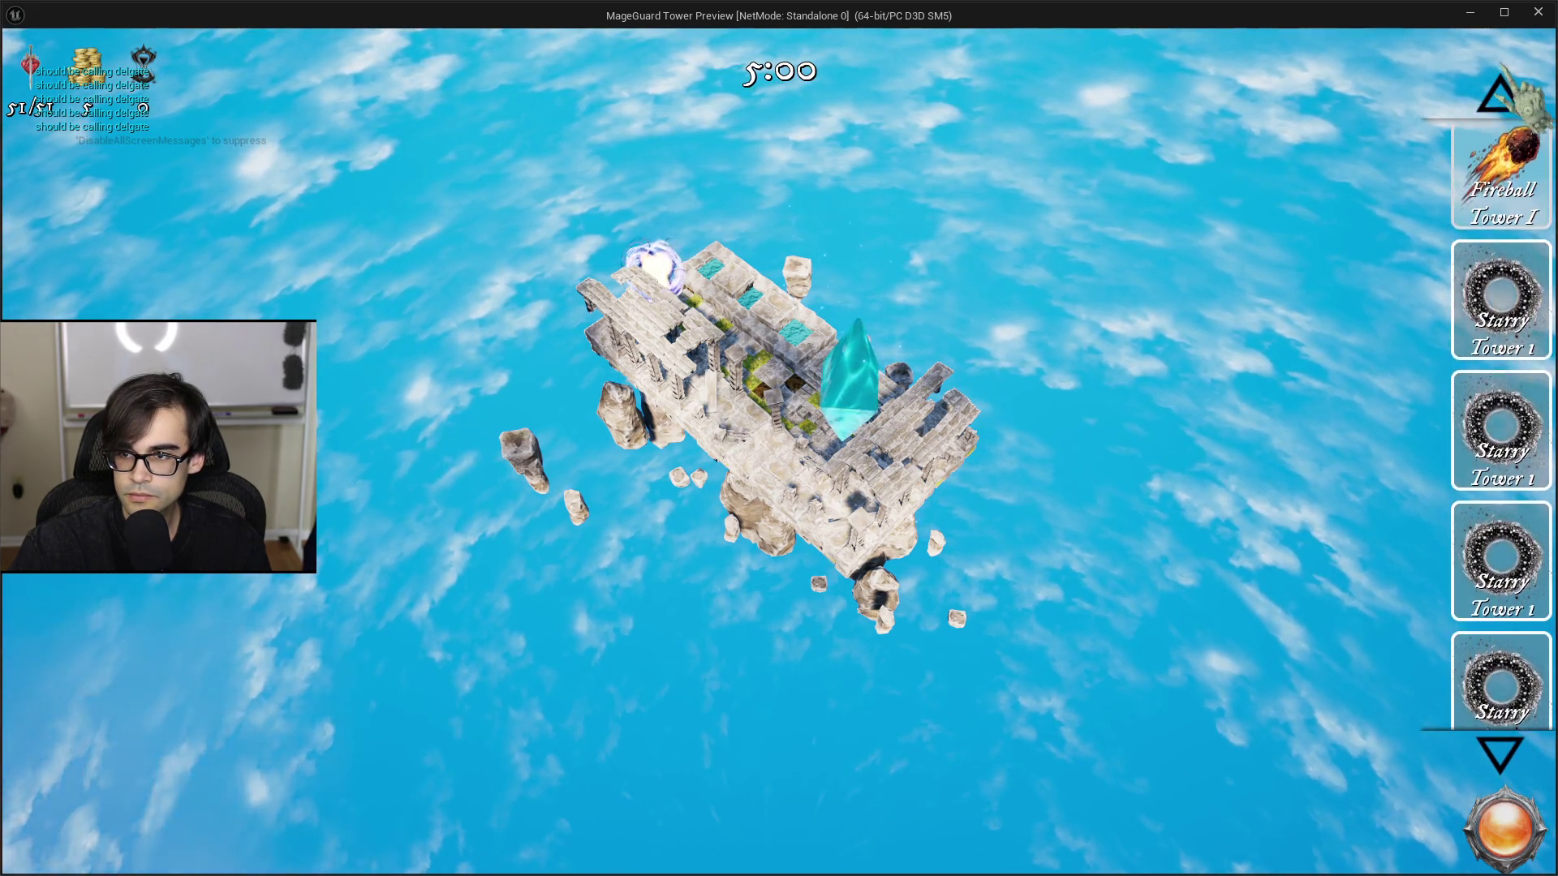
{"action": "left_click", "coordinate": [1501, 758]}
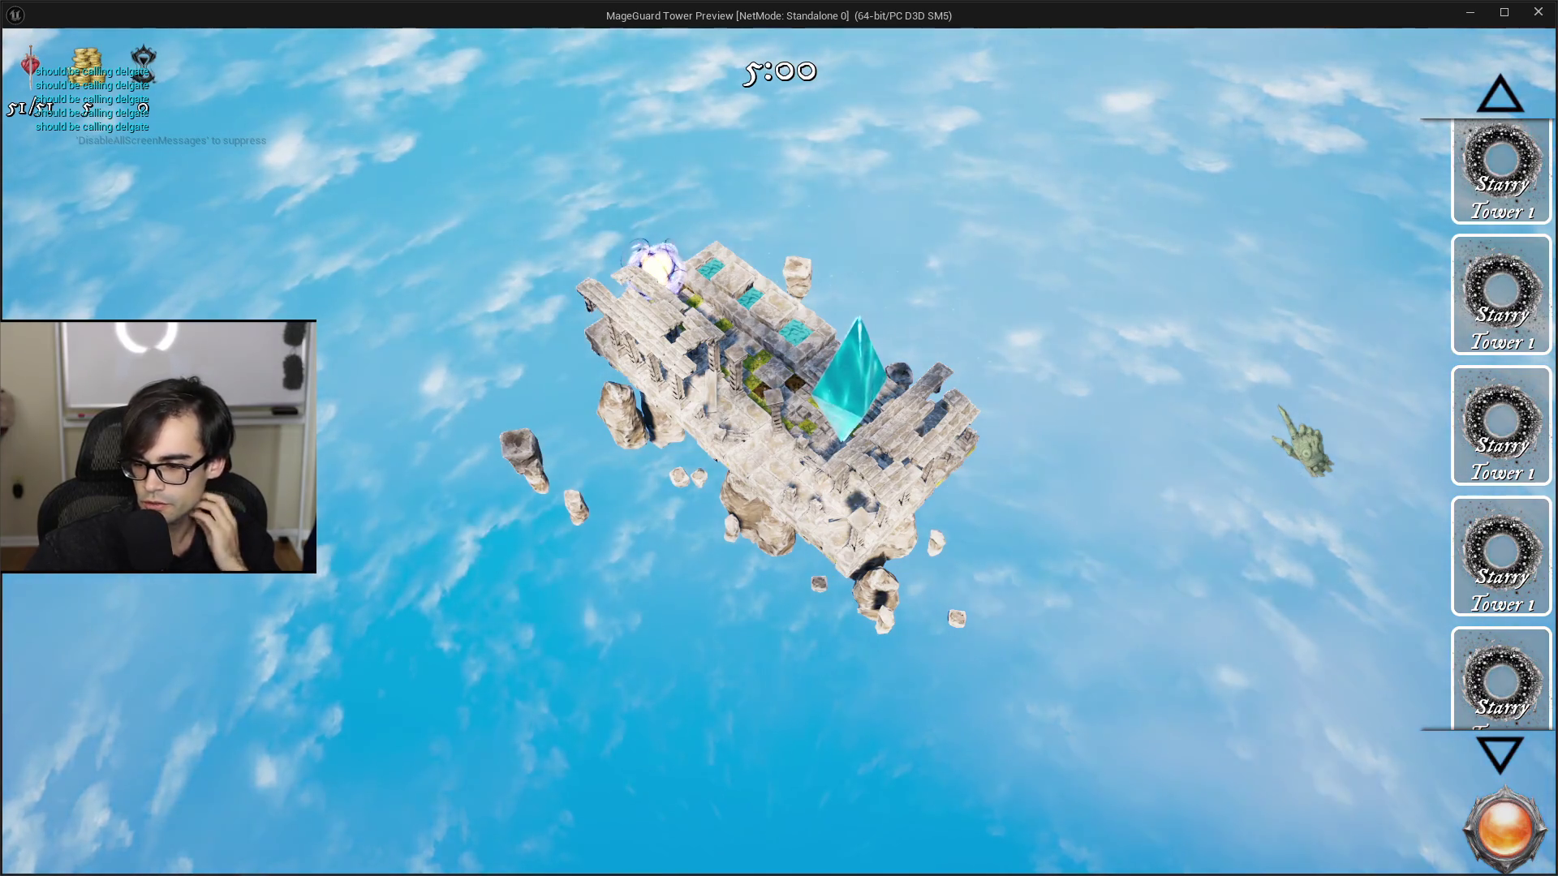
{"action": "left_click", "coordinate": [1503, 95]}
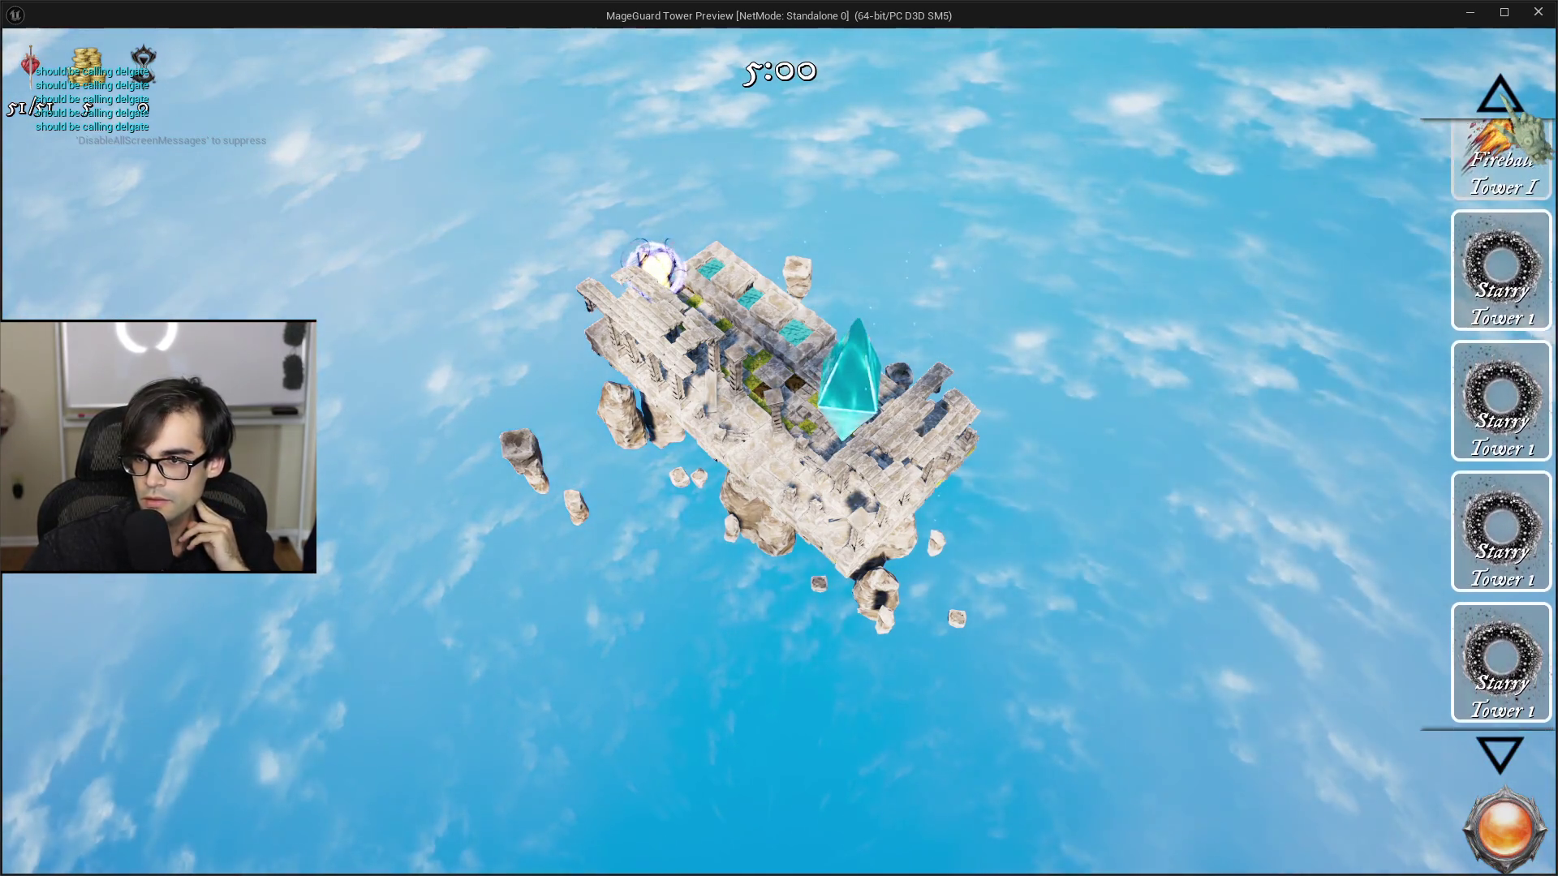
{"action": "left_click", "coordinate": [1499, 754]}
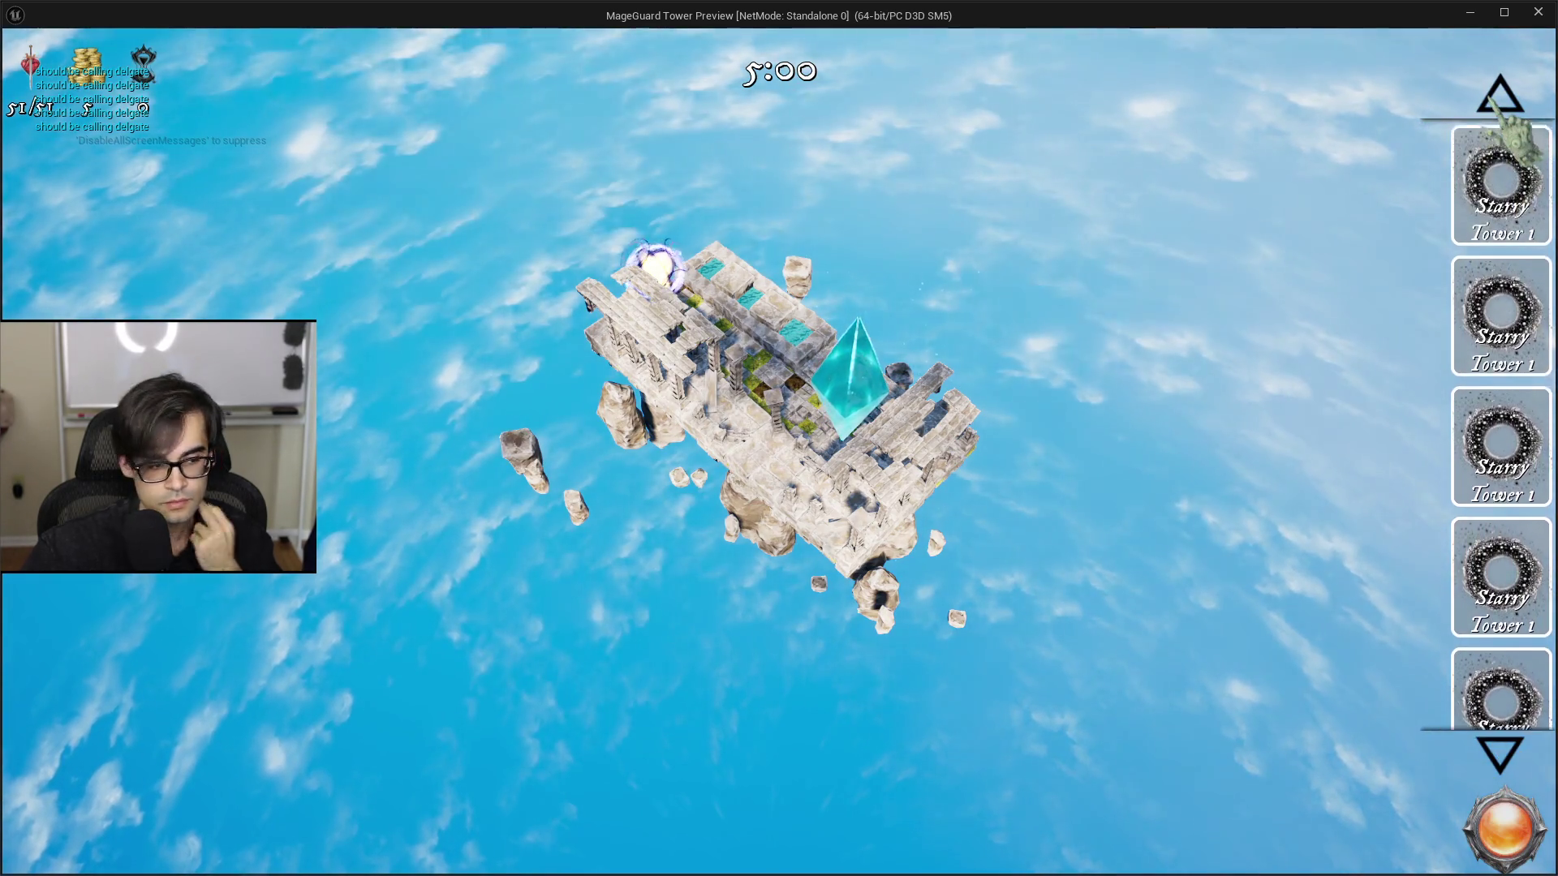
{"action": "key", "text": "Escape"}
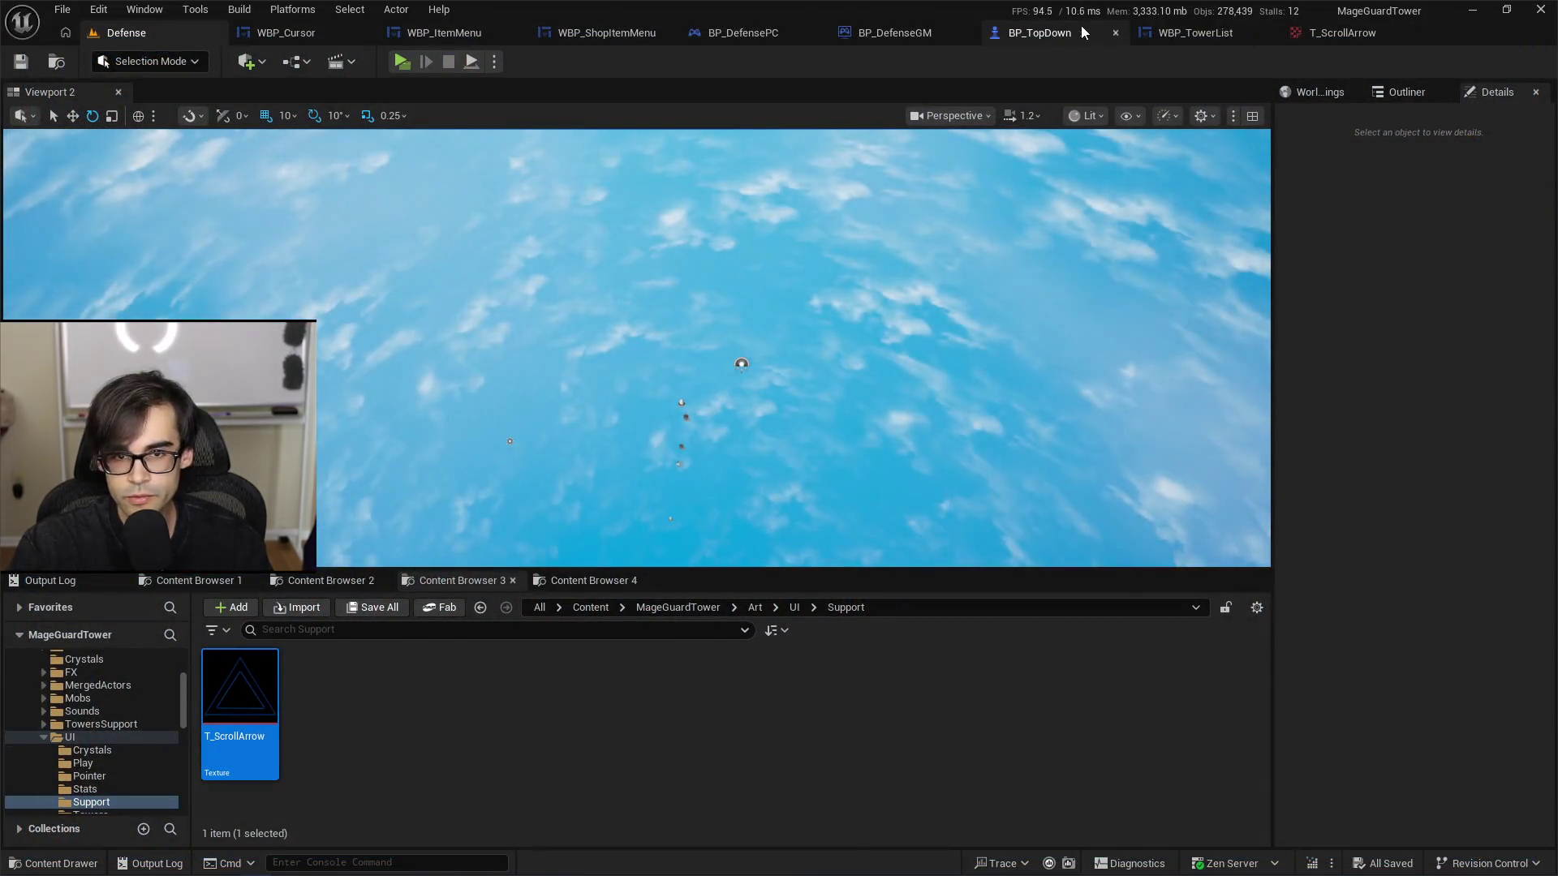
Step: Set both scroll arrows' Normal, Hovered and Pressed image sizes to 32 x 32 and relaunch the Standalone preview
{"action": "left_click", "coordinate": [1337, 36]}
{"action": "left_click", "coordinate": [1143, 34]}
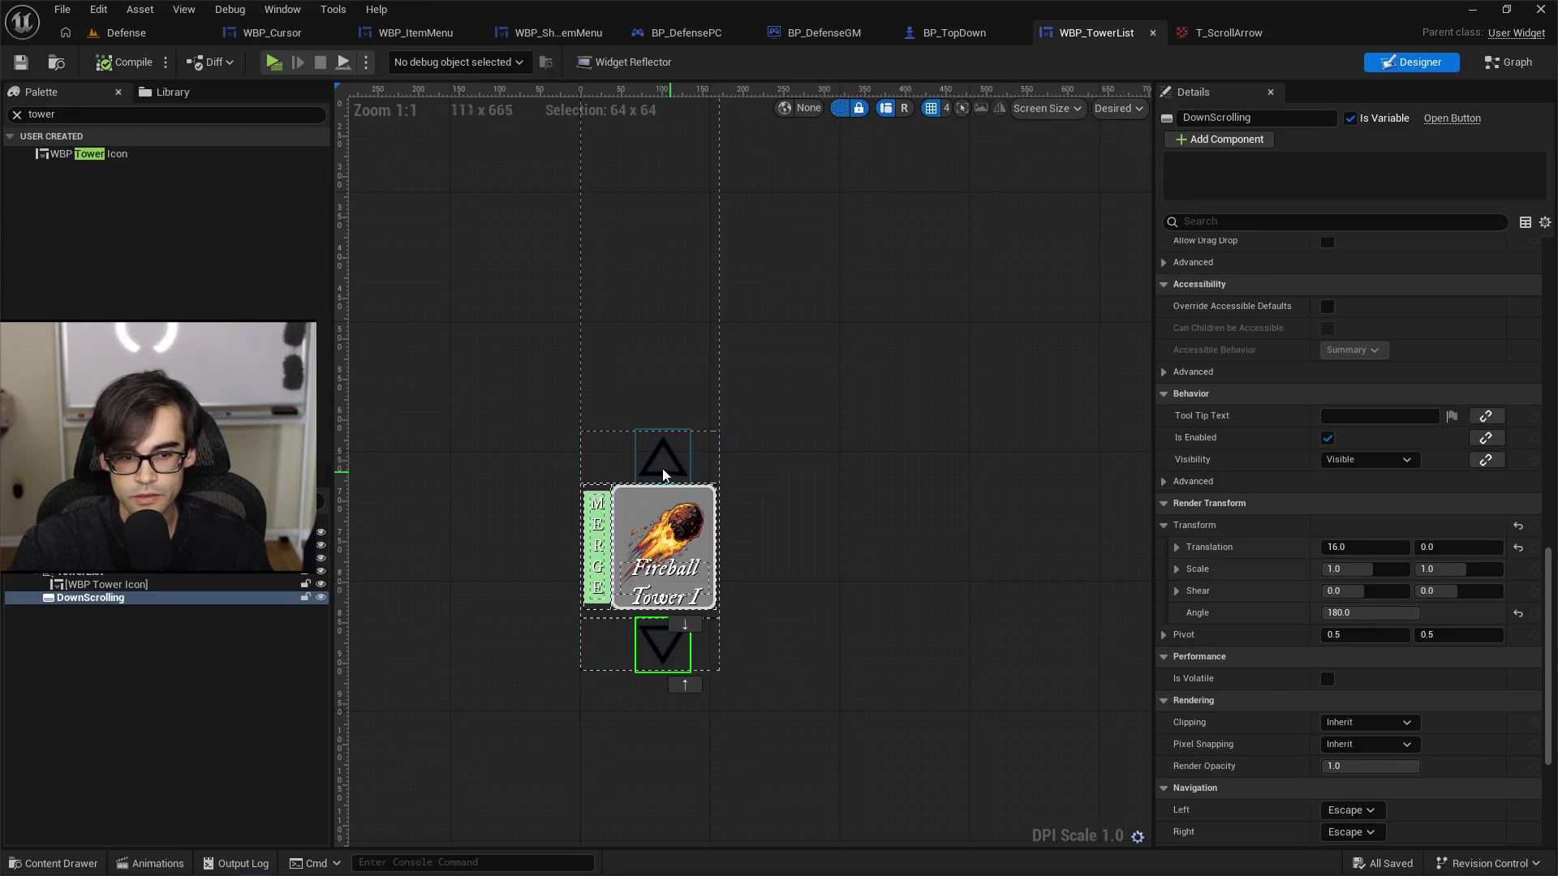
{"action": "left_click", "coordinate": [670, 654], "text": "ctrl"}
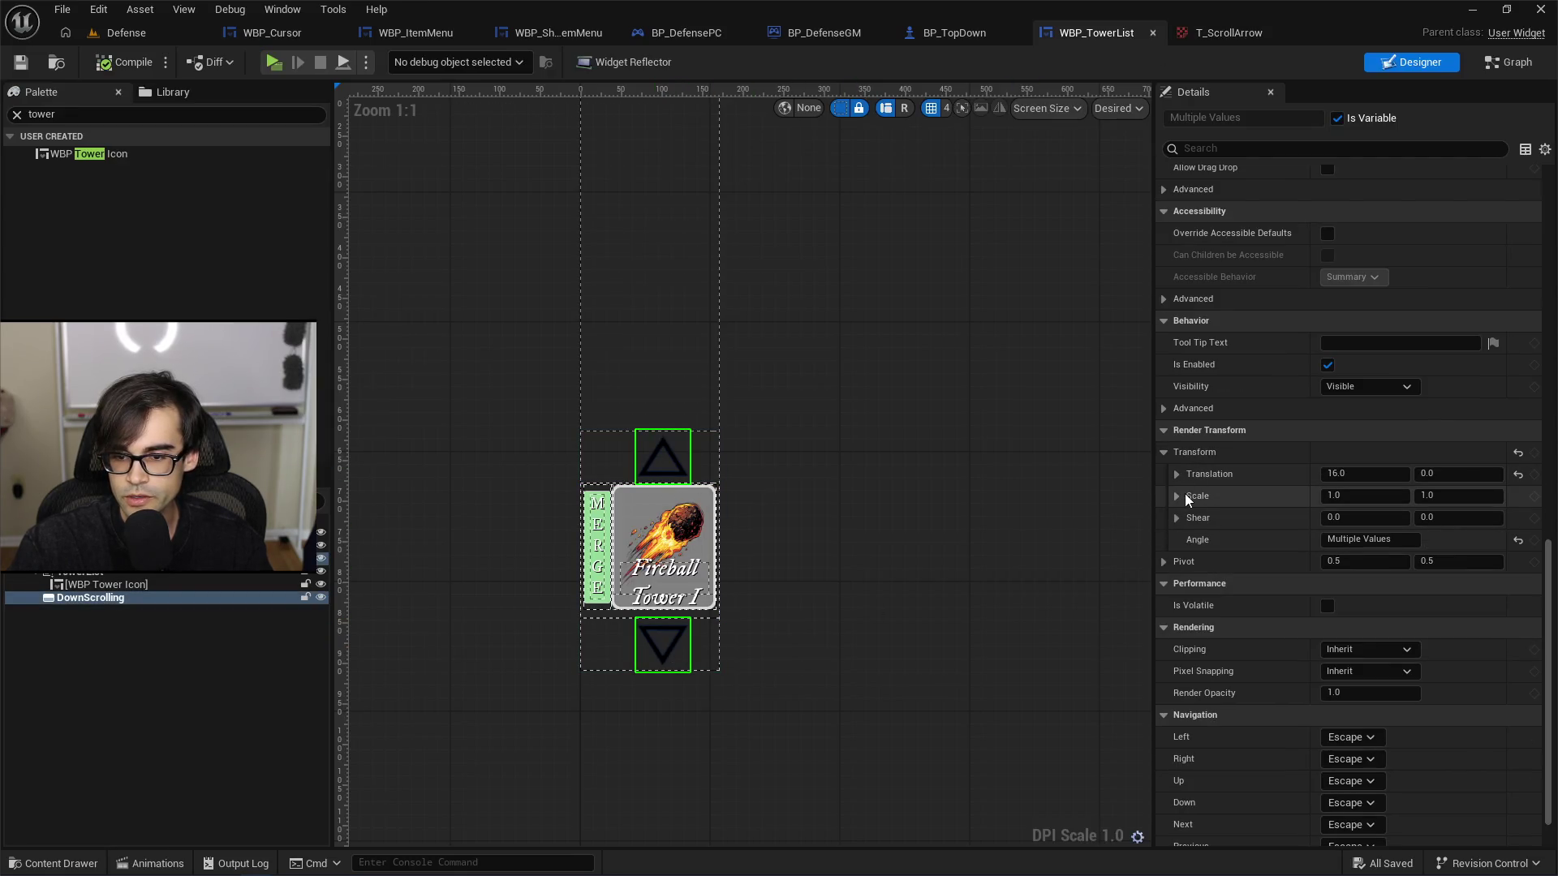
{"action": "scroll", "coordinate": [1189, 506], "scroll_direction": "up", "scroll_amount": 15}
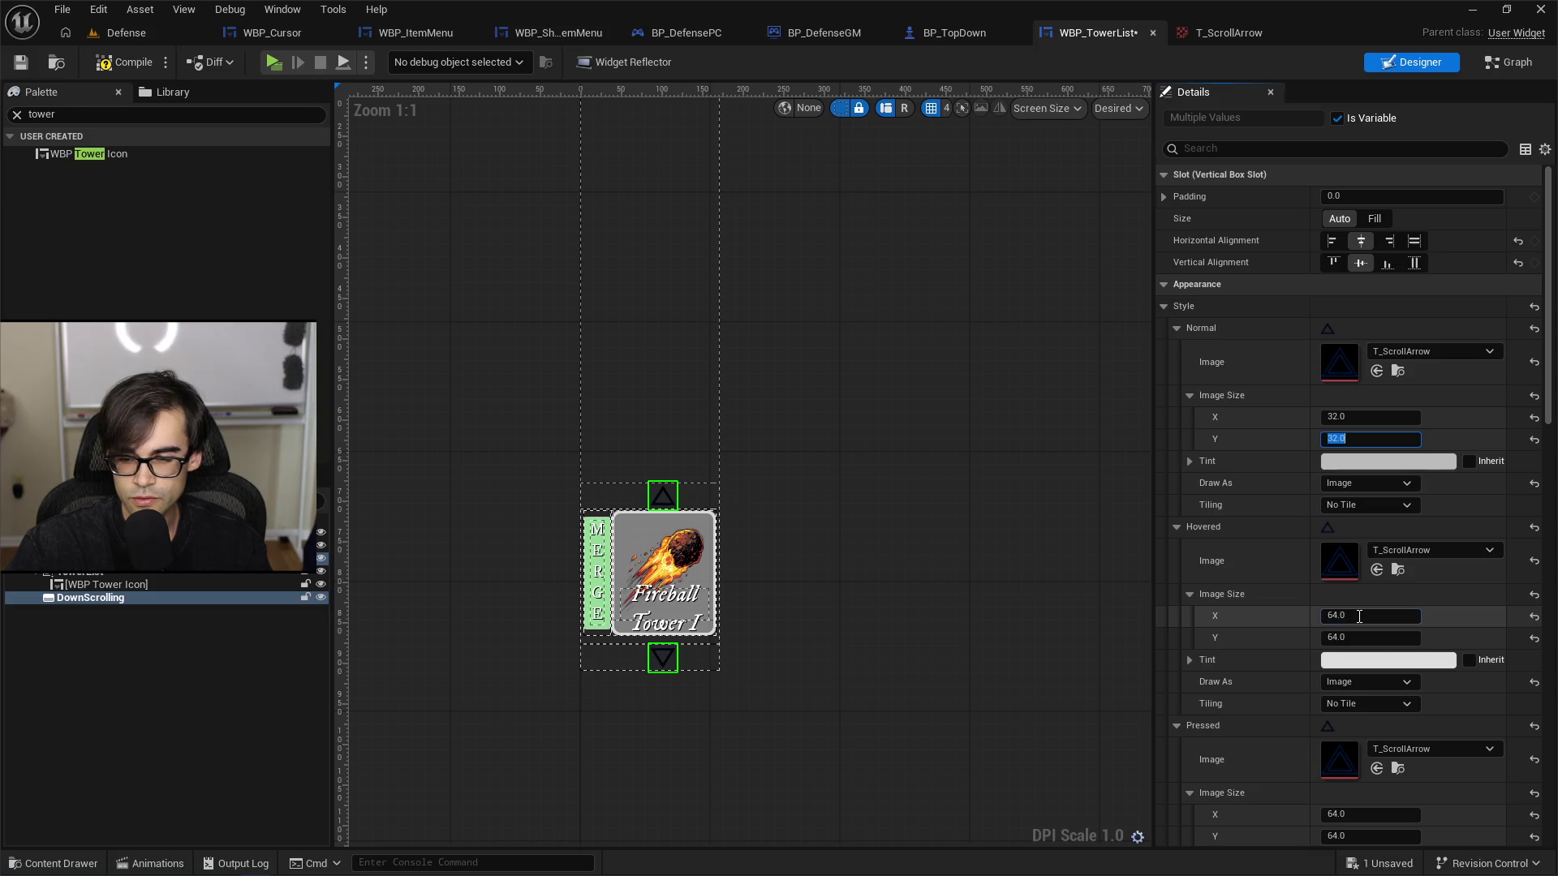
{"action": "scroll", "coordinate": [1366, 635], "scroll_direction": "down", "scroll_amount": 3}
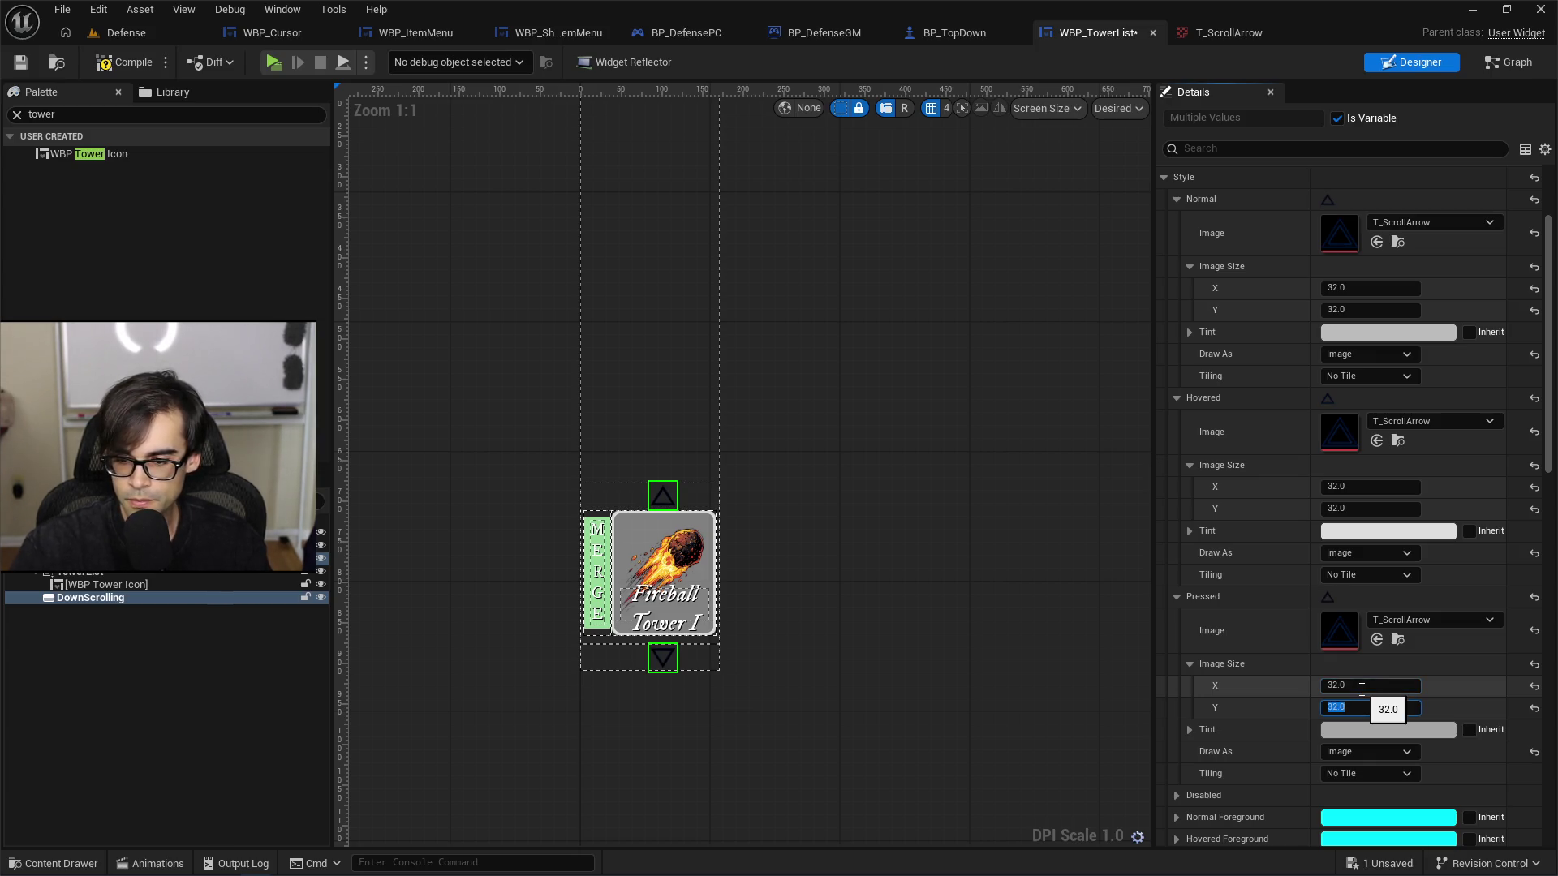
{"action": "scroll", "coordinate": [1371, 681], "scroll_direction": "down", "scroll_amount": 9}
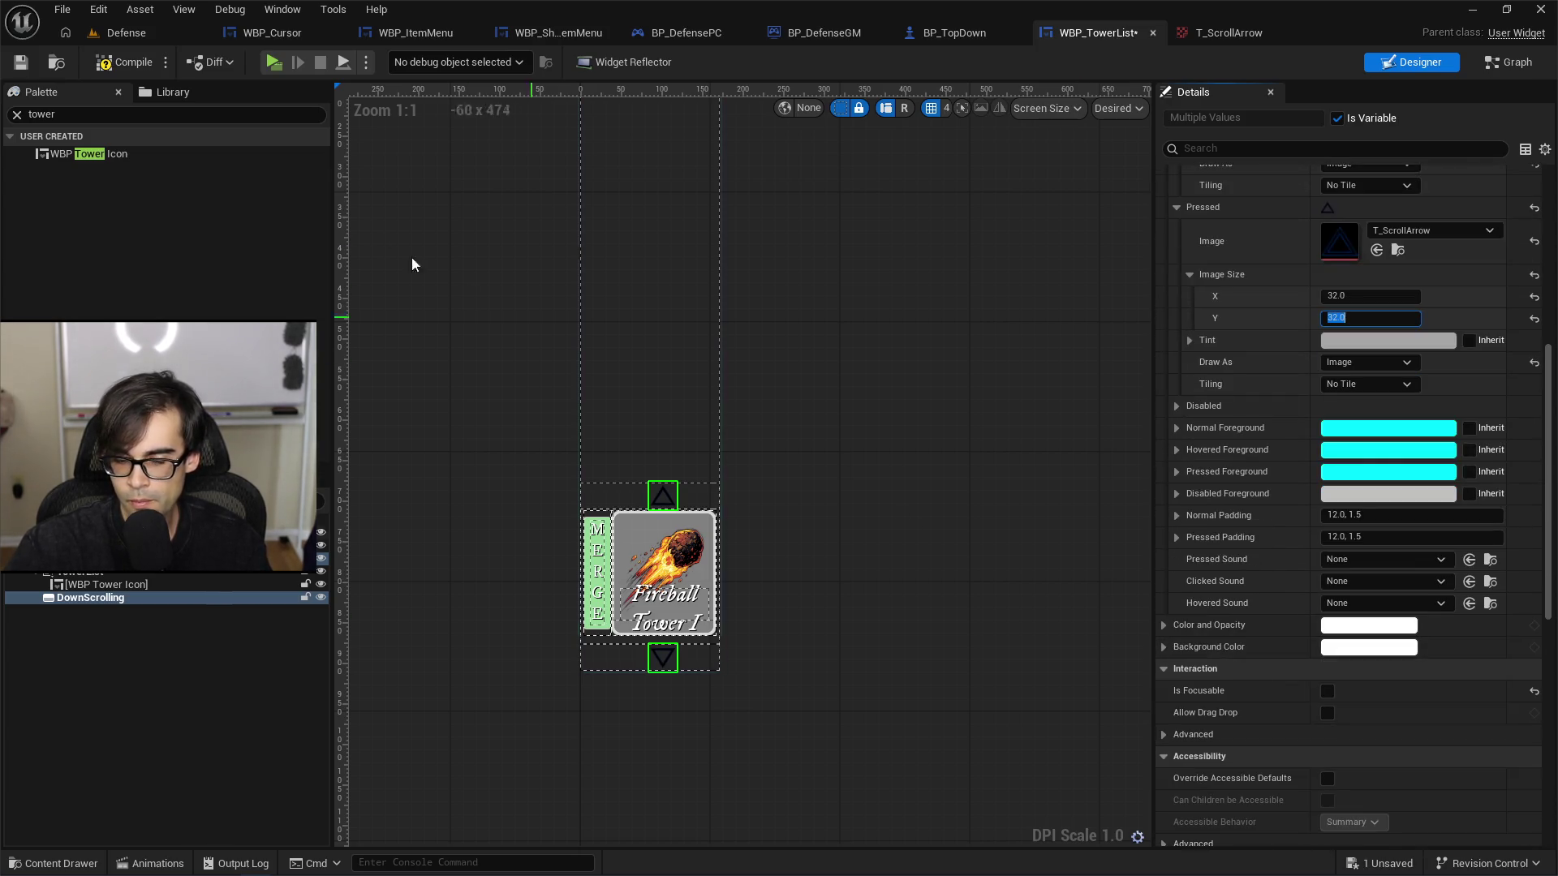
{"action": "left_click", "coordinate": [134, 32]}
{"action": "left_click", "coordinate": [413, 63]}
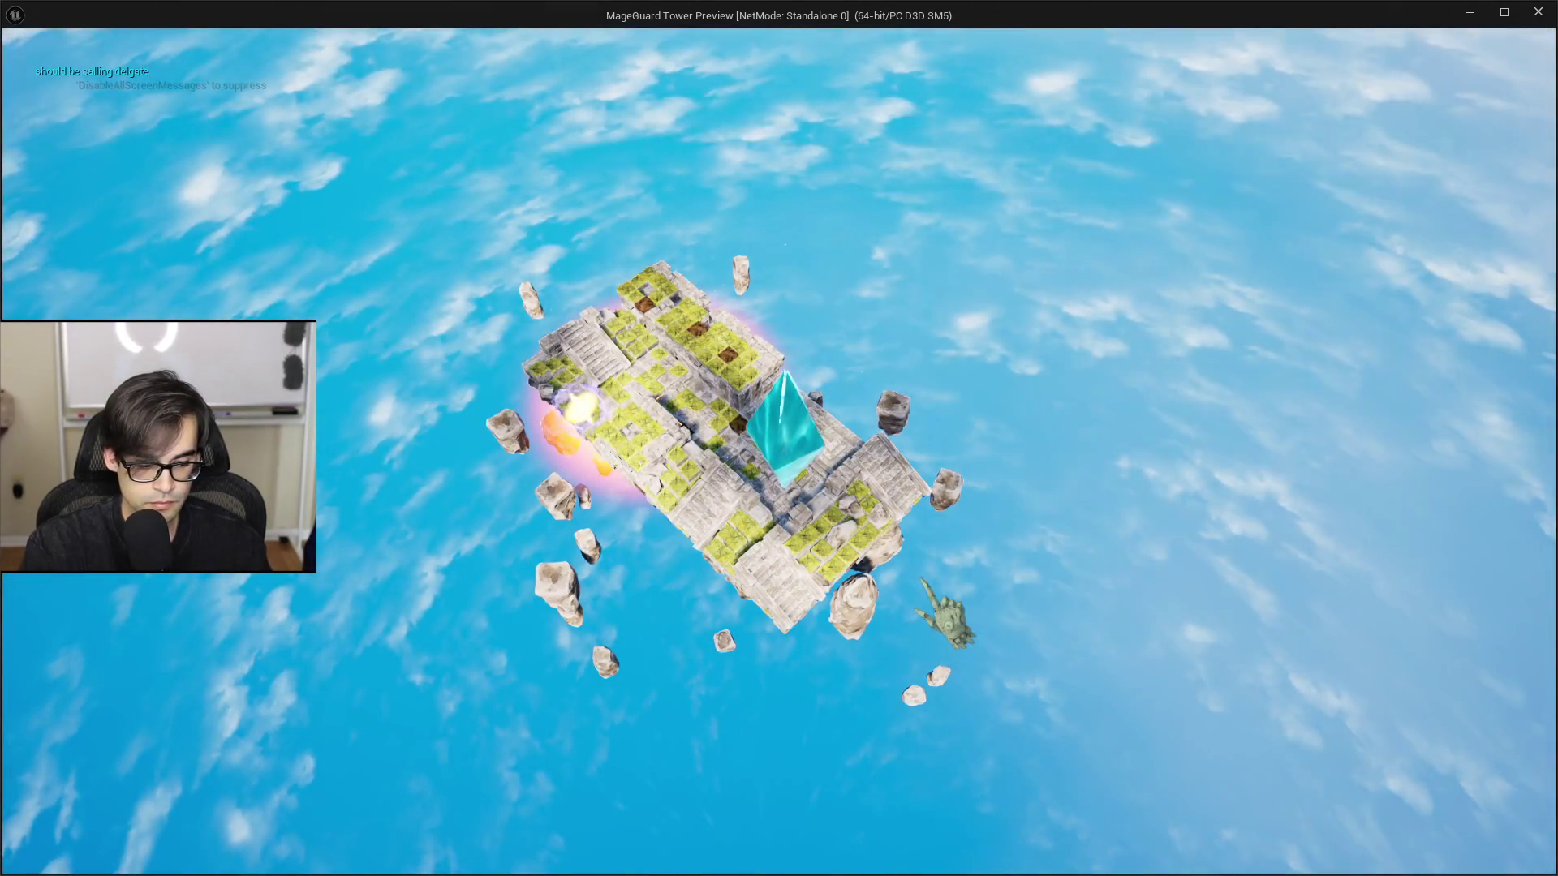
Step: Add another Starry Tower with the console's previous add-item command and test the down and up arrows
{"action": "key", "text": "grave"}
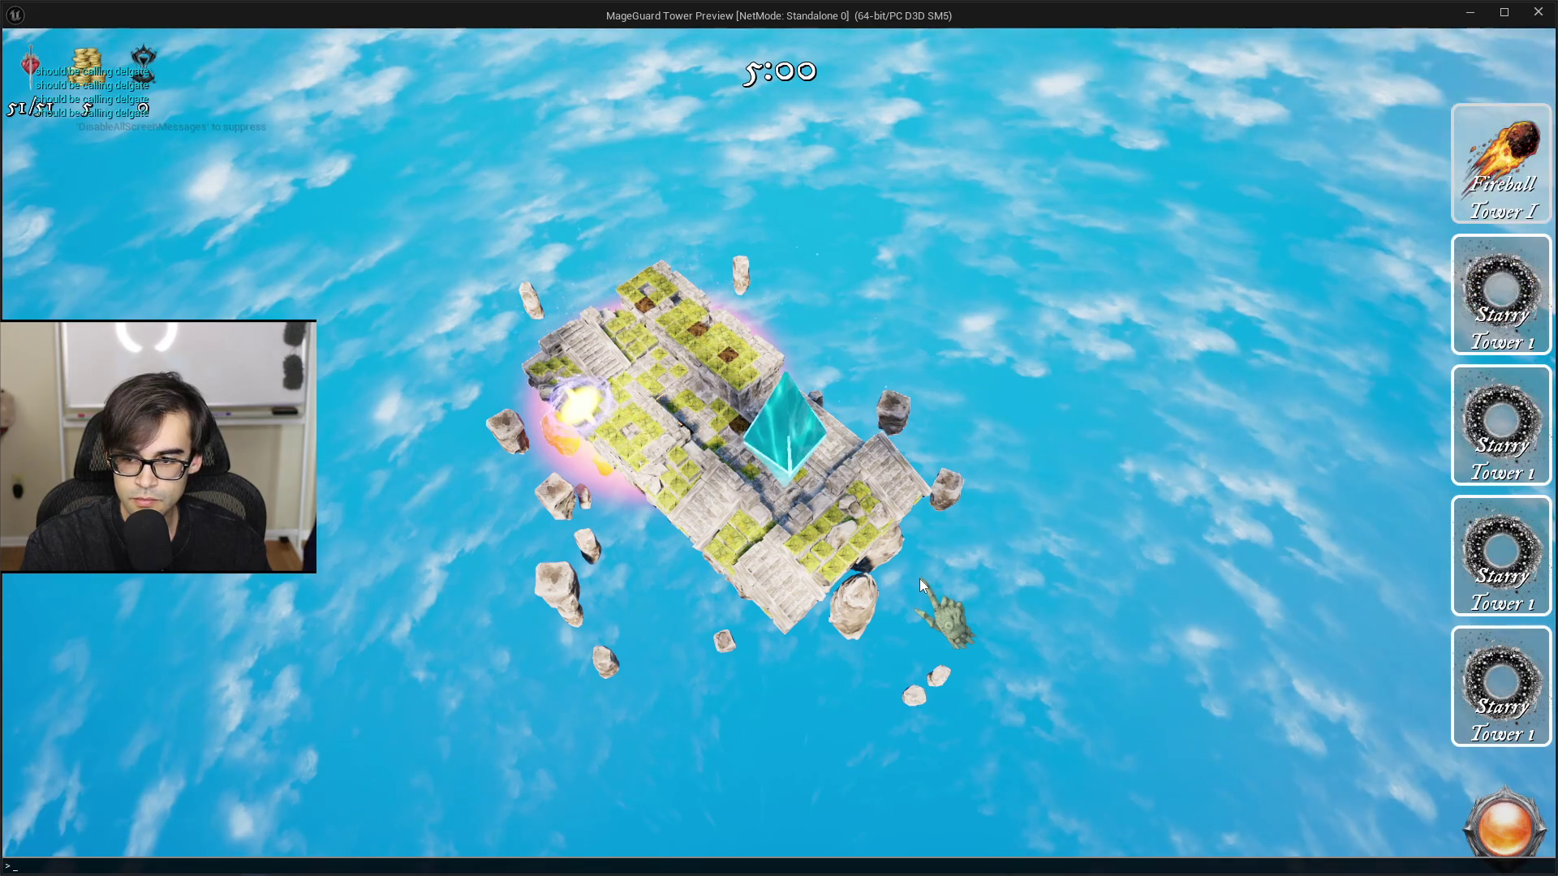
{"action": "key", "text": "Up"}
{"action": "key", "text": "Return"}
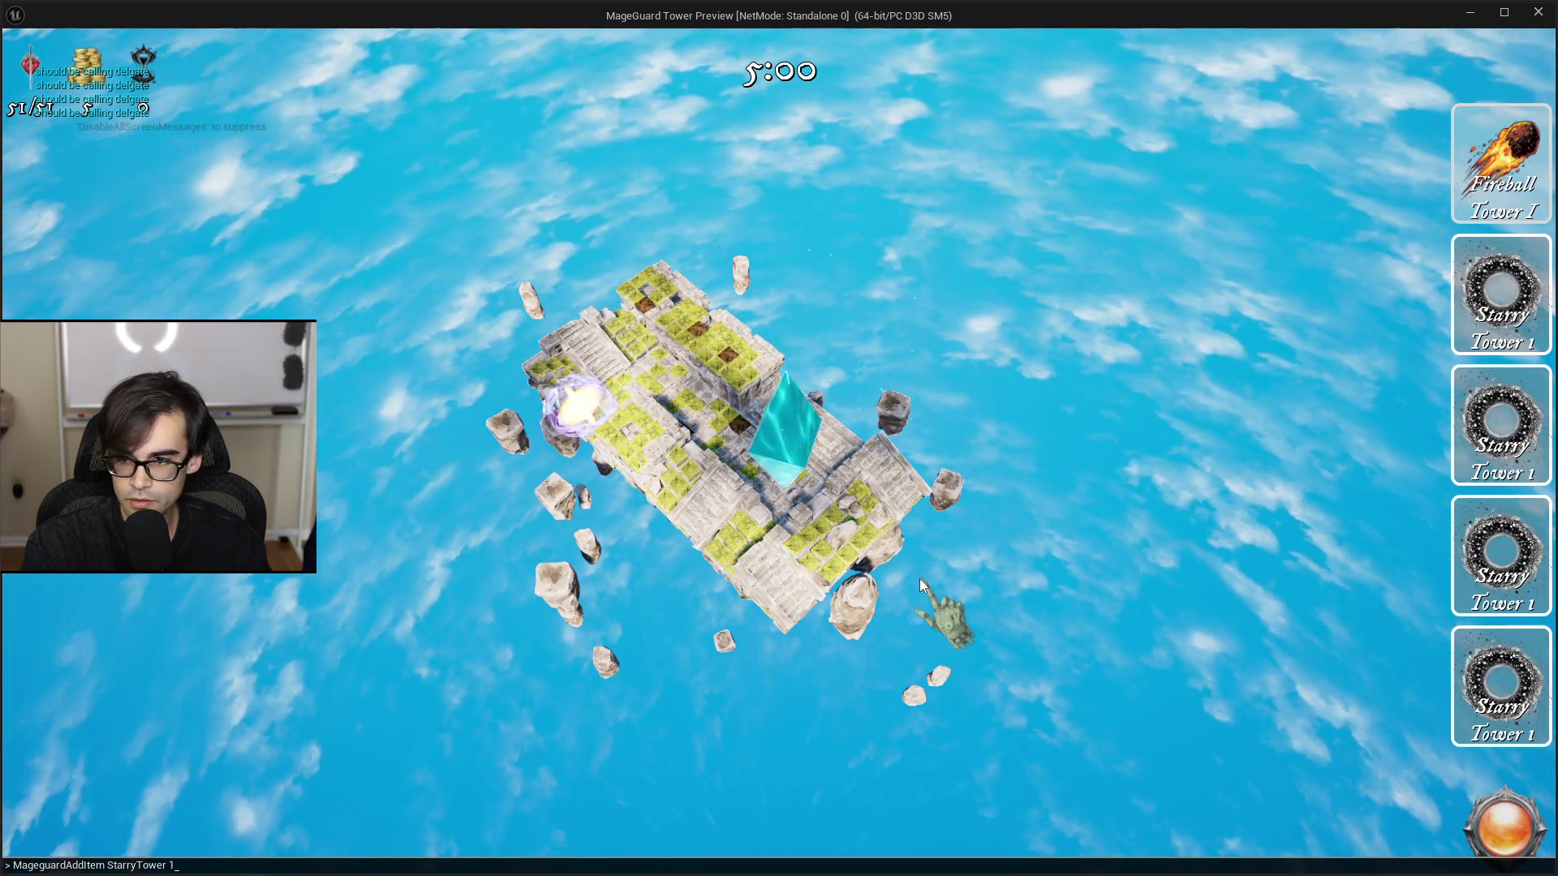
{"action": "mouse_move", "coordinate": [1522, 635]}
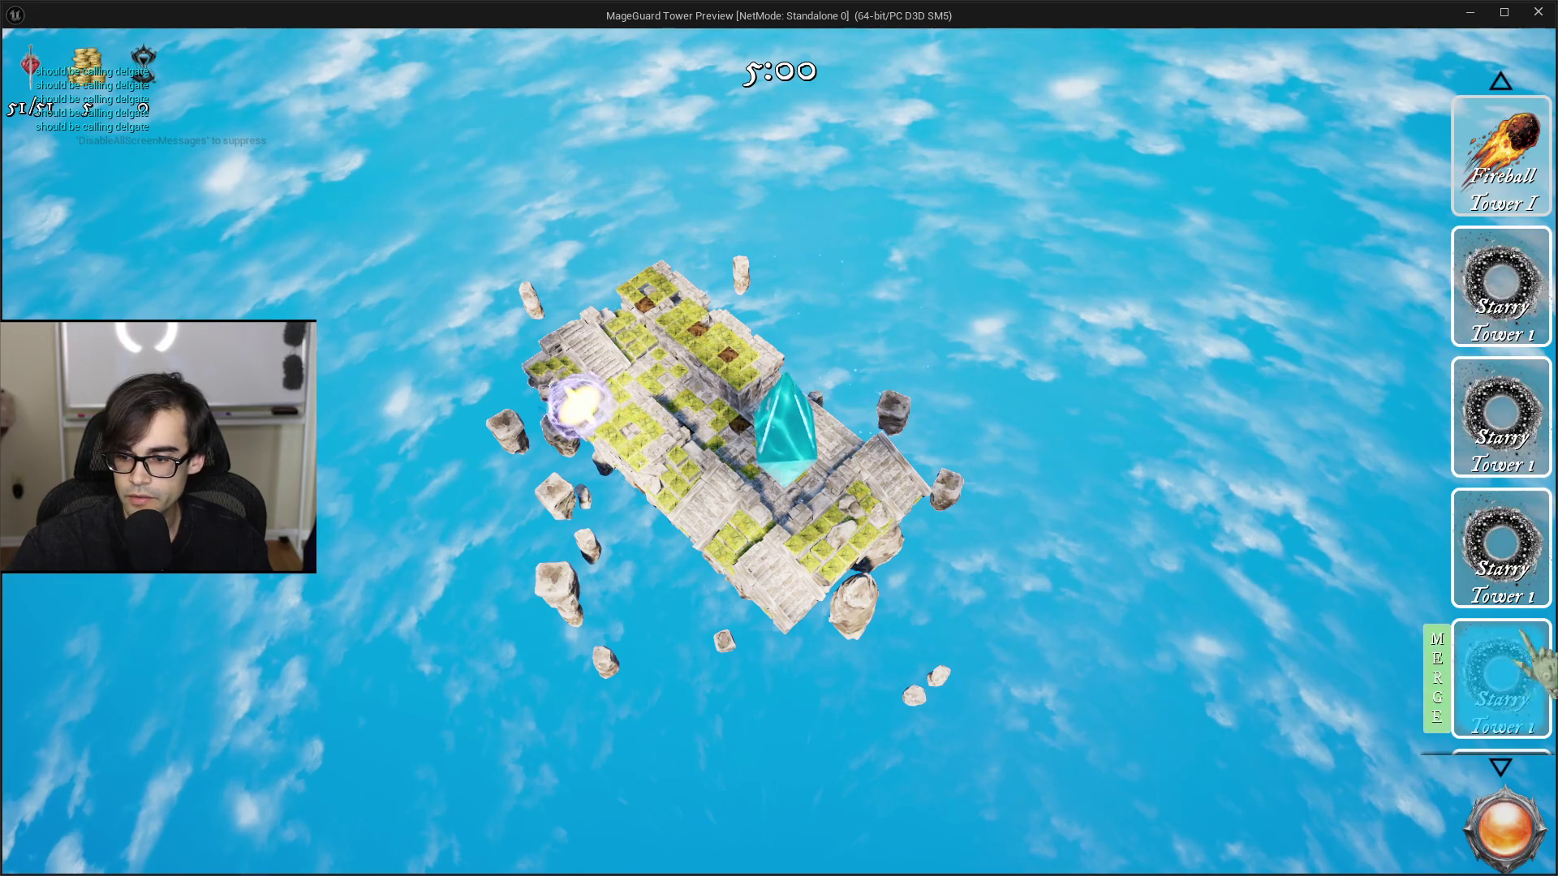
{"action": "left_click", "coordinate": [1501, 767]}
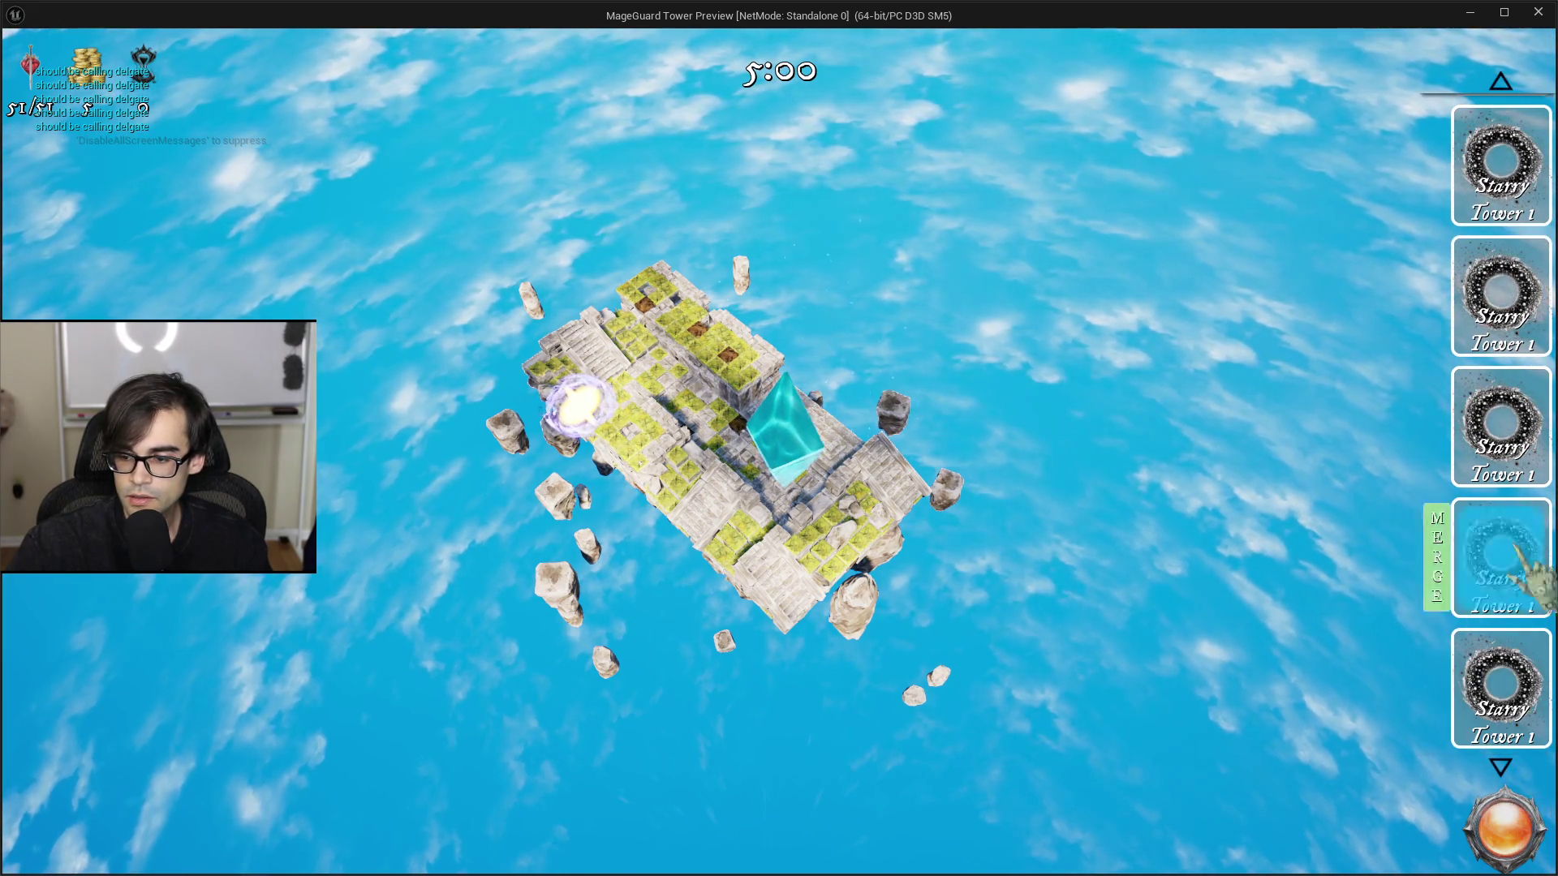
{"action": "left_click", "coordinate": [1501, 85]}
Step: Step the tower list down and back up, then merge the Starry Tower cards into Starry Tower 2
{"action": "mouse_move", "coordinate": [1535, 745]}
{"action": "scroll", "coordinate": [1534, 744], "scroll_direction": "down", "scroll_amount": 1}
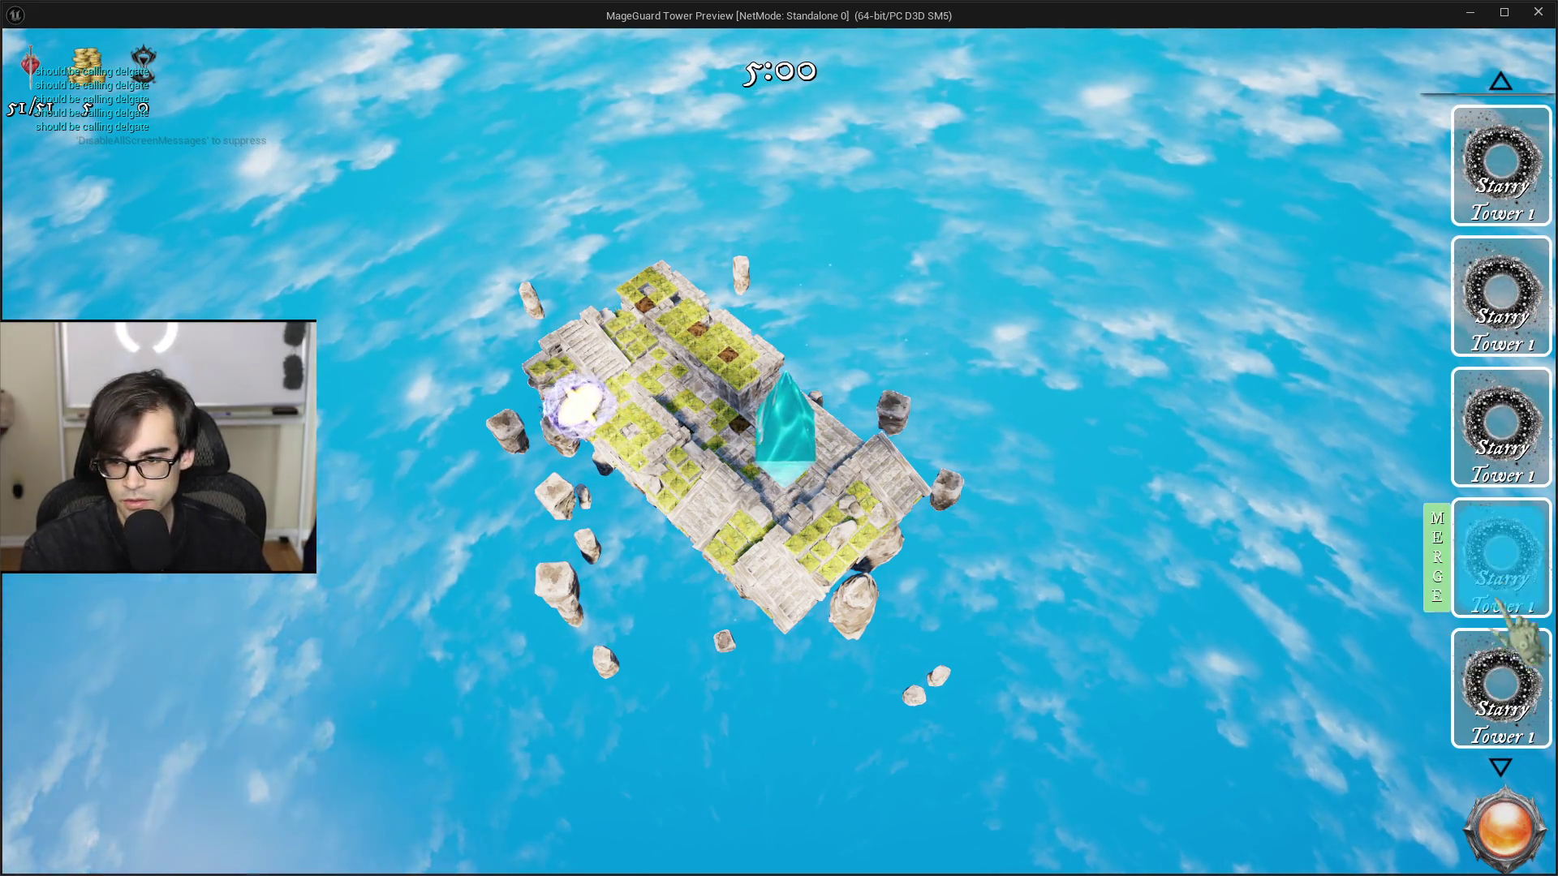
{"action": "scroll", "coordinate": [1509, 130], "scroll_direction": "up", "scroll_amount": 1}
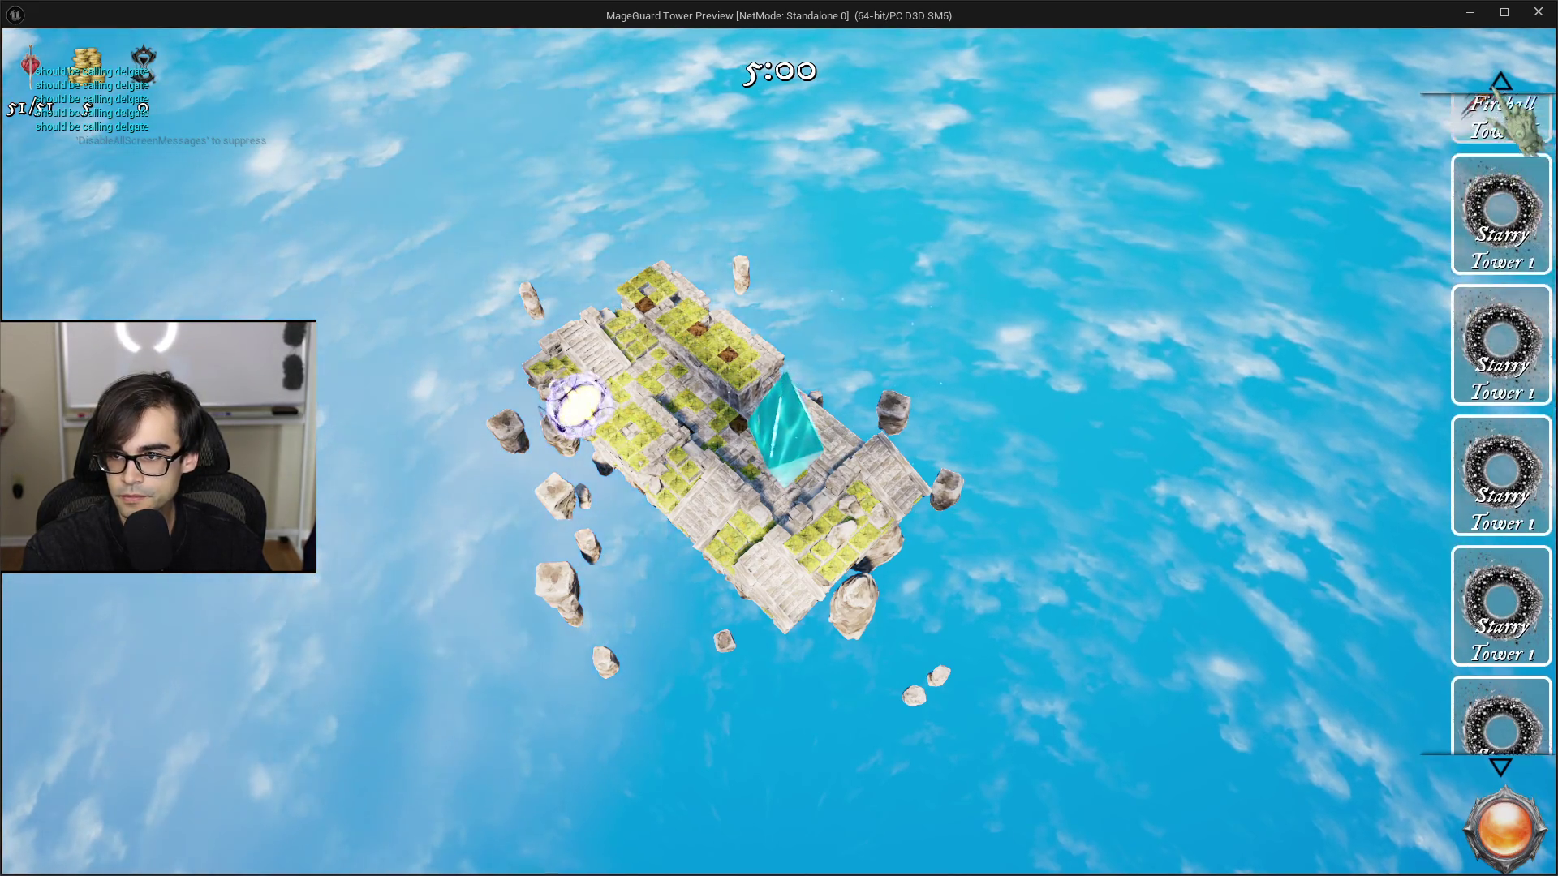
{"action": "mouse_move", "coordinate": [1525, 286]}
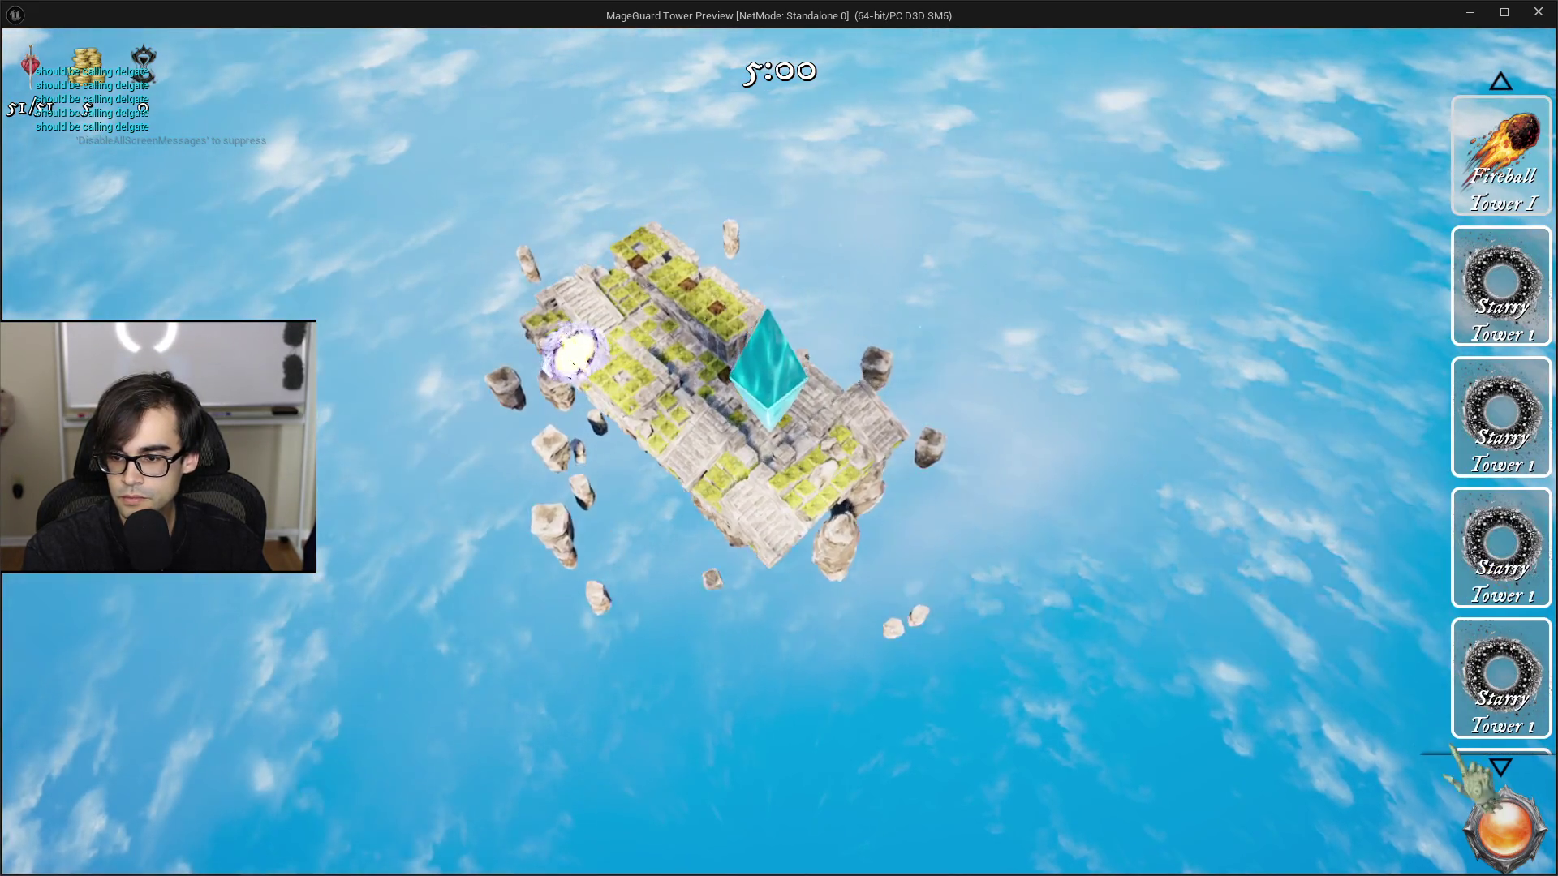
{"action": "left_click", "coordinate": [1501, 766]}
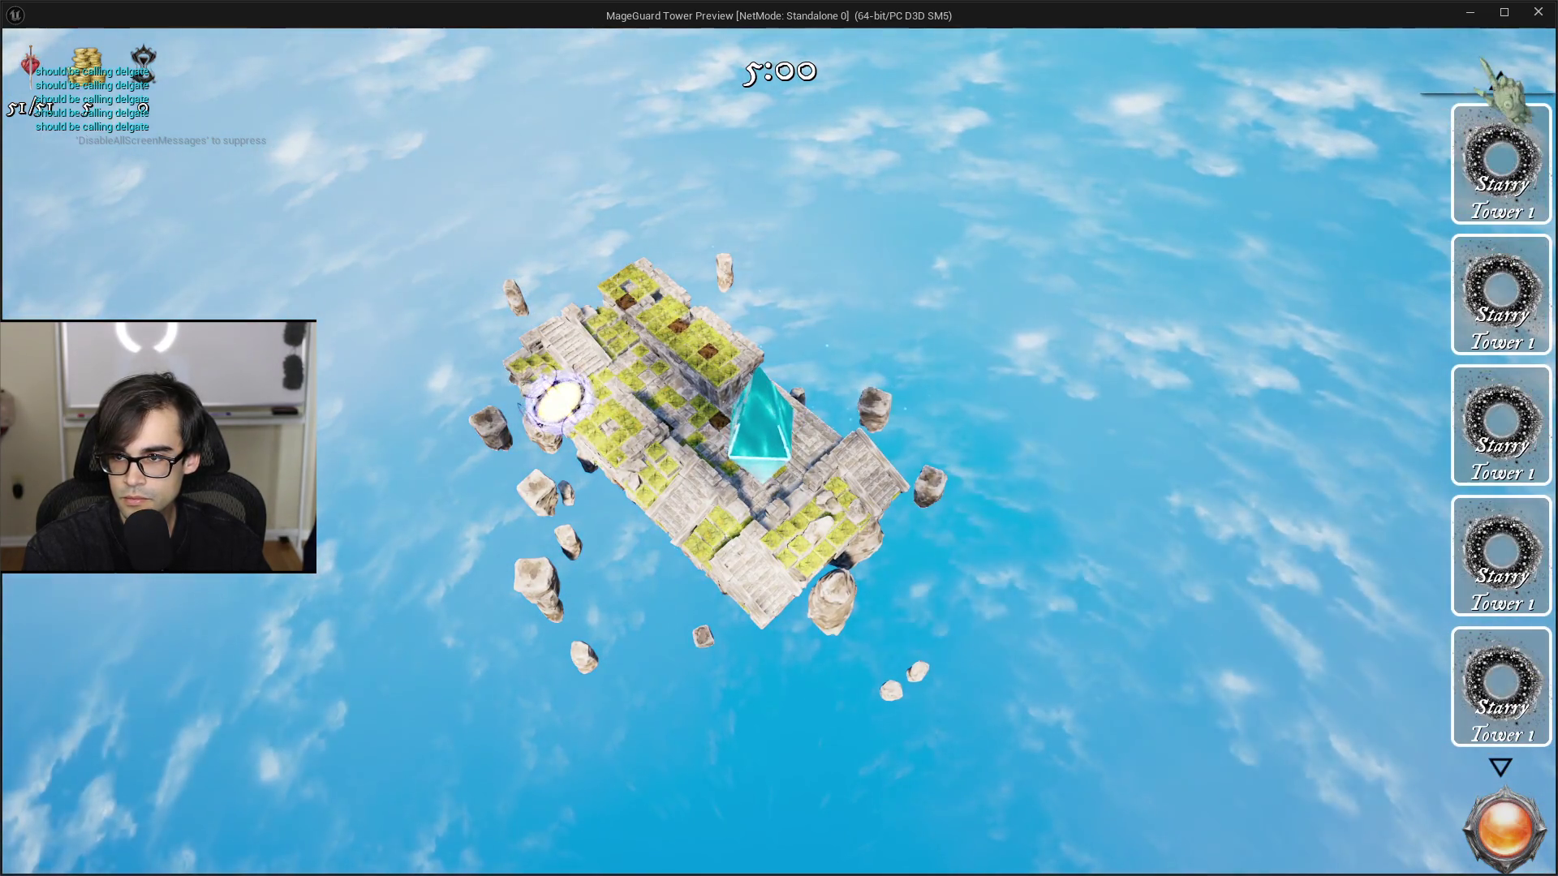
{"action": "scroll", "coordinate": [1526, 110], "scroll_direction": "up", "scroll_amount": 1}
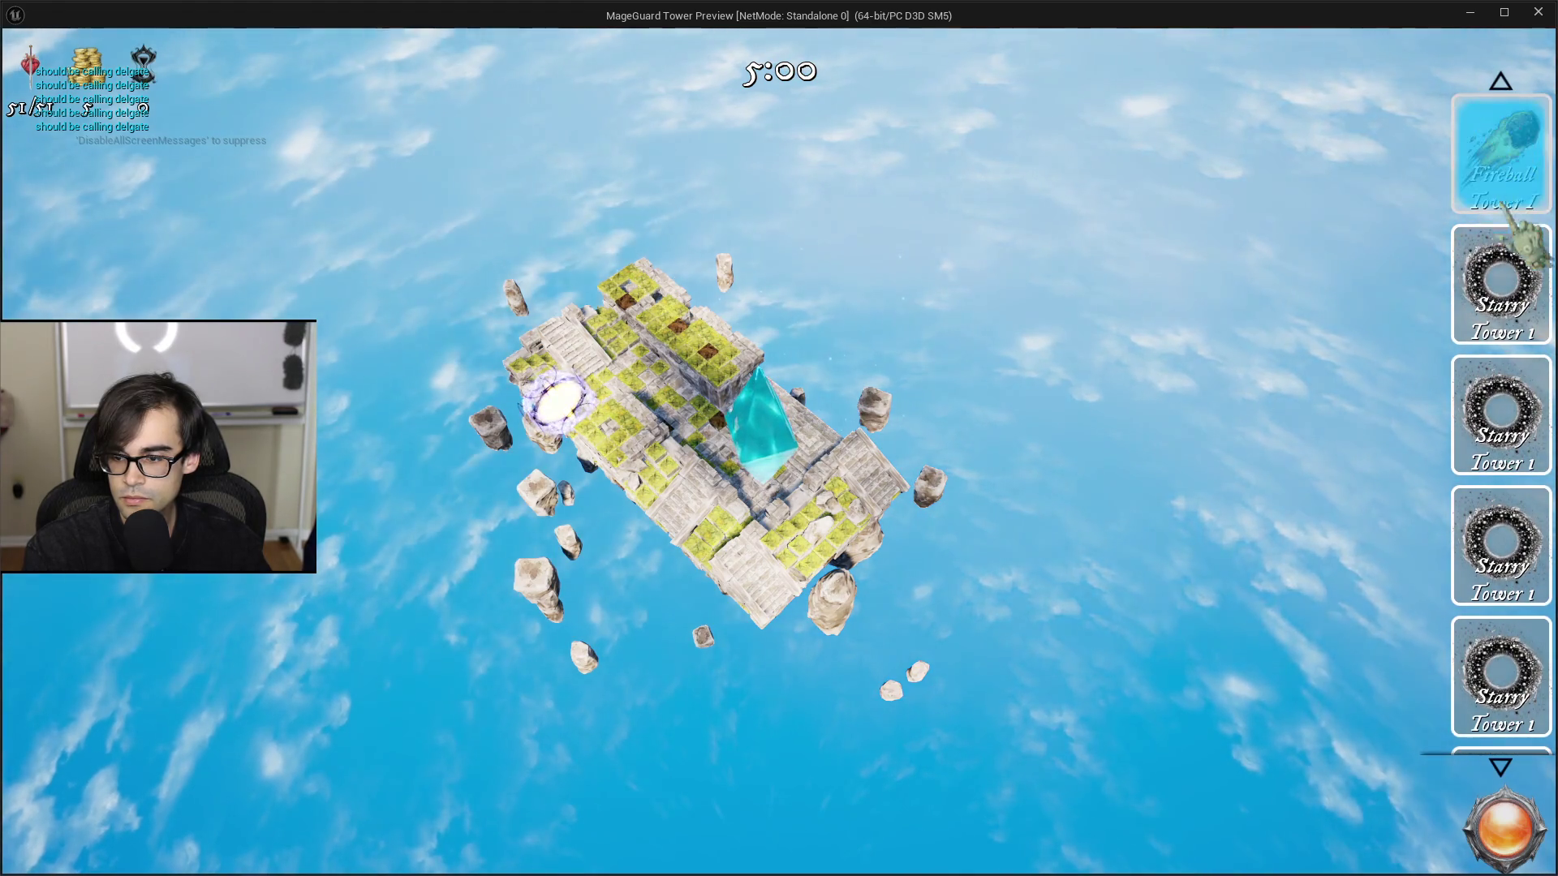
{"action": "left_click", "coordinate": [1501, 767]}
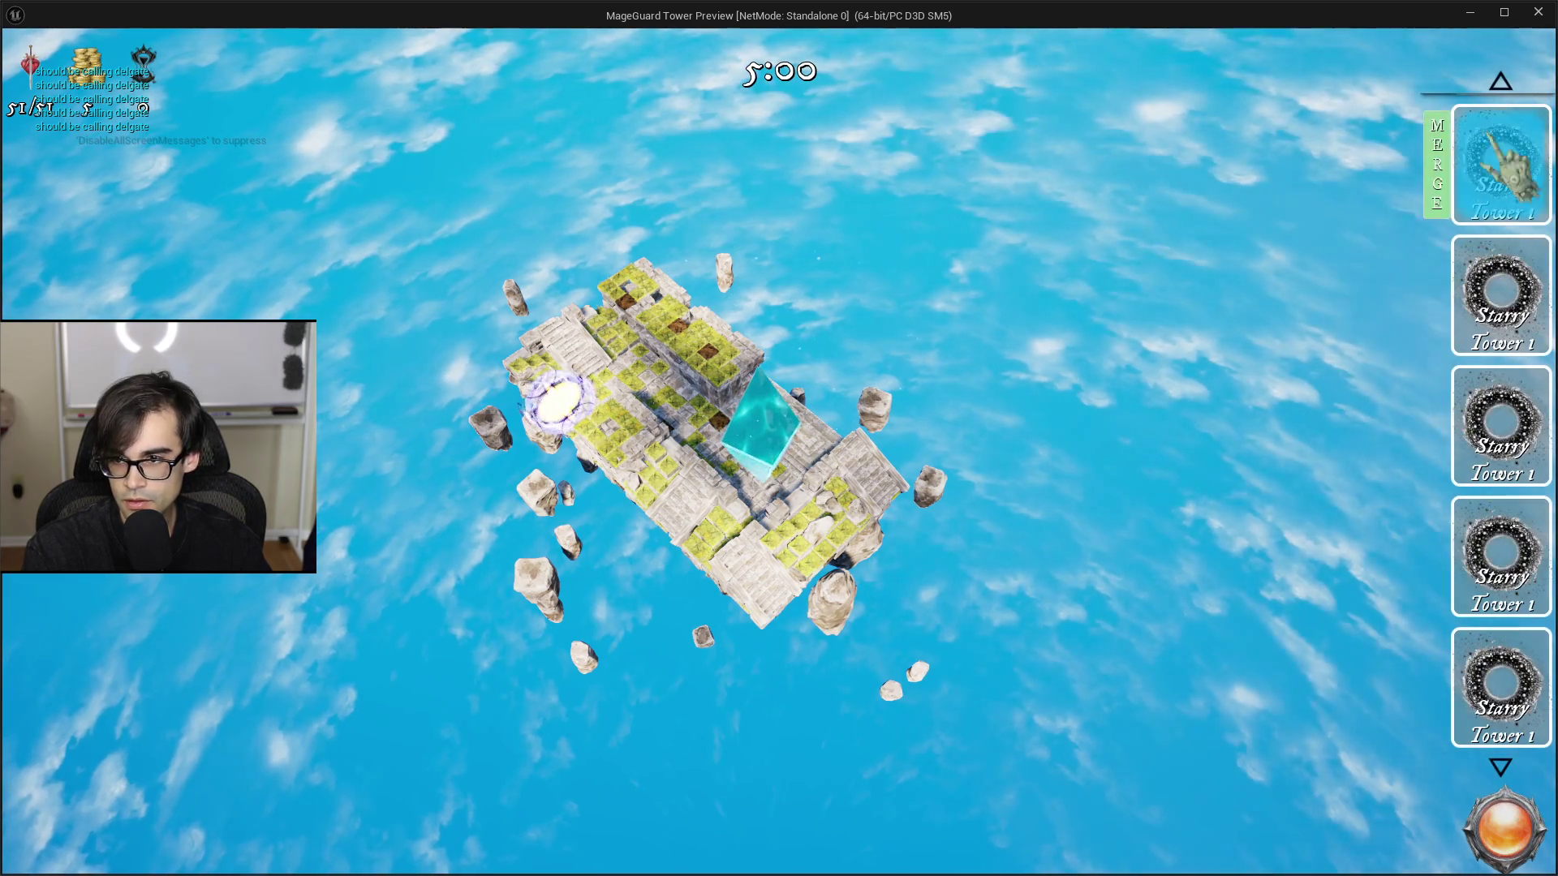
{"action": "left_click", "coordinate": [1501, 82]}
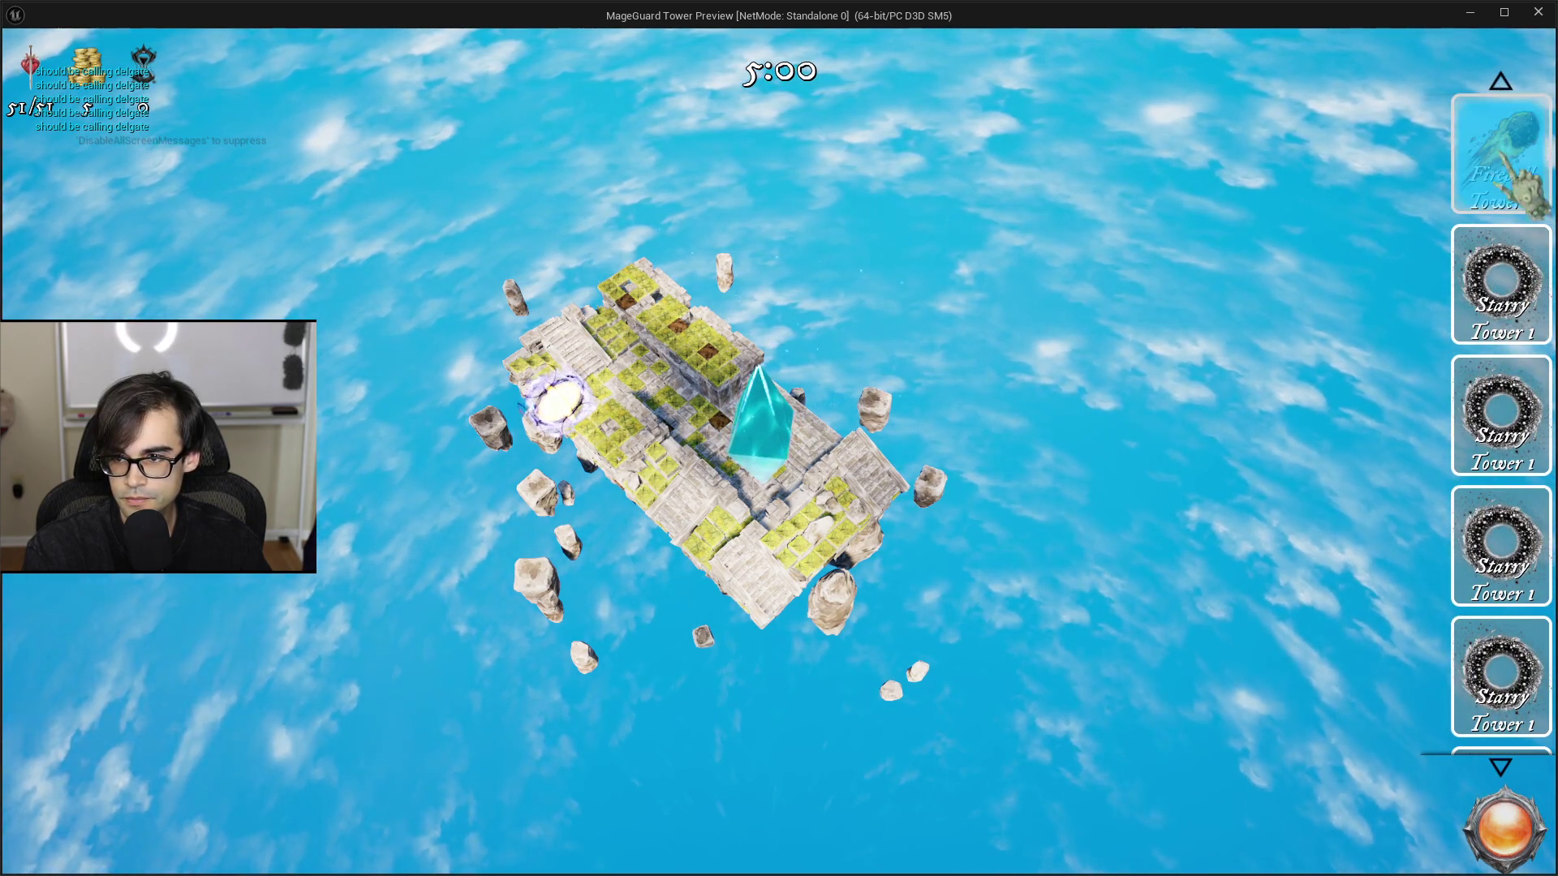
{"action": "left_click", "coordinate": [1443, 438]}
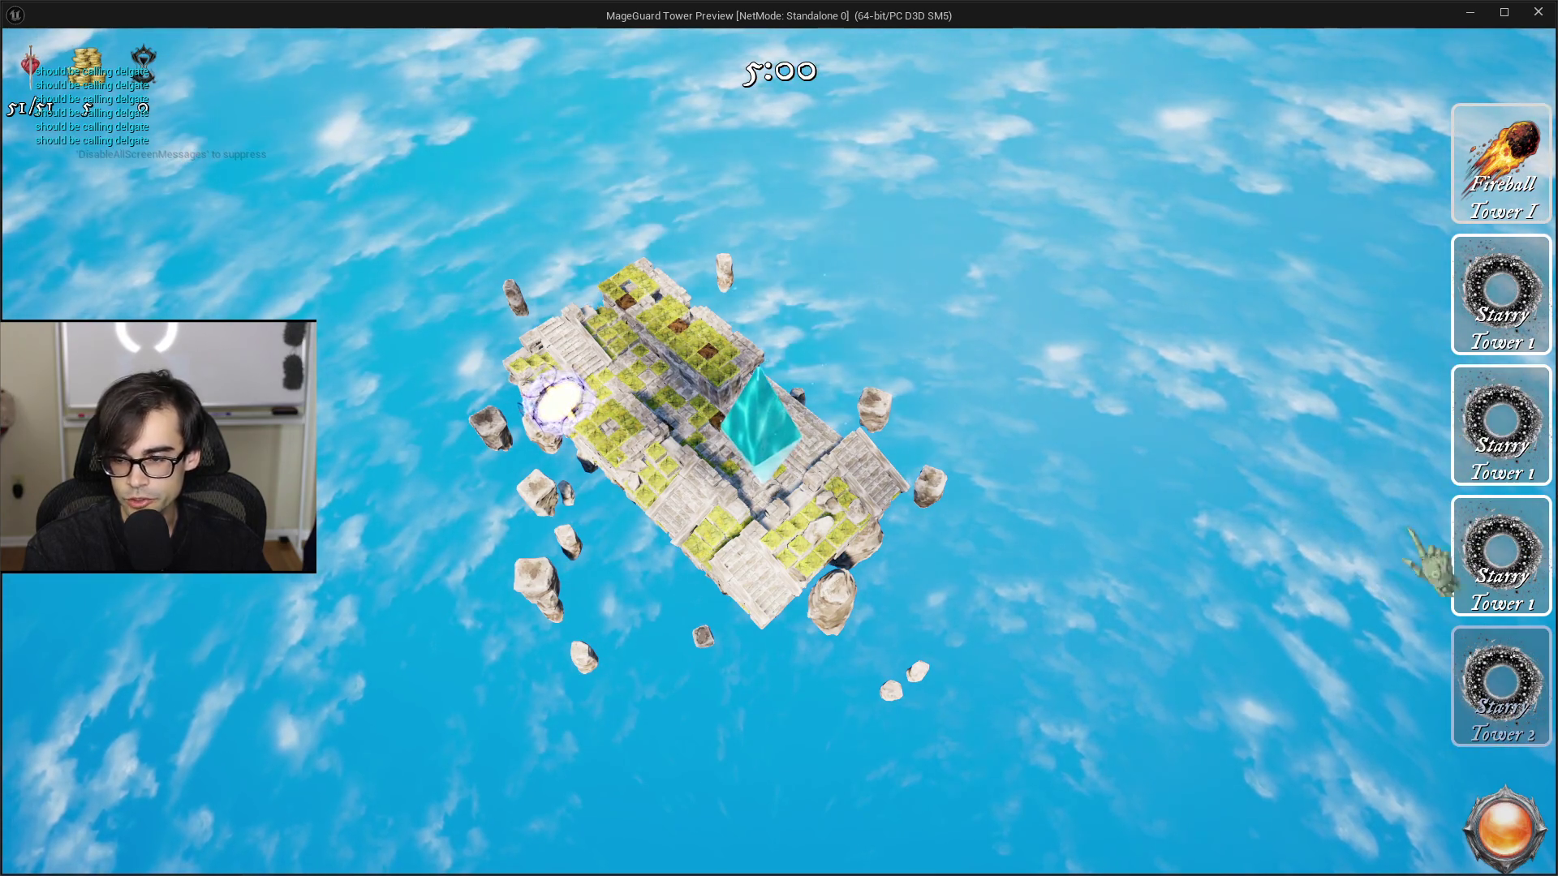
Step: Add one more Starry Tower from the console and shift the list down one card
{"action": "key", "text": "grave"}
{"action": "key", "text": "Up"}
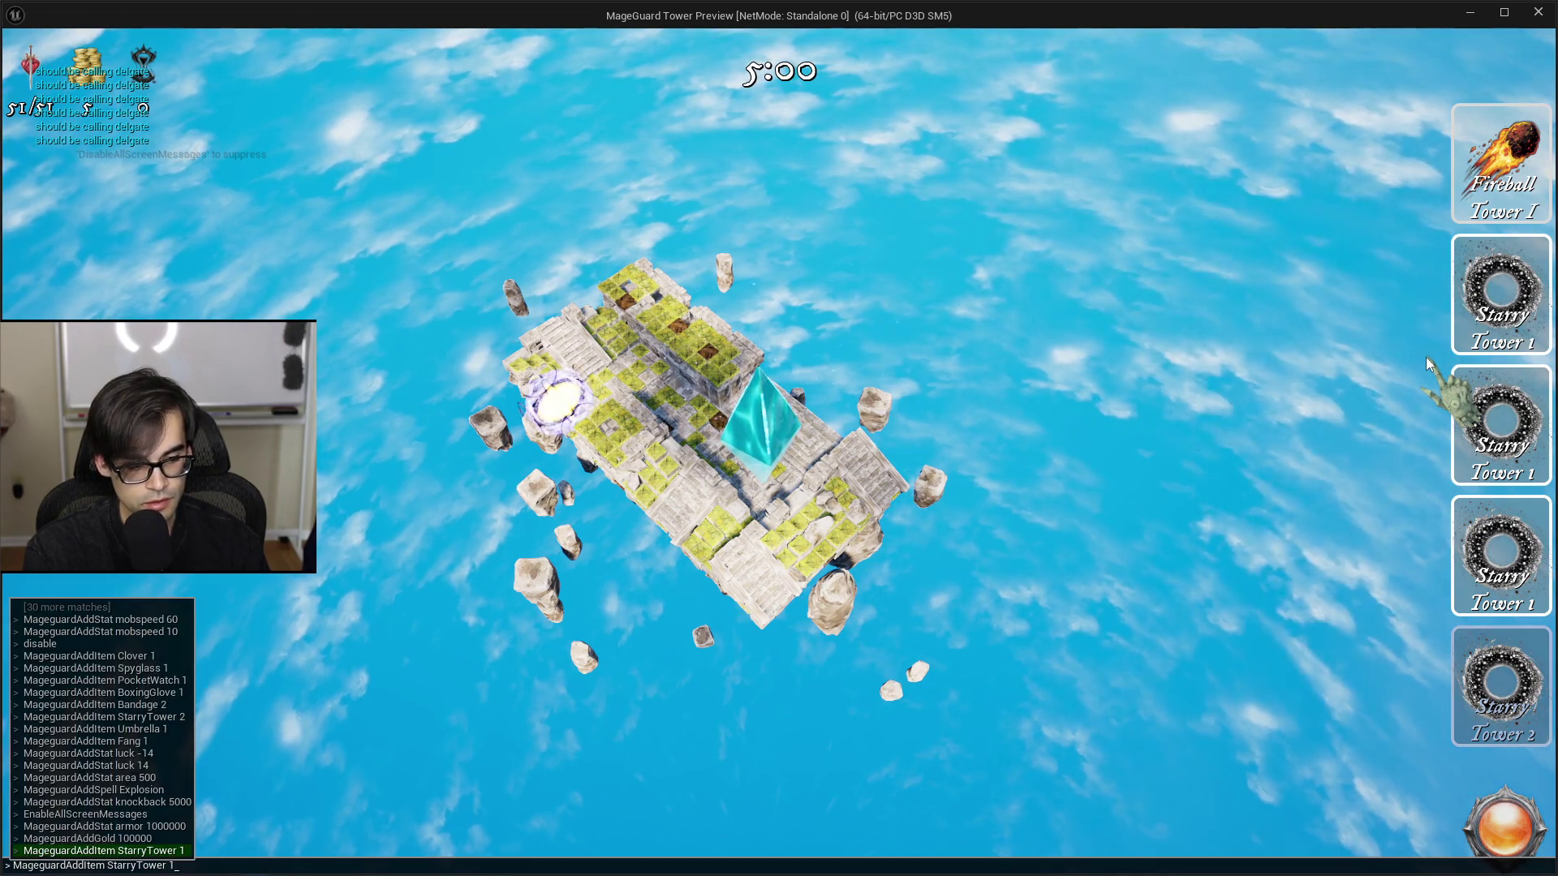
{"action": "key", "text": "Return"}
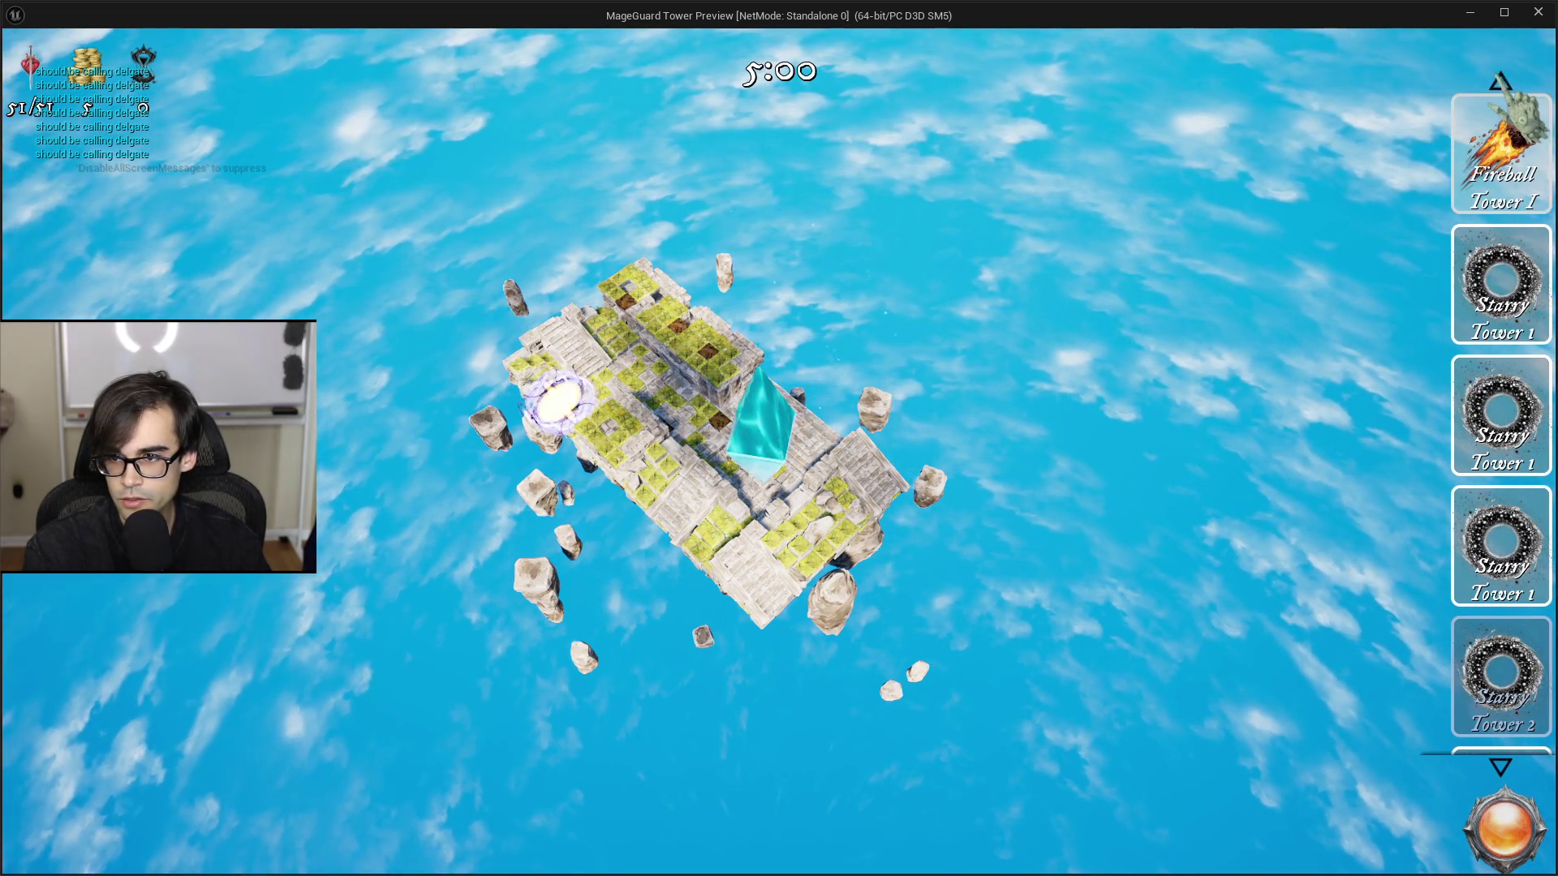
{"action": "mouse_move", "coordinate": [1548, 491]}
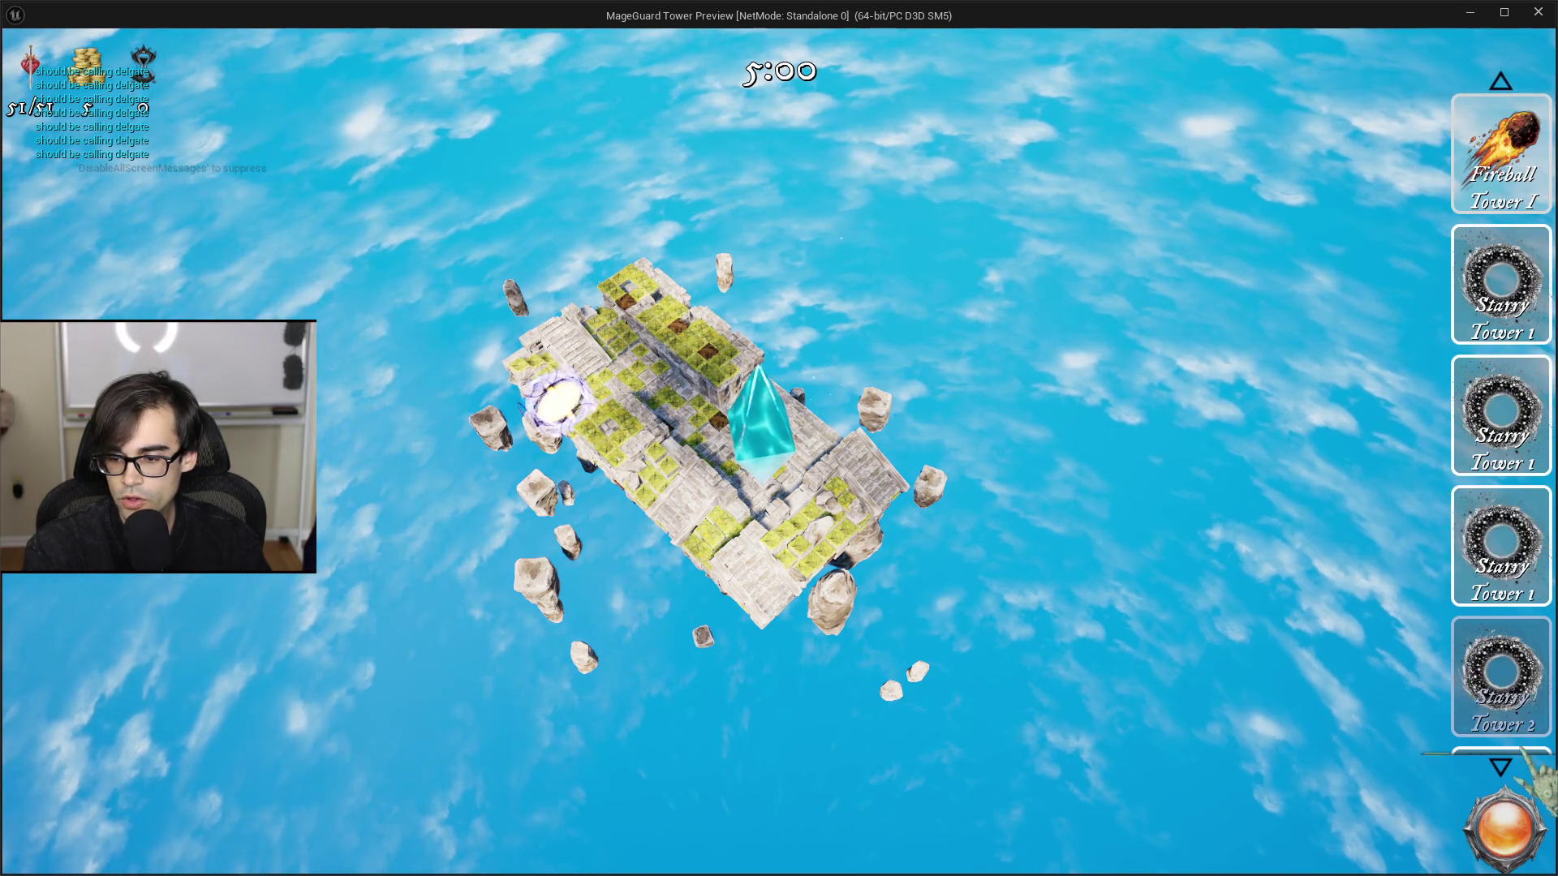
{"action": "scroll", "coordinate": [1501, 422], "scroll_direction": "down", "scroll_amount": 1}
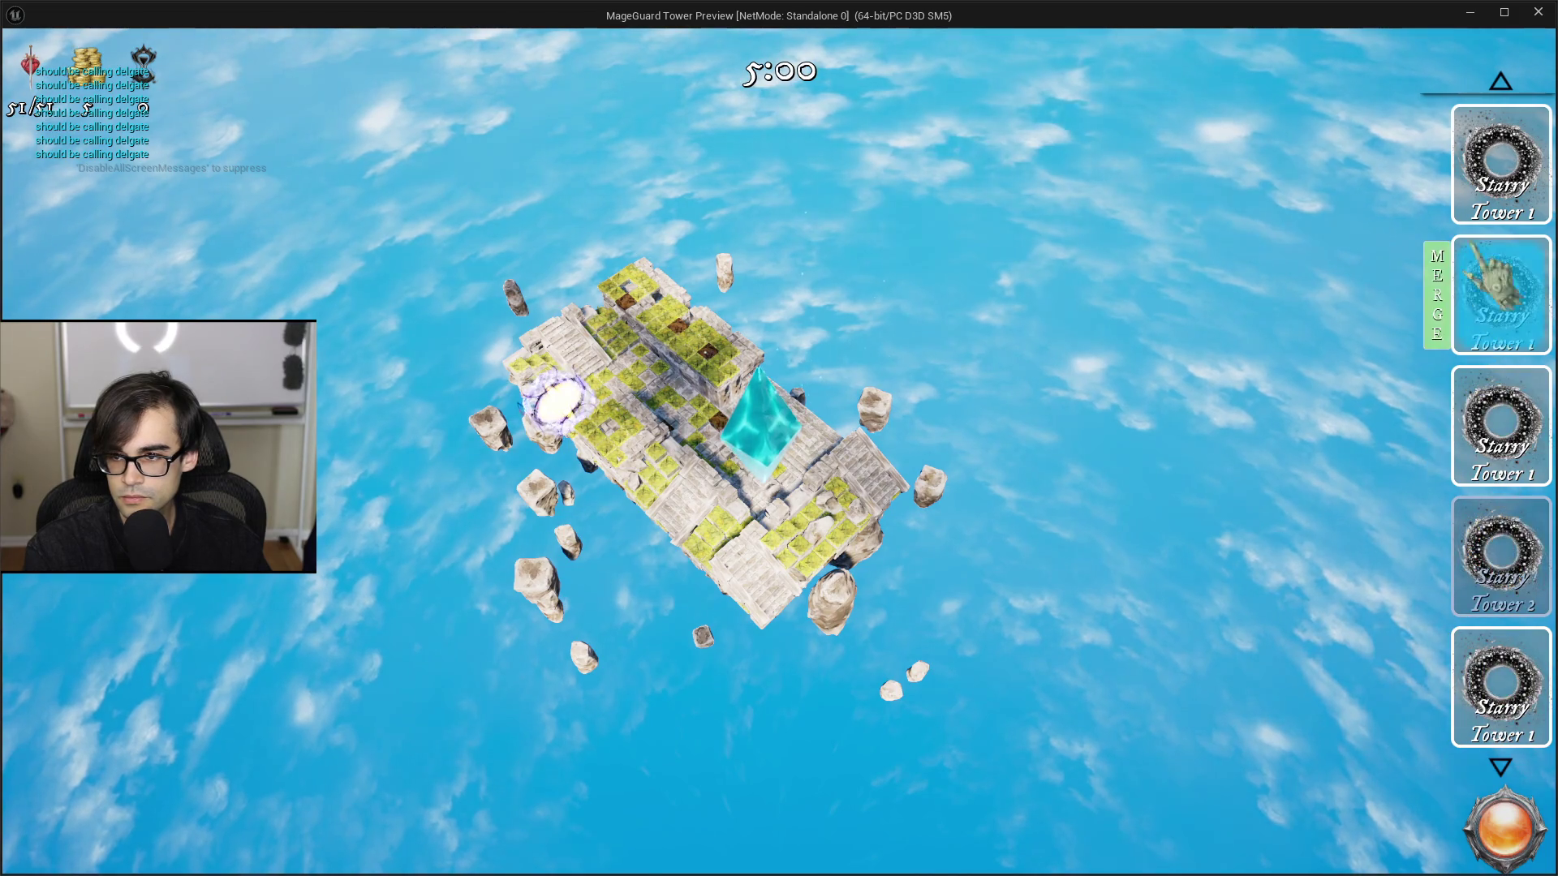
{"action": "scroll", "coordinate": [1475, 92], "scroll_direction": "up", "scroll_amount": 1}
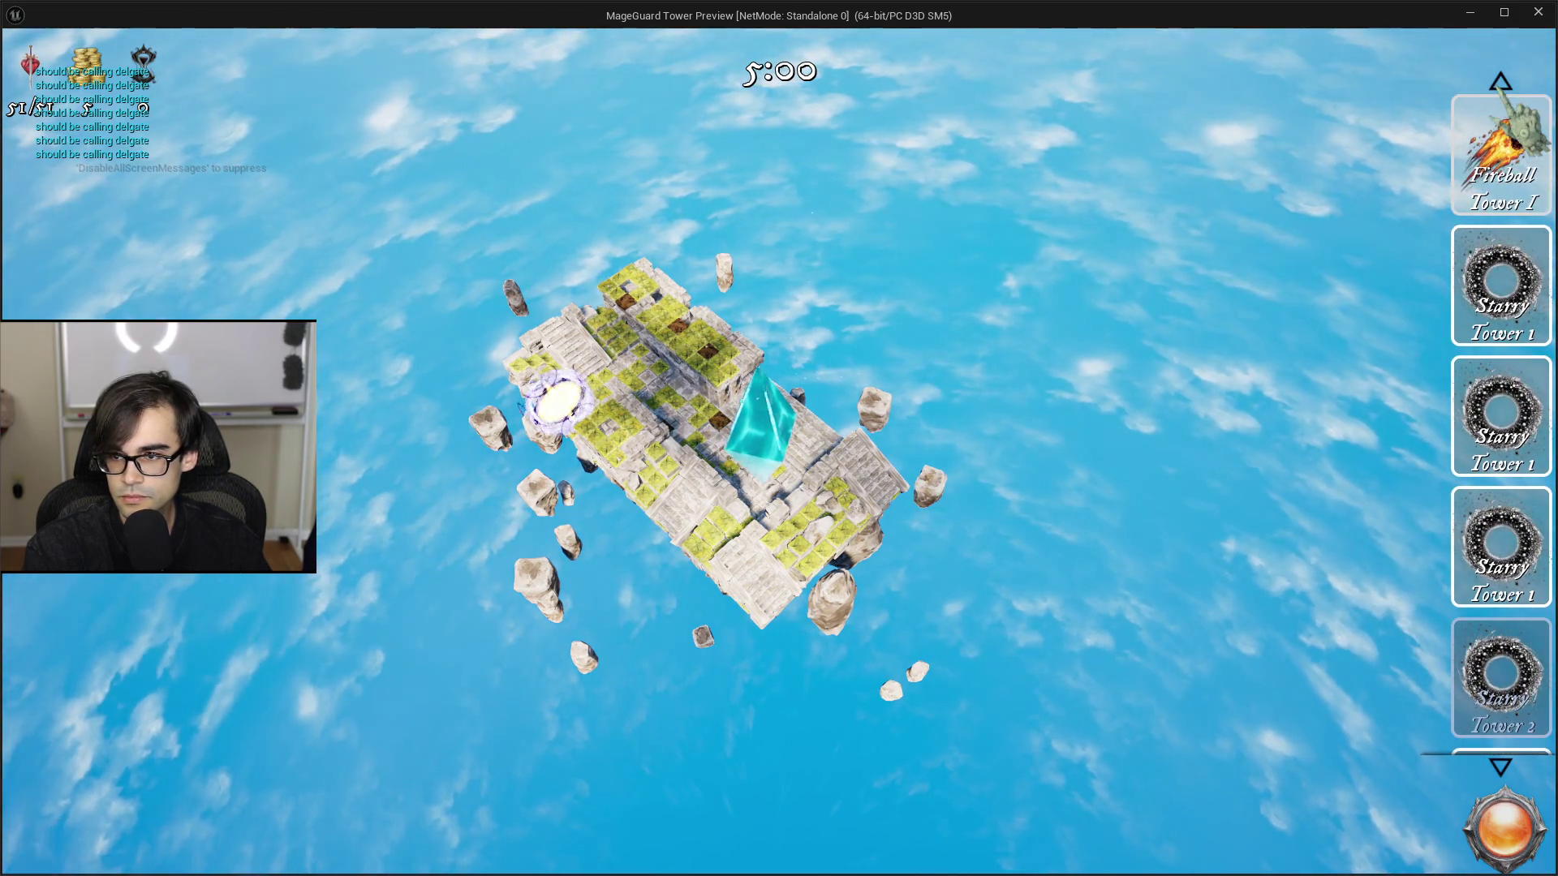
{"action": "mouse_move", "coordinate": [1466, 346]}
{"action": "left_click", "coordinate": [1499, 769]}
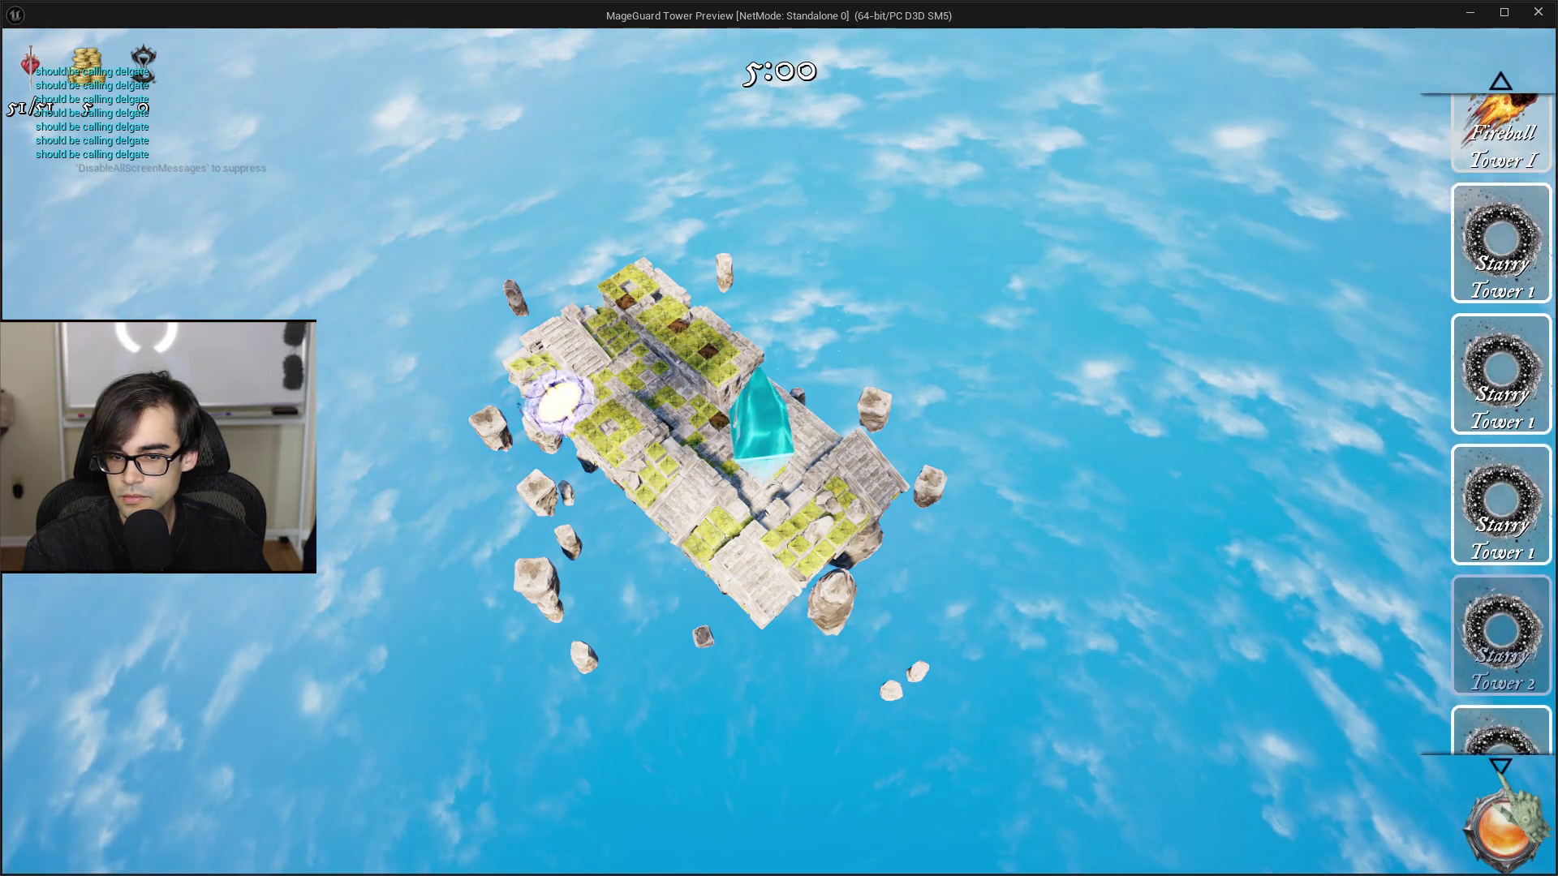
Step: Try dragging the second Starry Tower 1 card onto Fireball Tower
{"action": "scroll", "coordinate": [1245, 497], "scroll_direction": "up", "scroll_amount": 5}
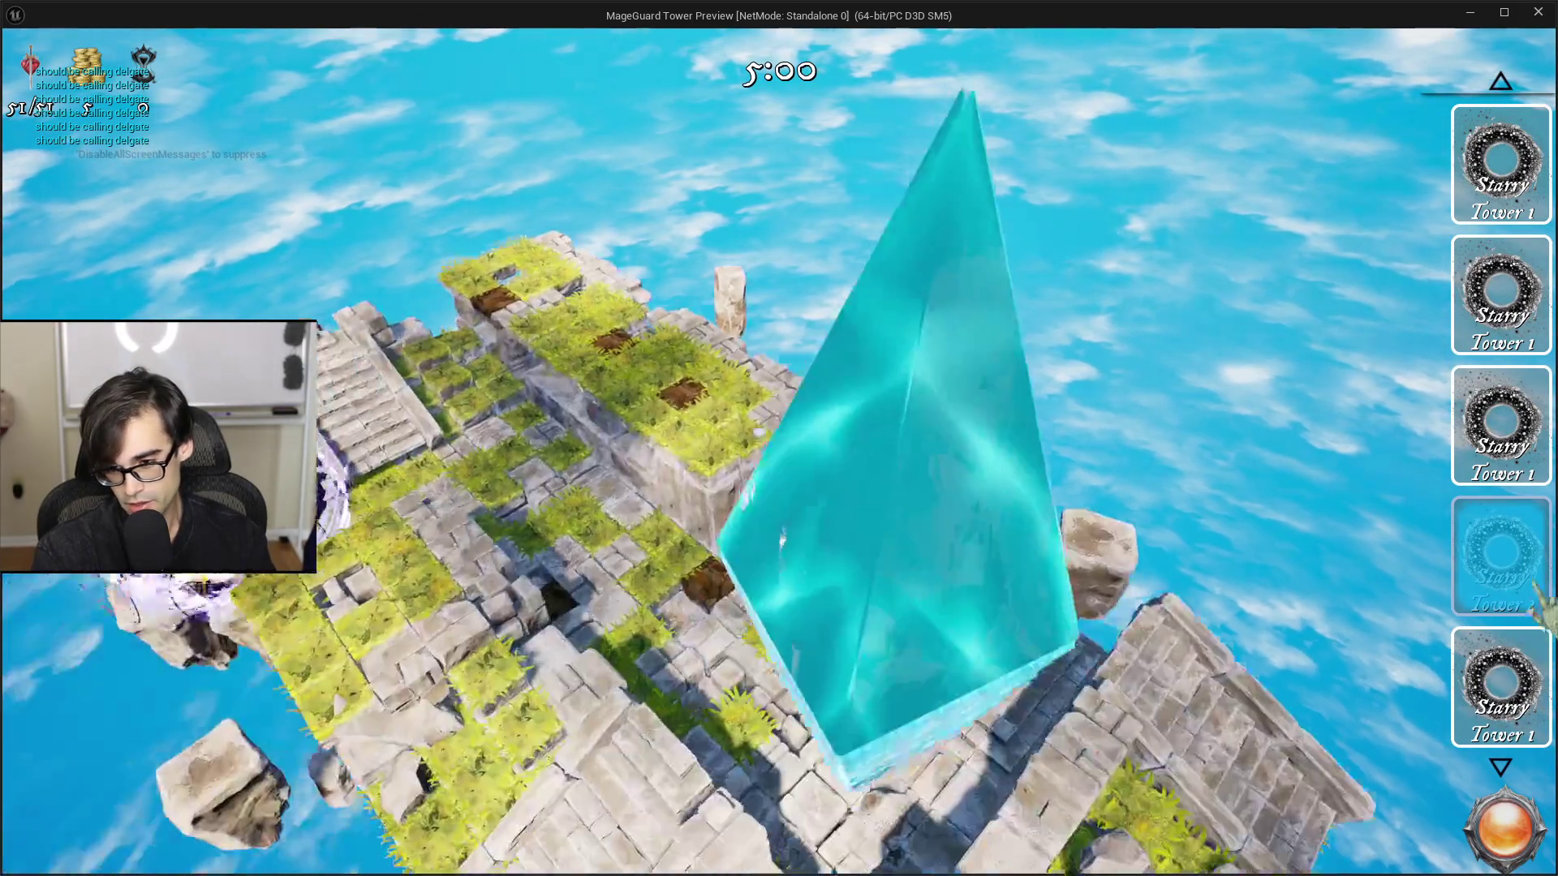
{"action": "scroll", "coordinate": [1529, 122], "scroll_direction": "up", "scroll_amount": 1}
{"action": "scroll", "coordinate": [1527, 121], "scroll_direction": "up", "scroll_amount": 1}
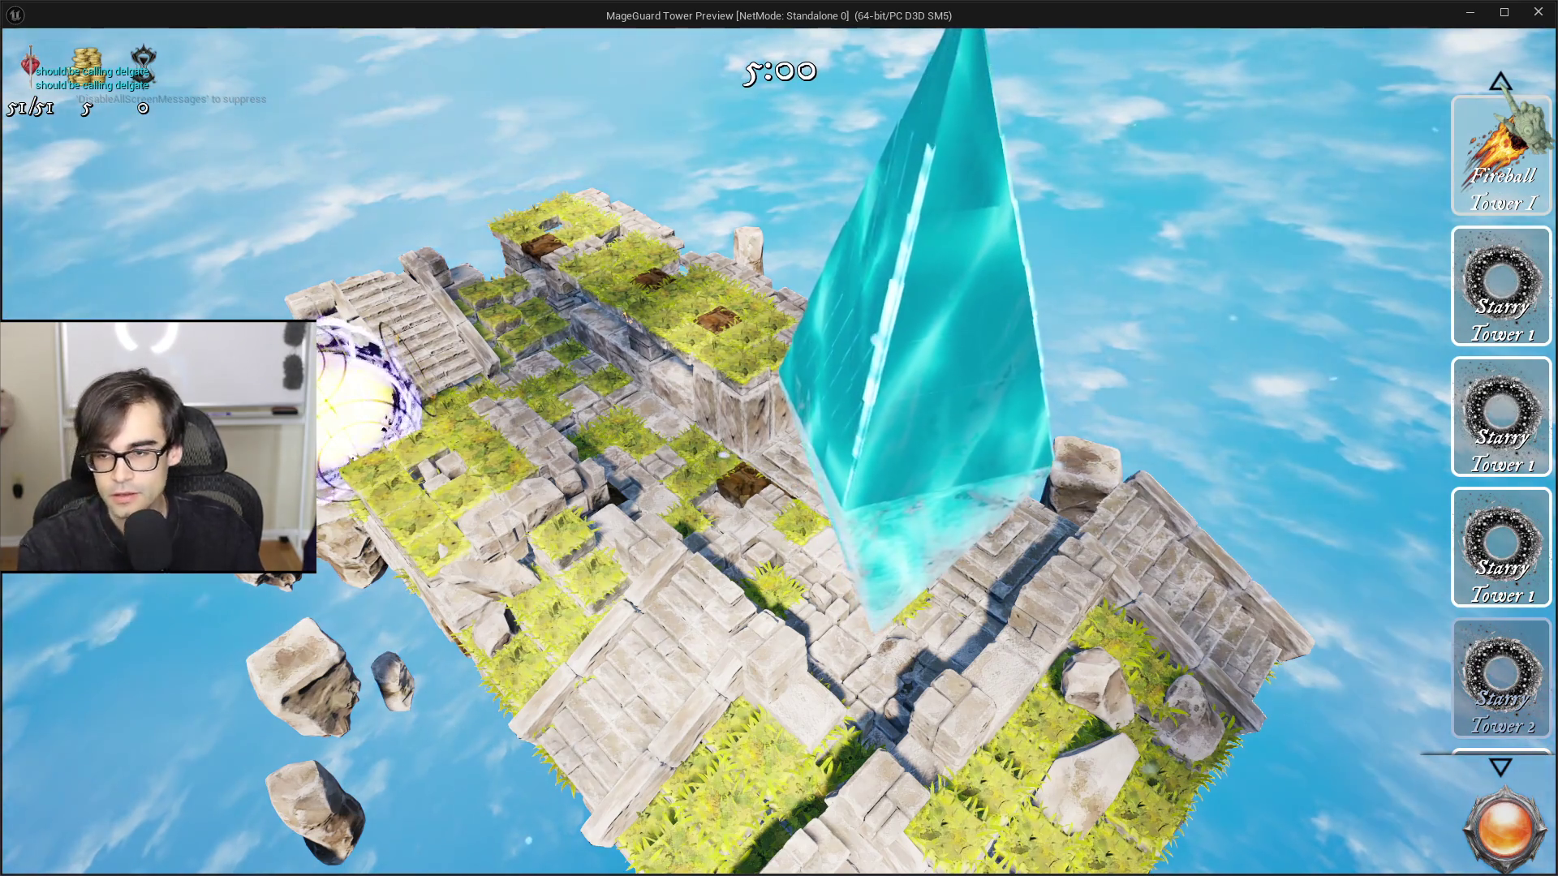
{"action": "left_click", "coordinate": [1499, 339]}
{"action": "left_click_drag", "start_coordinate": [1493, 340], "coordinate": [1461, 167]}
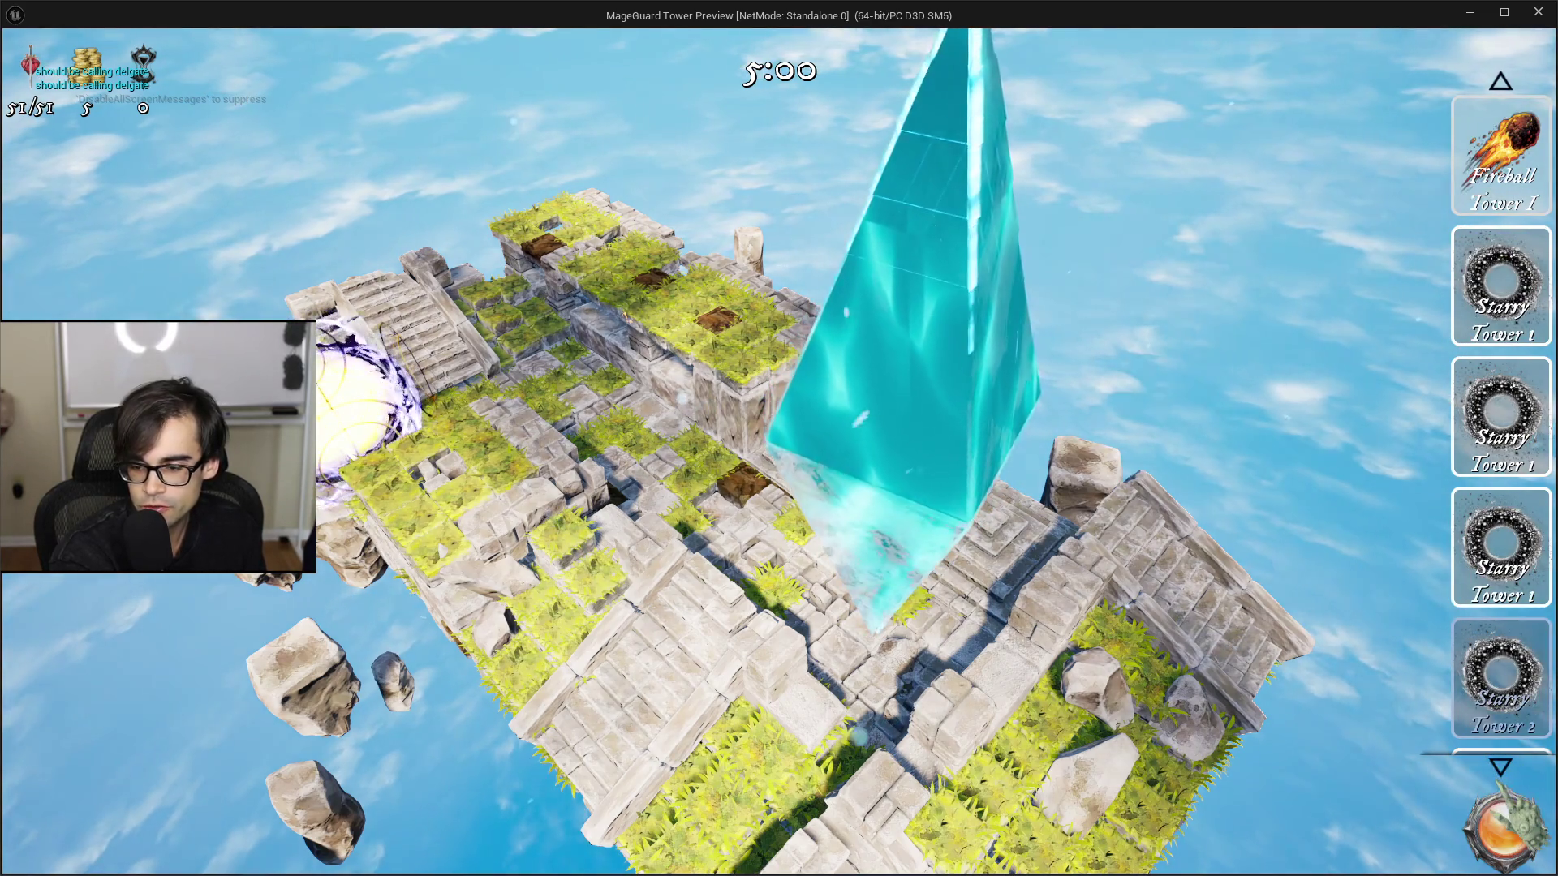
{"action": "scroll", "coordinate": [1501, 422], "scroll_direction": "down", "scroll_amount": 1}
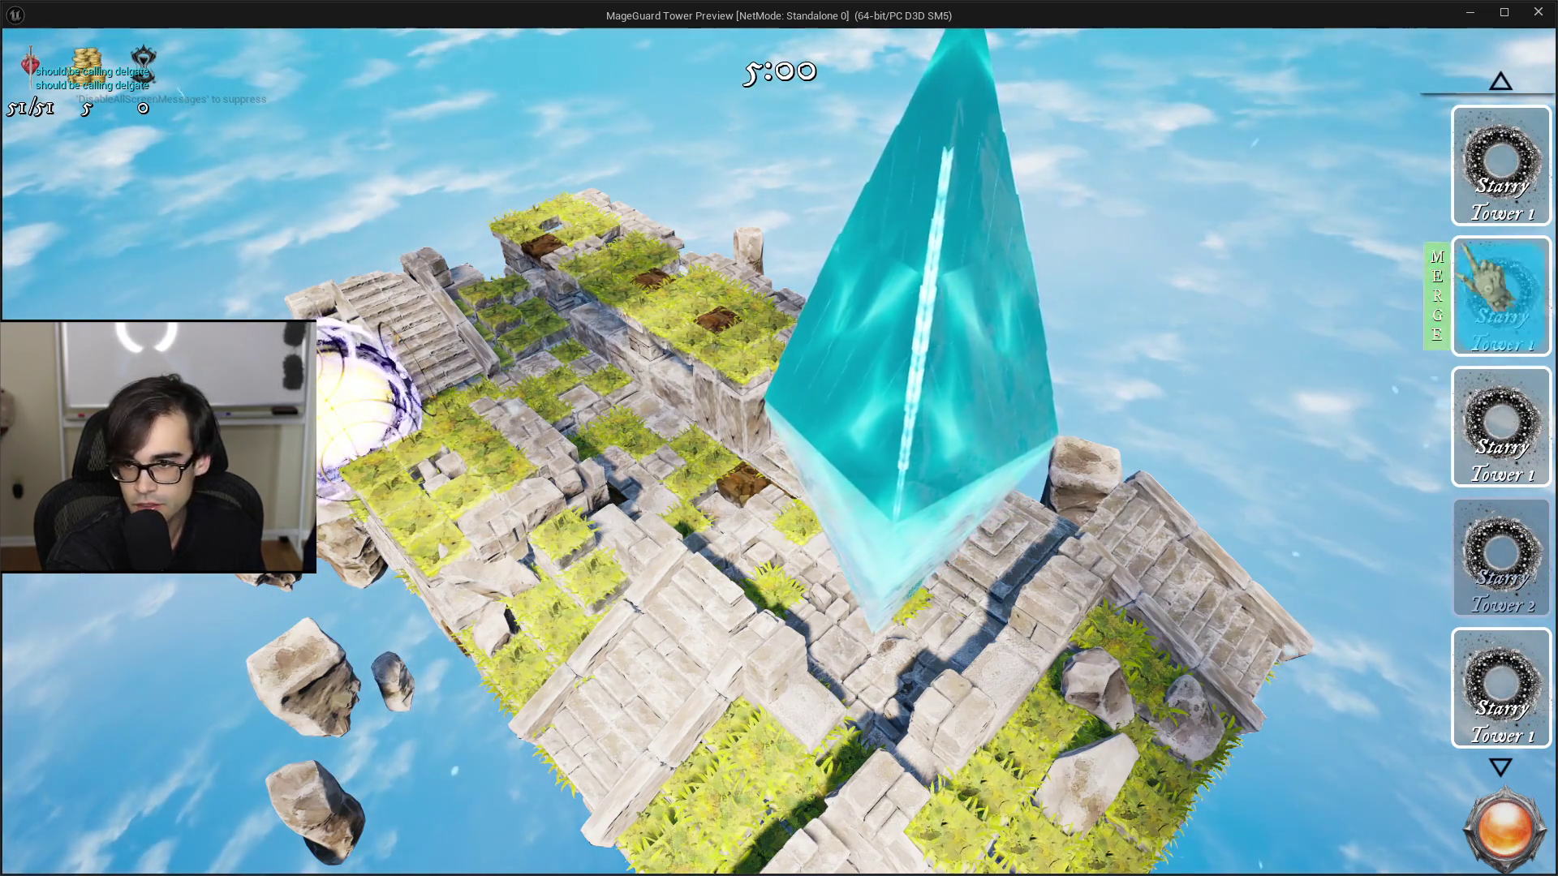
{"action": "scroll", "coordinate": [1505, 122], "scroll_direction": "up", "scroll_amount": 1}
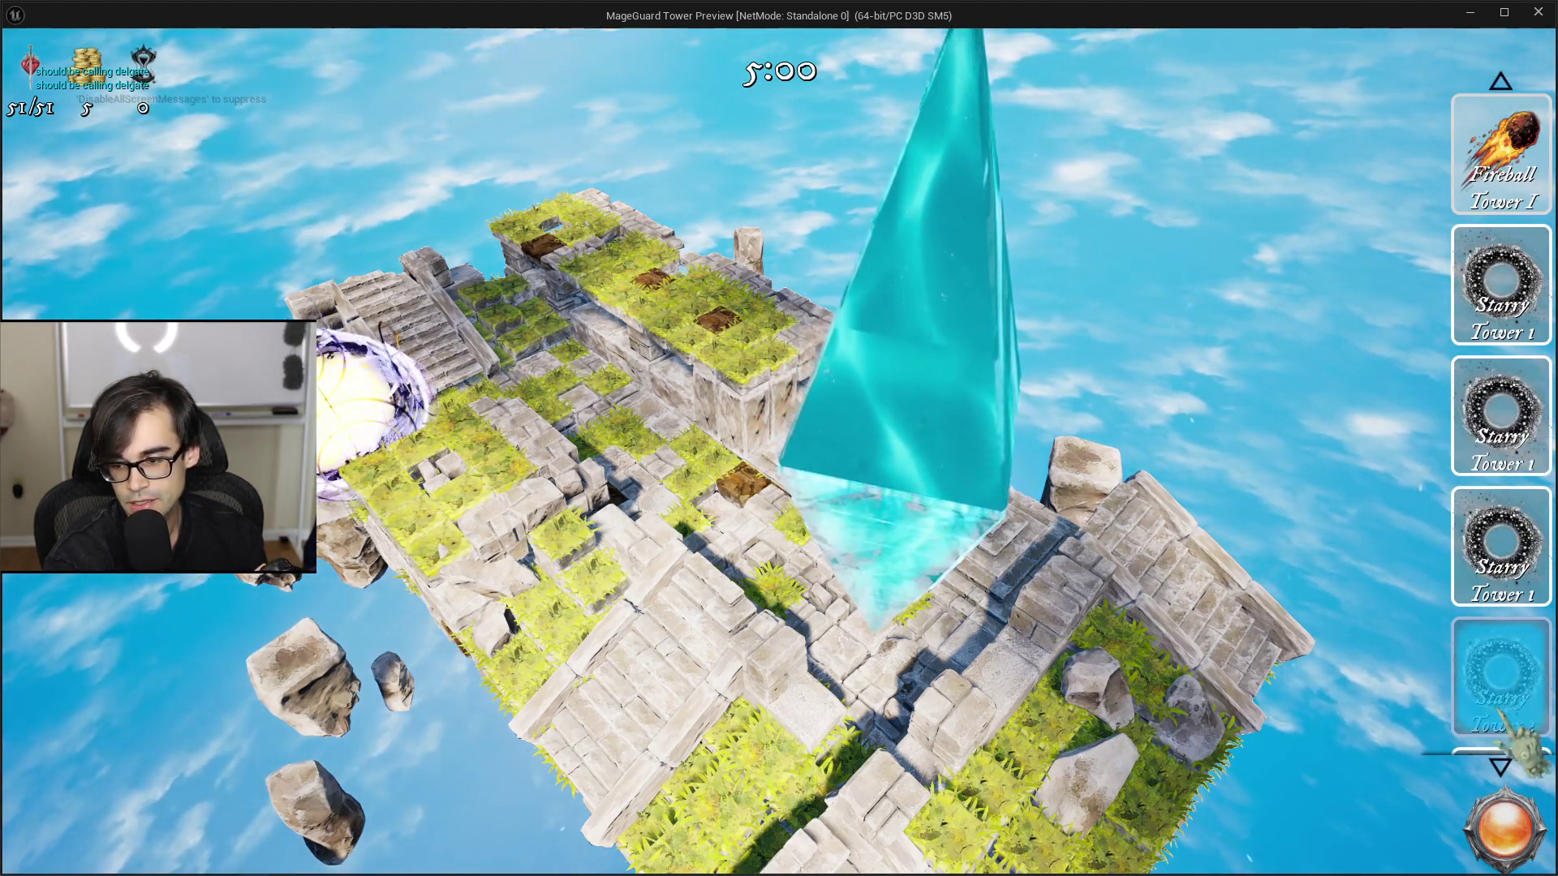
Step: Step the list down and back to Fireball Tower I, start placing Starry Tower 2, then stop the preview
{"action": "left_click", "coordinate": [1501, 767]}
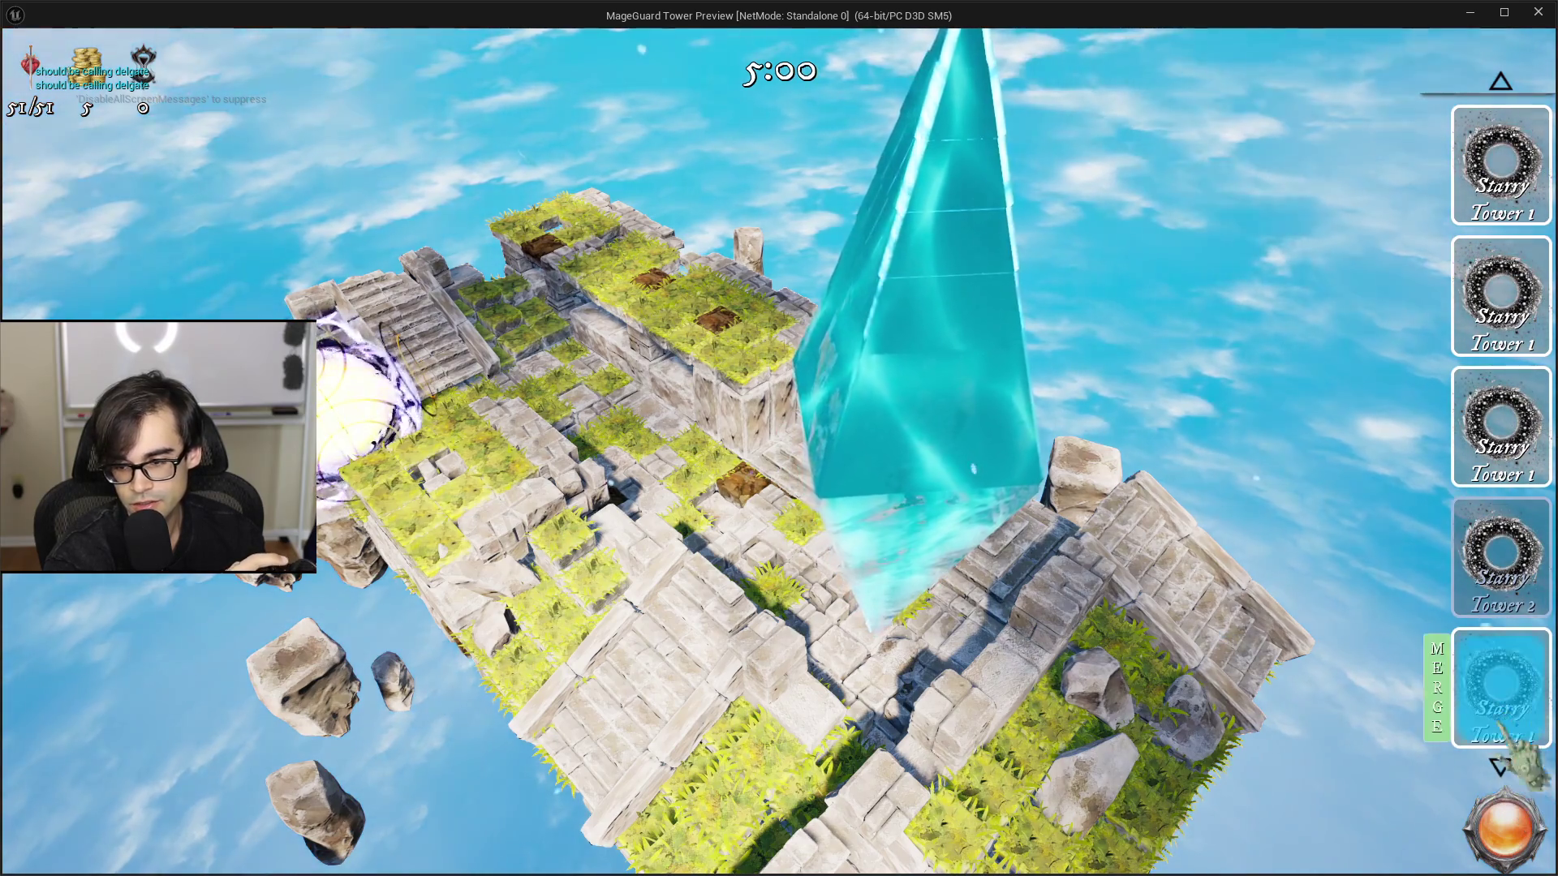
{"action": "left_click", "coordinate": [1500, 82]}
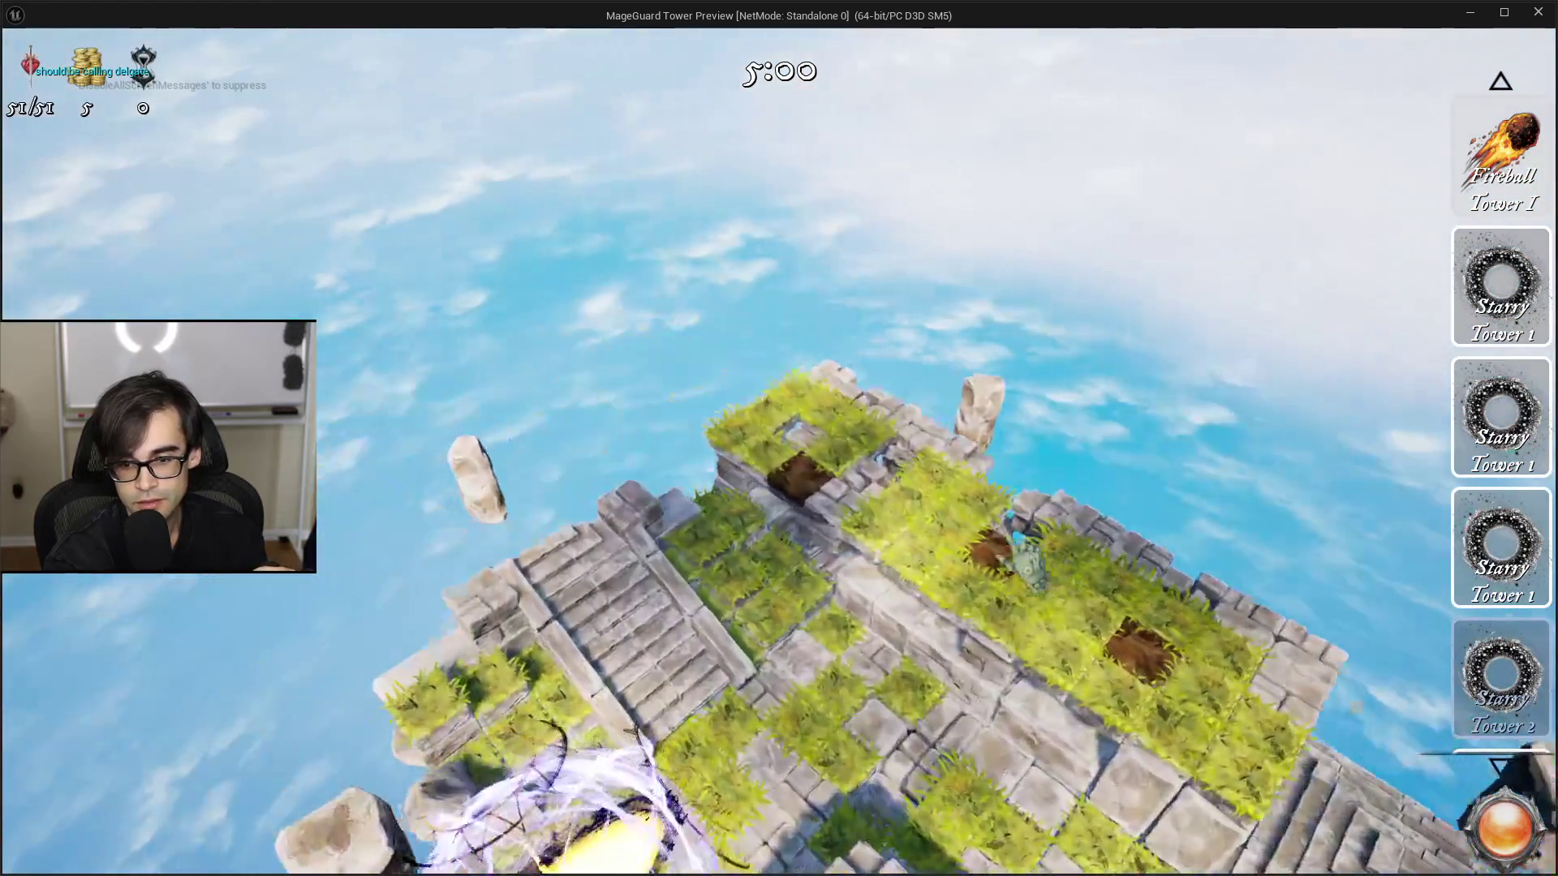
{"action": "key", "text": "5"}
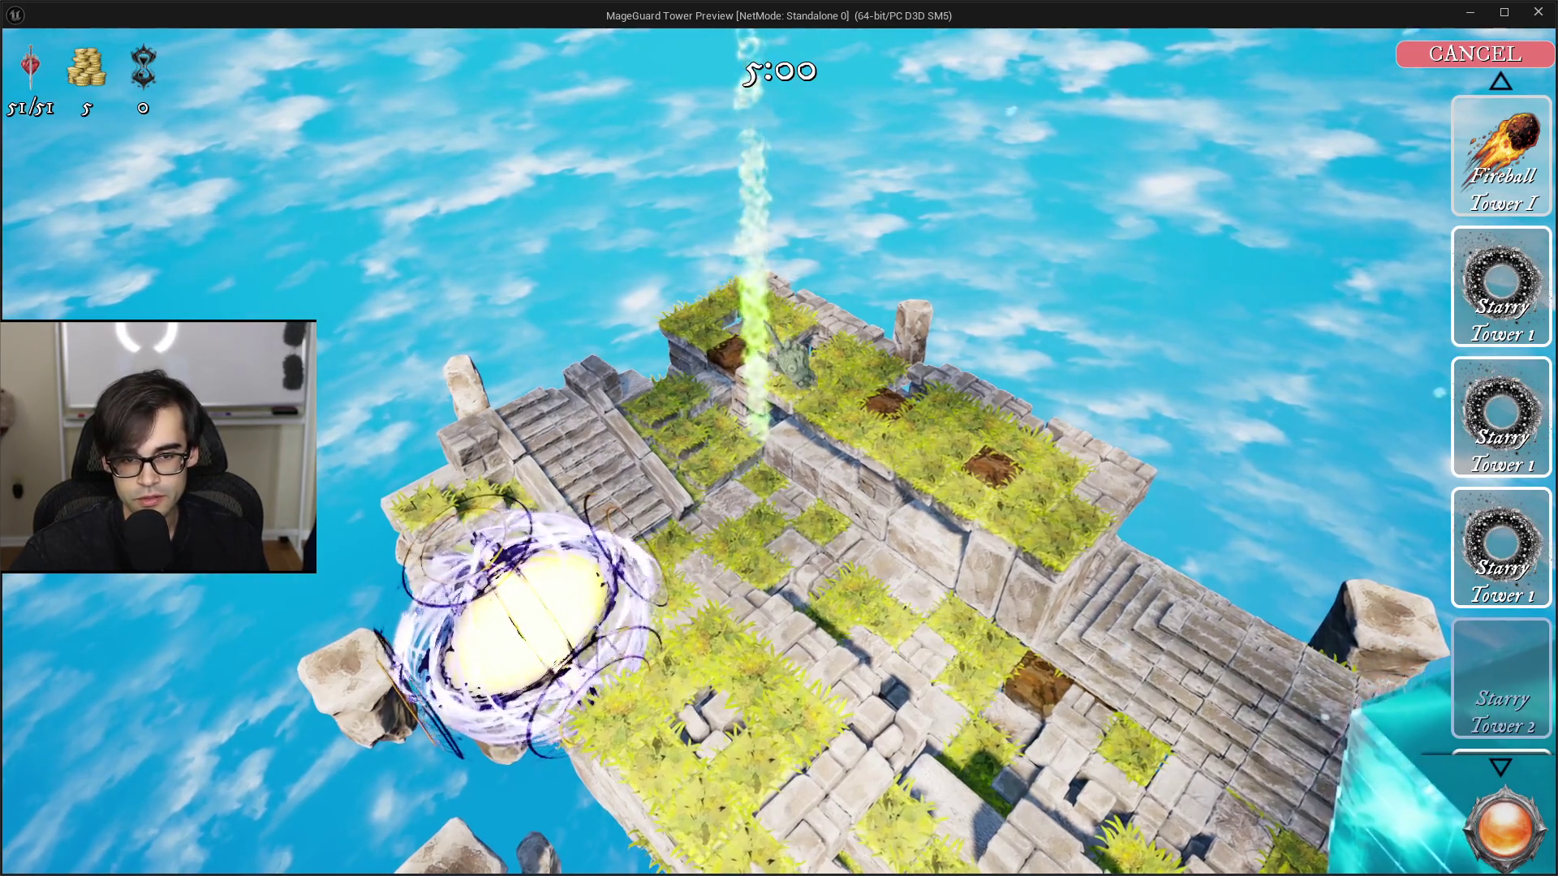
{"action": "key", "text": "Escape"}
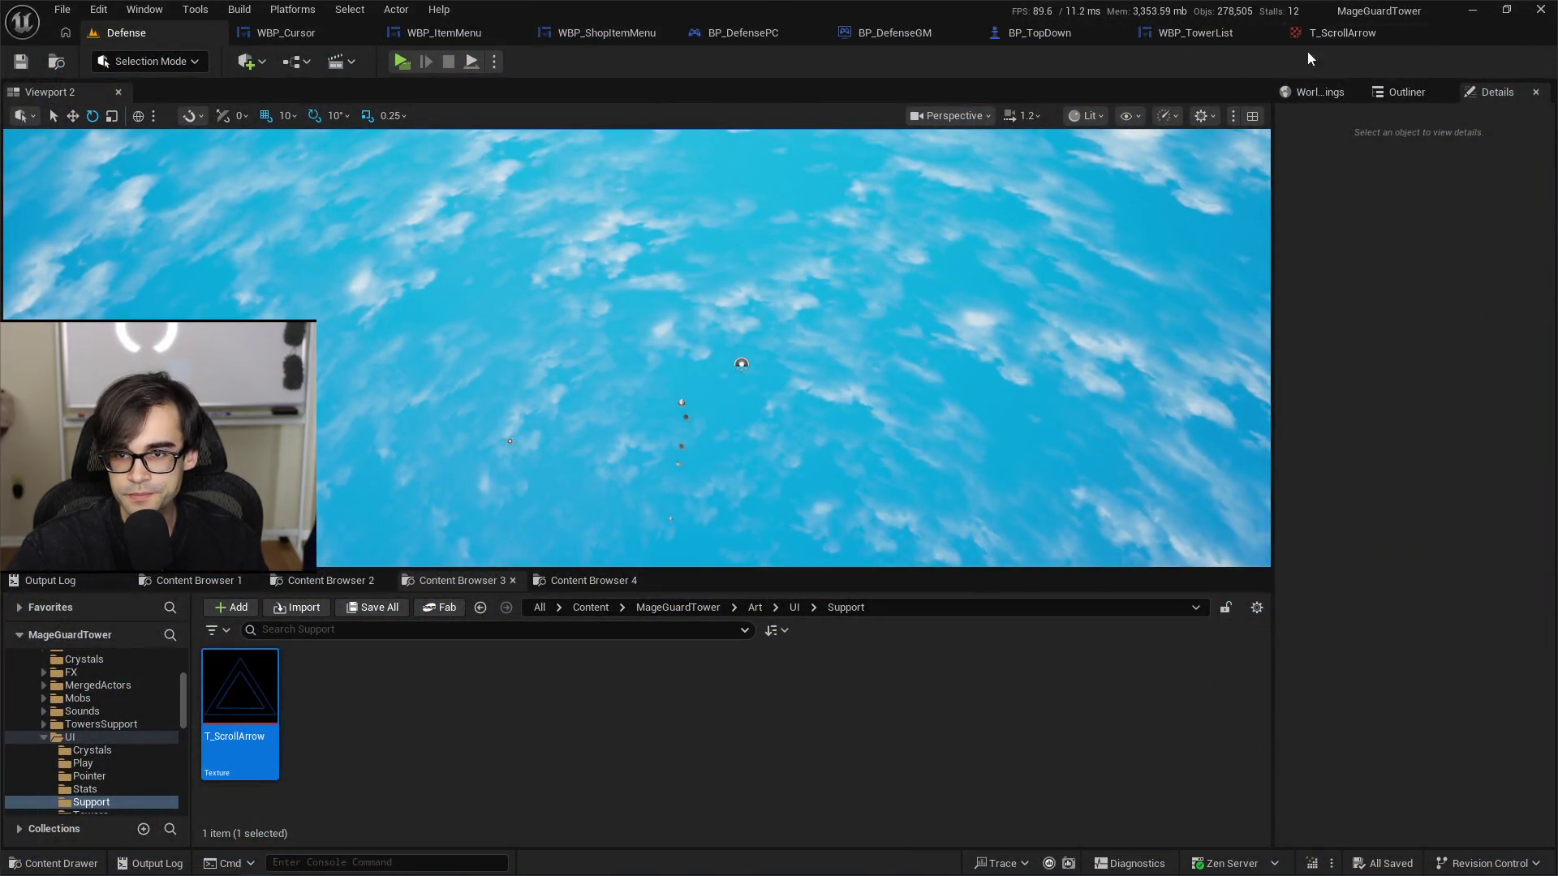
Step: Turn off Is Focusable on the tower icon widgets in WBP_TowerList, then return to the Defense level
{"action": "left_click", "coordinate": [1189, 44]}
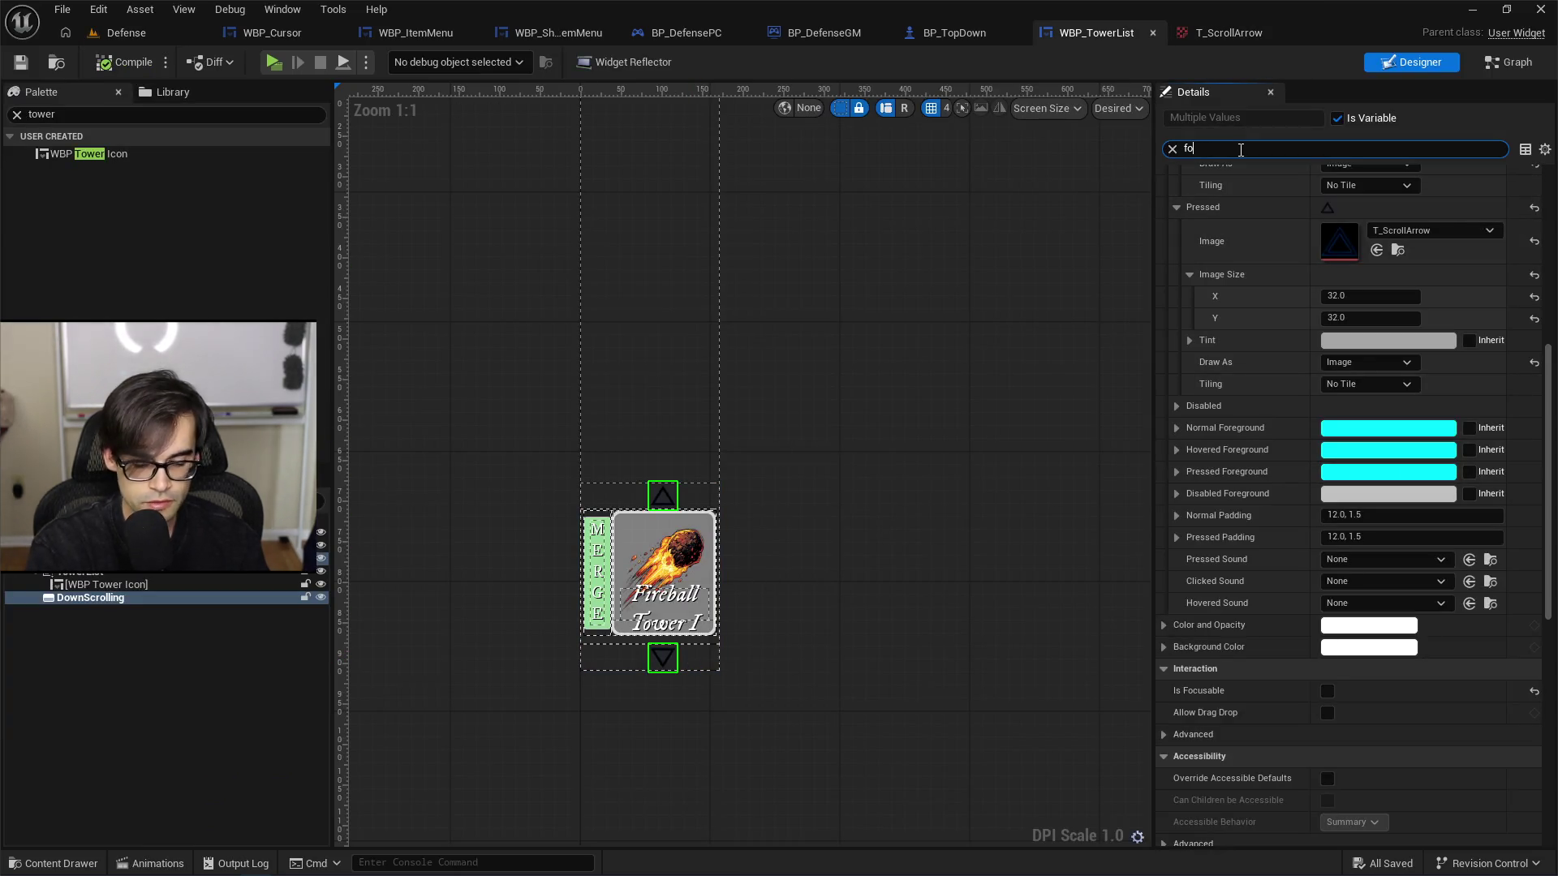
{"action": "type", "text": "cus"}
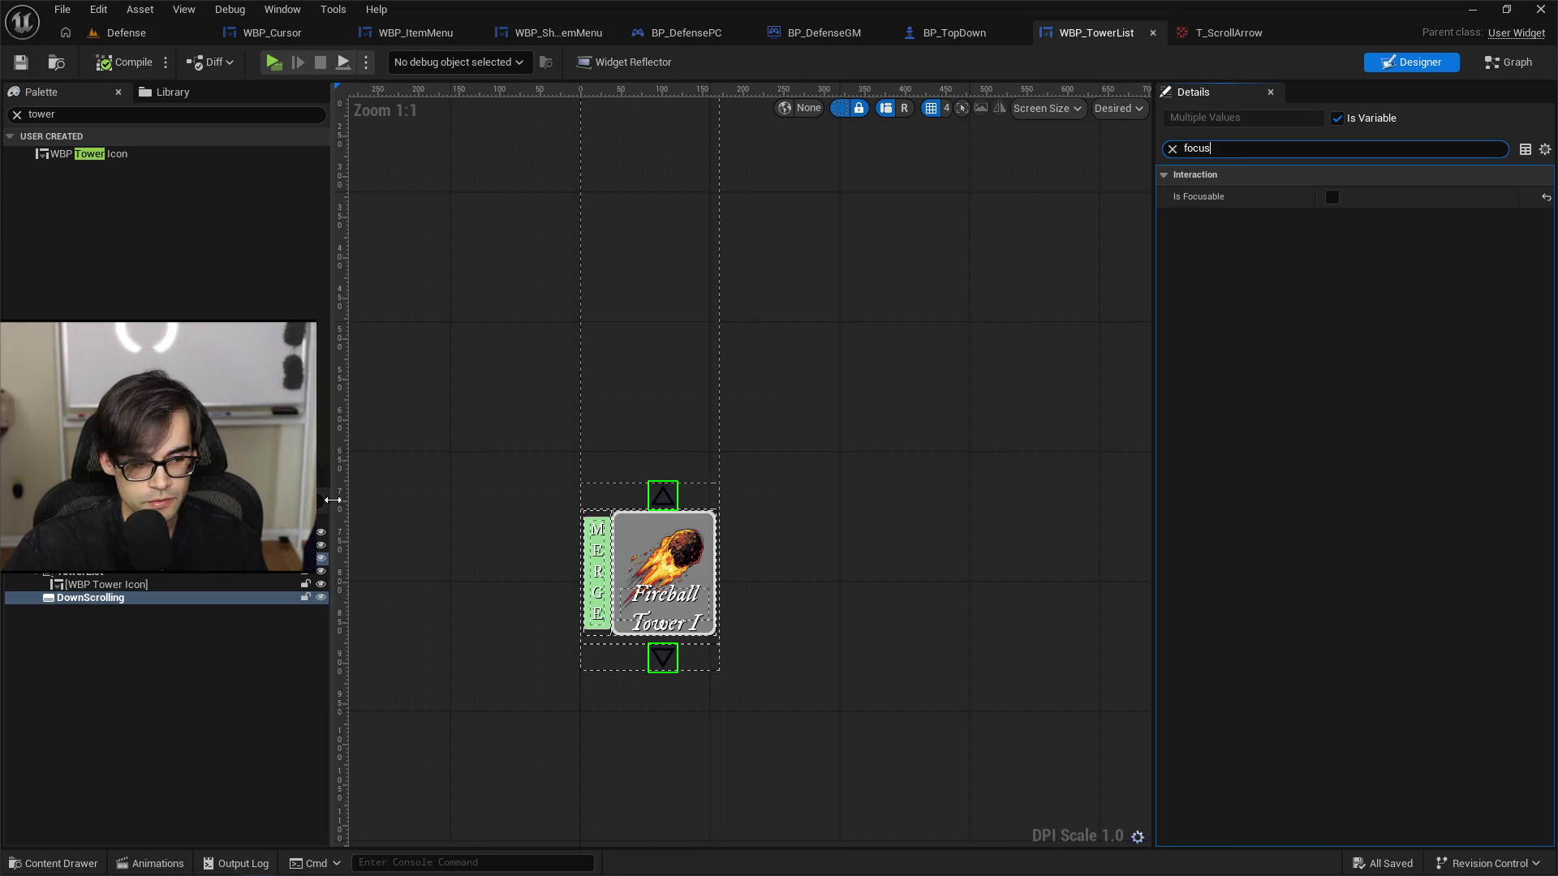
{"action": "left_click", "coordinate": [631, 545]}
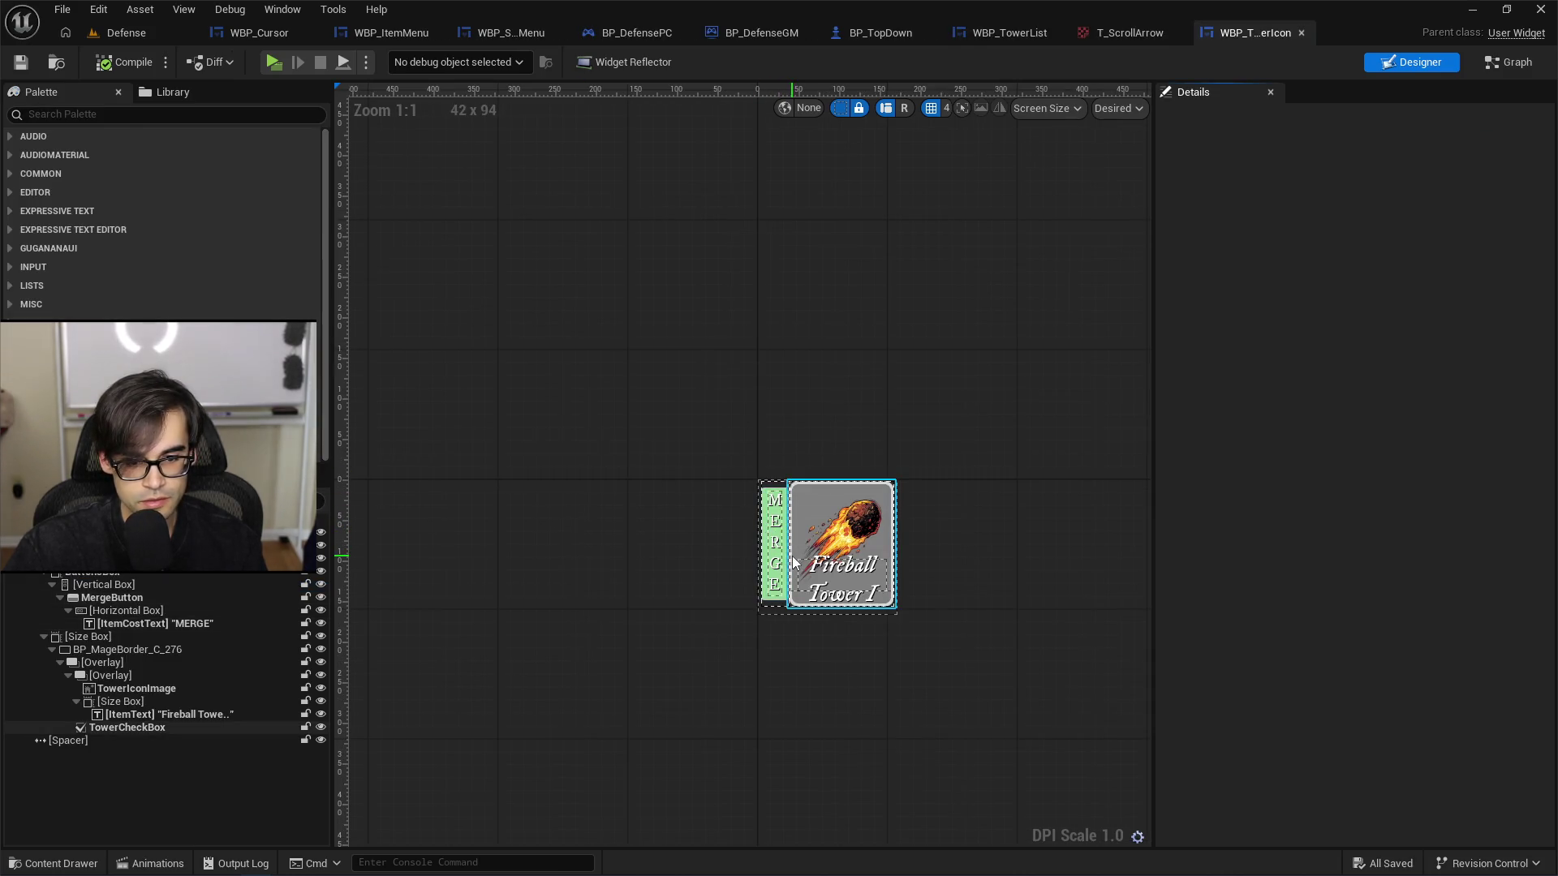
{"action": "left_click", "coordinate": [787, 564]}
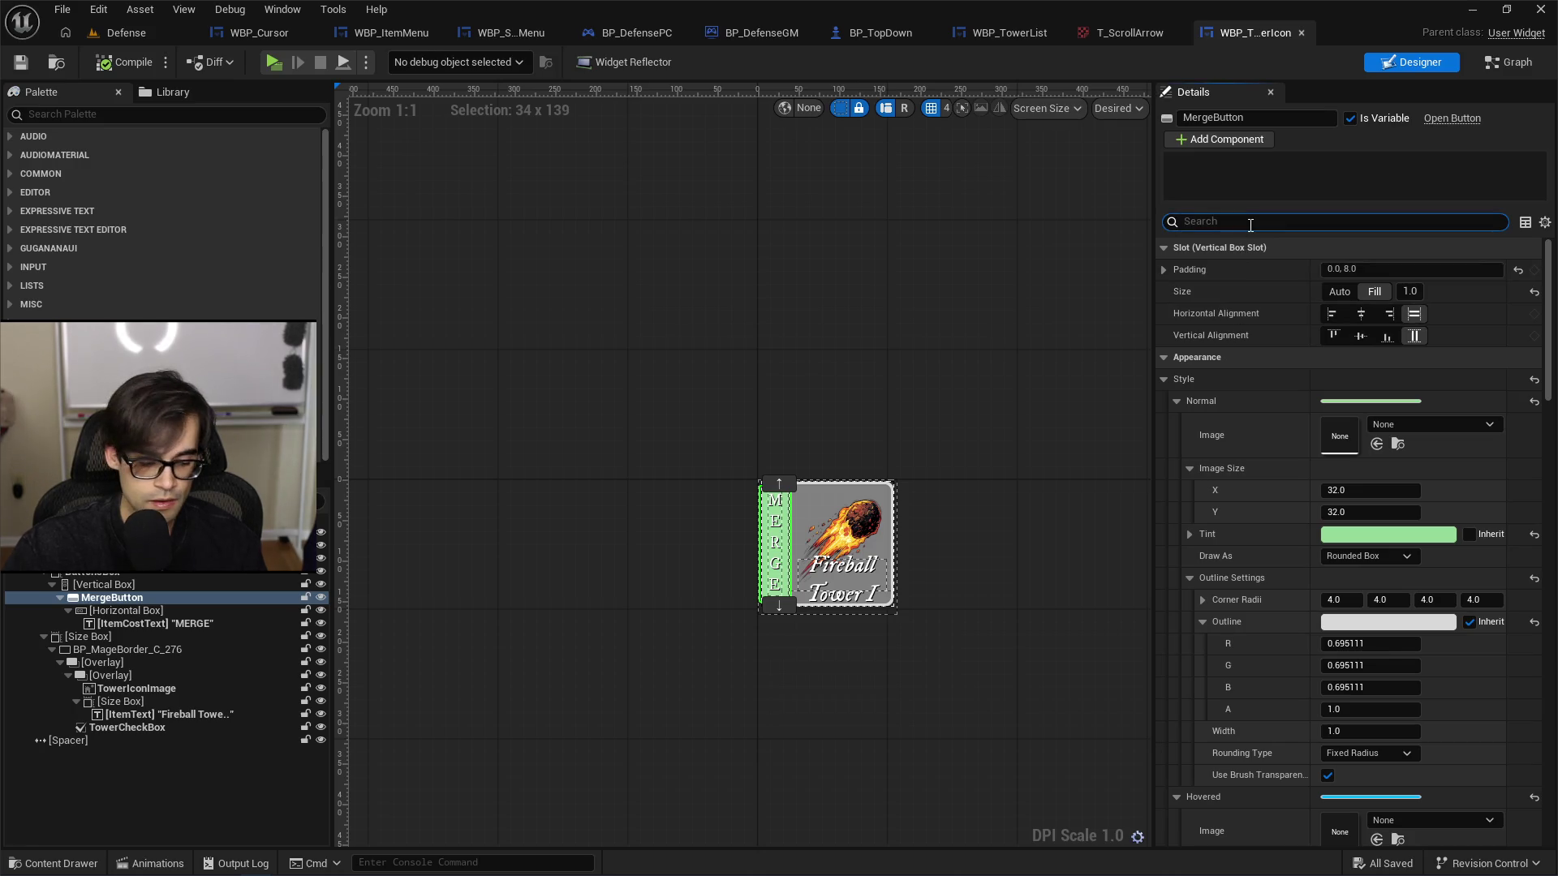
{"action": "type", "text": "focus"}
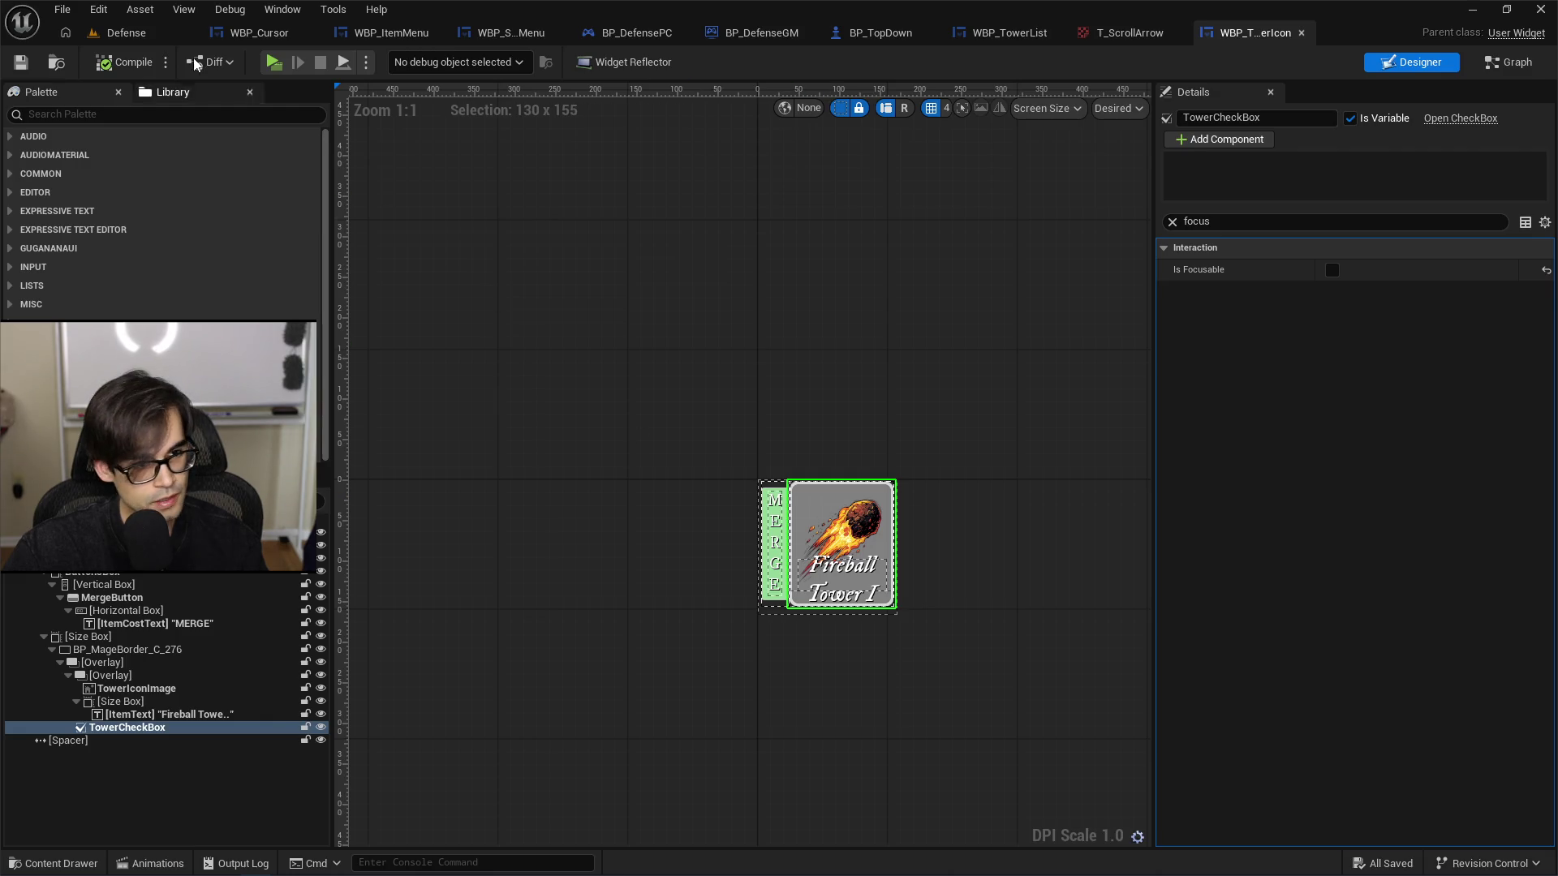
{"action": "left_click", "coordinate": [148, 34]}
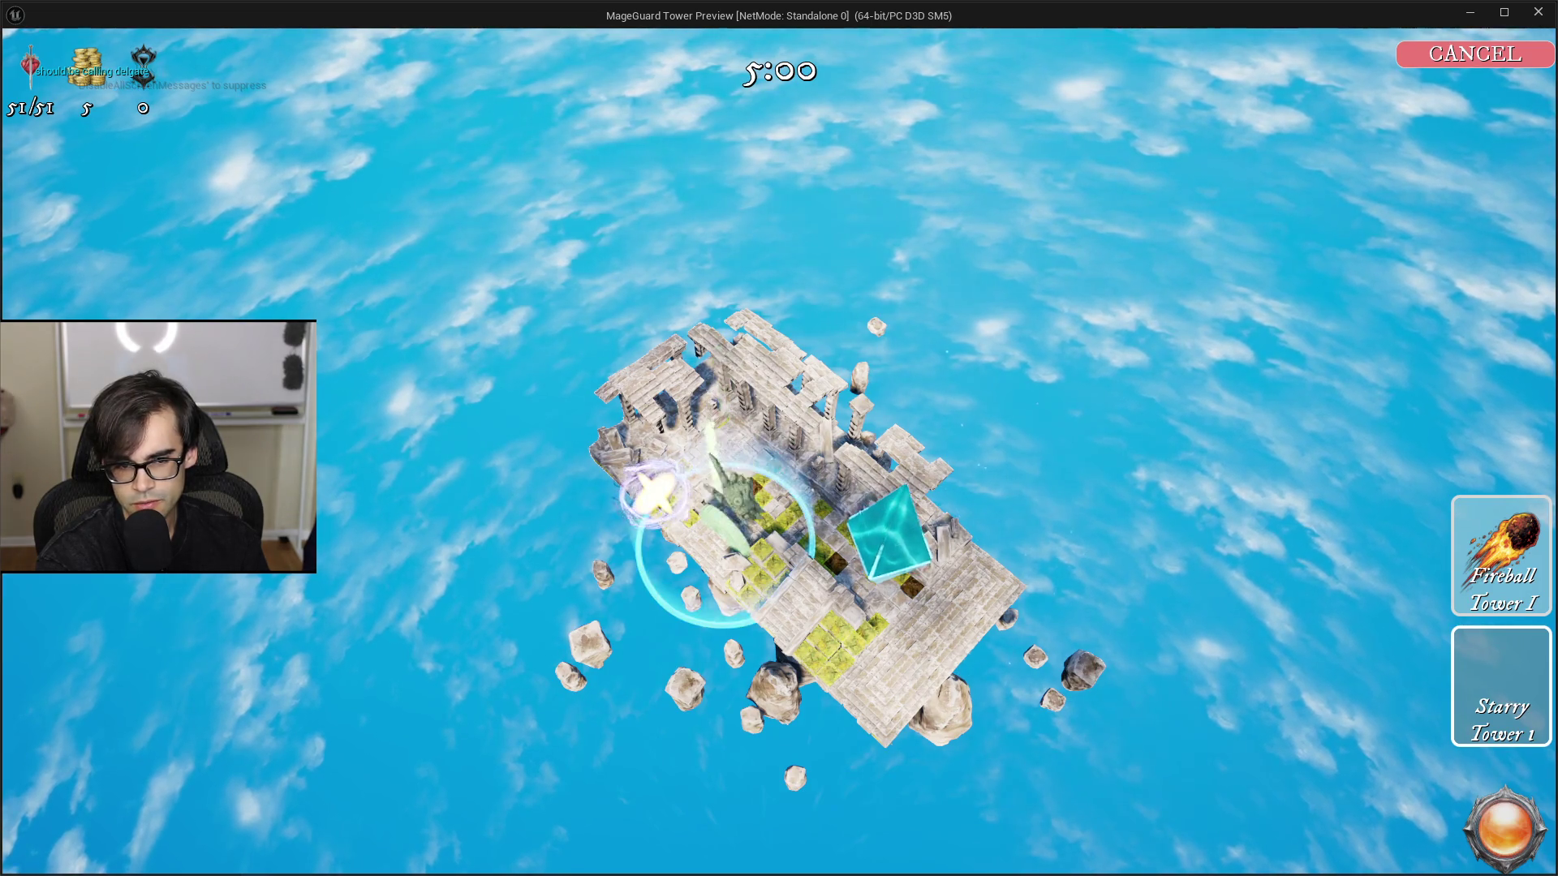
Step: Cancel tower placement, stop the game preview, and briefly inspect the T_ScrollArrow texture
{"action": "key", "text": "Escape"}
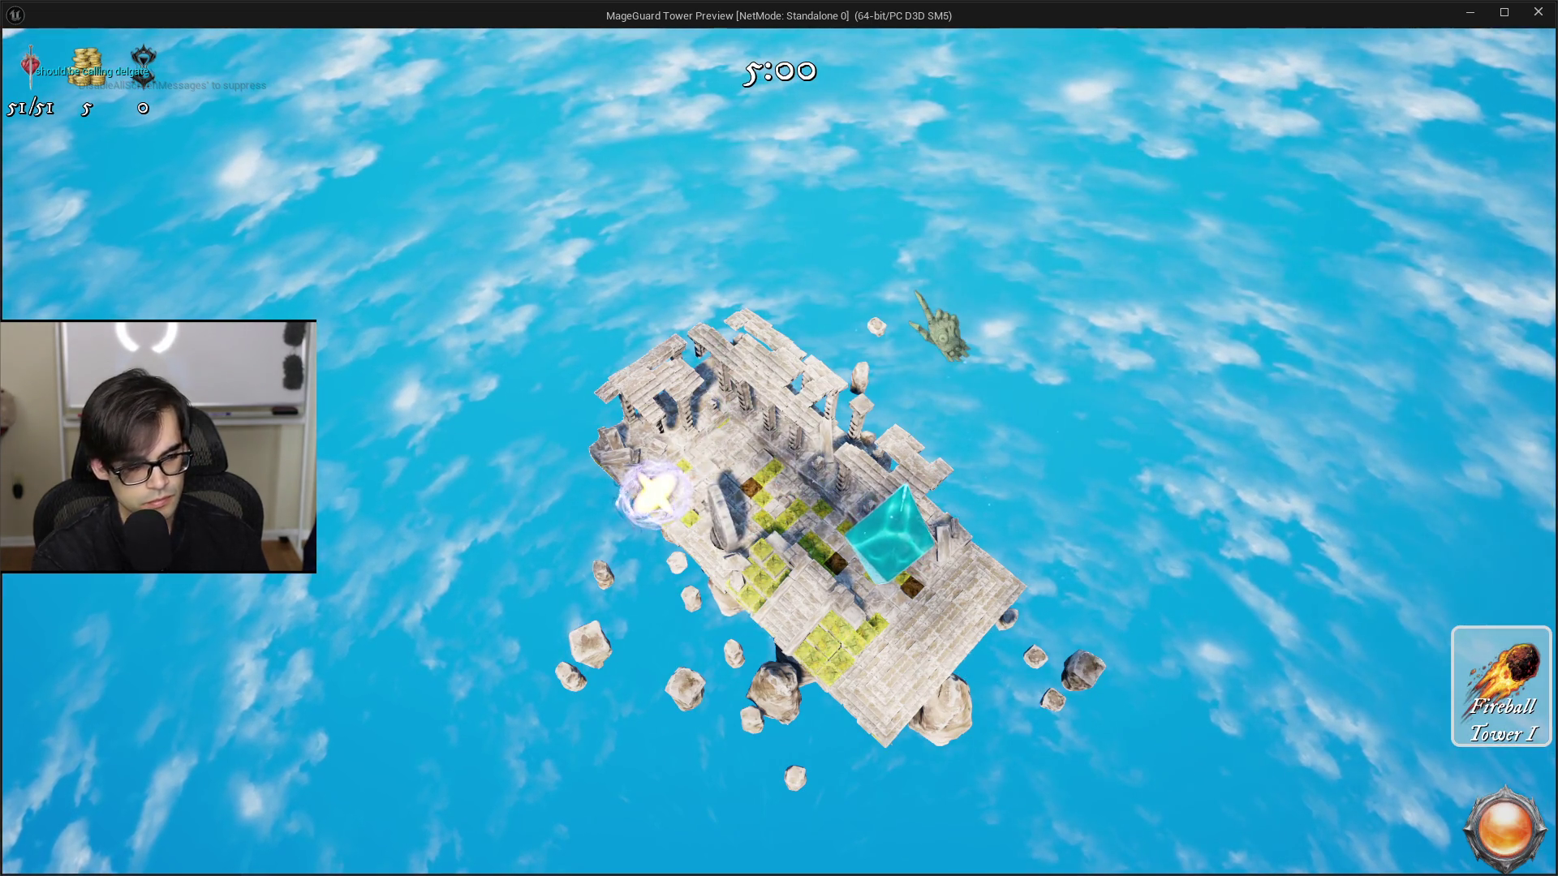
{"action": "key", "text": "Escape"}
{"action": "left_click", "coordinate": [1230, 29]}
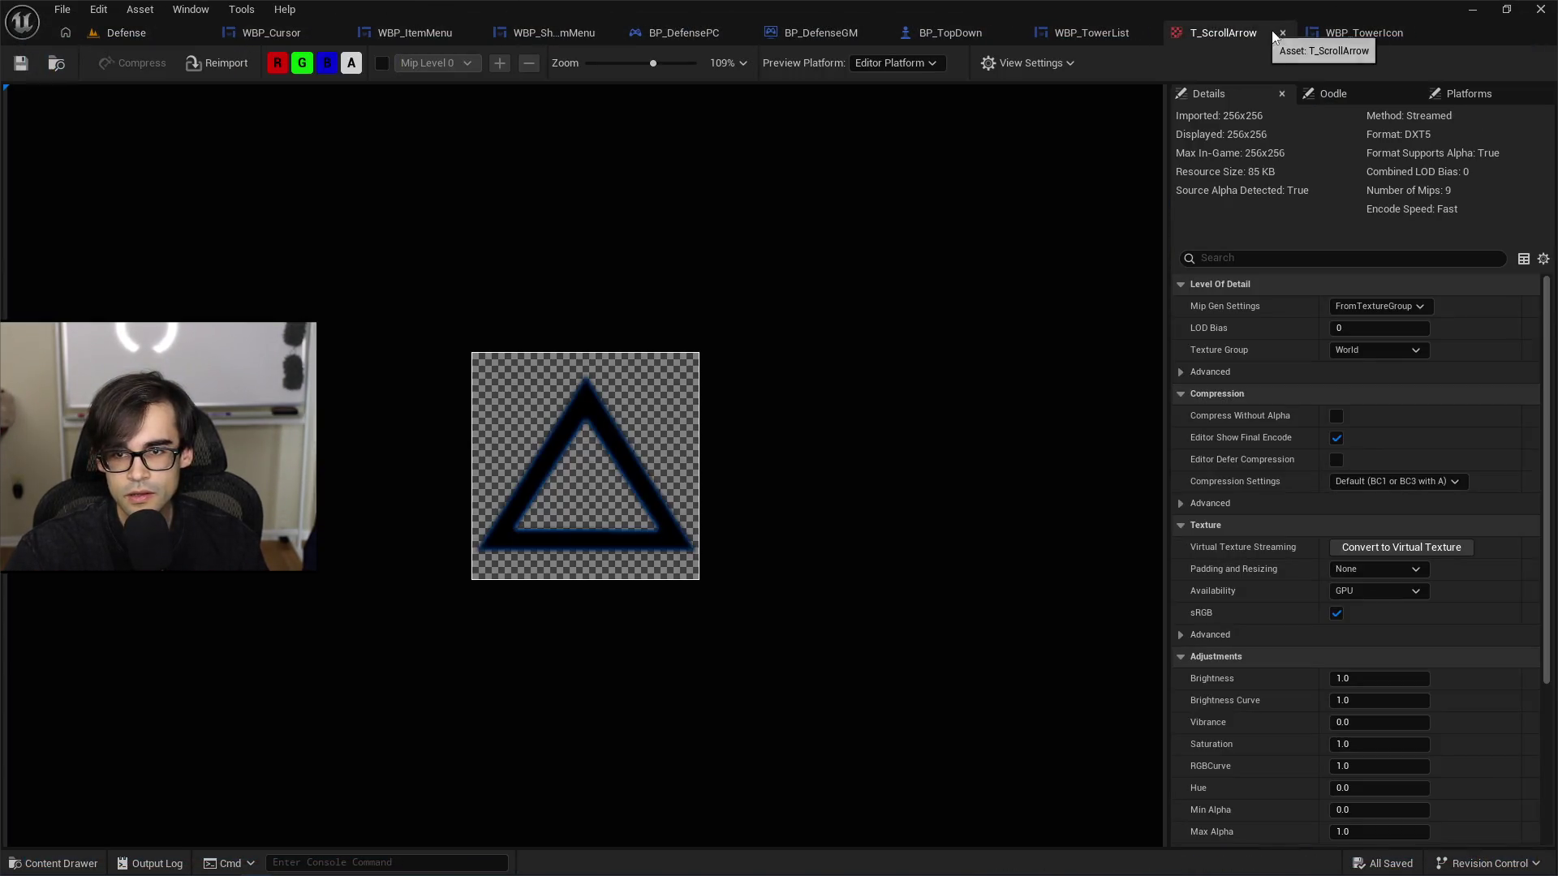
{"action": "left_click", "coordinate": [1283, 29]}
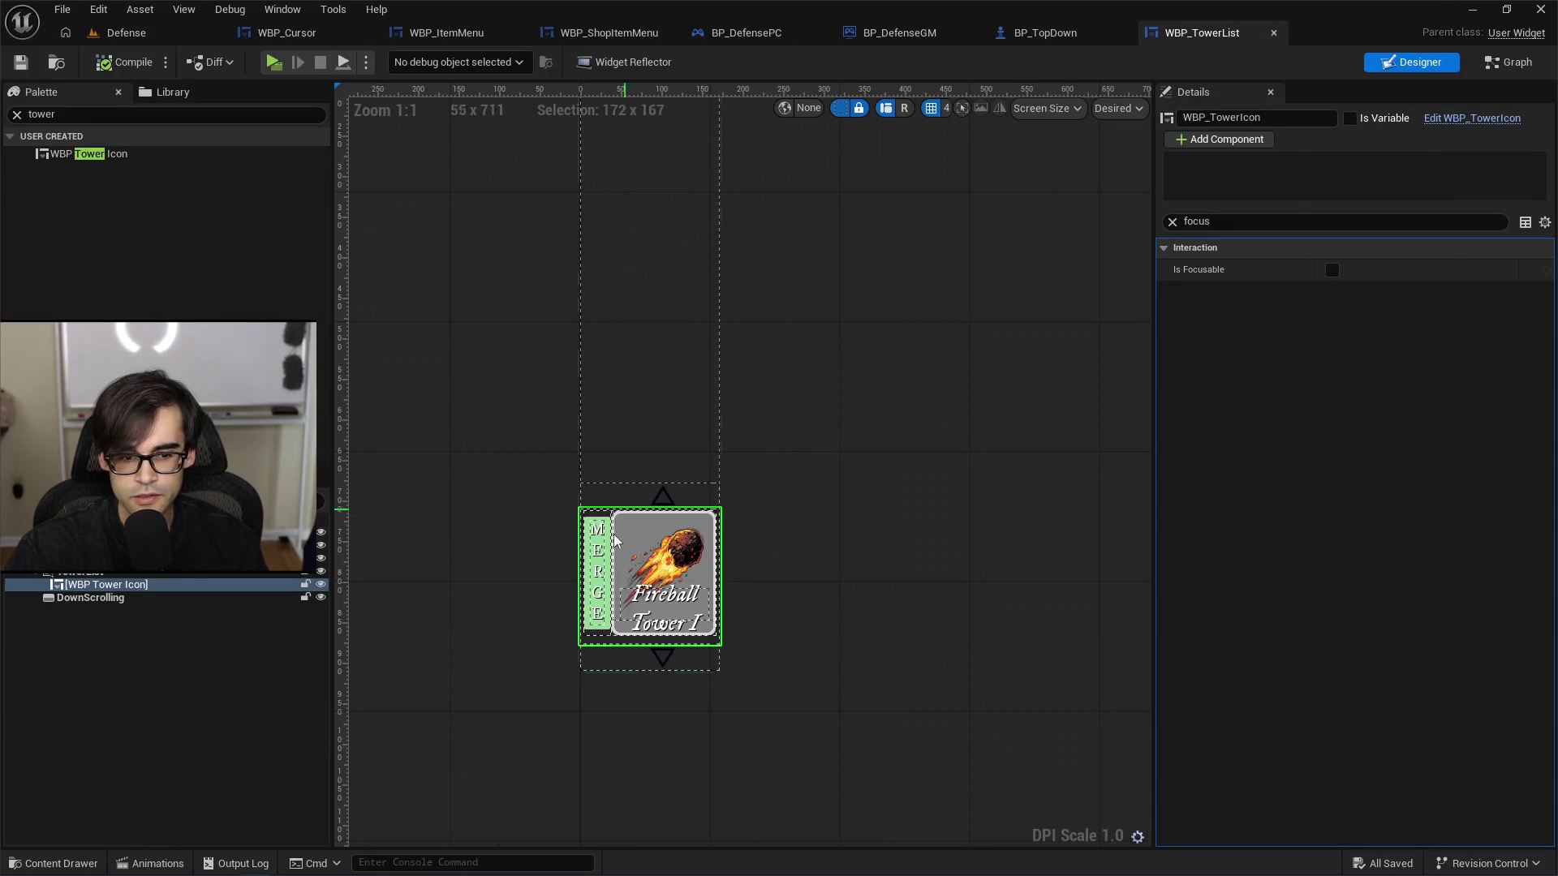
Step: Delete the sample tower icon from WBP_TowerList, compile and save, then replay the Defense level
{"action": "key", "text": "Delete"}
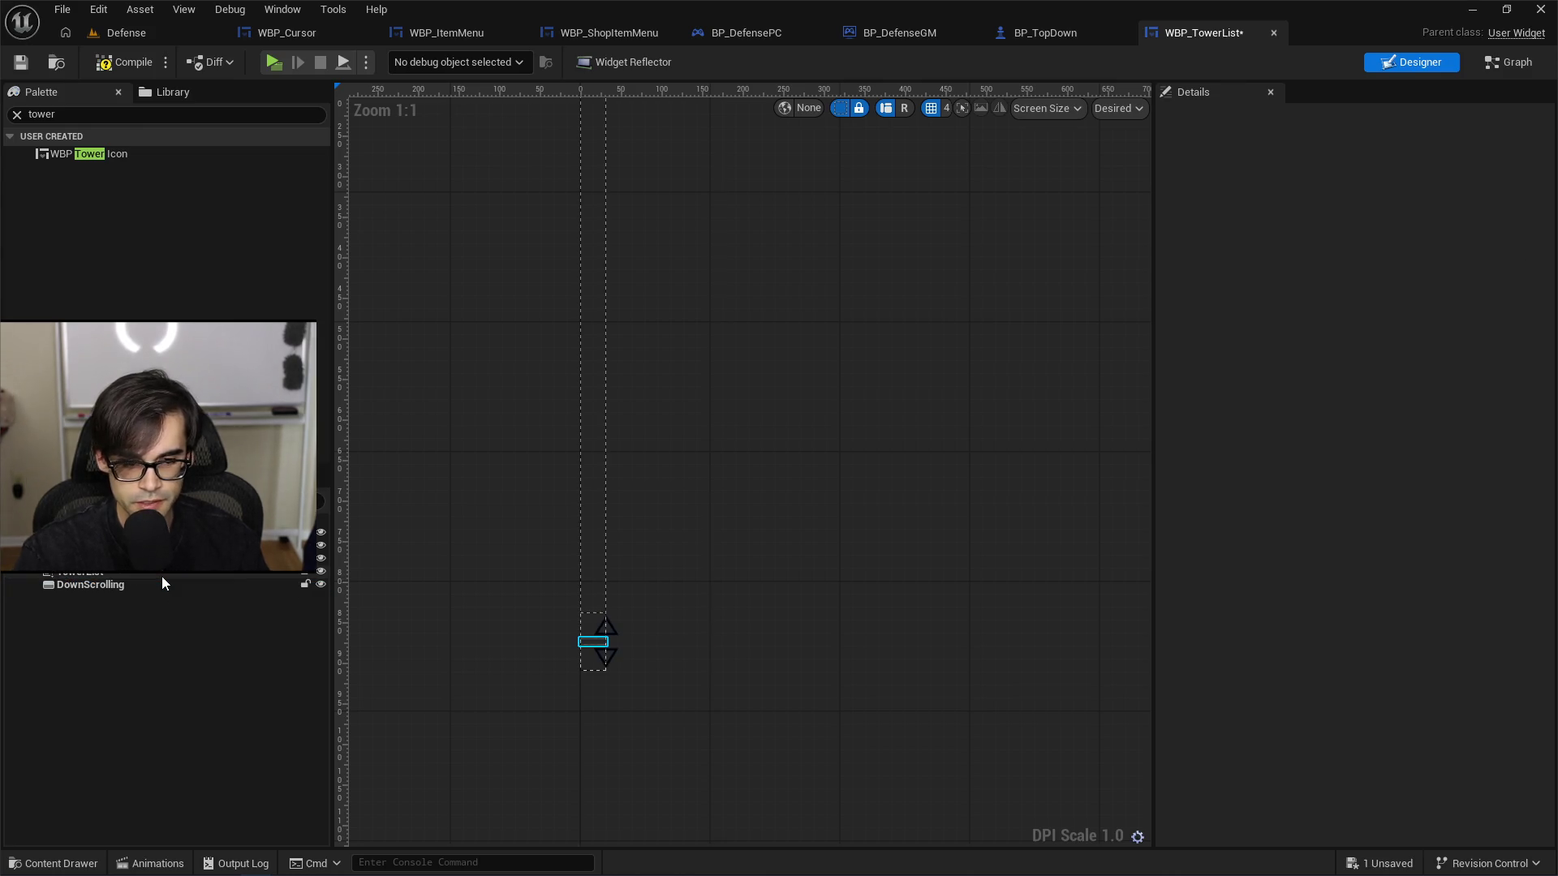
{"action": "scroll", "coordinate": [604, 678], "scroll_direction": "up", "scroll_amount": 6}
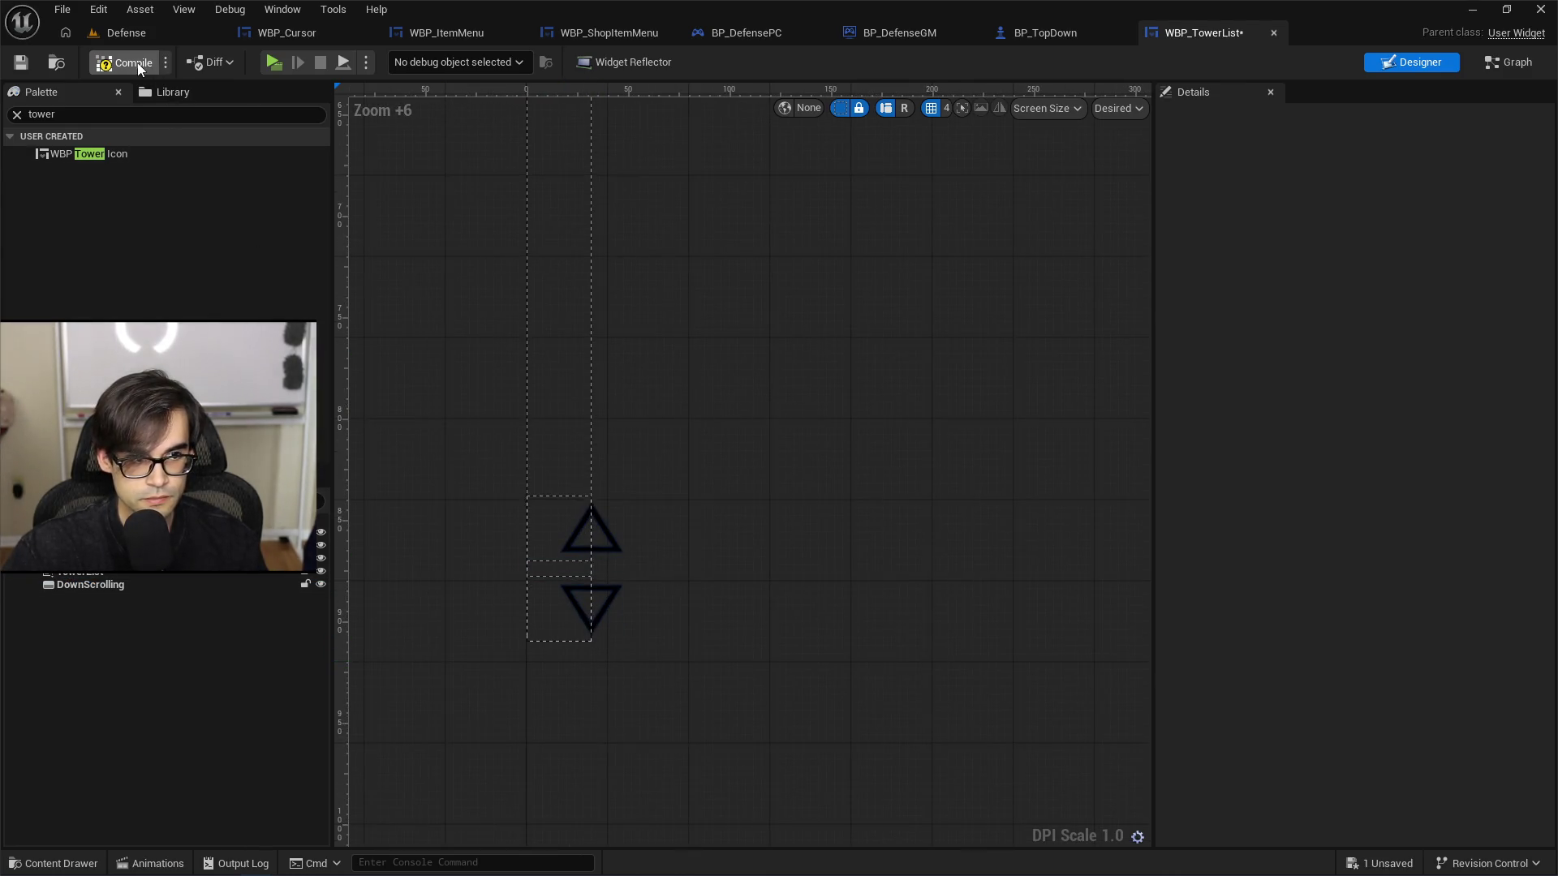
{"action": "left_click", "coordinate": [21, 62]}
{"action": "left_click", "coordinate": [129, 34]}
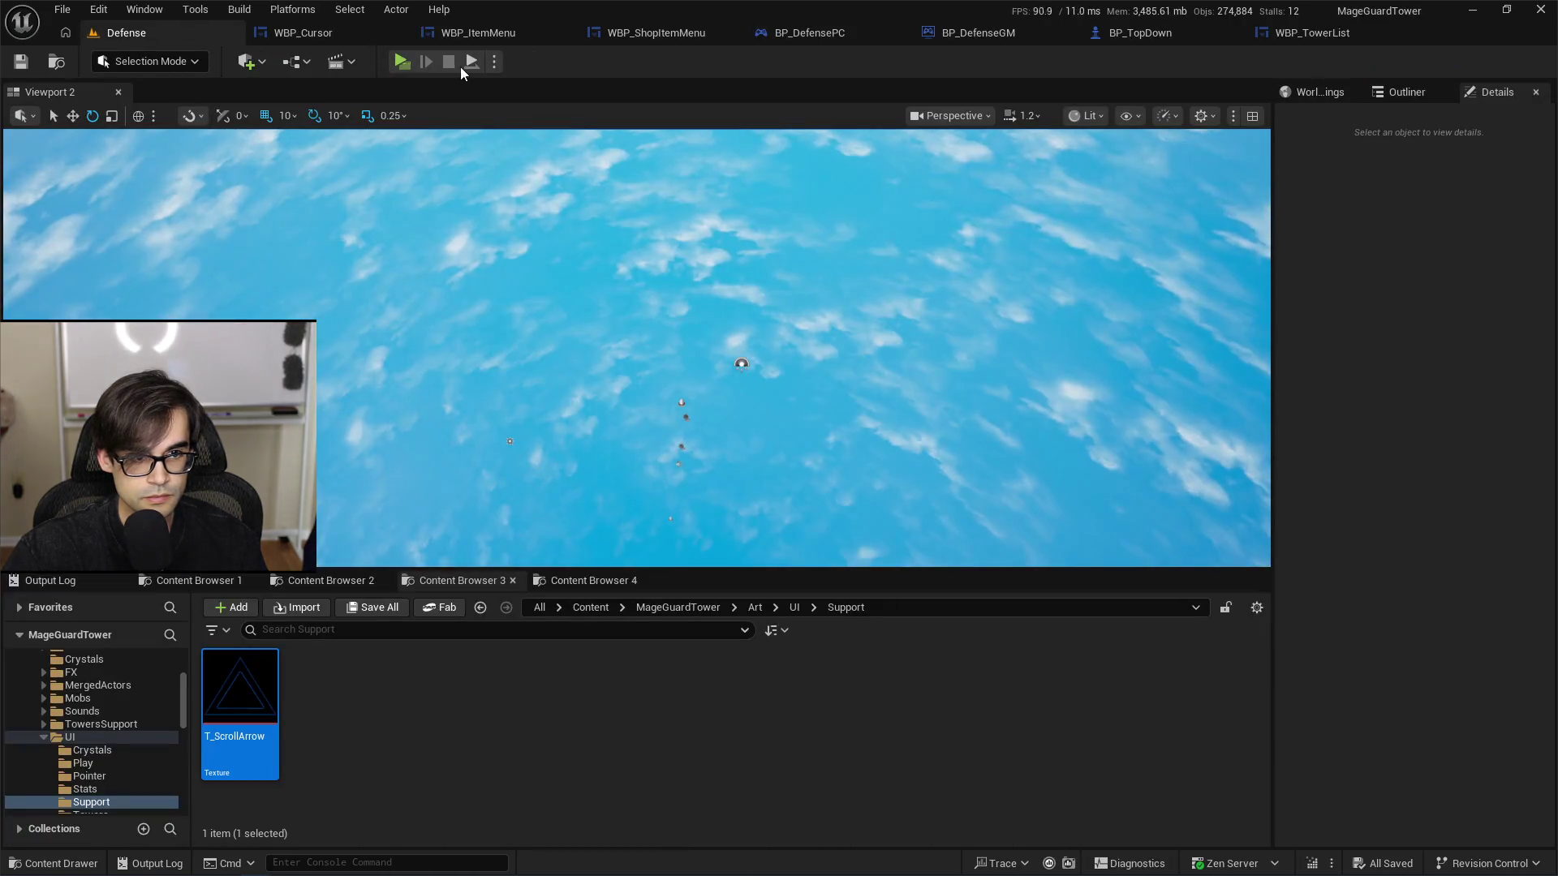
{"action": "left_click", "coordinate": [400, 63]}
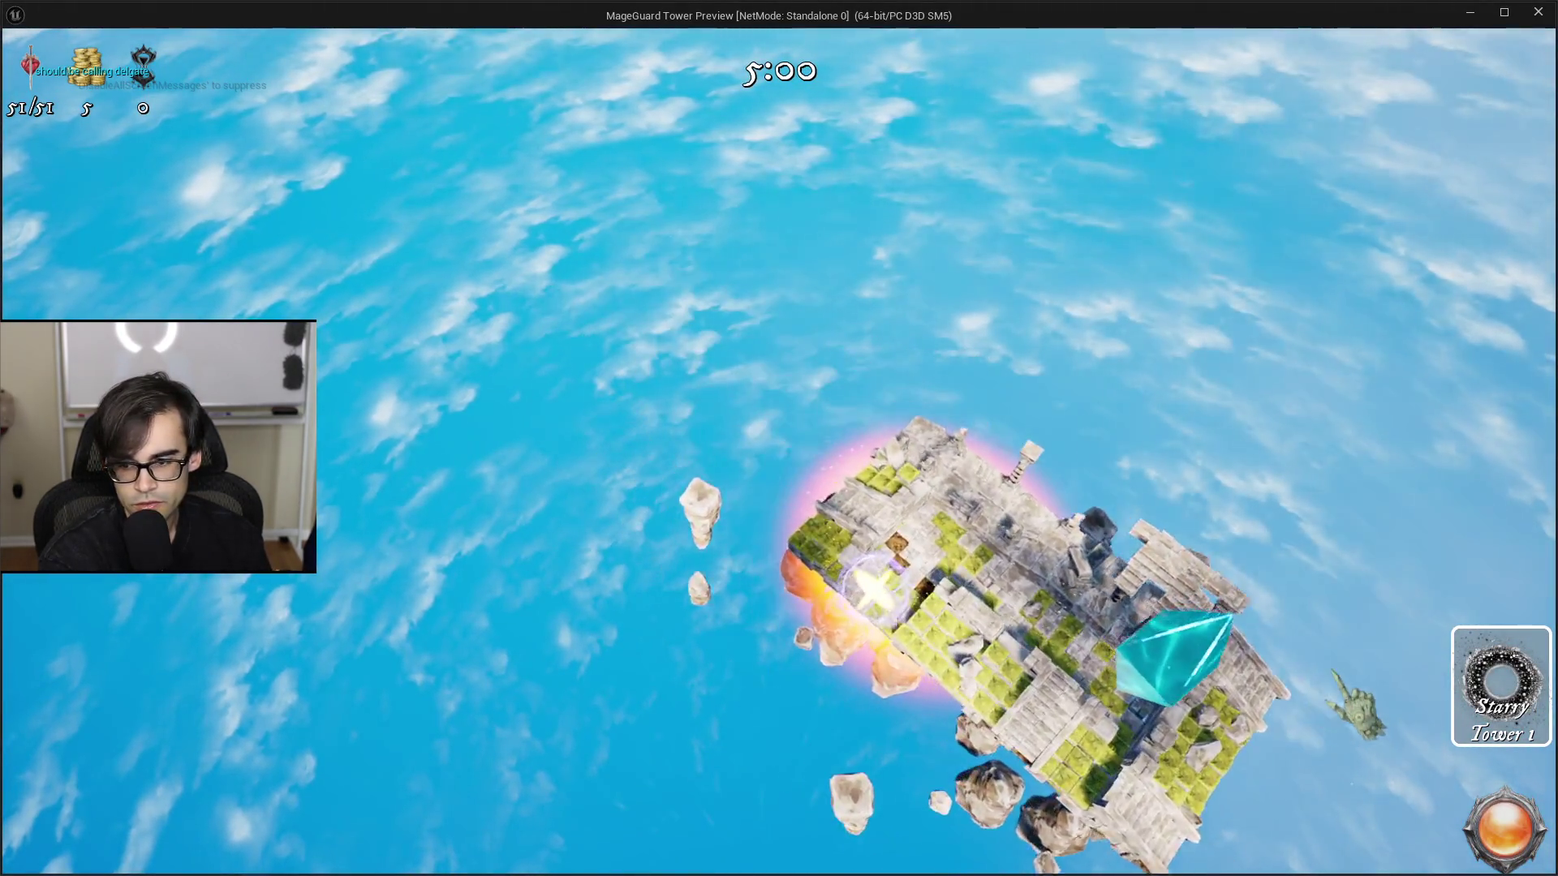
Step: Place Starry Tower 1 on the island, retrieve it via its stats panel, and place it again
{"action": "left_click", "coordinate": [1495, 673]}
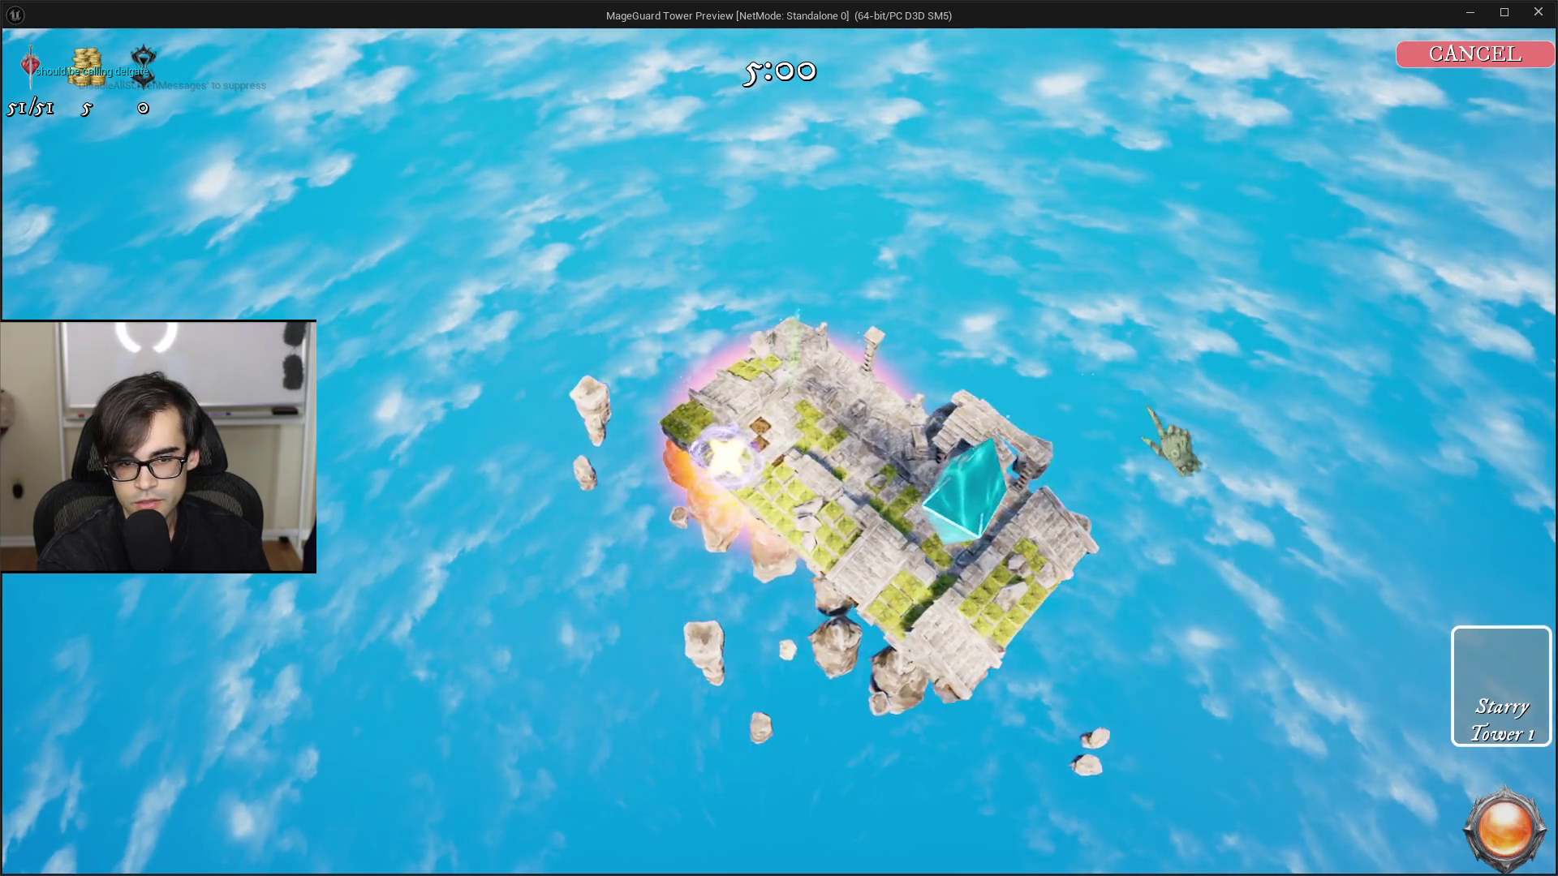
{"action": "left_click", "coordinate": [945, 463]}
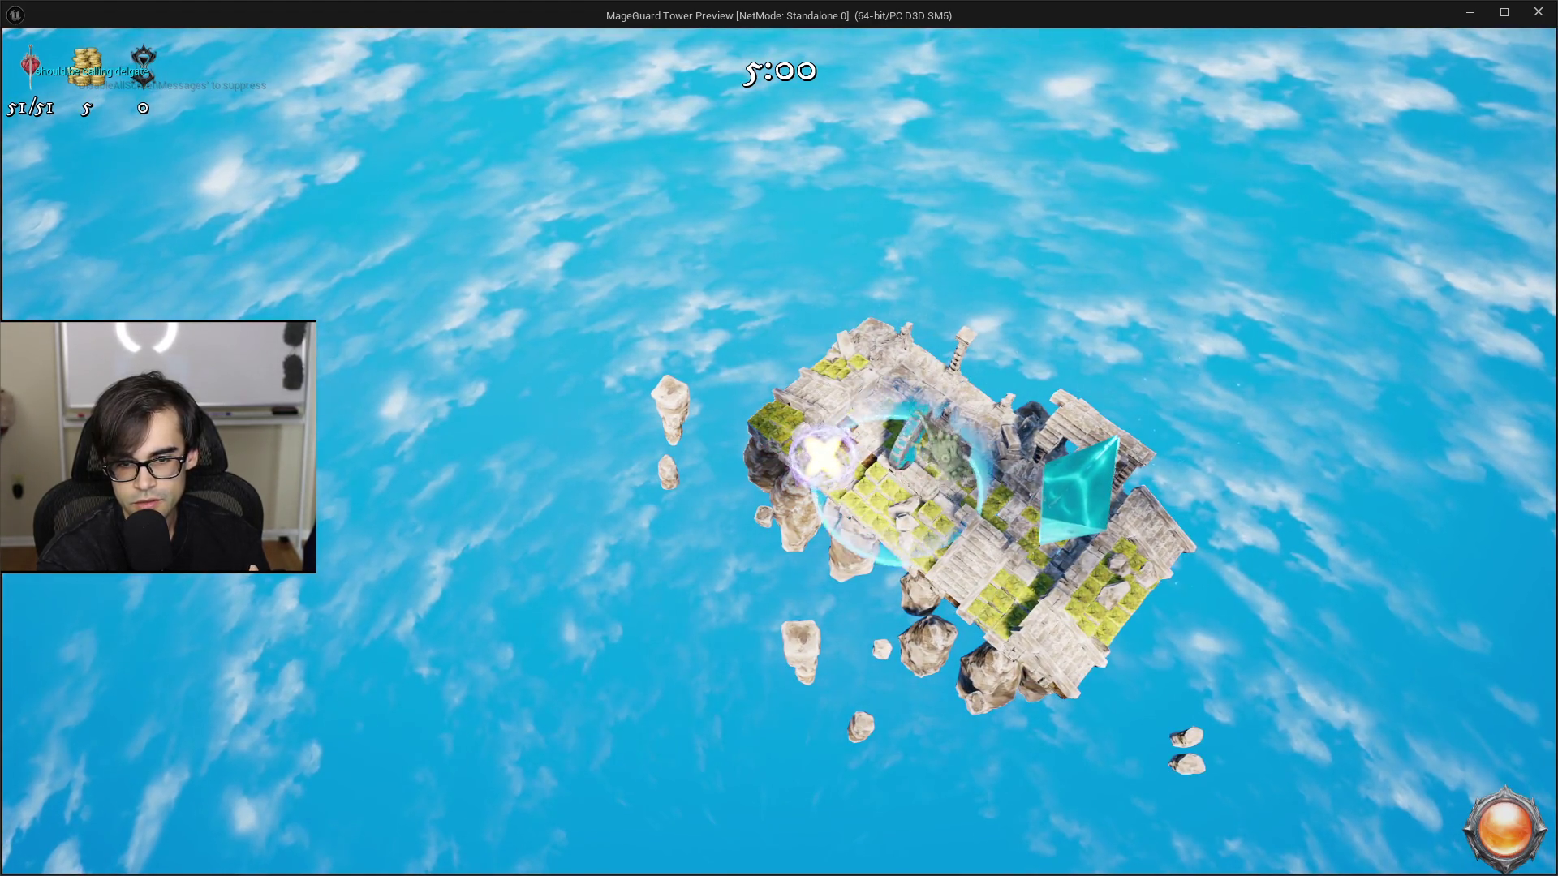
{"action": "left_click", "coordinate": [945, 463]}
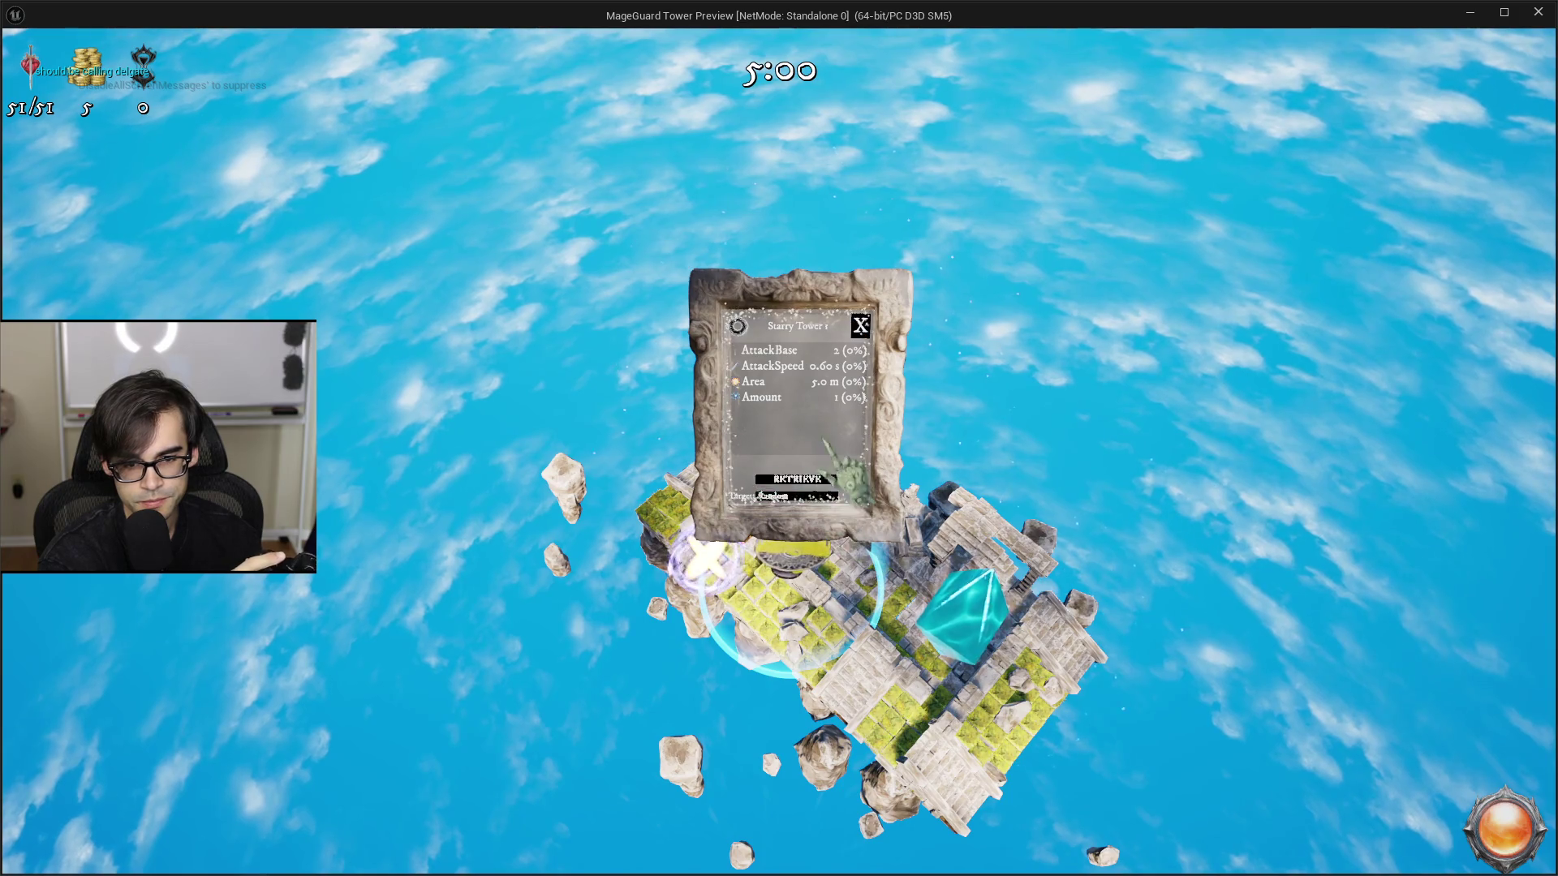
{"action": "scroll", "coordinate": [840, 390], "scroll_direction": "up", "scroll_amount": 3}
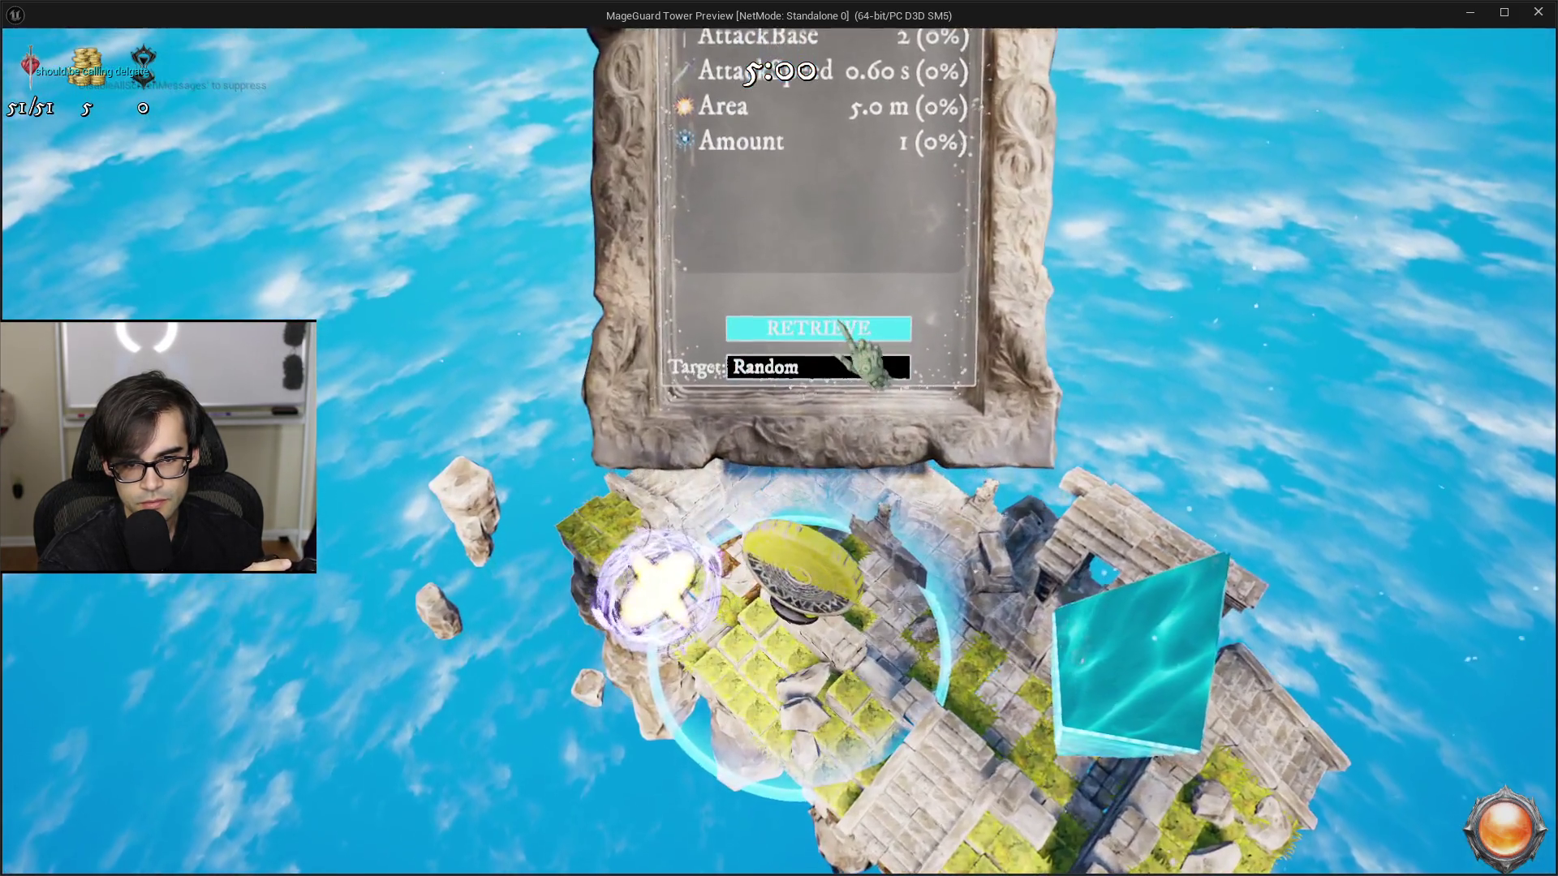
{"action": "left_click", "coordinate": [840, 326]}
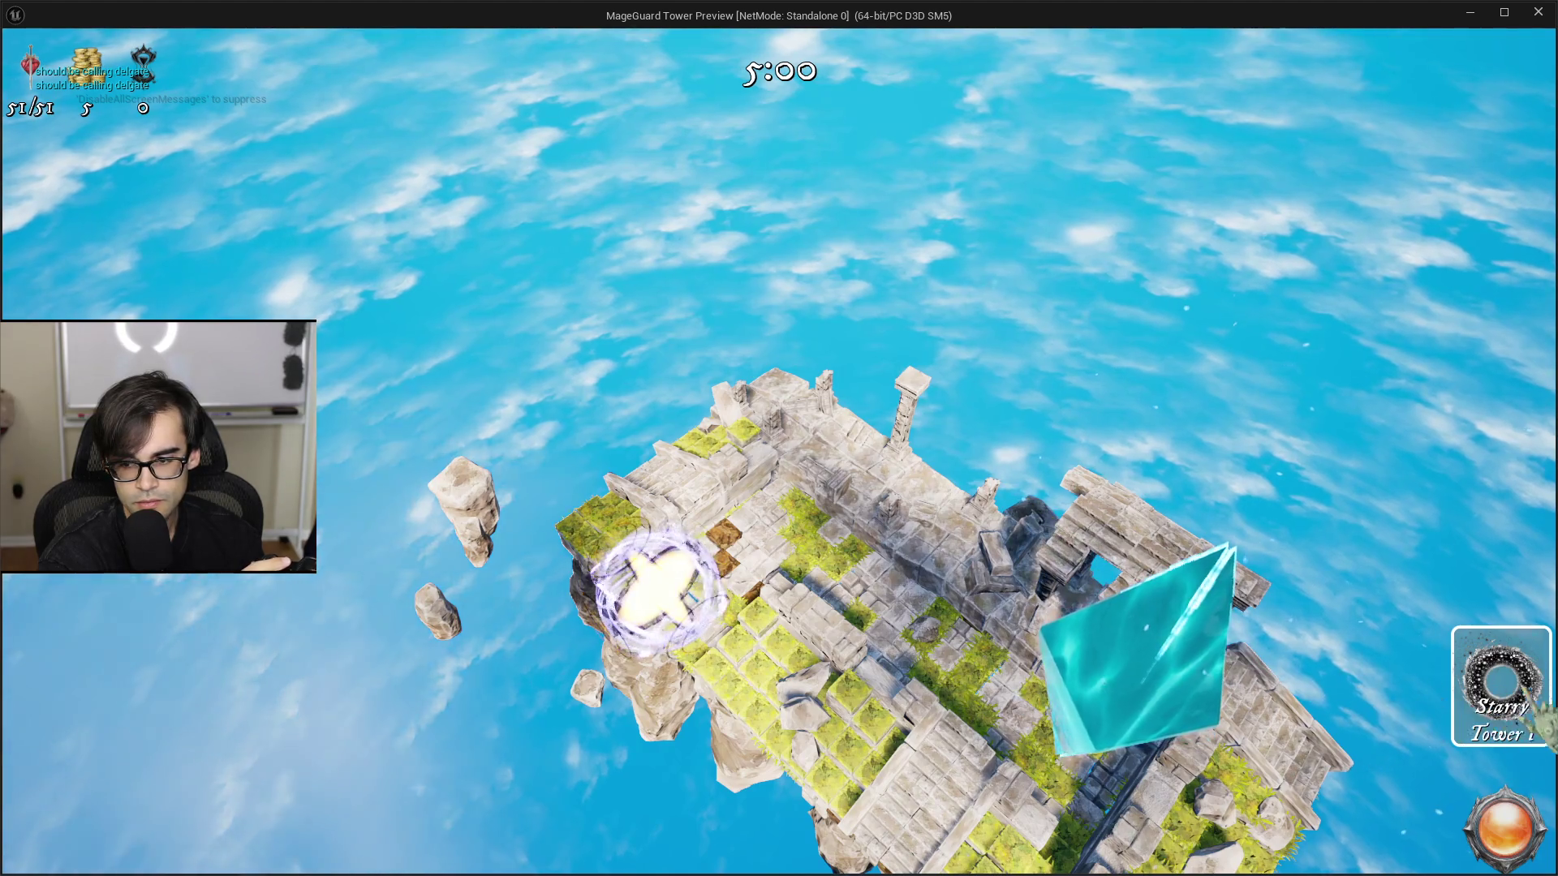
{"action": "left_click", "coordinate": [1544, 712]}
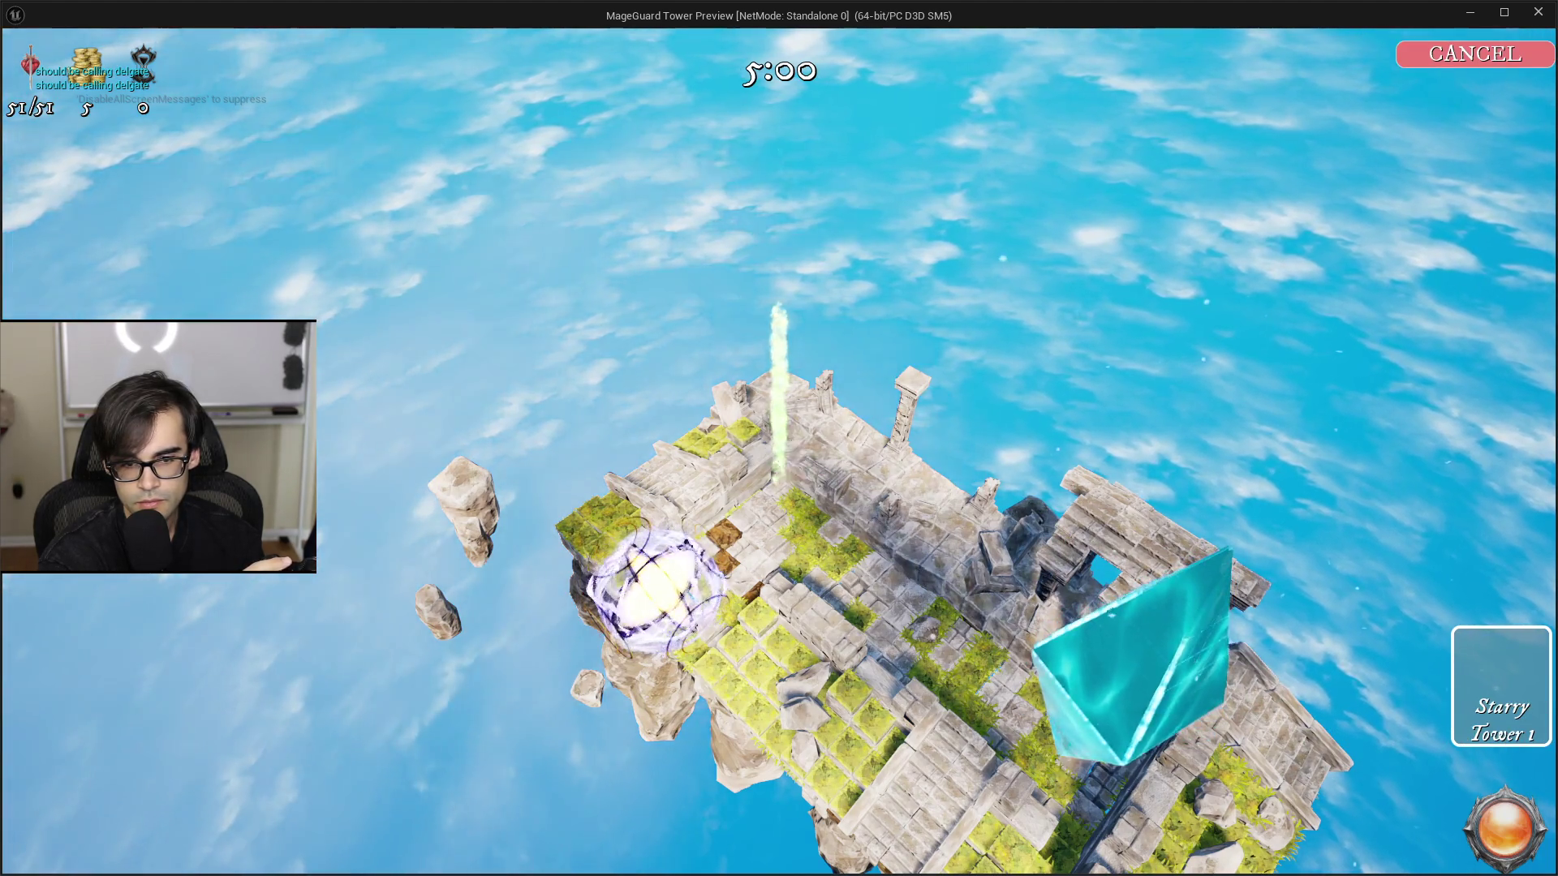
{"action": "left_click", "coordinate": [801, 551]}
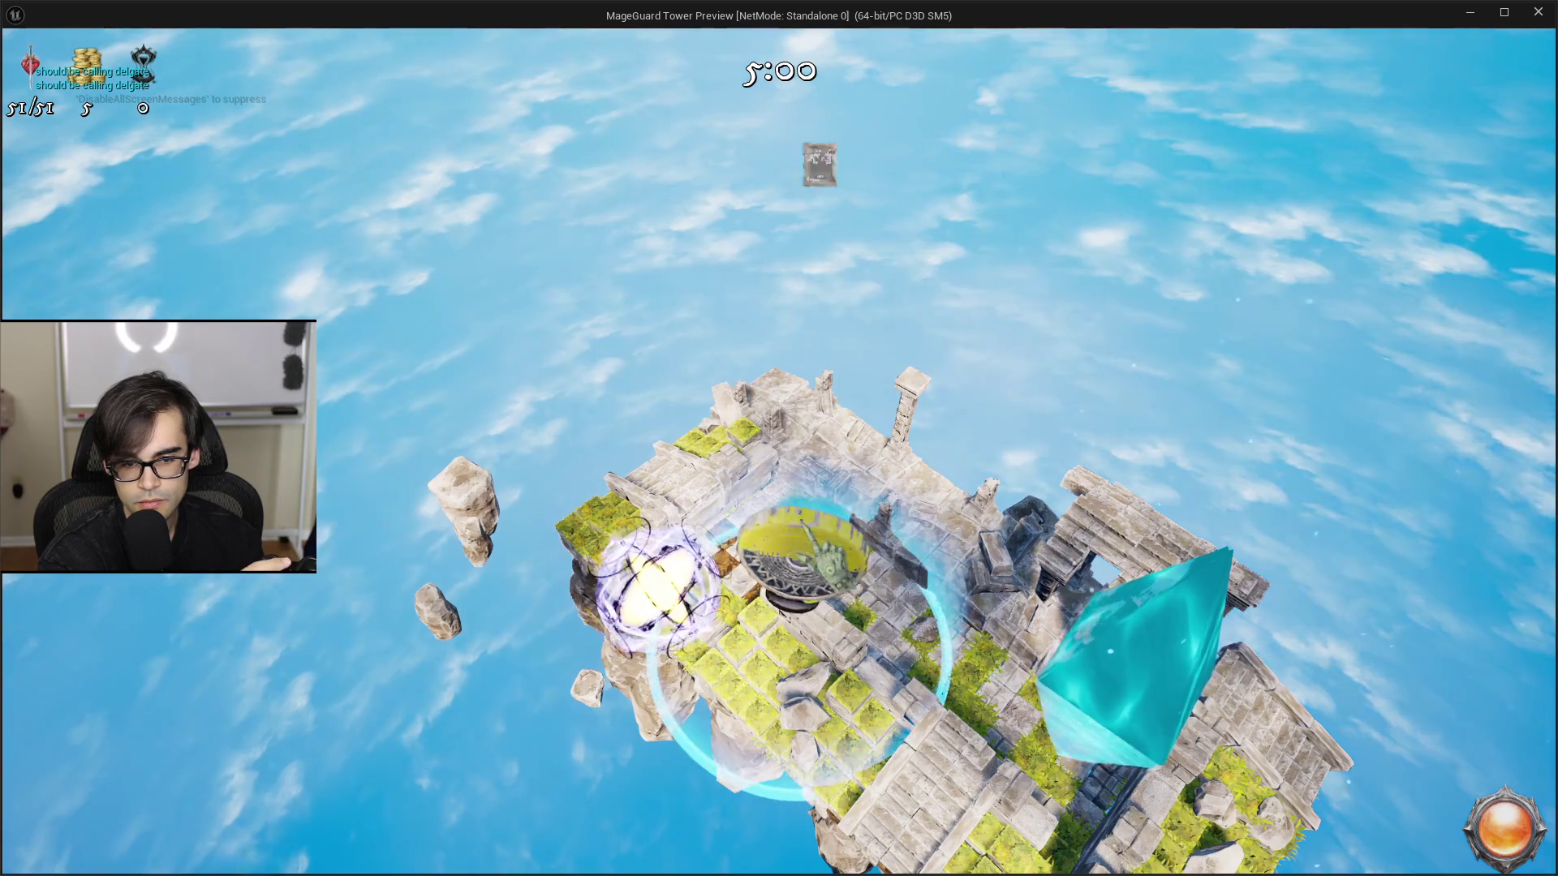
Step: Set the tower's targeting to Least Health, then Closest, reopen its stats panel, and stop the preview
{"action": "left_click", "coordinate": [818, 354]}
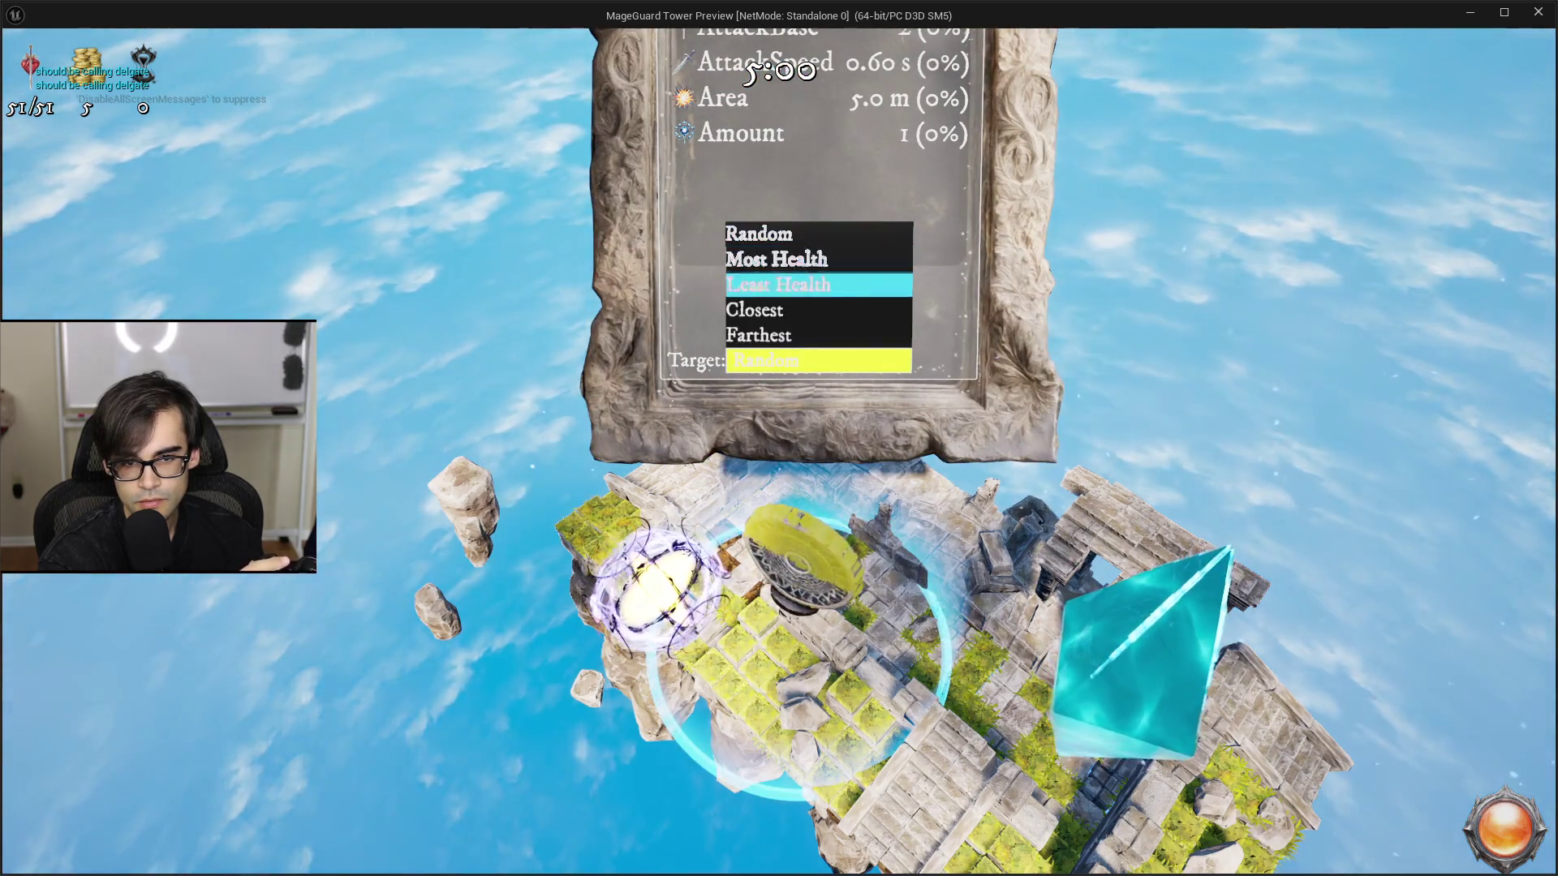
{"action": "left_click", "coordinate": [811, 283]}
{"action": "left_click", "coordinate": [818, 361]}
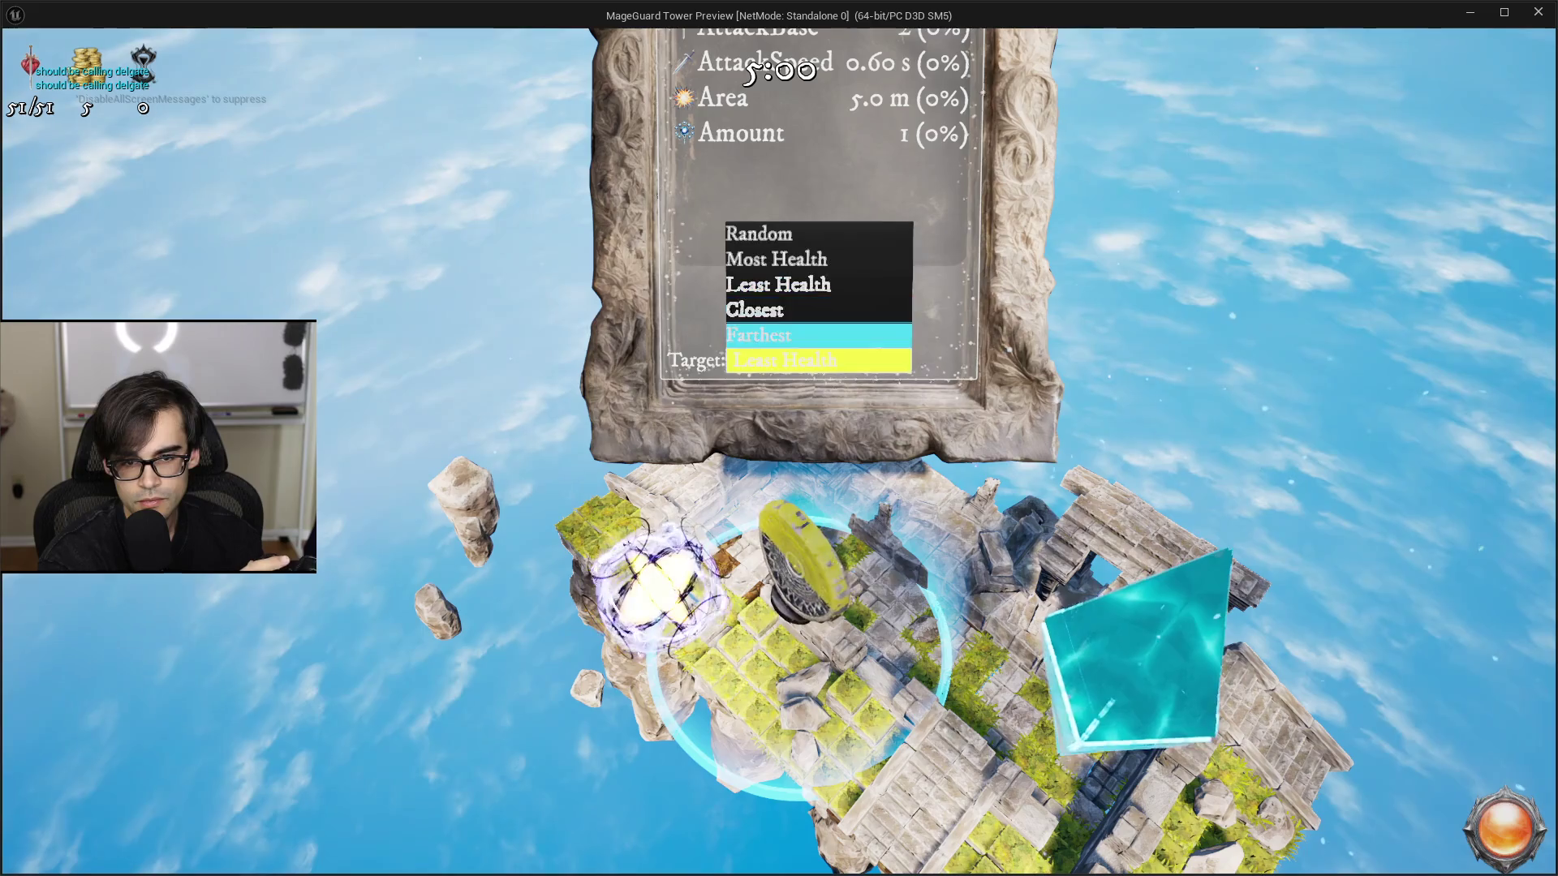
{"action": "left_click", "coordinate": [779, 309]}
{"action": "scroll", "coordinate": [1113, 198], "scroll_direction": "up", "scroll_amount": 3}
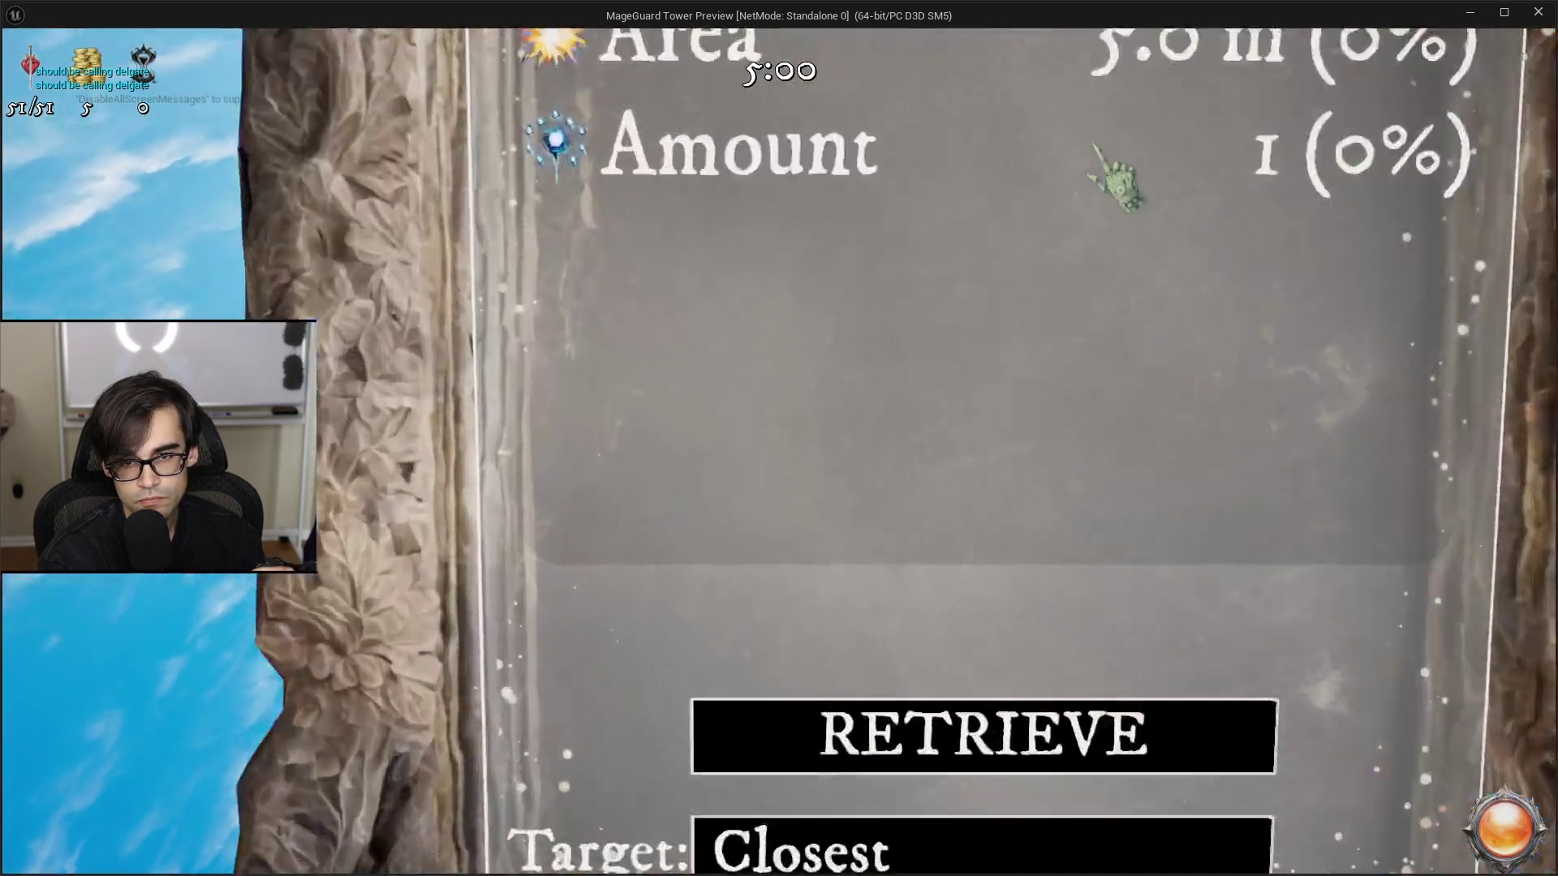
{"action": "scroll", "coordinate": [779, 438], "scroll_direction": "down", "scroll_amount": 3}
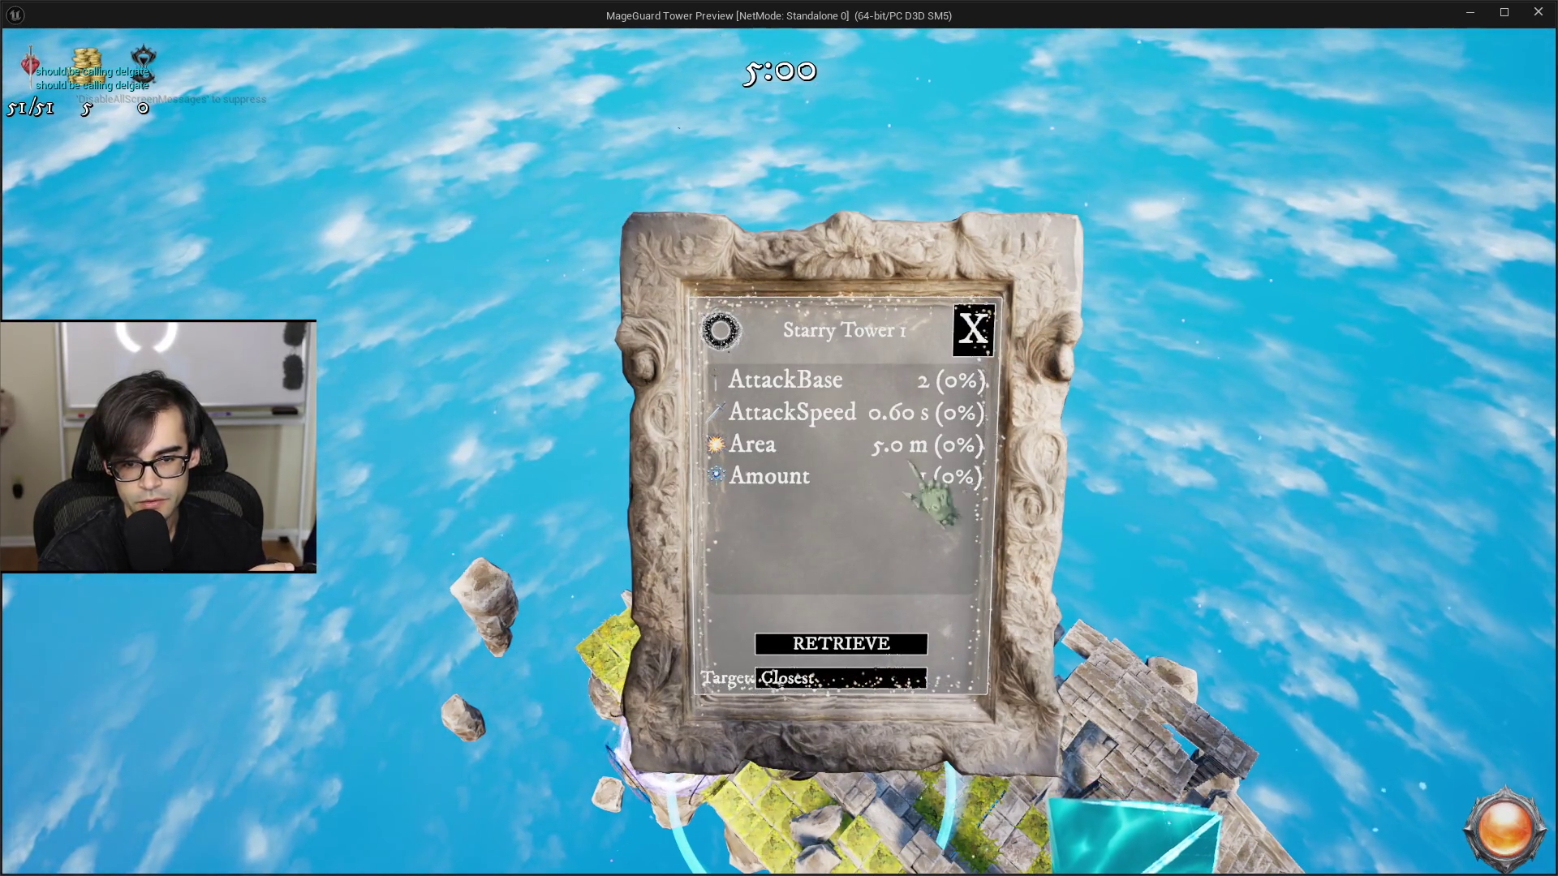
{"action": "left_click", "coordinate": [970, 344]}
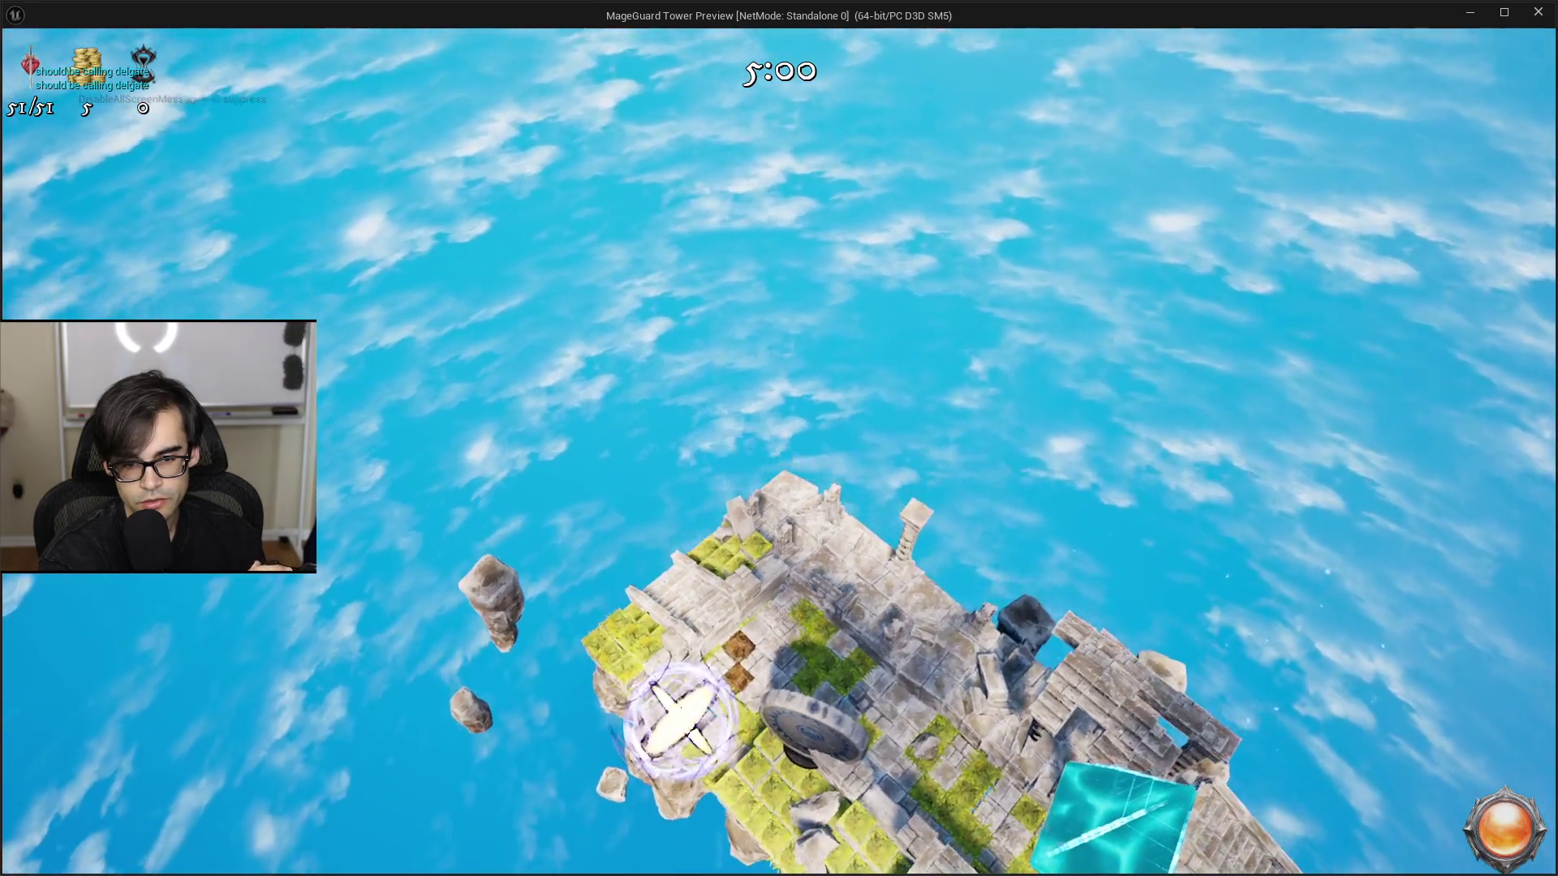
{"action": "scroll", "coordinate": [779, 438], "scroll_direction": "up", "scroll_amount": 2}
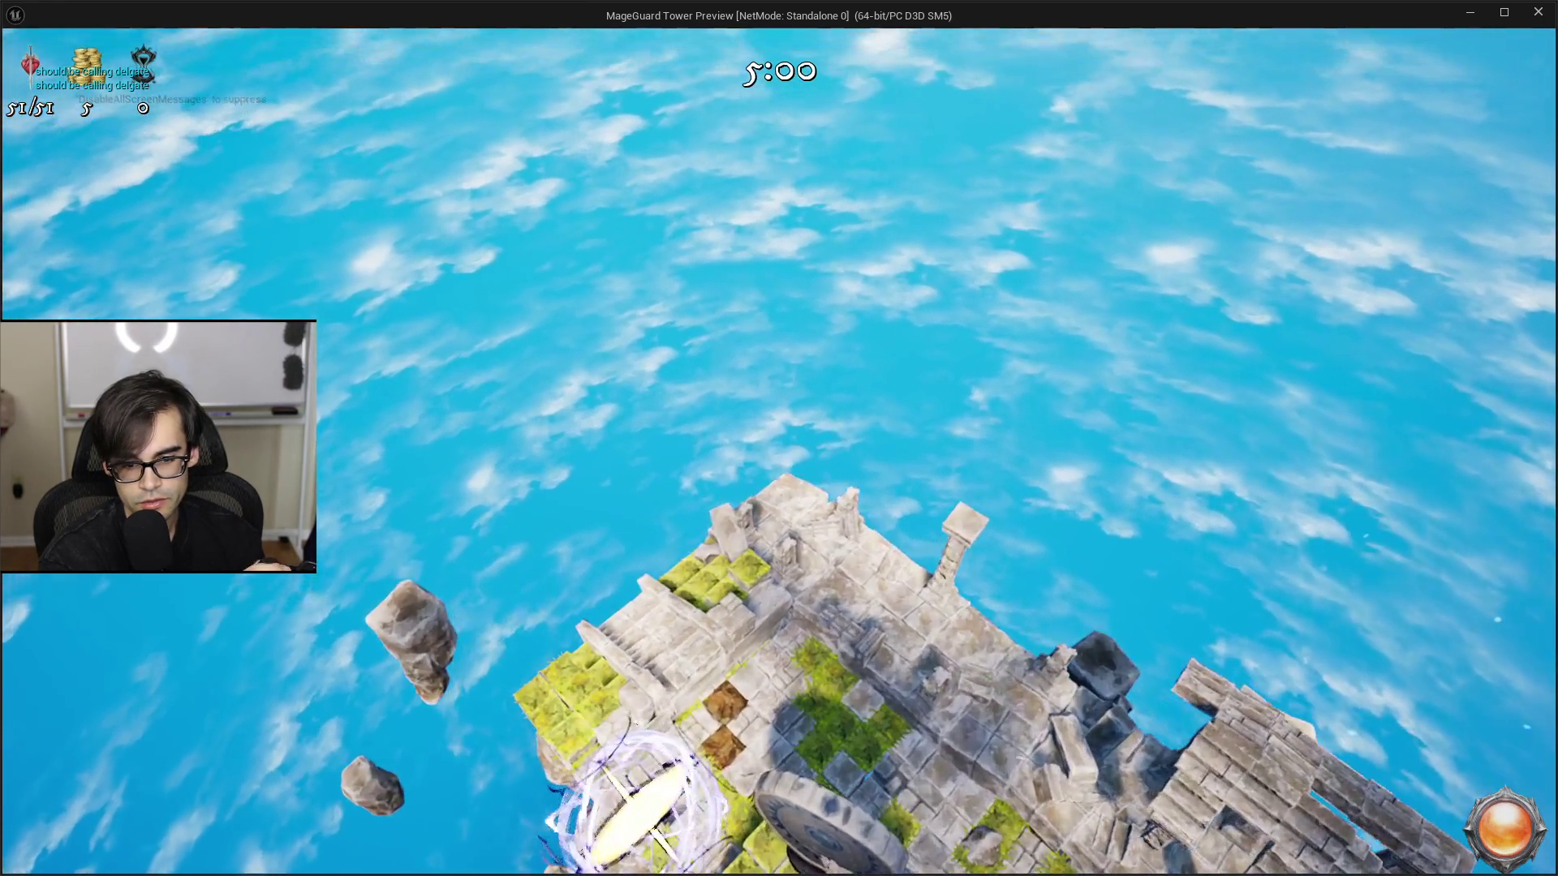
{"action": "left_click", "coordinate": [637, 803]}
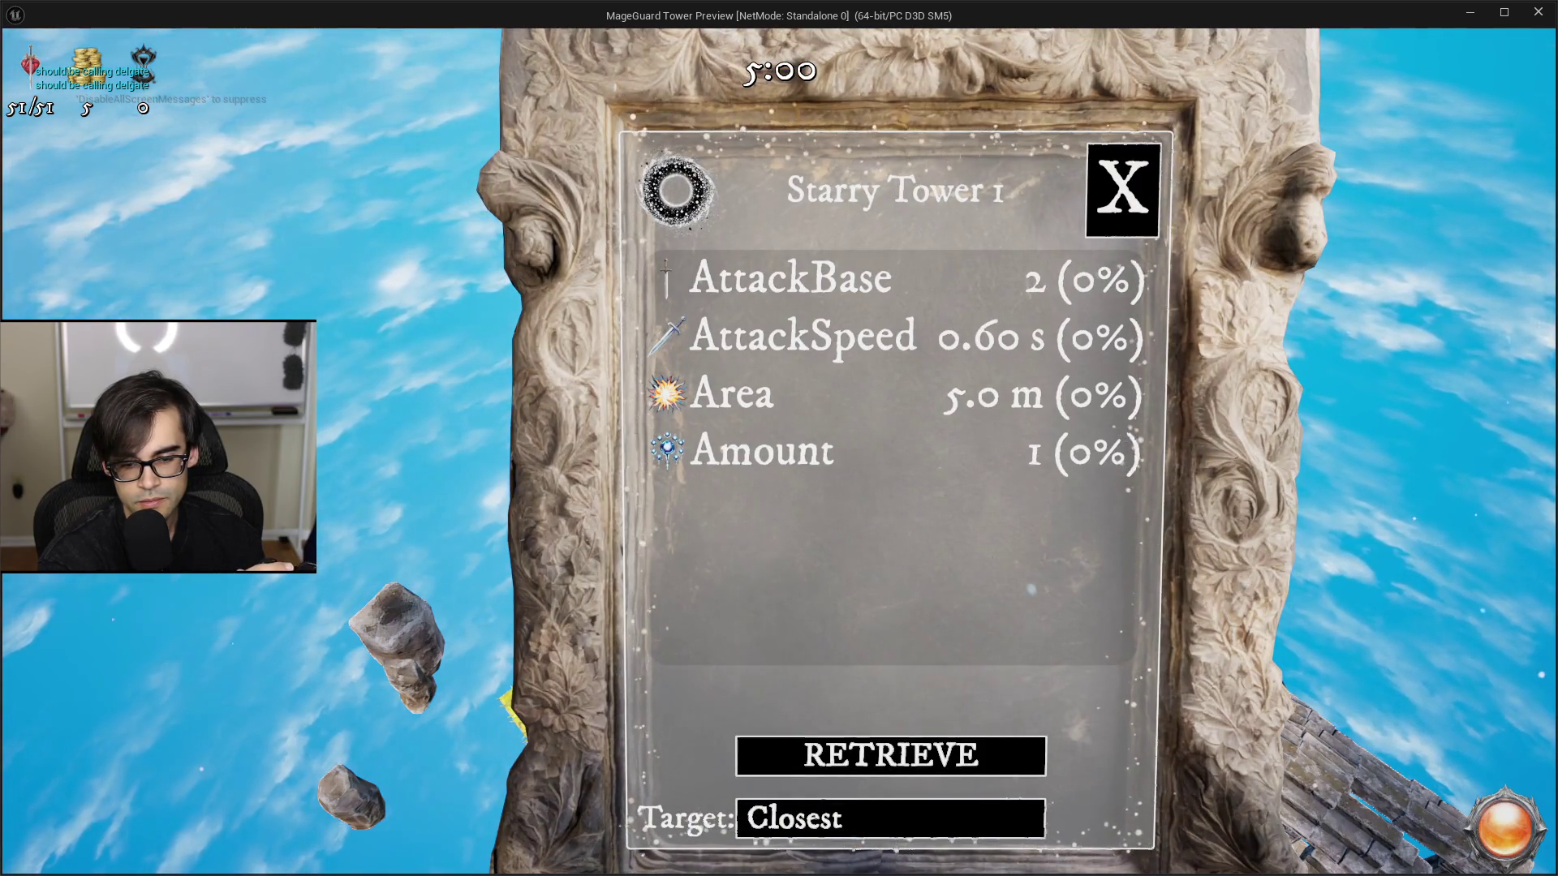
{"action": "key", "text": "Escape"}
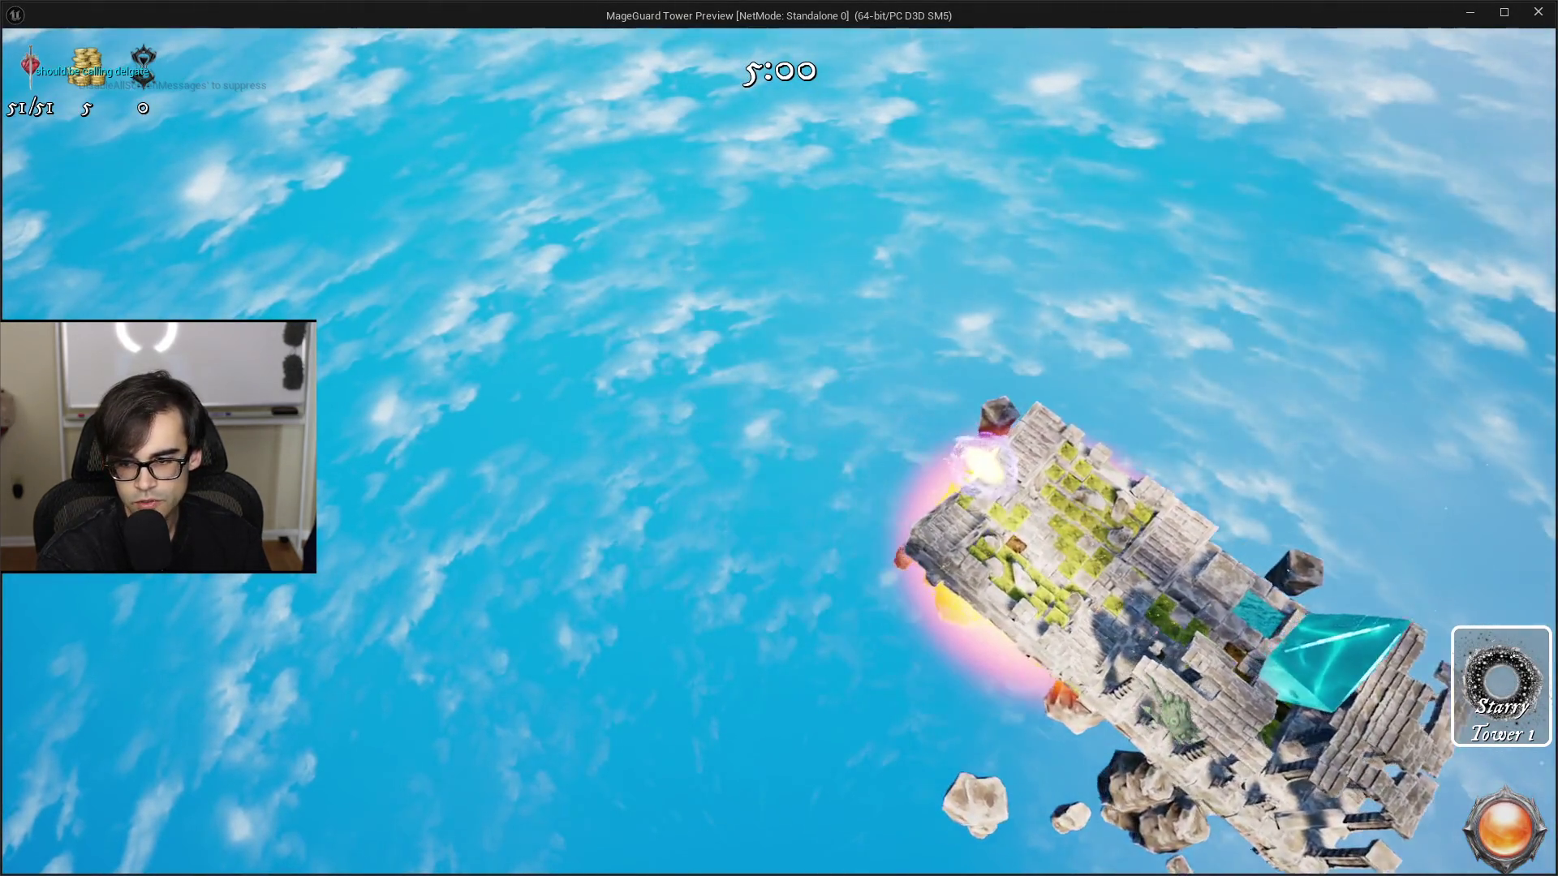
Step: Place another Starry Tower with key 1, check its info panel and target choices, then stop the preview
{"action": "key", "text": "1"}
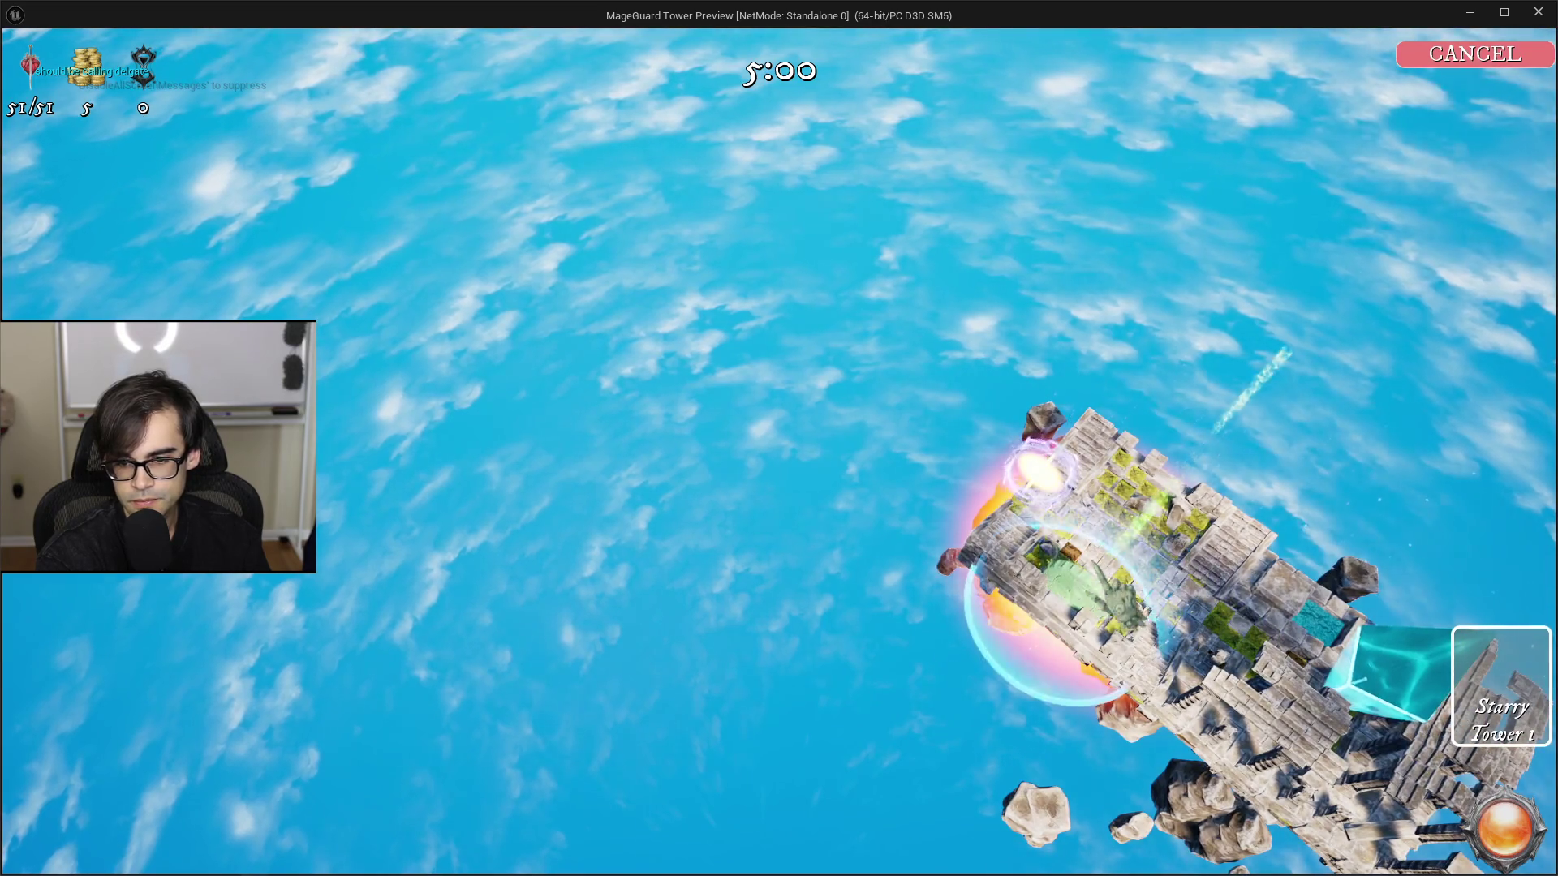
{"action": "left_click", "coordinate": [1148, 572]}
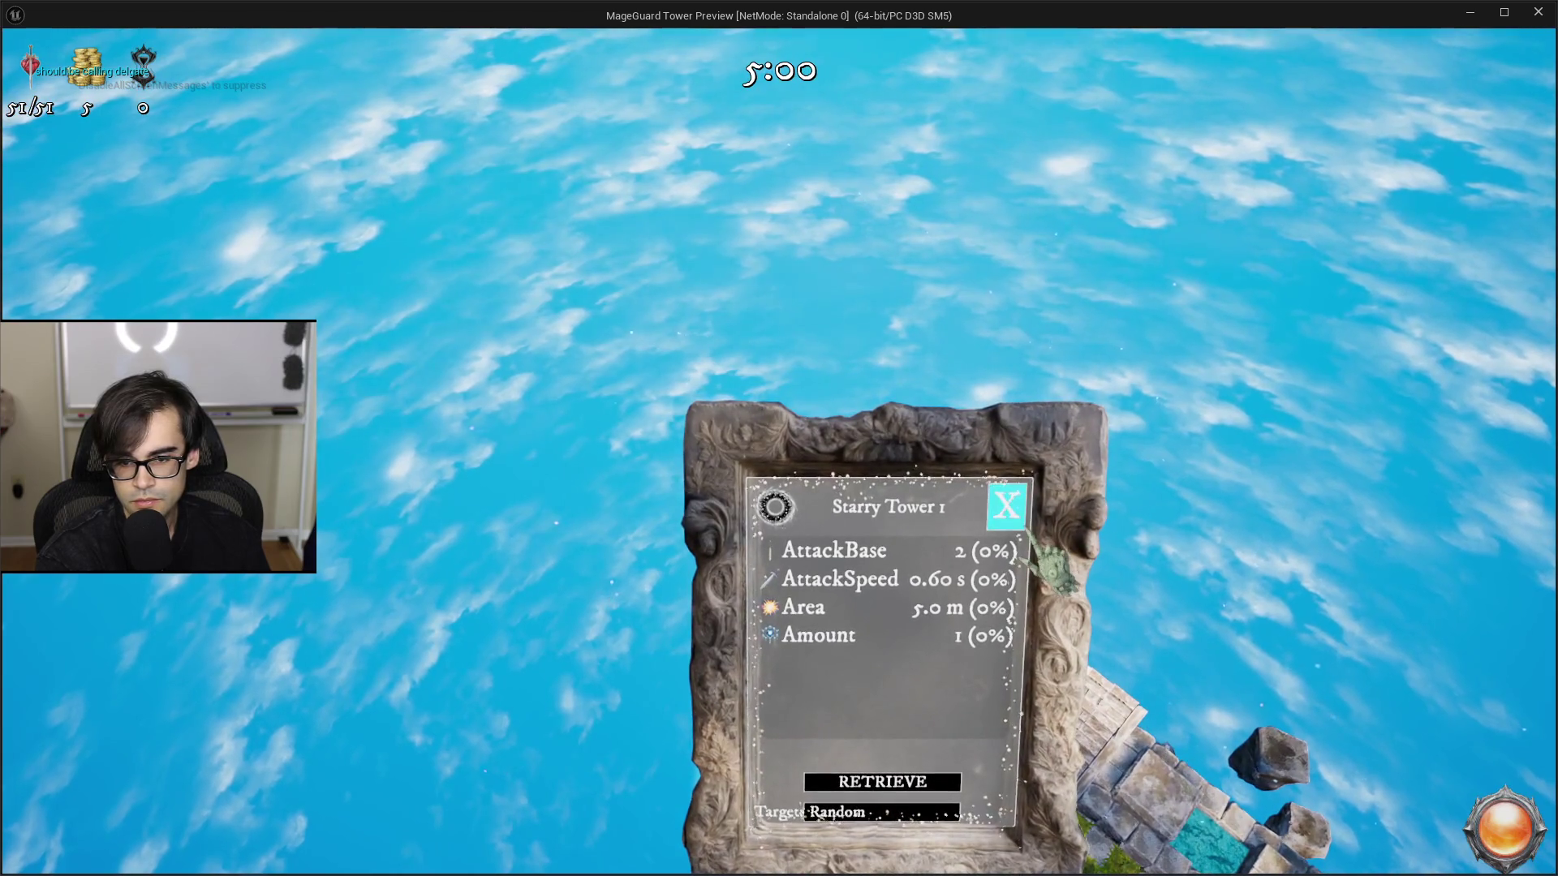
{"action": "left_click", "coordinate": [1005, 504]}
{"action": "left_click", "coordinate": [815, 612]}
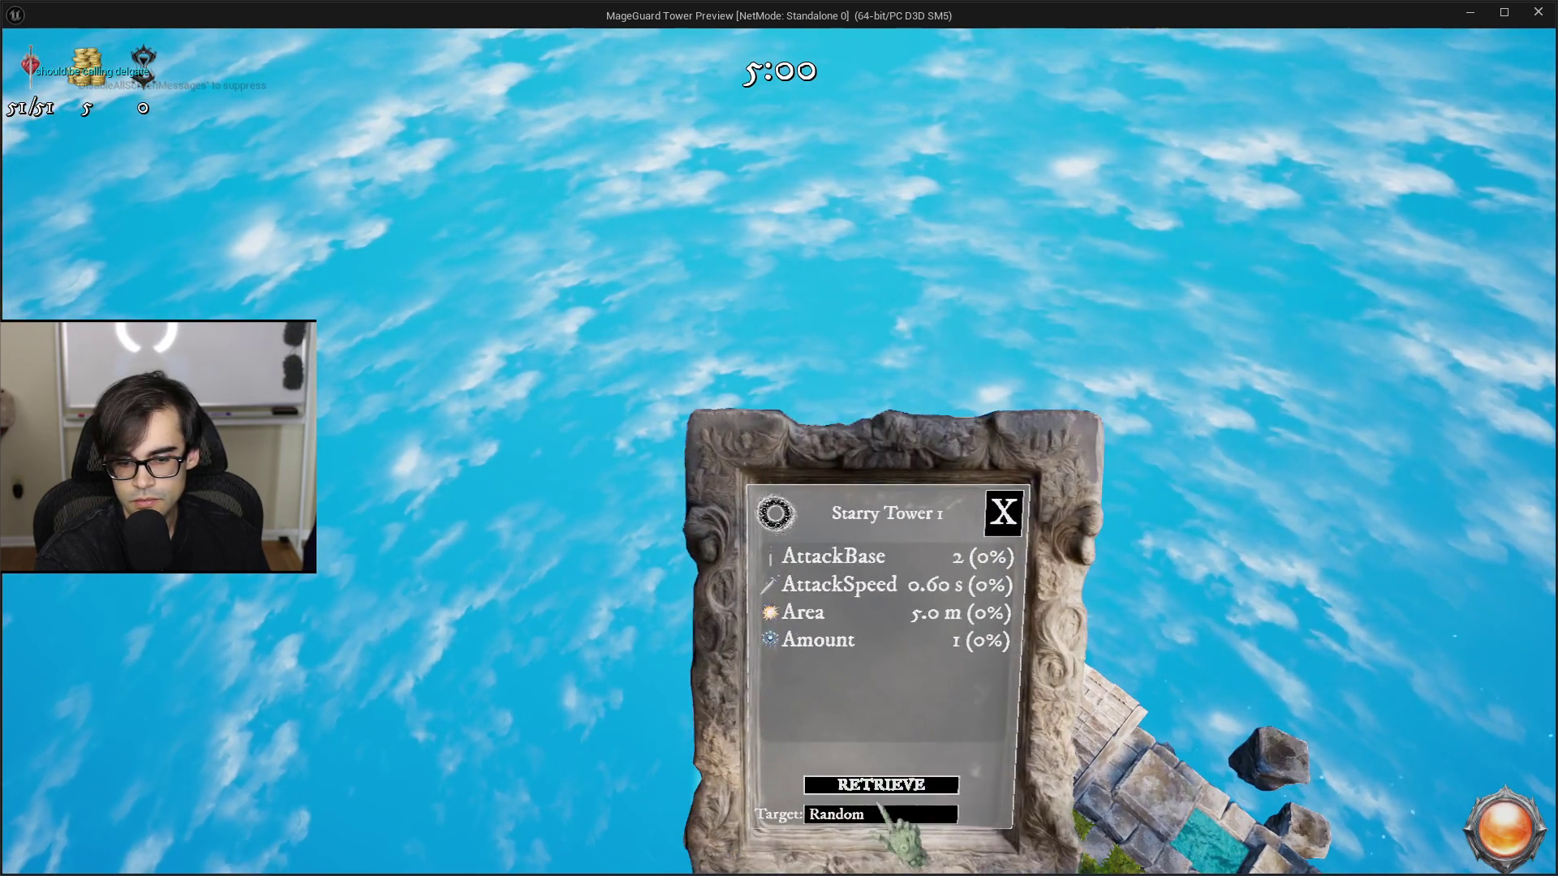
{"action": "left_click", "coordinate": [880, 814]}
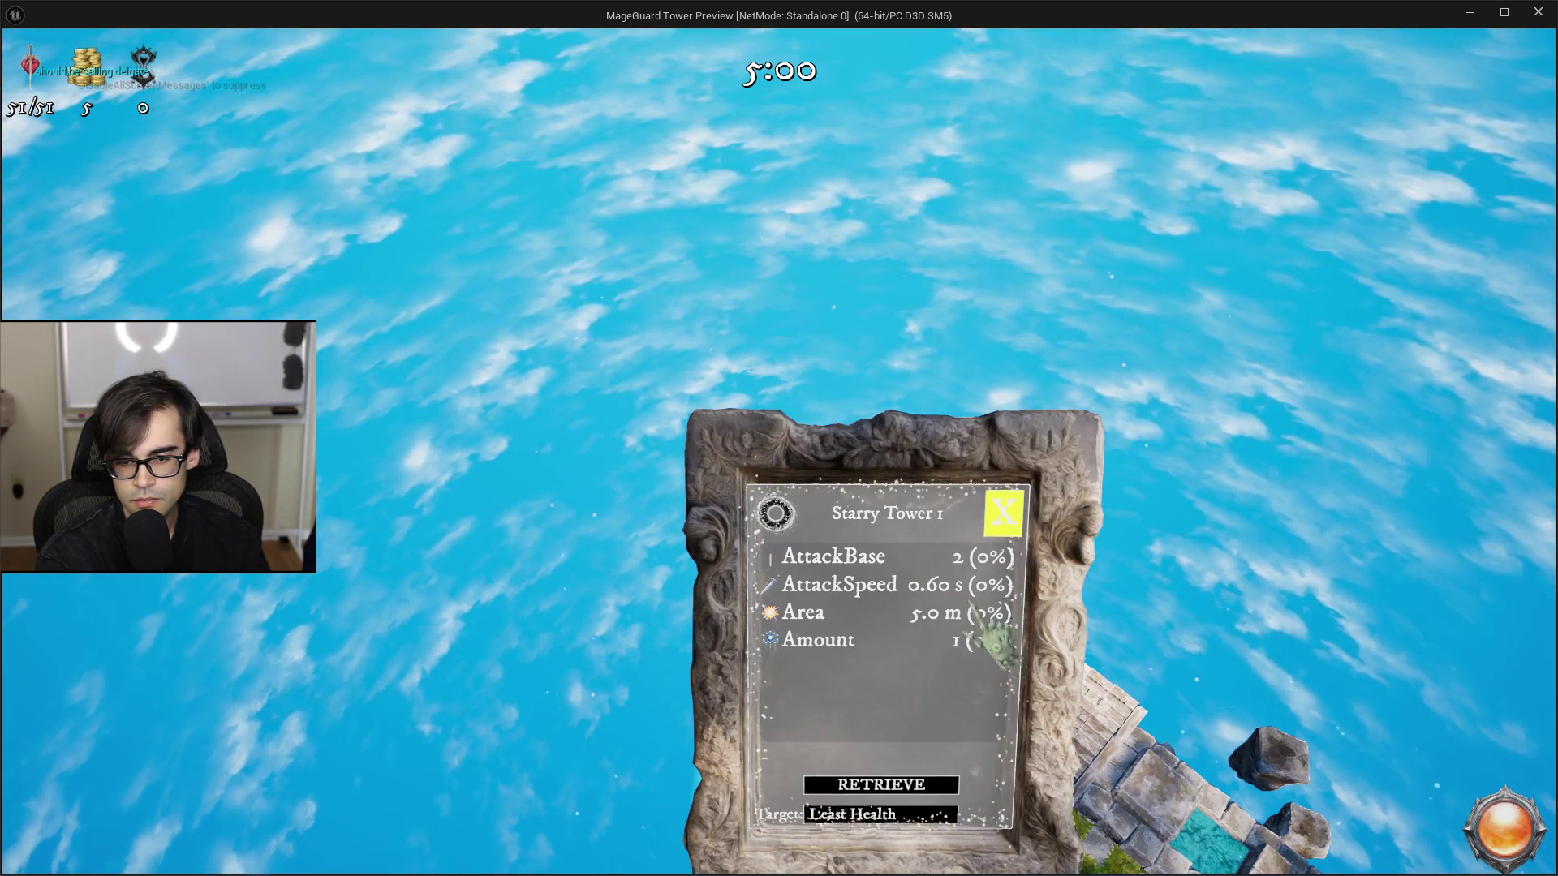
{"action": "left_click", "coordinate": [1003, 513]}
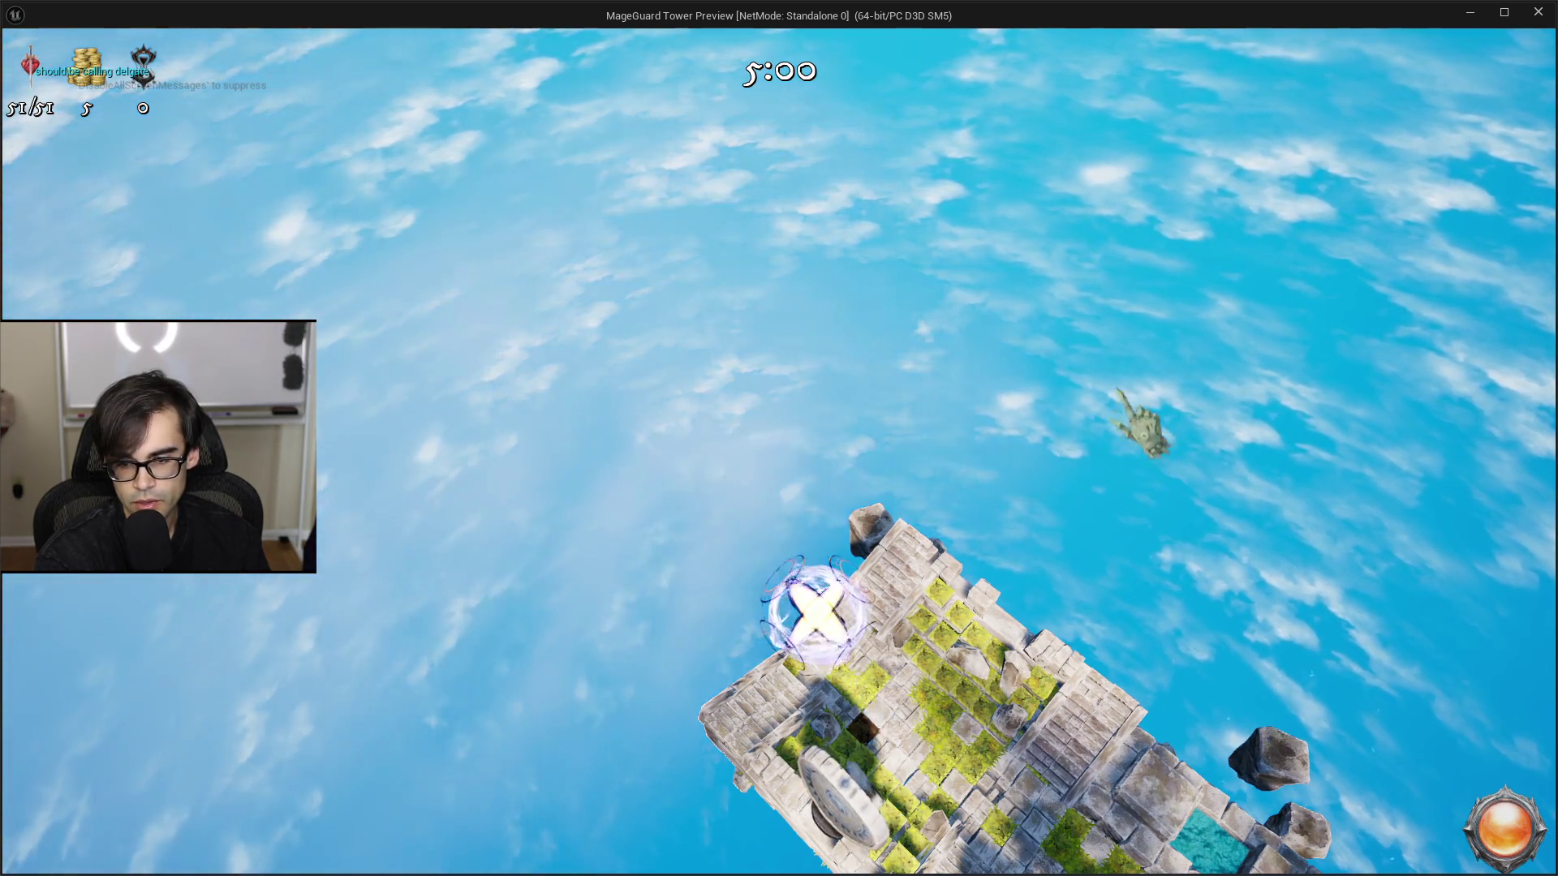
{"action": "key", "text": "Escape"}
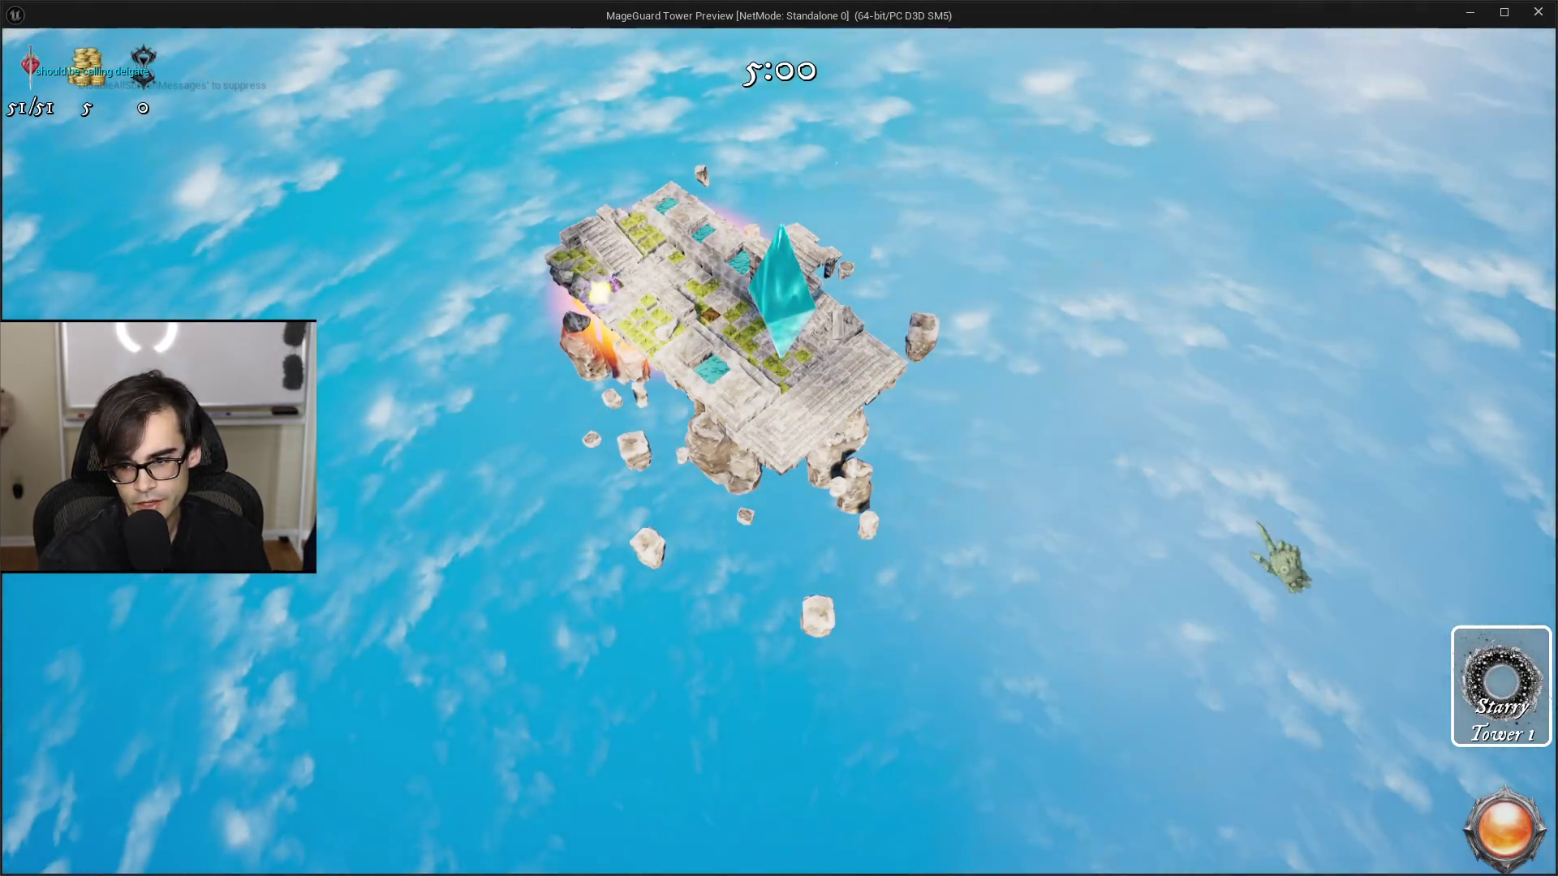
Step: Place a Starry Tower, set its targeting to Most Health, close its panel, and quit the preview
{"action": "left_click", "coordinate": [1500, 686]}
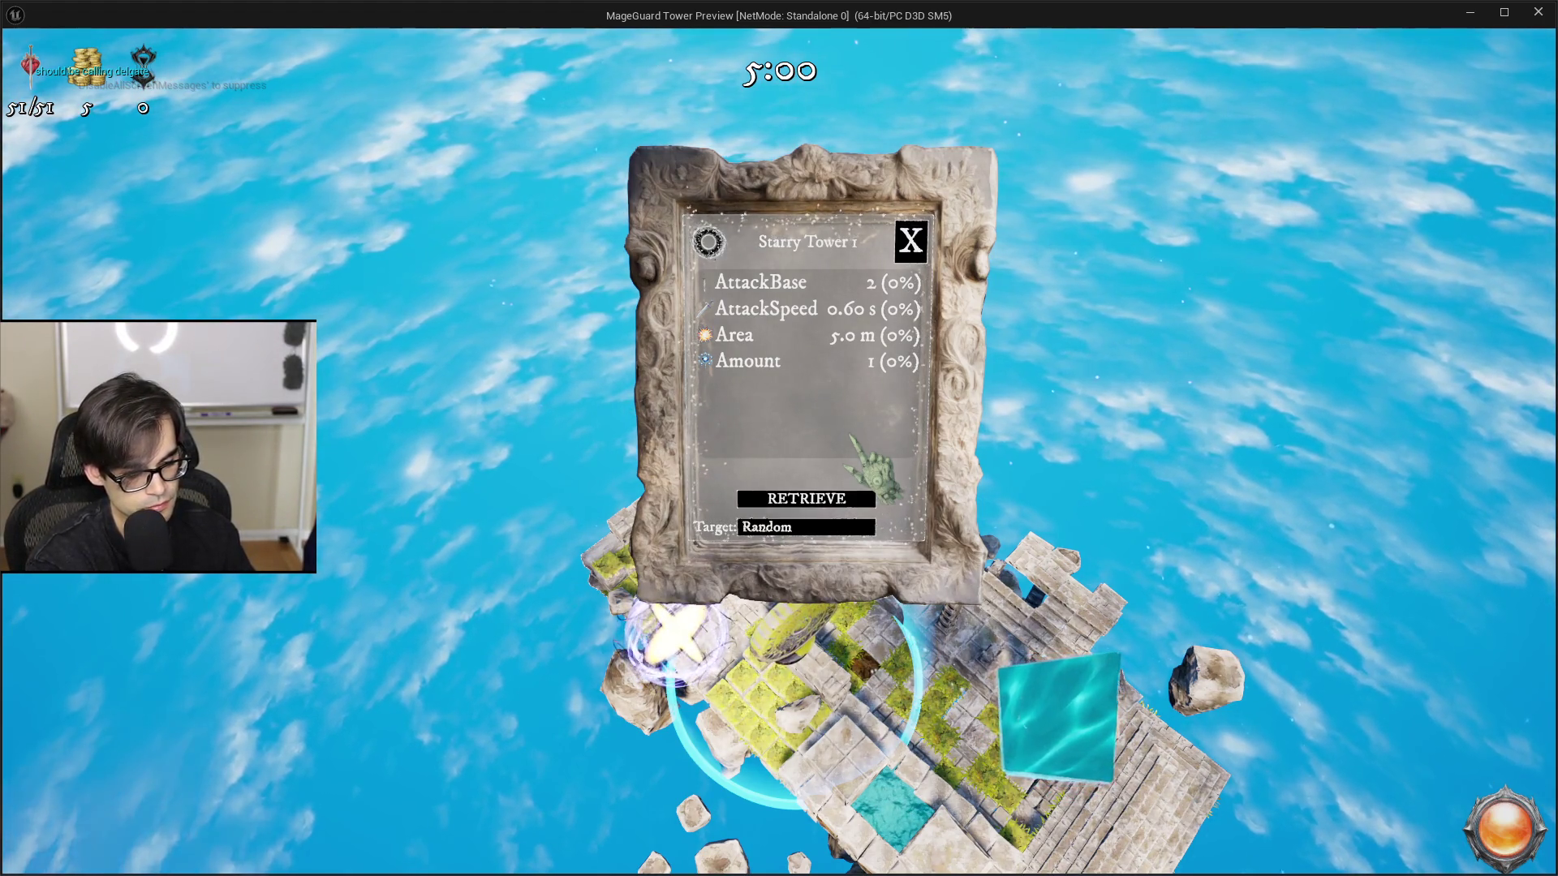
{"action": "left_click", "coordinate": [803, 526]}
{"action": "left_click", "coordinate": [775, 453]}
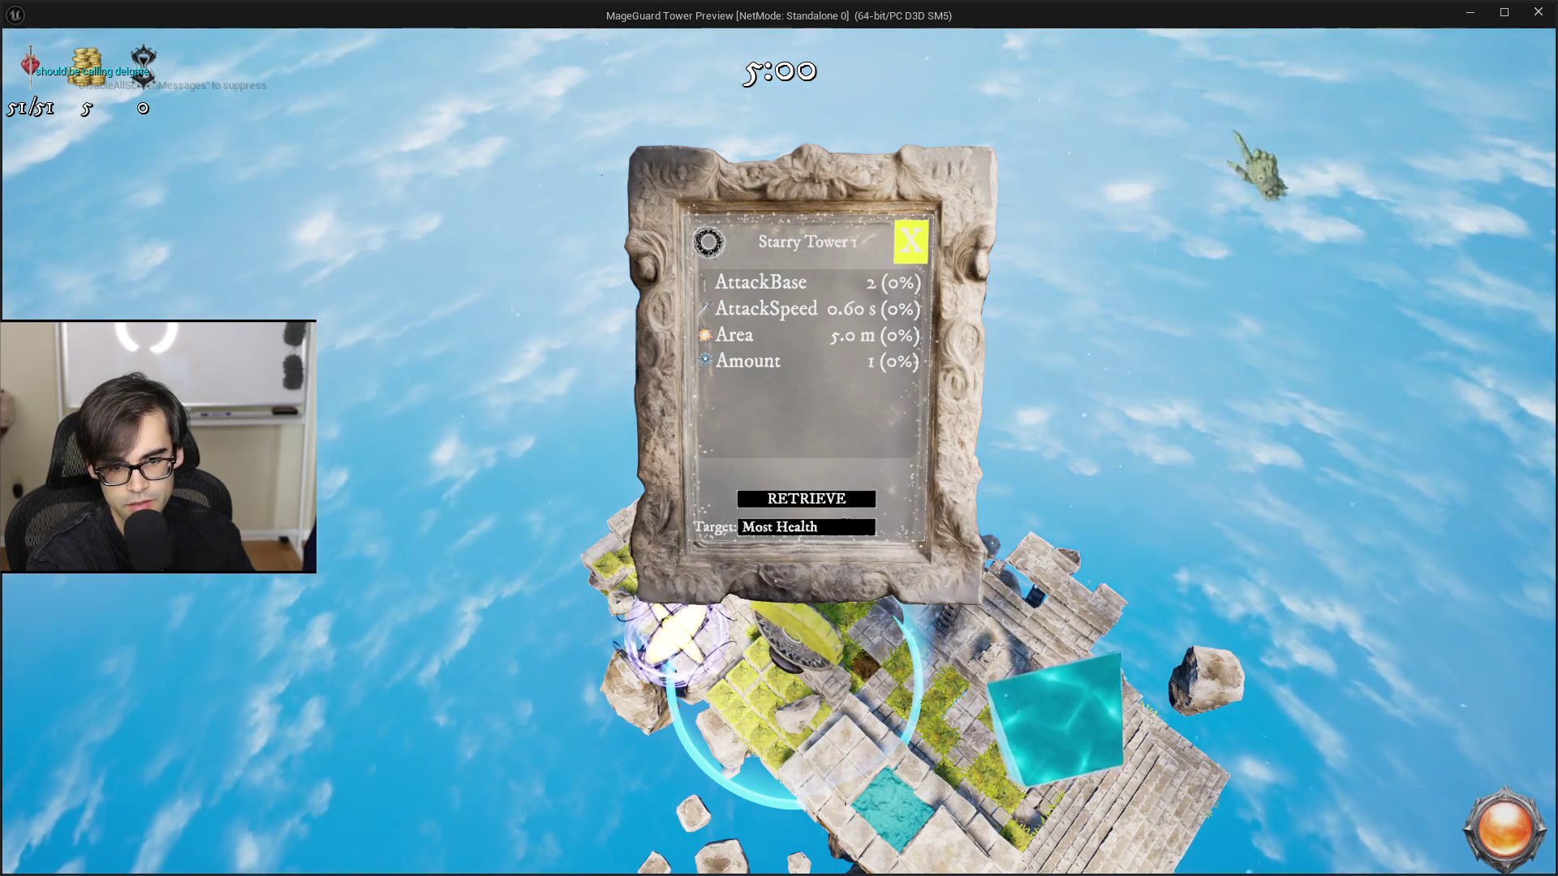
{"action": "left_click", "coordinate": [925, 242]}
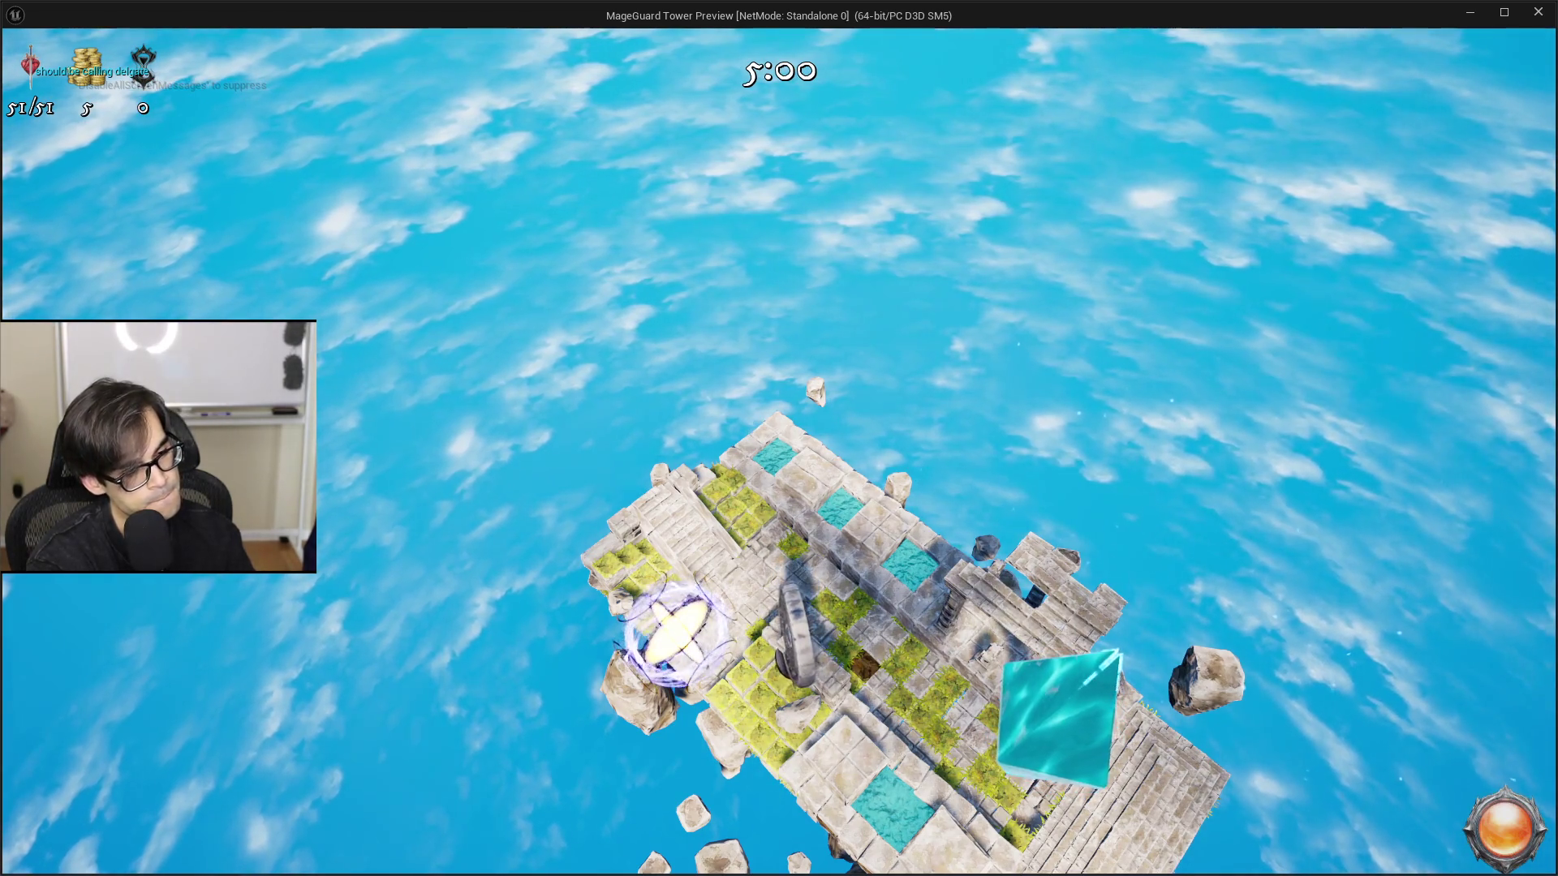
{"action": "key", "text": "Escape"}
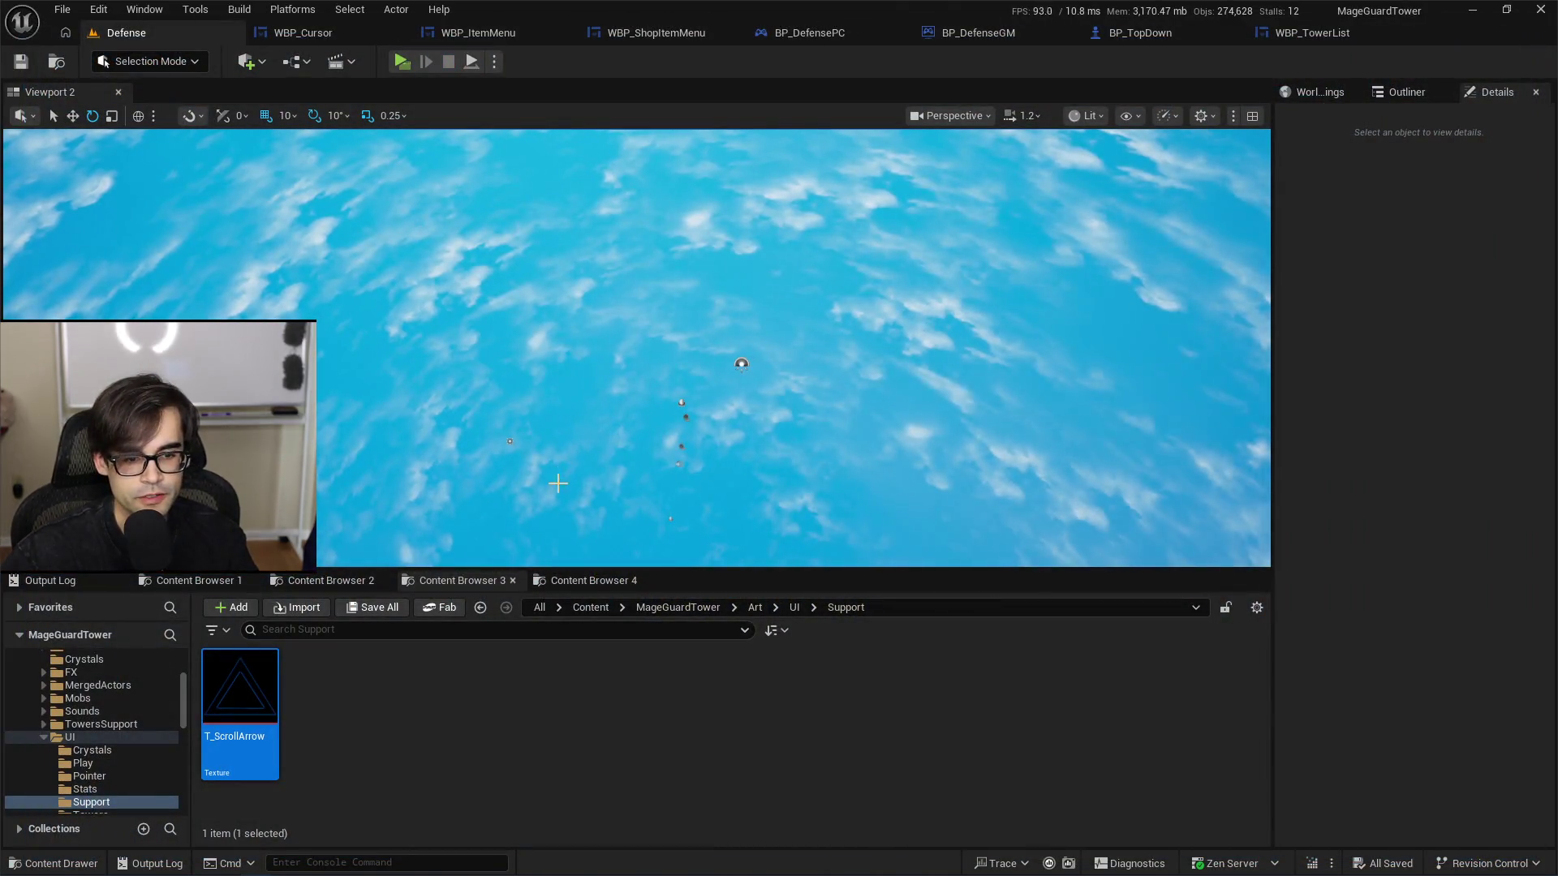
Step: Cycle the Content Browser tabs back to the arrow search results, then Alt+Tab to the notes and back
{"action": "left_click", "coordinate": [462, 581]}
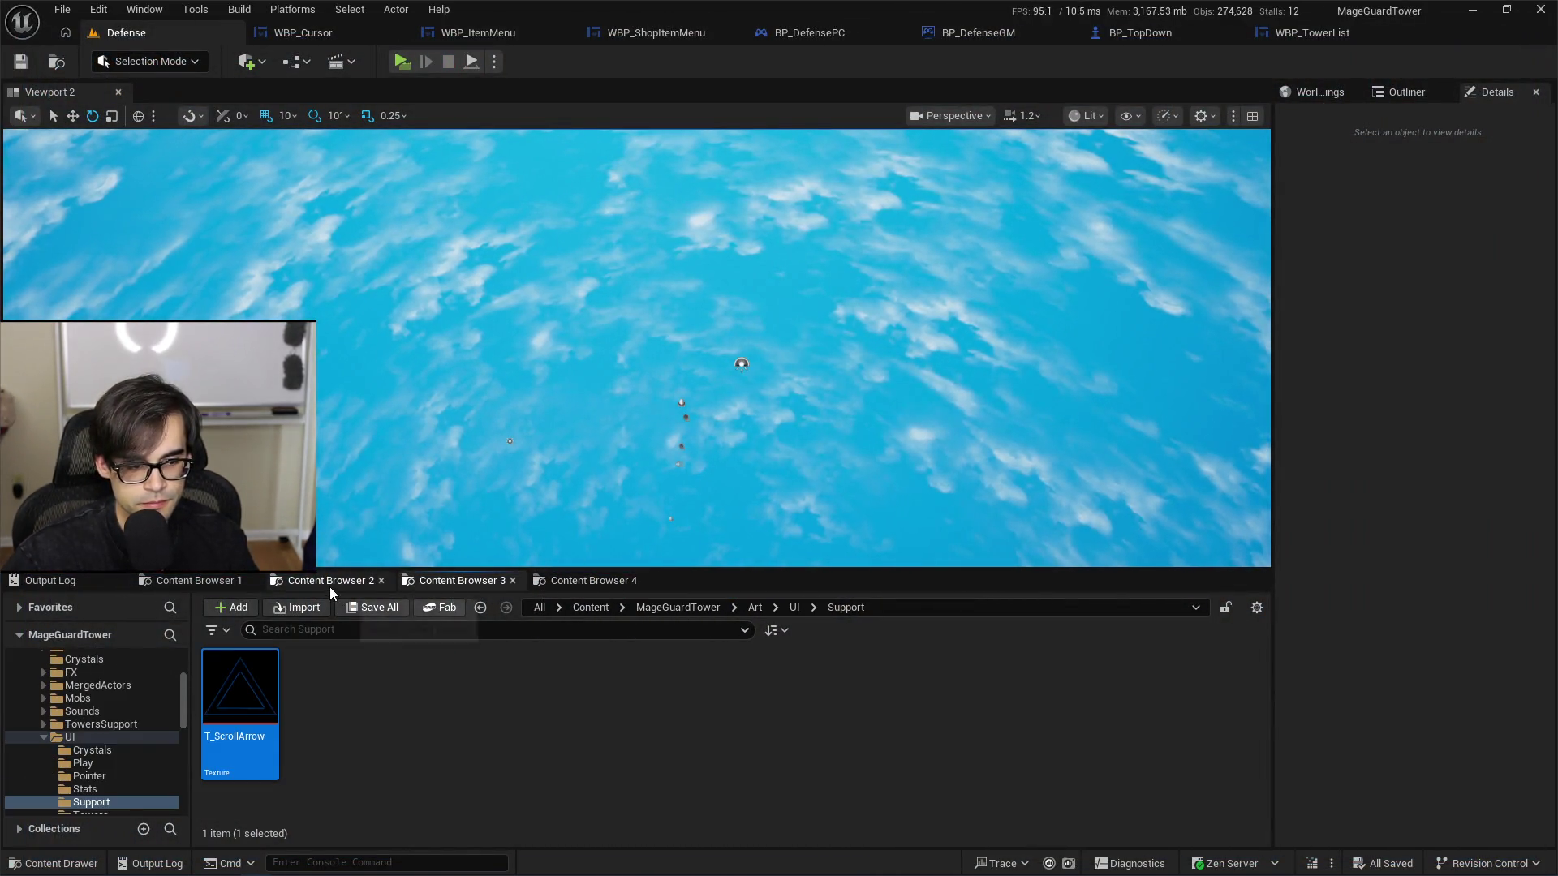
{"action": "left_click", "coordinate": [330, 581]}
{"action": "left_click", "coordinate": [207, 581]}
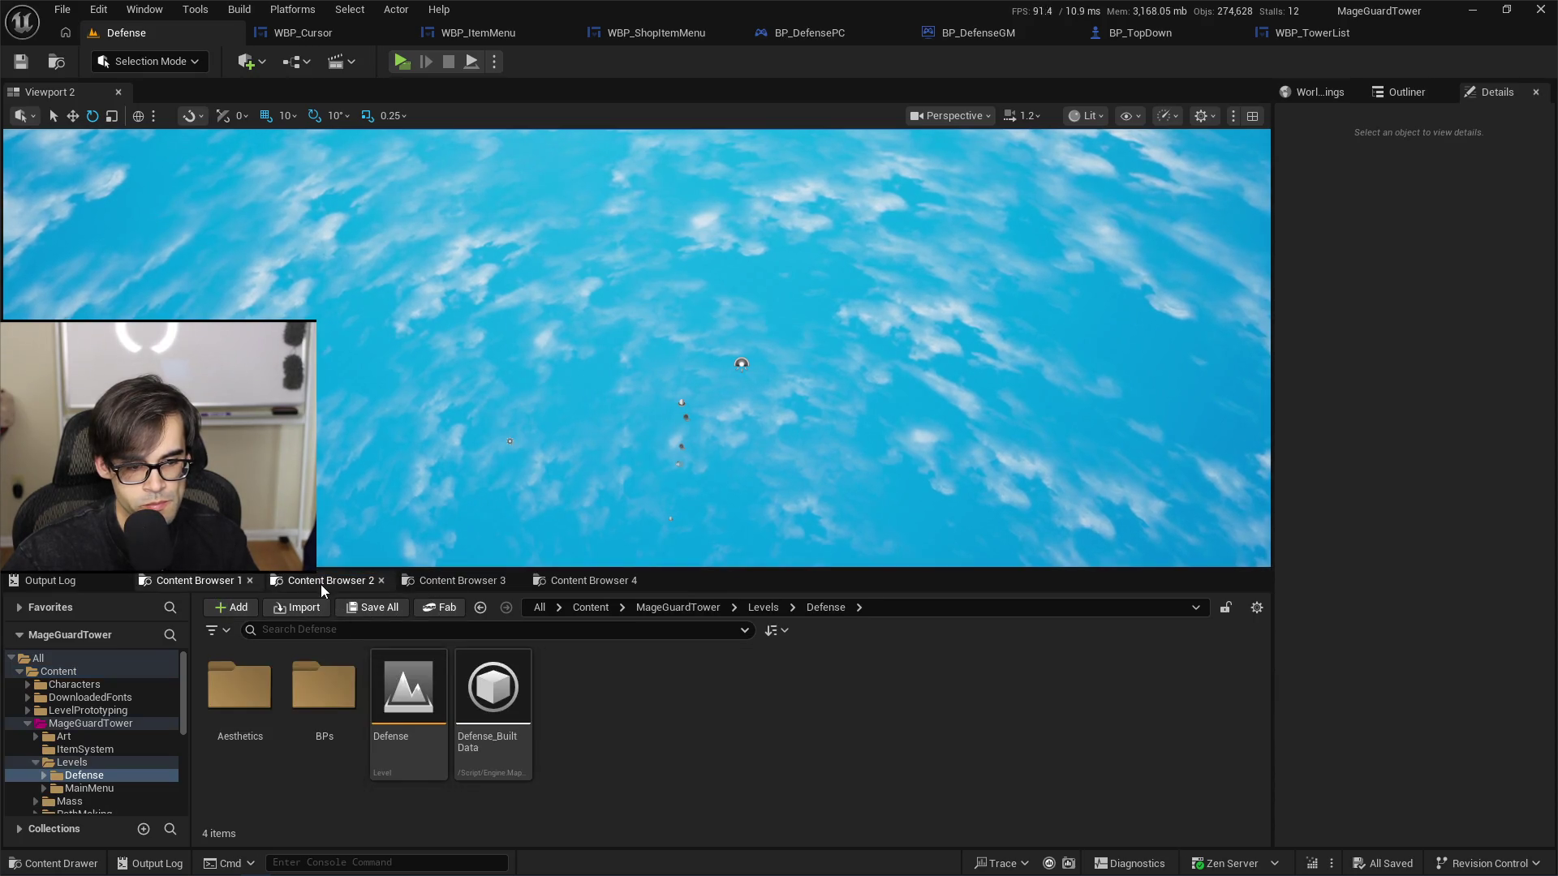
{"action": "left_click", "coordinate": [327, 581]}
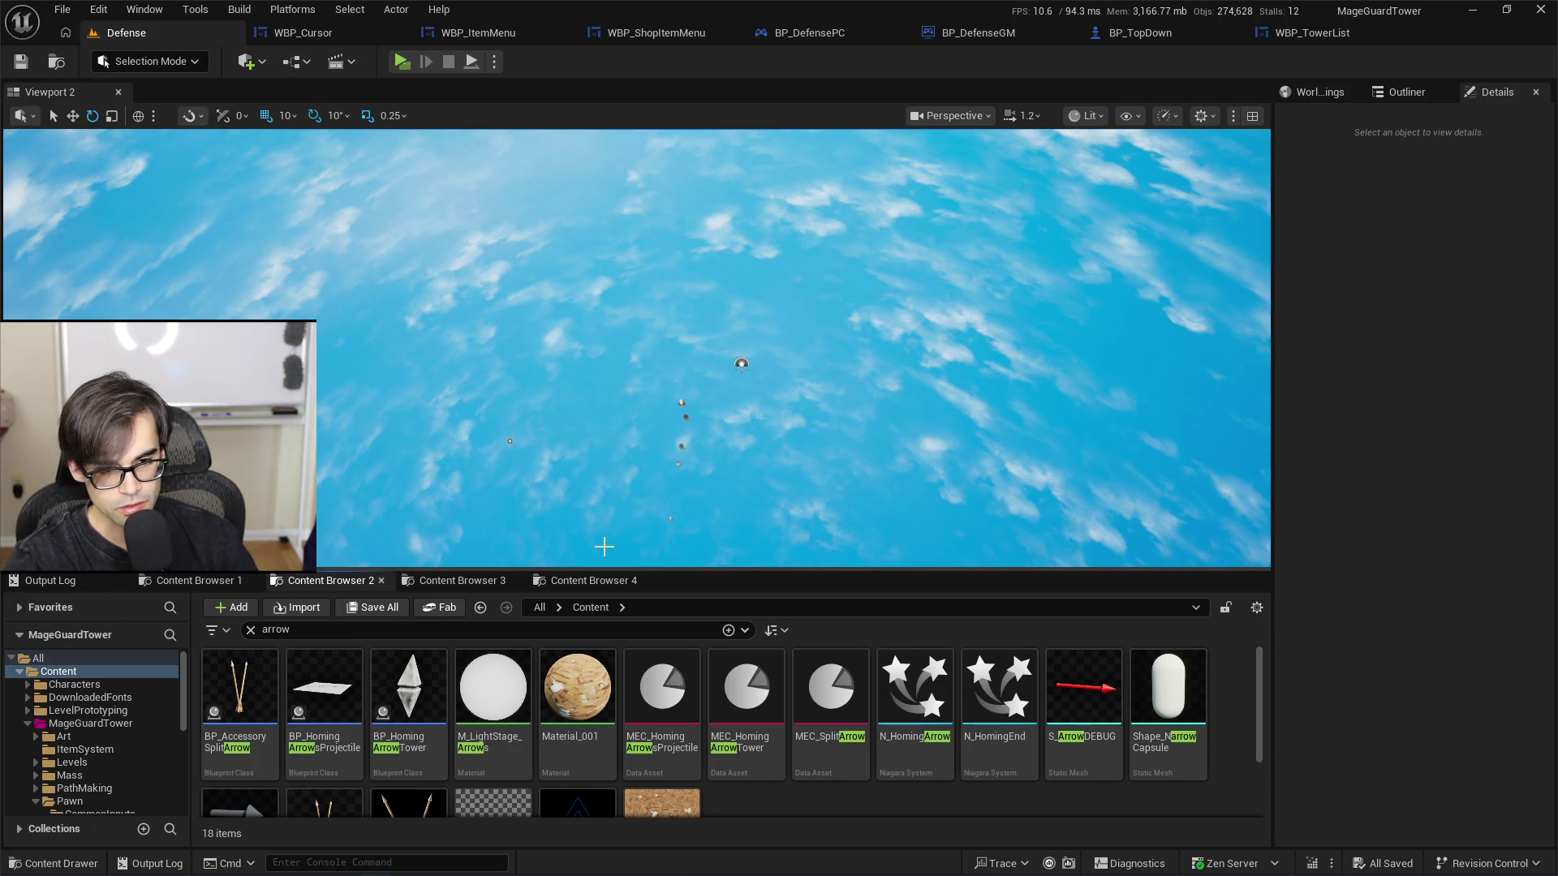
{"action": "key", "text": "alt+Tab"}
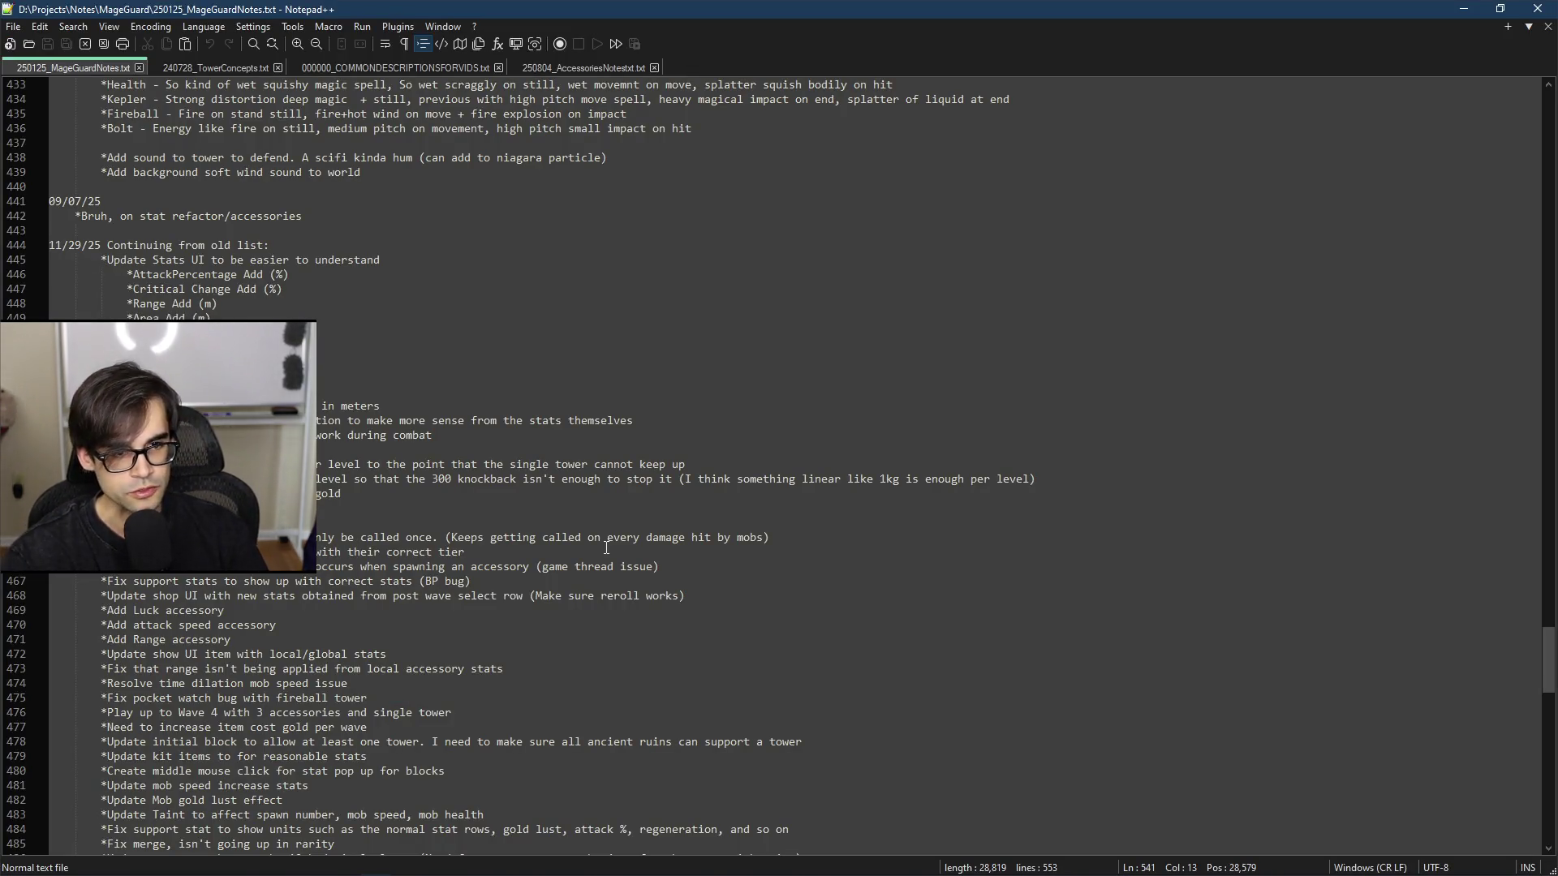
{"action": "key", "text": "alt+Tab"}
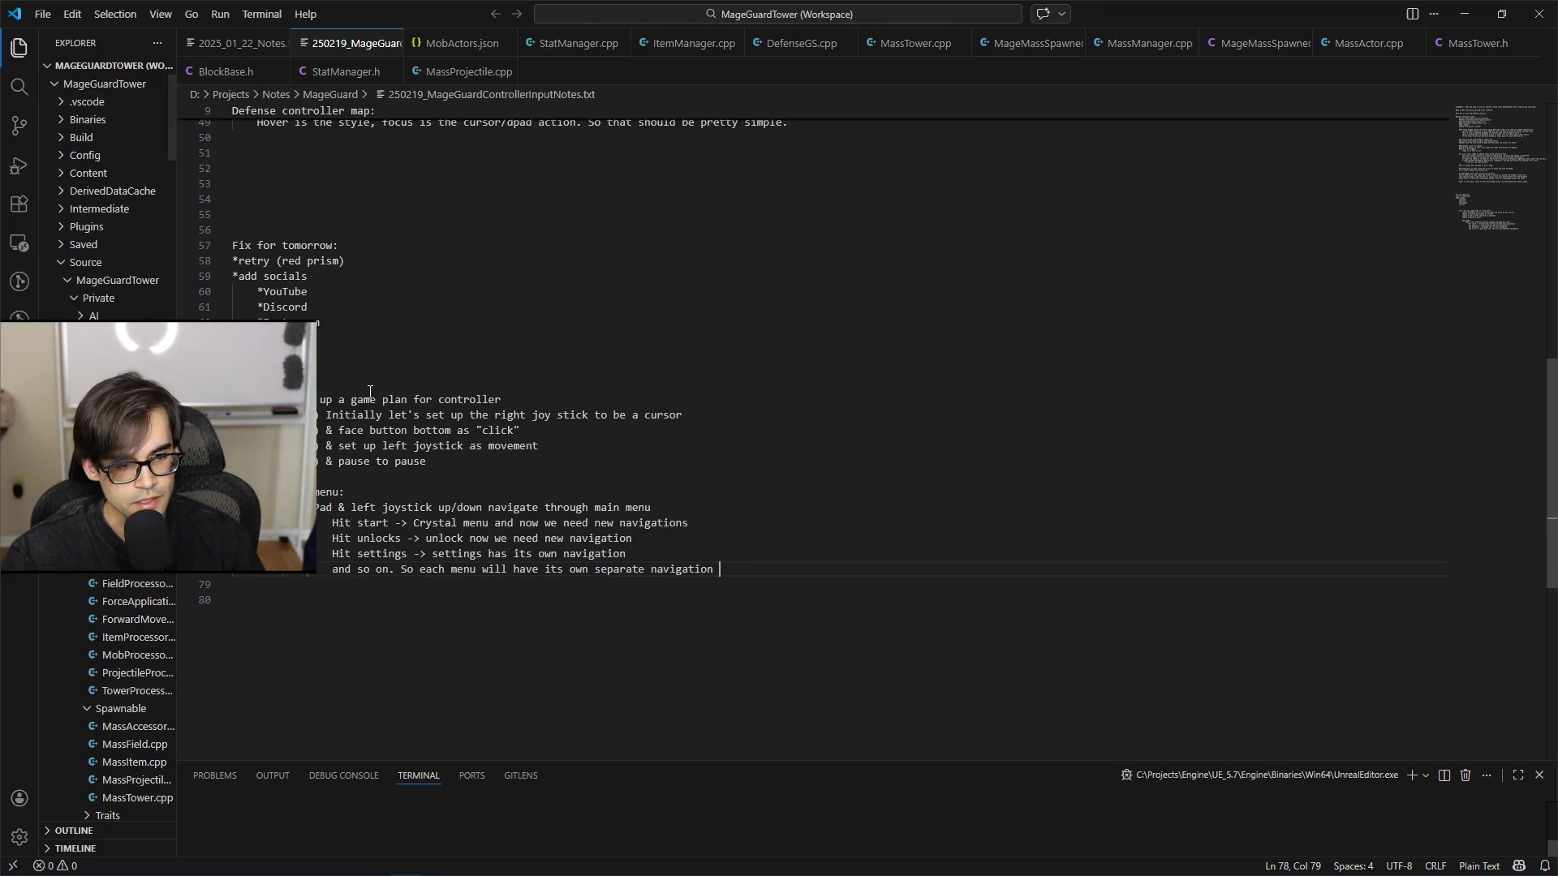
Step: Add indented TODOs for scrolling on spells and fixing the cursor vanishing after closing the tower UI
{"action": "left_click", "coordinate": [439, 410]}
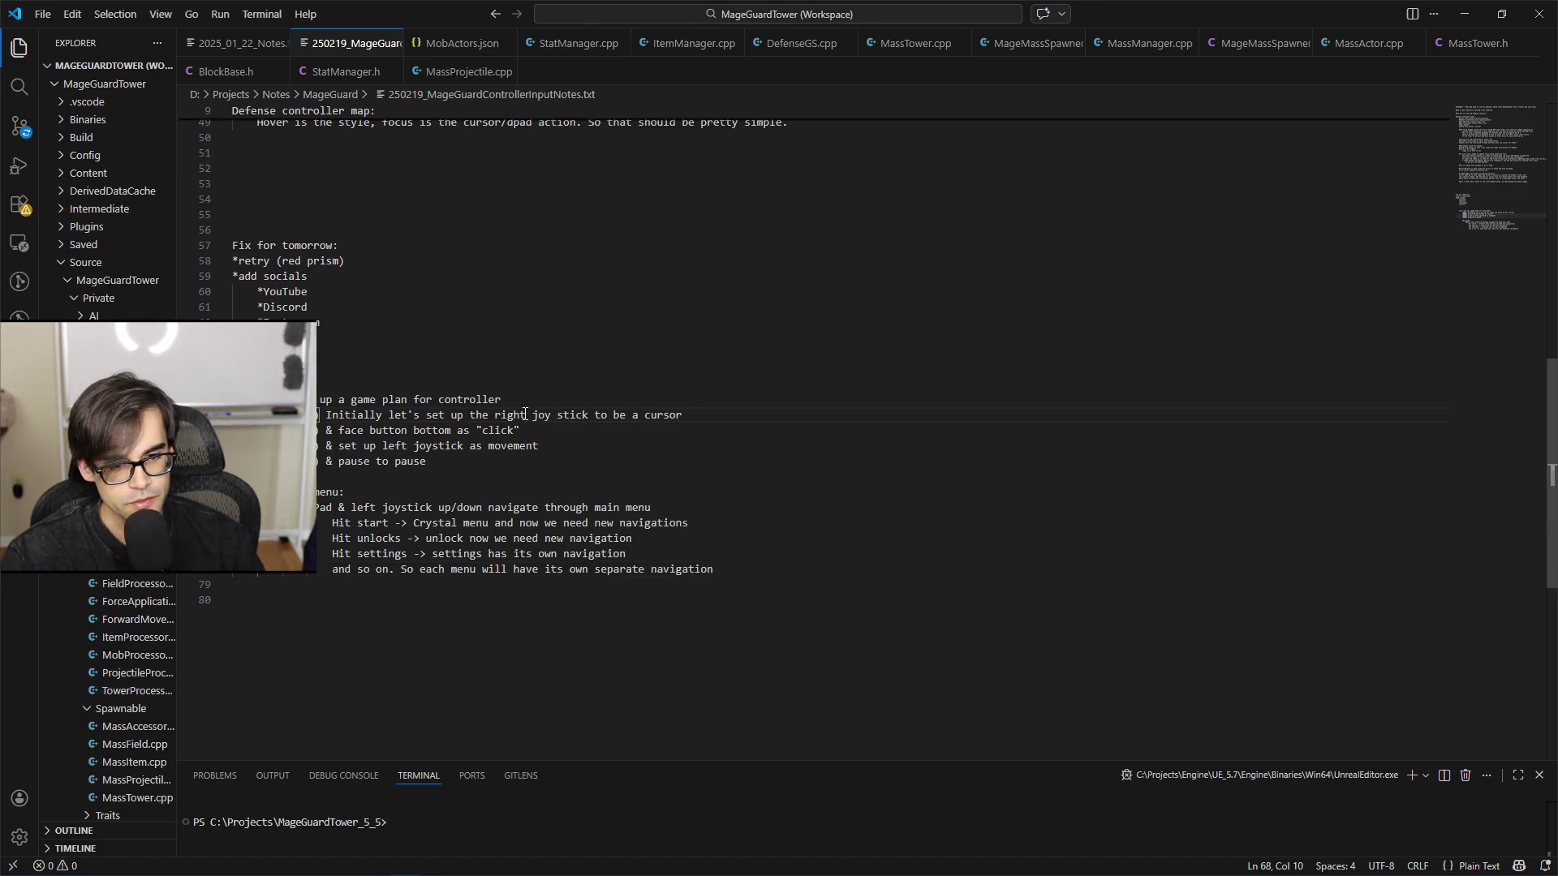
{"action": "key", "text": "Down"}
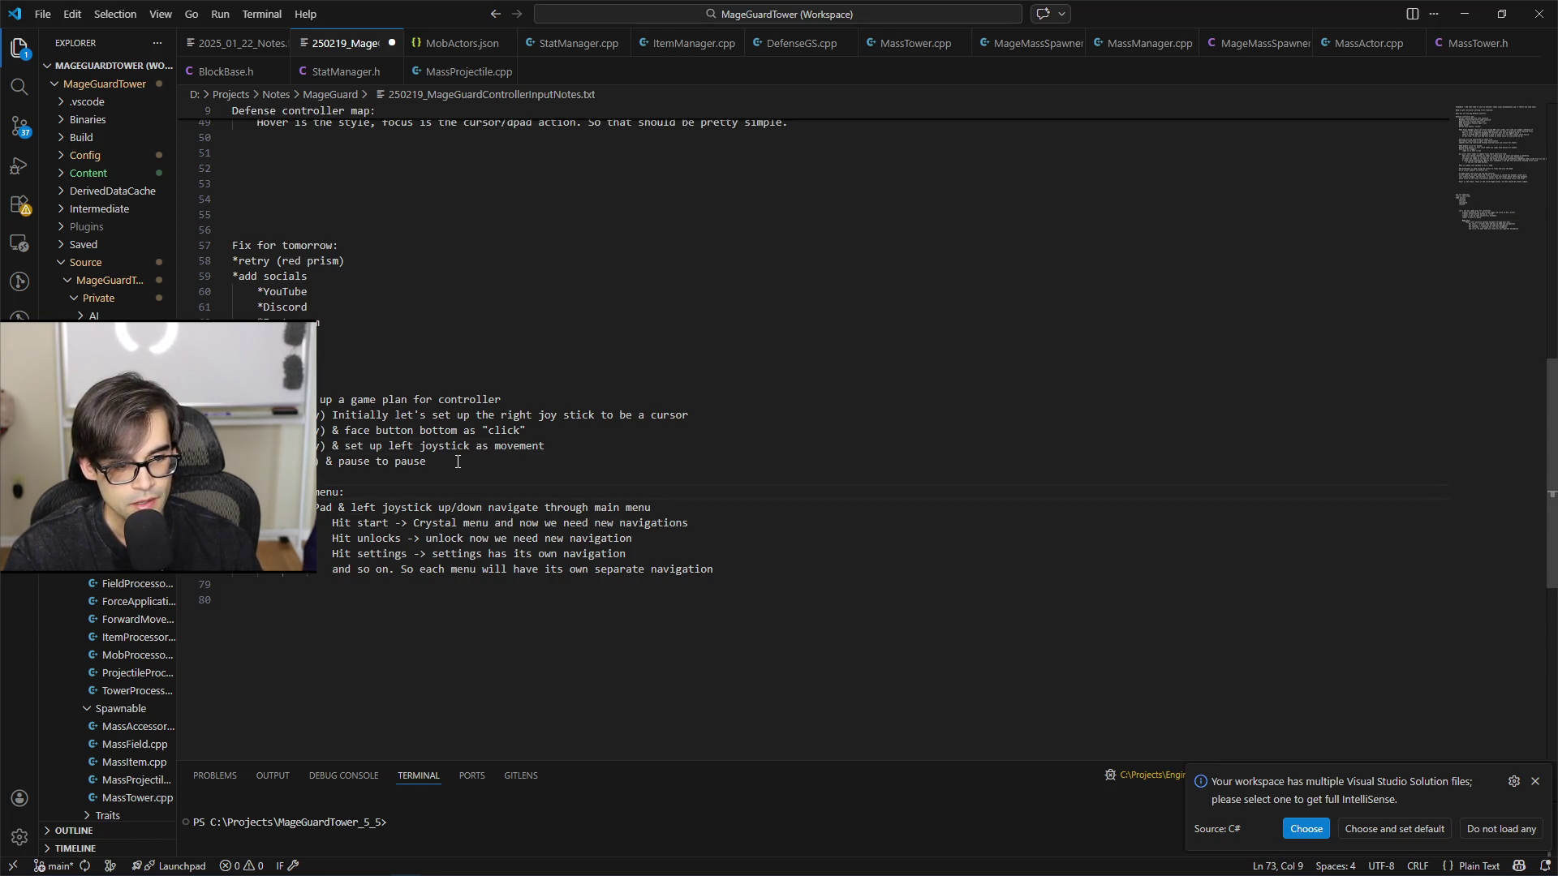
{"action": "key", "text": "Return"}
{"action": "key", "text": "Return"}
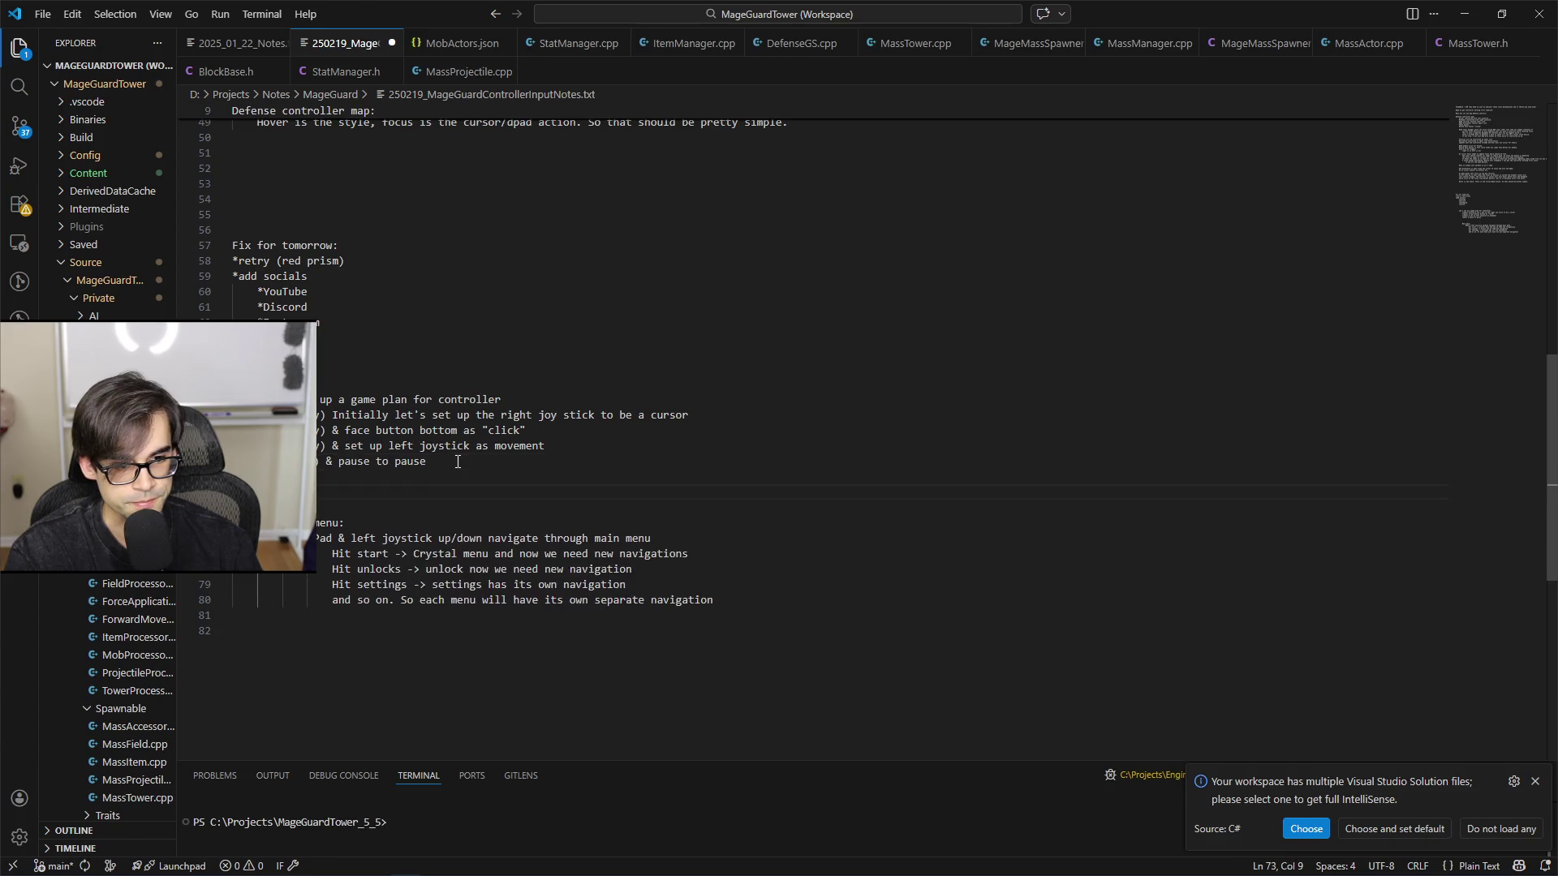
{"action": "key", "text": "Return"}
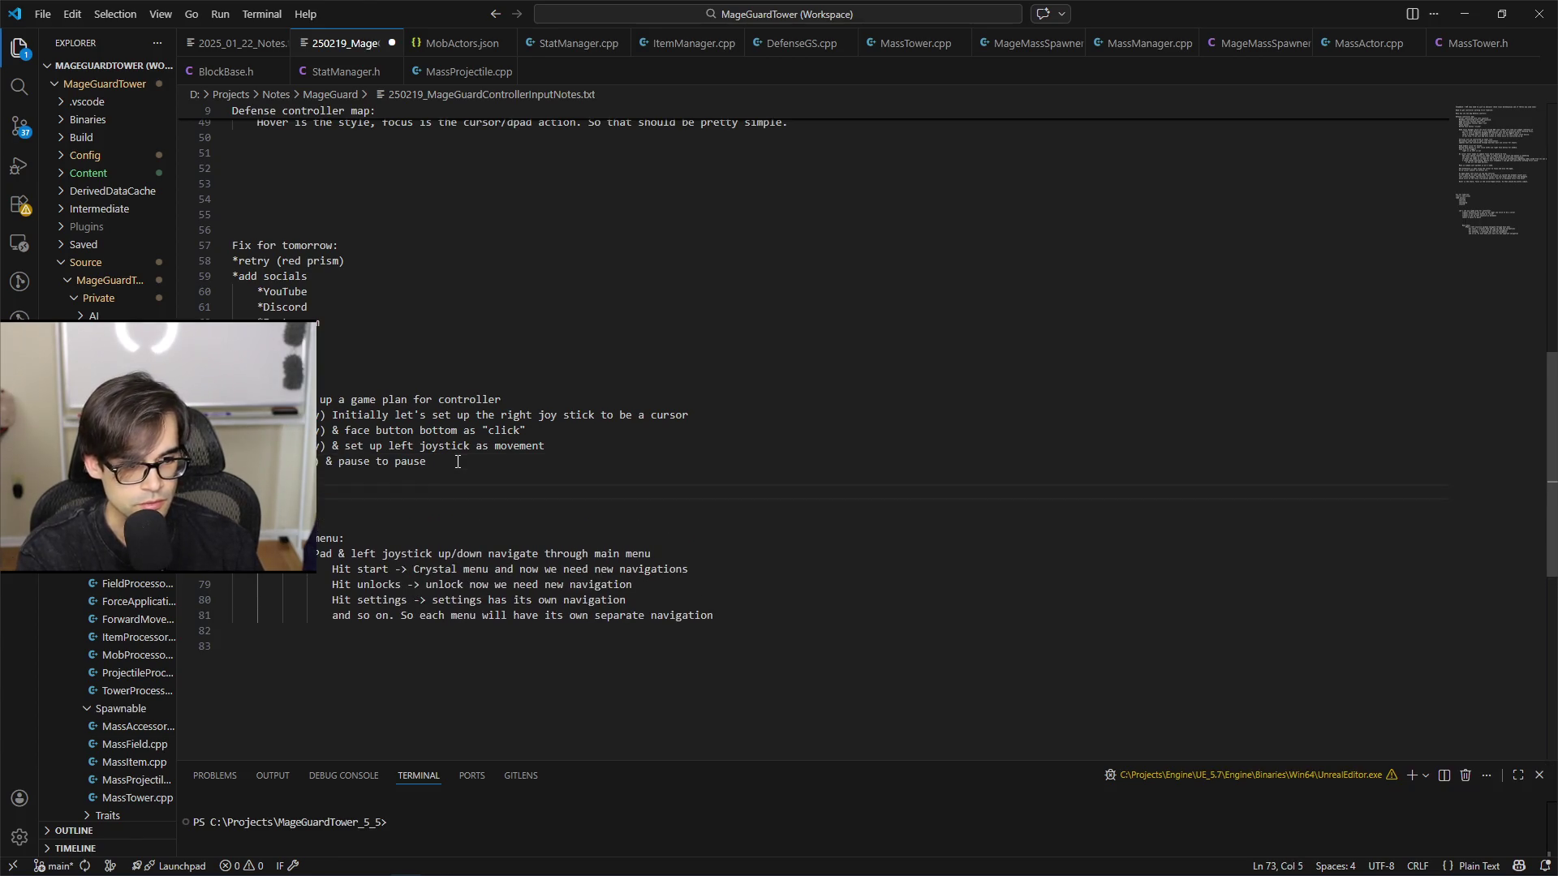
{"action": "key", "text": "Tab"}
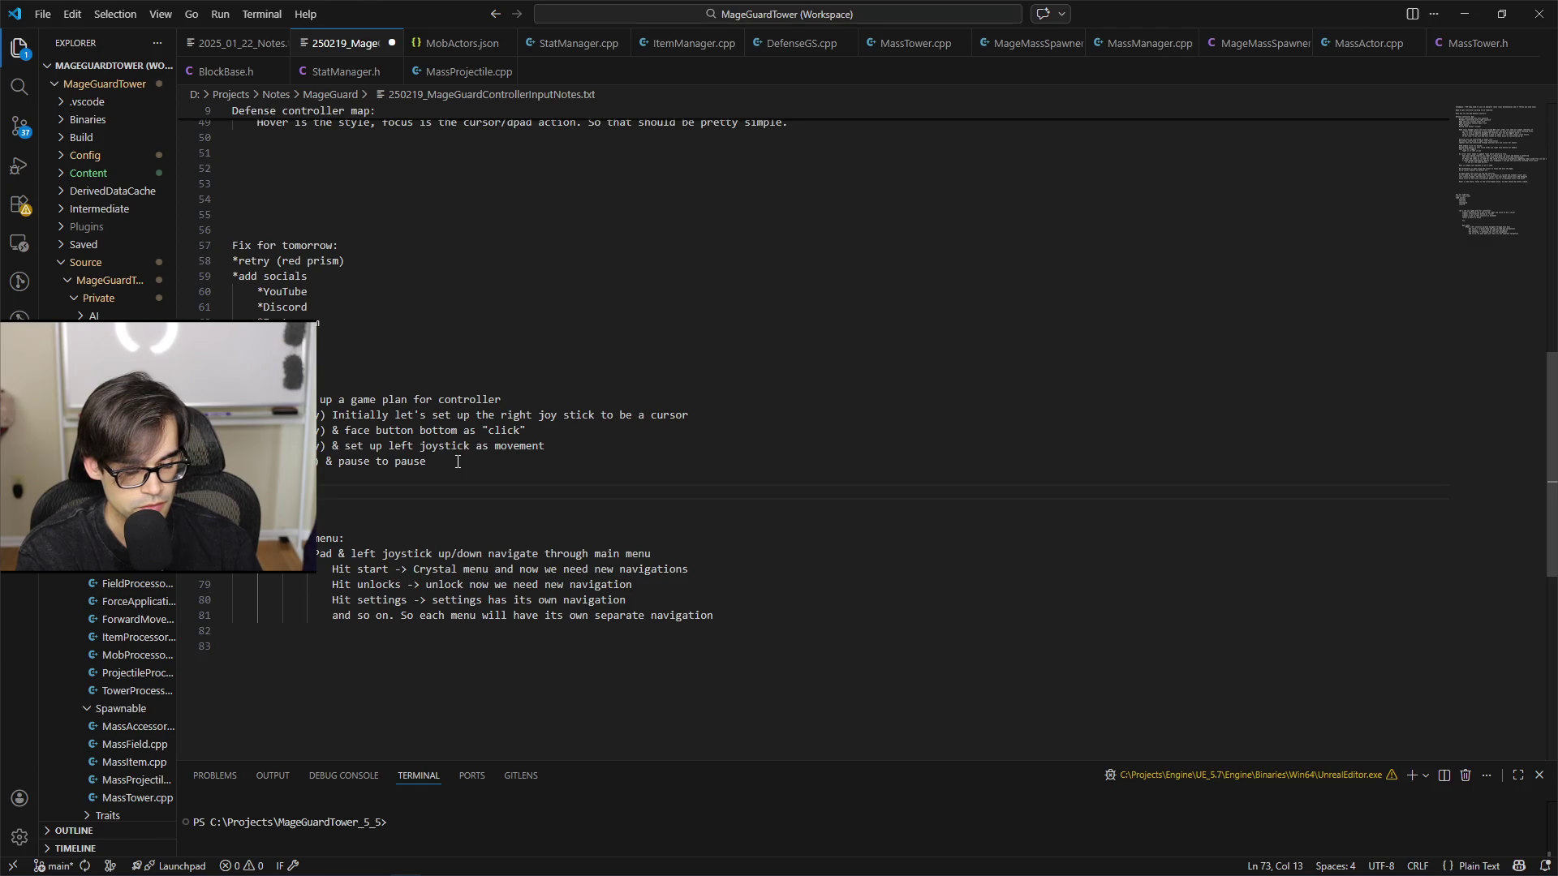
{"action": "type", "text": "ntro"}
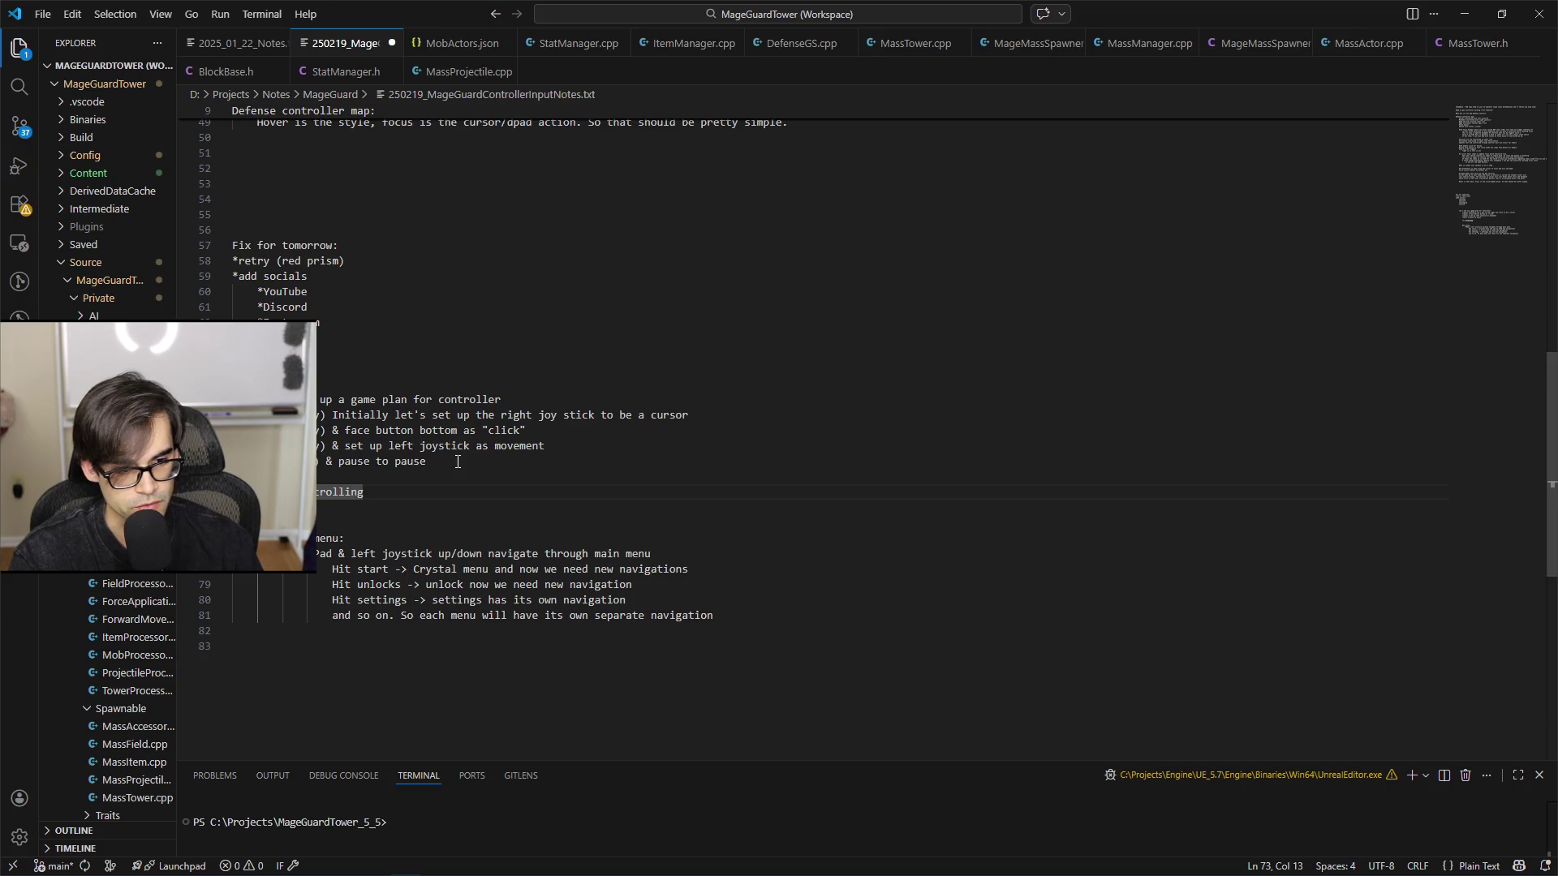
{"action": "type", "text": "Handle"}
{"action": "key", "text": "End"}
{"action": "type", "text": "p"}
{"action": "key", "text": "BackSpace"}
{"action": "type", "text": "on spel"}
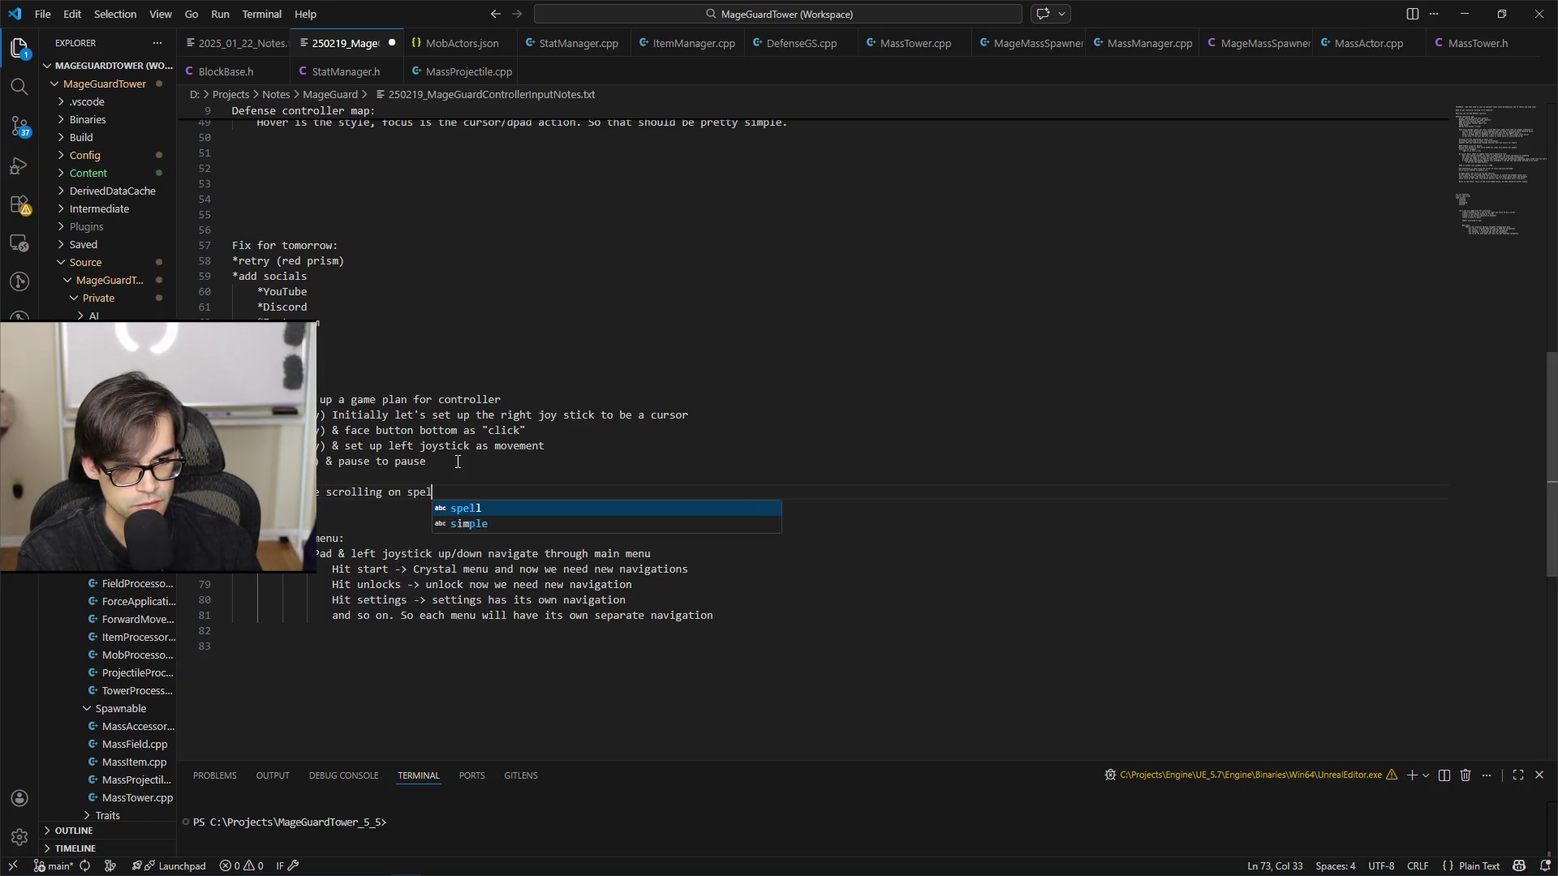
{"action": "type", "text": "lsFix bug where c"}
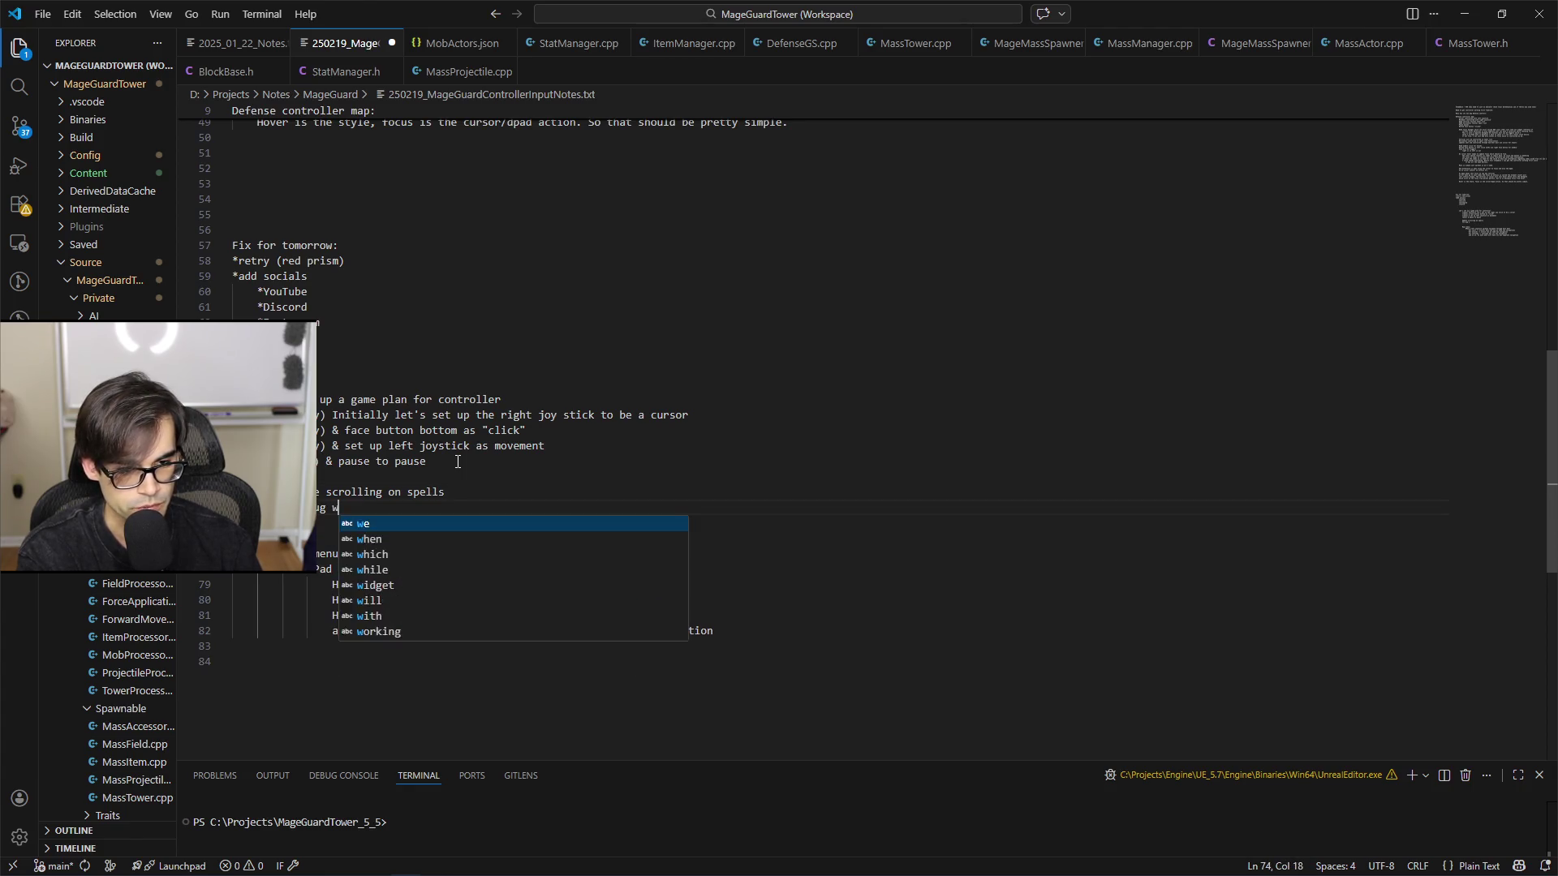
{"action": "type", "text": "ursor goes away on"}
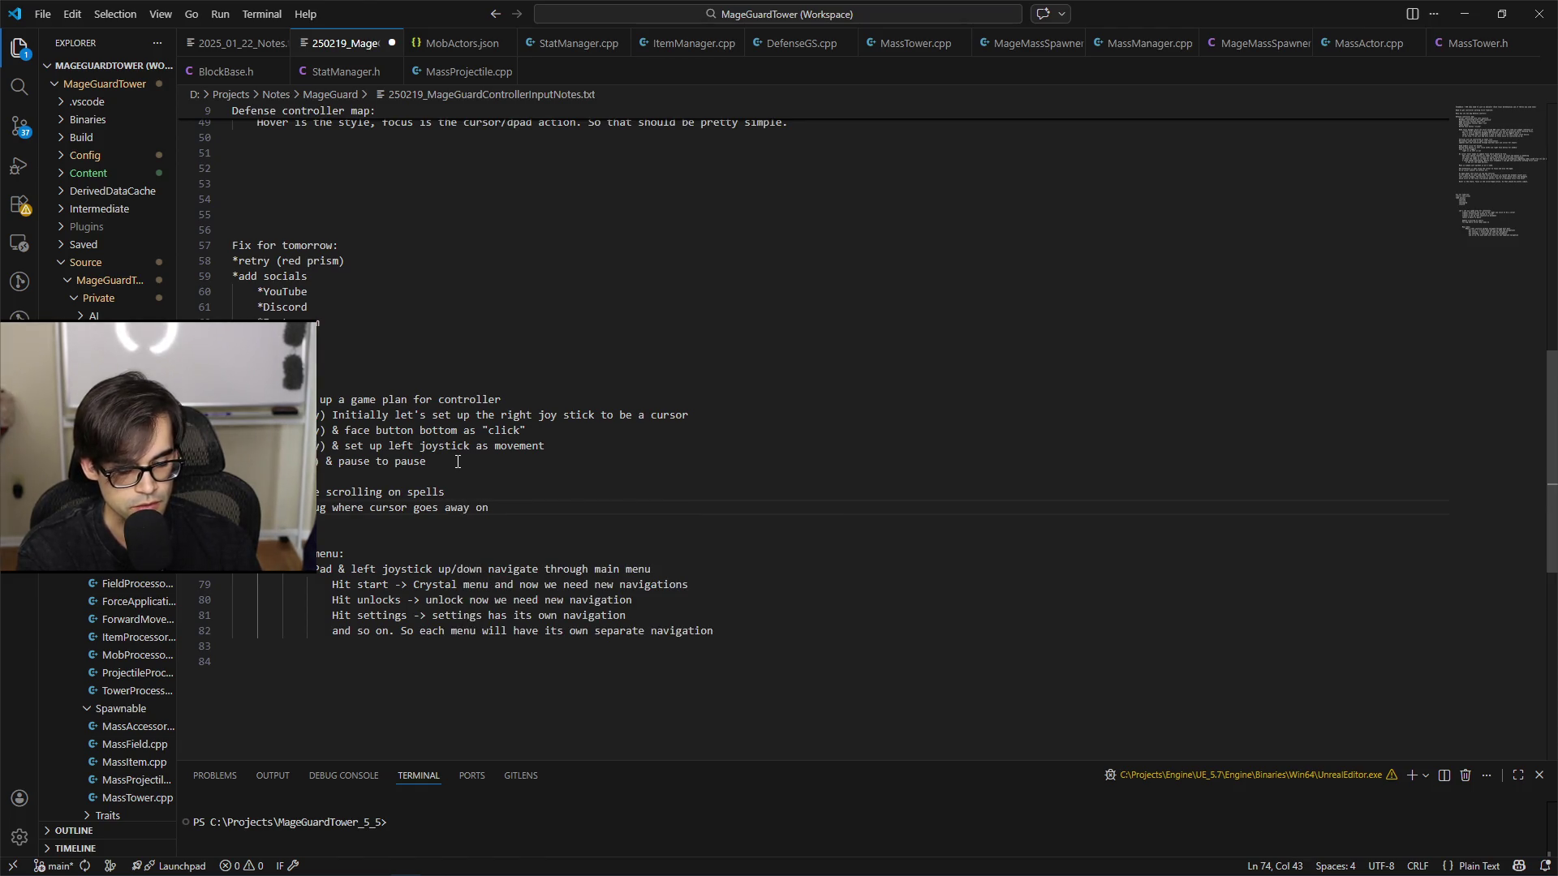
{"action": "type", "text": " lose"}
{"action": "type", "text": "g tower UI"}
Step: Add a TODO line for a middle click button for block inspection
{"action": "key", "text": "Return"}
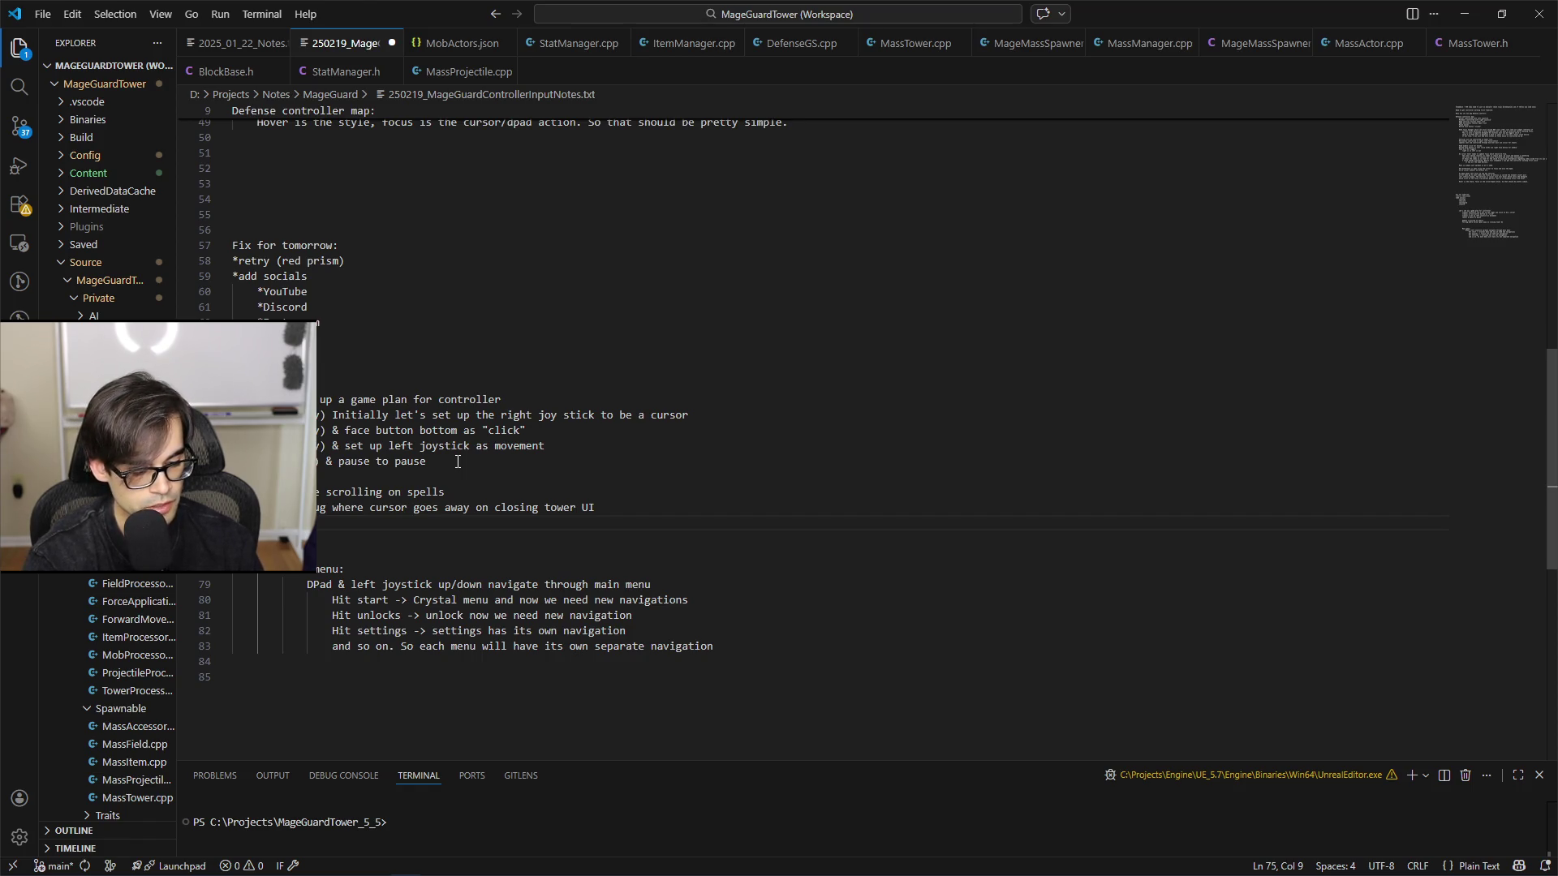
{"action": "type", "text": "add"}
{"action": "type", "text": "le click "}
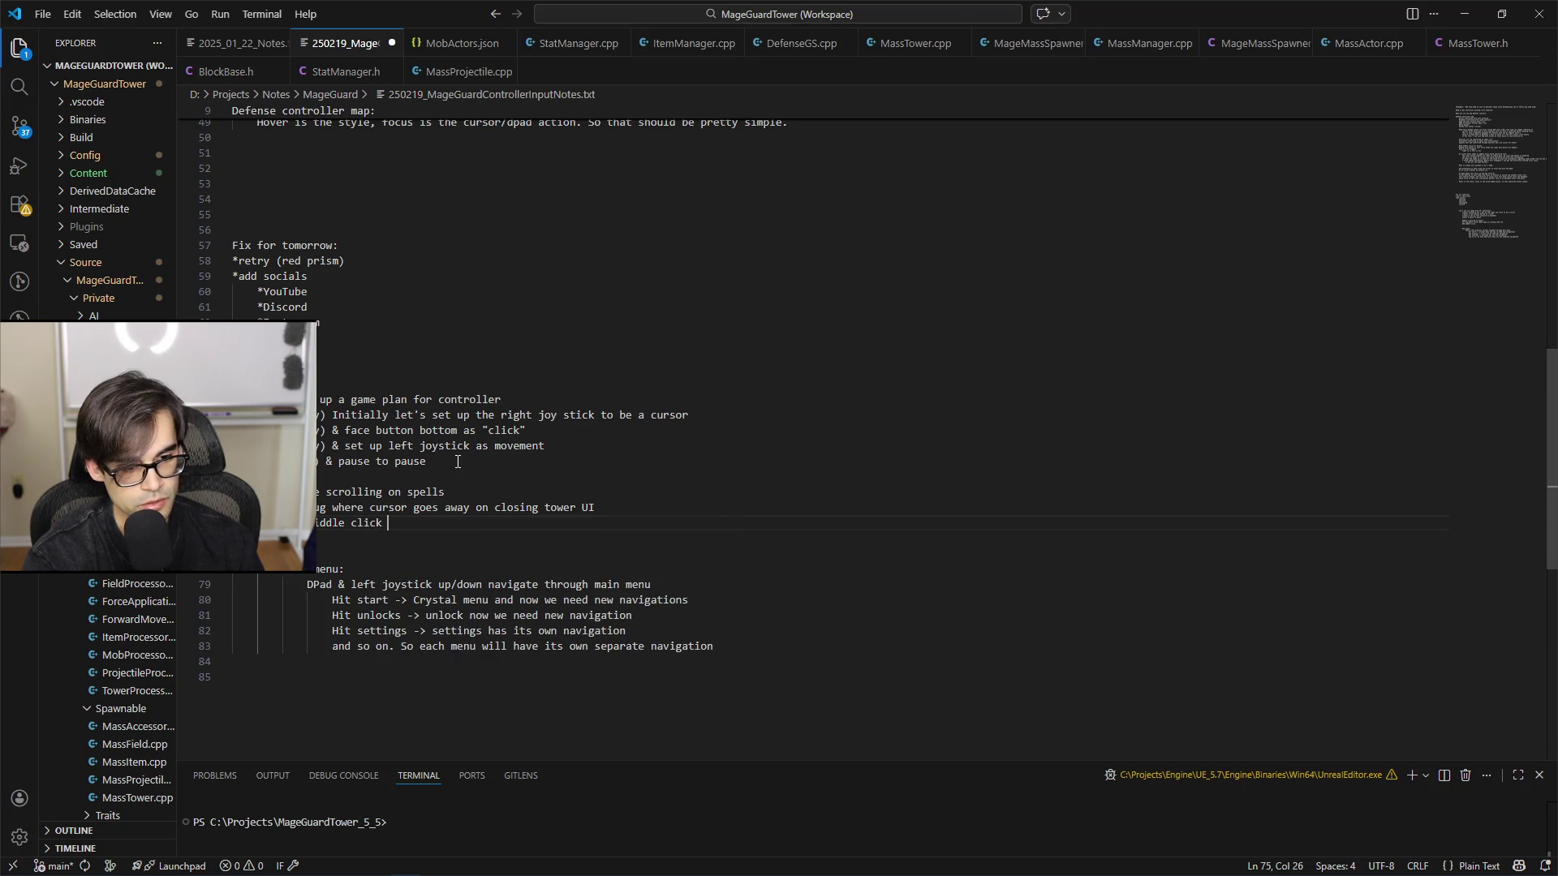
{"action": "type", "text": "button s"}
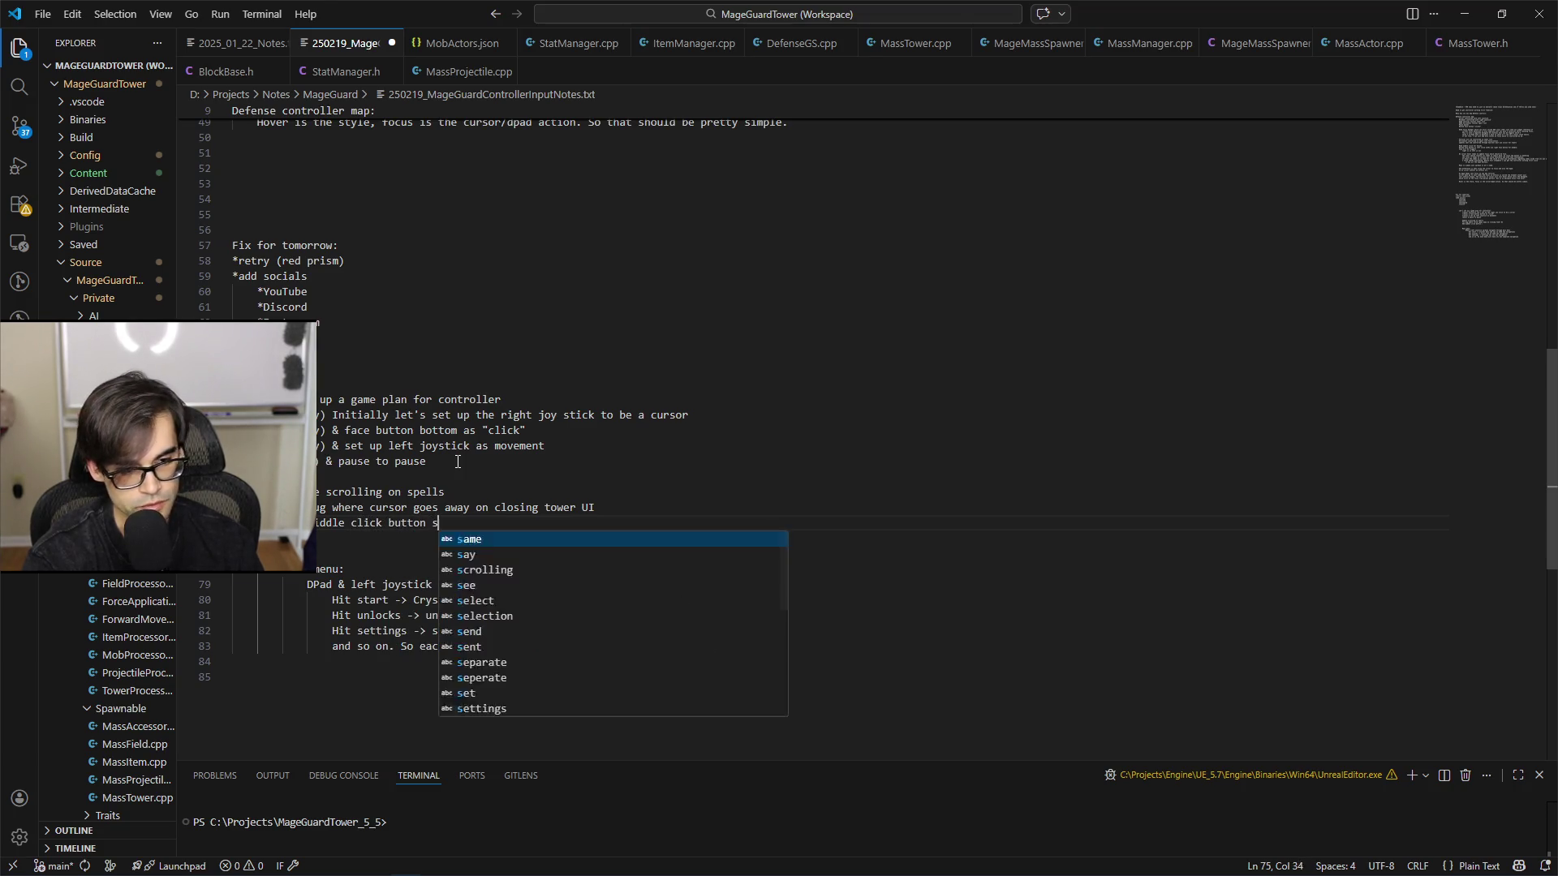
{"action": "type", "text": "omewhfor block"}
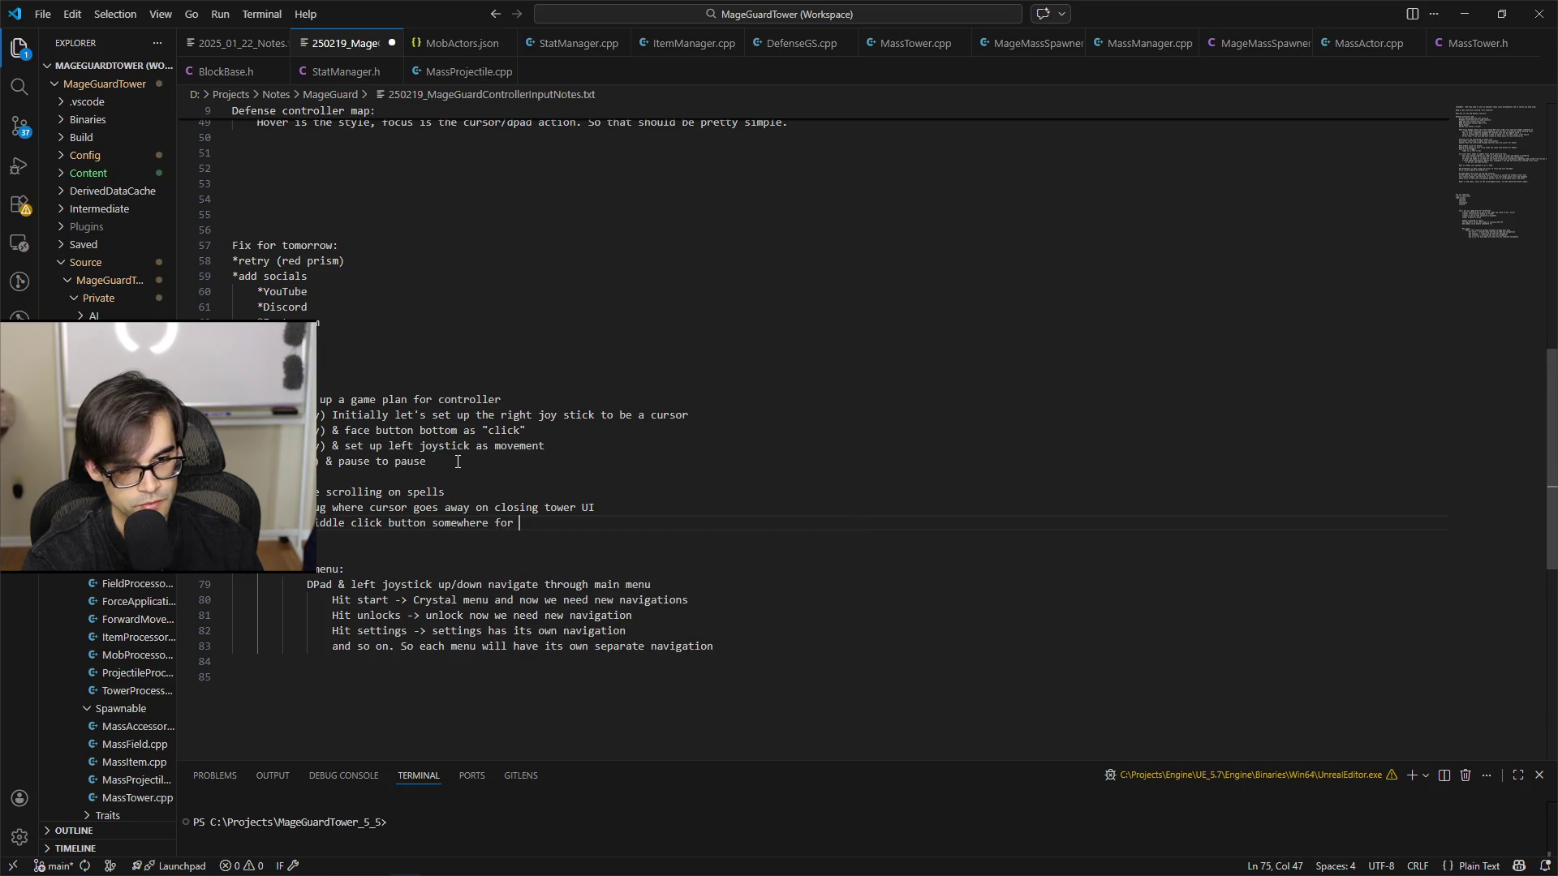
{"action": "type", "text": "spection"}
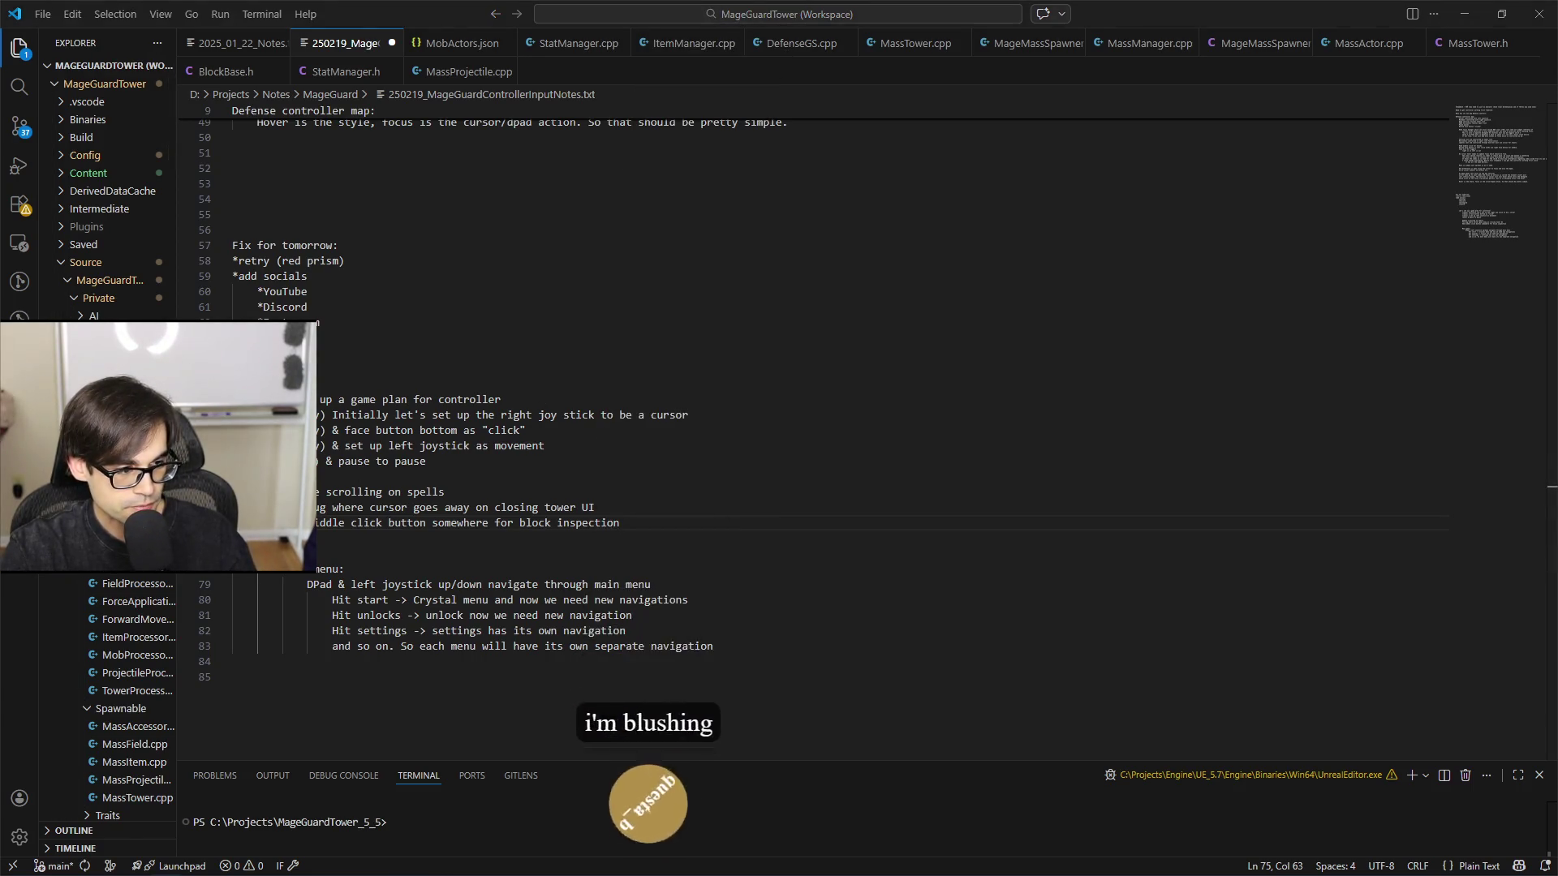
Step: Move the caret below the notes and switch to GIMP showing Arrow.xcf
{"action": "left_click", "coordinate": [634, 531]}
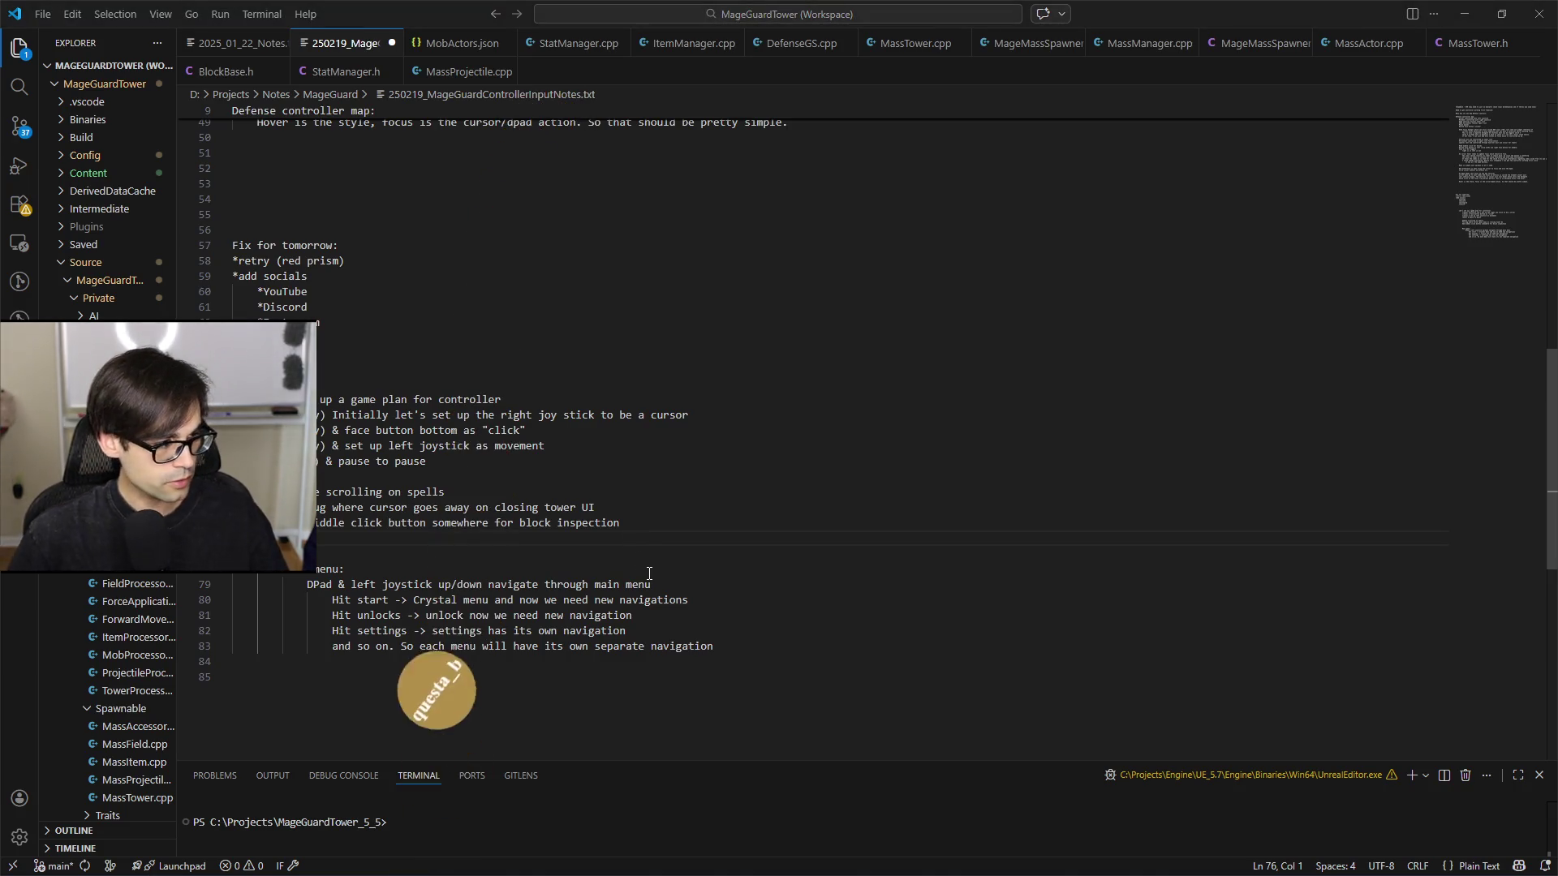
{"action": "key", "text": "alt+Tab"}
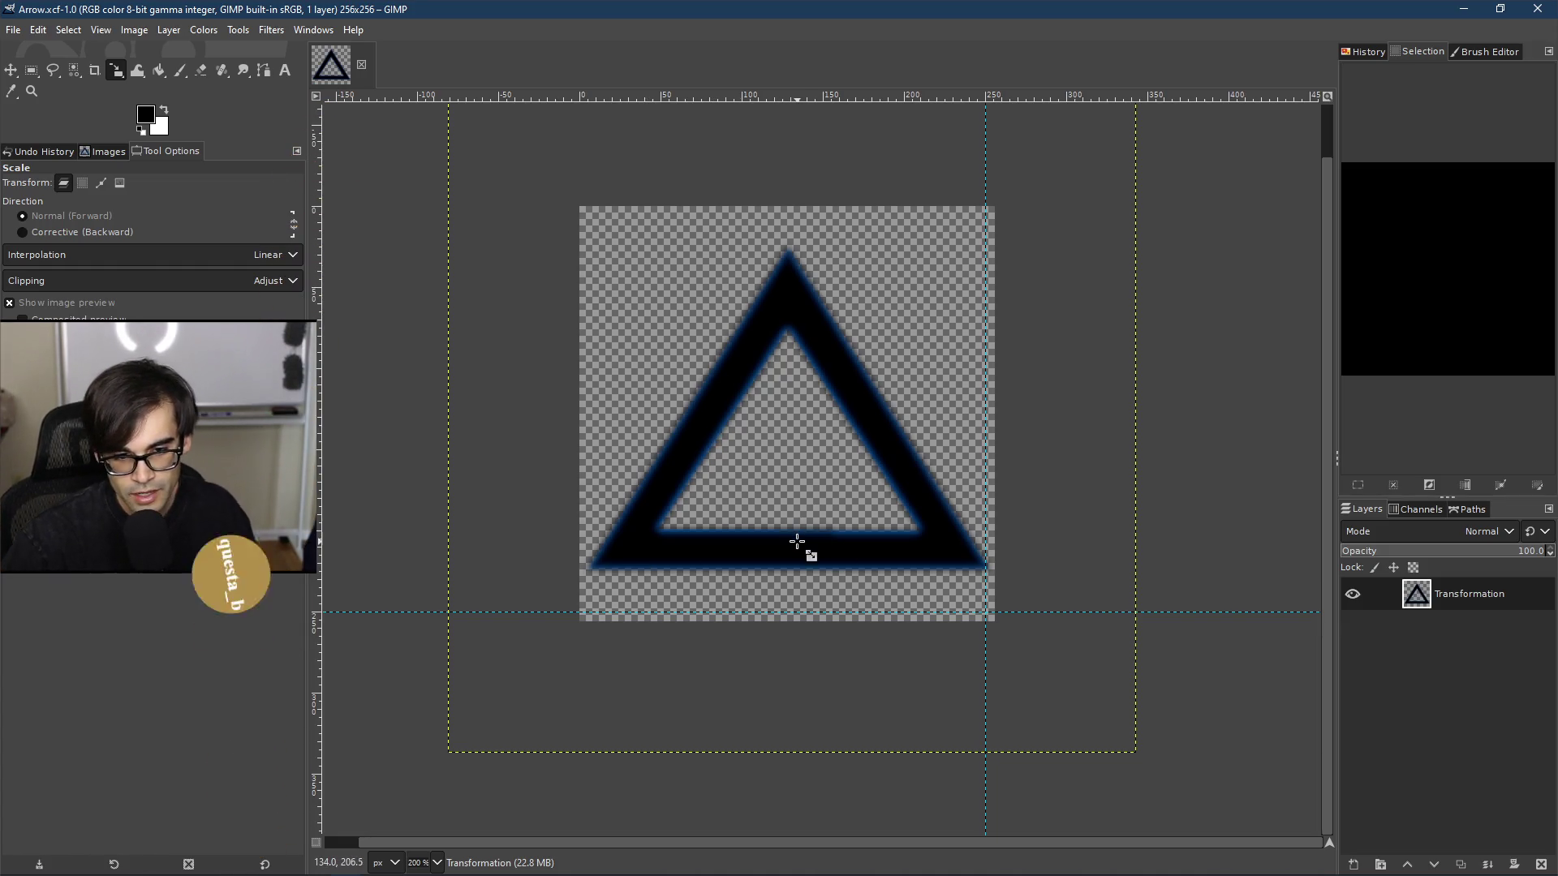
{"action": "scroll", "coordinate": [806, 543], "scroll_direction": "up", "scroll_amount": 2}
{"action": "scroll", "coordinate": [801, 485], "scroll_direction": "up", "scroll_amount": 2}
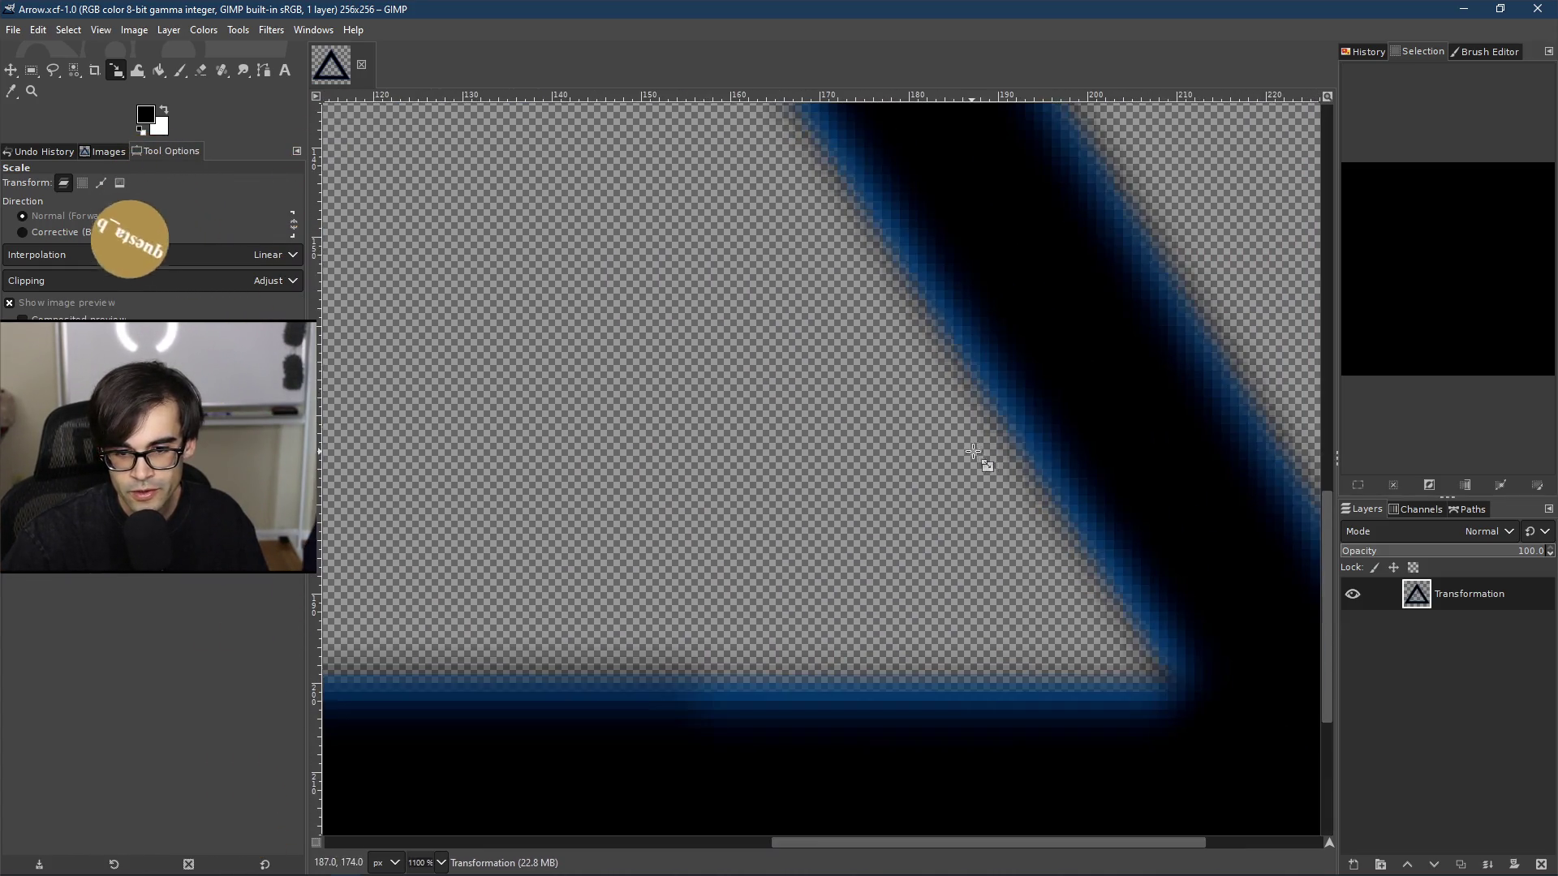
{"action": "scroll", "coordinate": [961, 544], "scroll_direction": "down", "scroll_amount": 4}
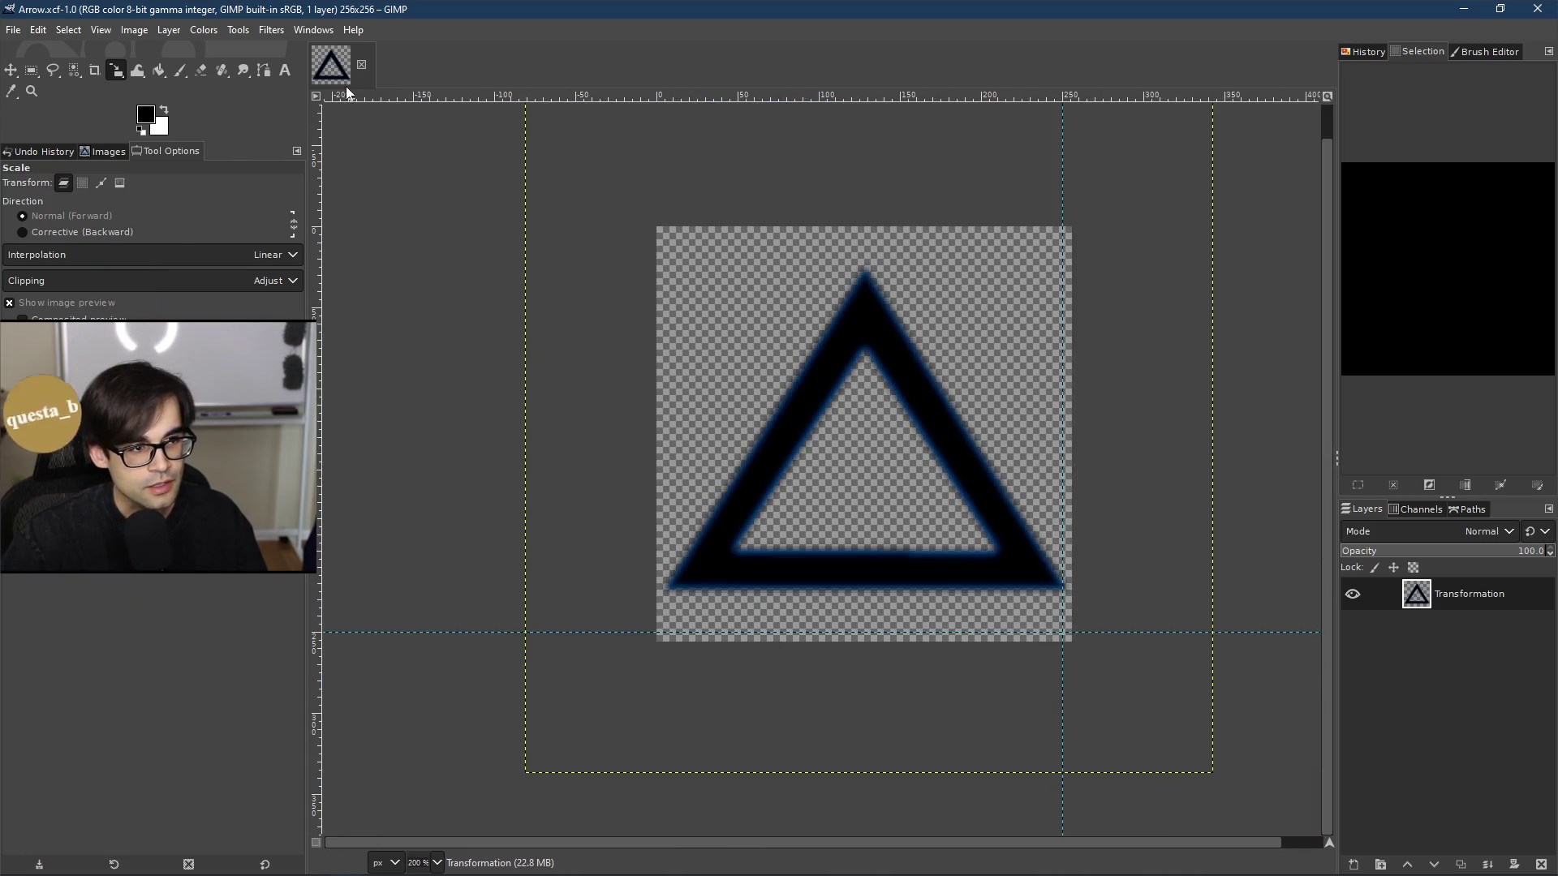